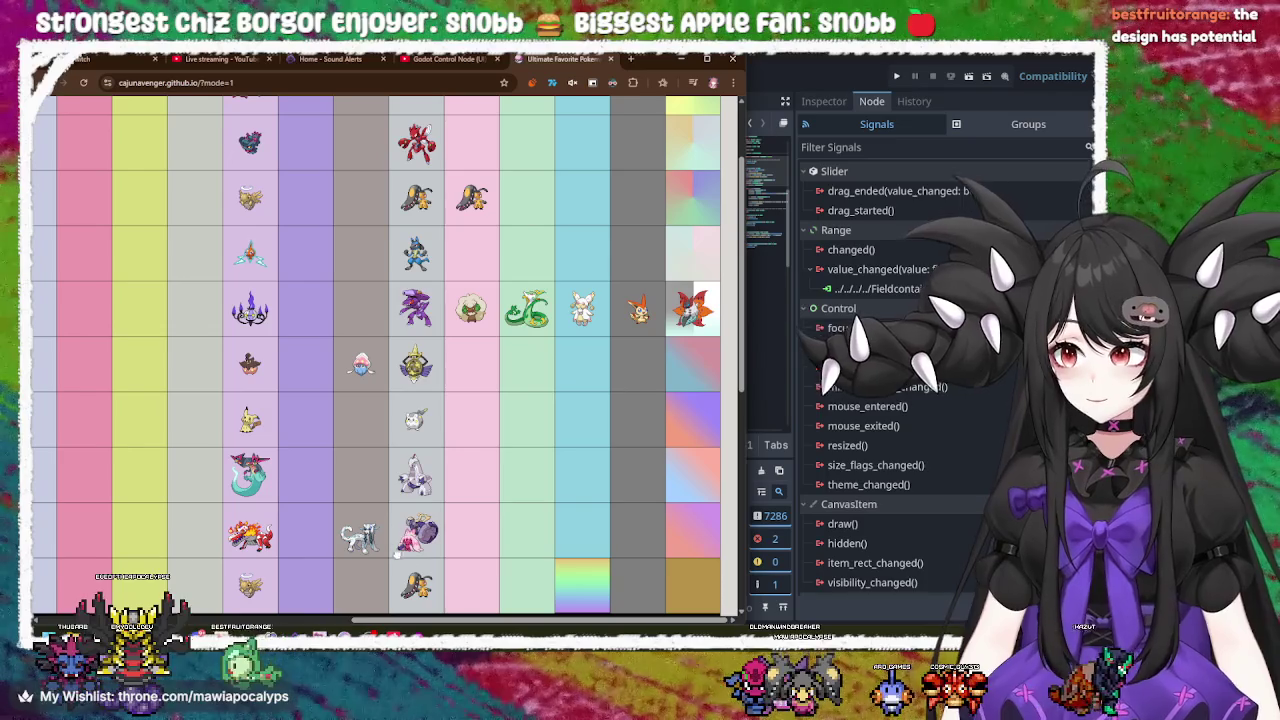
Step: Put a purple Pokémon in the top cell of the Bug column
mouse_move(483, 622)
mouse_down()
mouse_move(260, 600)
mouse_move(211, 580)
mouse_up()
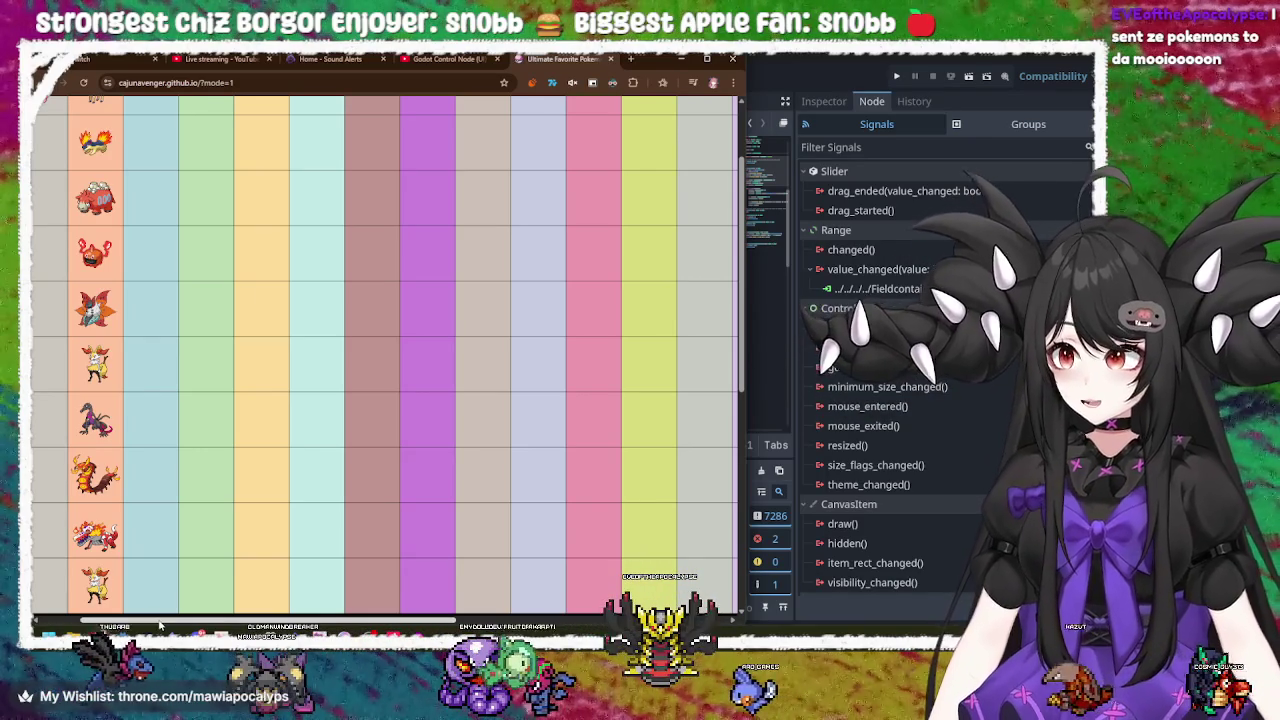
scroll(472, 601, right, 10)
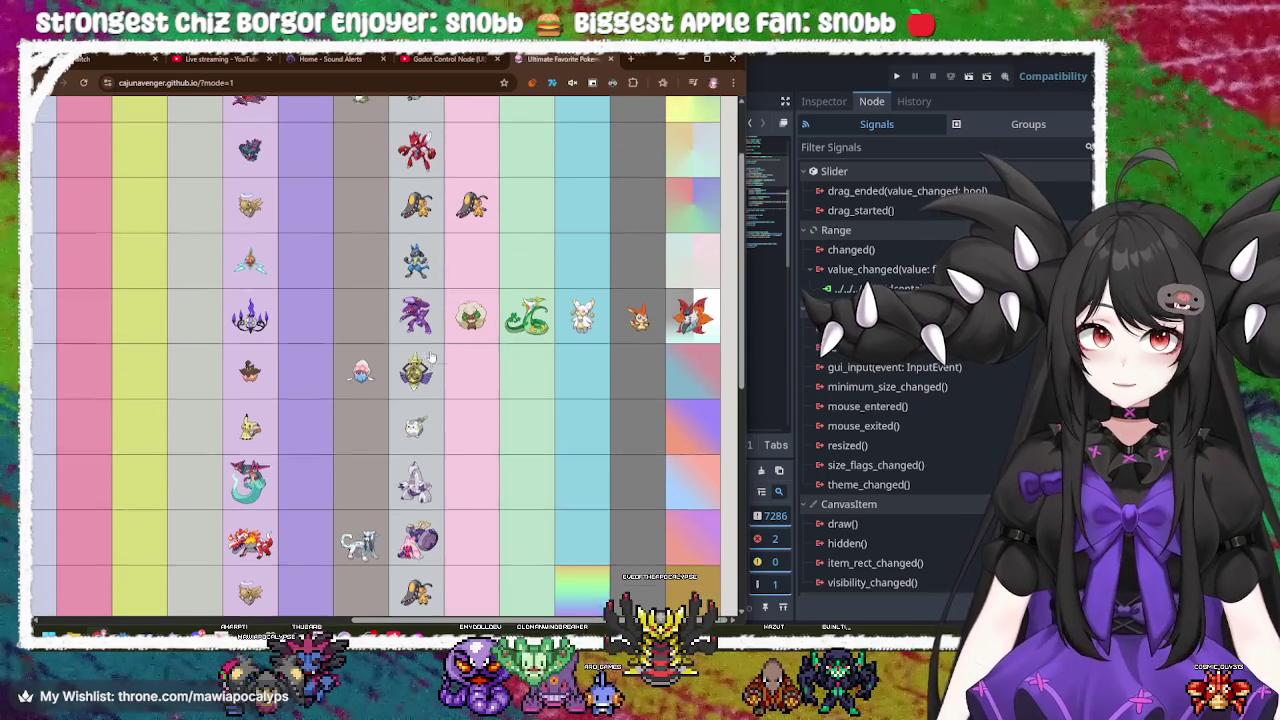
scroll(432, 360, up, 1)
scroll(510, 240, left, 5)
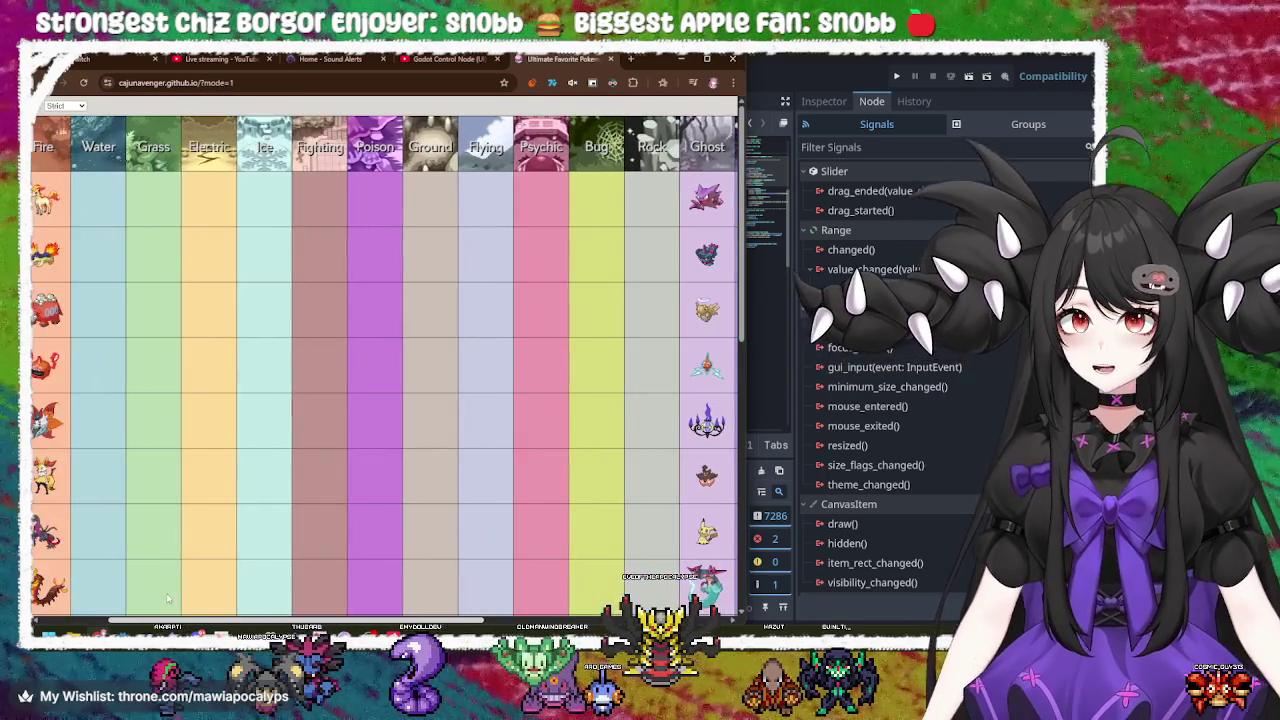
scroll(510, 240, down, 1)
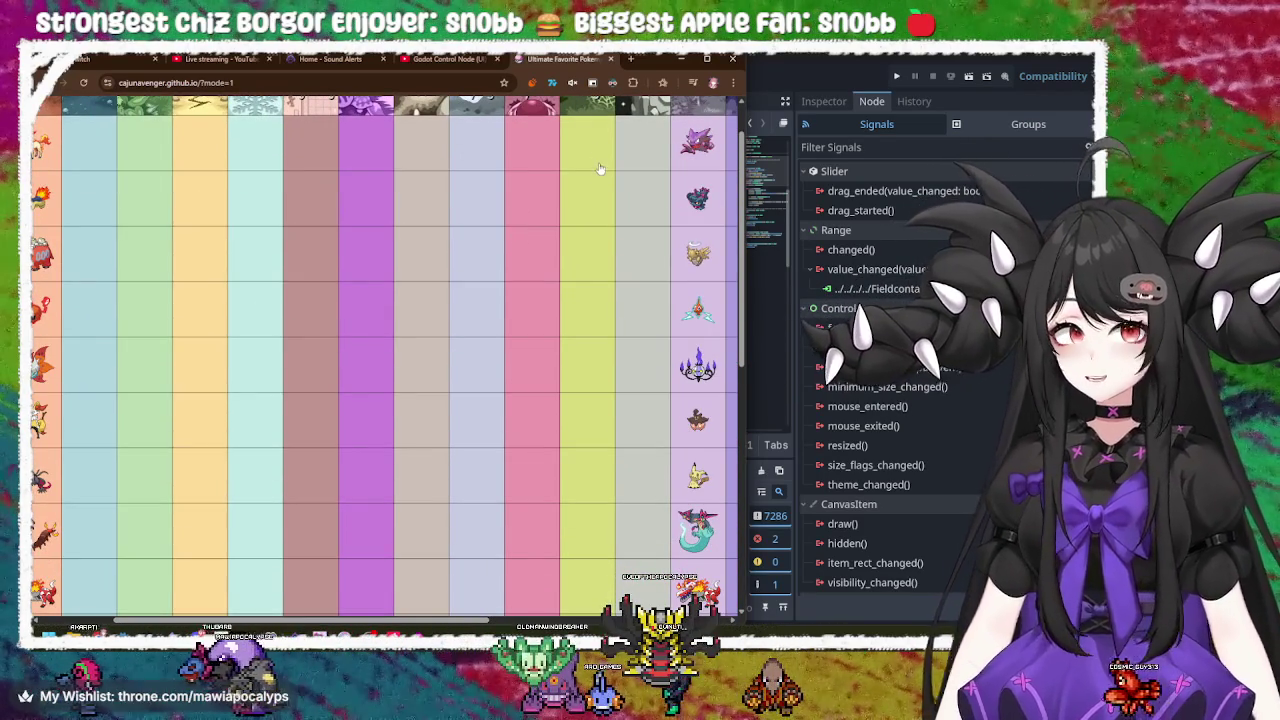
click(597, 155)
drag(406, 622, 528, 622)
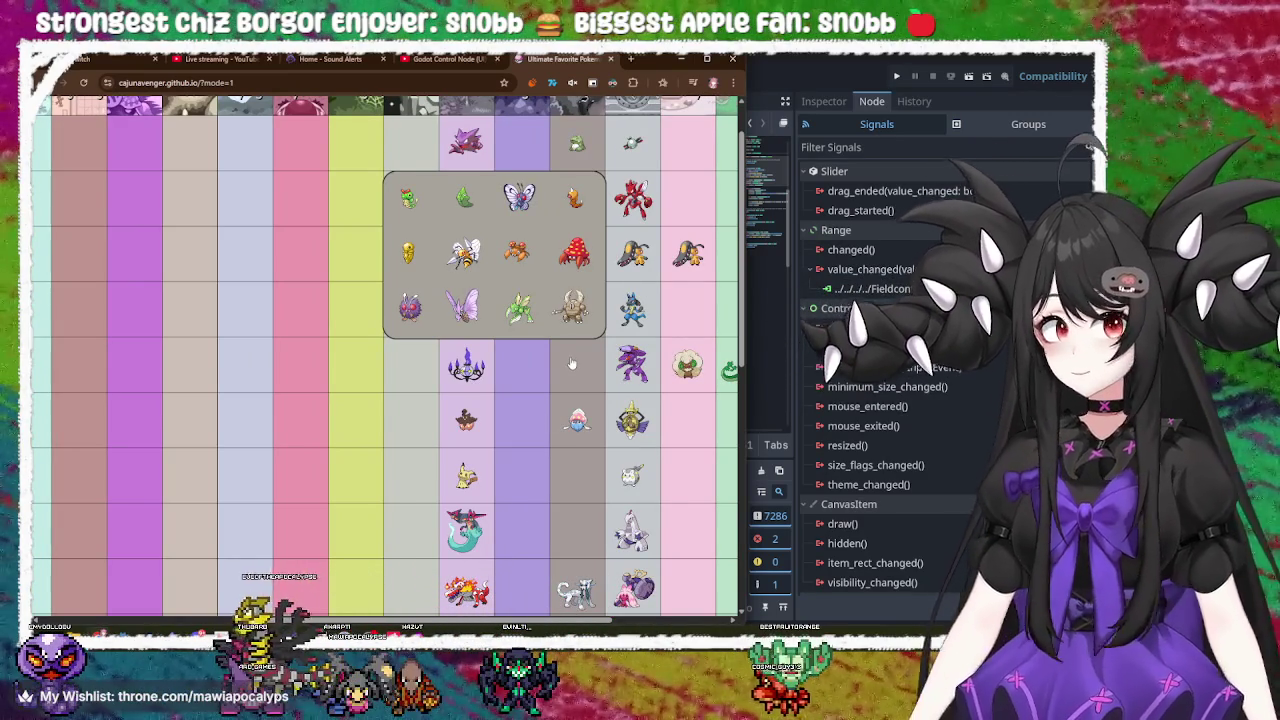
drag(464, 306, 358, 150)
click(358, 145)
Step: Fill the second Bug cell with a red Pokémon and fill the third Bug cell
click(406, 306)
click(357, 205)
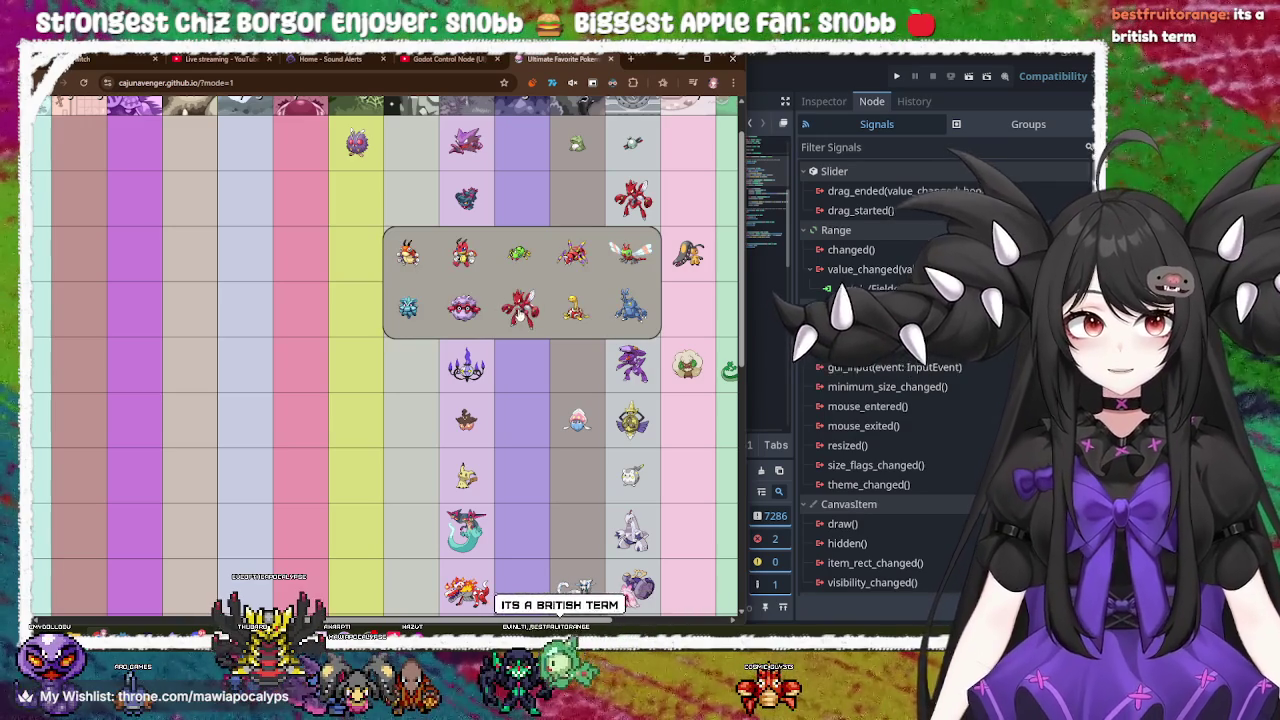
click(519, 310)
click(371, 253)
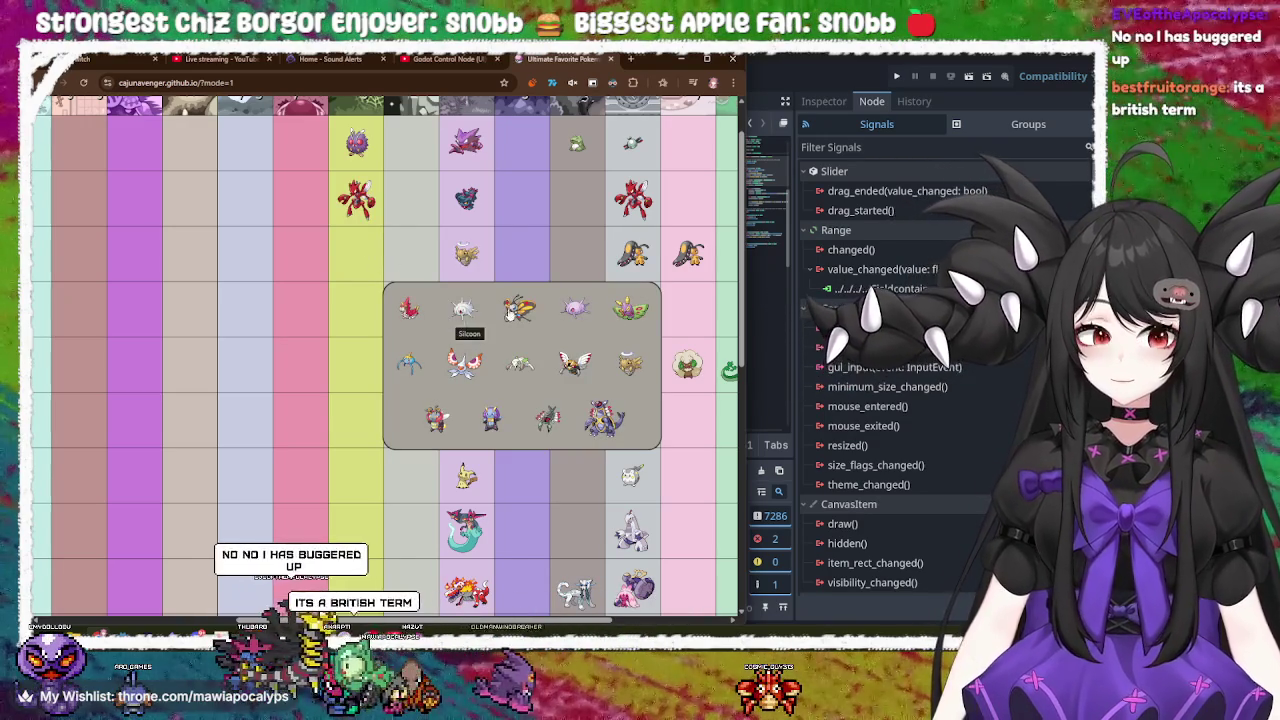
click(494, 408)
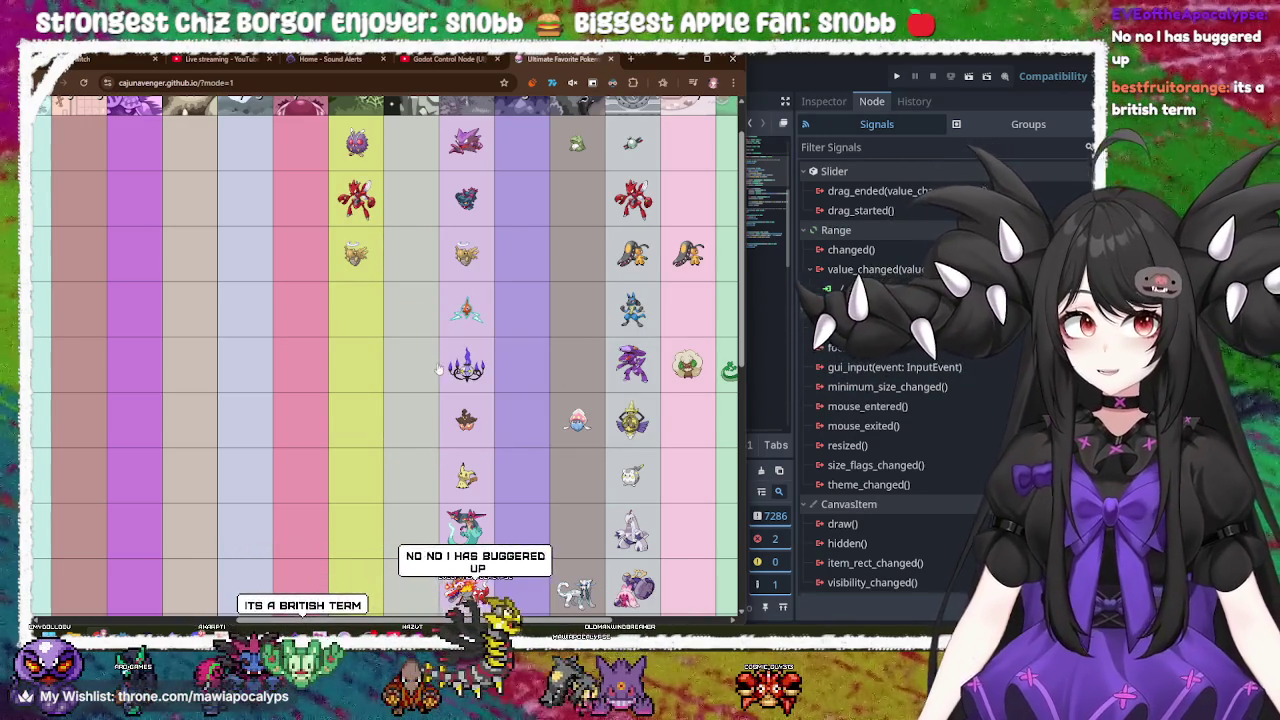
Step: Place Combee in the fourth Bug cell and a green Pokémon in the next one
click(375, 316)
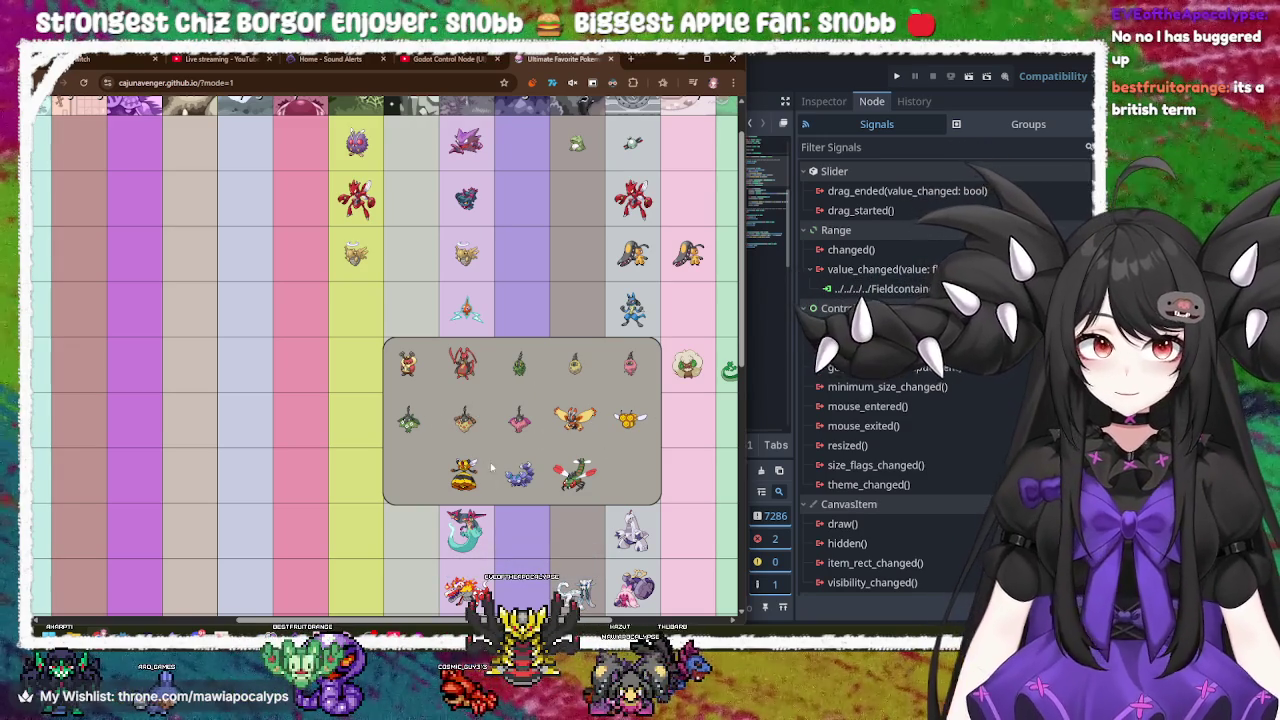
click(642, 448)
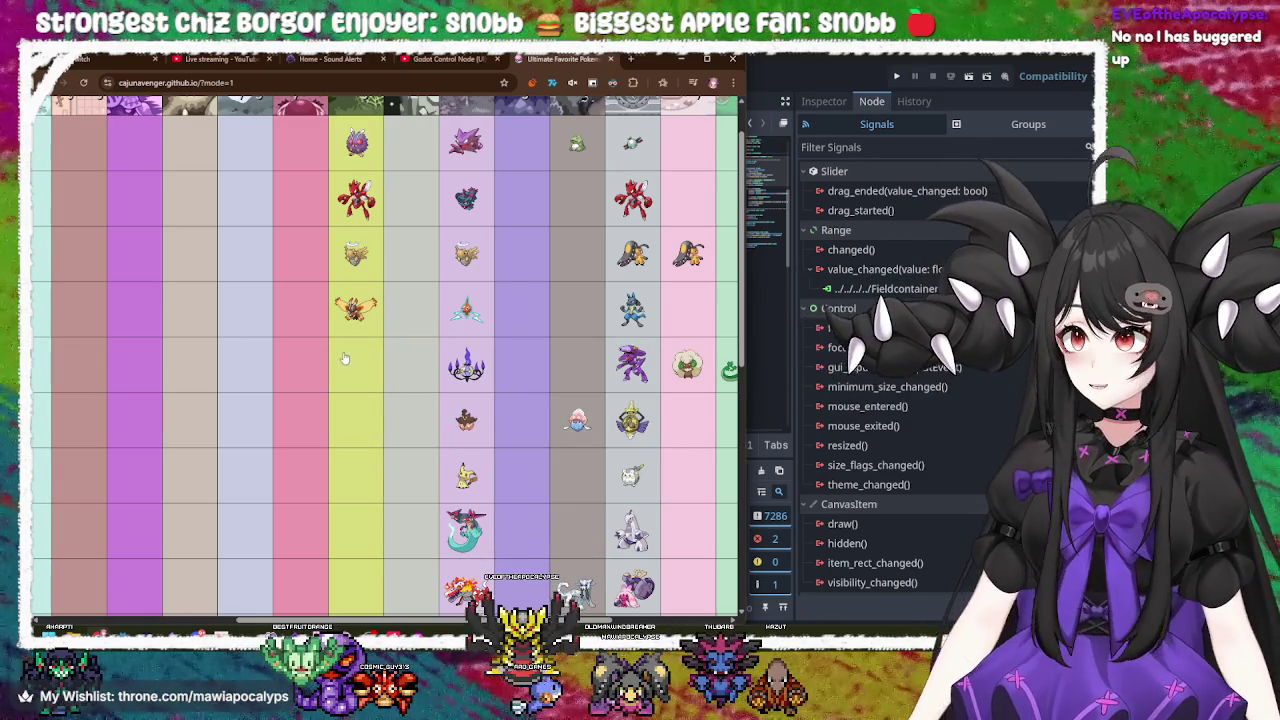
click(343, 358)
click(509, 427)
click(356, 420)
scroll(356, 420, down, 1)
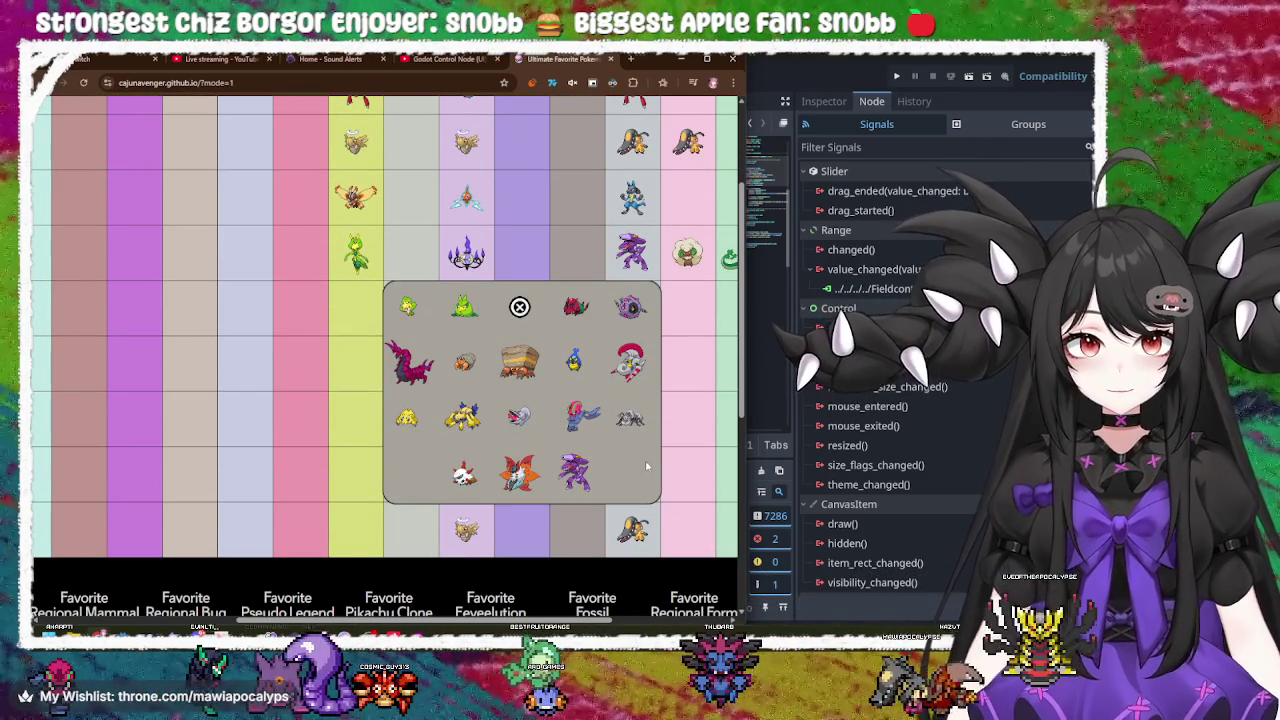
Step: Add Volcarona and Vivillon to the next Bug cells
click(514, 470)
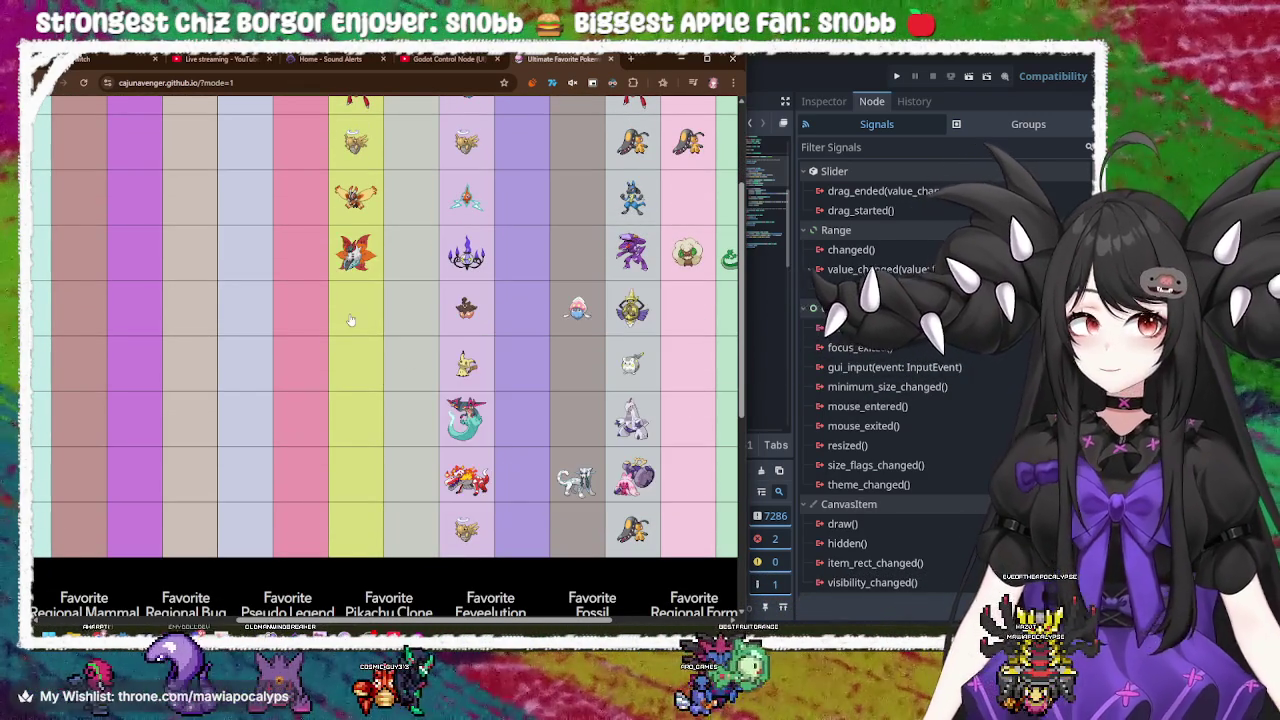
click(352, 320)
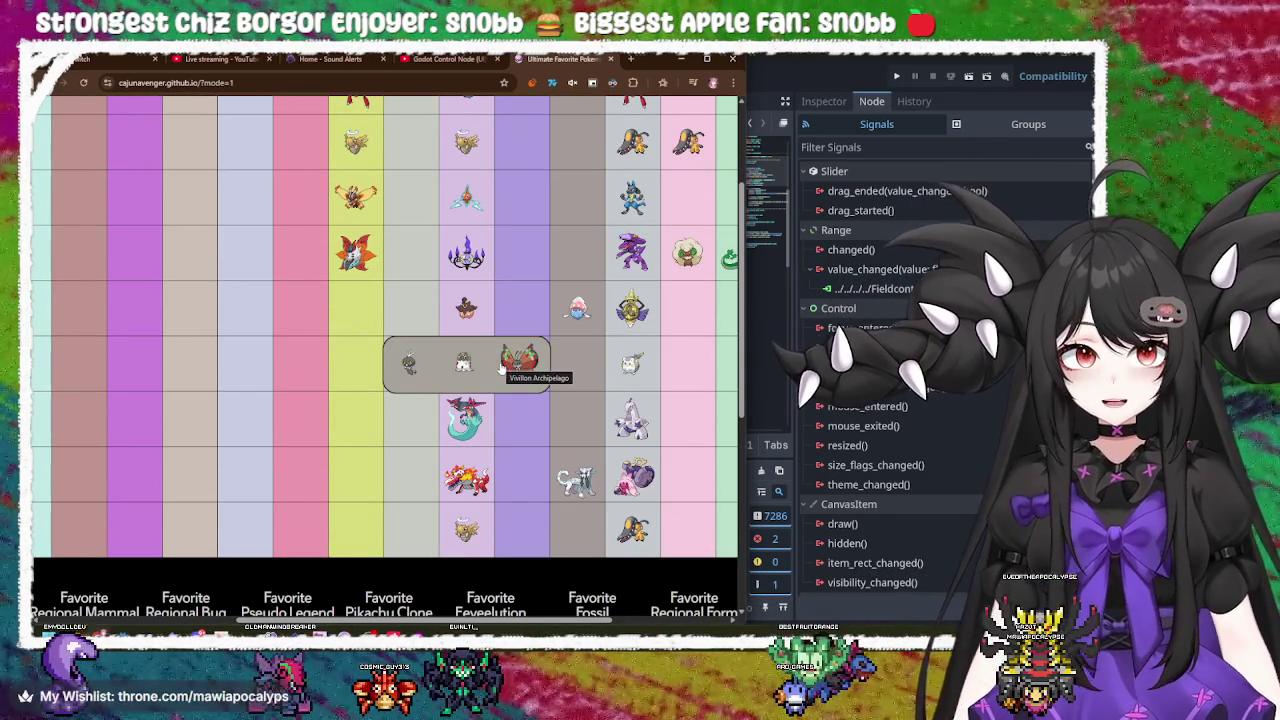
click(503, 368)
click(349, 374)
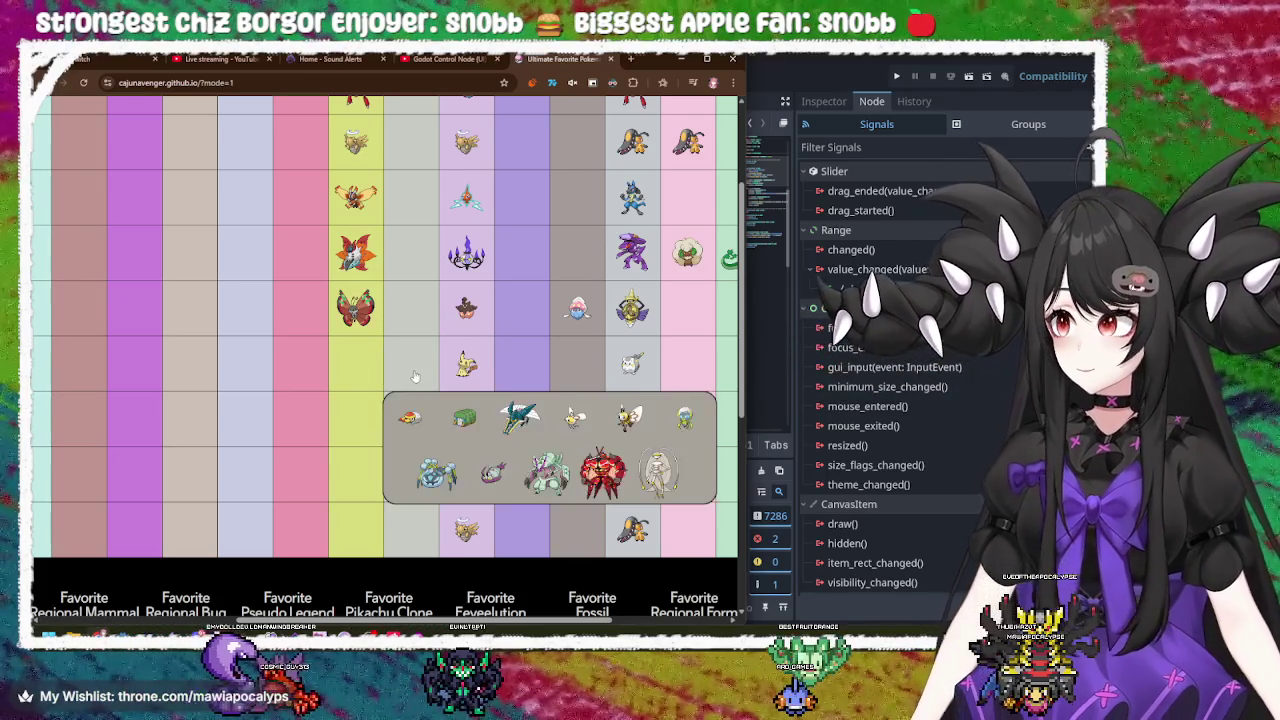
click(358, 328)
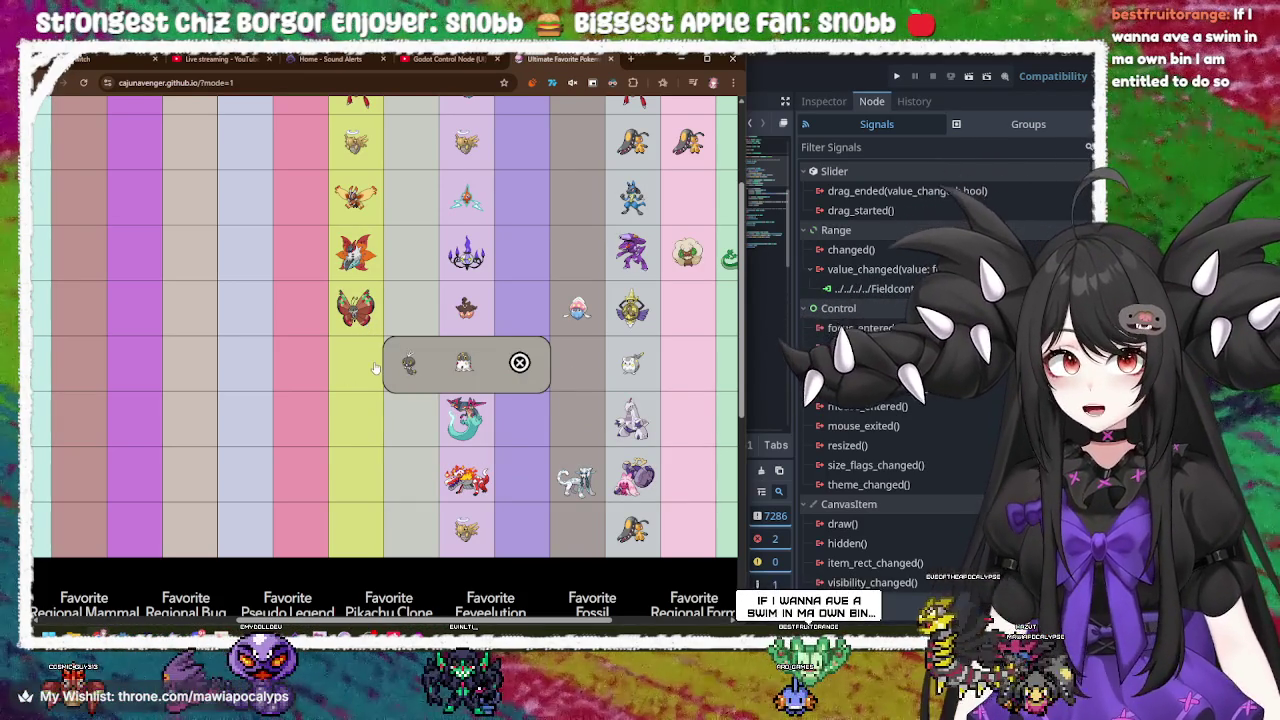
Step: Fill the fifth Bug cell, and put a small white Pokémon in the sixth
click(376, 368)
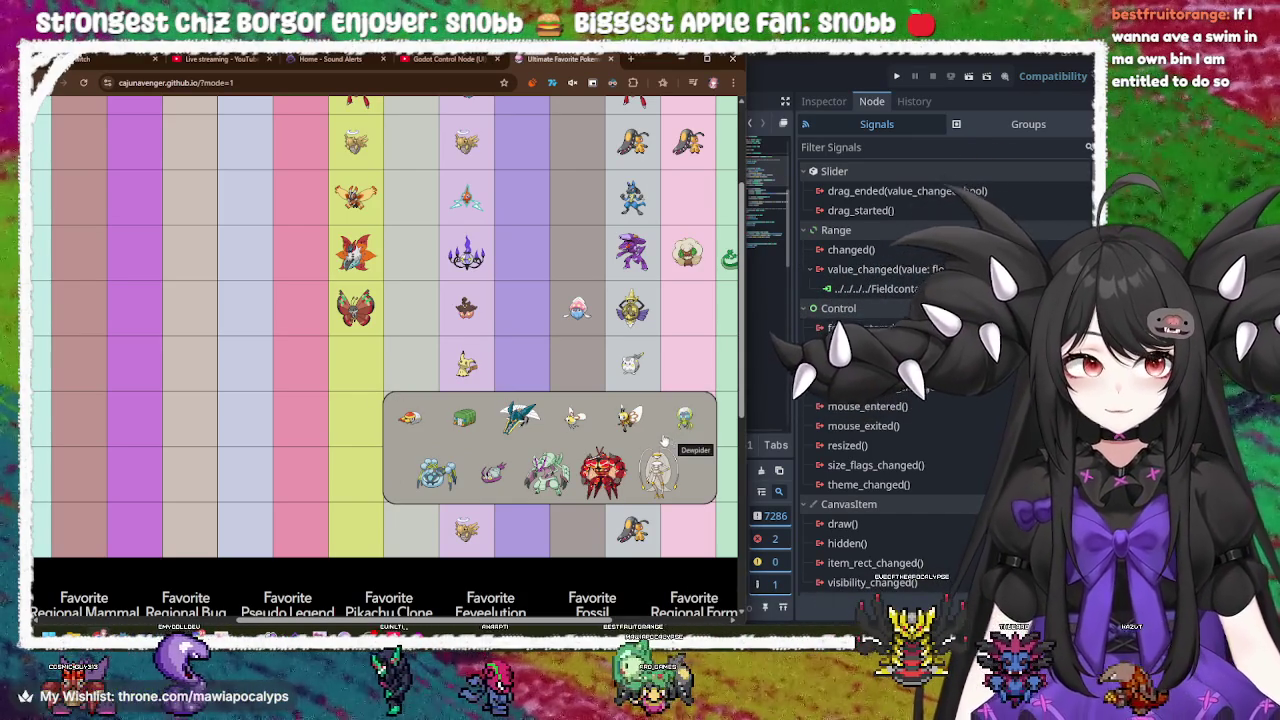
click(574, 421)
click(374, 430)
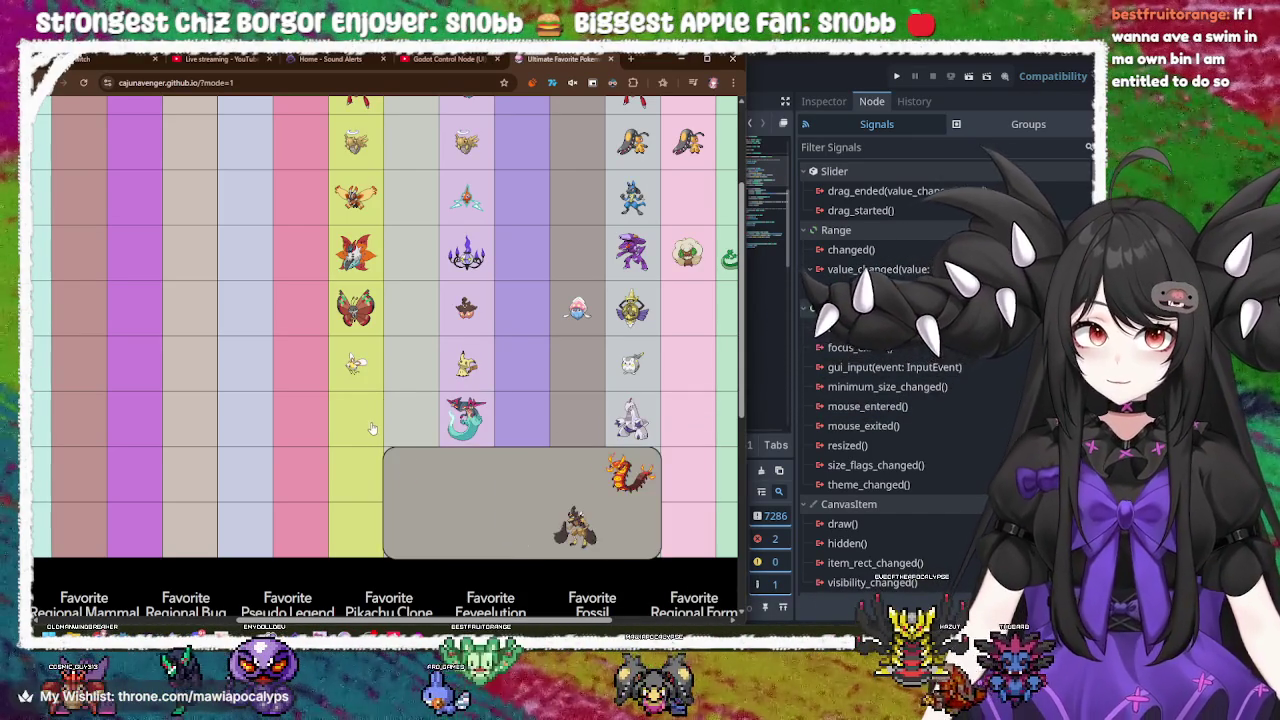
scroll(573, 478, down, 2)
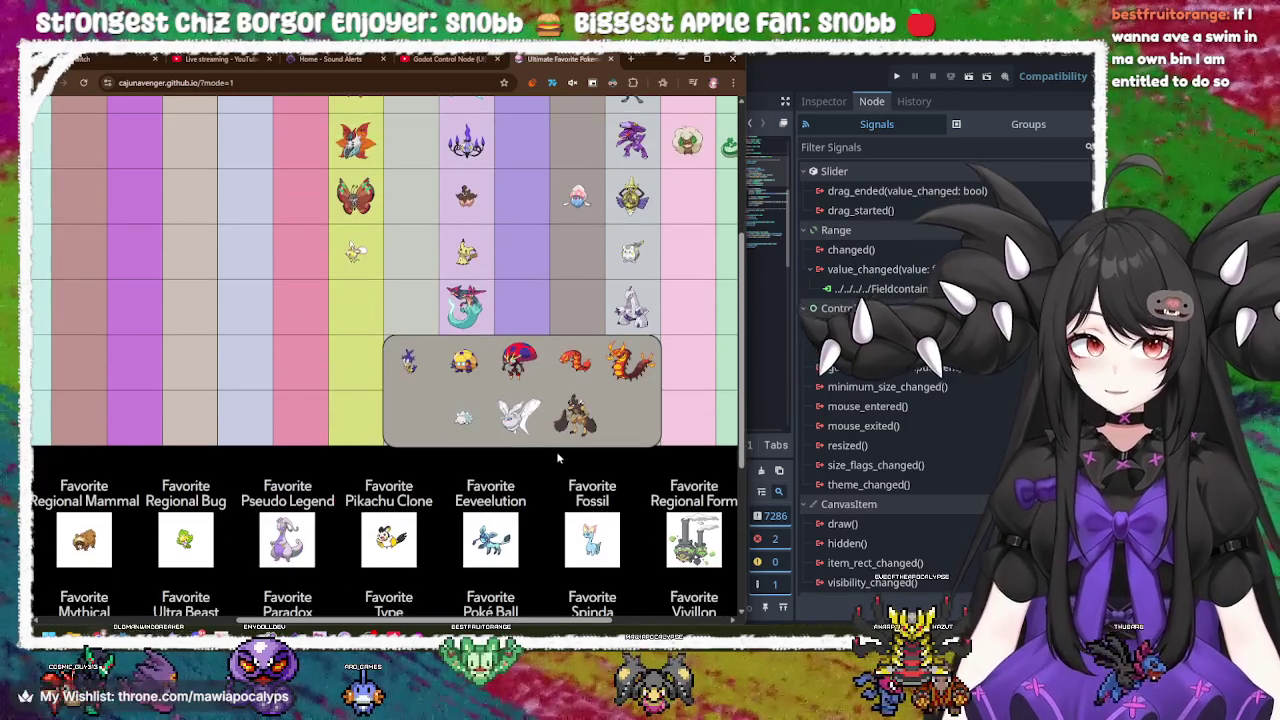
click(465, 421)
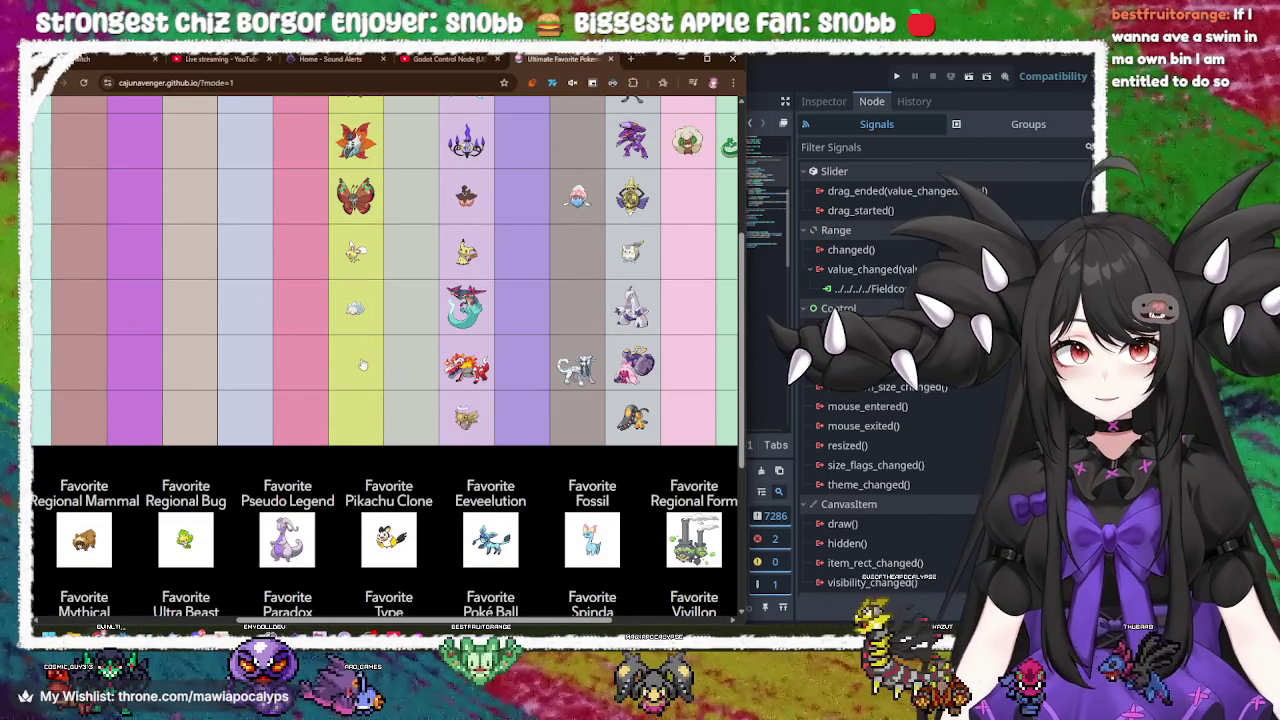
Step: Place Slither Wing in the seventh cell and a golden Pokémon in the bottom cell
click(363, 365)
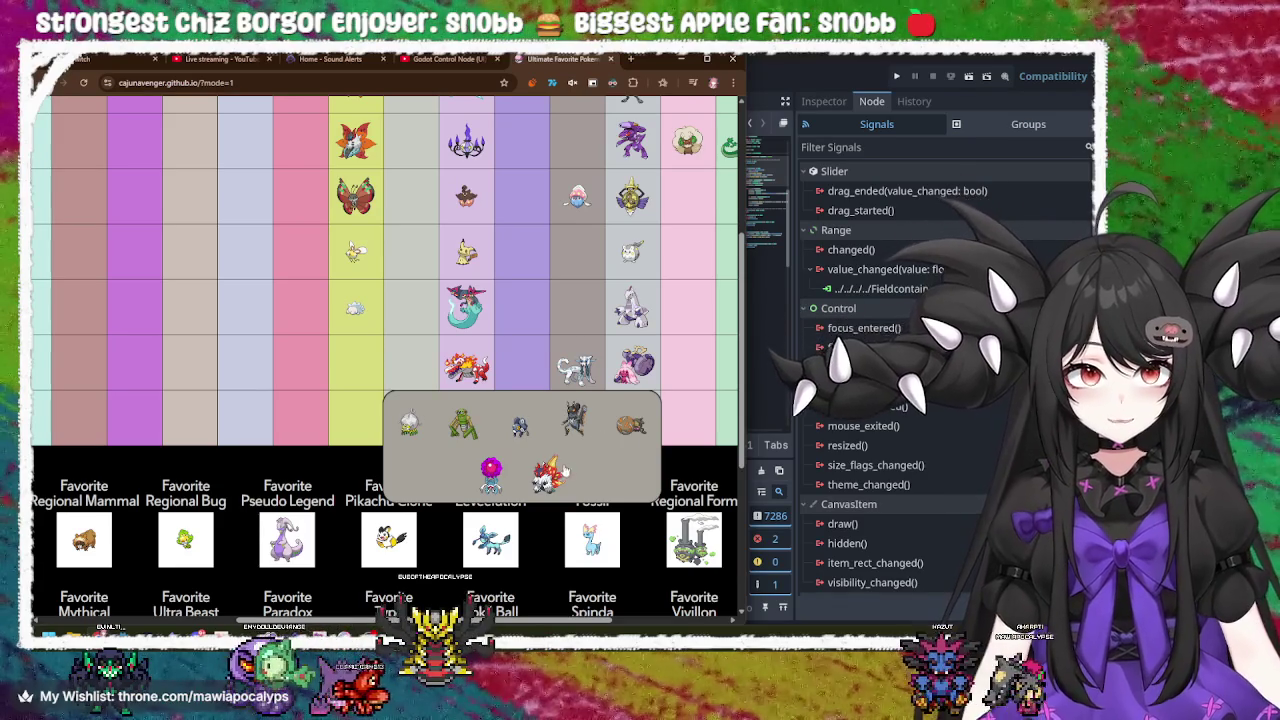
click(541, 478)
click(358, 426)
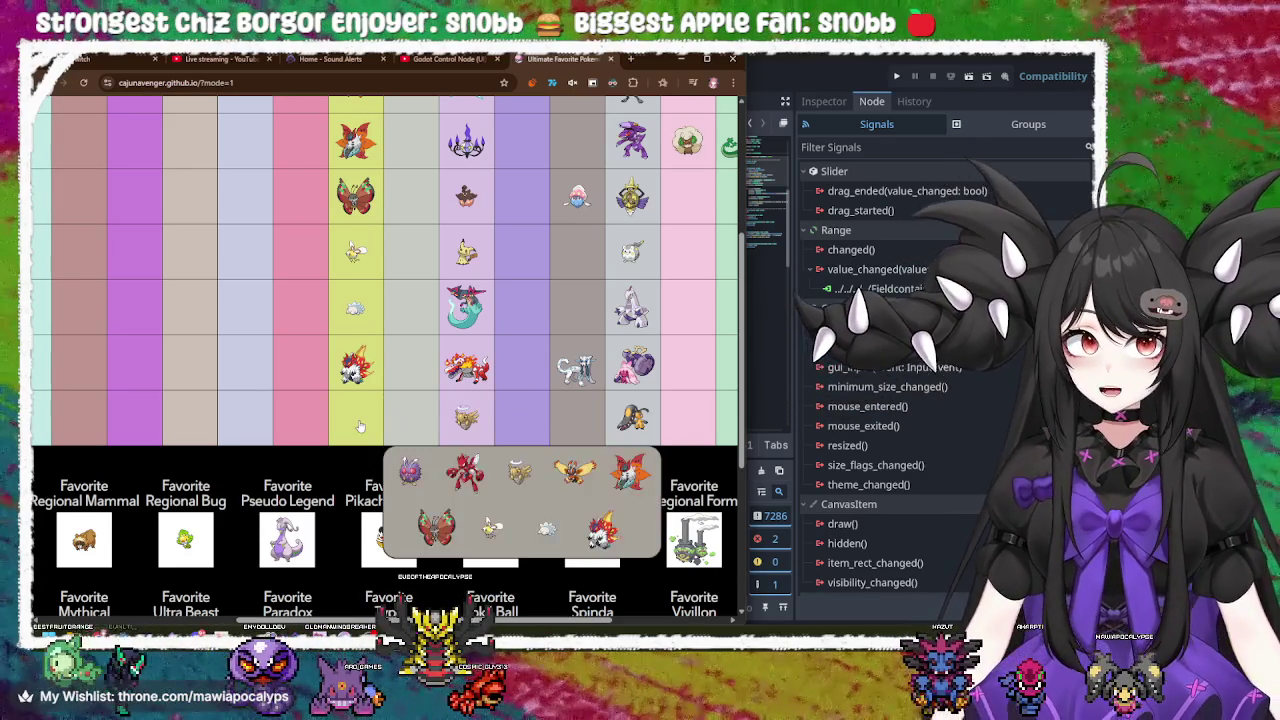
click(630, 478)
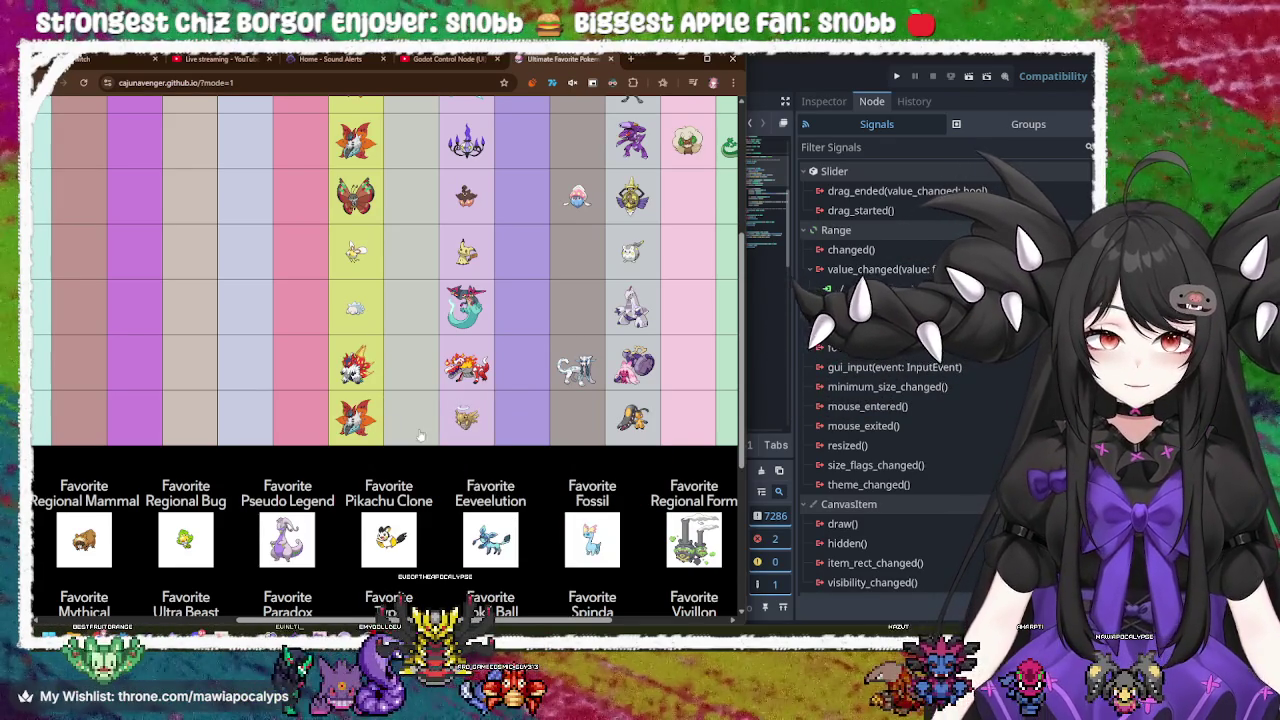
click(370, 432)
click(528, 473)
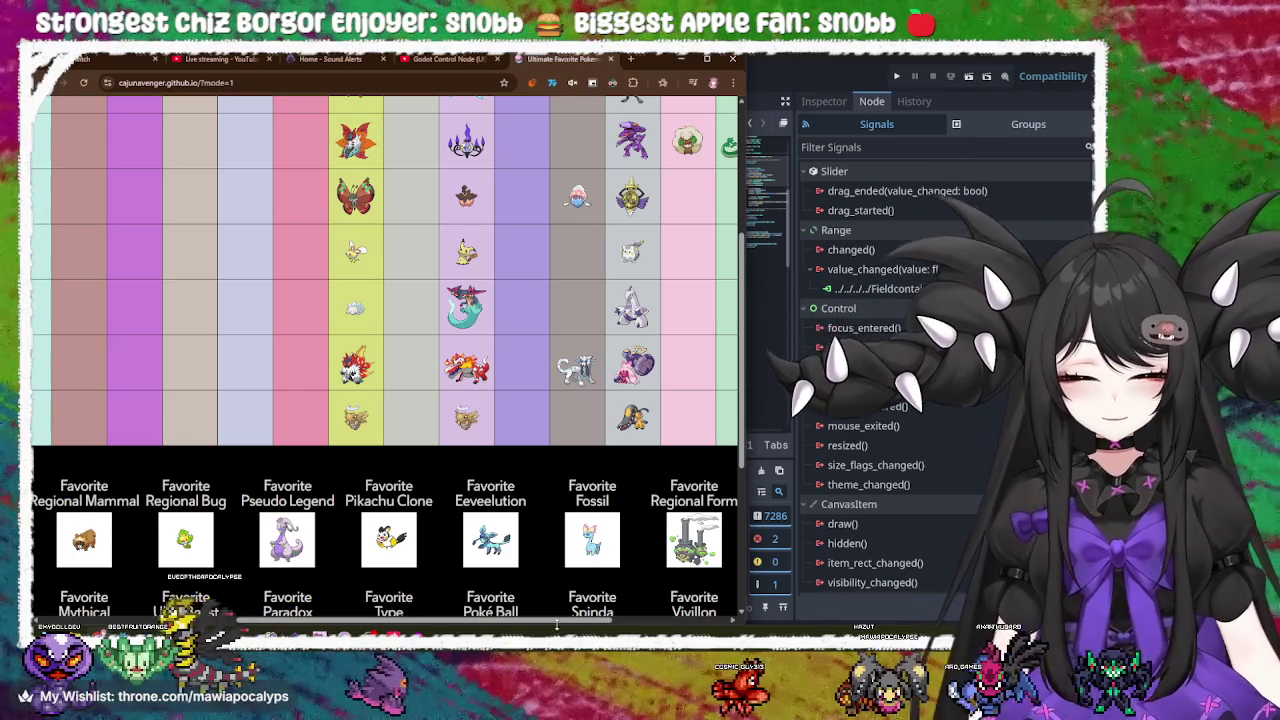
Step: Scroll back to the top of the picker and close the Pokémon picker tab
scroll(347, 284, left, 4)
scroll(347, 284, up, 5)
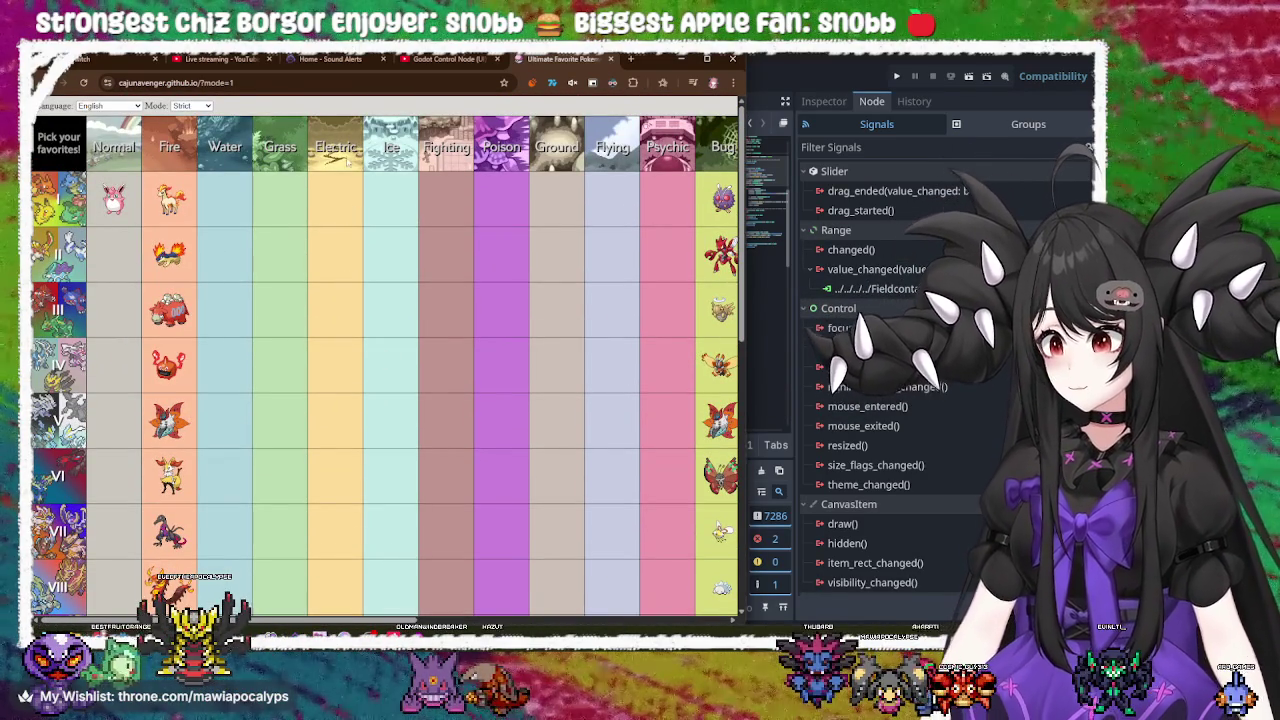
click(611, 58)
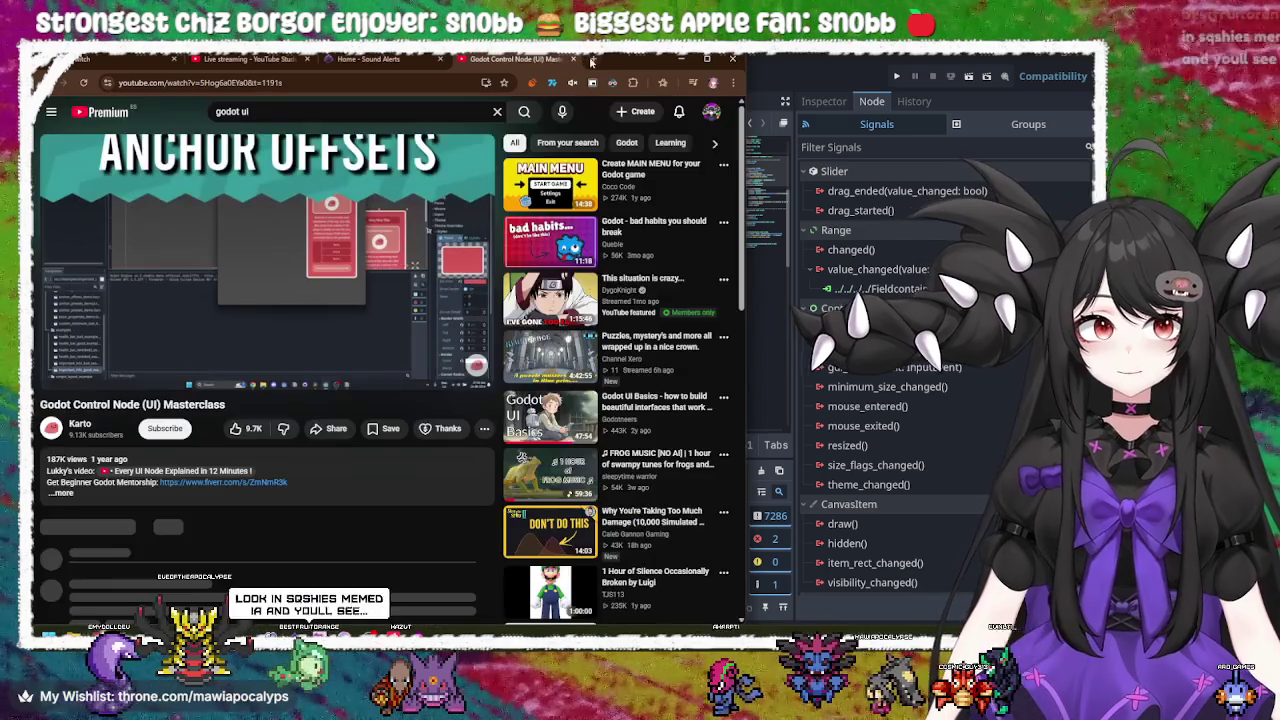
Step: Close the YouTube tab playing the Godot Control Node (UI) Masterclass
click(573, 59)
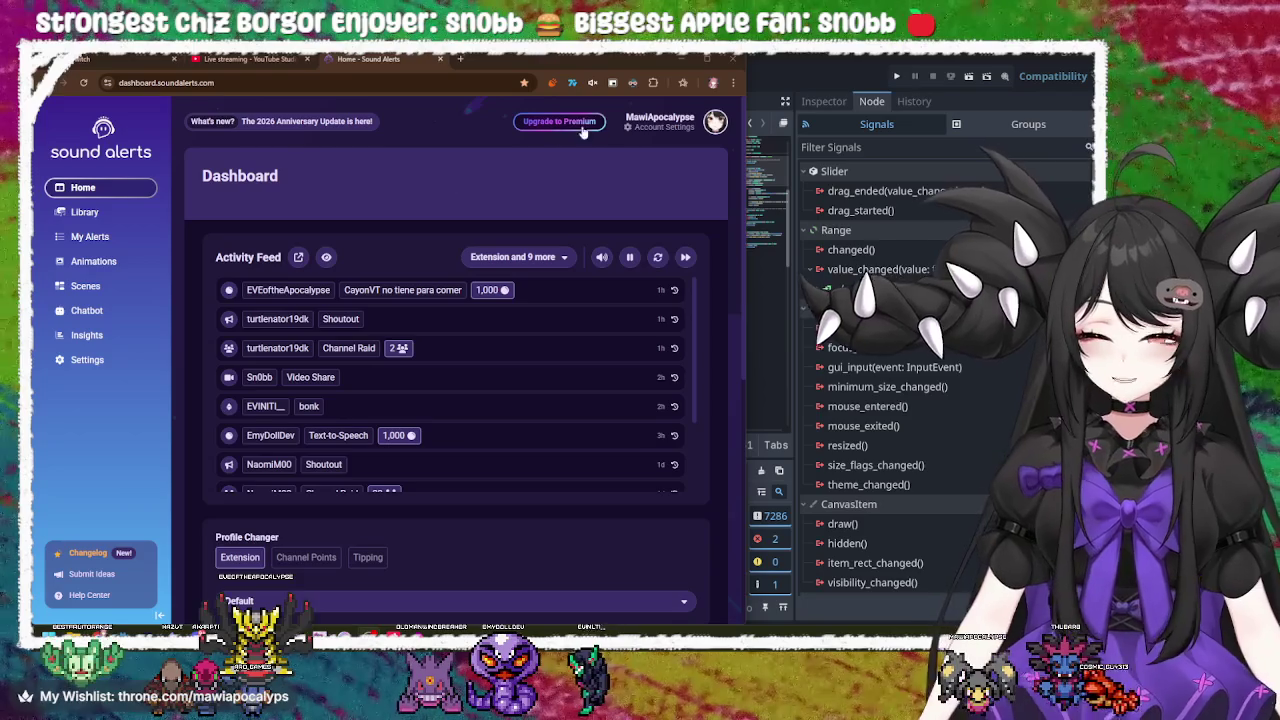
Step: Minimize the browser to bring back the Godot editor with field.gd
click(682, 60)
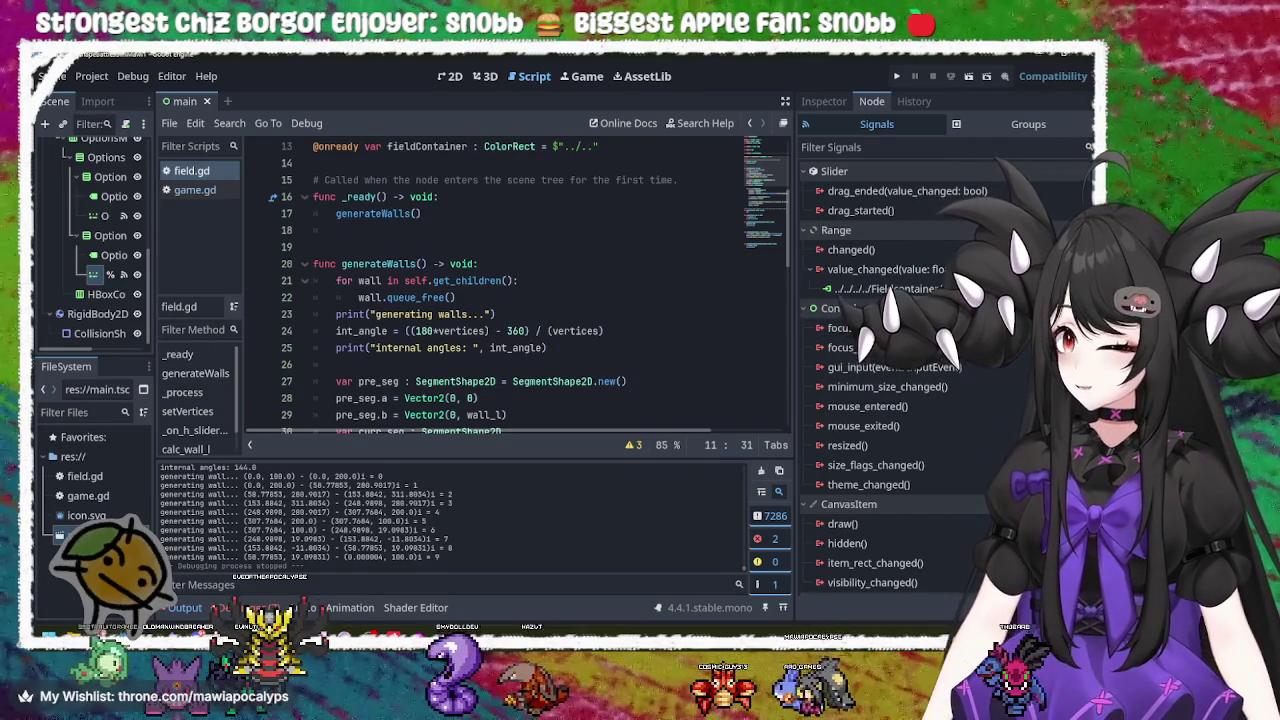
Step: Check field.gd lines 21–22, then open a new Google tab as its own maximized window
click(638, 278)
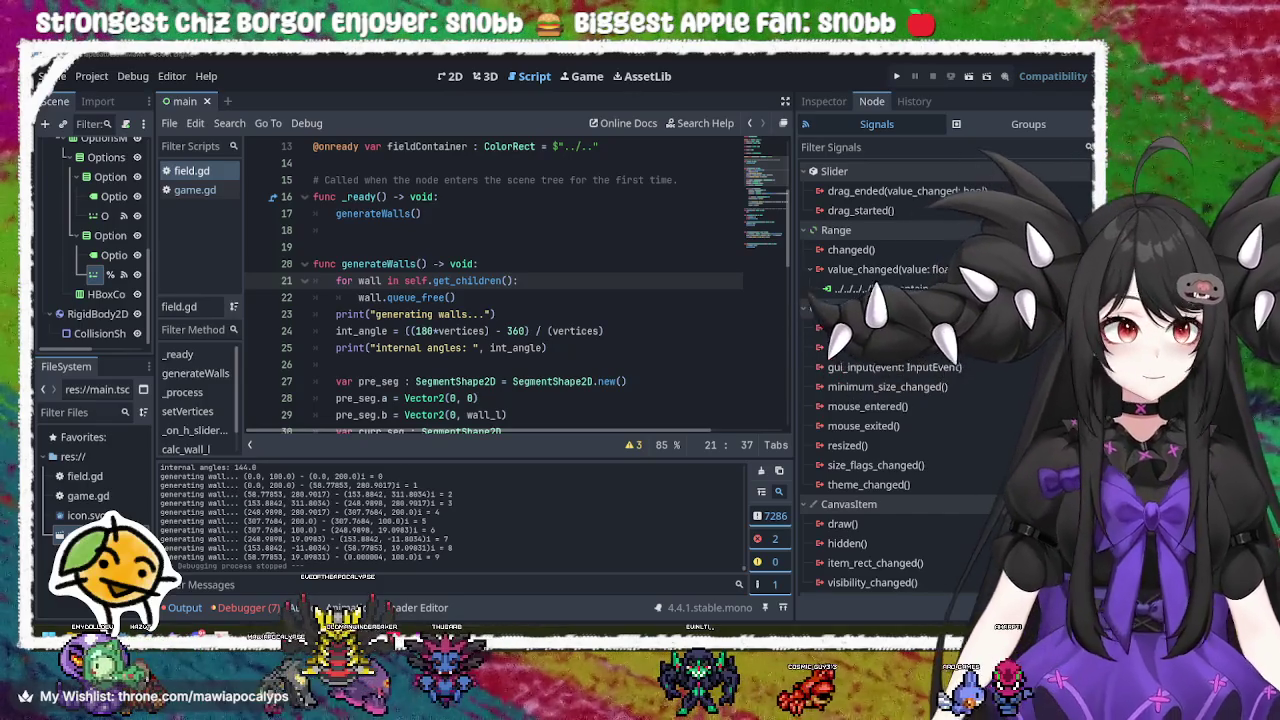
click(529, 290)
key(alt+Tab)
key(ctrl+t)
mouse_move(485, 58)
mouse_down()
mouse_move(110, 234)
mouse_move(110, 86)
mouse_move(267, 62)
mouse_up()
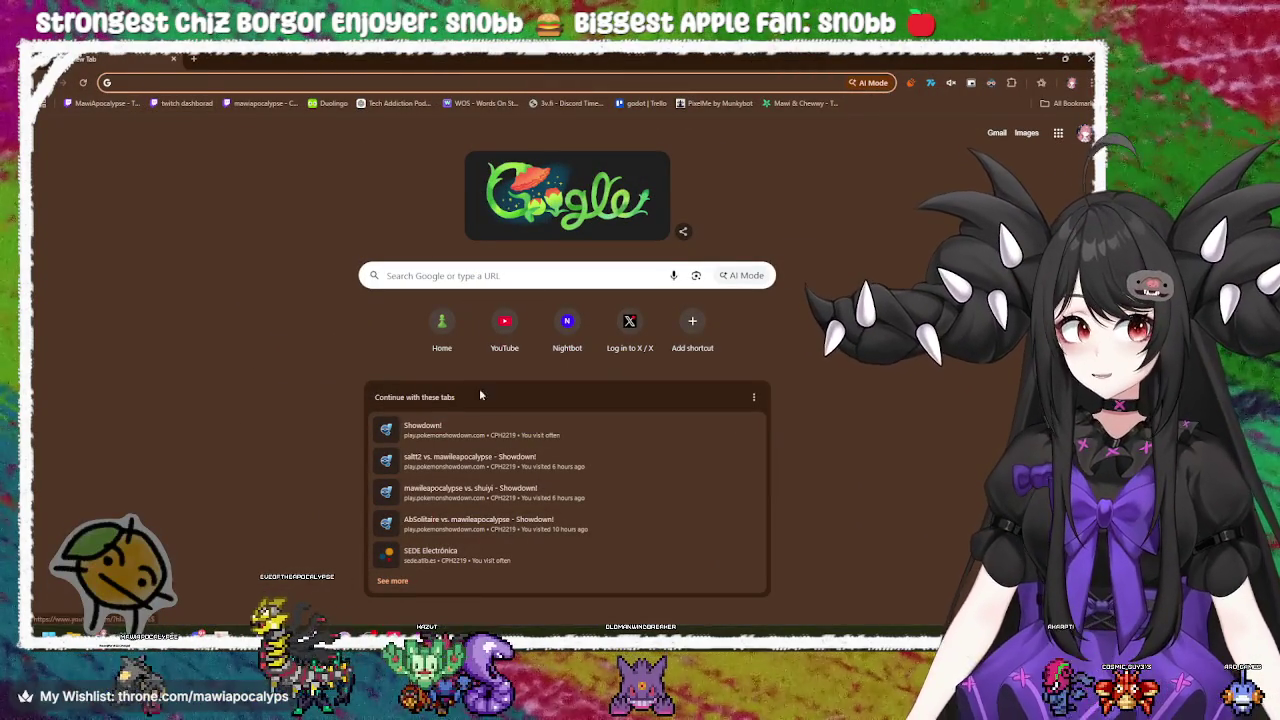
Step: Return to Showdown!, delete both saved teams in Teambuilder, and create empty team Untitled 1
click(466, 428)
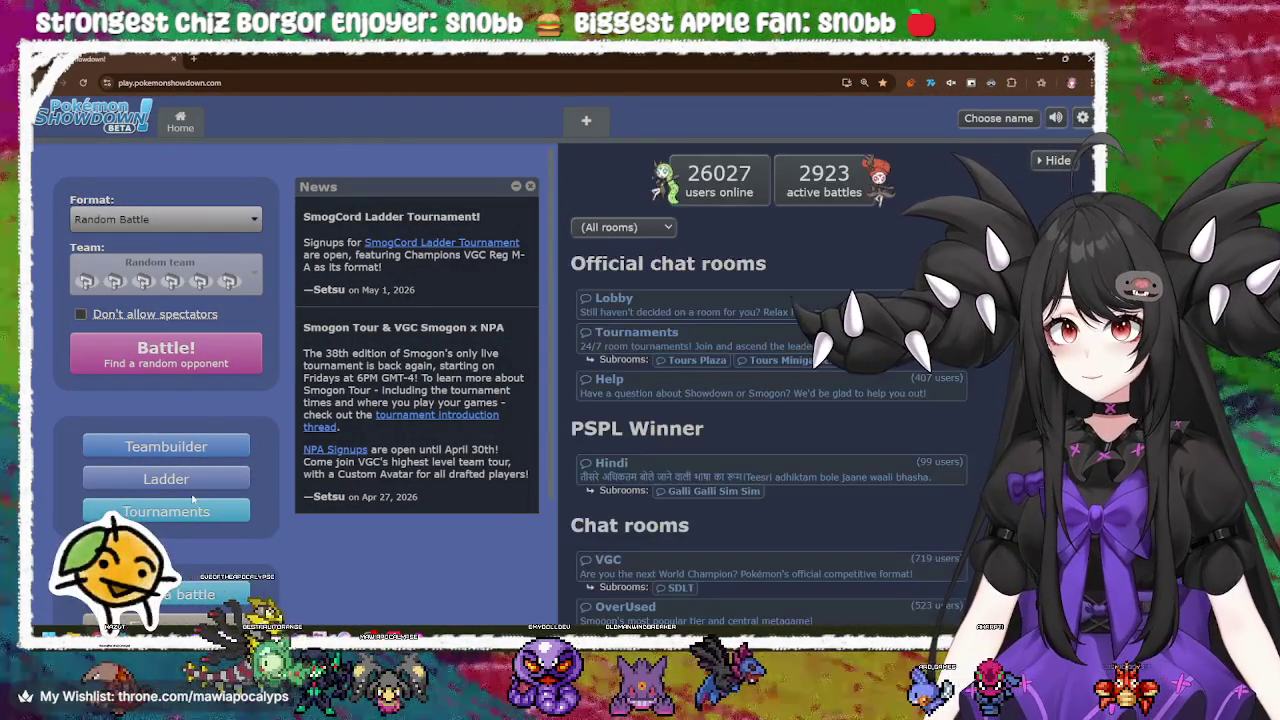
click(170, 446)
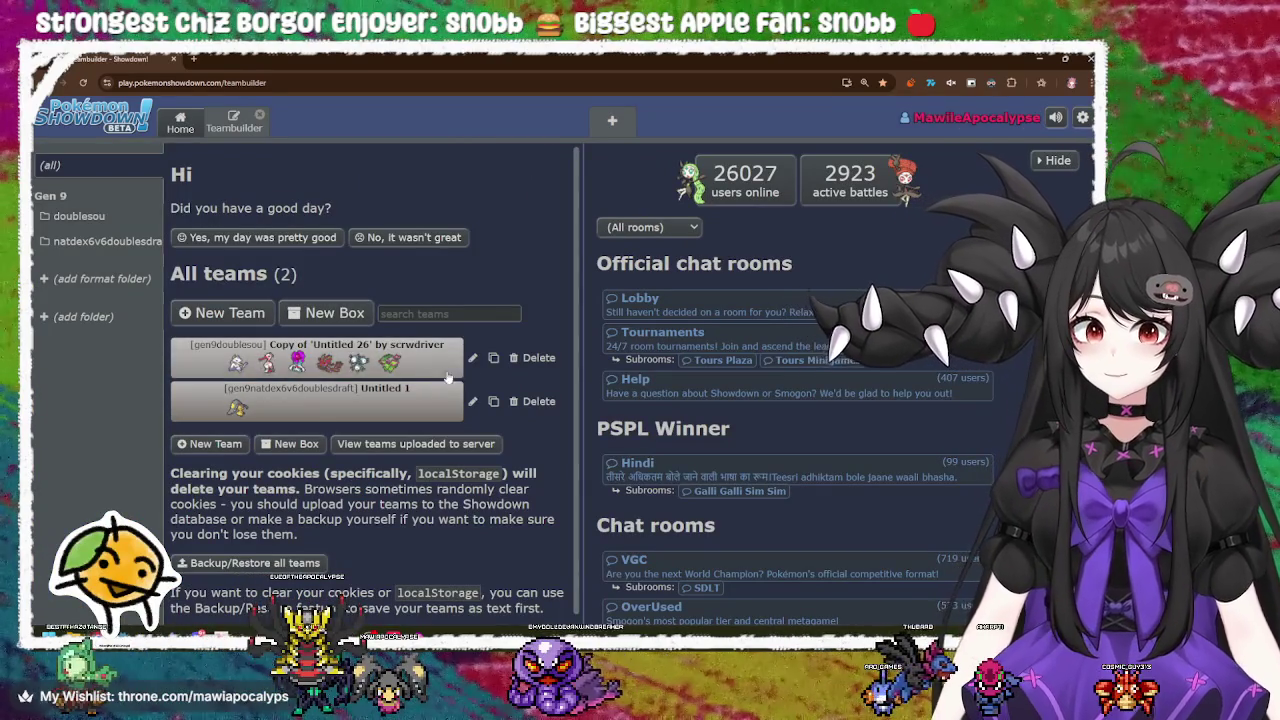
click(536, 357)
click(530, 374)
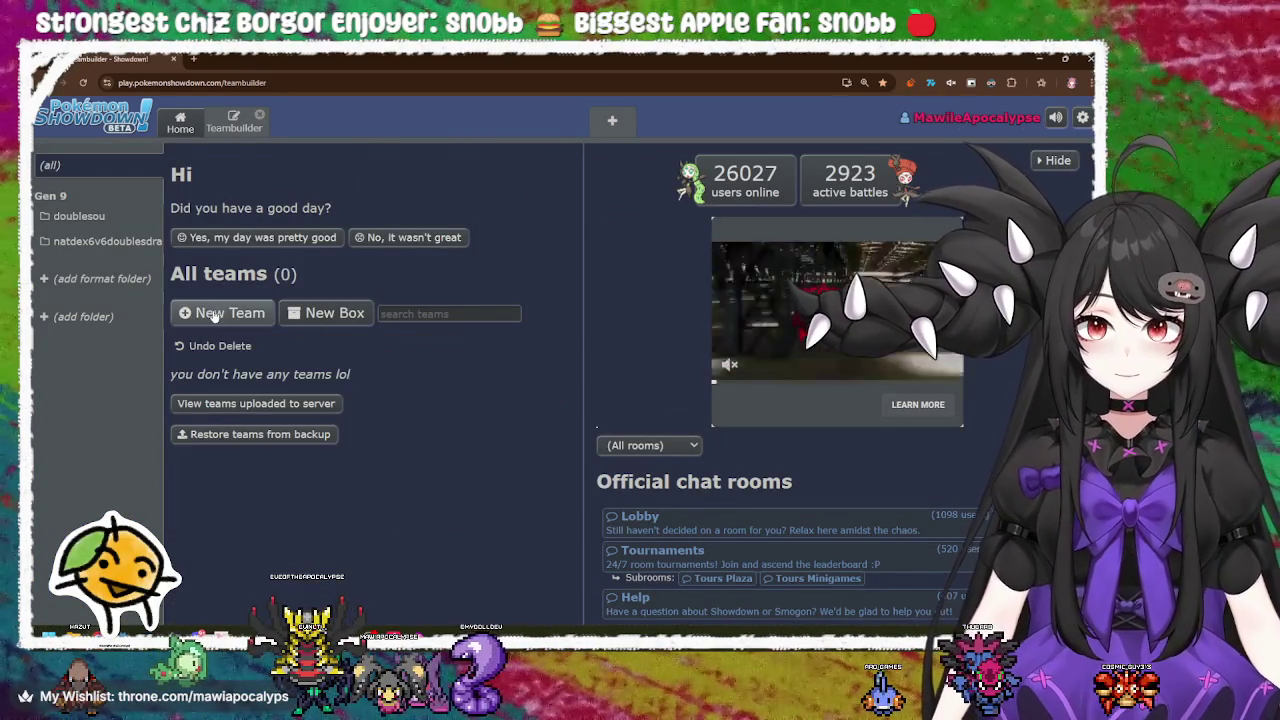
click(213, 314)
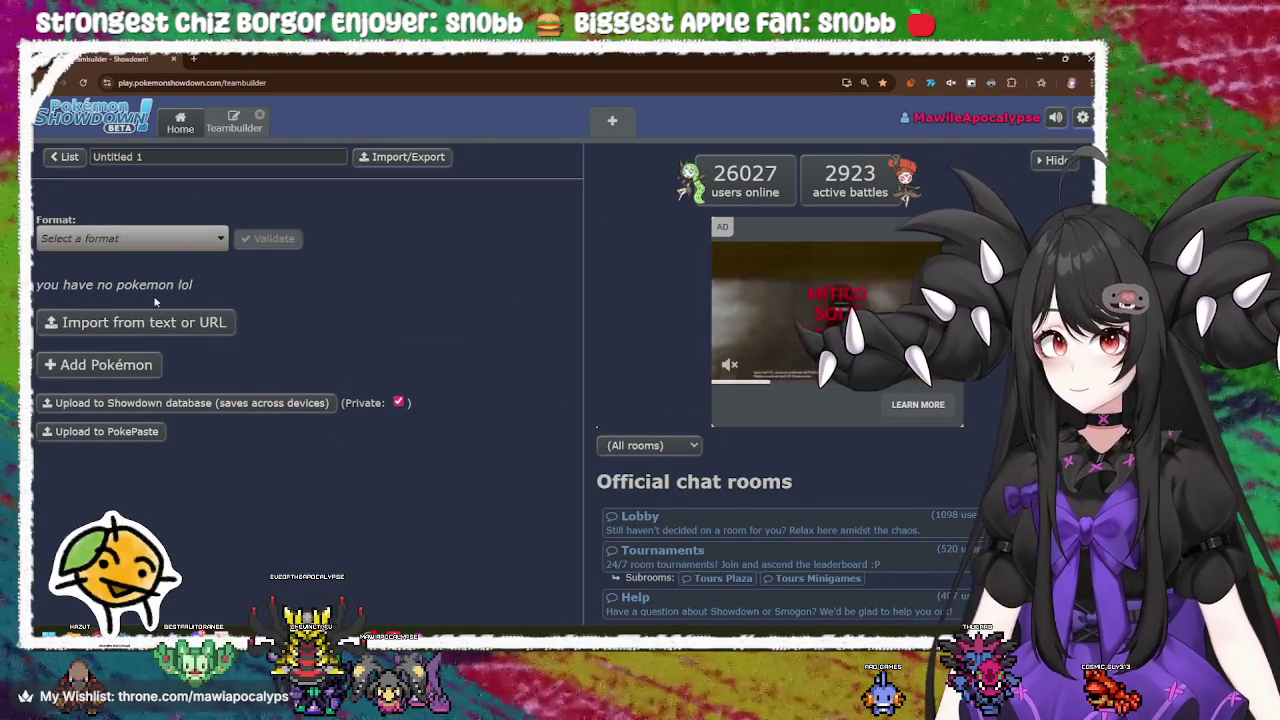
click(186, 237)
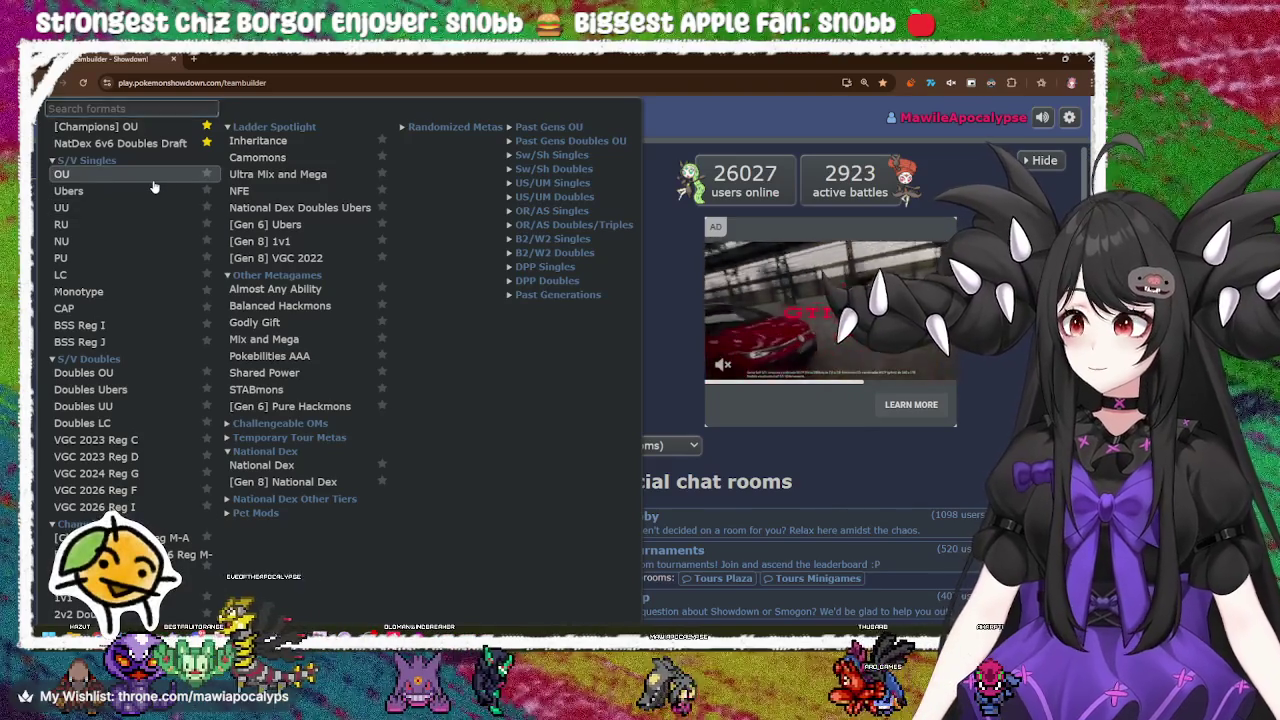
Step: Choose OU format and add Regieleki (Level 100, Transistor, Electric Tera) as first member
click(154, 180)
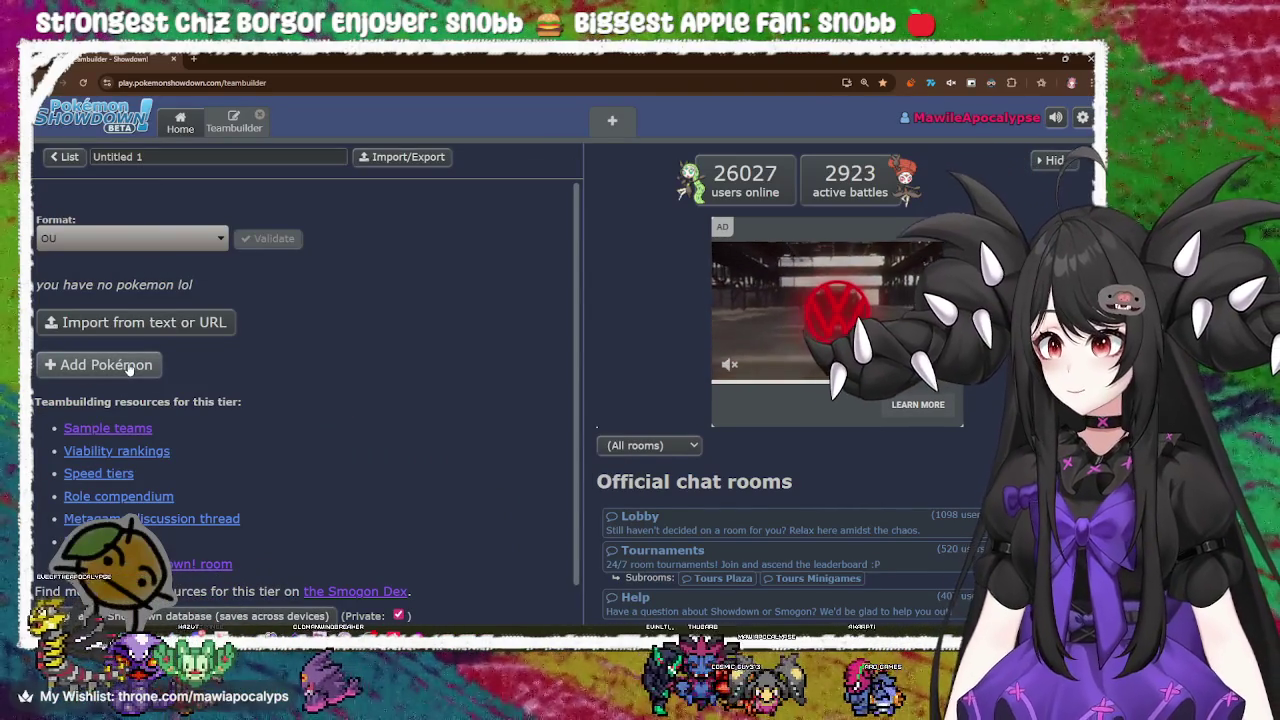
click(128, 366)
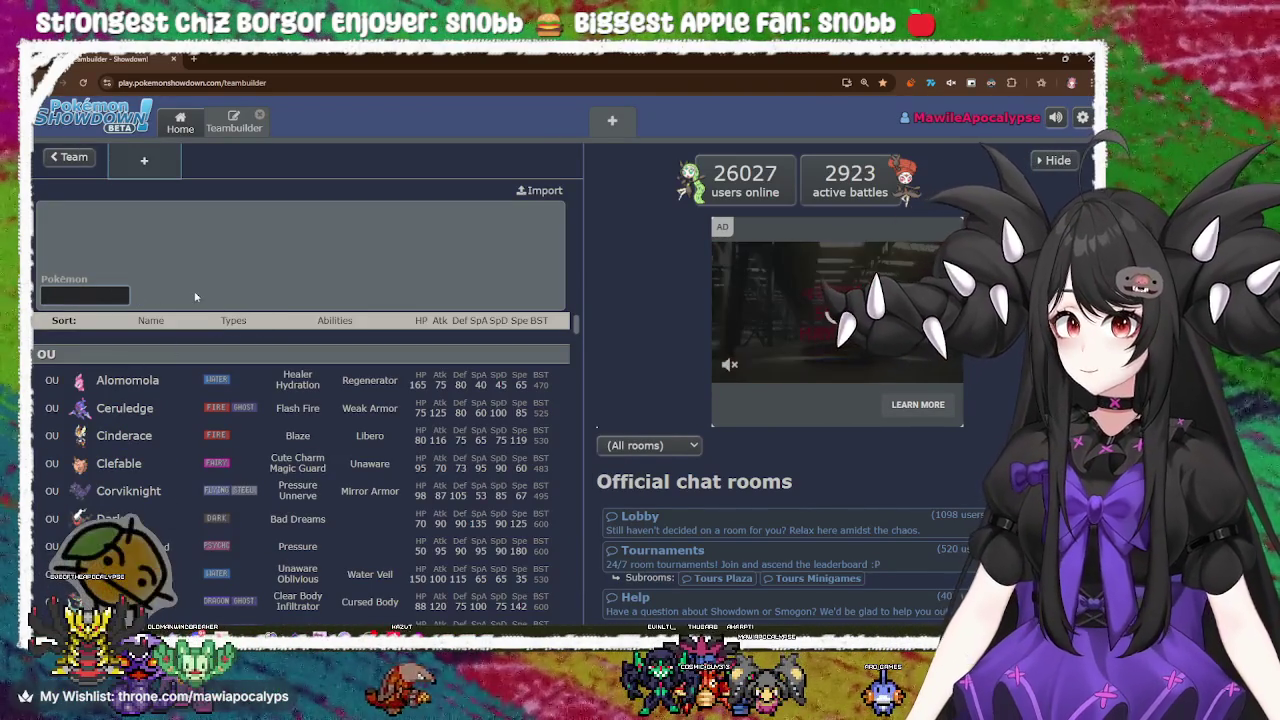
scroll(251, 491, down, 5)
scroll(251, 491, up, 3)
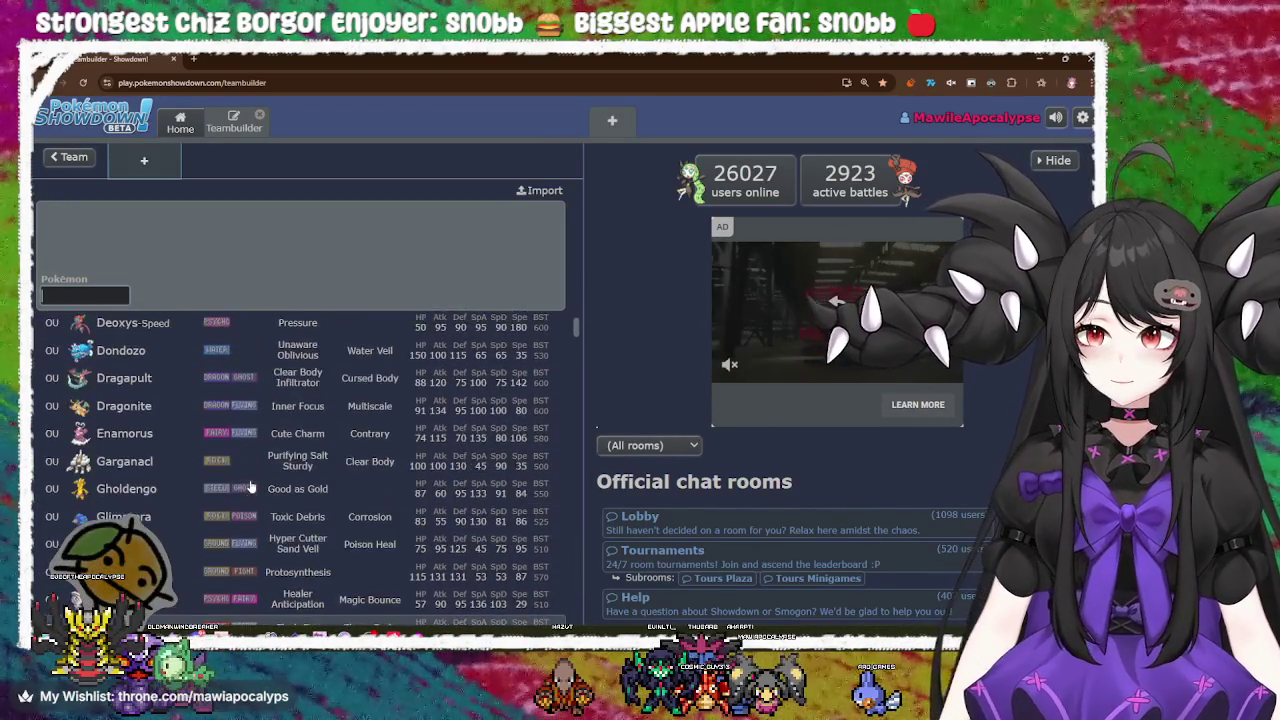
scroll(251, 487, up, 1)
scroll(220, 450, down, 3)
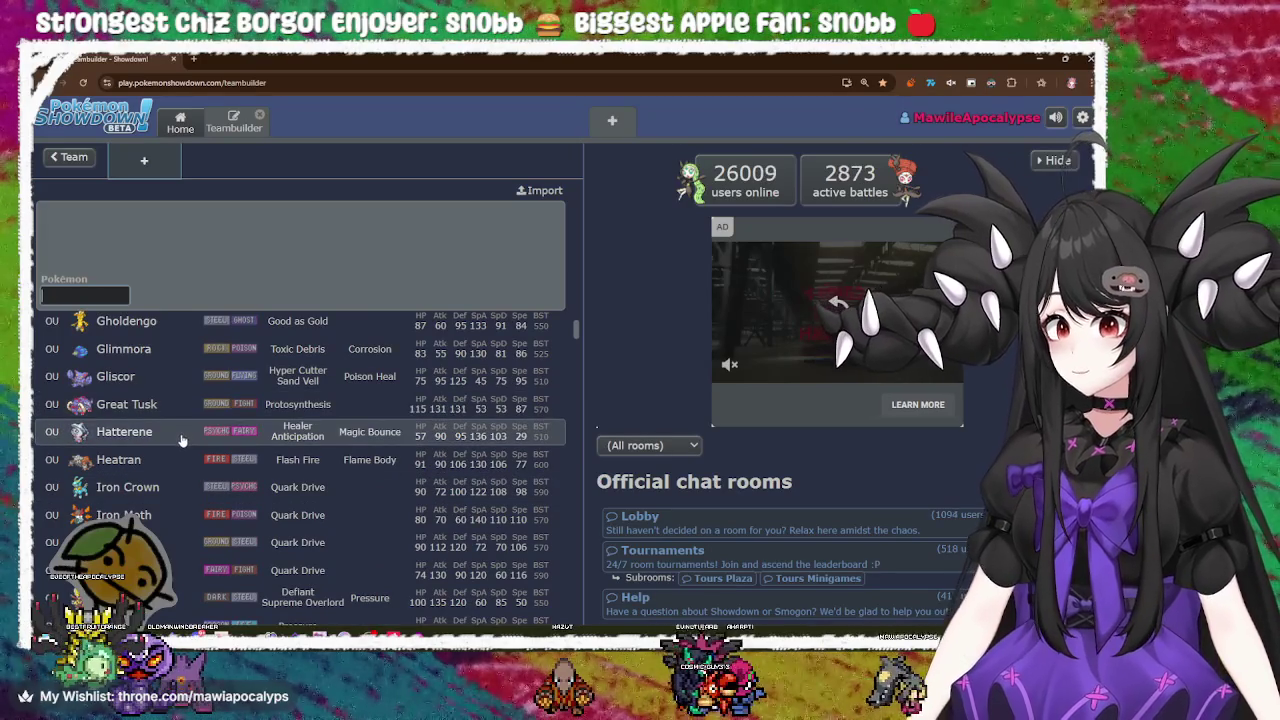
scroll(181, 441, down, 5)
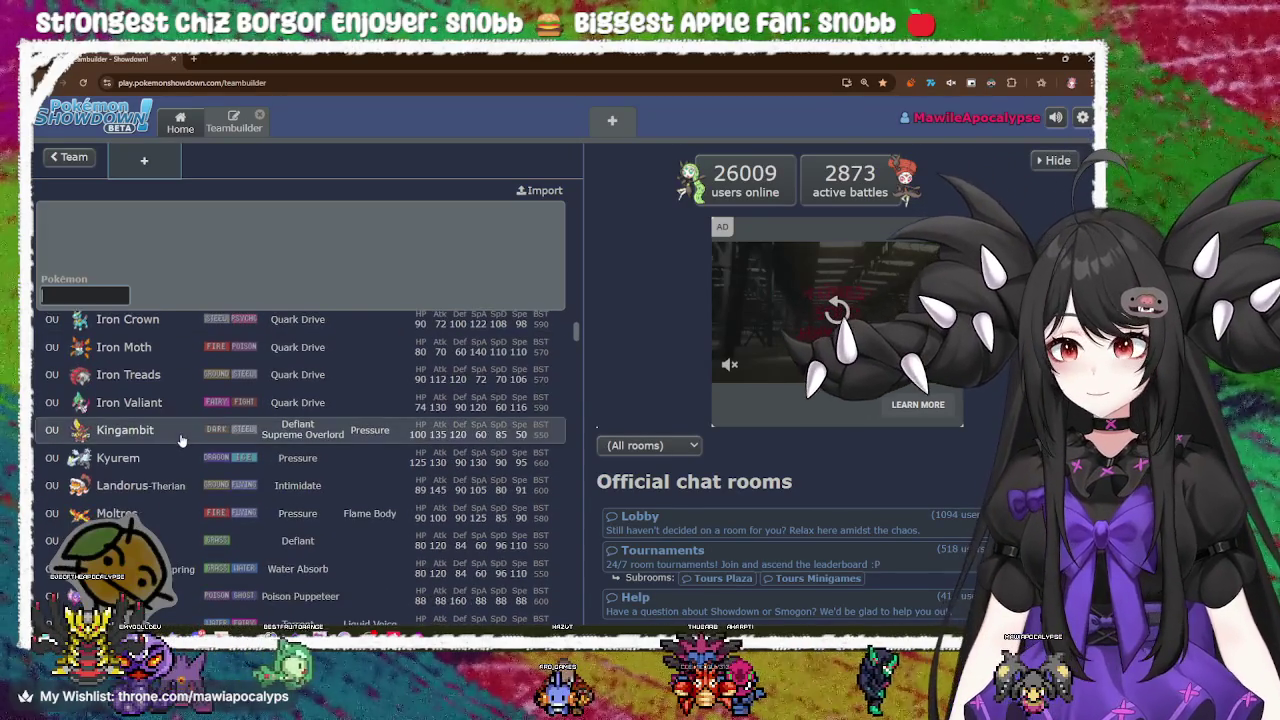
scroll(181, 441, down, 5)
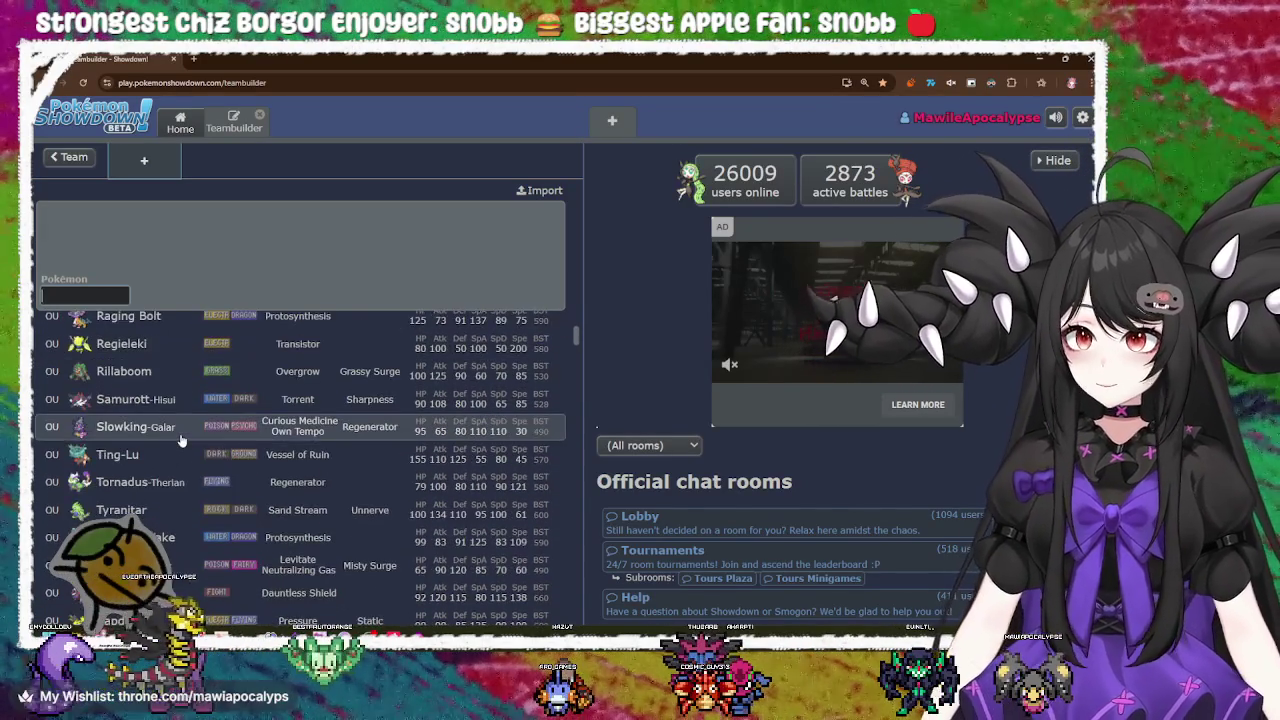
scroll(181, 441, up, 5)
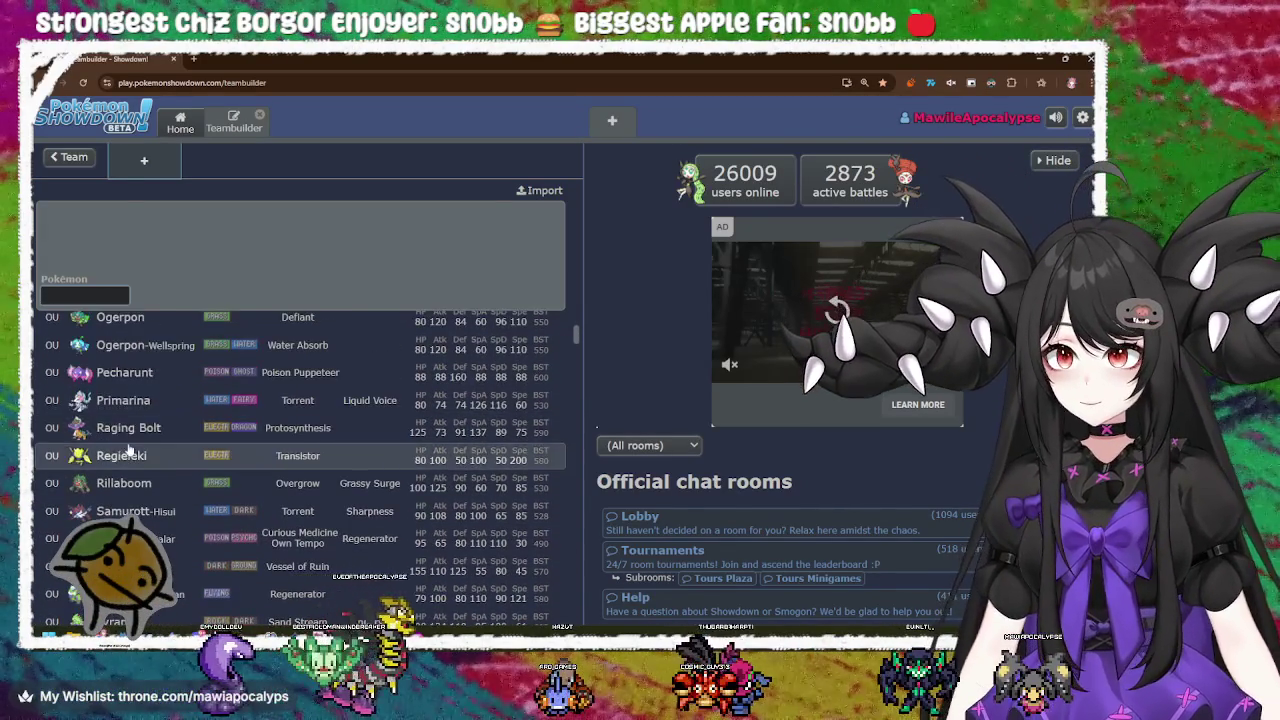
click(180, 452)
click(110, 295)
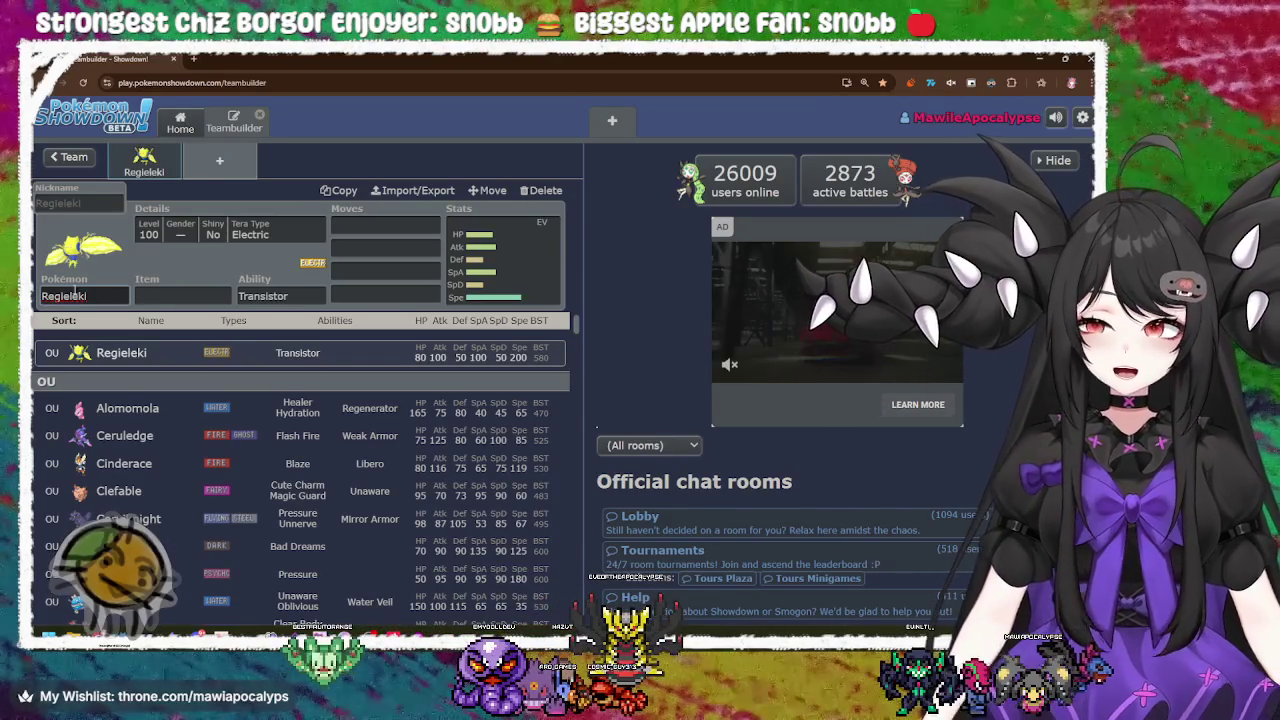
click(88, 292)
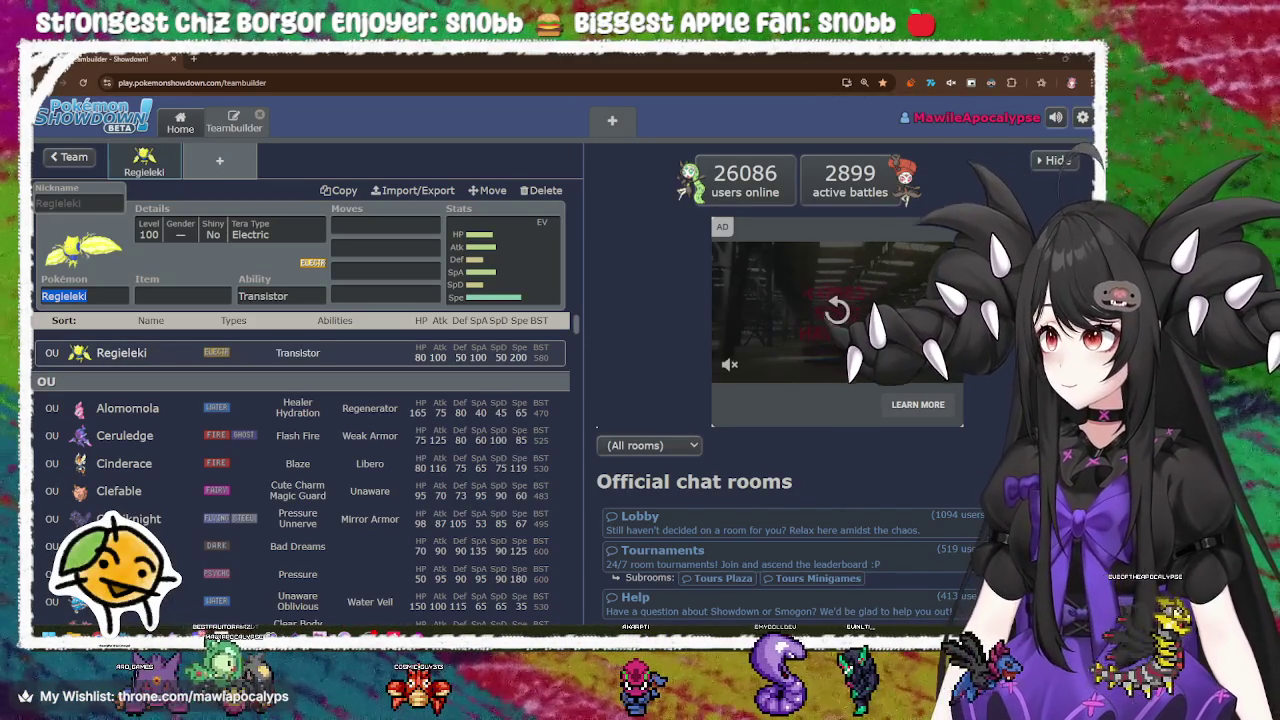
click(416, 168)
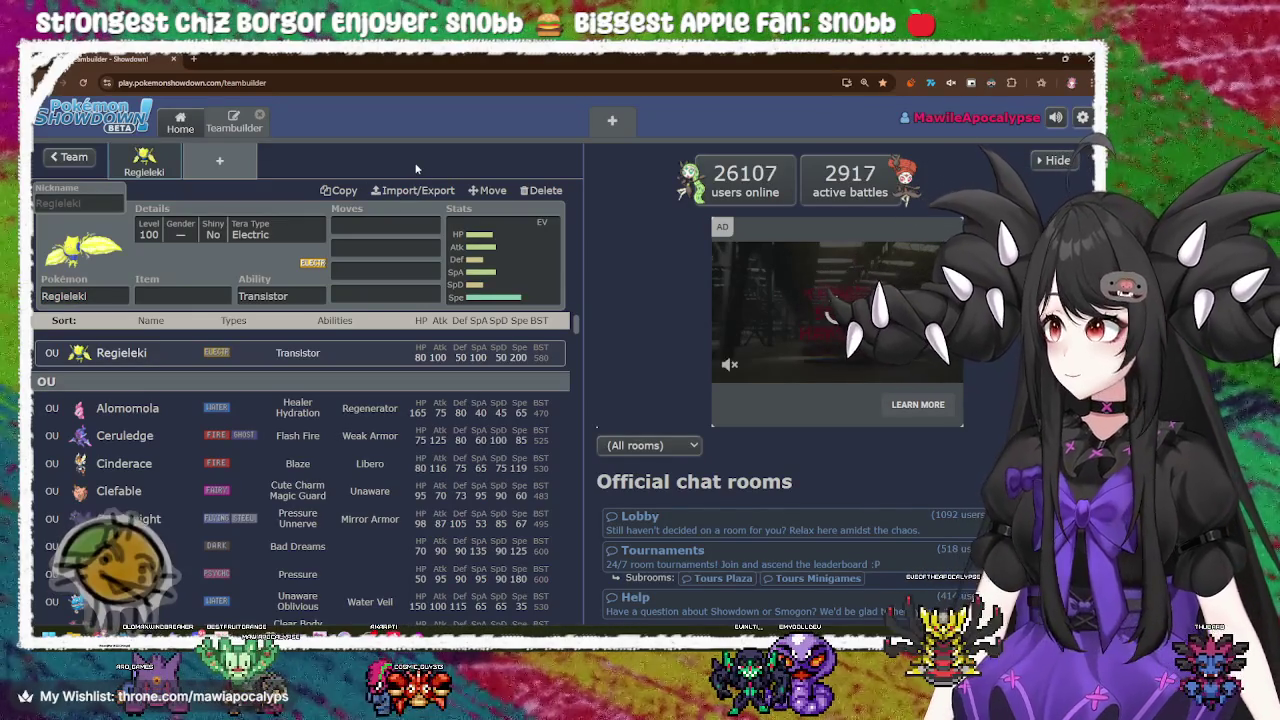
Step: View Regieleki's EV spread and browse the learnable moves for its first move slot
click(488, 266)
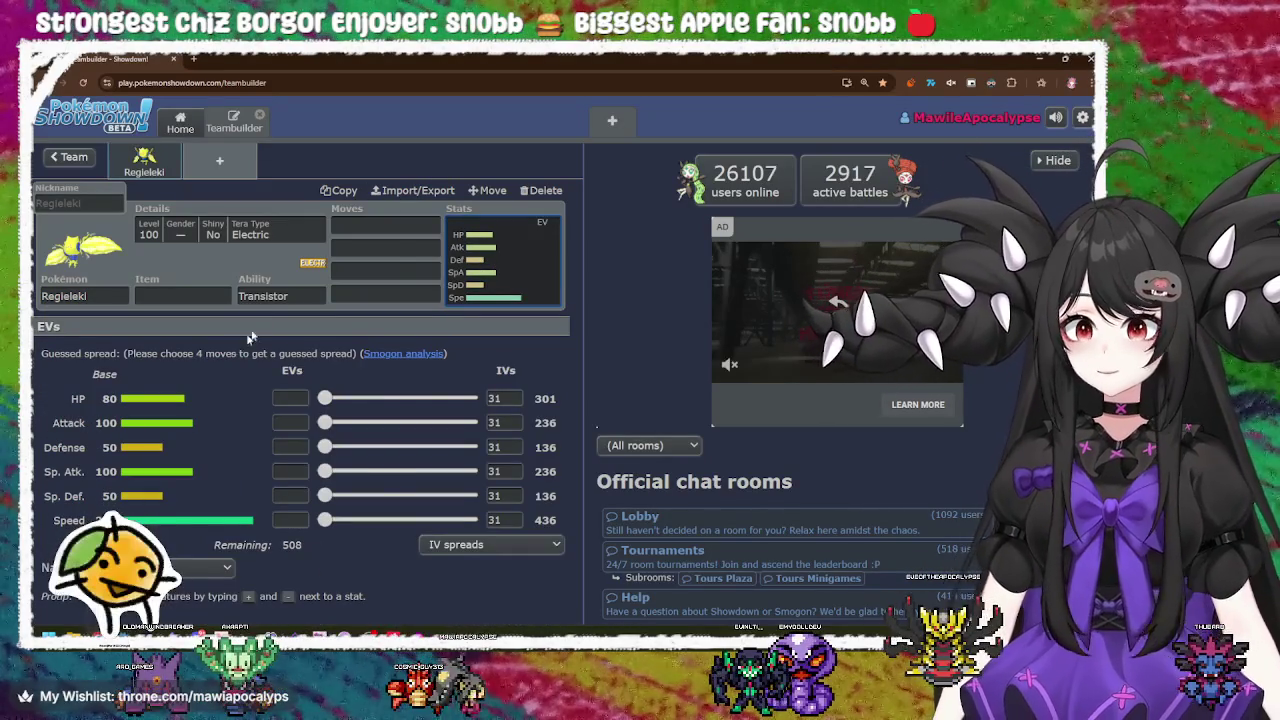
click(385, 226)
scroll(398, 450, down, 10)
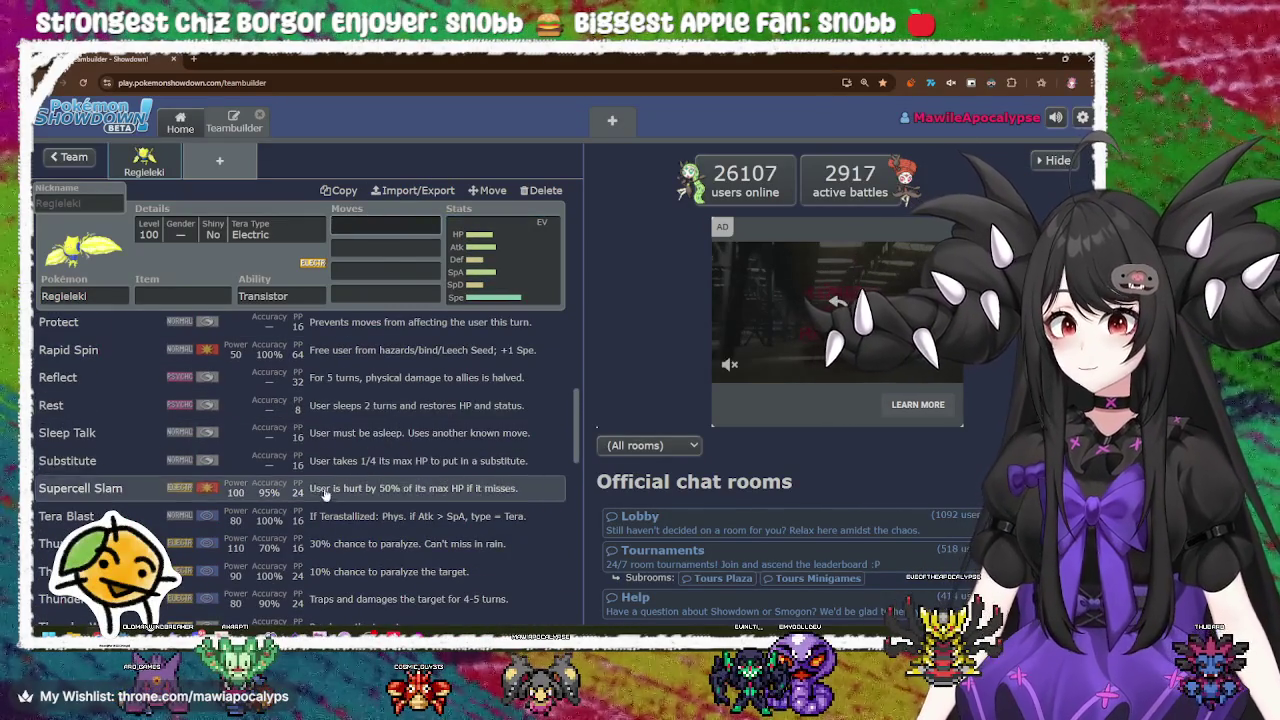
scroll(398, 450, down, 3)
scroll(322, 500, down, 5)
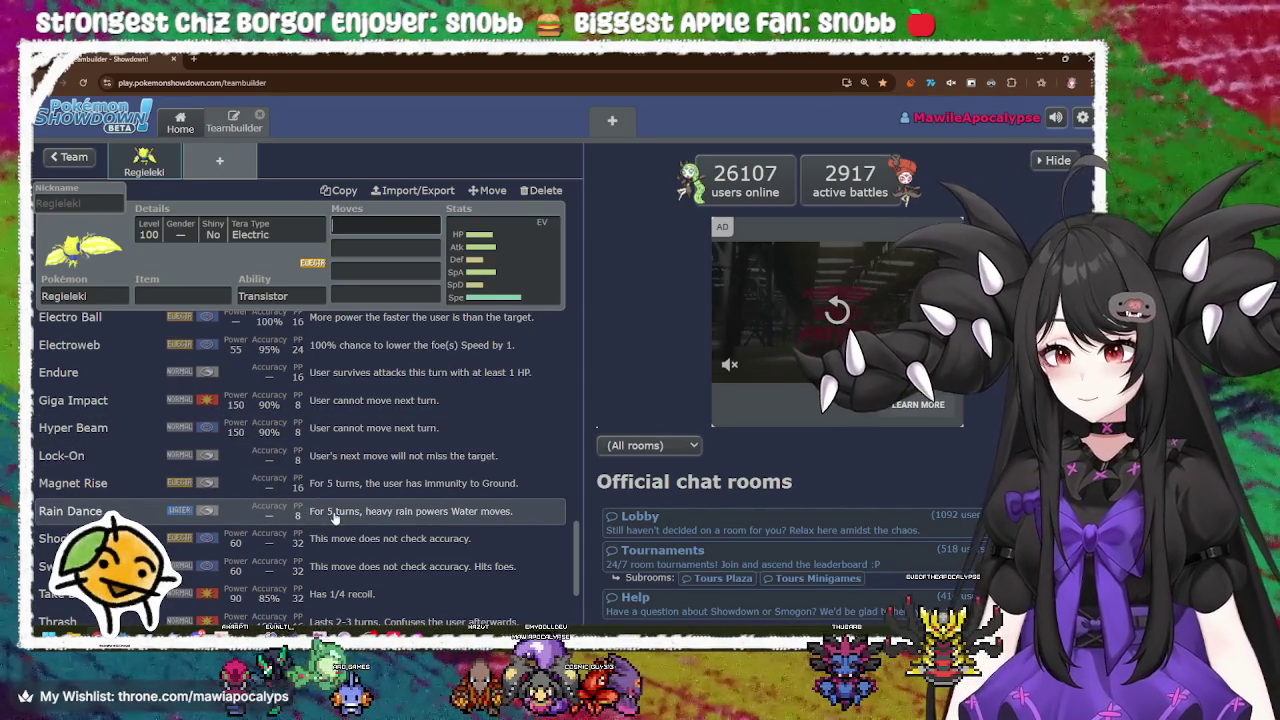
scroll(335, 515, down, 1)
scroll(335, 515, up, 10)
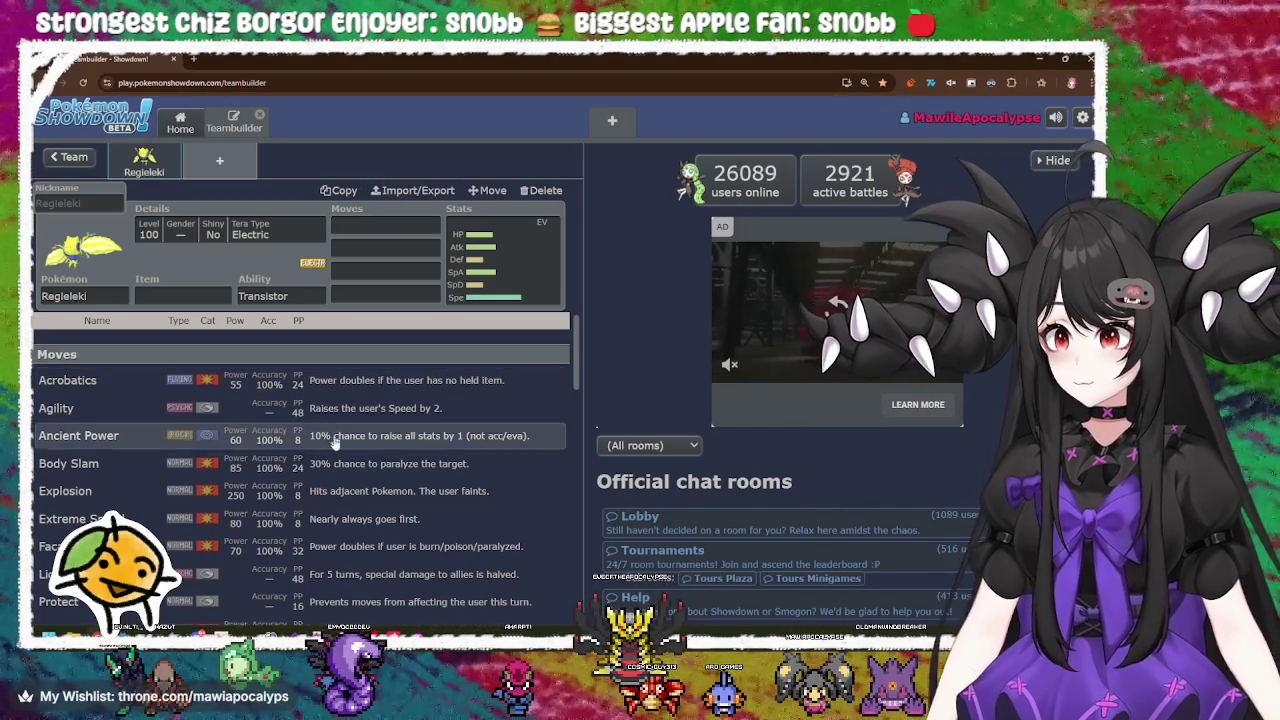
scroll(318, 458, down, 1)
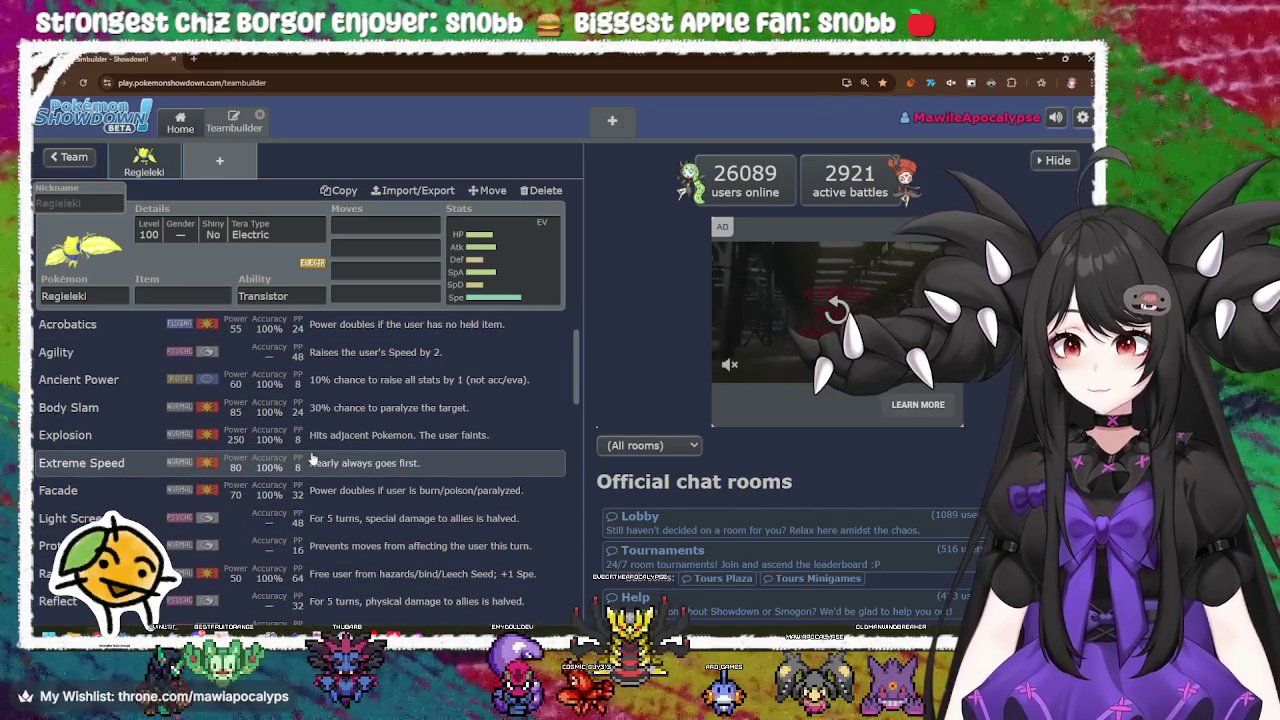
scroll(312, 458, up, 1)
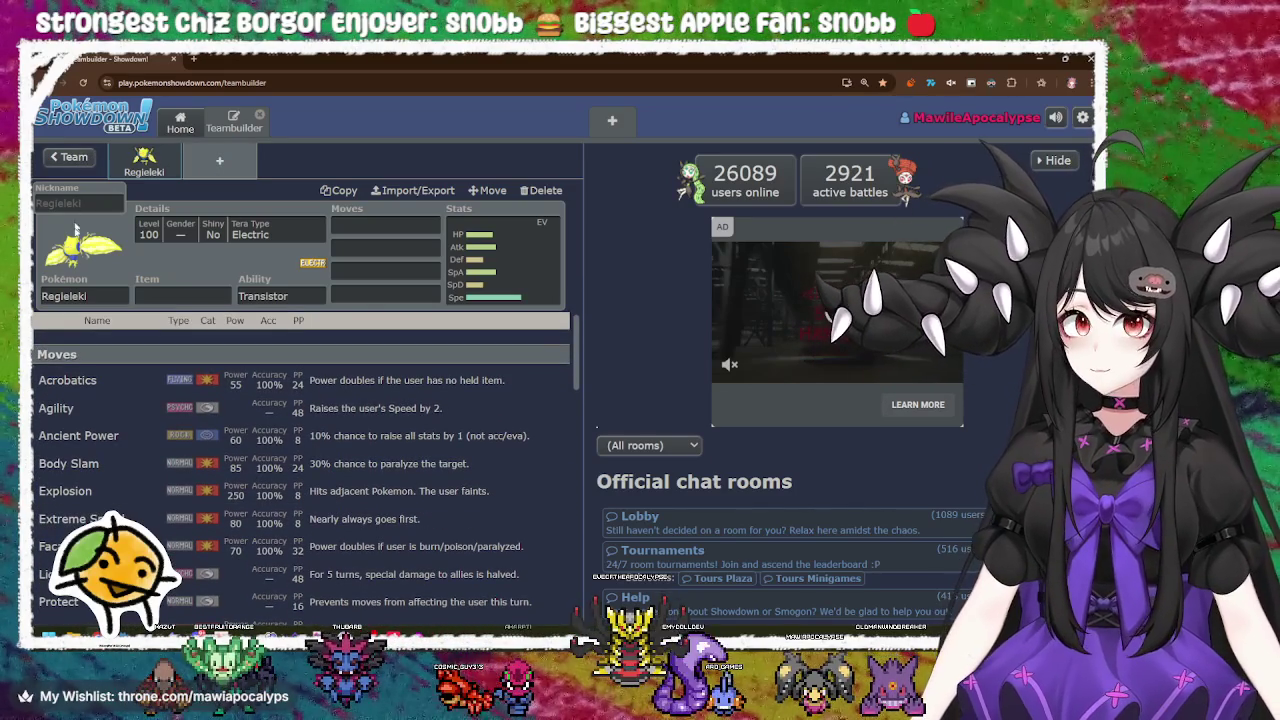
click(84, 296)
scroll(300, 400, down, 5)
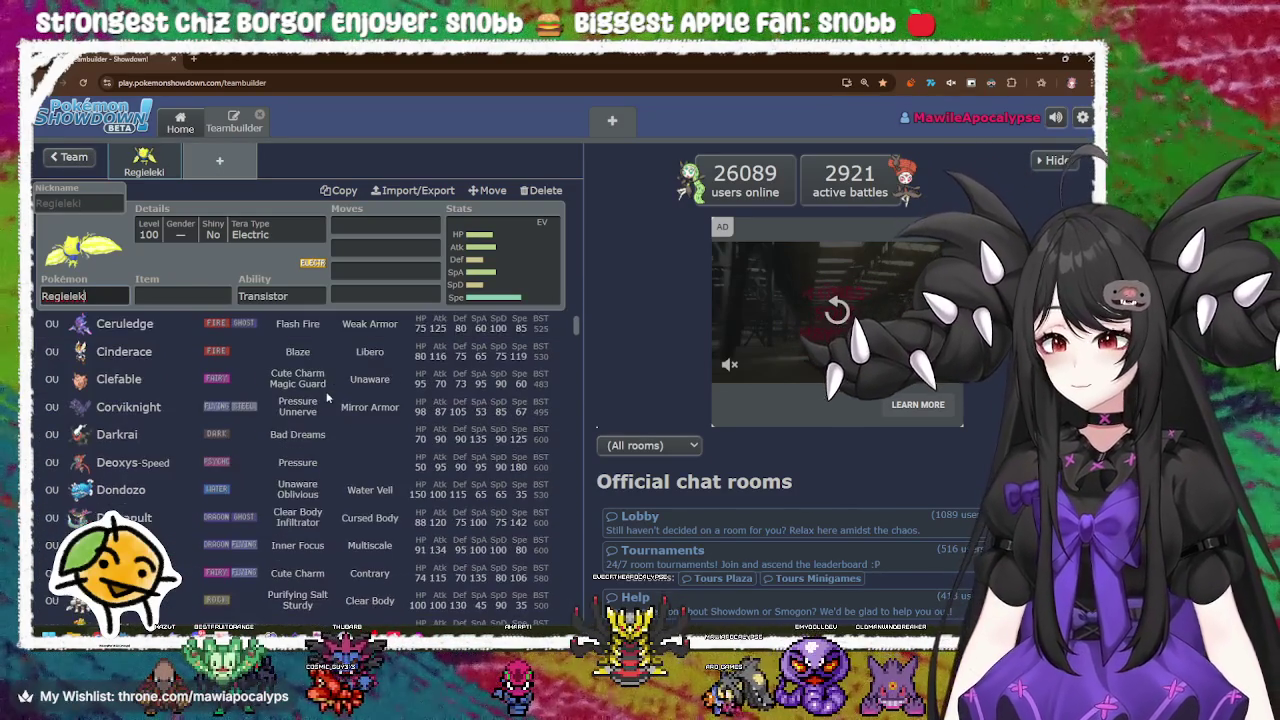
scroll(326, 398, up, 2)
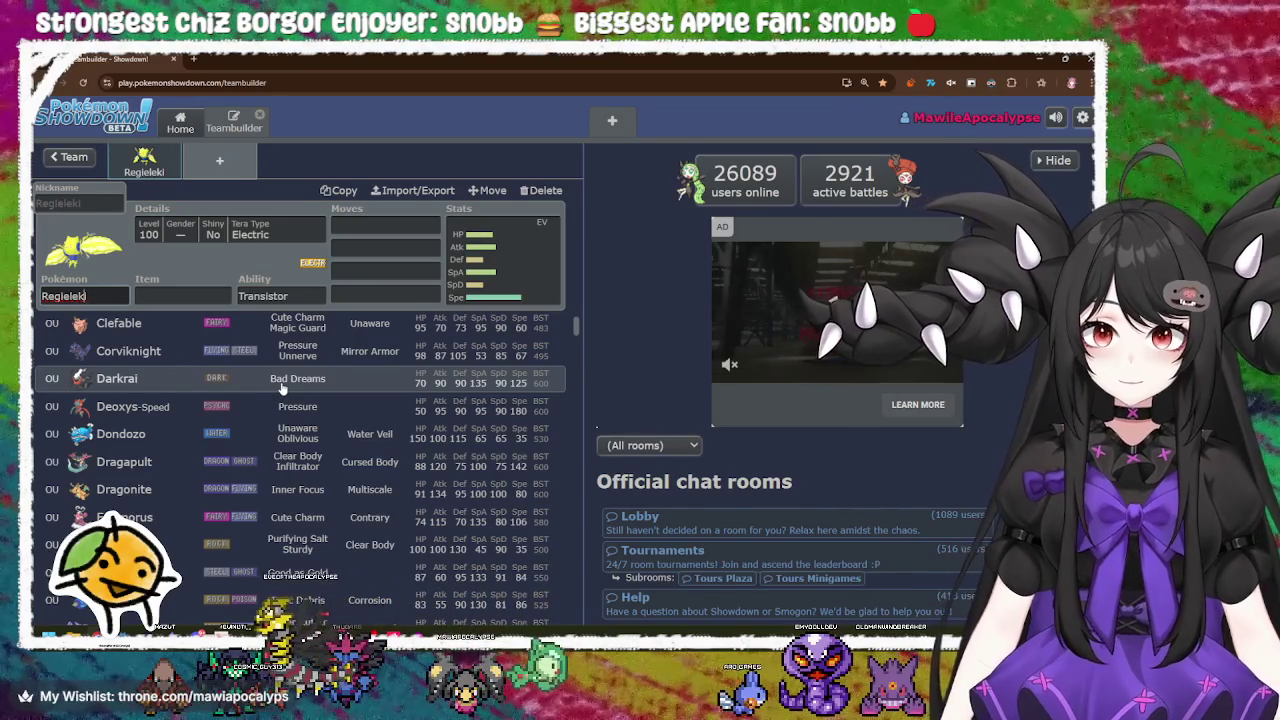
scroll(300, 487, down, 2)
scroll(300, 487, down, 3)
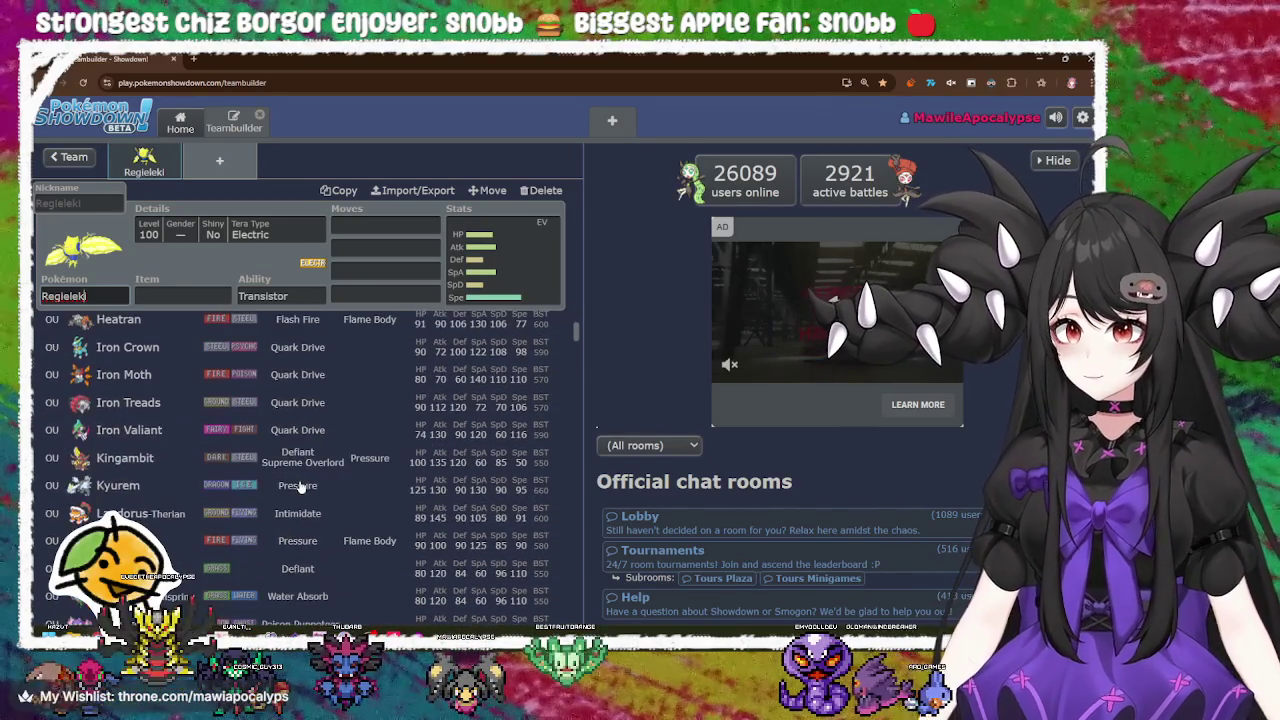
scroll(300, 487, down, 2)
scroll(298, 485, down, 3)
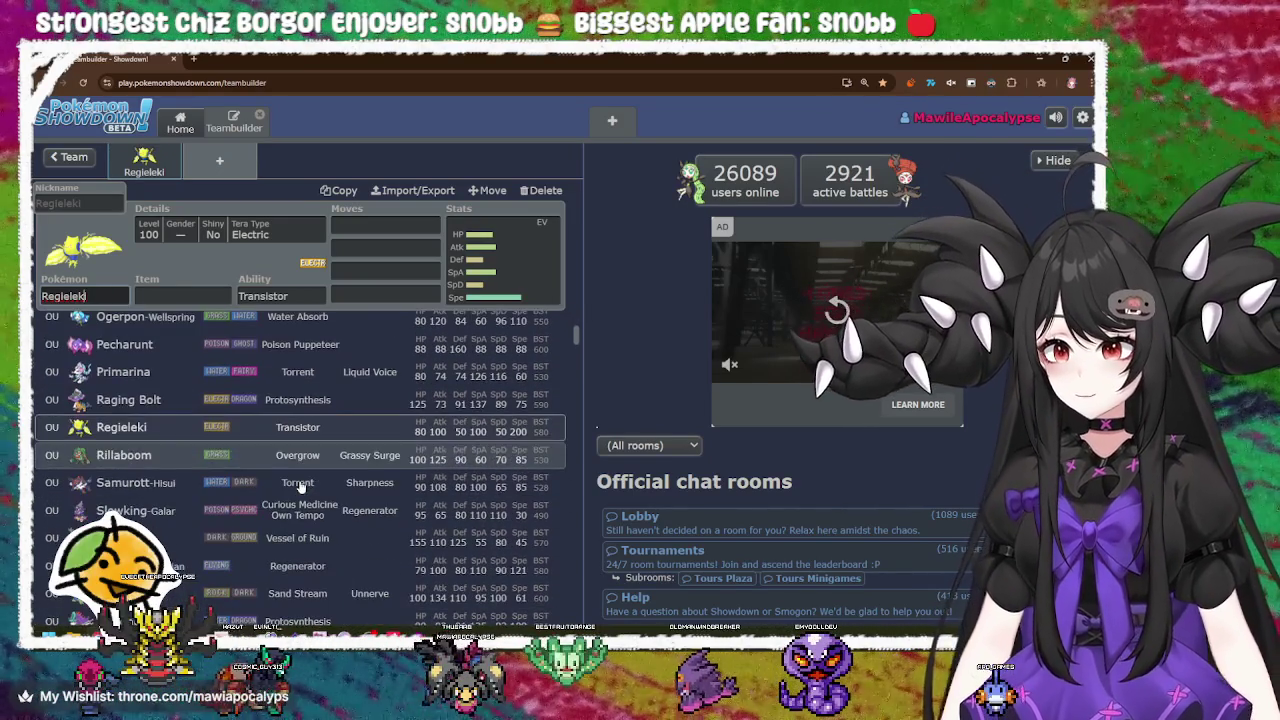
scroll(300, 487, down, 3)
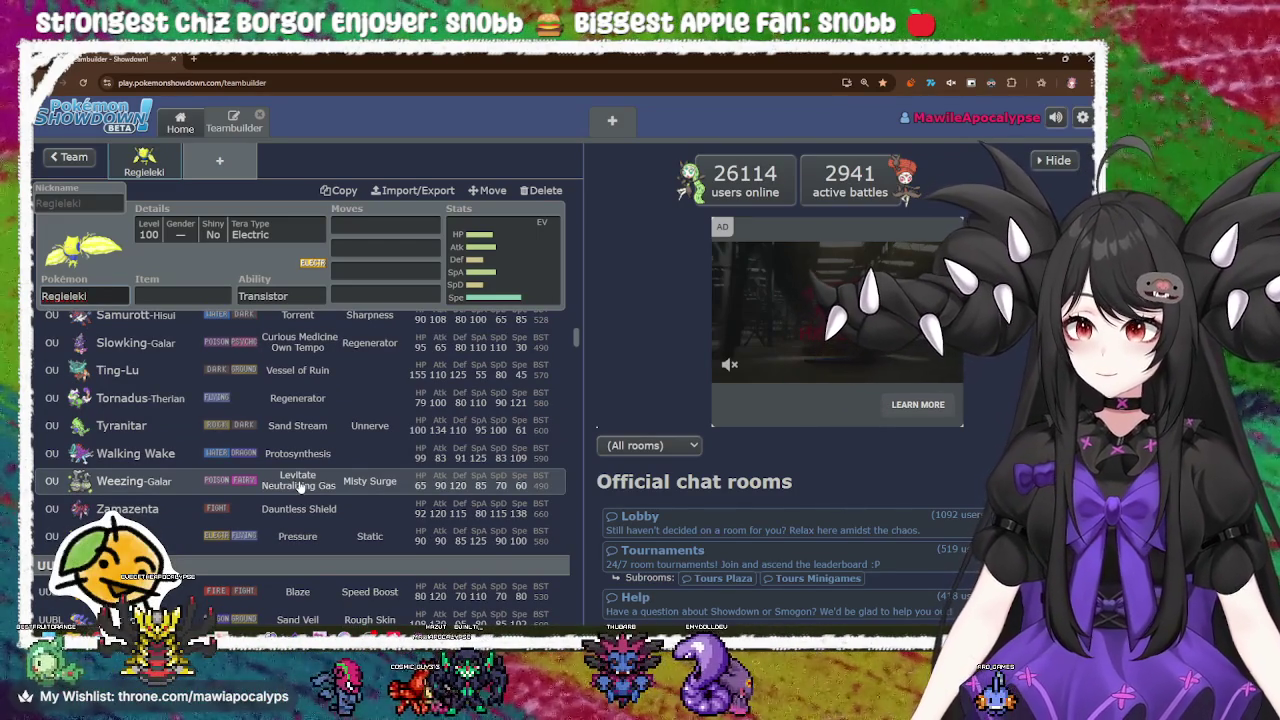
scroll(300, 487, up, 3)
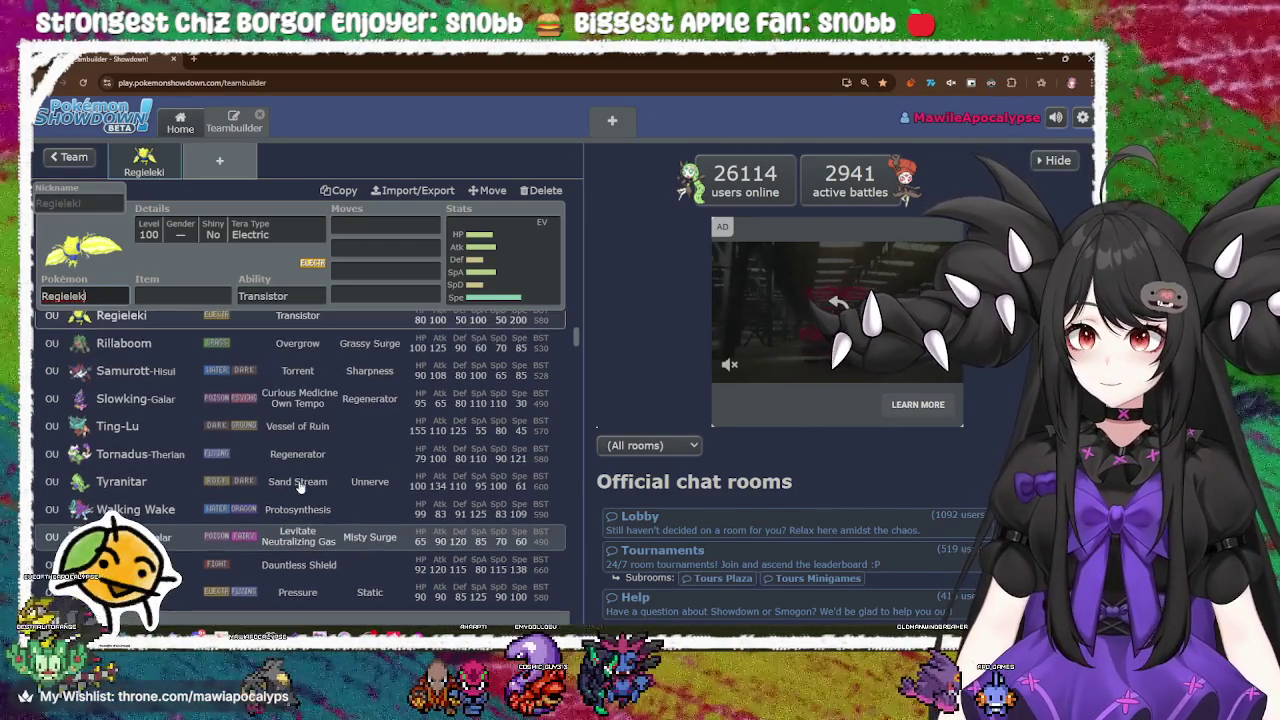
scroll(300, 487, up, 1)
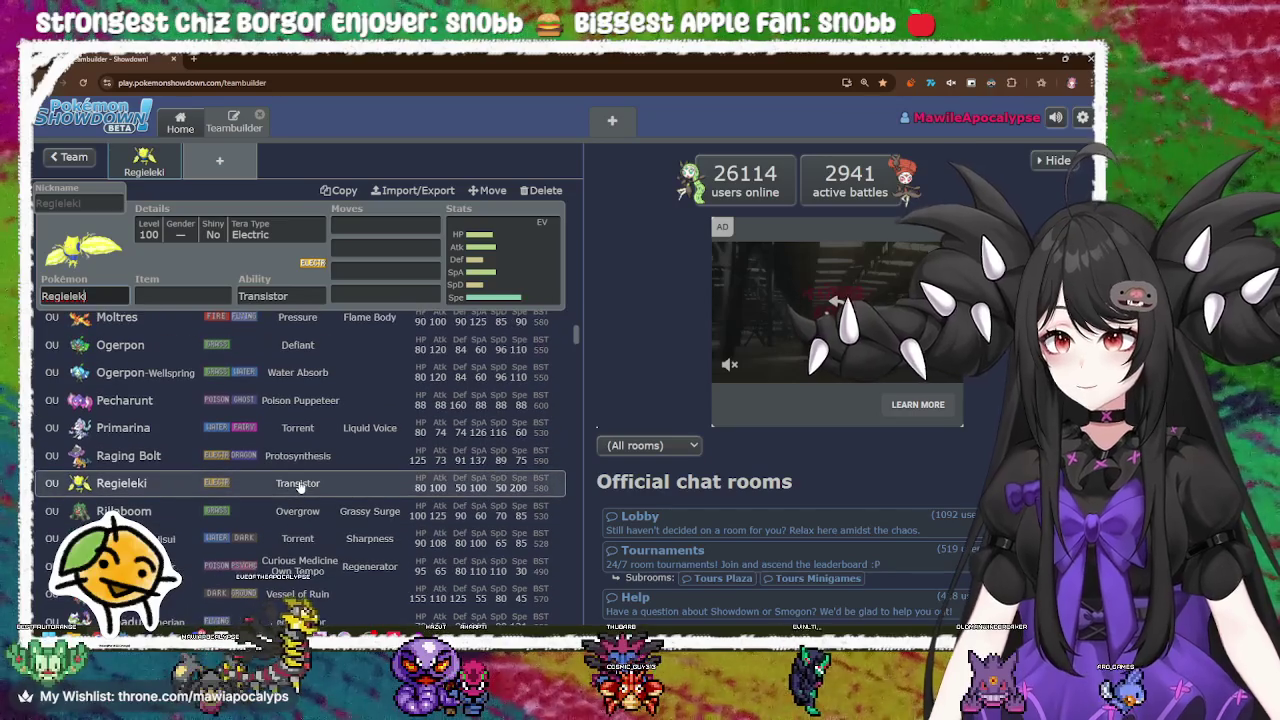
scroll(300, 487, up, 1)
scroll(300, 487, up, 2)
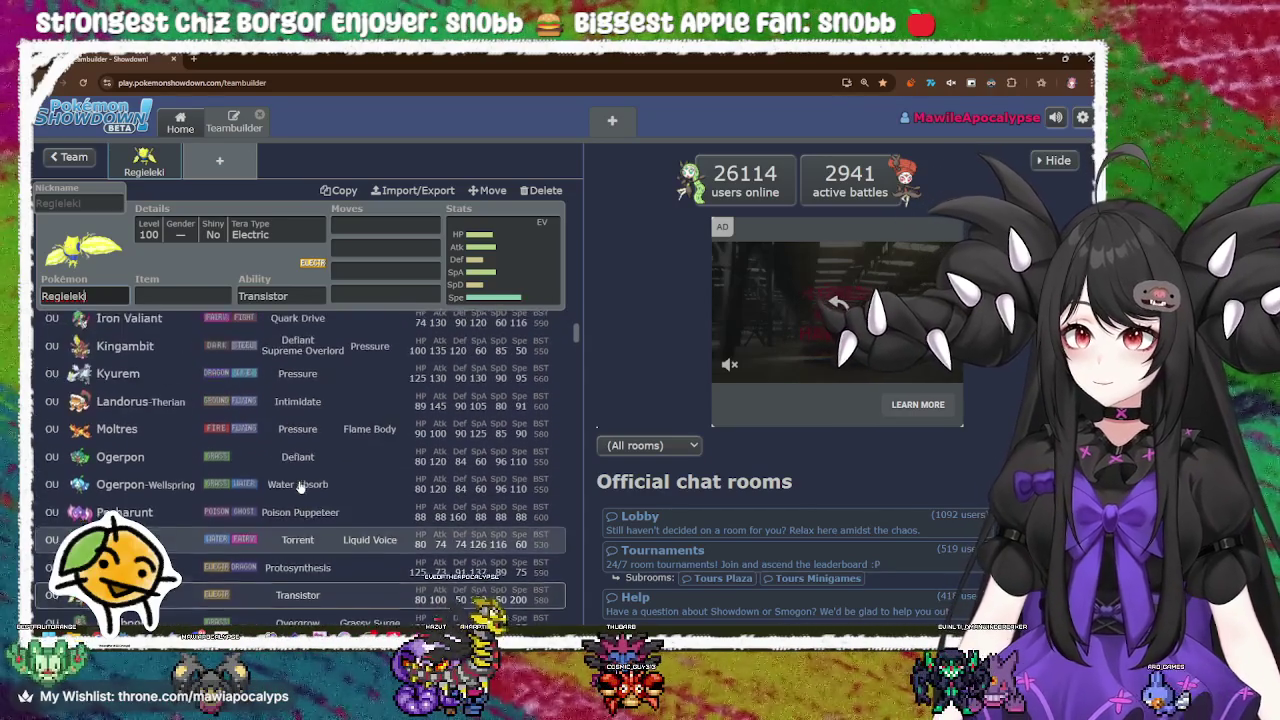
scroll(300, 485, up, 1)
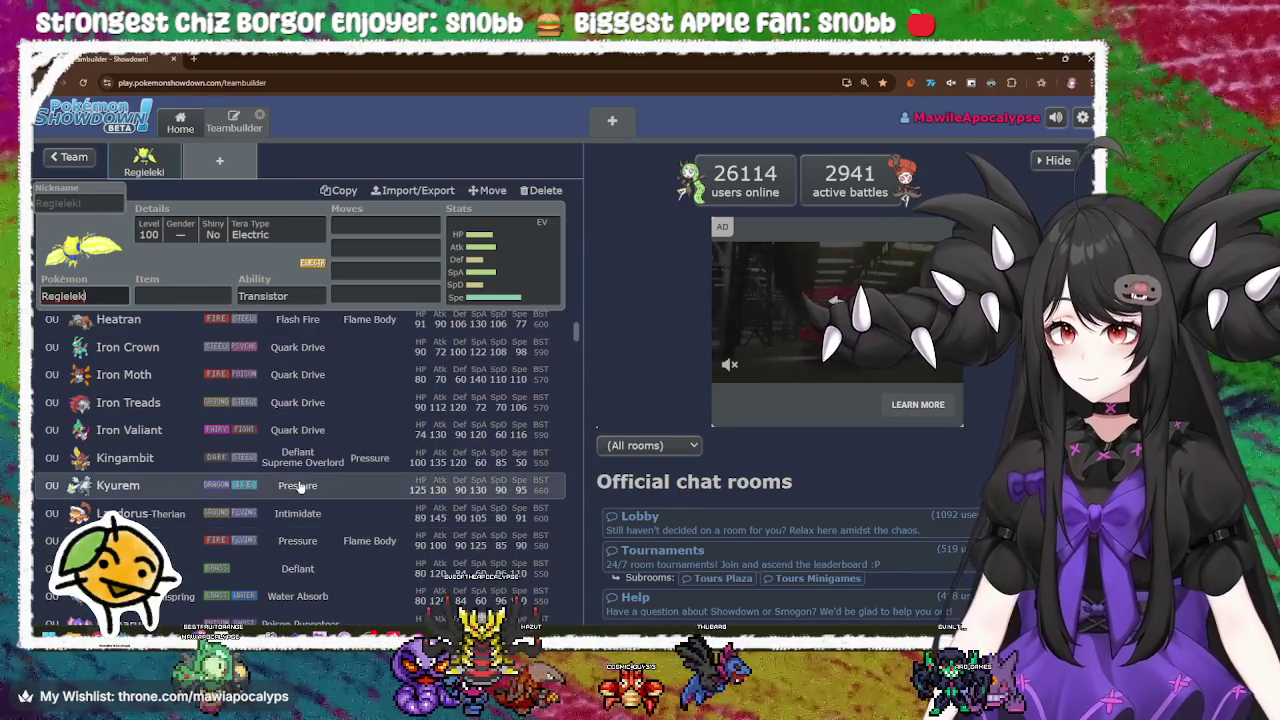
scroll(300, 487, up, 1)
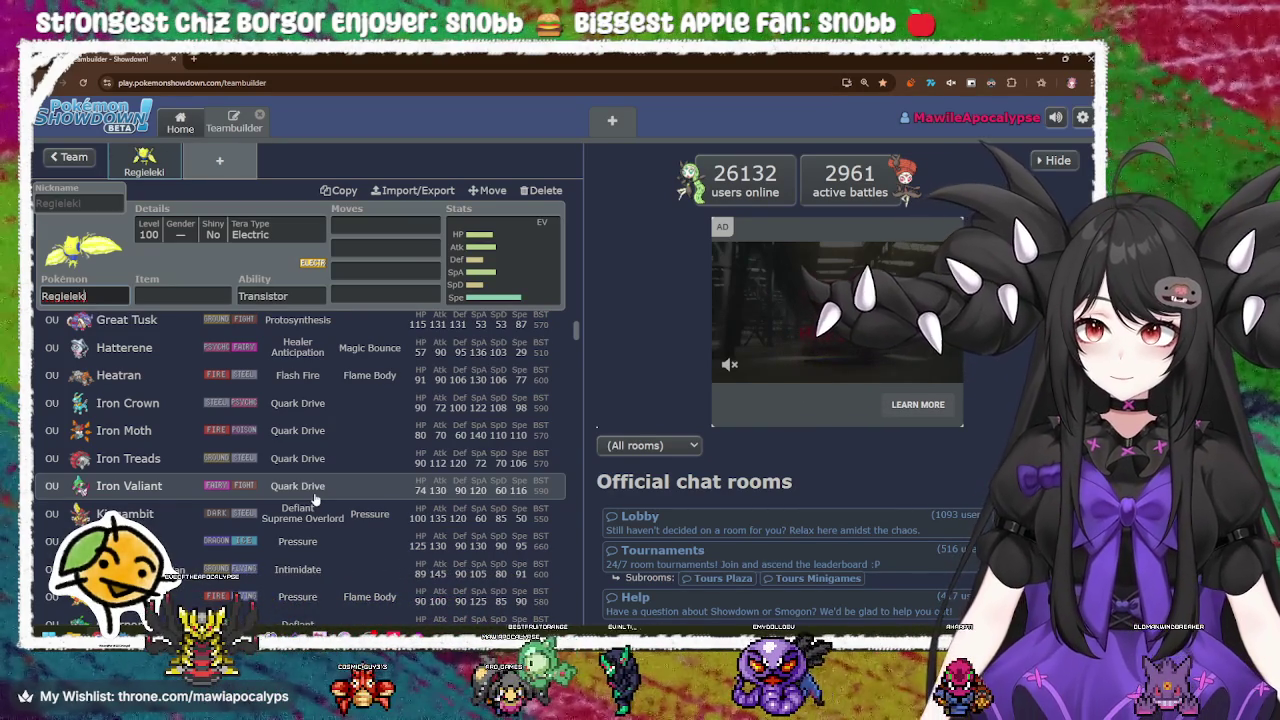
scroll(313, 497, up, 2)
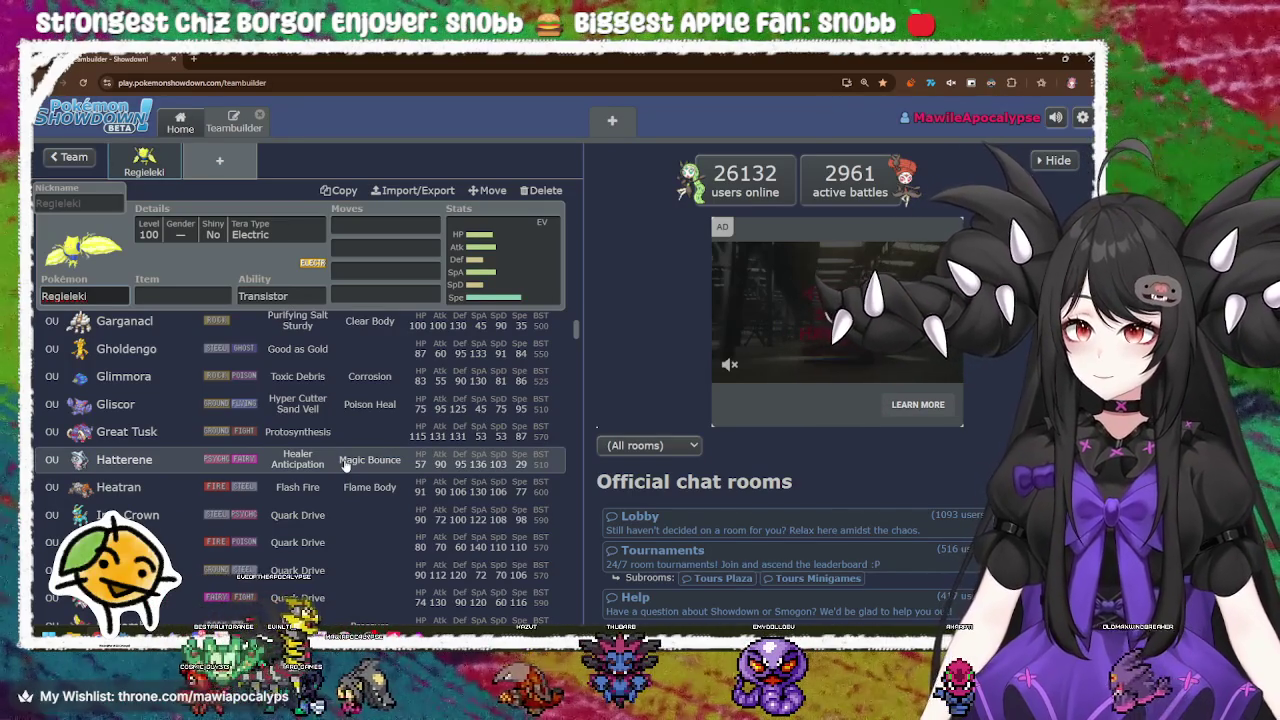
scroll(345, 463, up, 3)
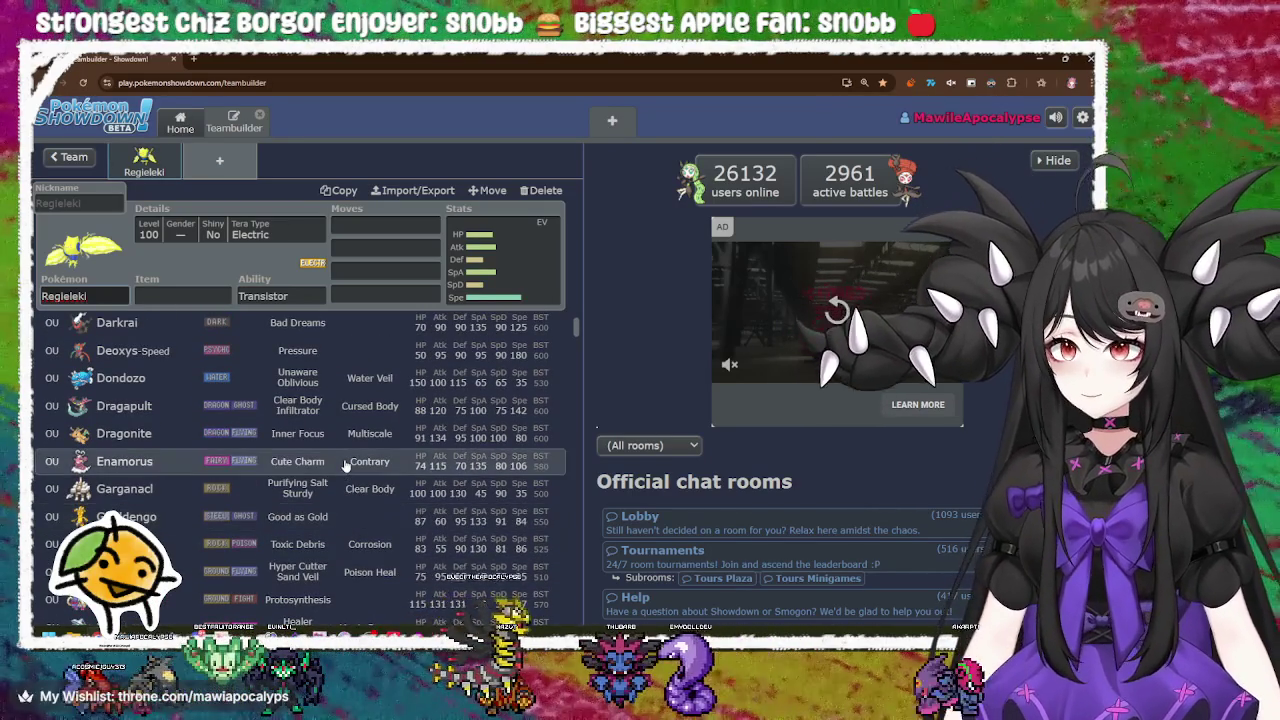
scroll(345, 463, up, 1)
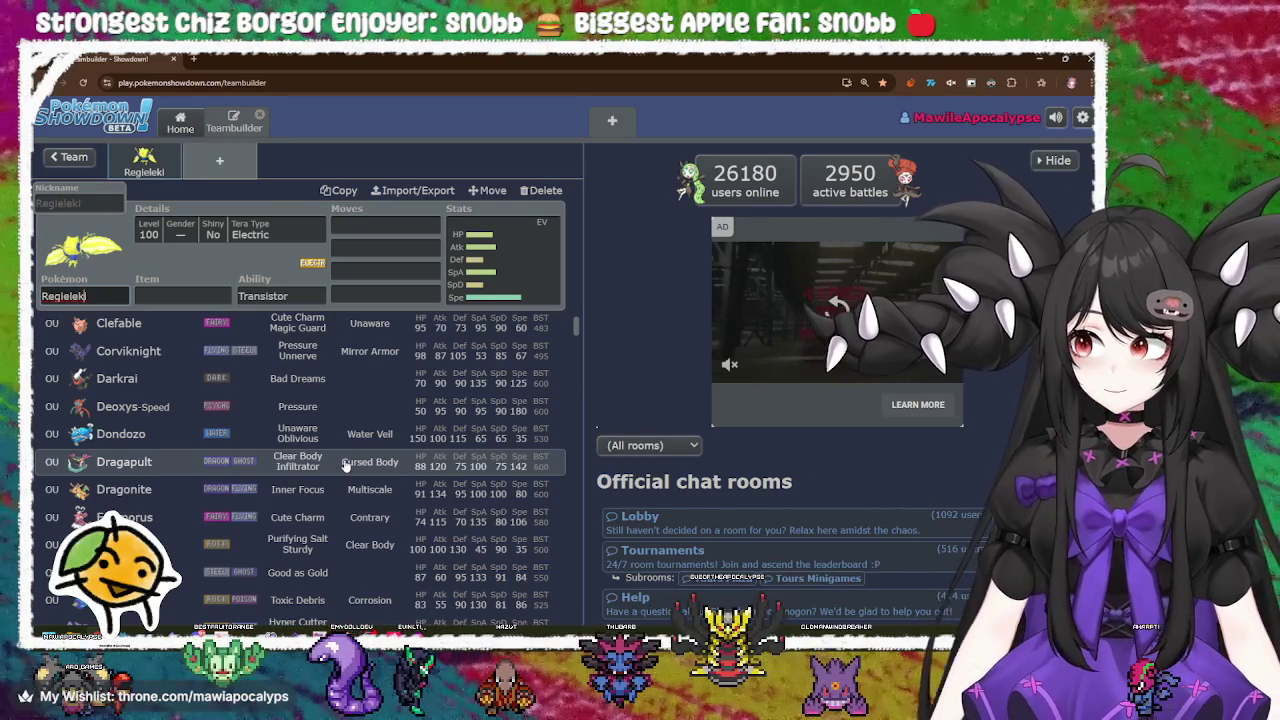
scroll(345, 463, up, 4)
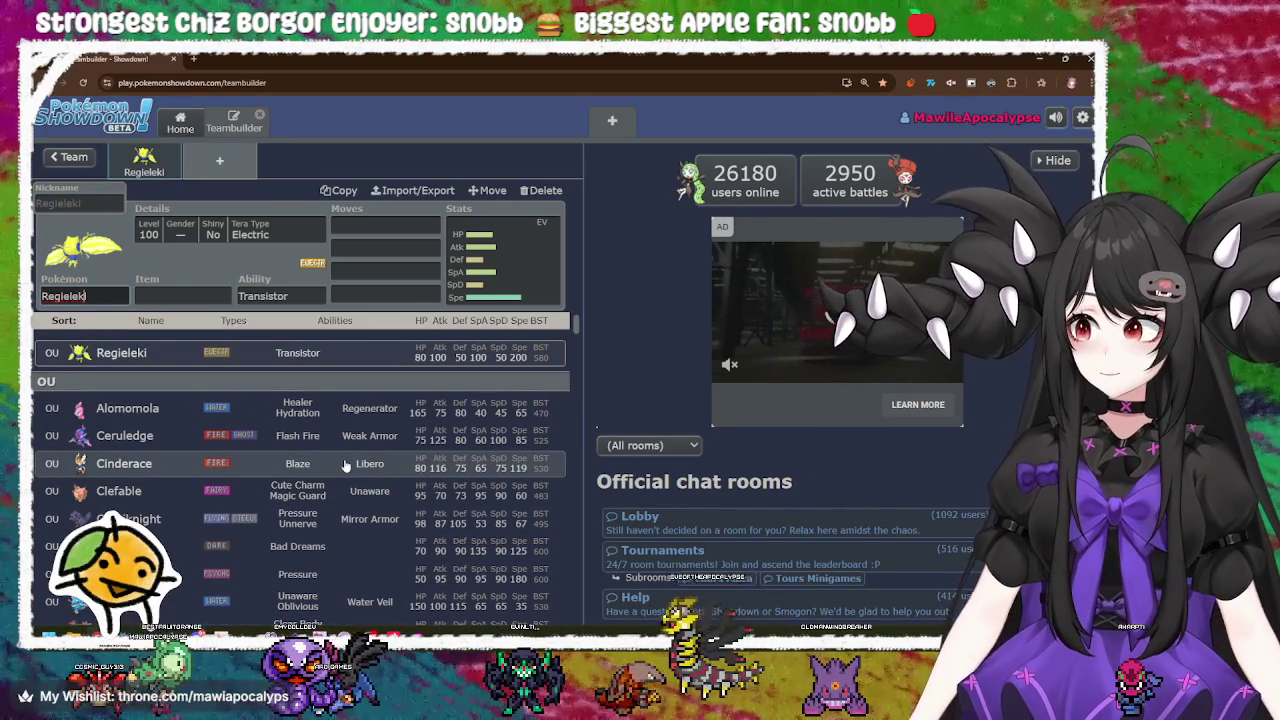
scroll(345, 463, down, 5)
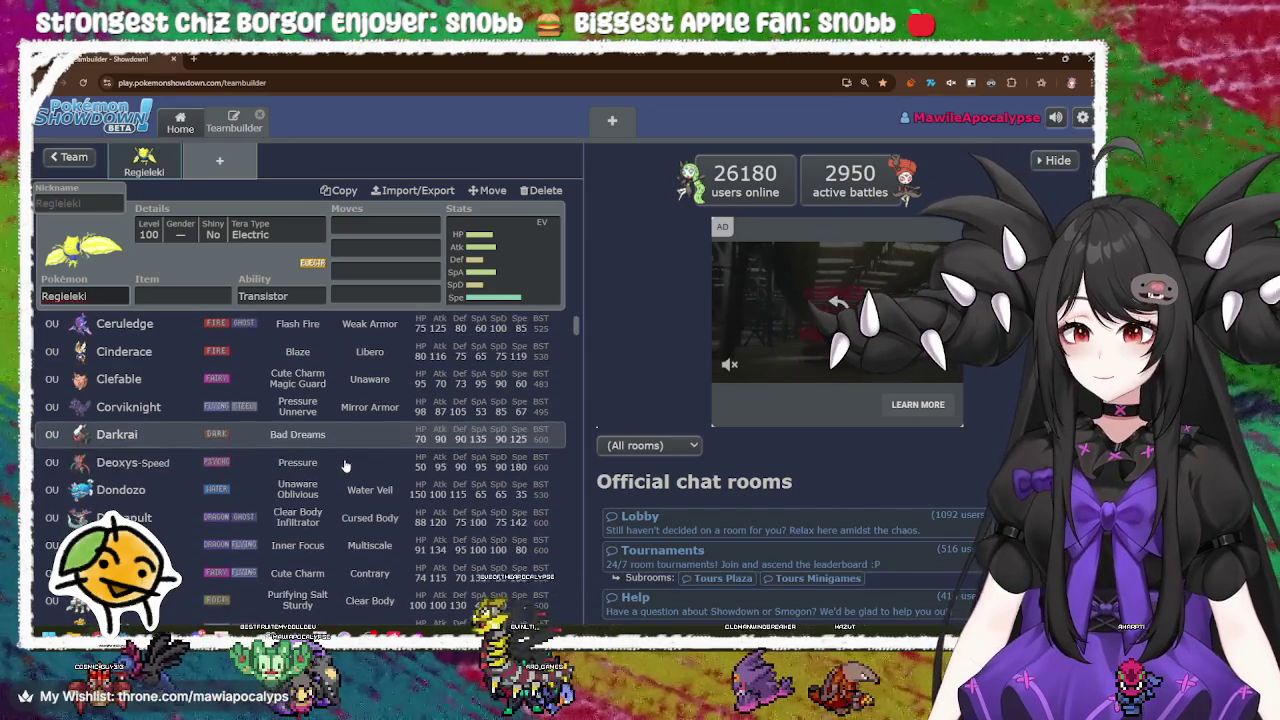
scroll(345, 463, down, 1)
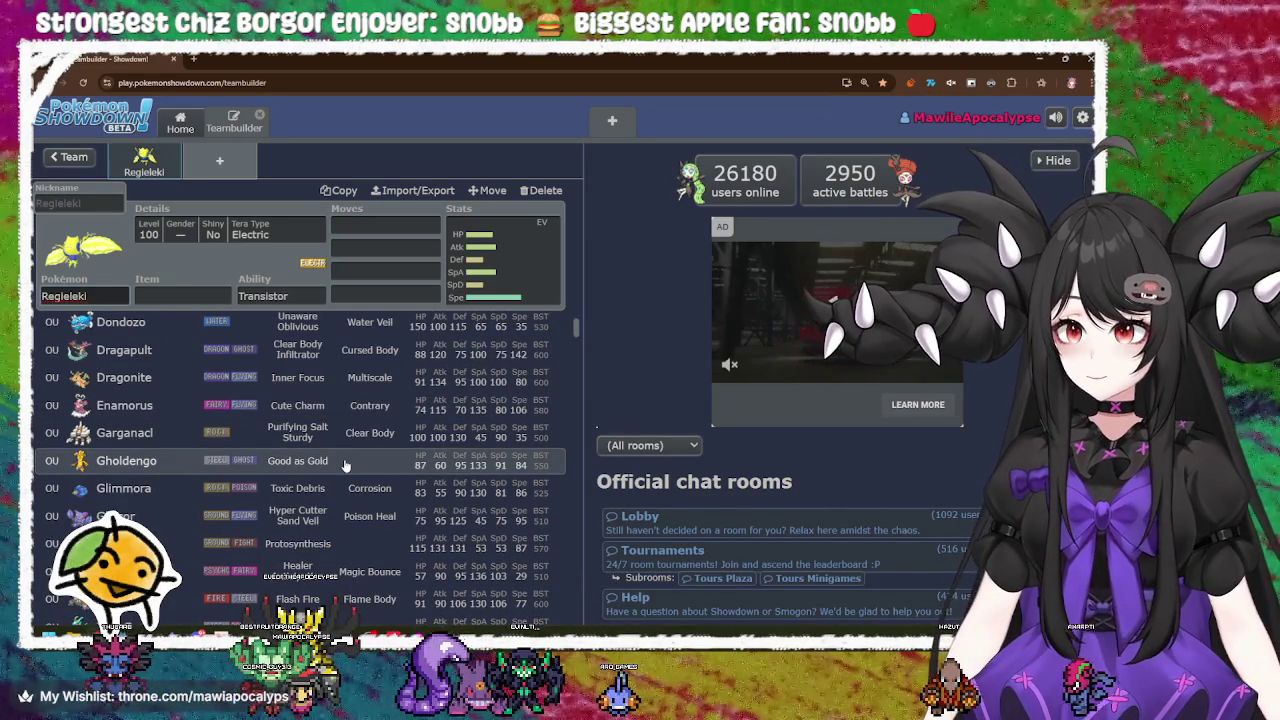
scroll(332, 537, down, 2)
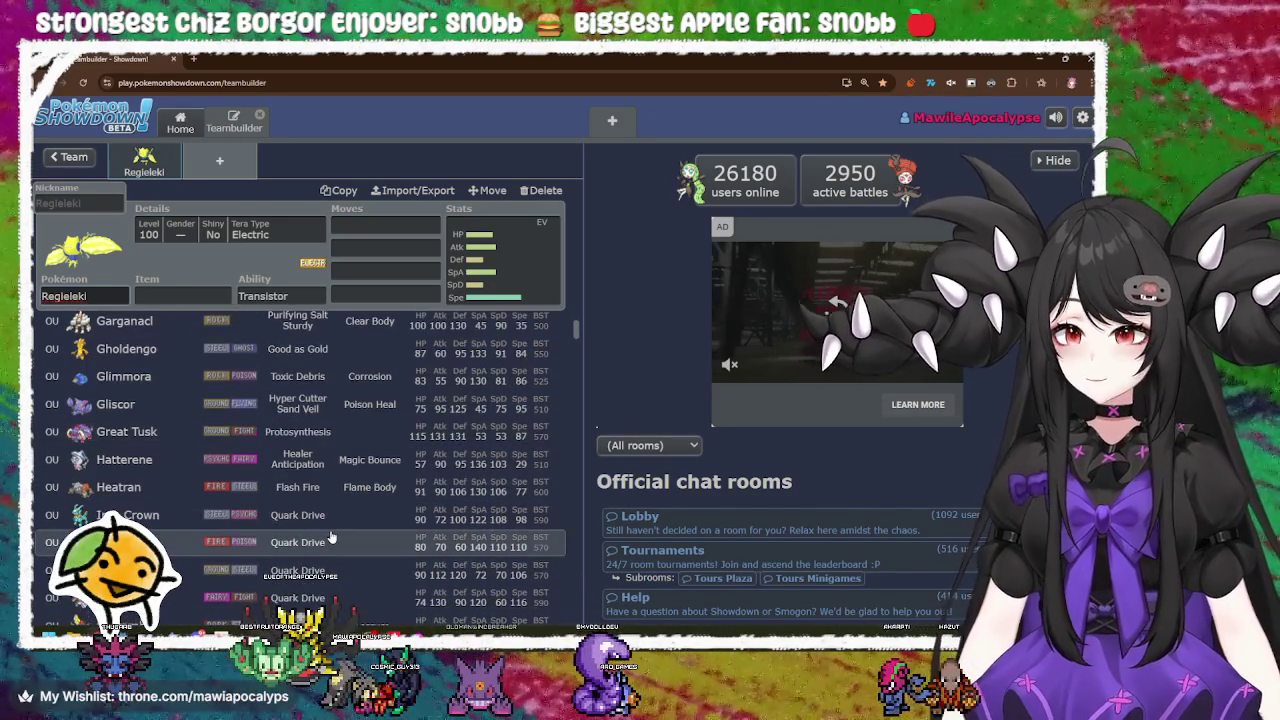
scroll(332, 537, down, 1)
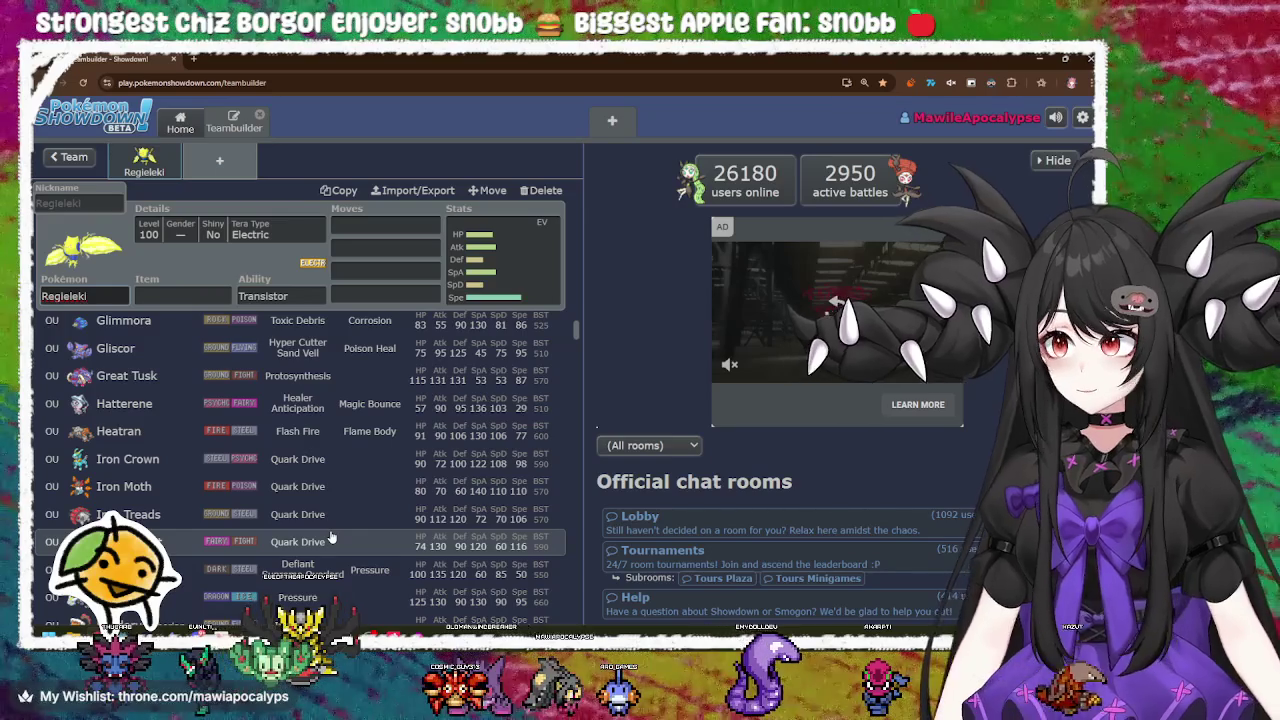
scroll(332, 538, down, 1)
scroll(332, 538, down, 2)
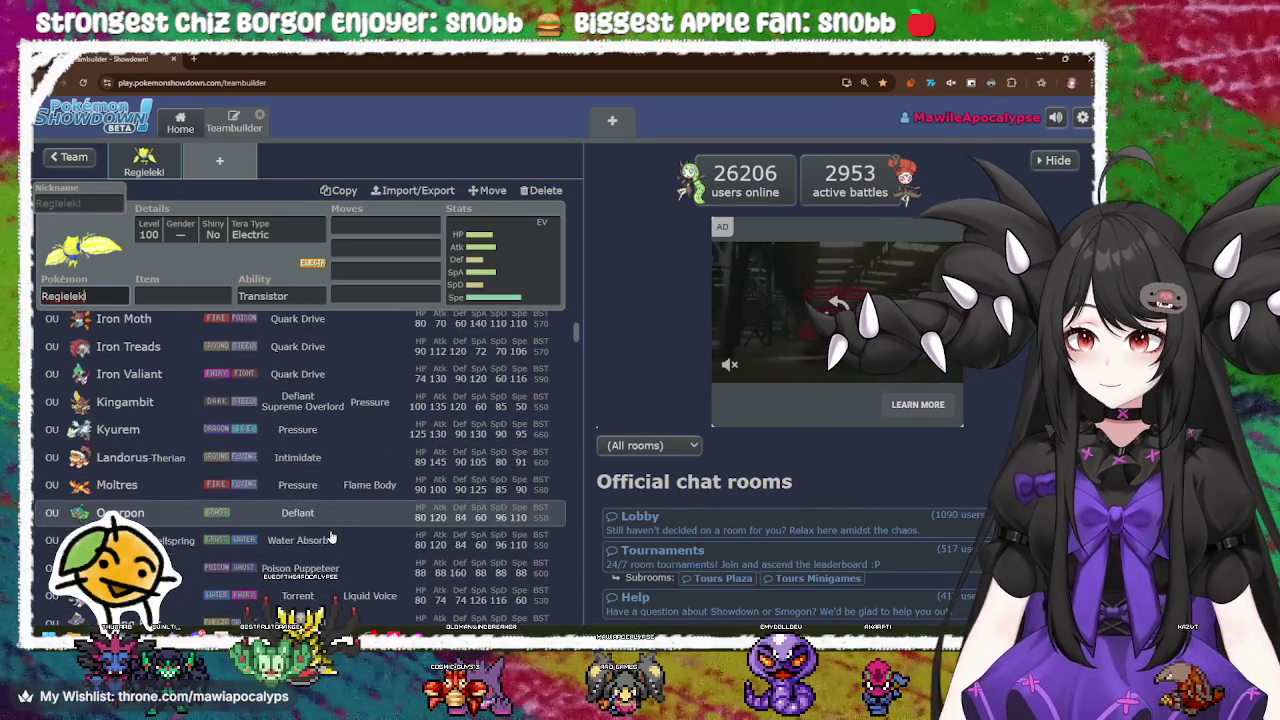
scroll(332, 538, down, 1)
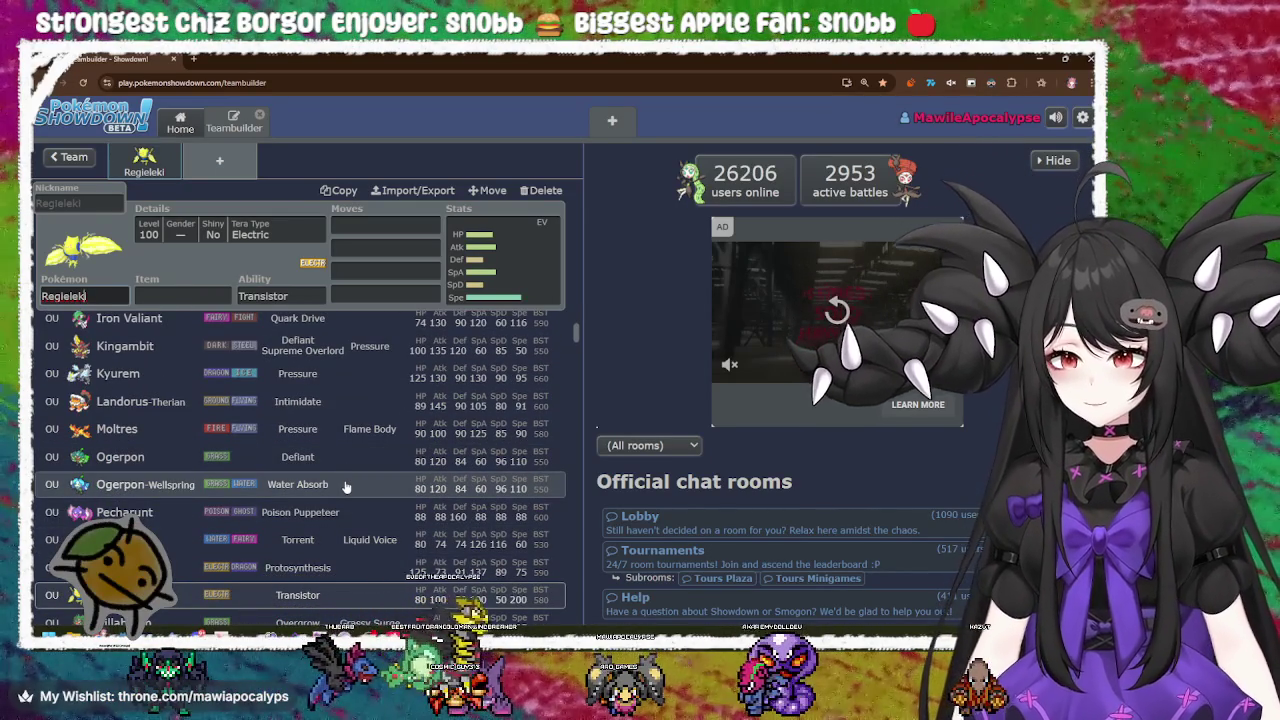
scroll(345, 487, down, 2)
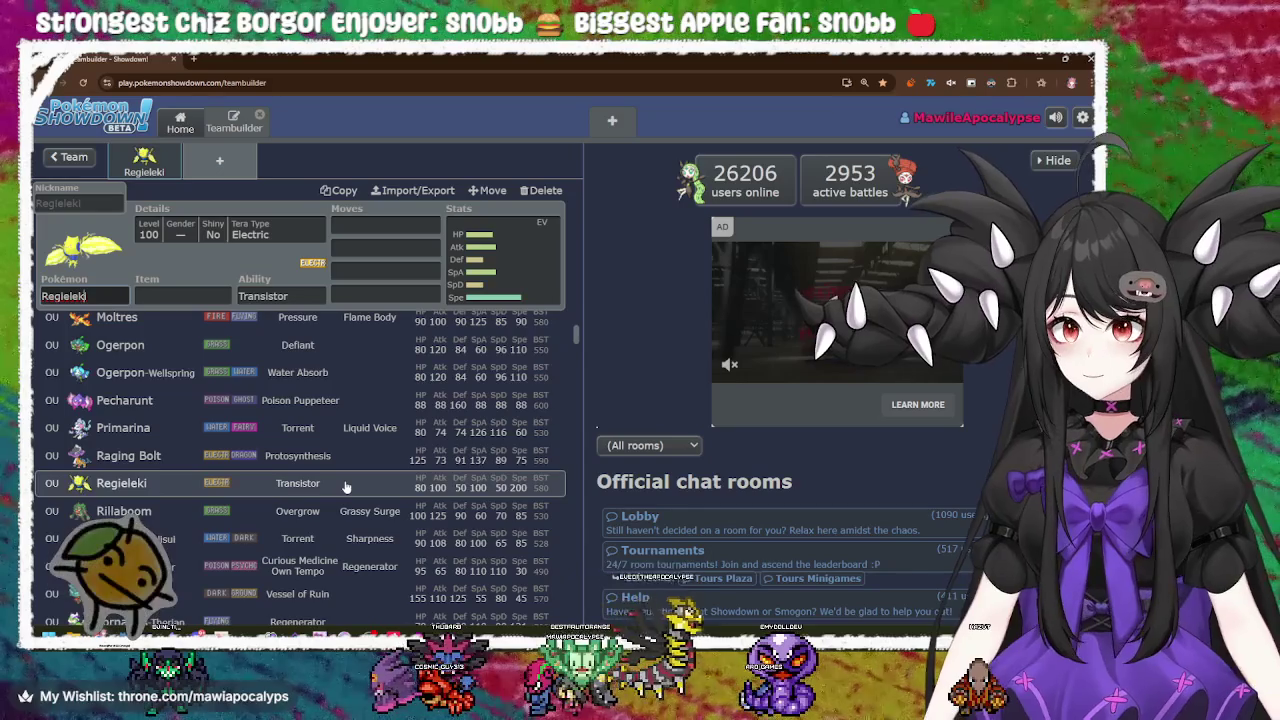
scroll(345, 487, up, 2)
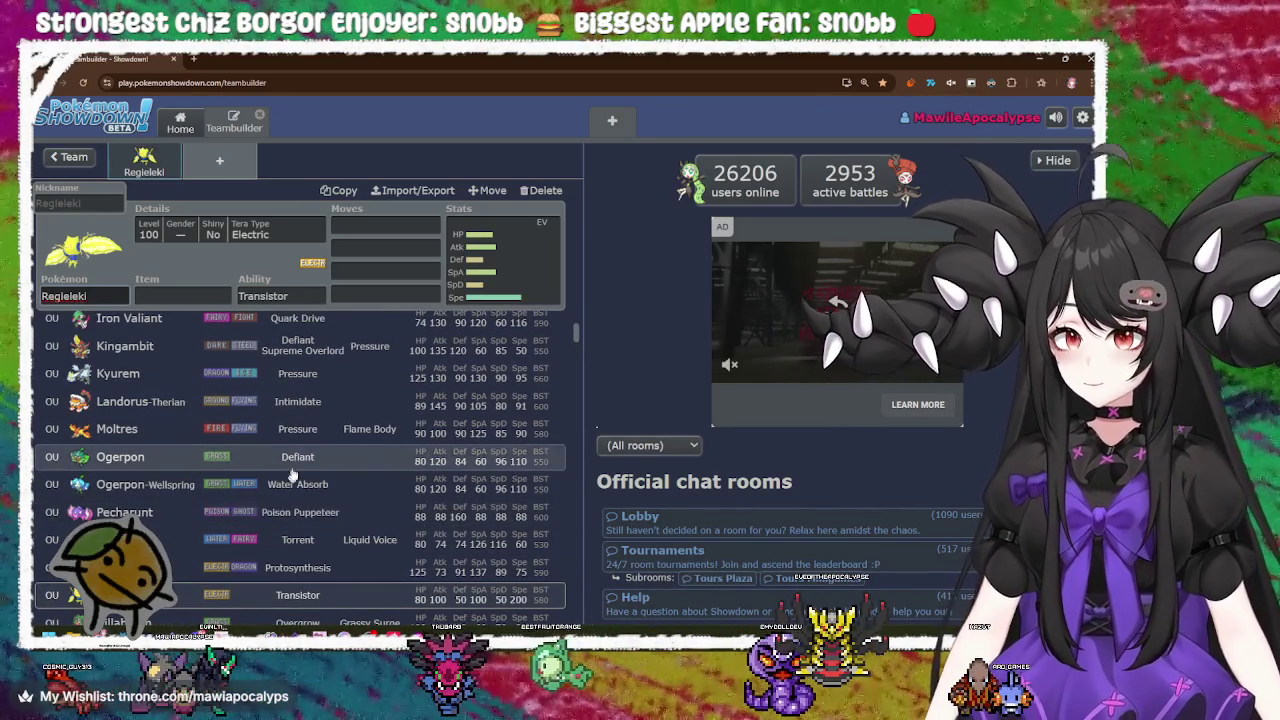
scroll(295, 505, down, 5)
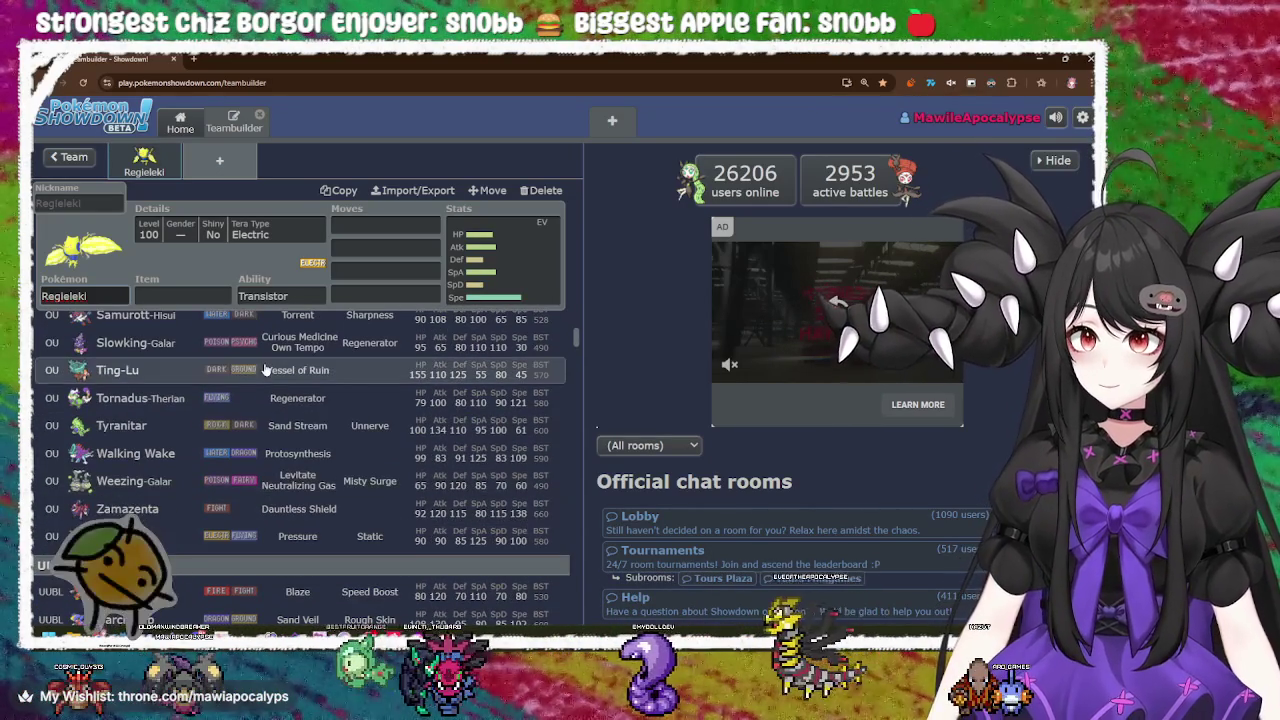
scroll(270, 540, down, 3)
scroll(268, 545, up, 5)
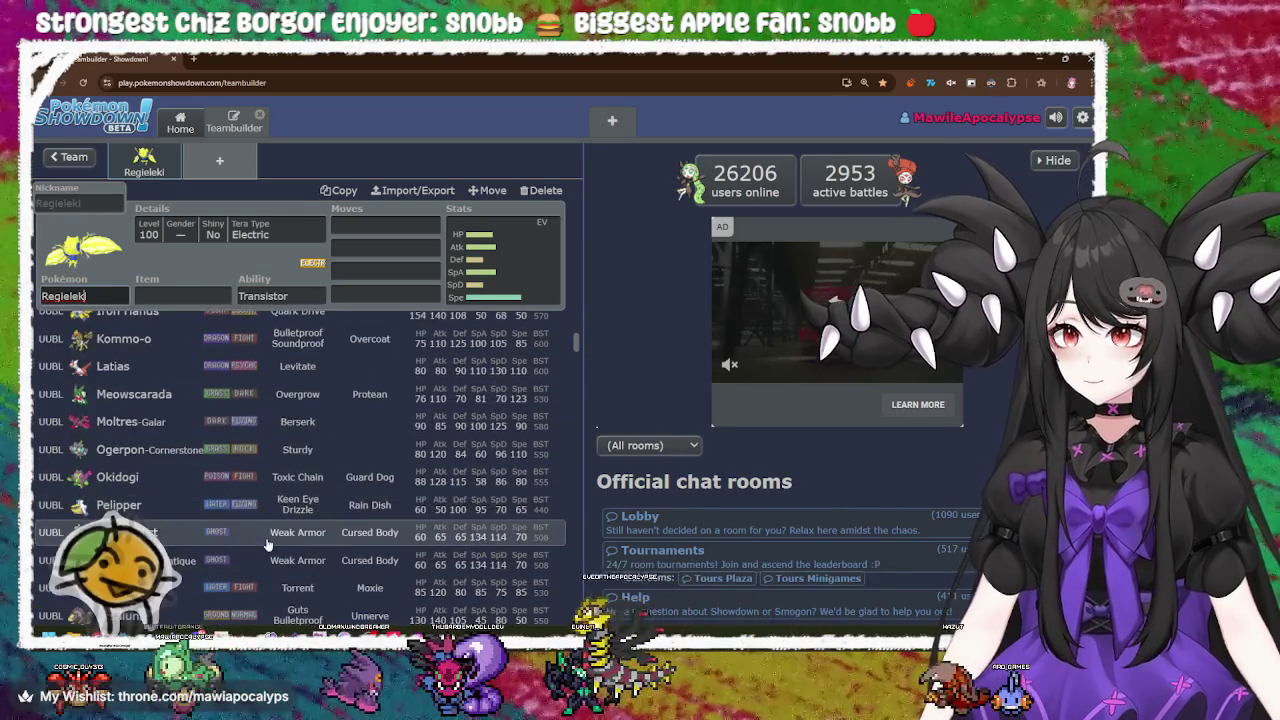
scroll(268, 545, down, 7)
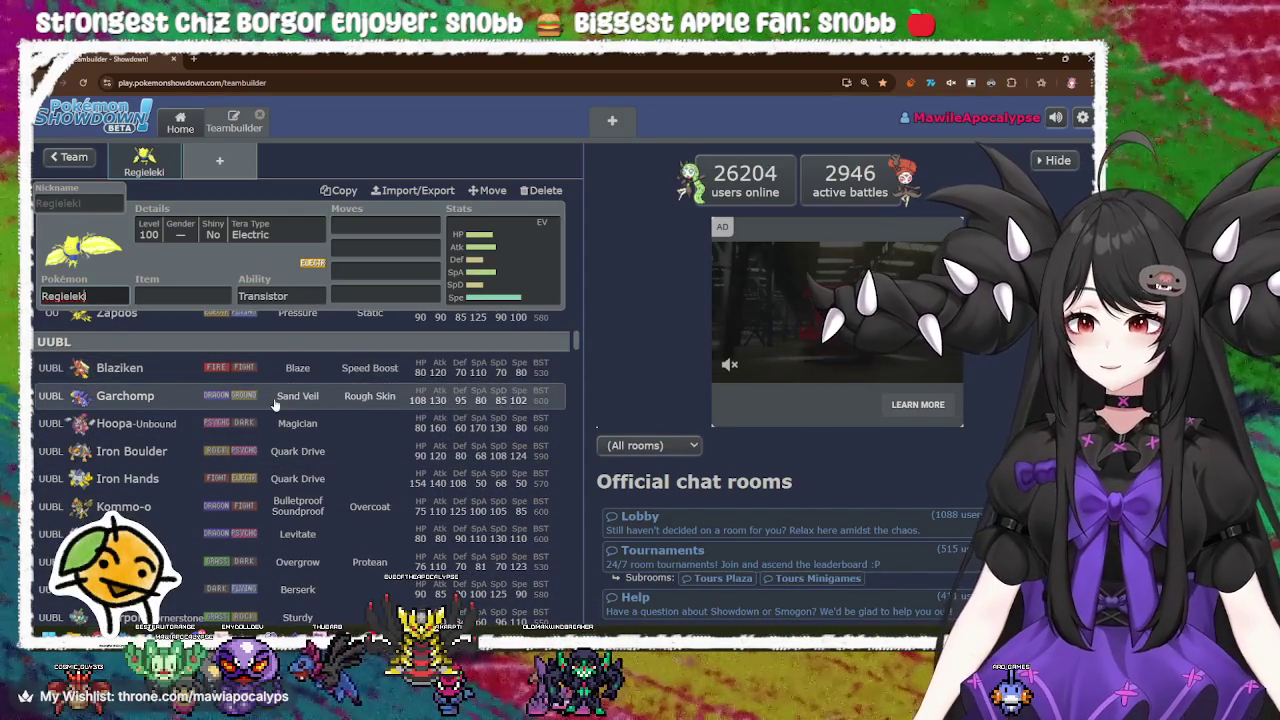
scroll(300, 495, down, 2)
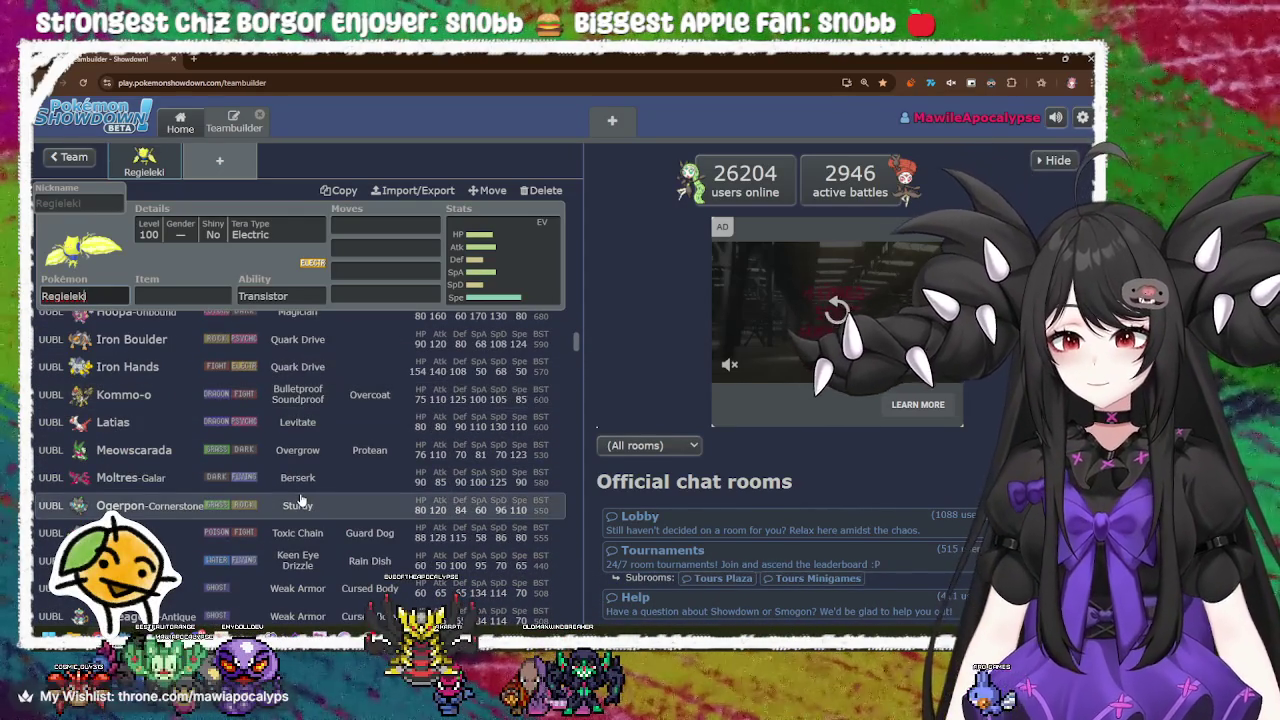
scroll(300, 500, down, 3)
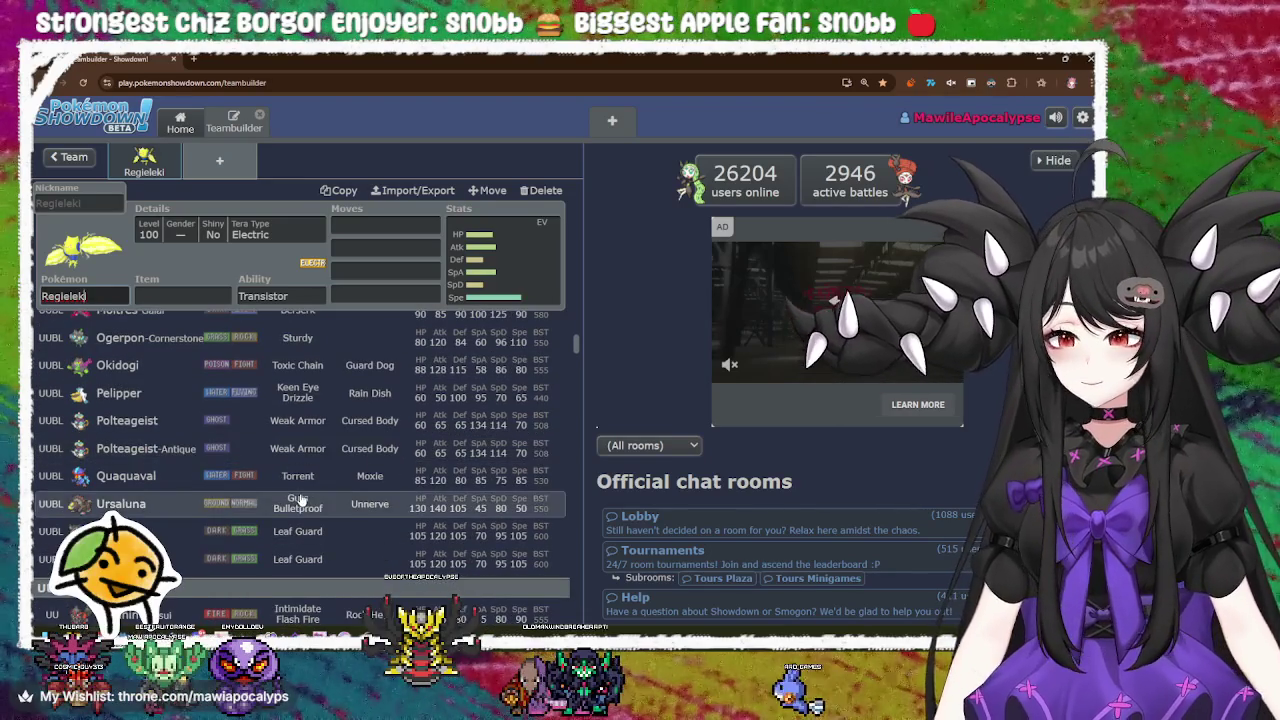
scroll(300, 498, down, 2)
scroll(300, 498, up, 6)
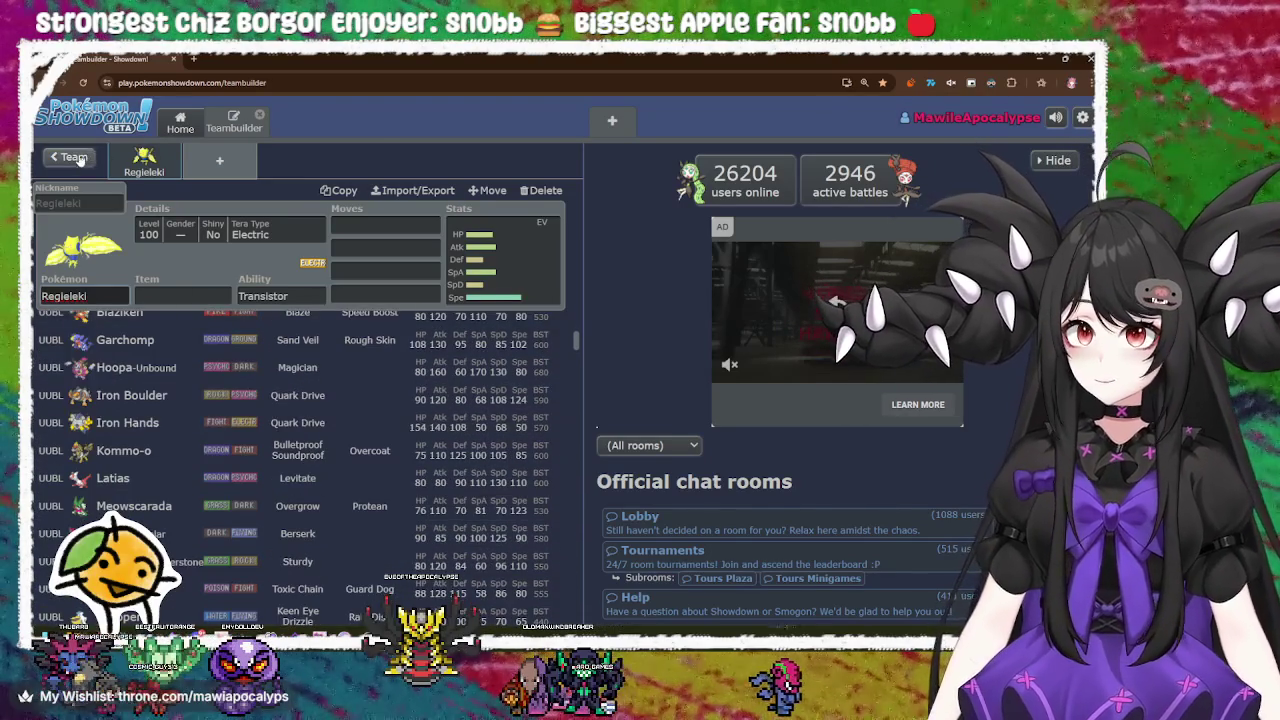
Step: Go back through Home to the Regieleki team and pick format [Champions] VGC 2026 Reg M-A
click(68, 157)
click(180, 122)
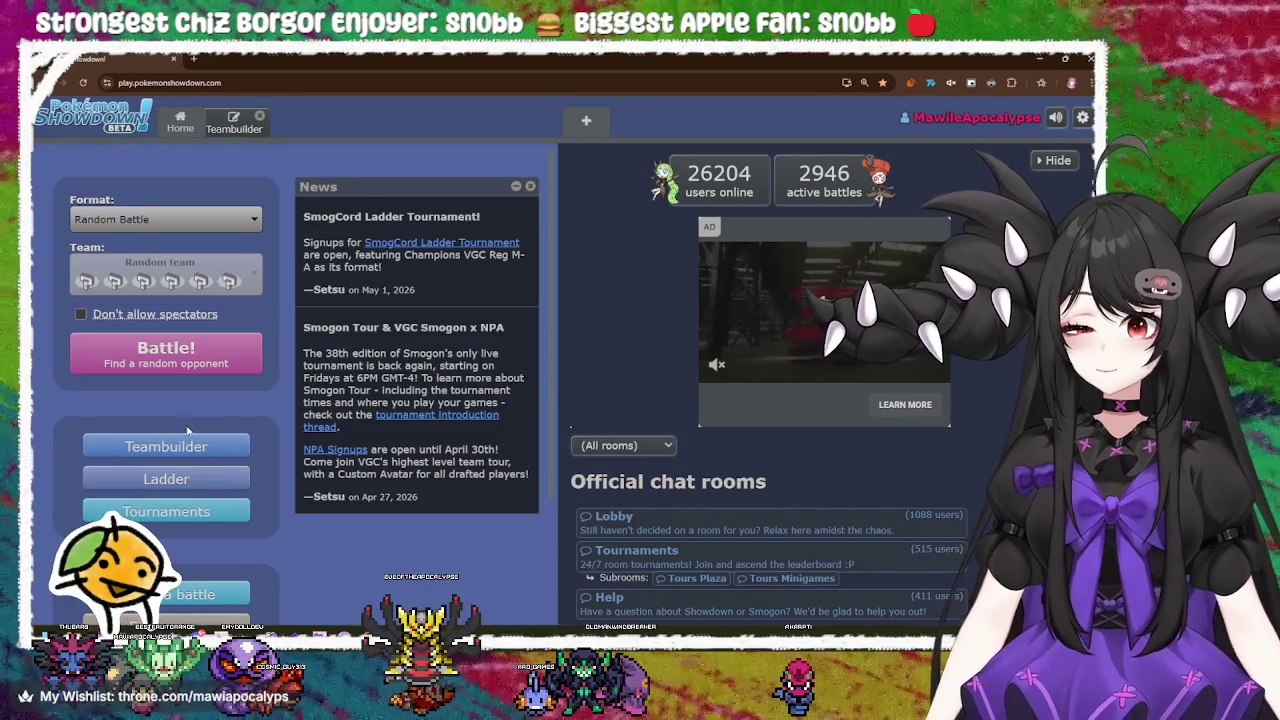
click(192, 446)
click(150, 245)
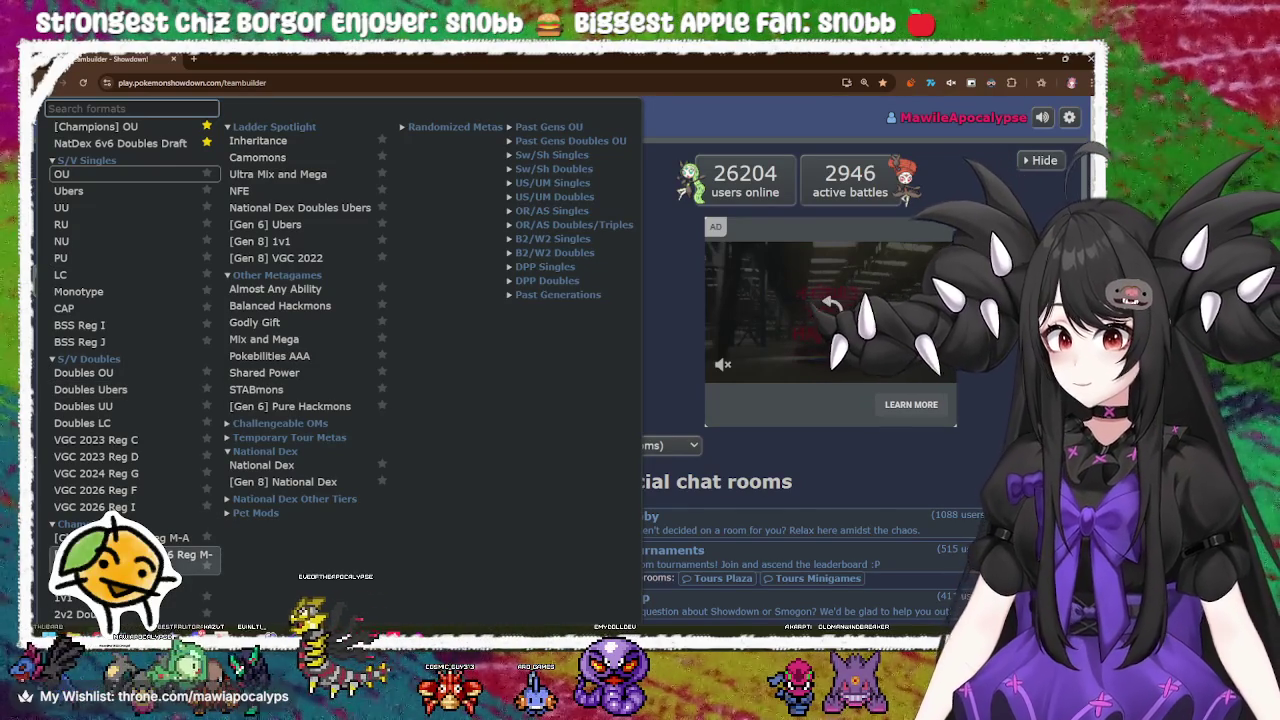
scroll(150, 555, down, 1)
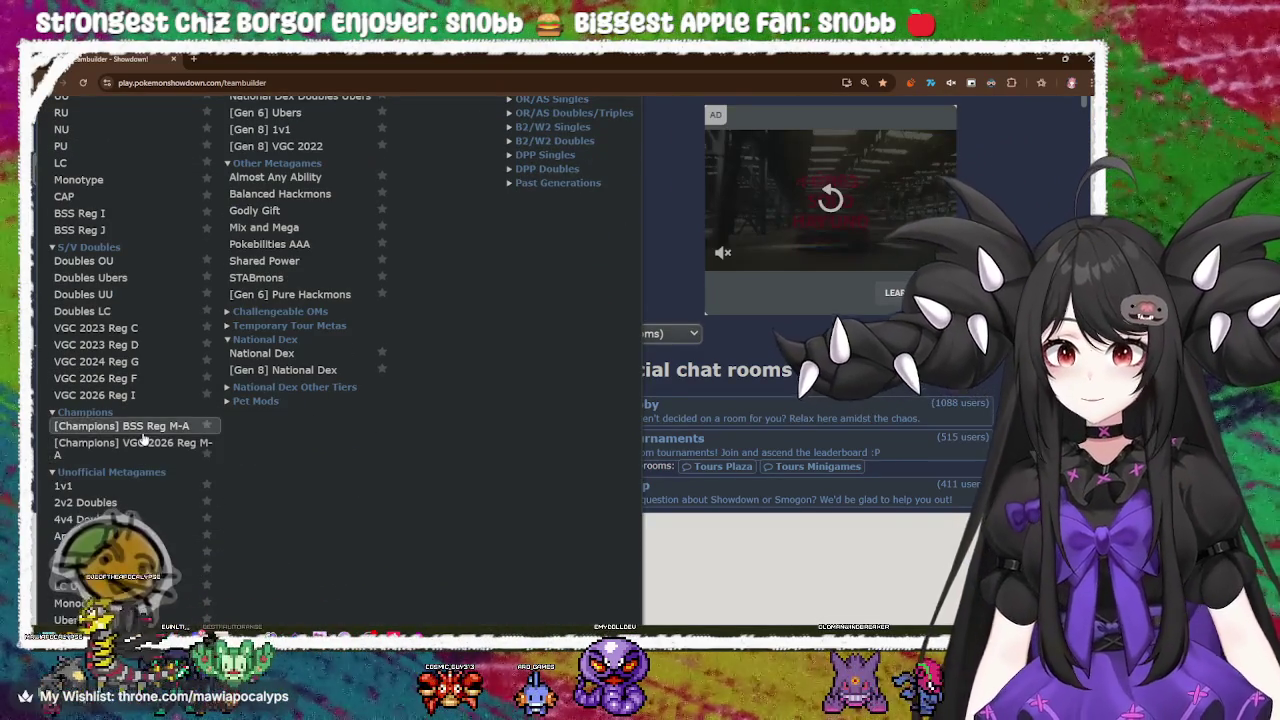
click(135, 522)
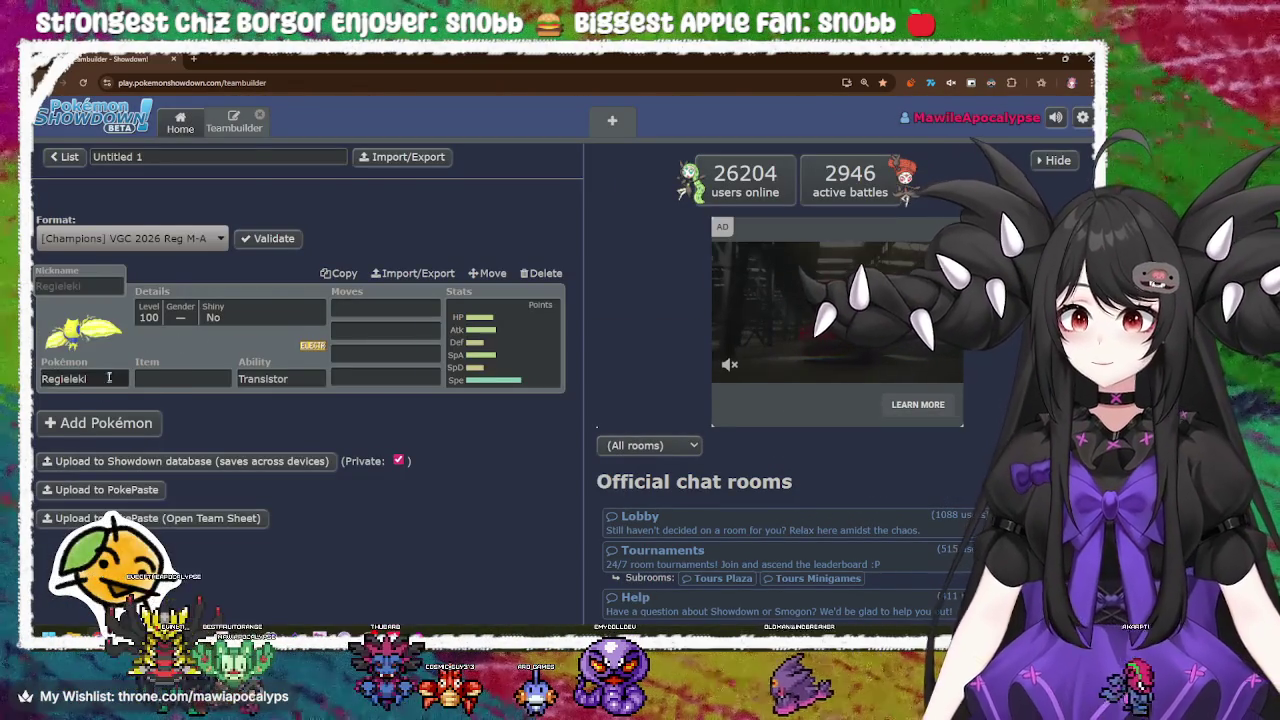
click(111, 378)
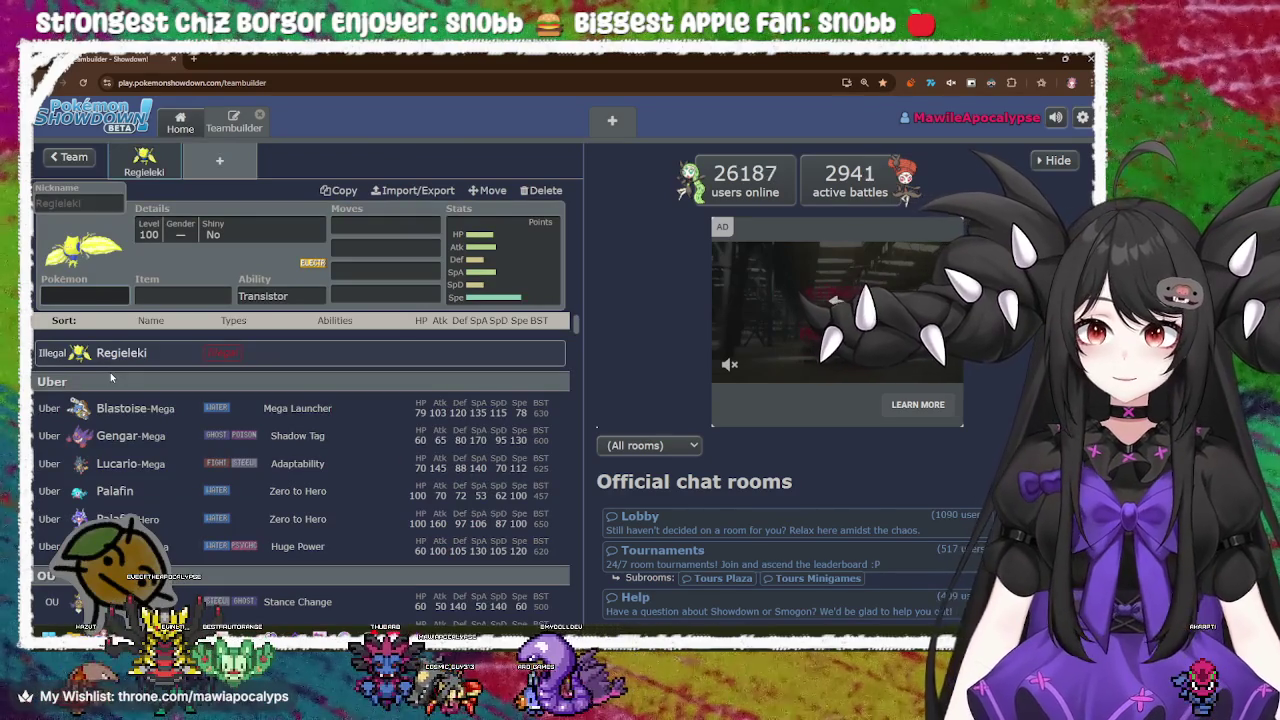
scroll(202, 424, down, 2)
scroll(244, 408, up, 2)
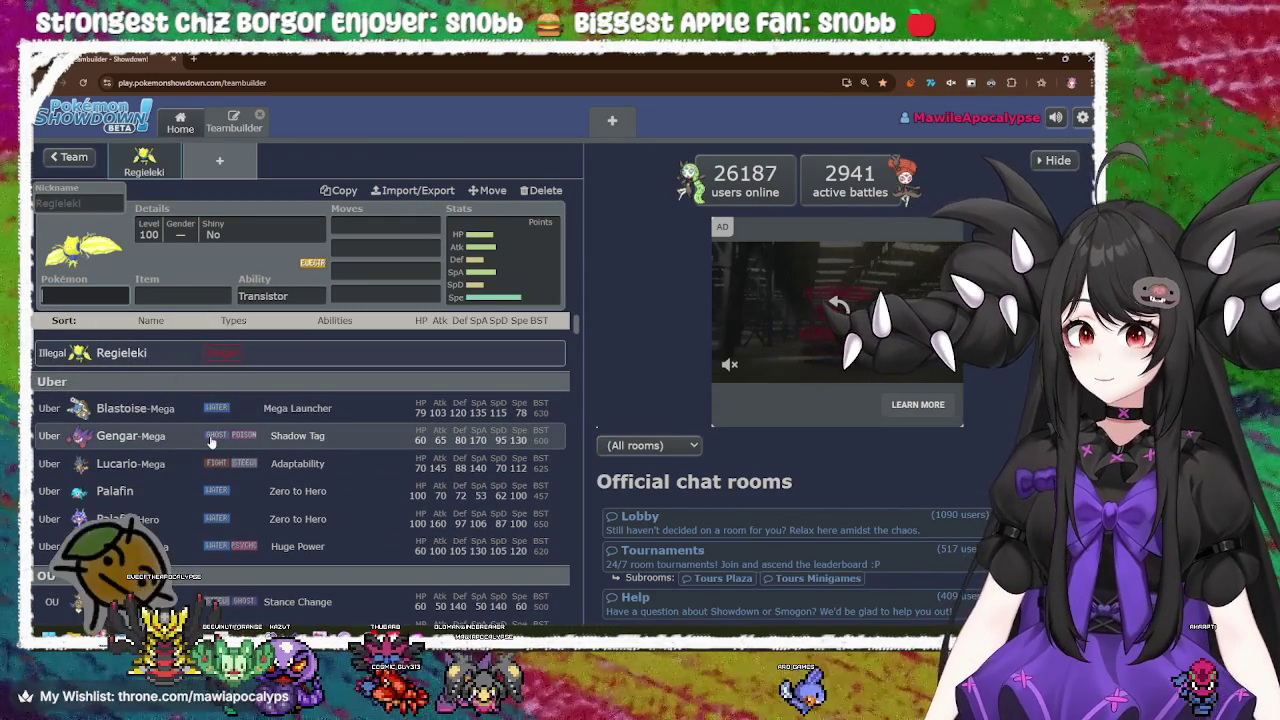
click(72, 157)
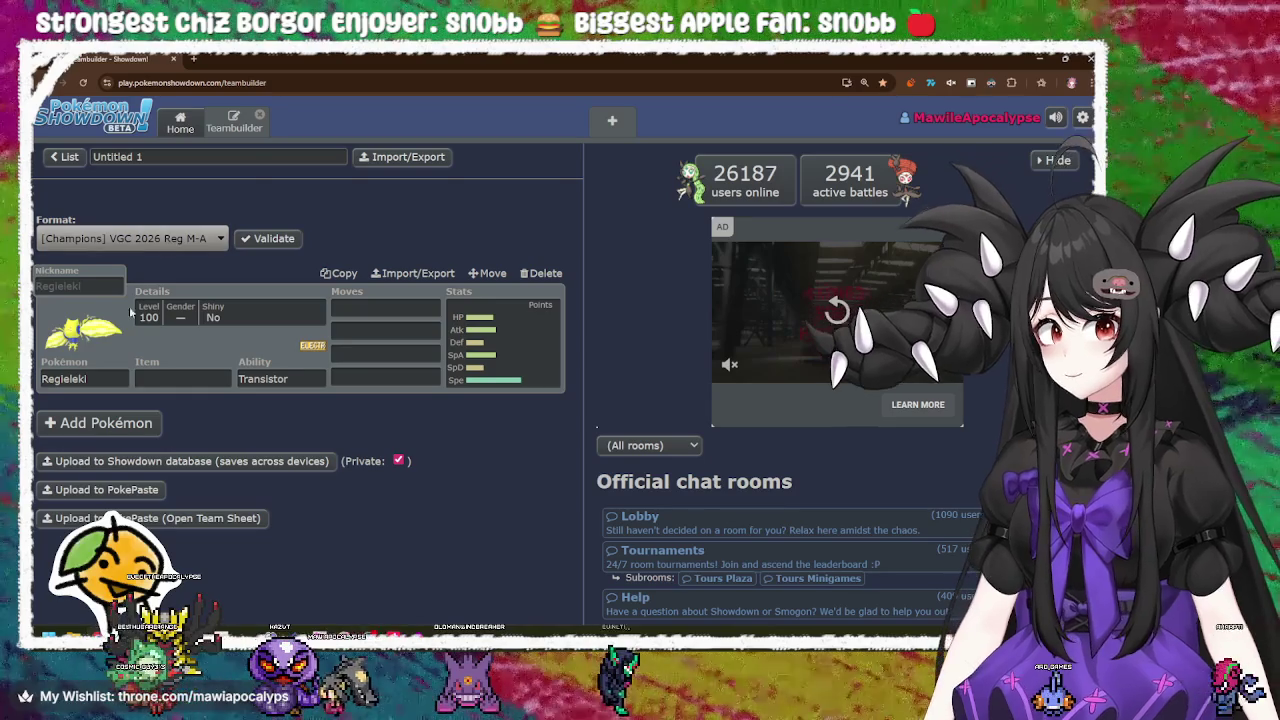
click(90, 378)
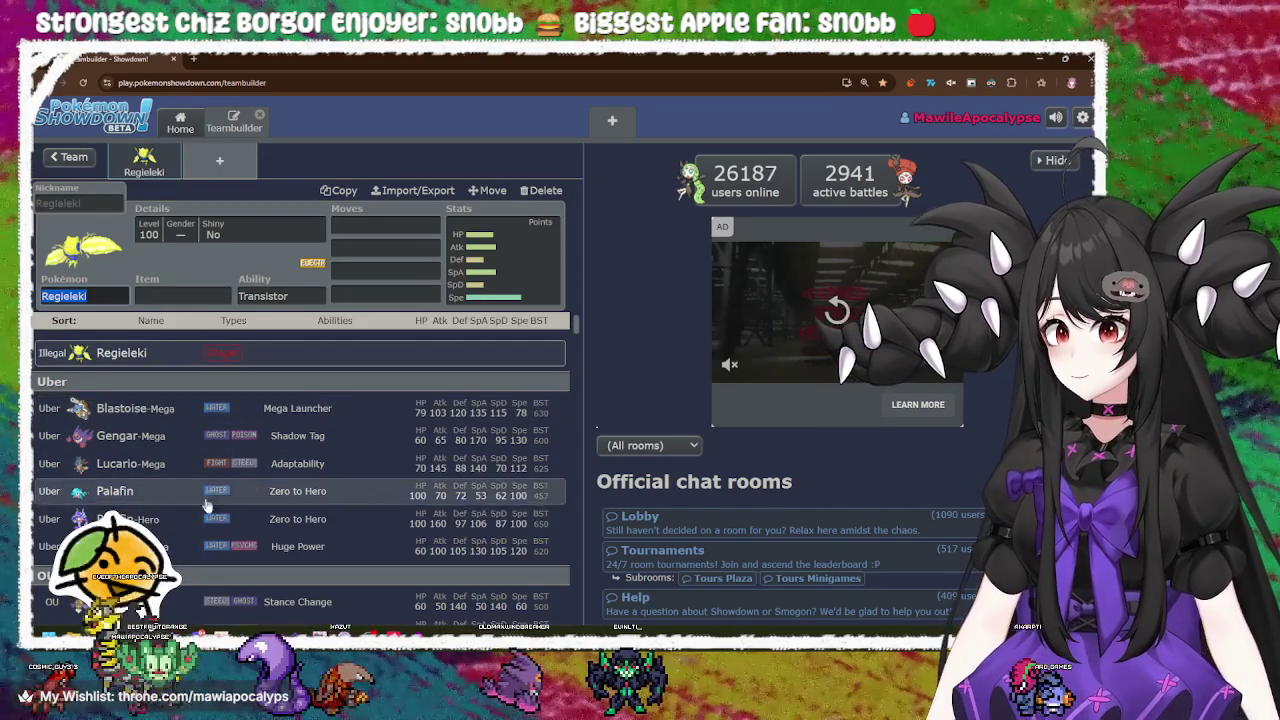
scroll(225, 543, down, 2)
scroll(225, 543, up, 2)
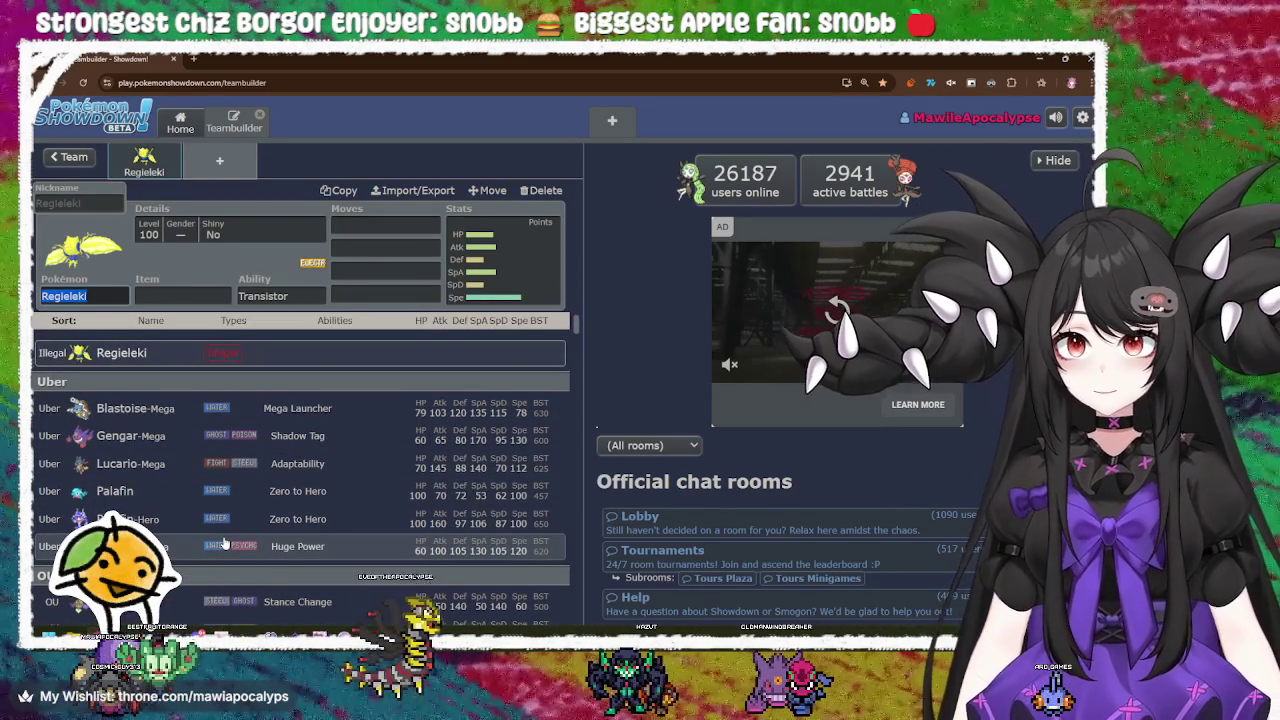
scroll(225, 543, down, 5)
scroll(225, 543, down, 3)
scroll(225, 543, down, 5)
scroll(225, 543, down, 2)
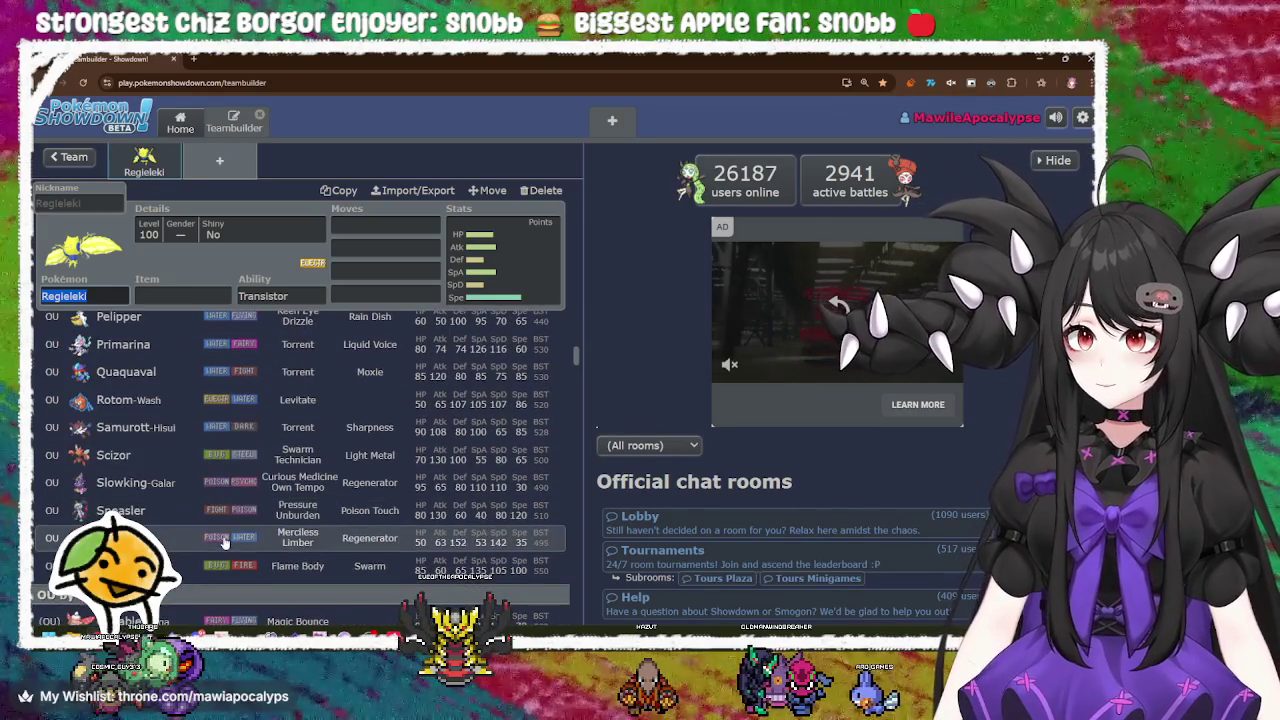
scroll(225, 543, down, 2)
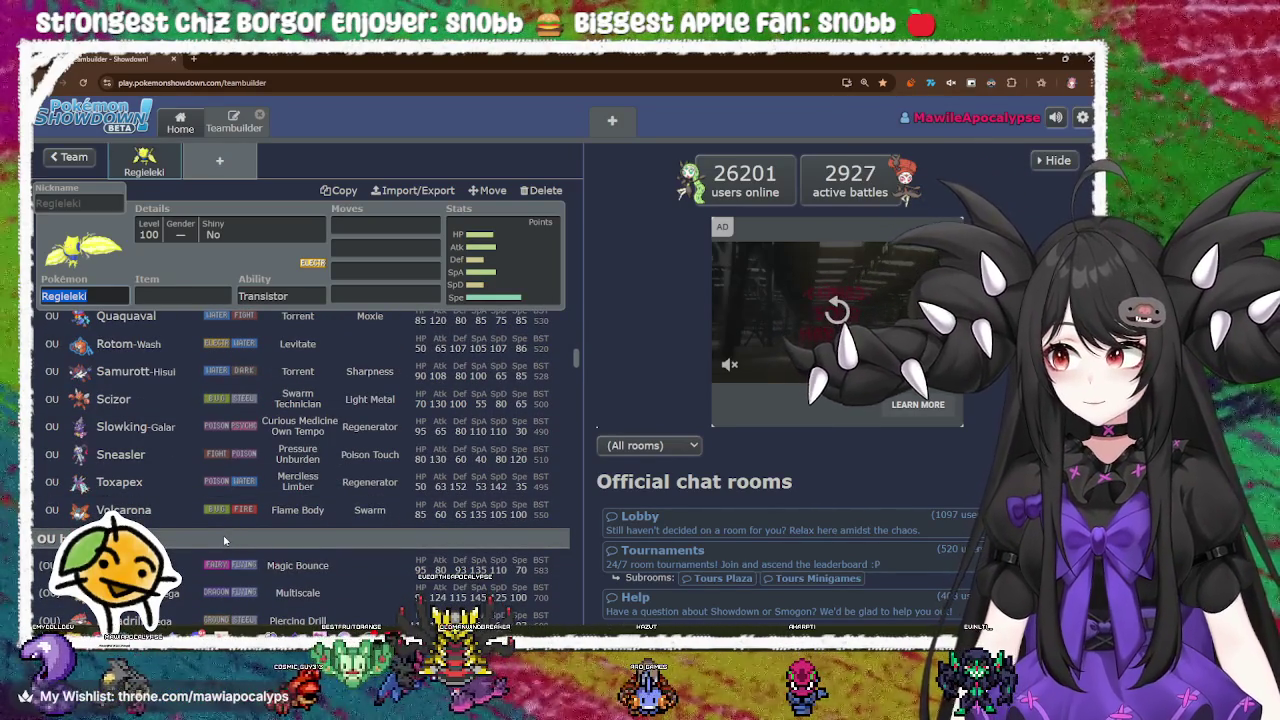
scroll(225, 540, down, 3)
scroll(225, 540, down, 3)
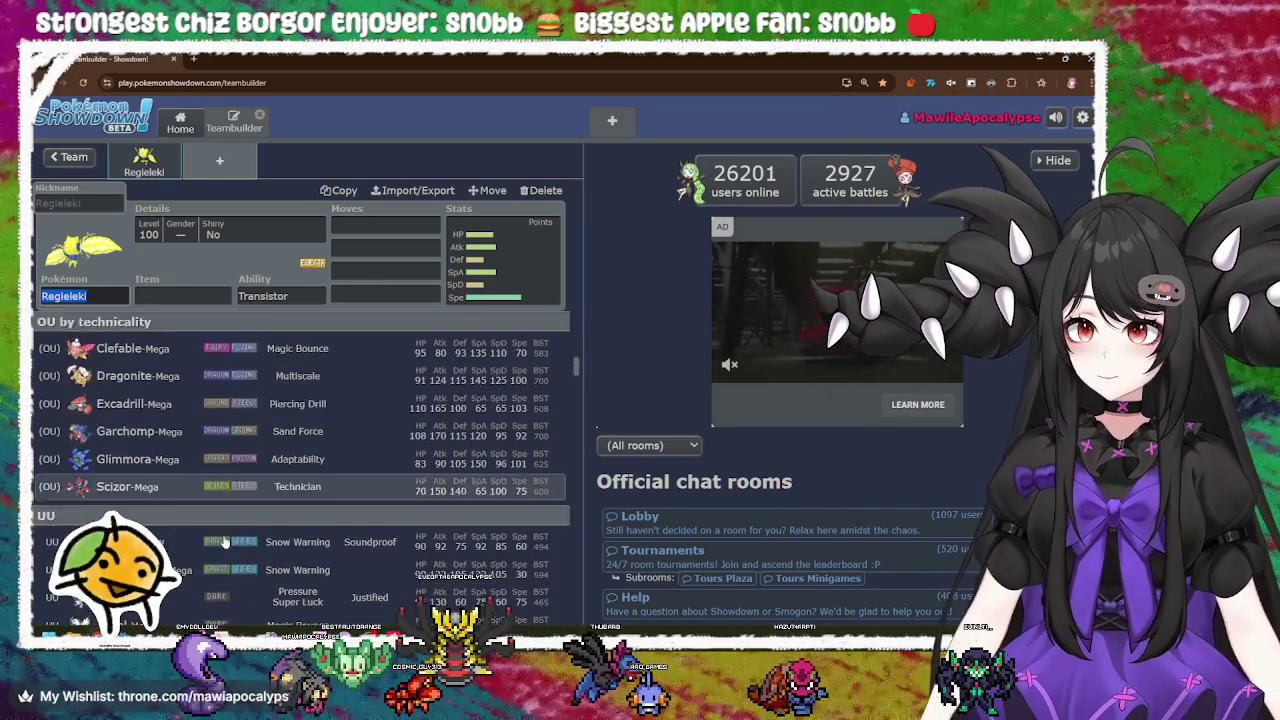
scroll(225, 540, down, 3)
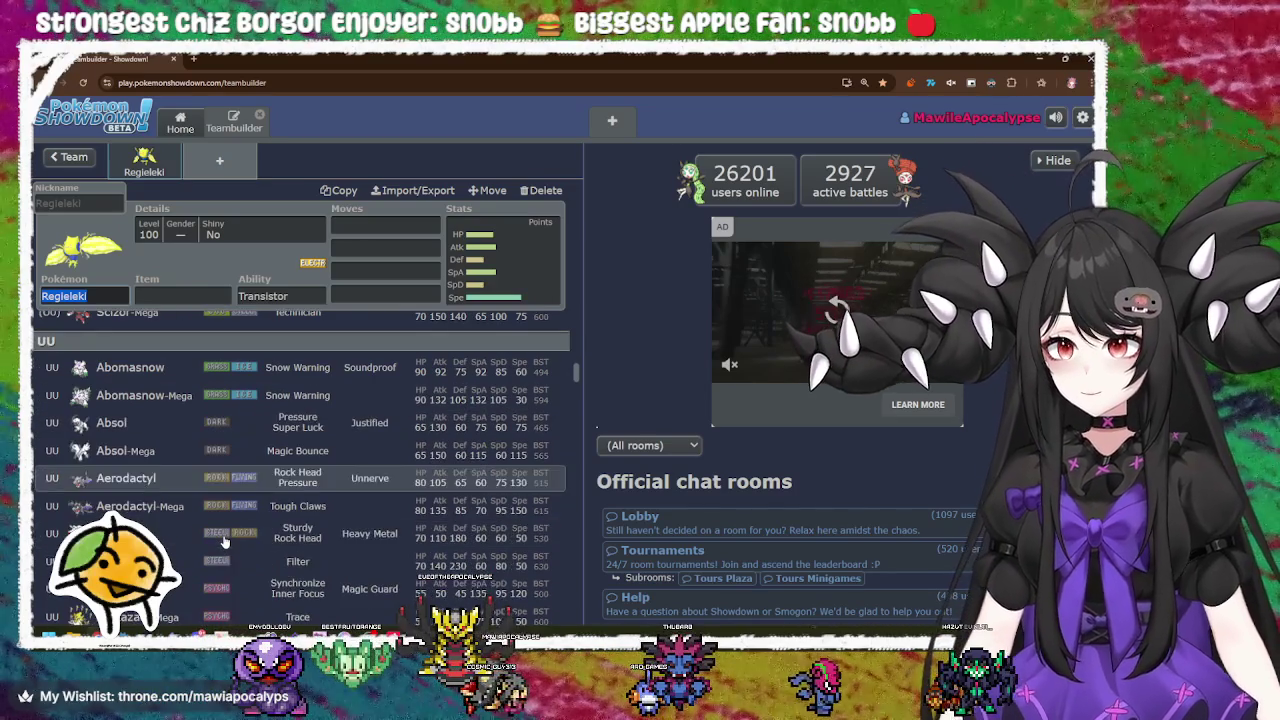
scroll(225, 540, down, 3)
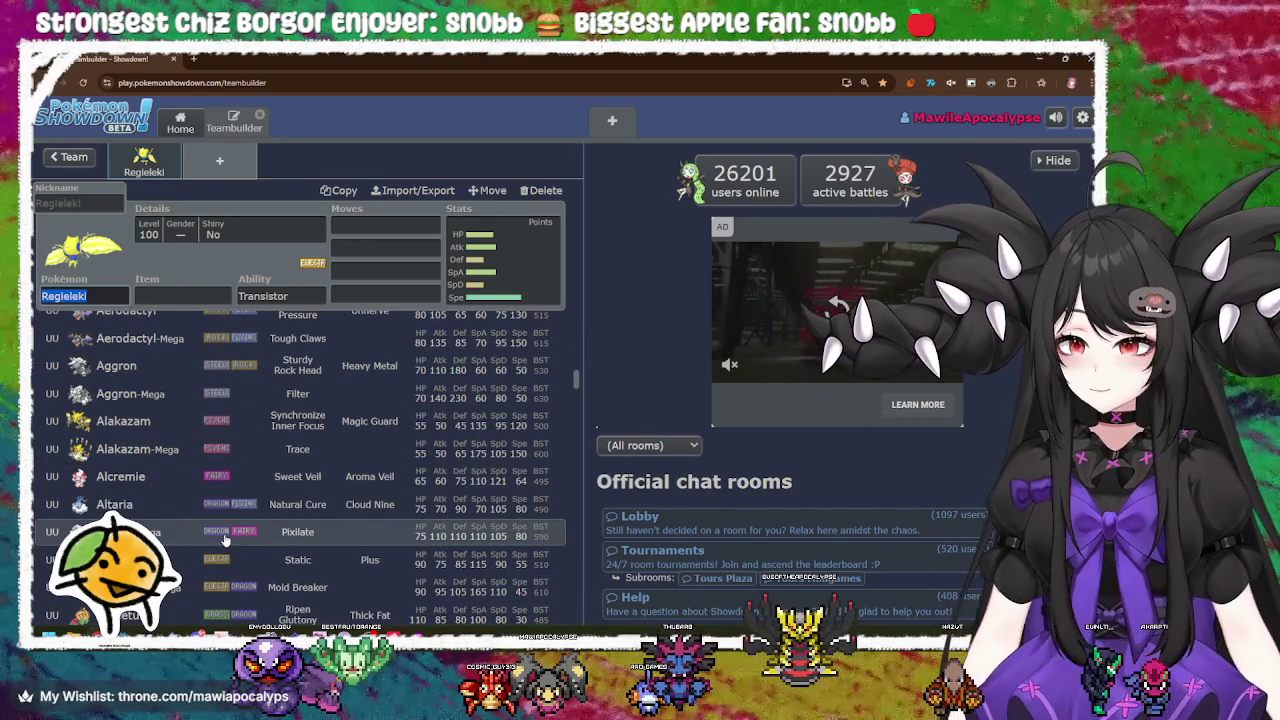
scroll(228, 535, down, 2)
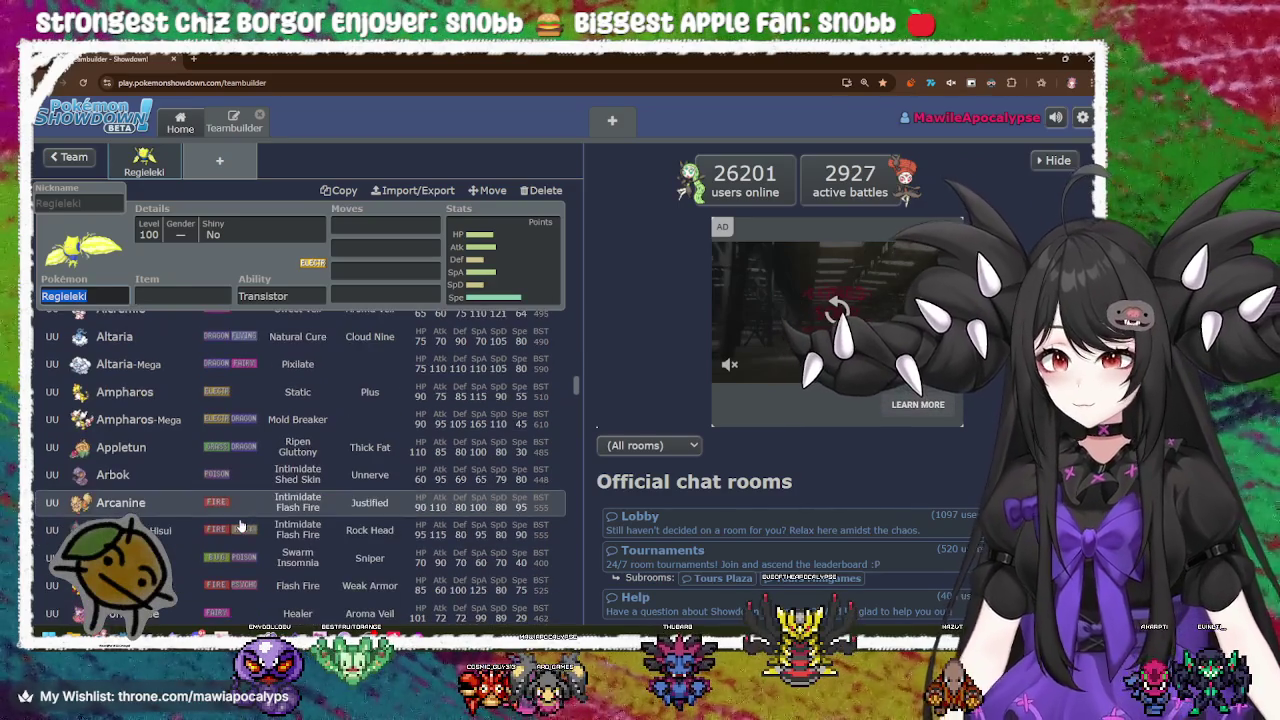
scroll(240, 524, down, 3)
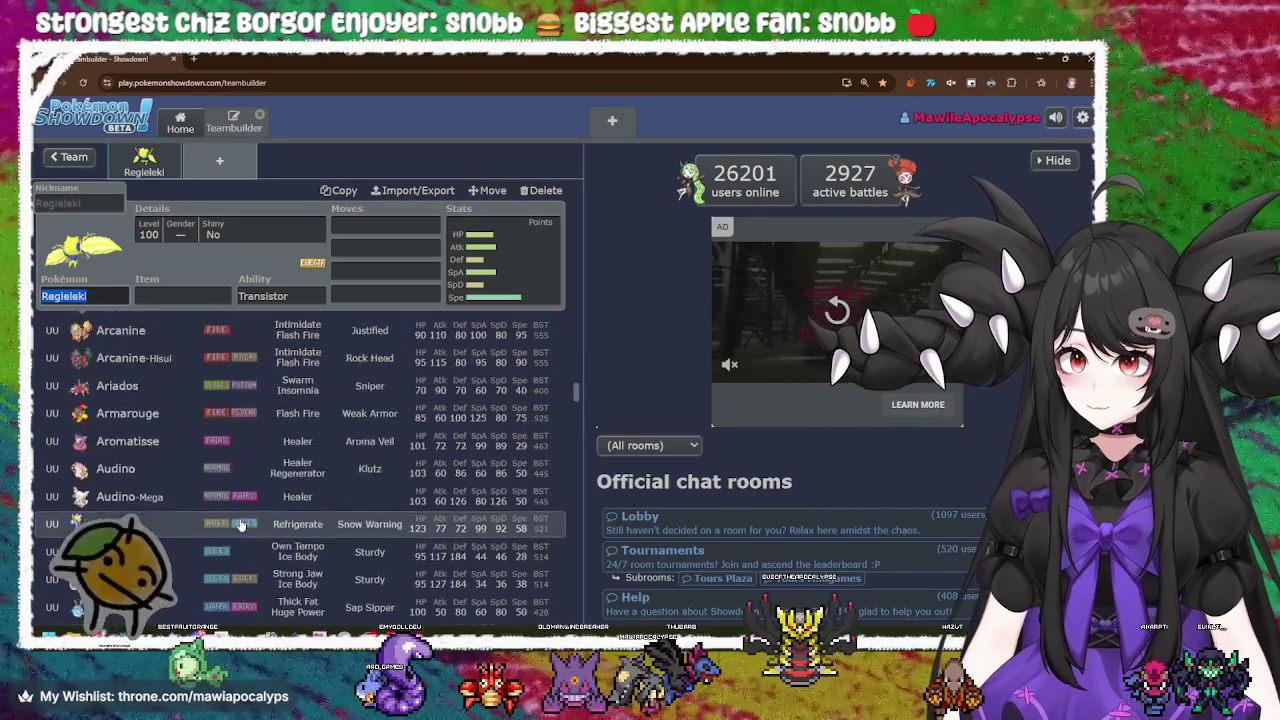
scroll(240, 524, down, 2)
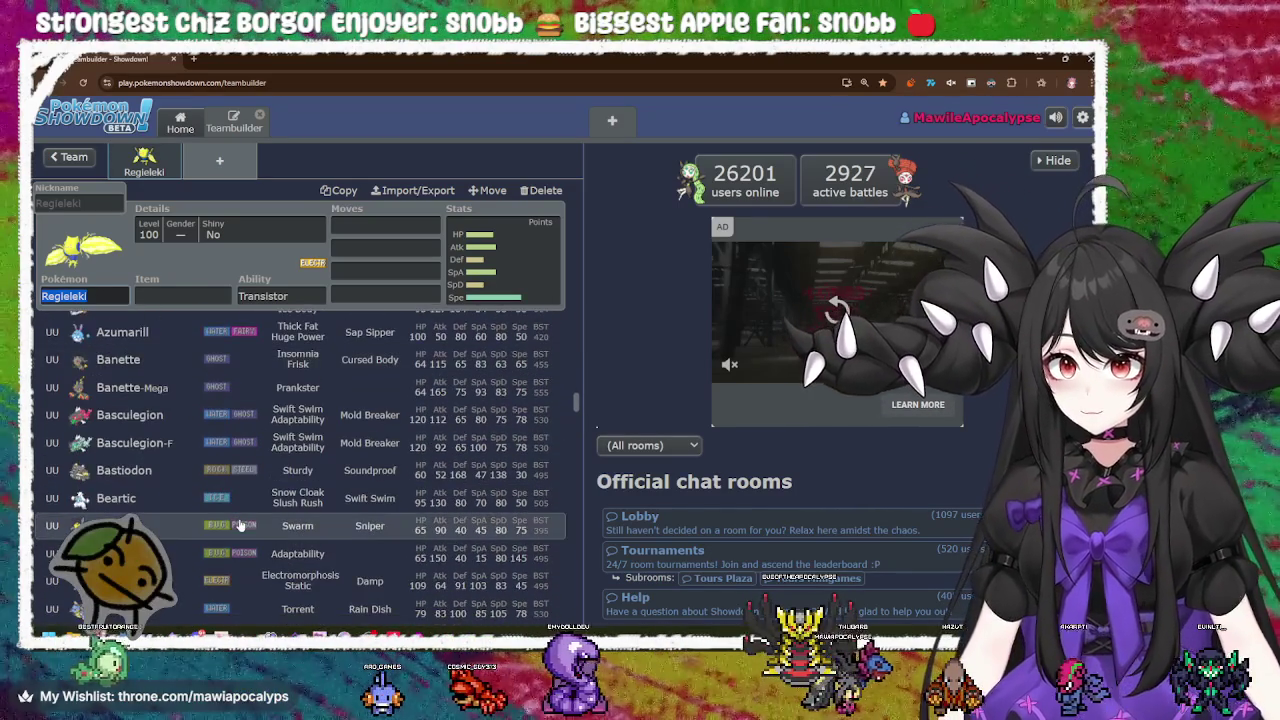
scroll(240, 524, down, 3)
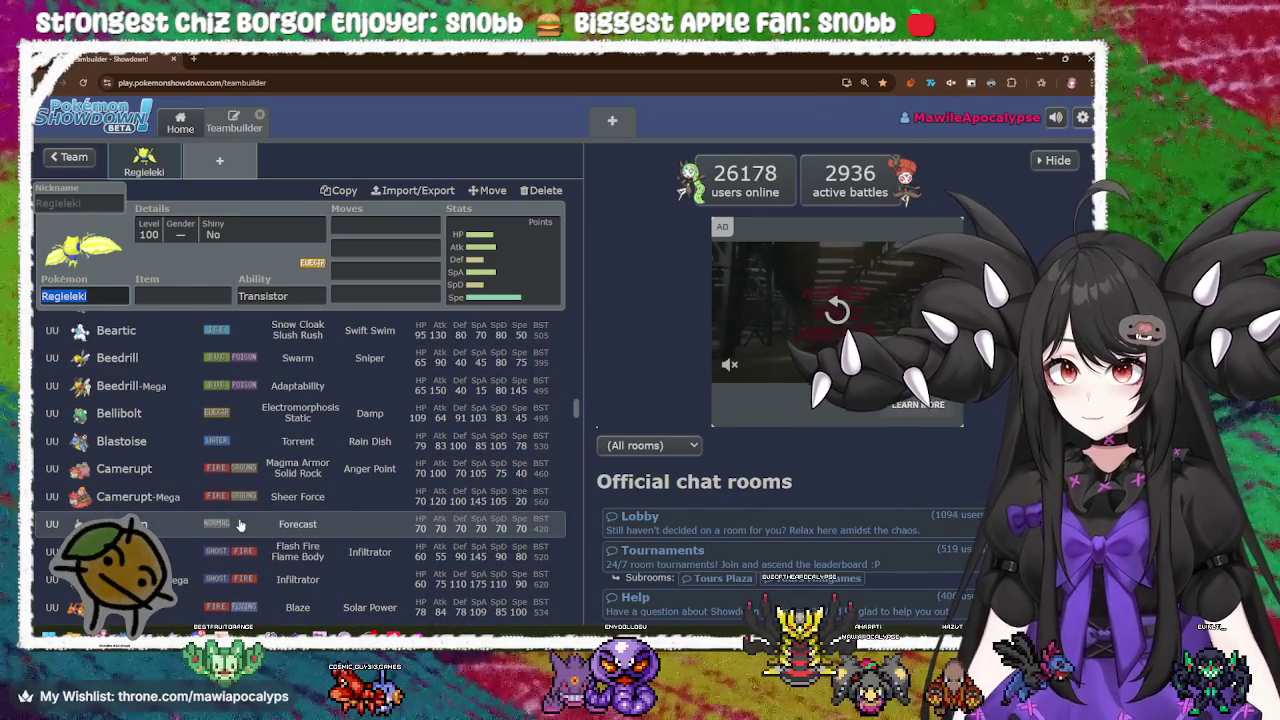
scroll(240, 524, down, 2)
scroll(240, 524, down, 3)
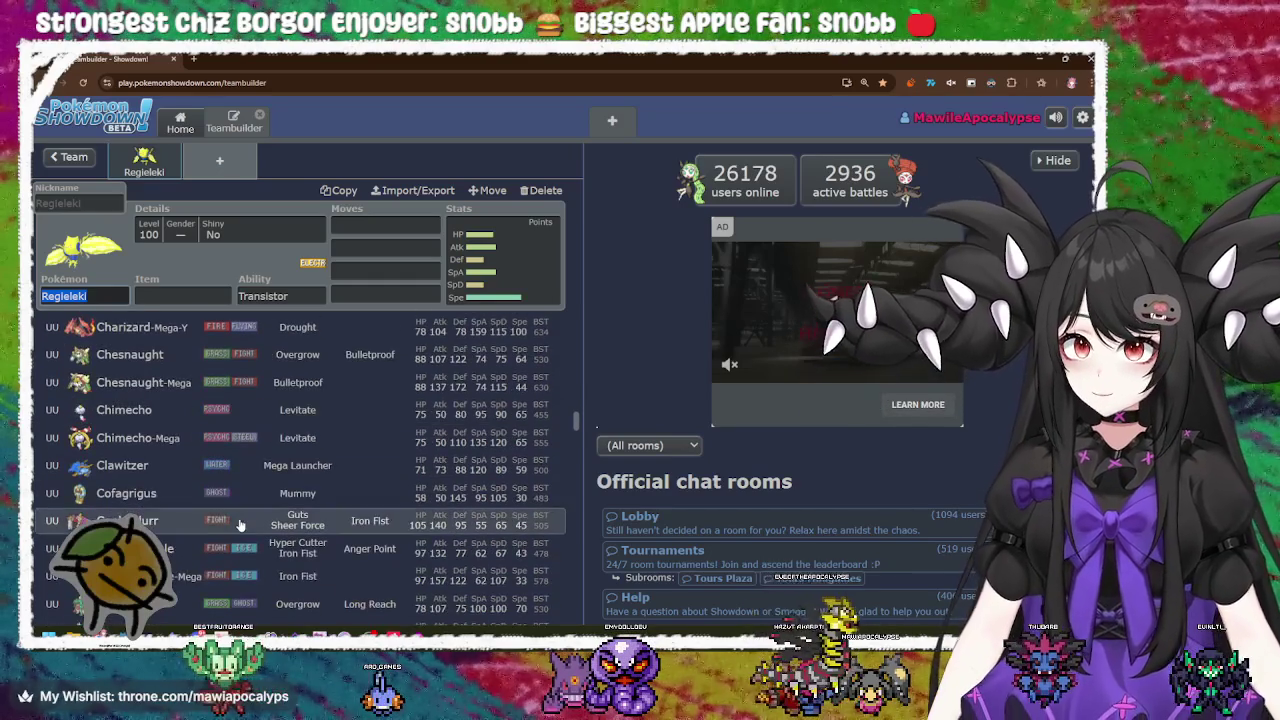
scroll(240, 524, down, 10)
scroll(240, 524, down, 4)
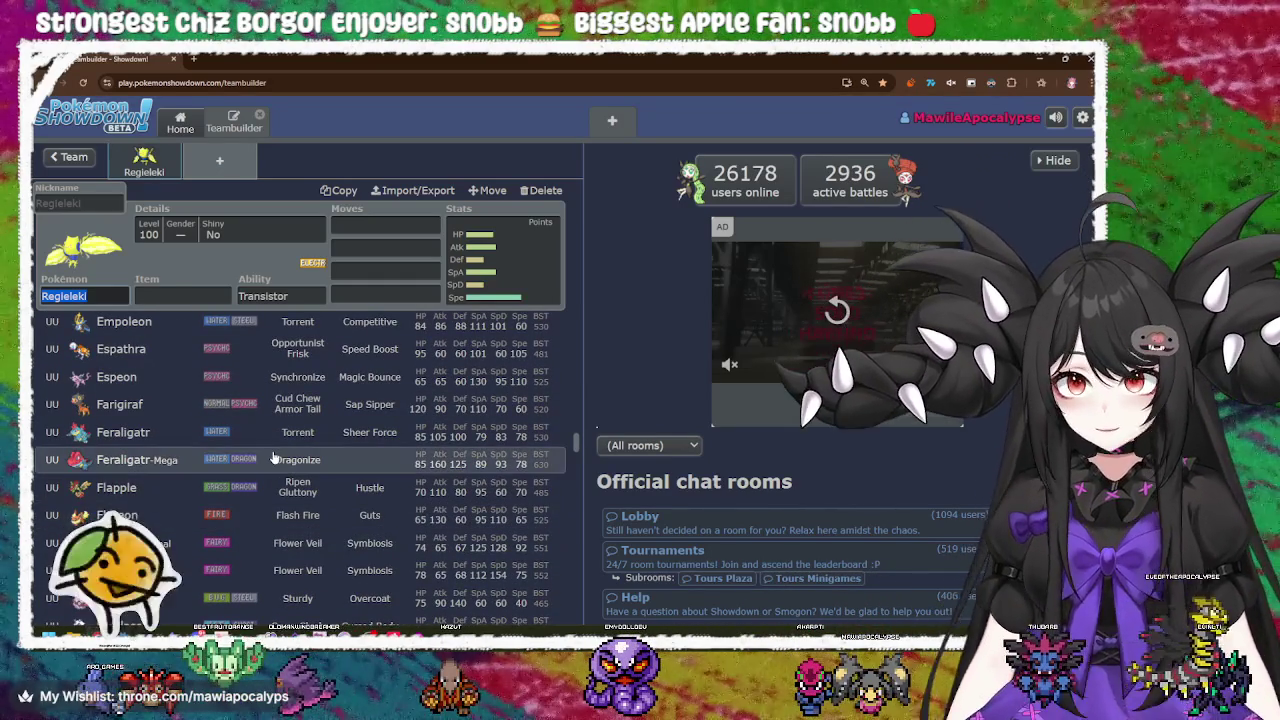
scroll(262, 470, down, 2)
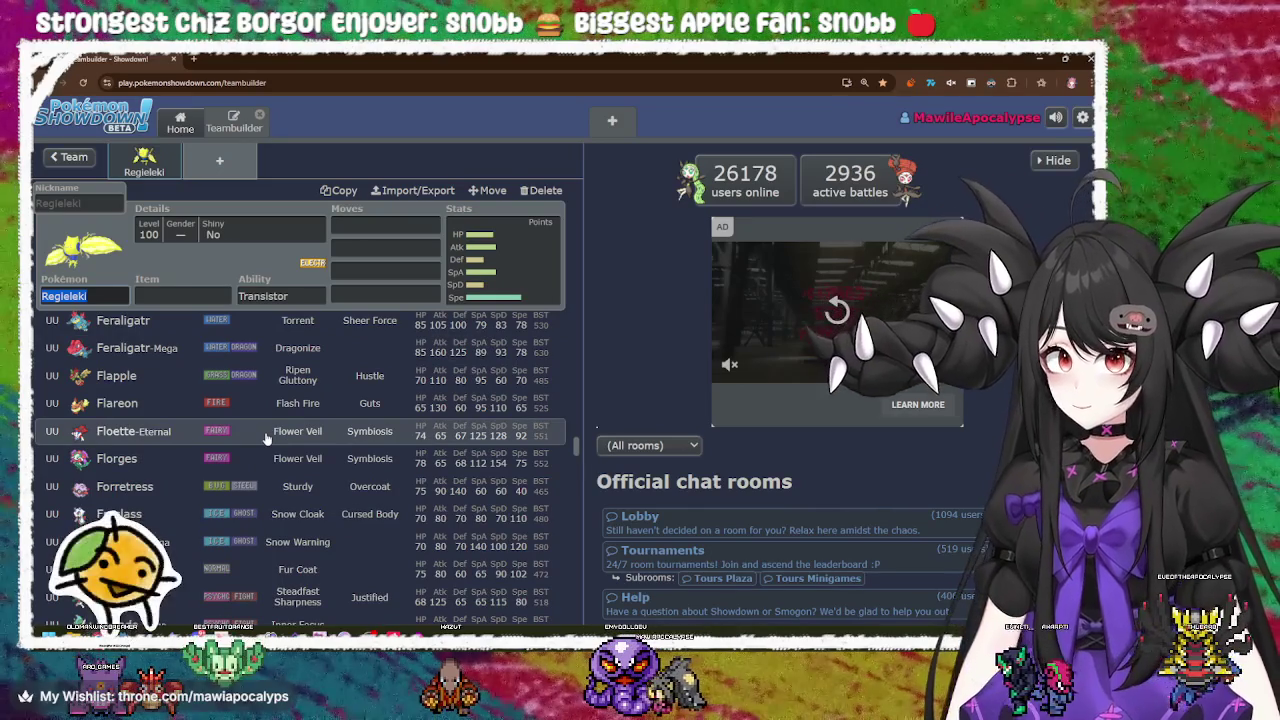
scroll(266, 437, down, 4)
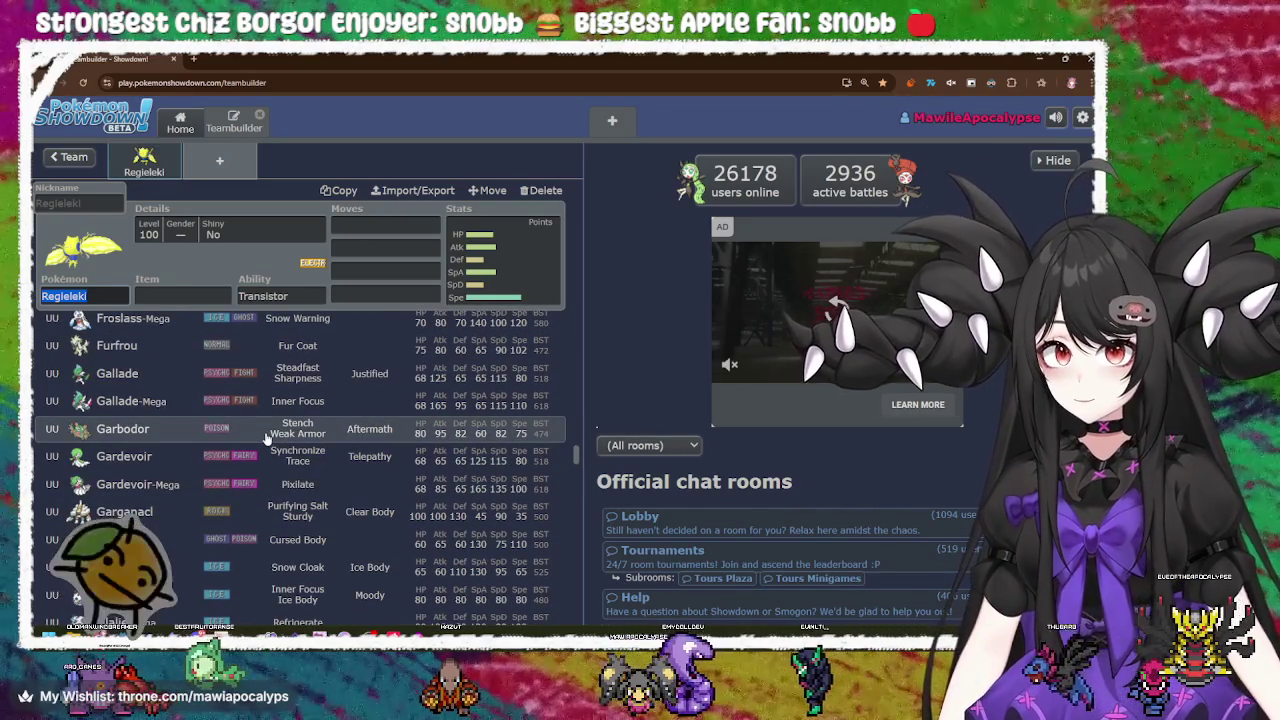
scroll(266, 437, down, 4)
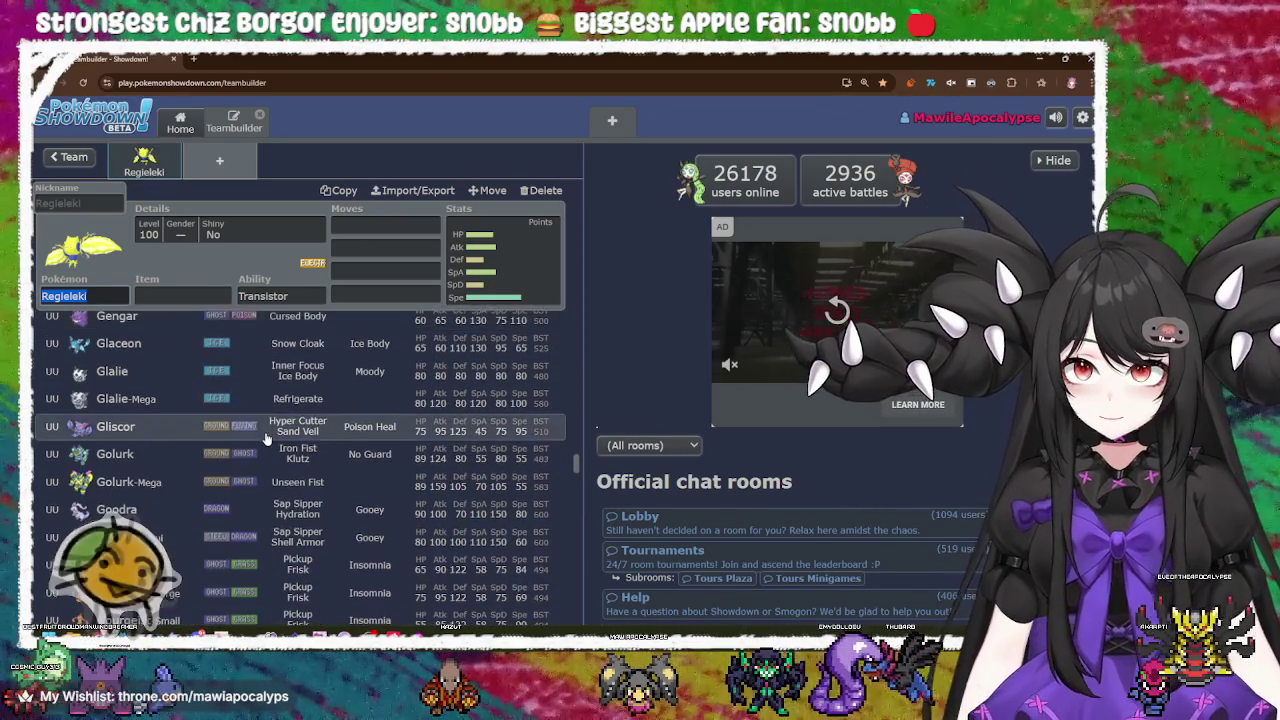
scroll(266, 437, down, 6)
scroll(266, 437, down, 1)
scroll(266, 437, down, 6)
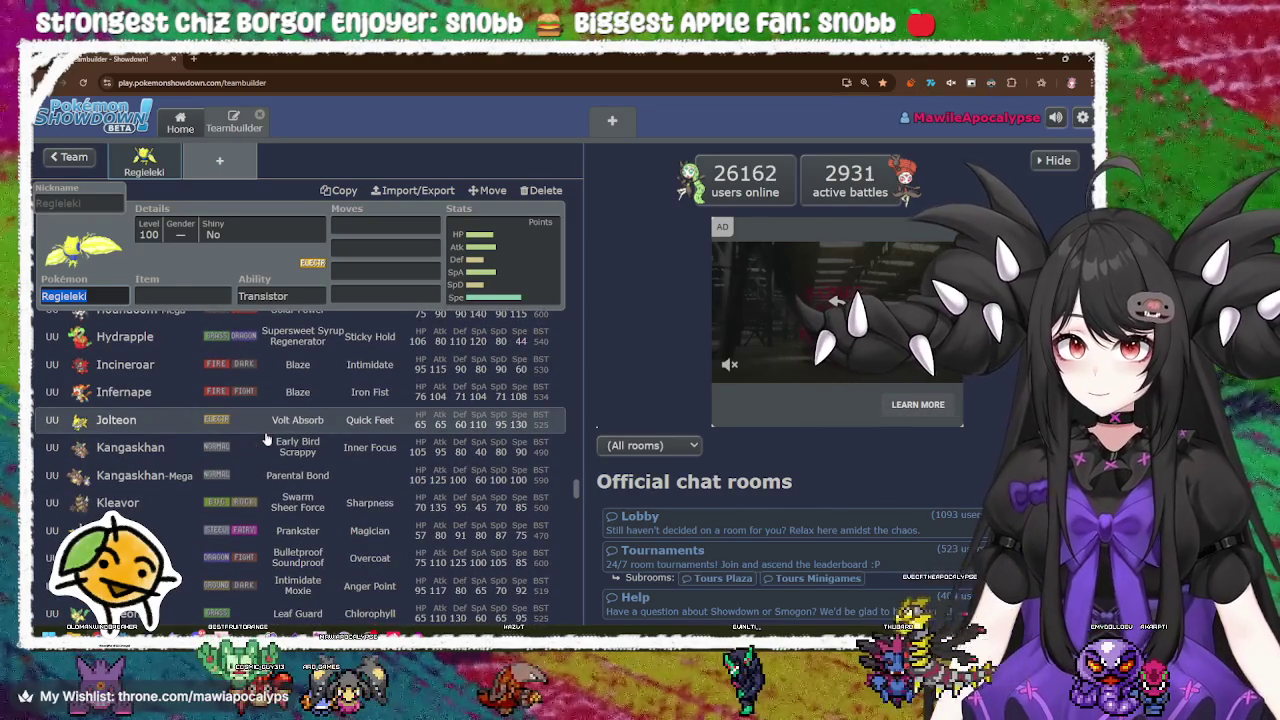
scroll(266, 437, down, 2)
scroll(266, 437, up, 2)
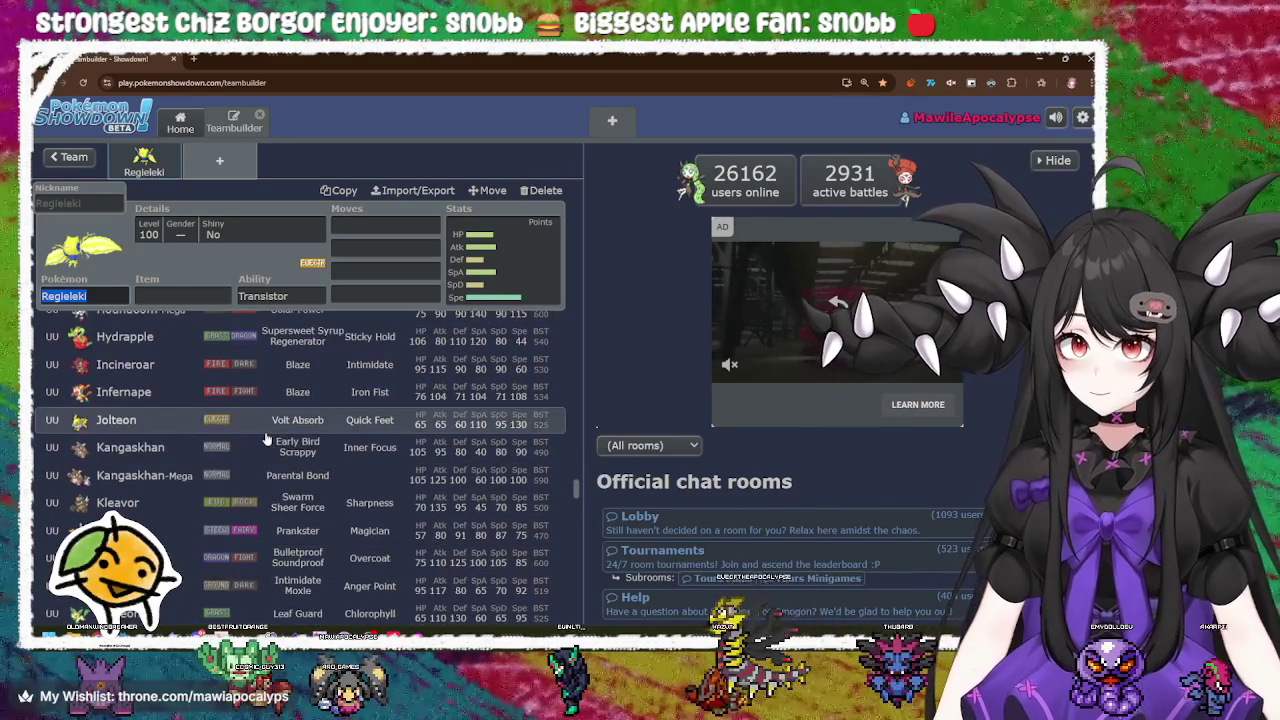
scroll(266, 437, down, 20)
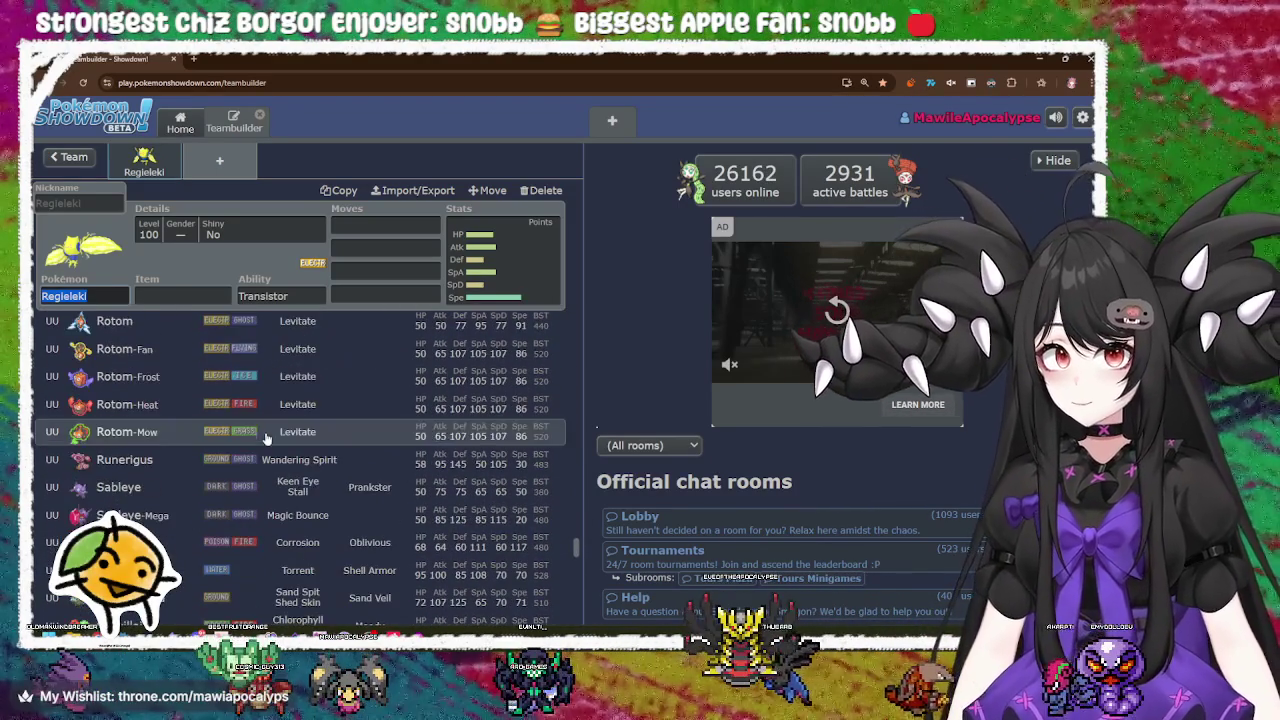
click(70, 157)
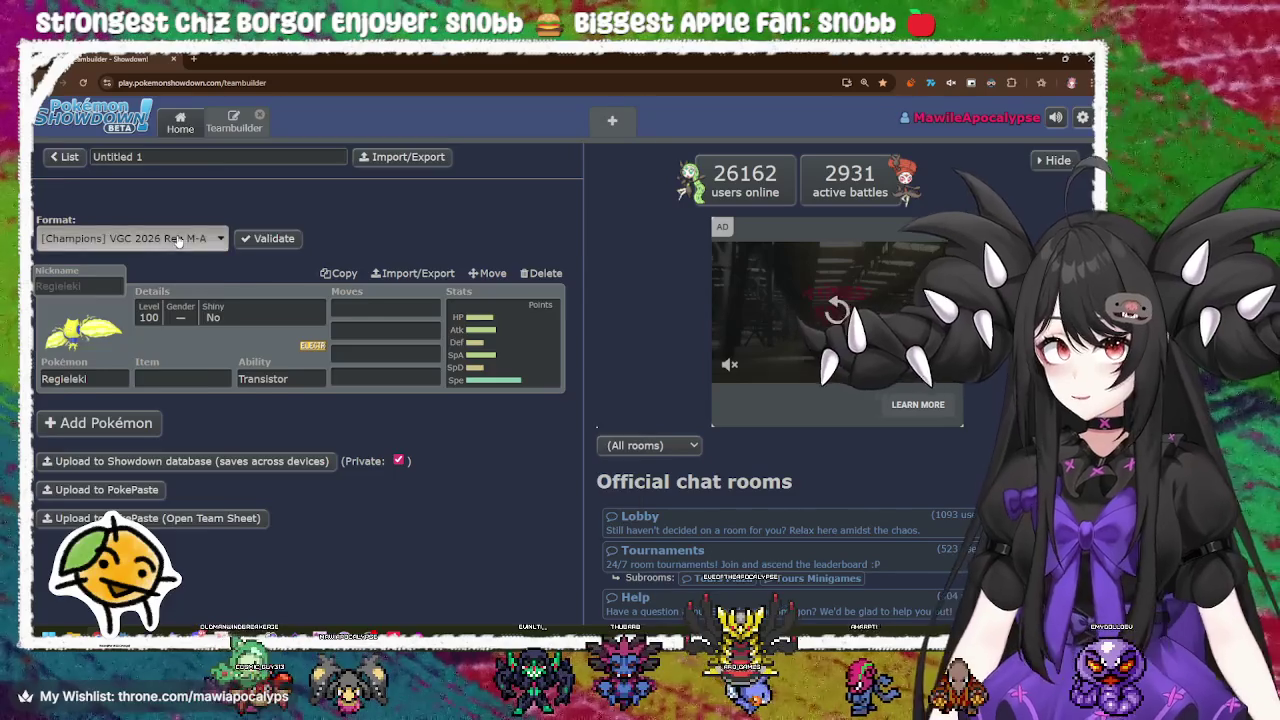
Step: Pick [Champions] VGC 2026 Reg M-A as the team format and reopen Regieleki's species list
click(178, 240)
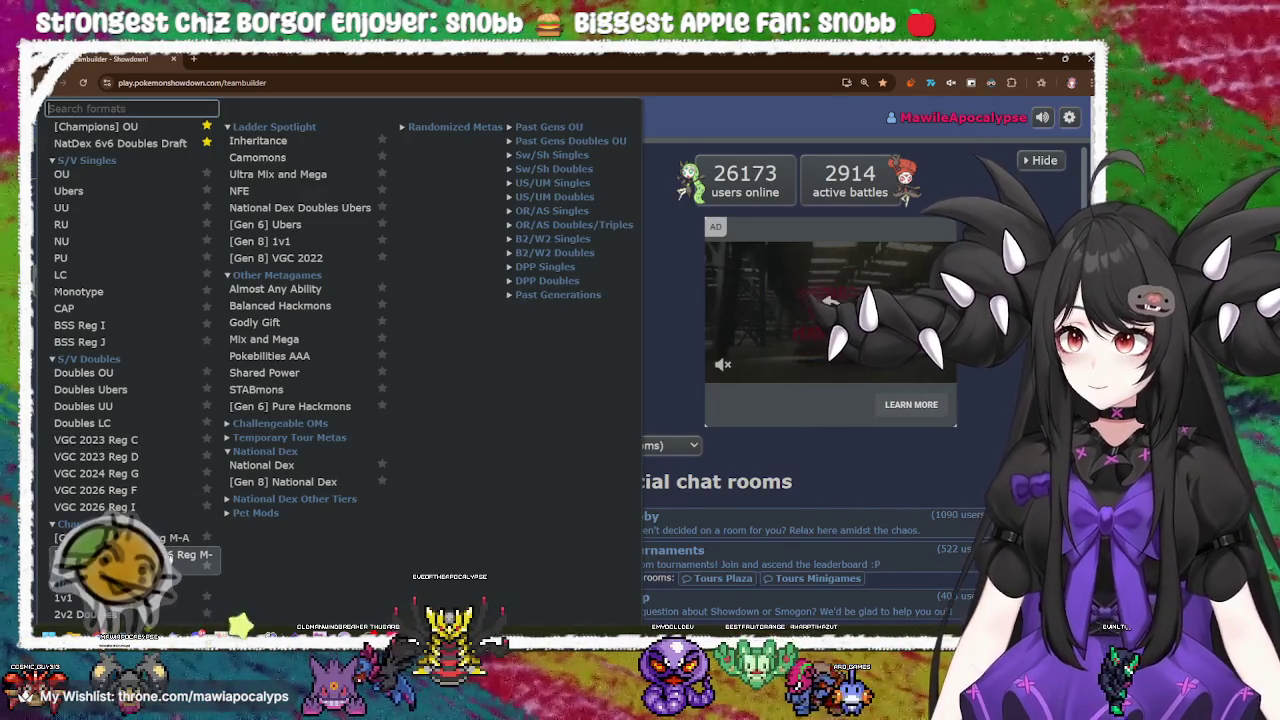
click(190, 554)
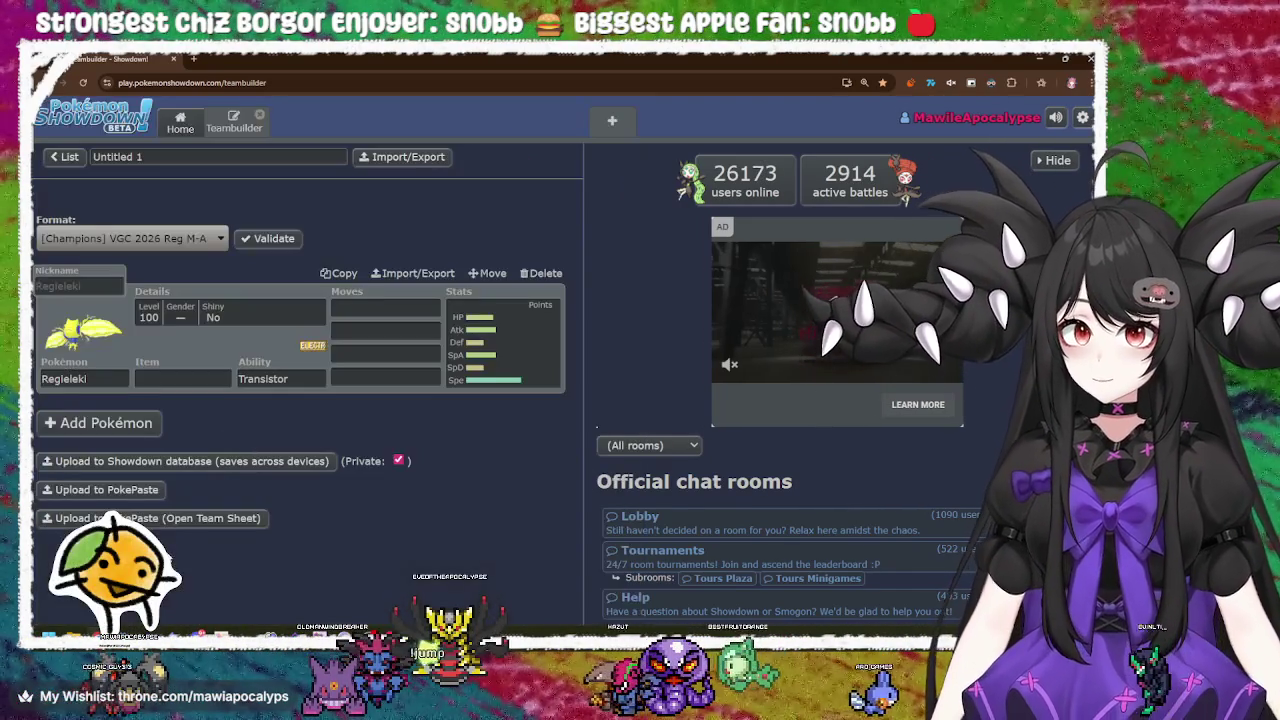
click(97, 374)
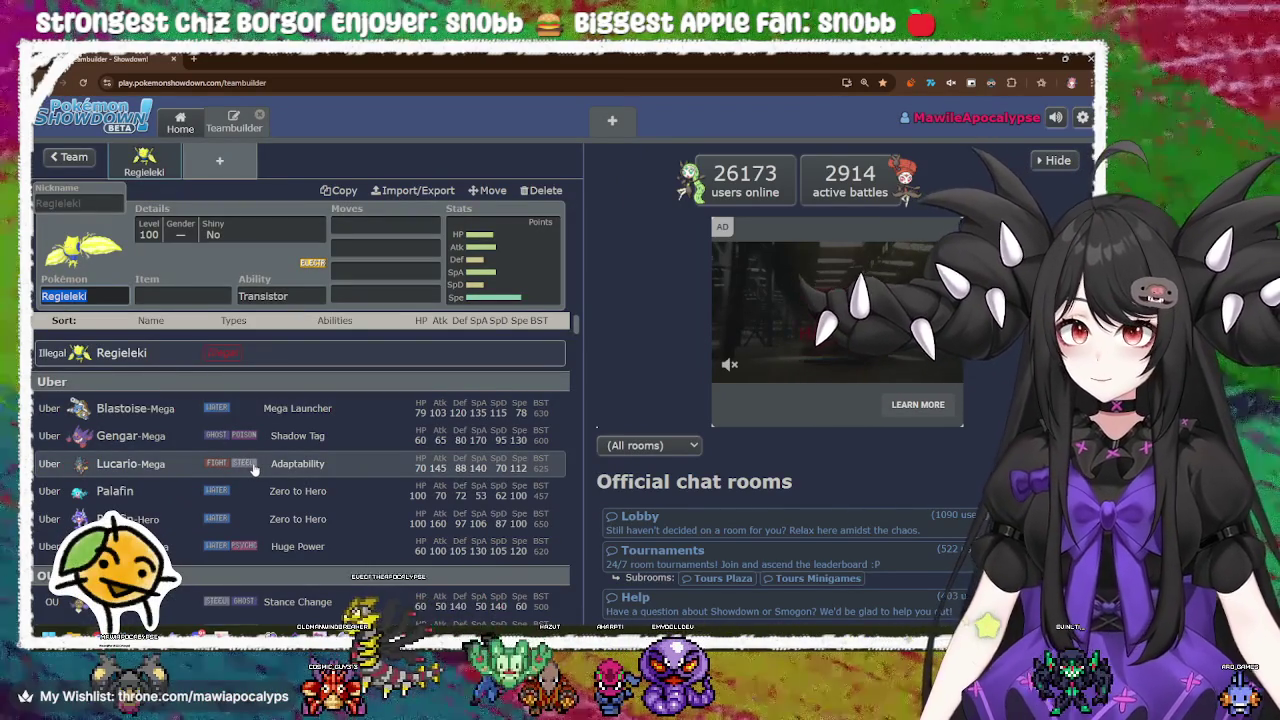
scroll(253, 468, down, 2)
scroll(253, 468, up, 1)
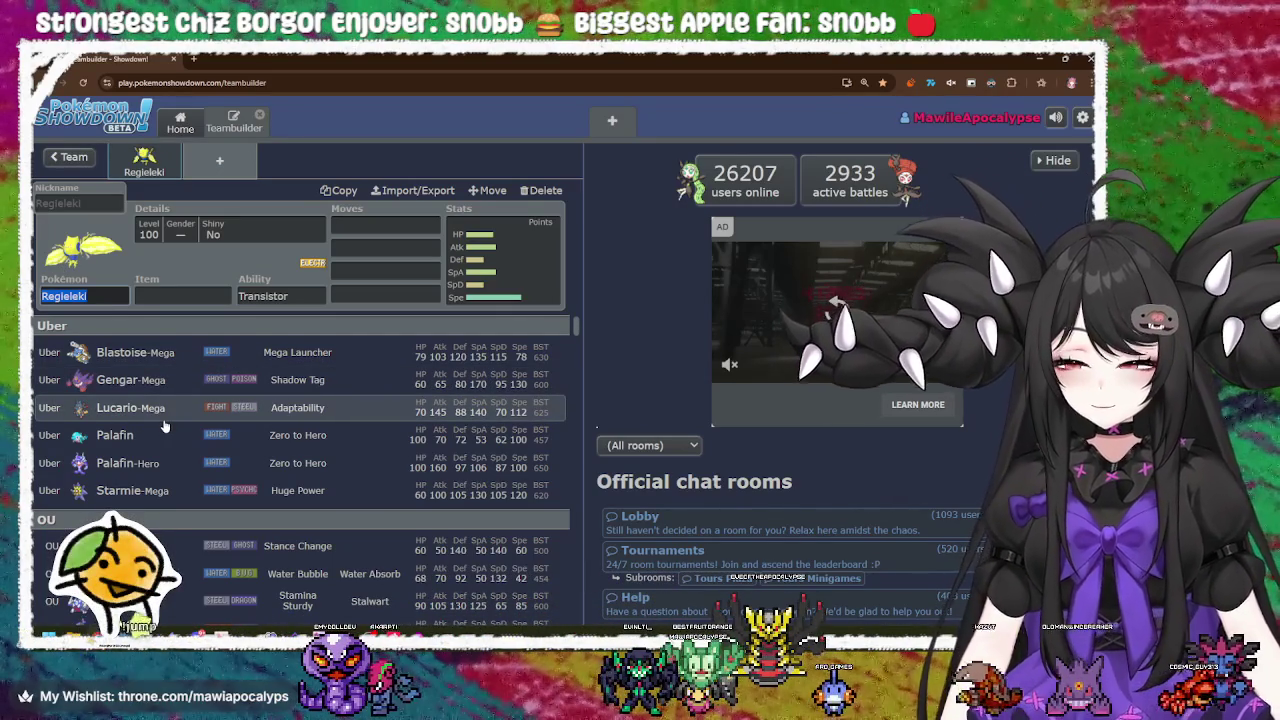
scroll(163, 427, down, 5)
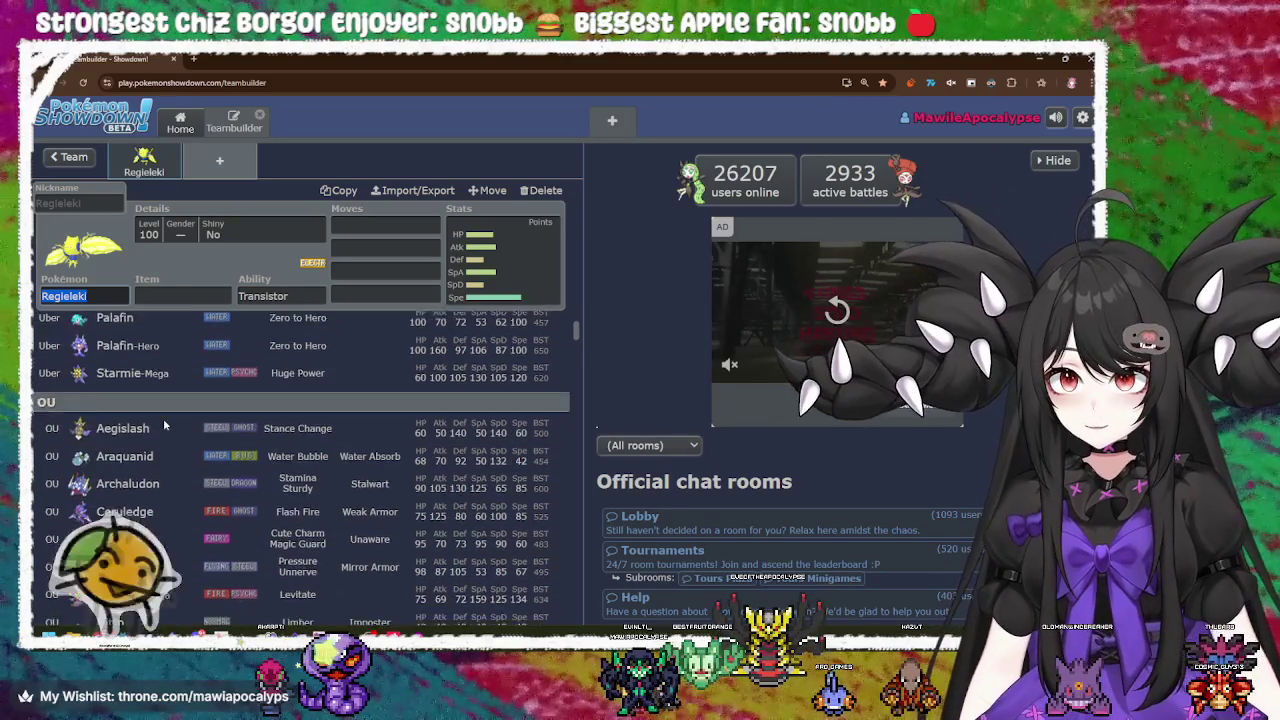
scroll(165, 427, down, 10)
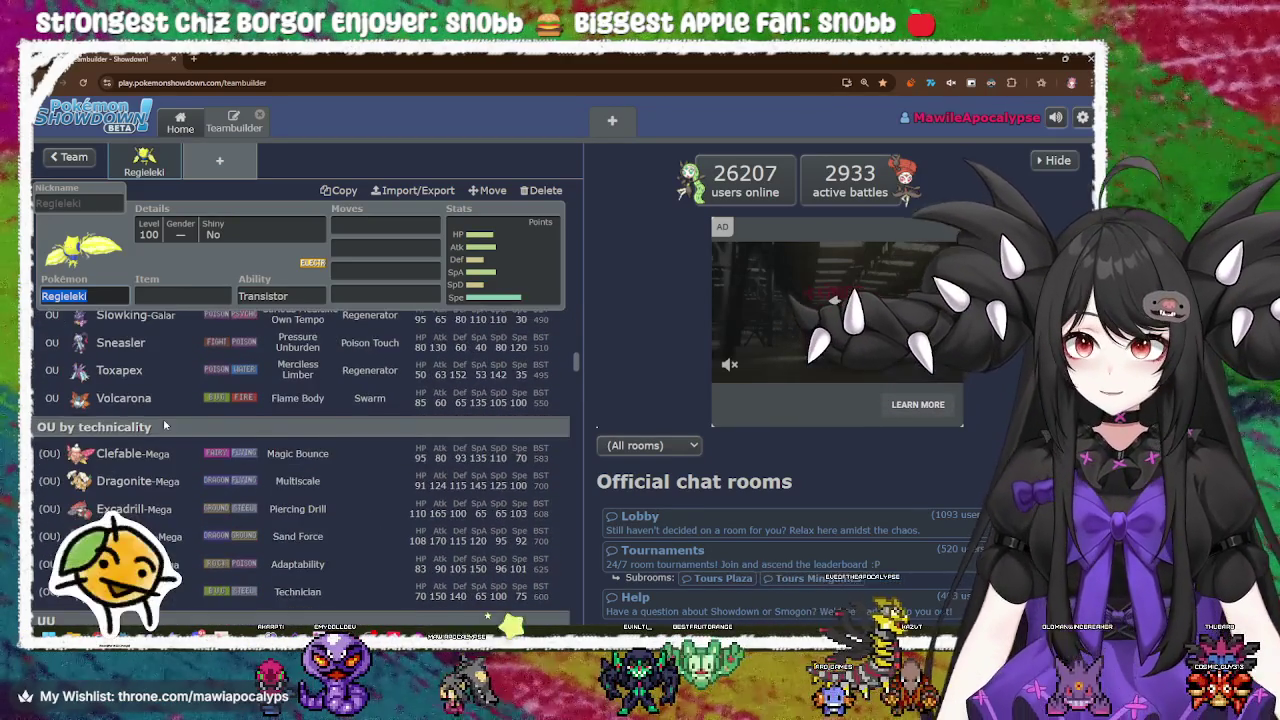
scroll(165, 424, down, 10)
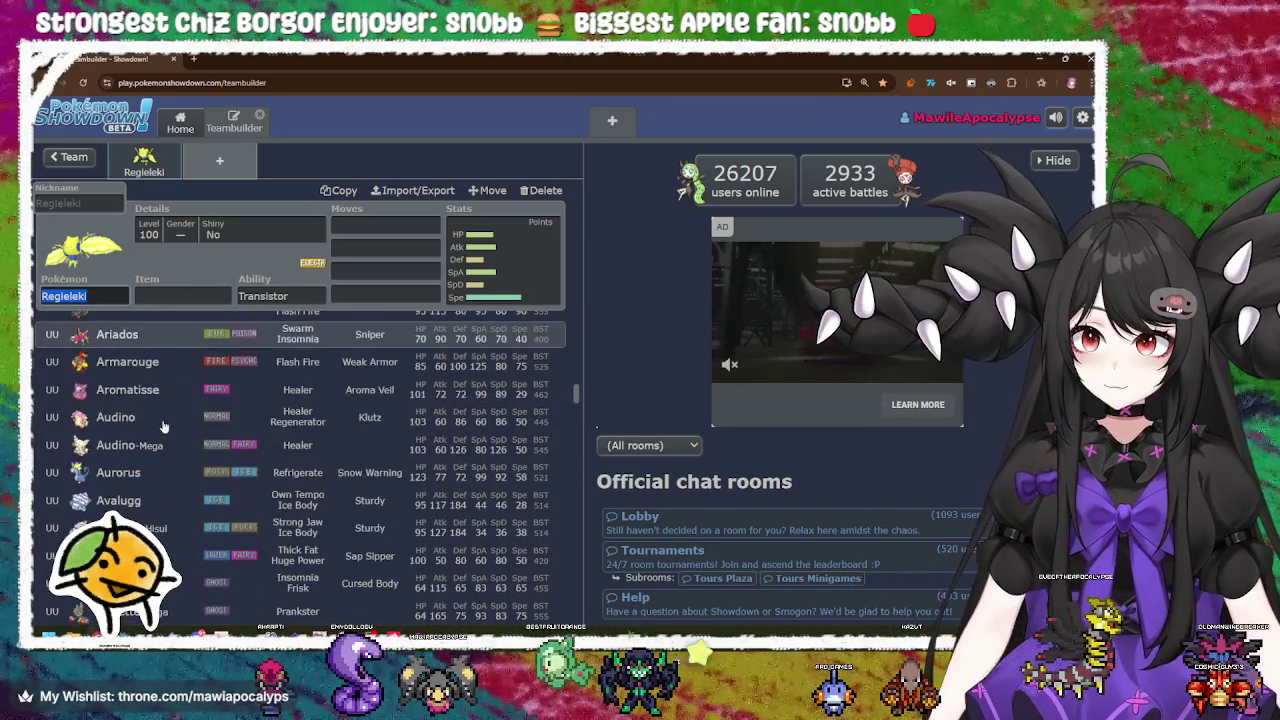
scroll(163, 427, down, 10)
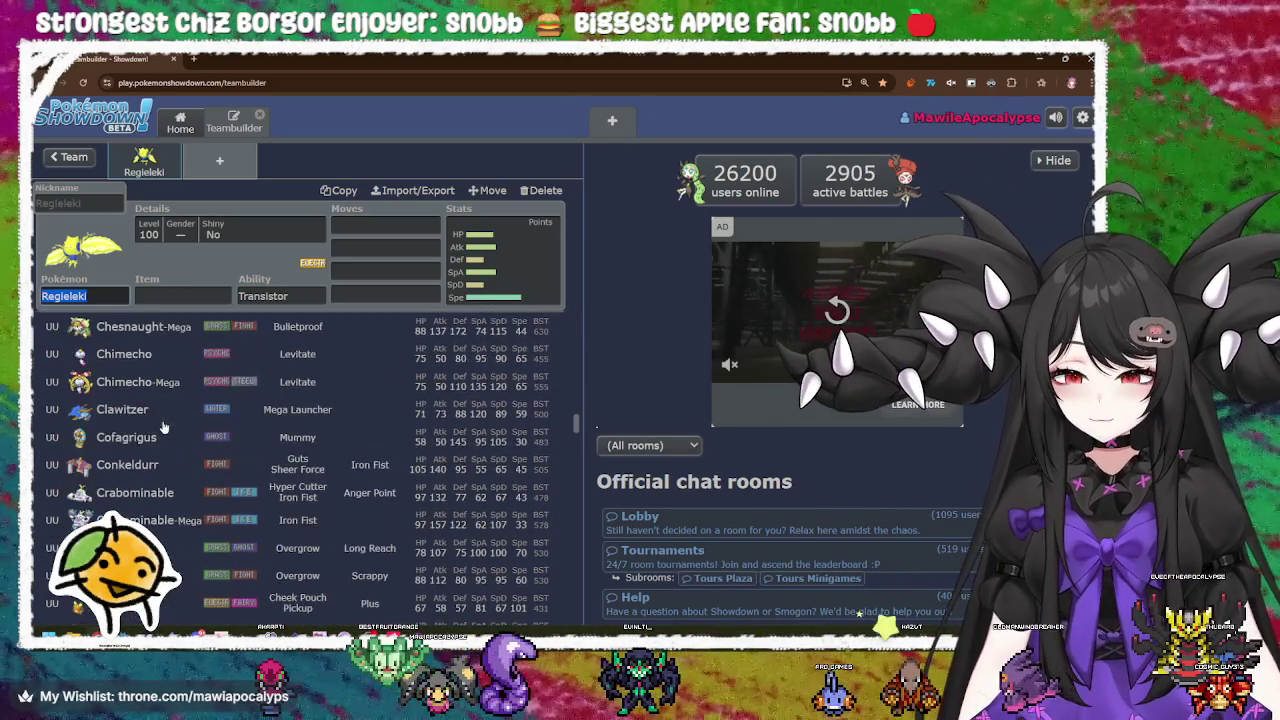
scroll(163, 427, down, 10)
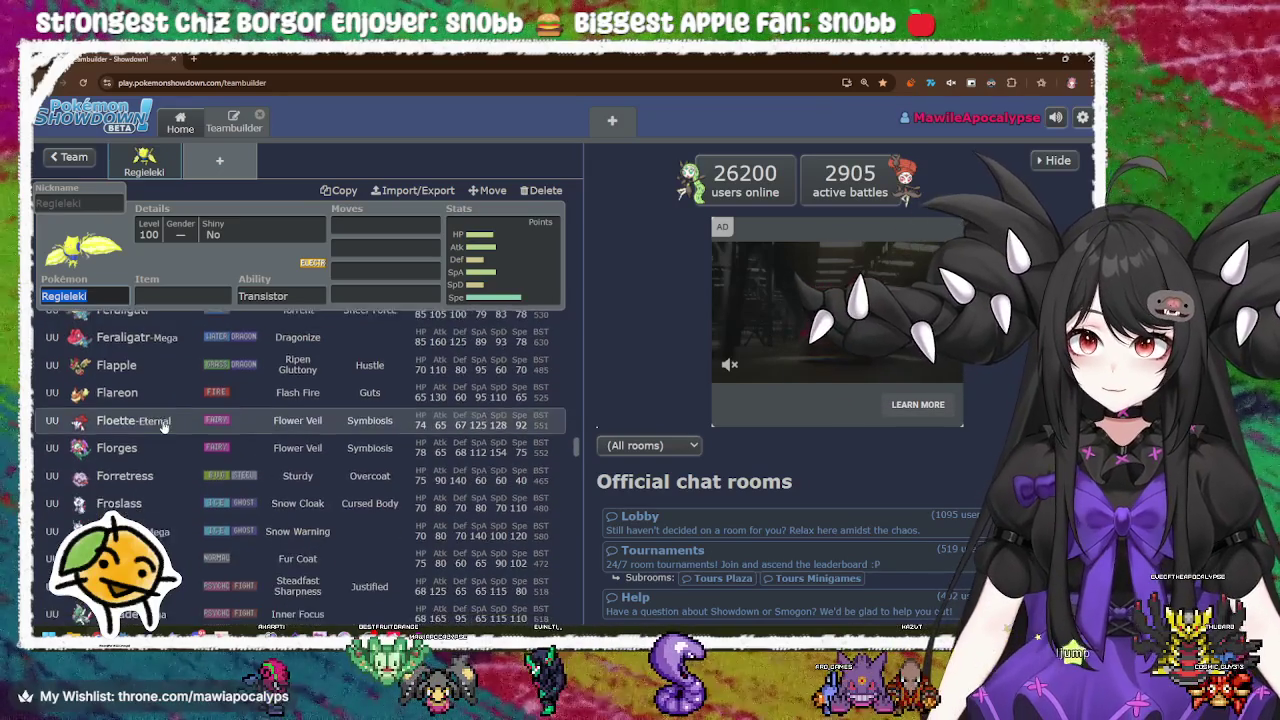
scroll(163, 427, down, 10)
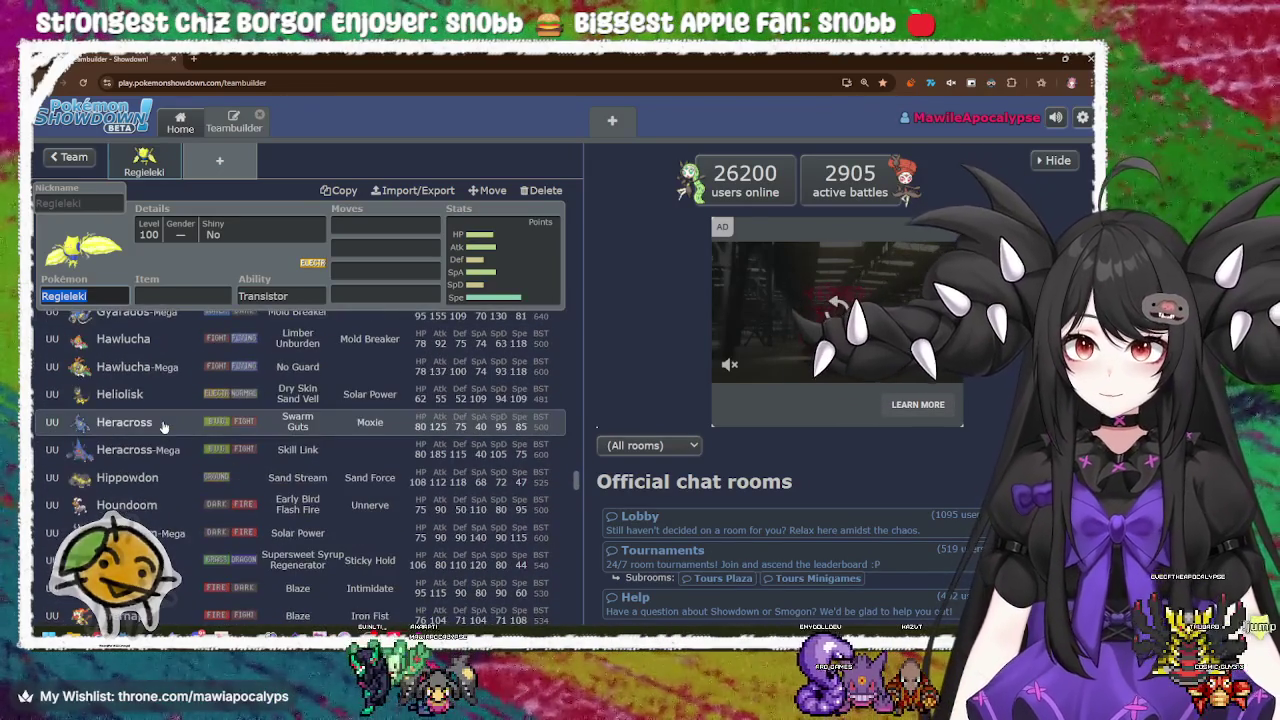
scroll(163, 427, down, 10)
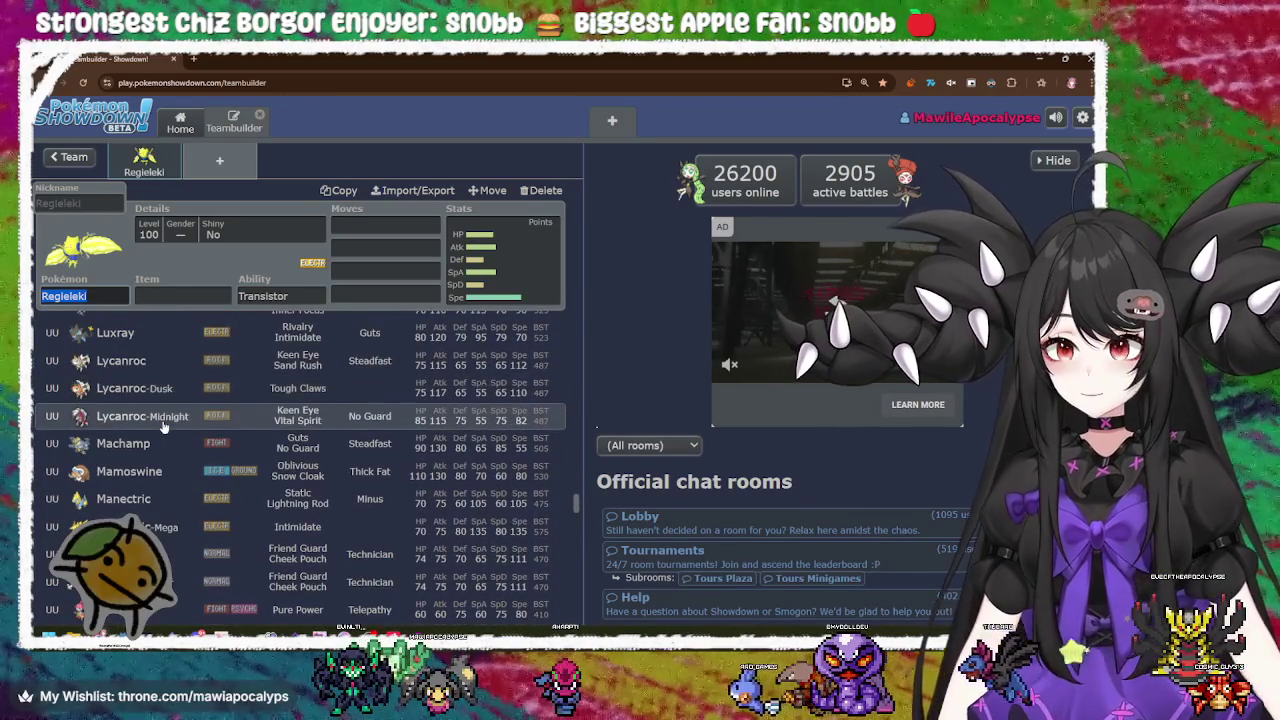
scroll(163, 427, down, 10)
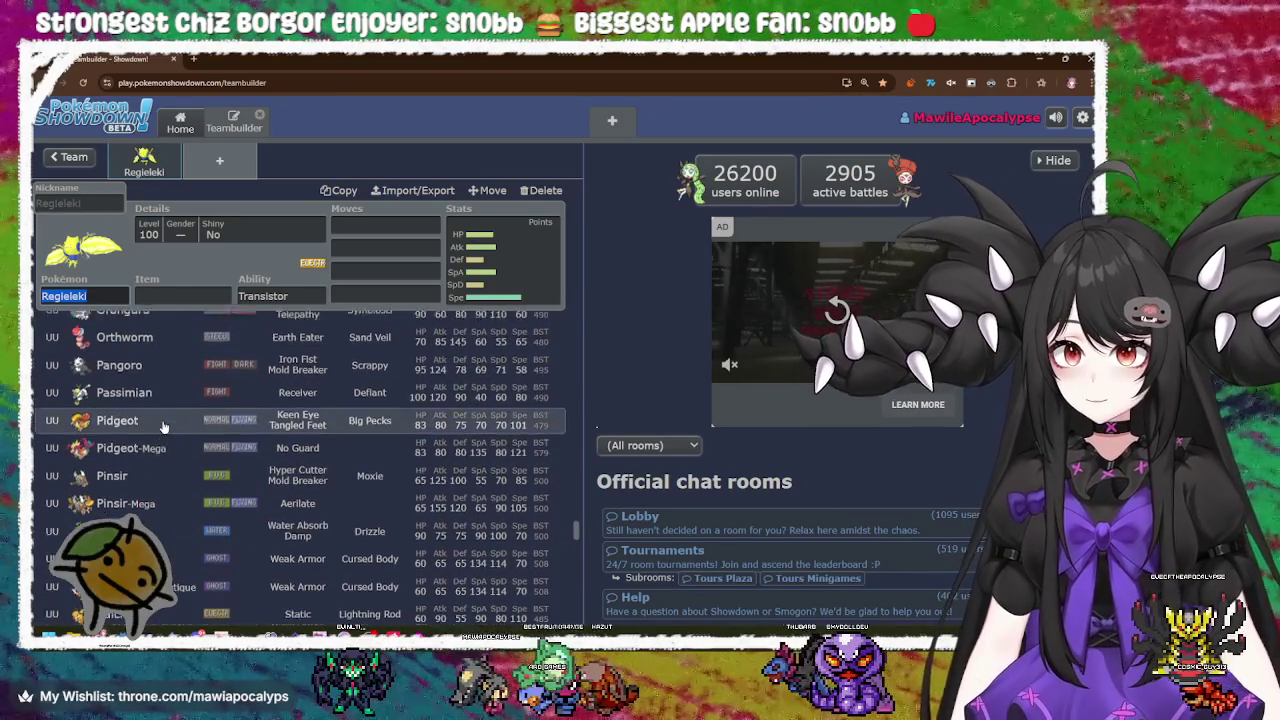
scroll(163, 427, up, 8)
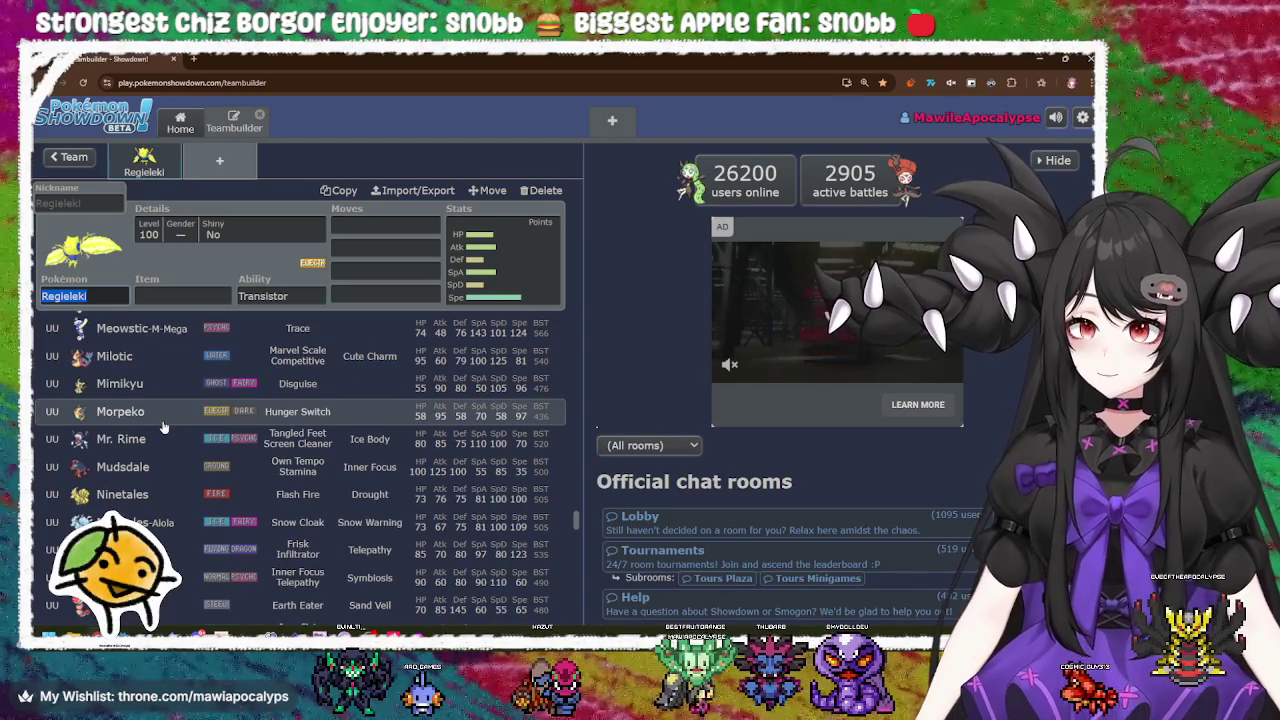
scroll(163, 427, down, 15)
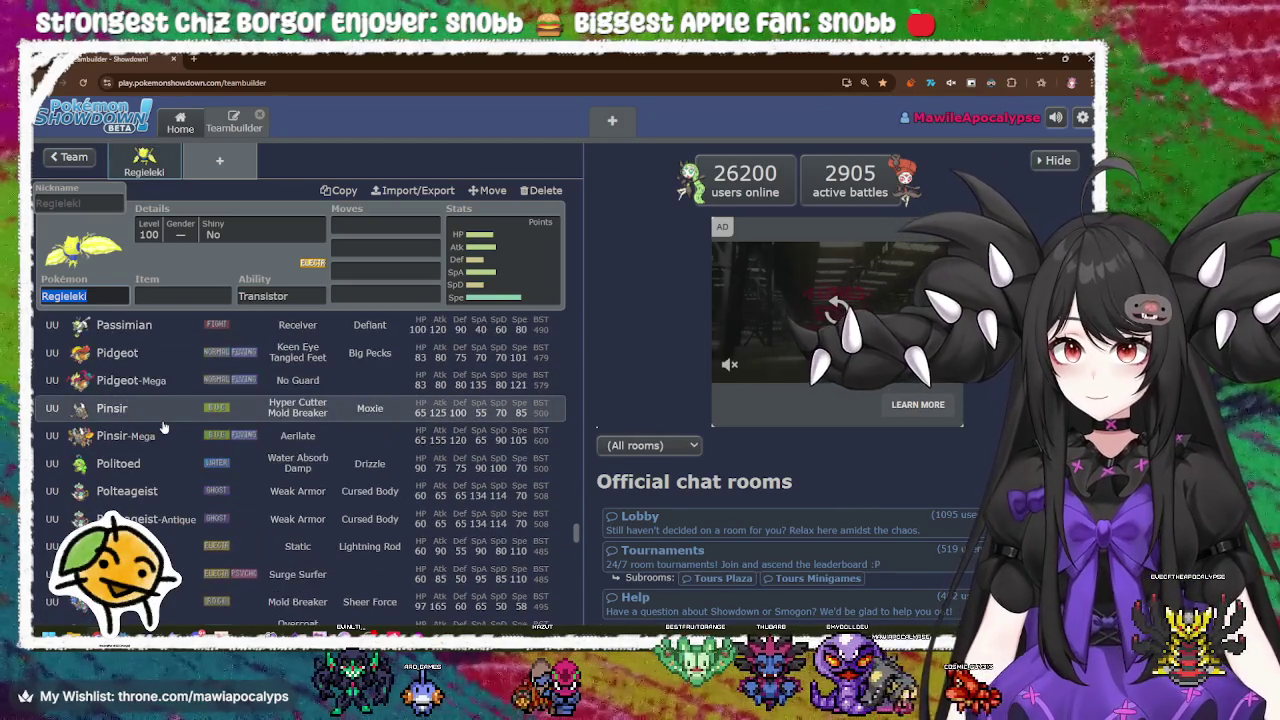
scroll(163, 427, down, 10)
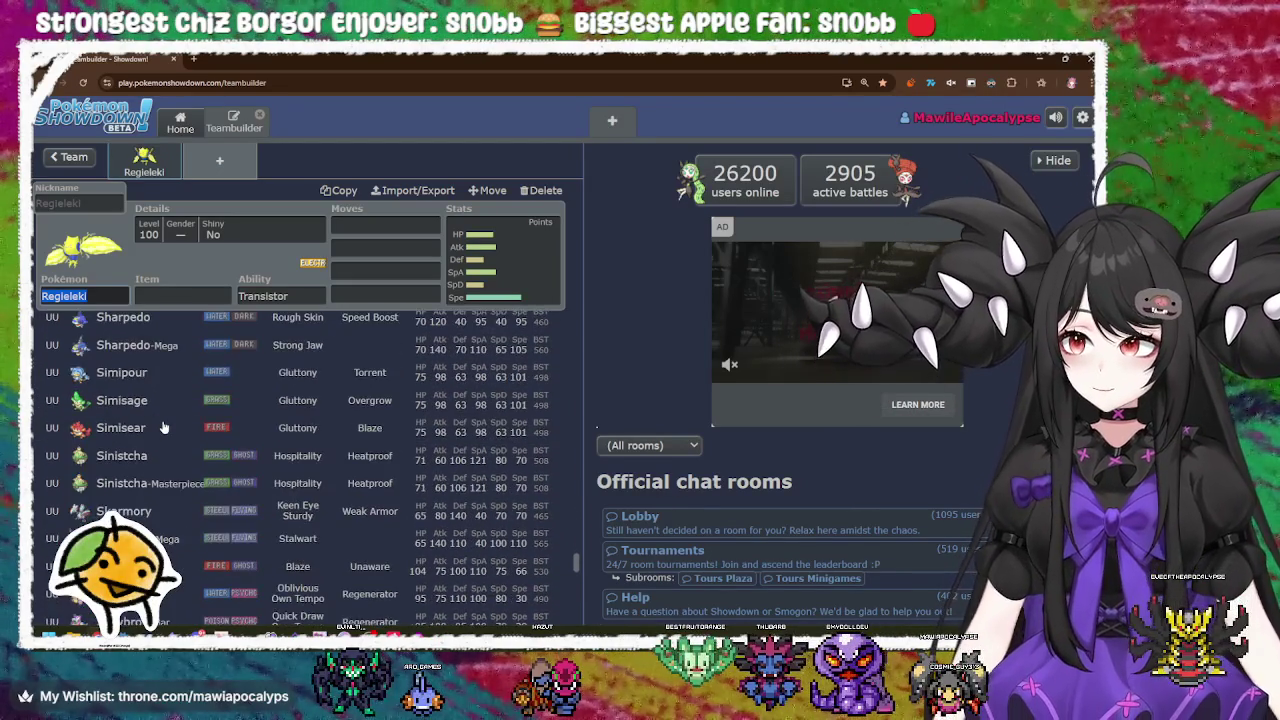
scroll(163, 427, down, 10)
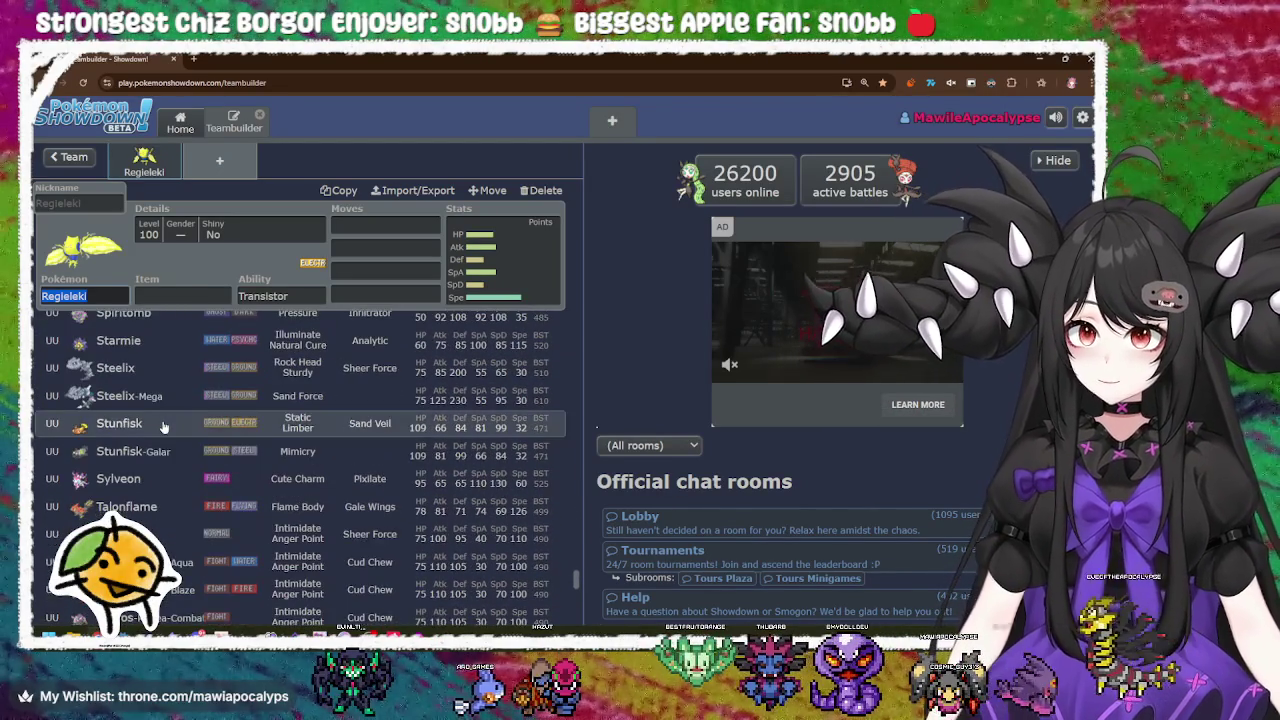
scroll(163, 427, down, 10)
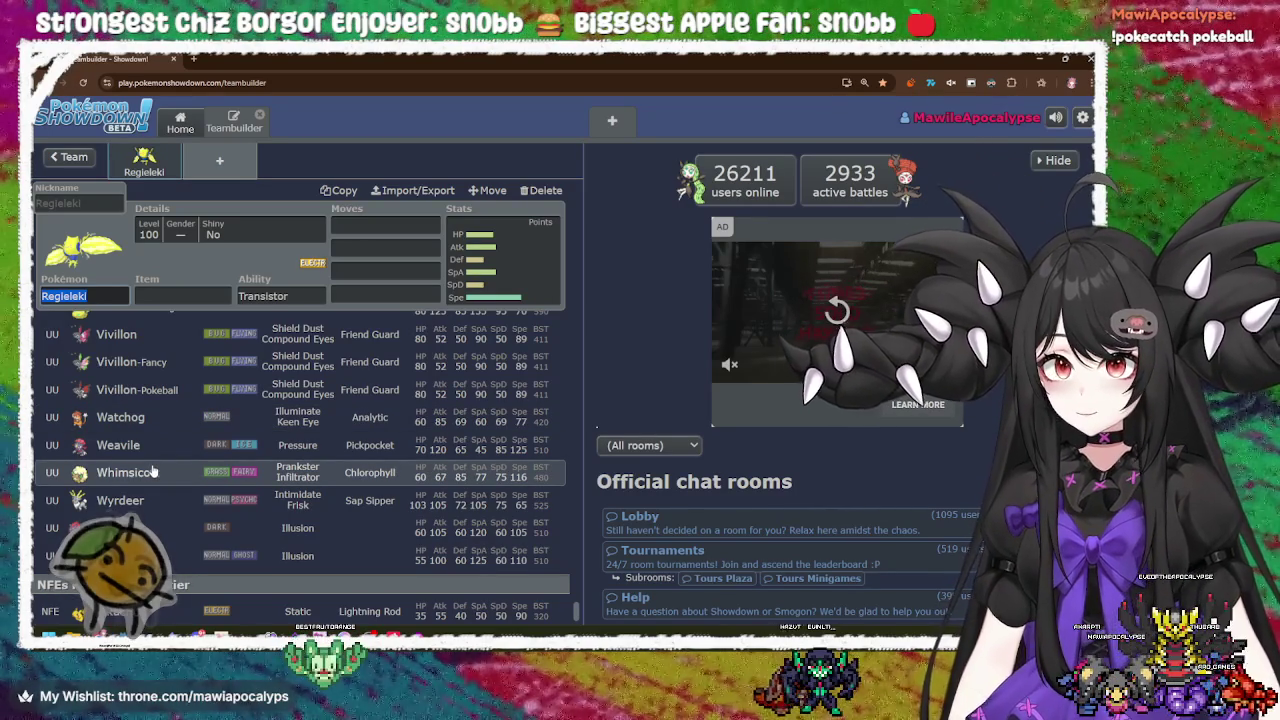
scroll(153, 471, up, 3)
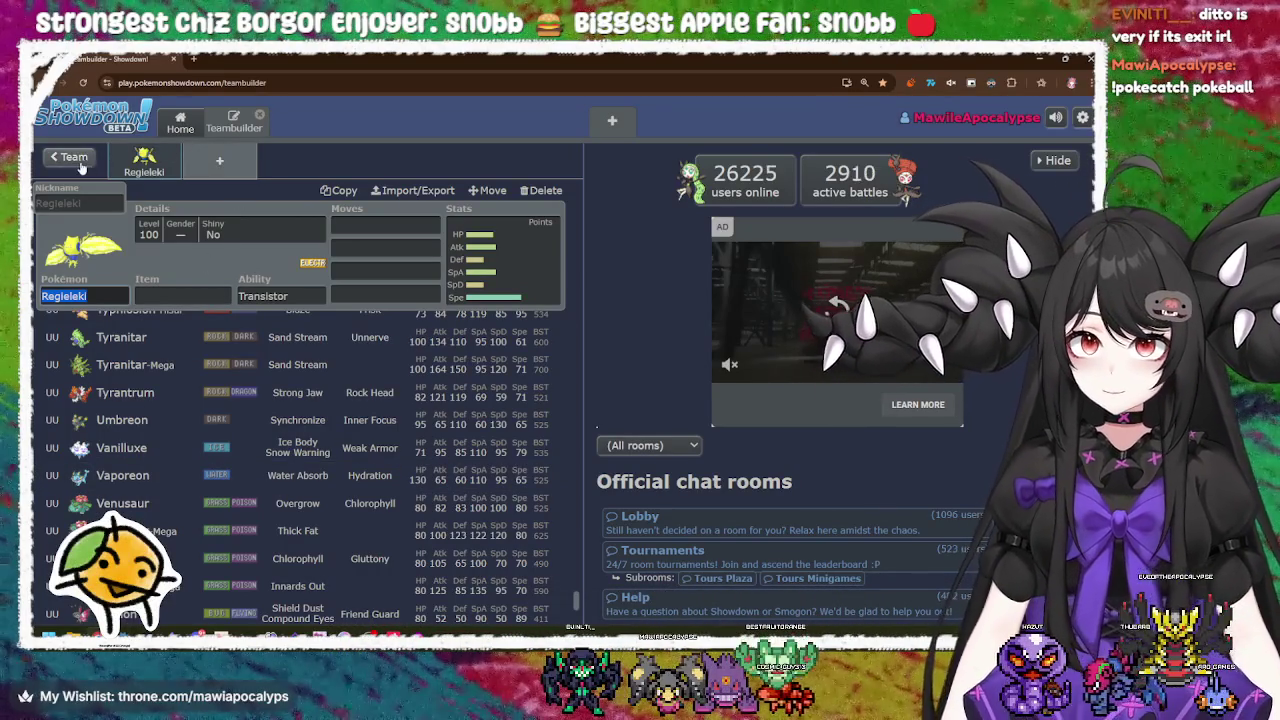
Step: Change the team format to [Champions] OU and reopen the first slot's species list
click(78, 162)
click(134, 238)
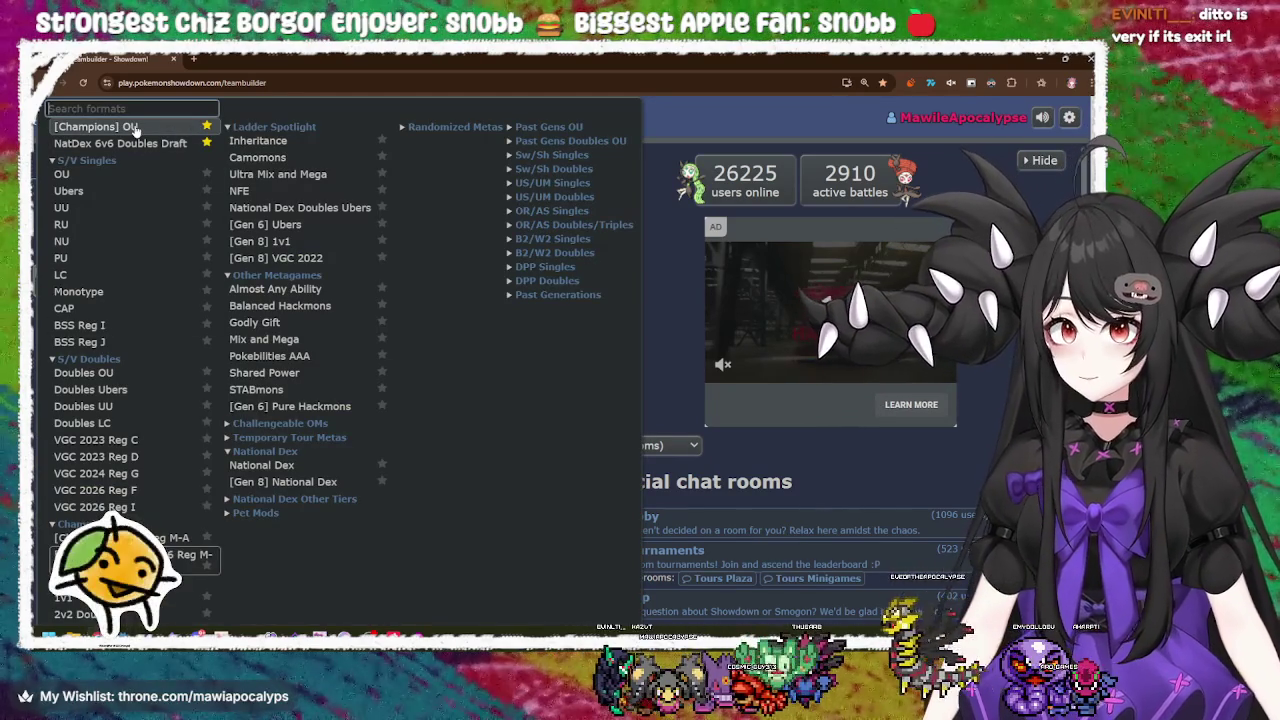
click(133, 128)
click(123, 380)
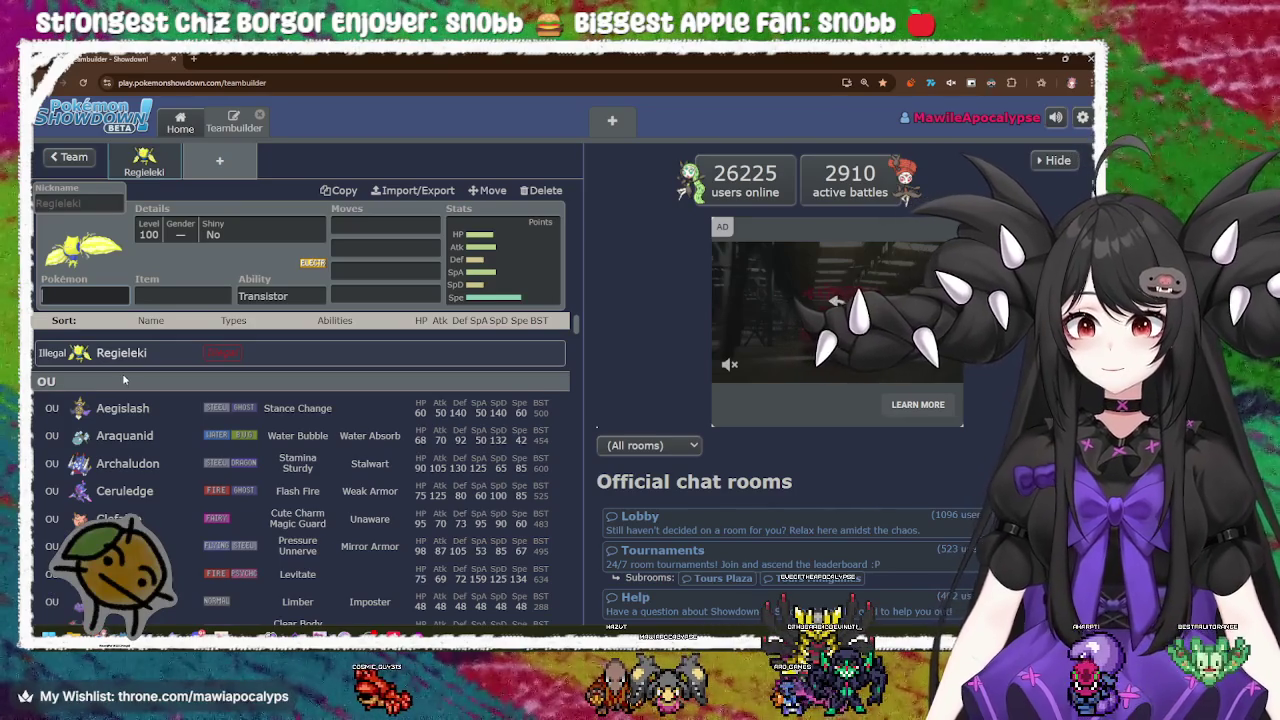
scroll(157, 460, down, 1)
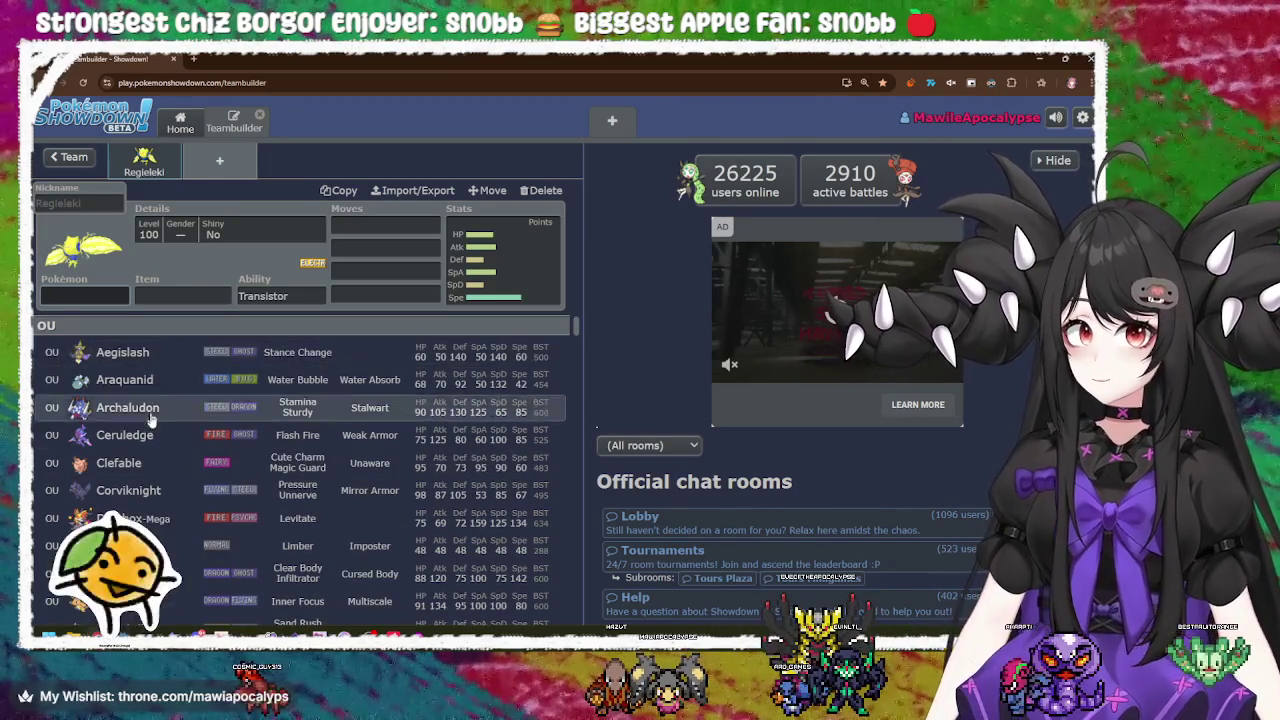
Step: Pick Meowscarada from the OU list for slot one, with Choice Scarf and Protean
scroll(160, 410, down, 4)
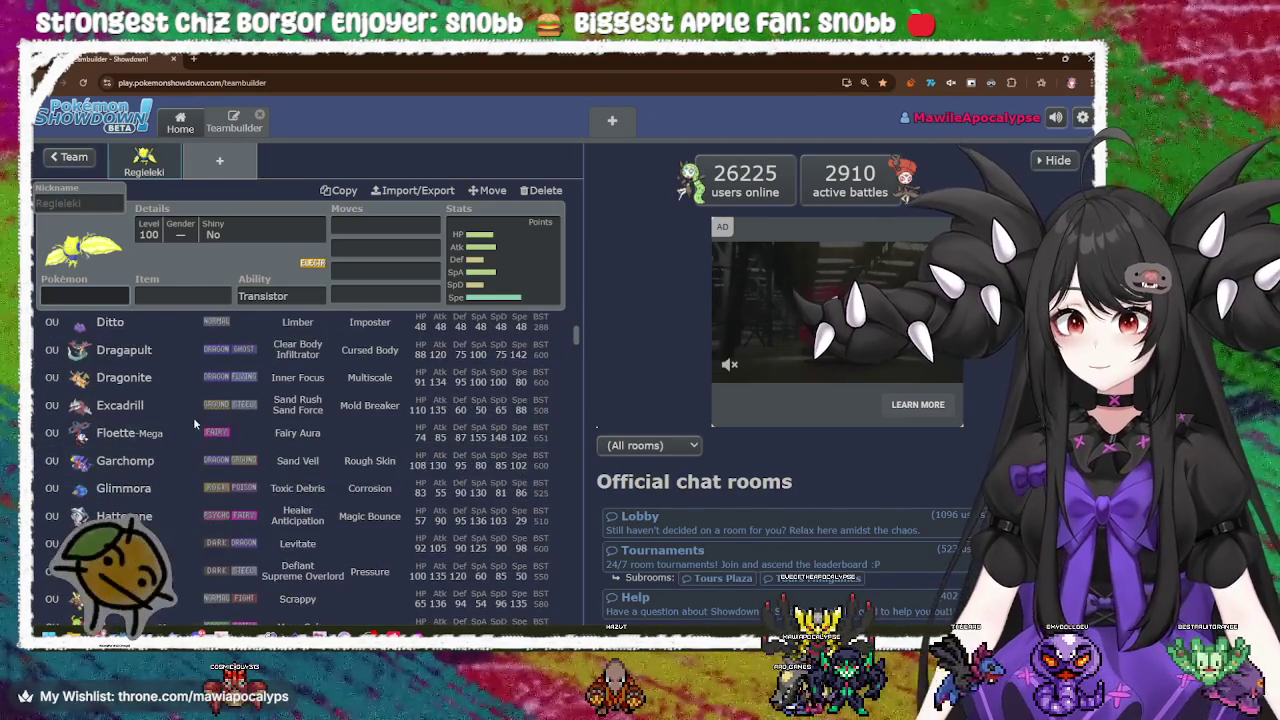
scroll(185, 420, down, 2)
scroll(165, 413, down, 1)
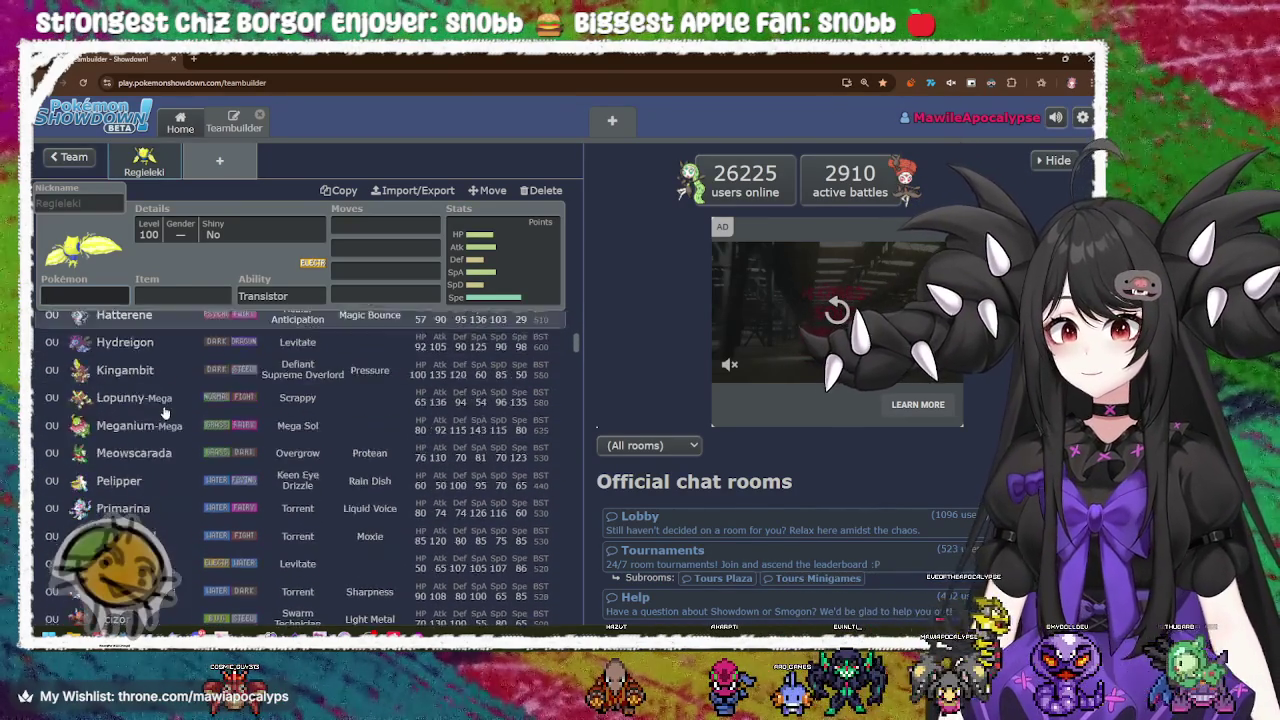
scroll(165, 413, down, 1)
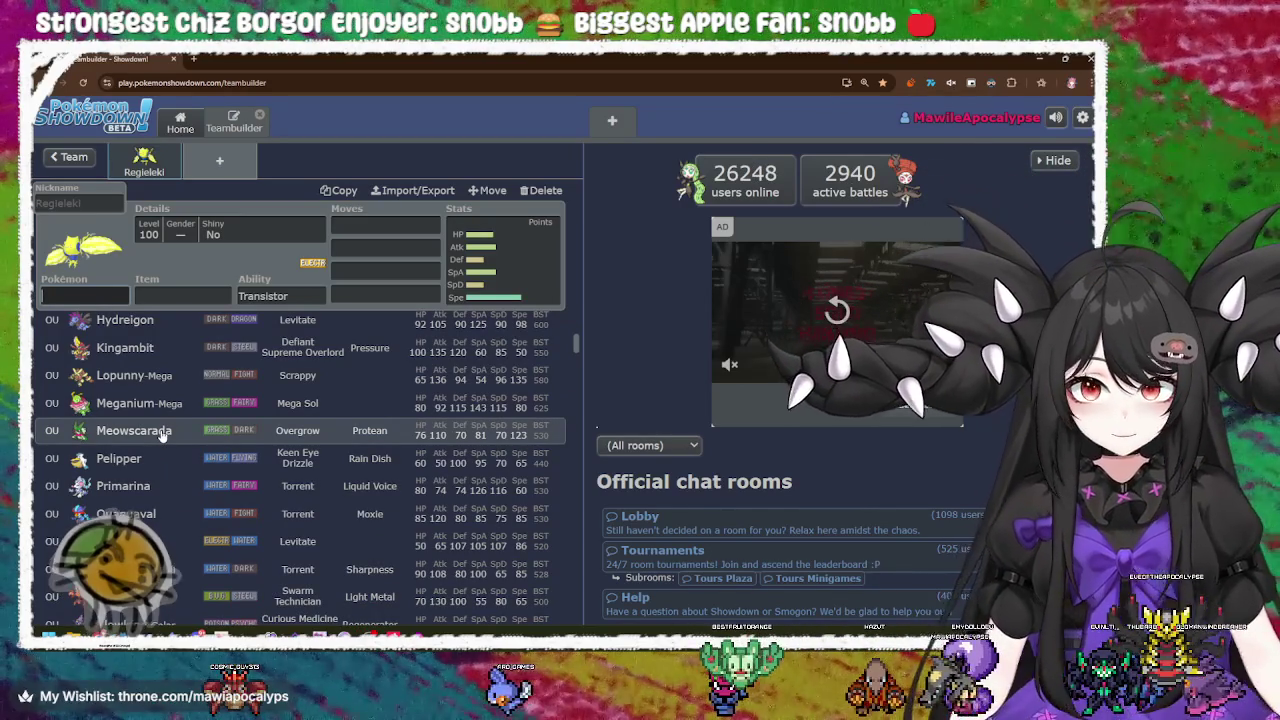
click(134, 430)
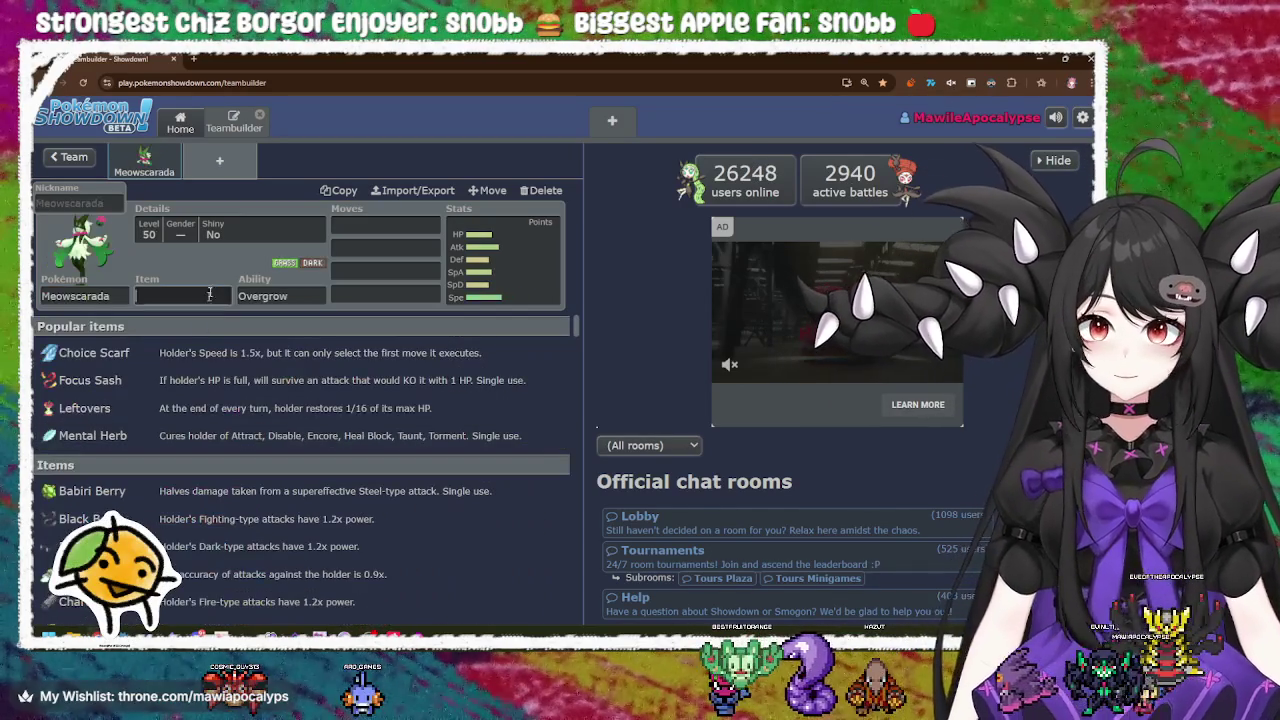
click(180, 352)
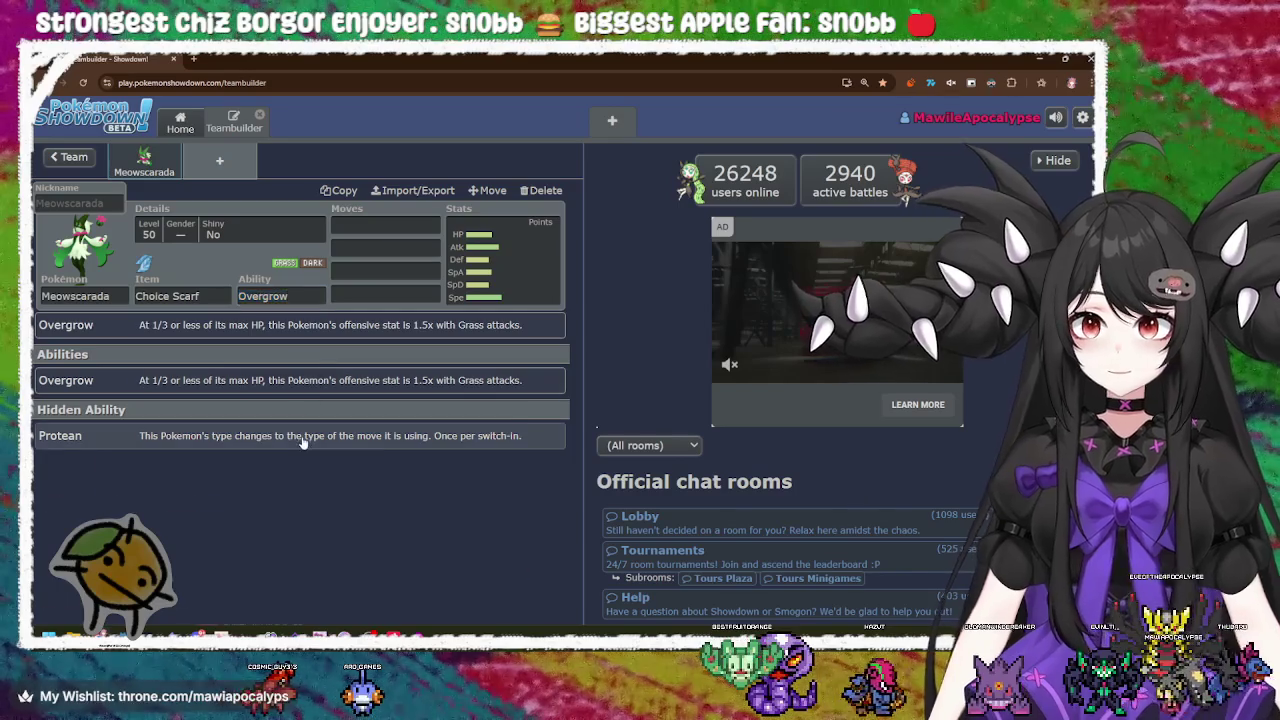
click(300, 440)
Step: Fill Meowscarada's first three moves with Flower Trick, Knock Off and U-turn
text(flow)
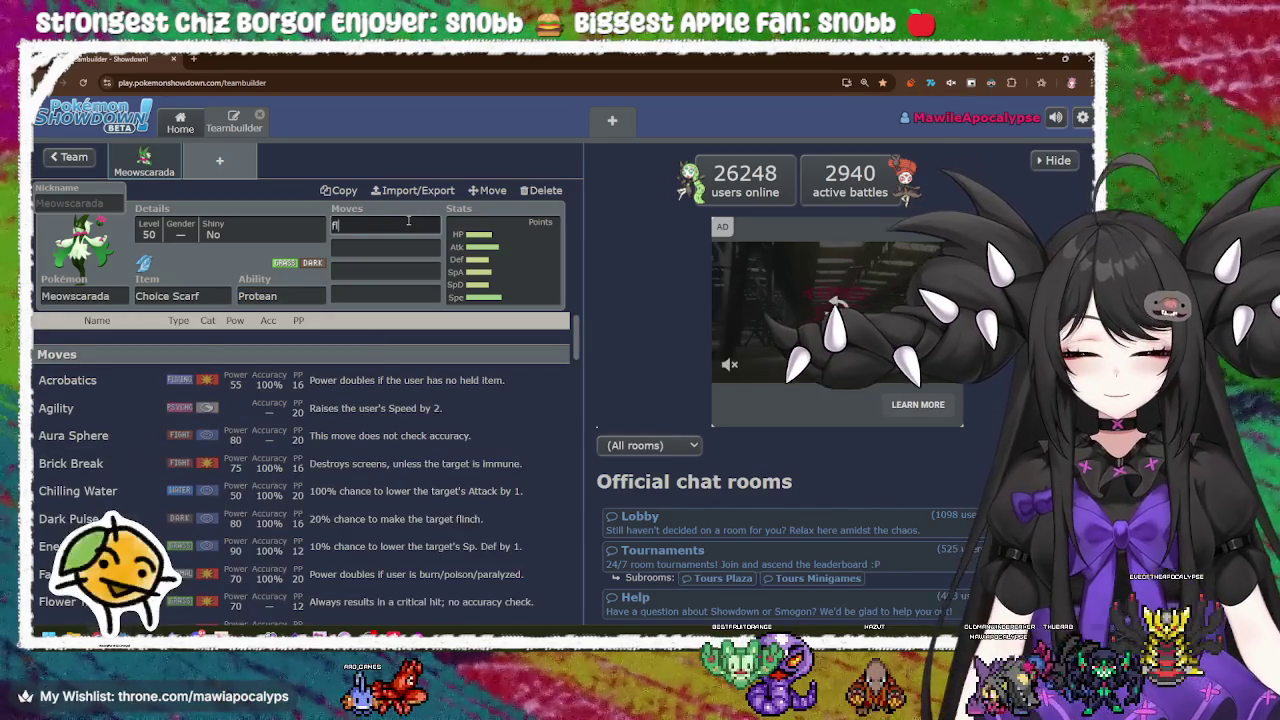
key(Return)
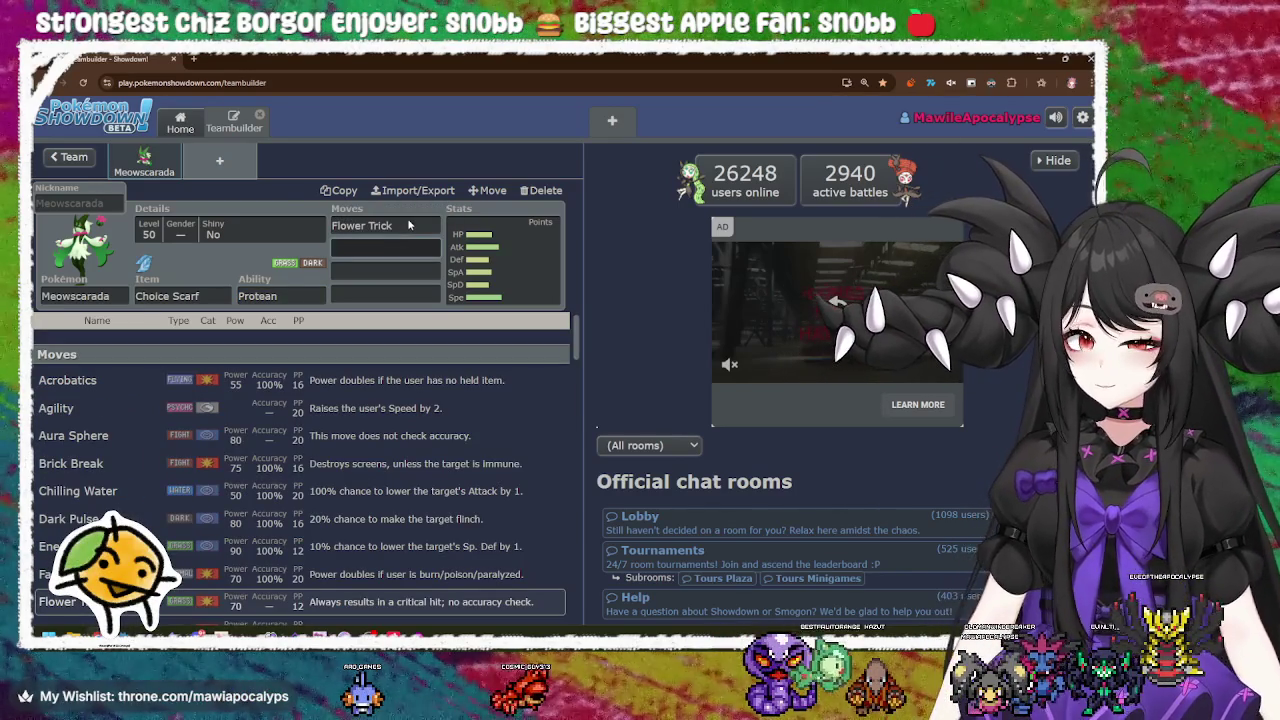
text(kno)
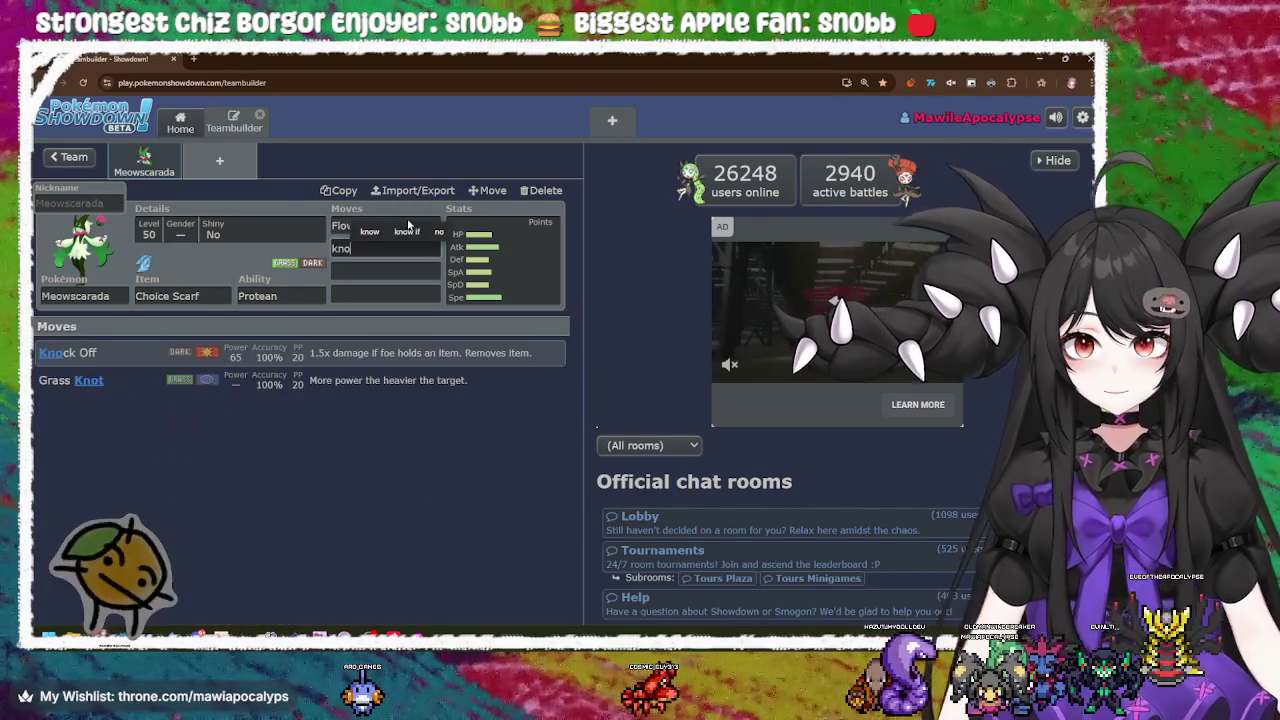
key(Return)
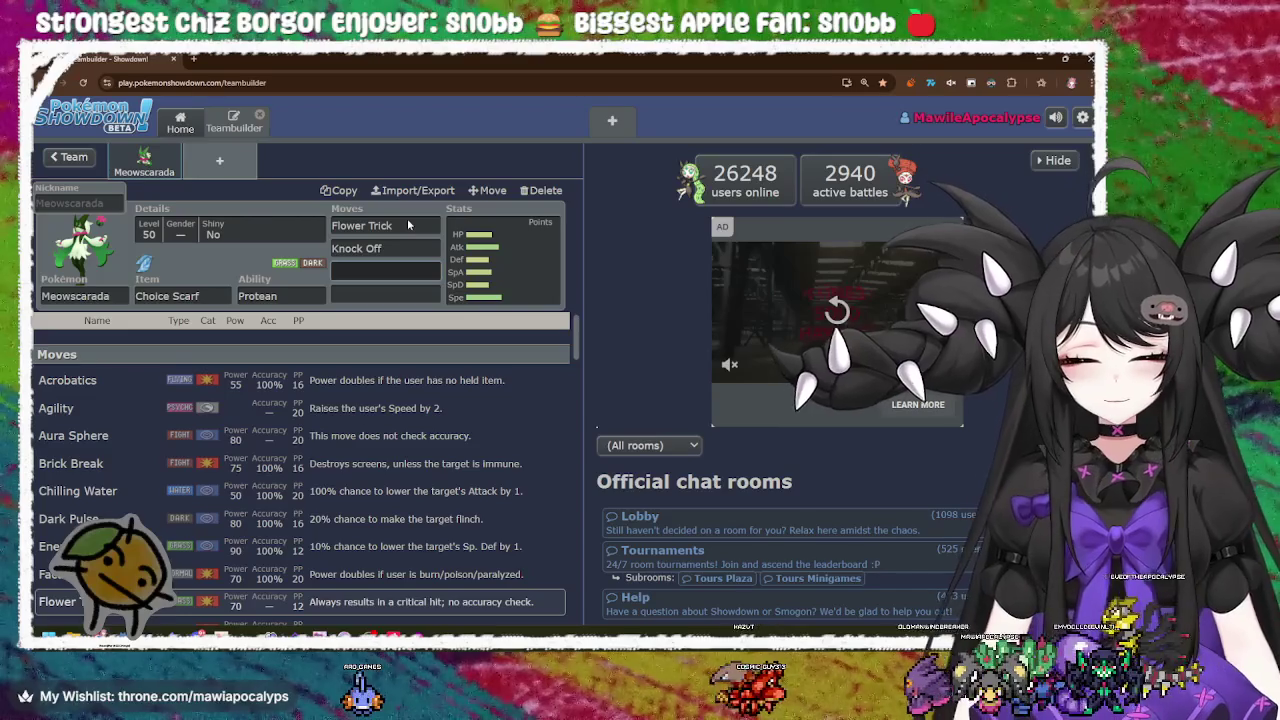
text(ut)
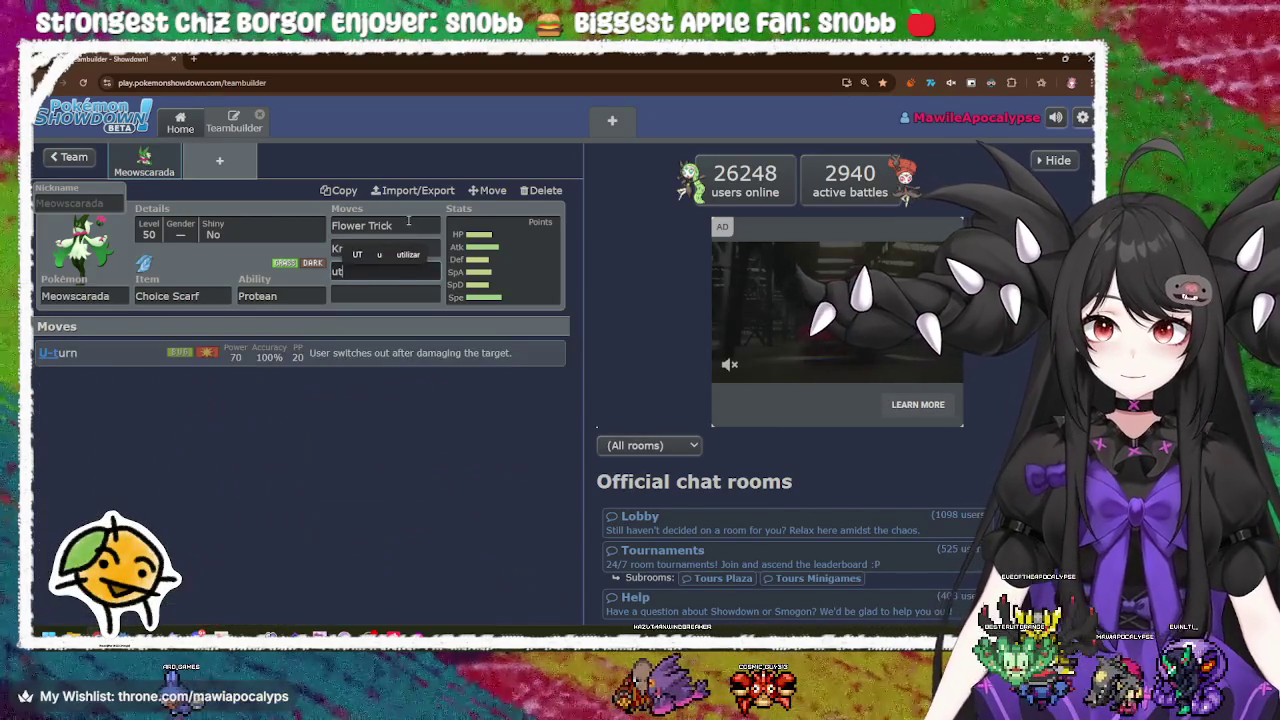
key(Return)
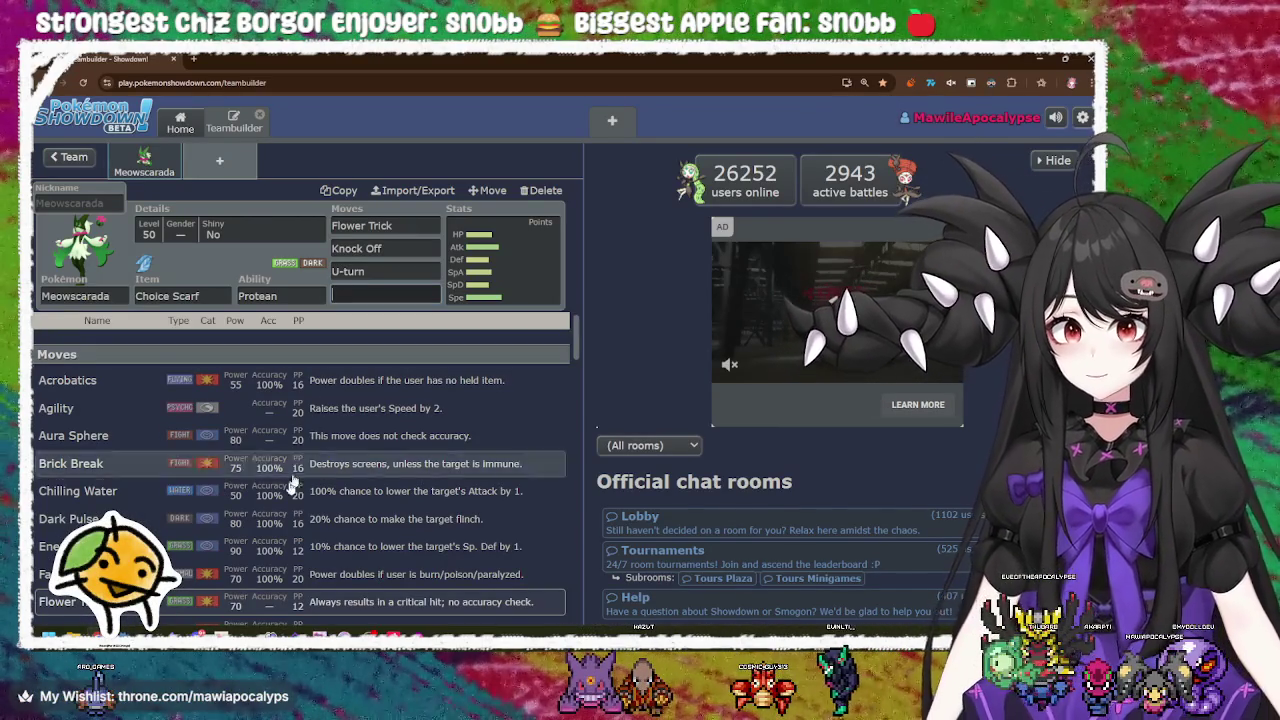
Step: Add Triple Axel as Meowscarada's fourth move from the move list
scroll(318, 430, down, 3)
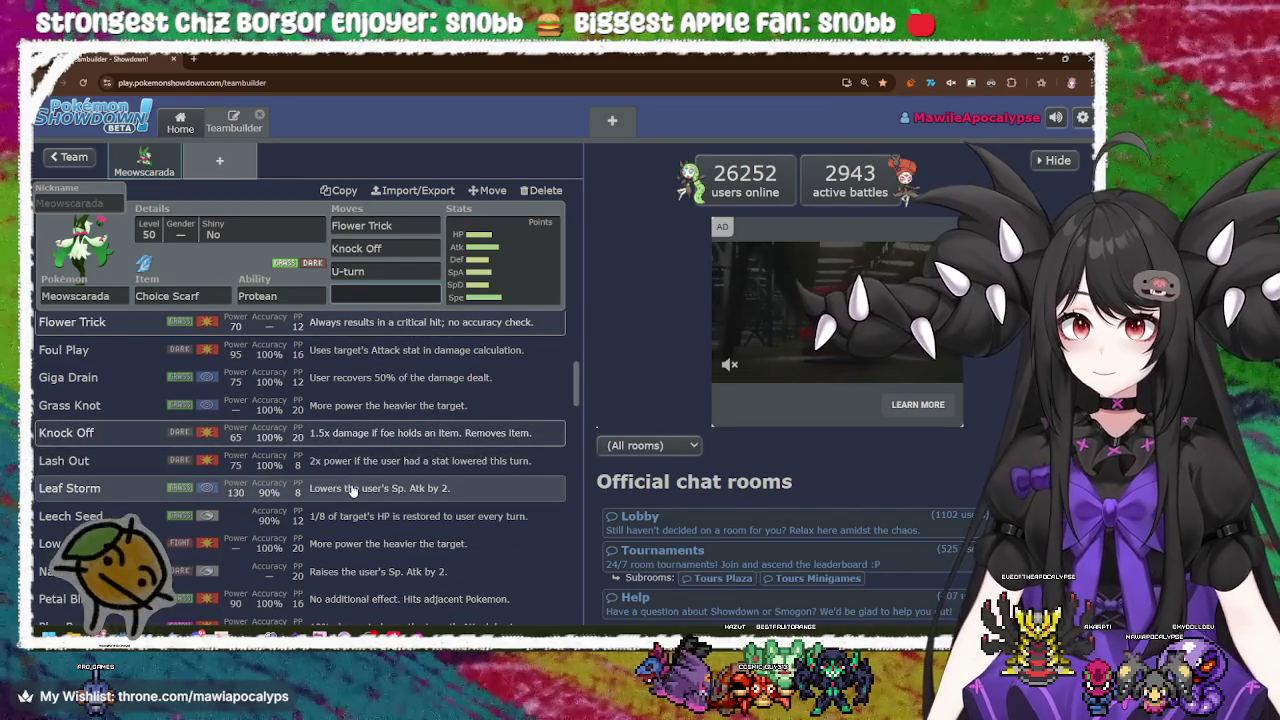
scroll(360, 516, down, 1)
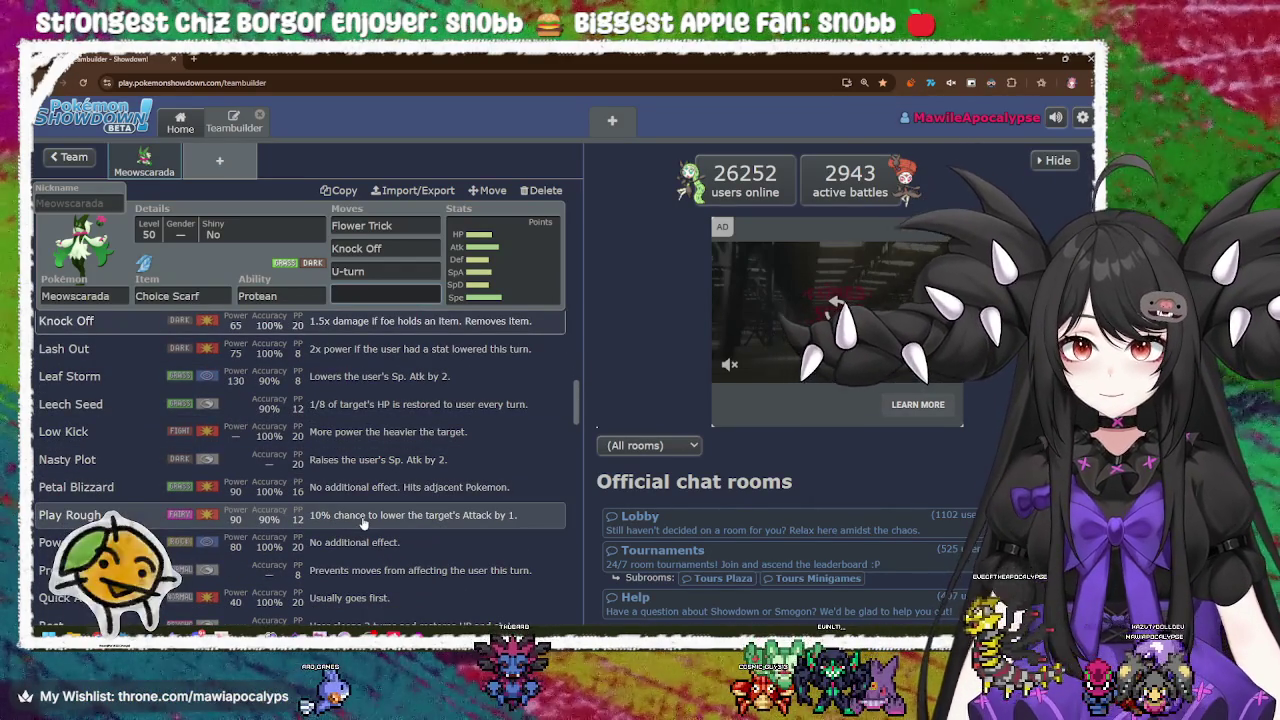
scroll(365, 521, down, 1)
scroll(365, 521, down, 2)
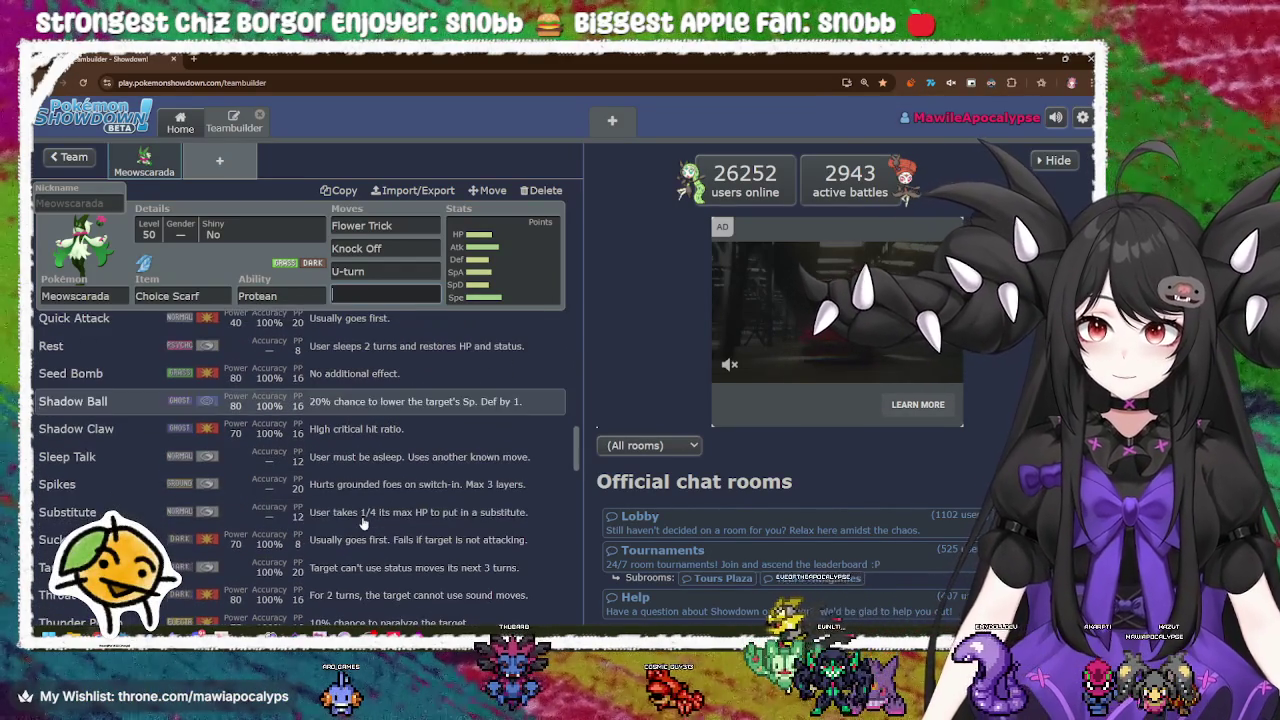
scroll(365, 521, down, 1)
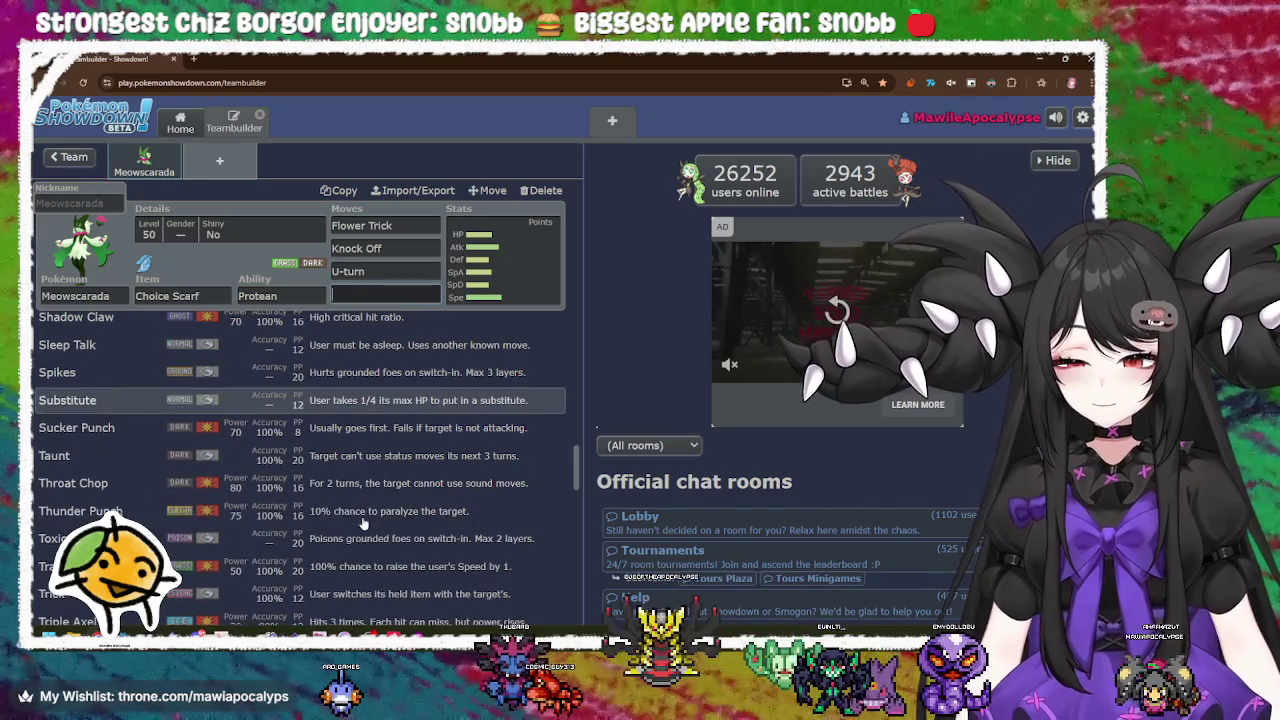
scroll(365, 521, down, 1)
scroll(365, 521, down, 1)
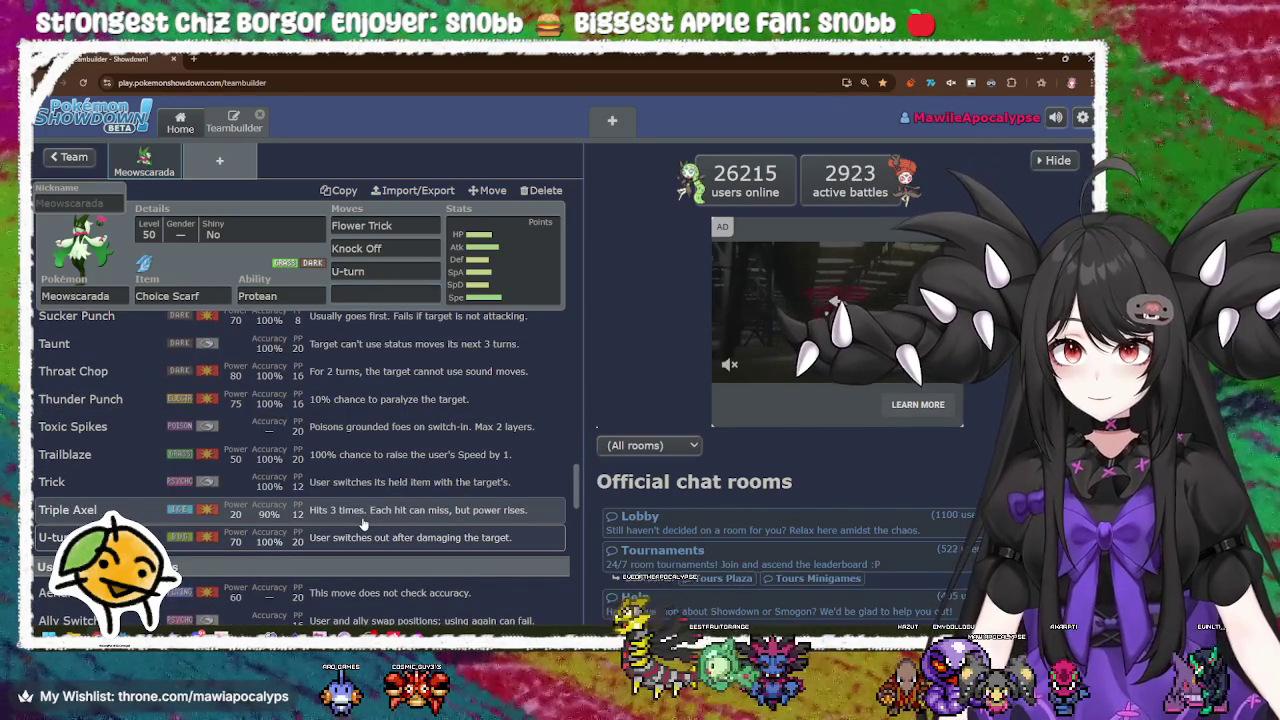
click(365, 522)
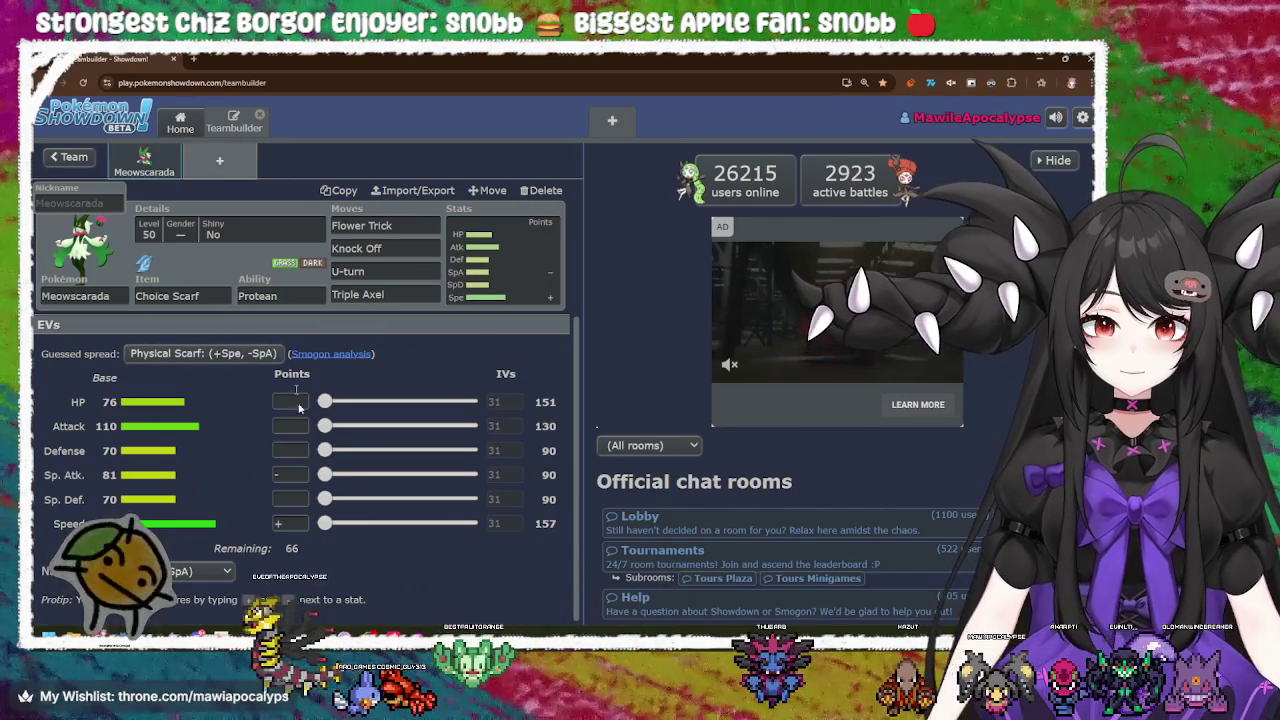
Step: Give Meowscarada 32 Speed, 32 Attack and 2 Defense, then add a second team slot
drag(324, 522, 469, 522)
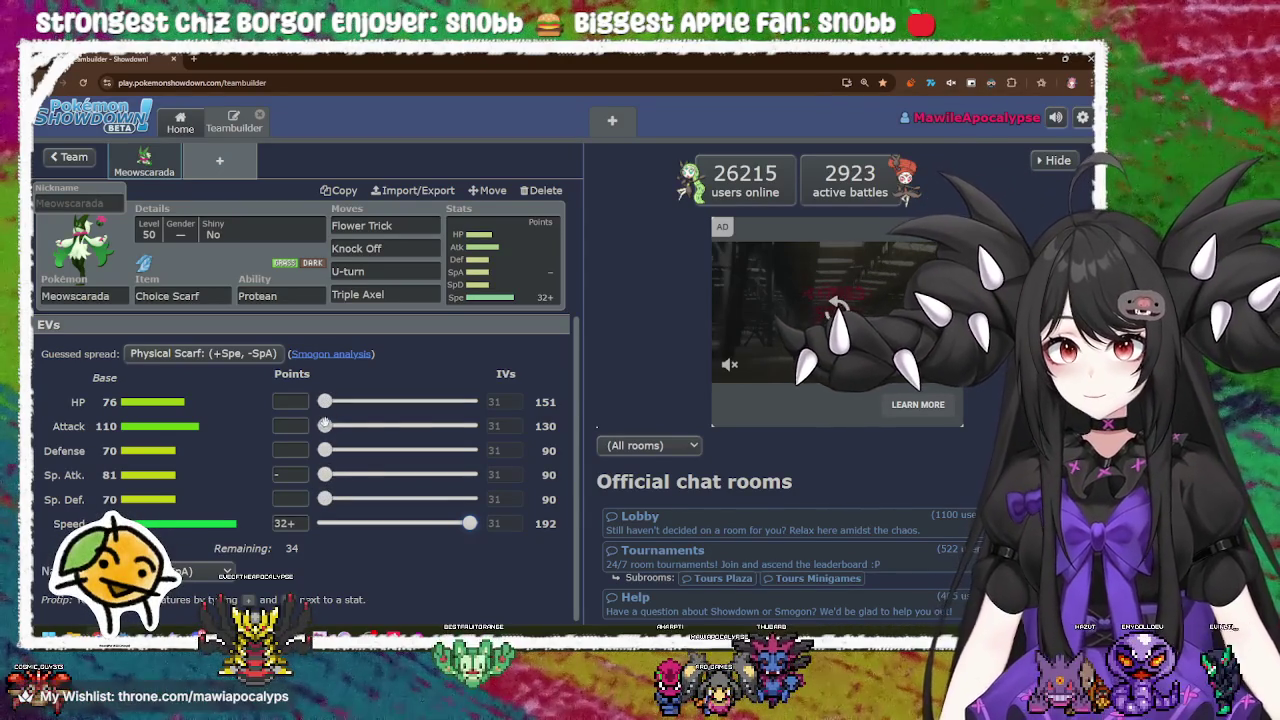
drag(325, 425, 563, 425)
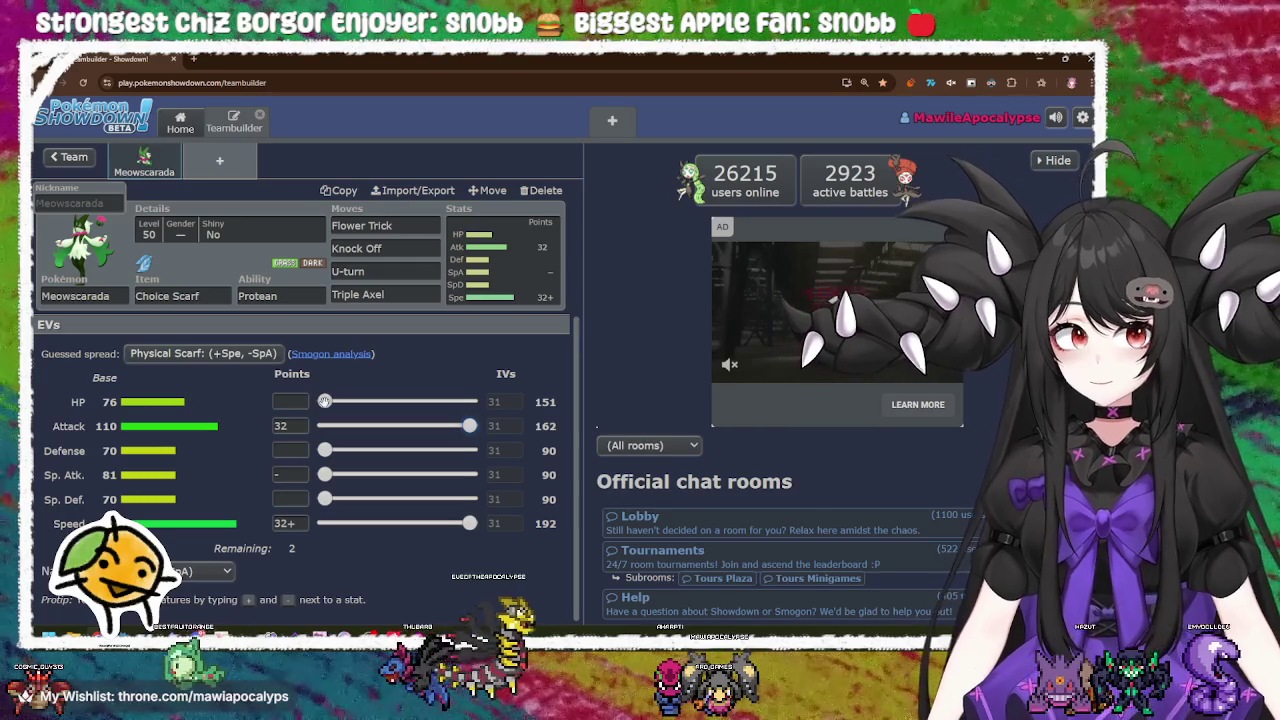
drag(325, 450, 333, 450)
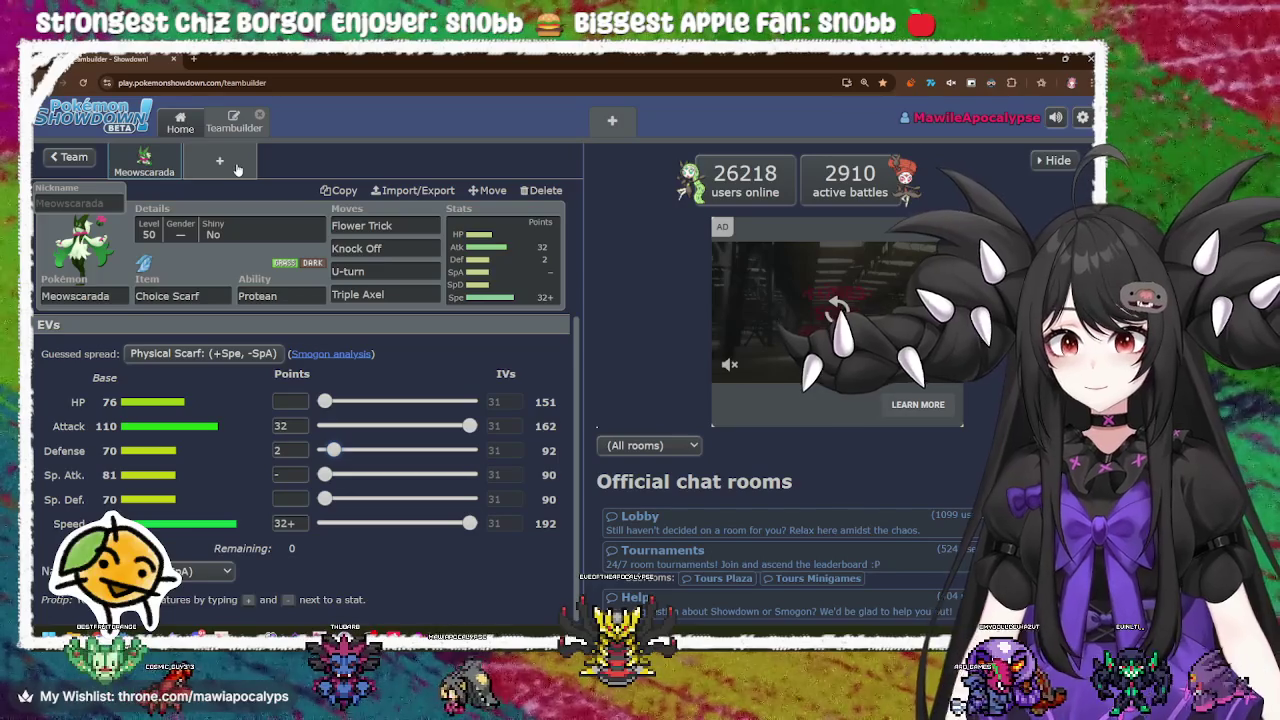
click(237, 168)
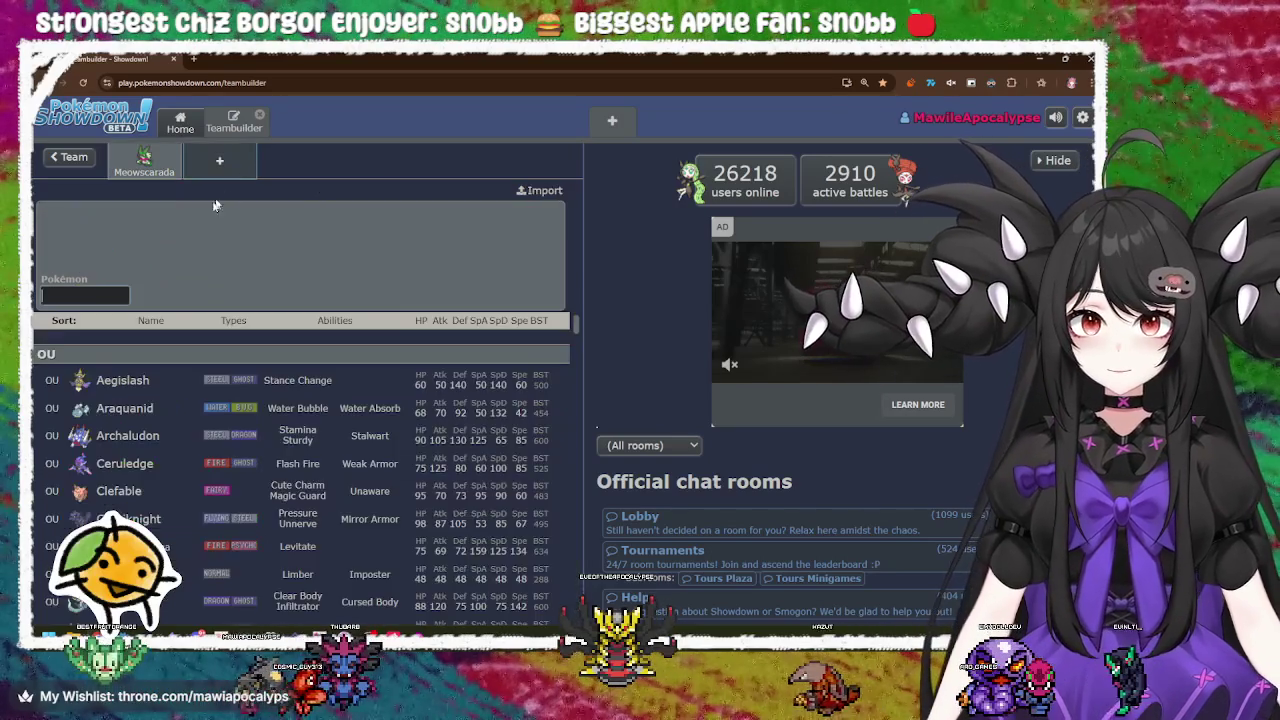
Step: Pick Clefable from the Pokémon list as the second member, at Level 50 with Cute Charm
scroll(378, 392, down, 2)
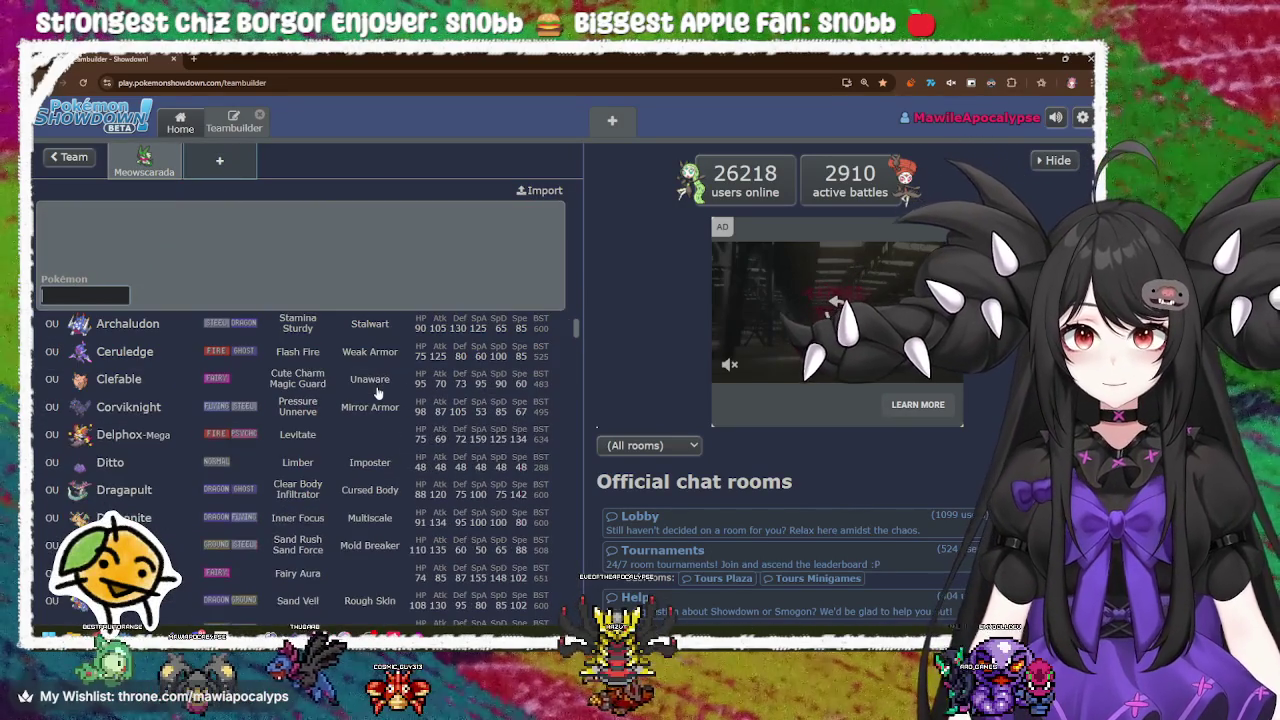
scroll(388, 440, up, 2)
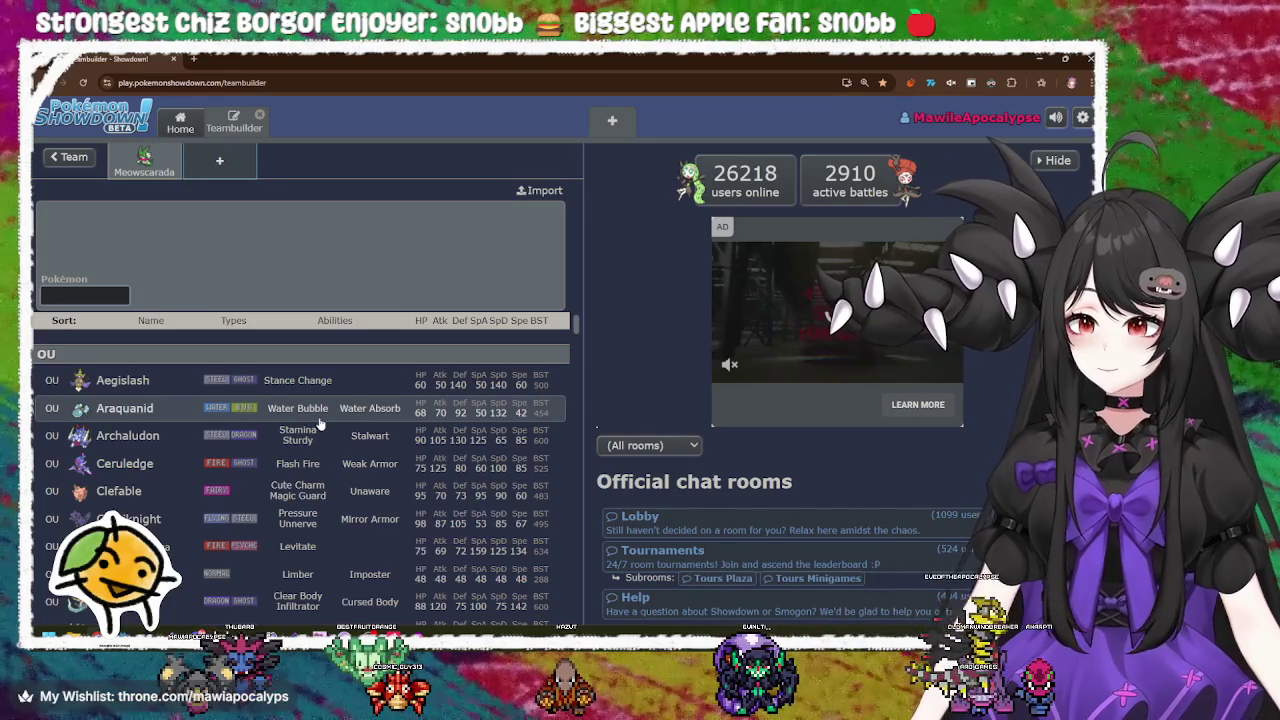
scroll(320, 424, down, 1)
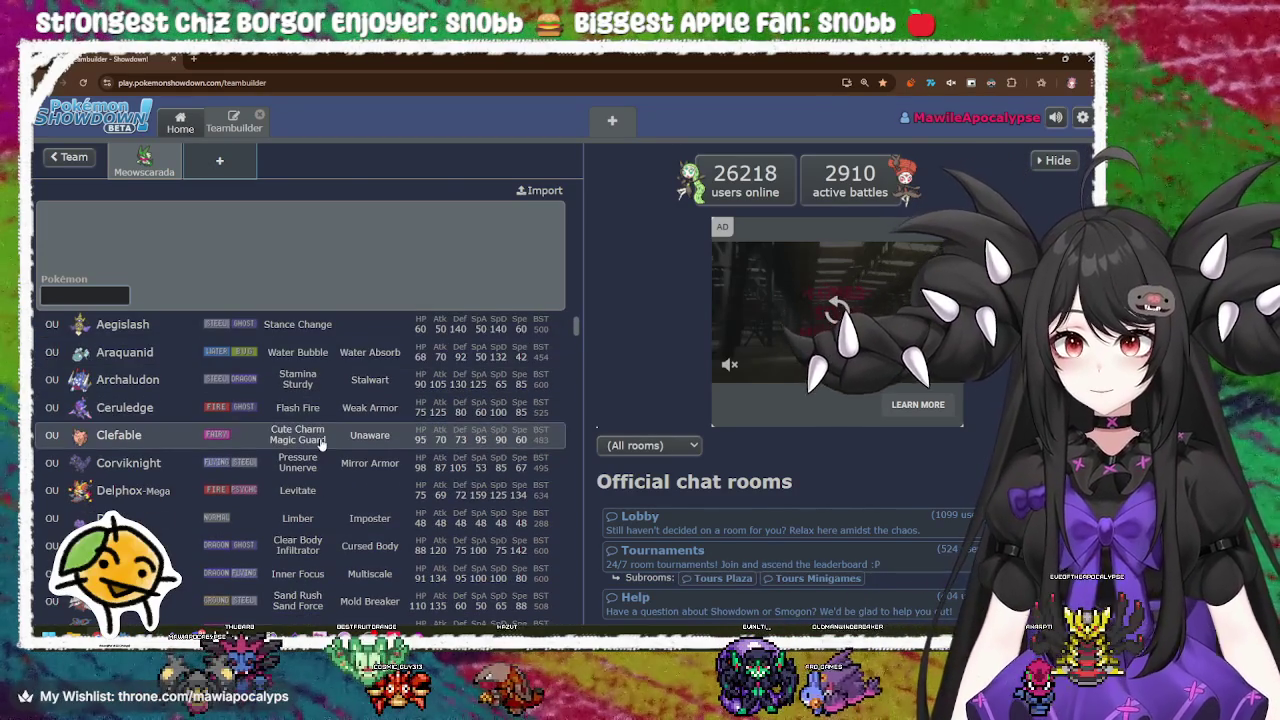
click(321, 443)
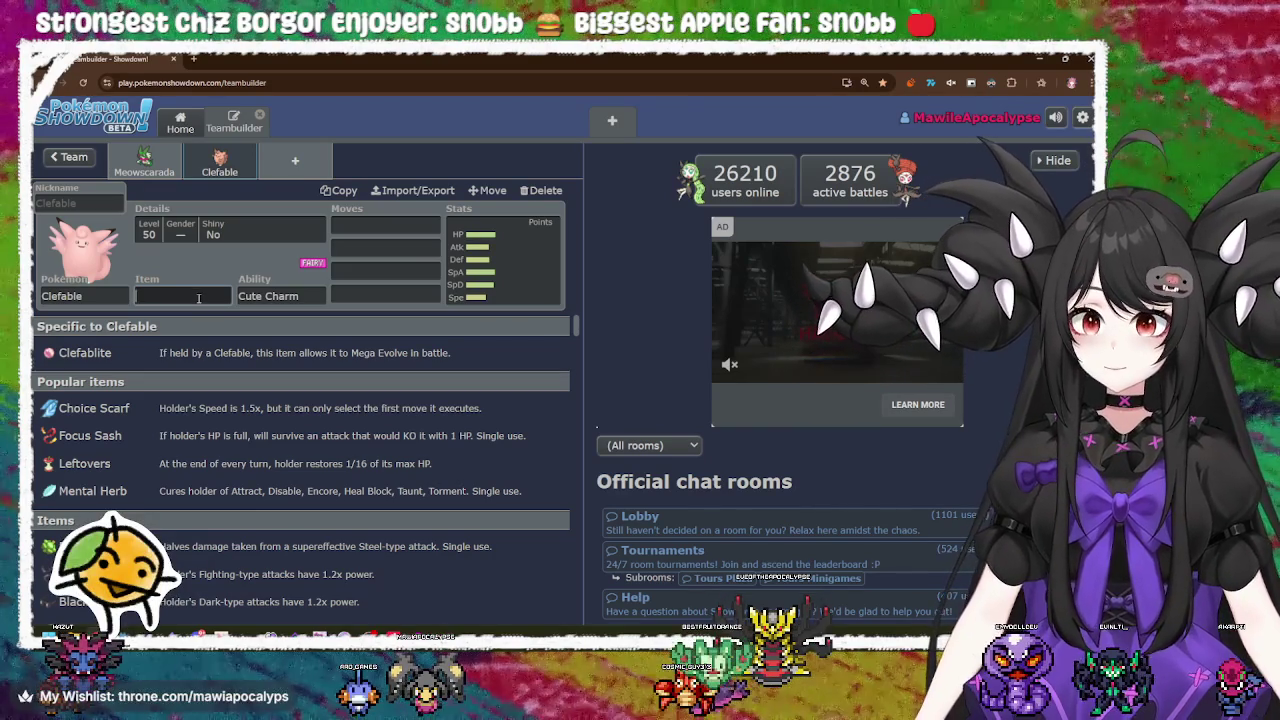
click(421, 231)
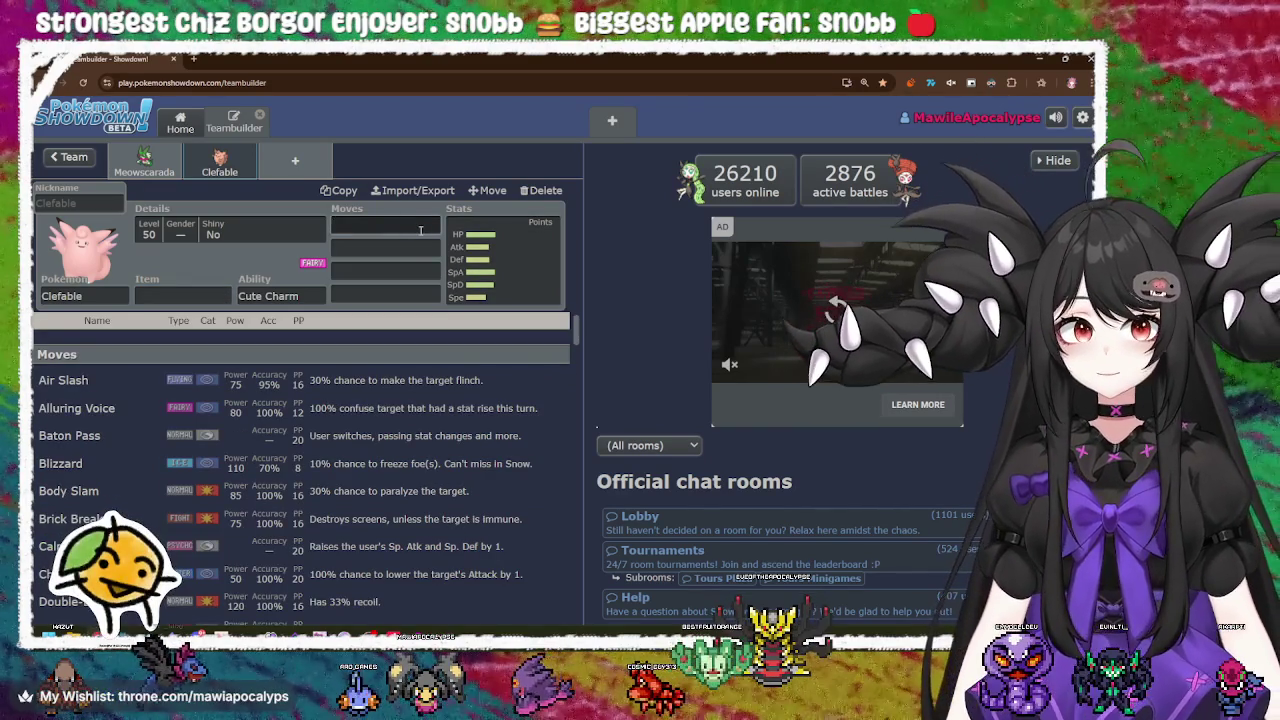
Step: Add Last Resort as Clefable's first move, then clear it
text(last)
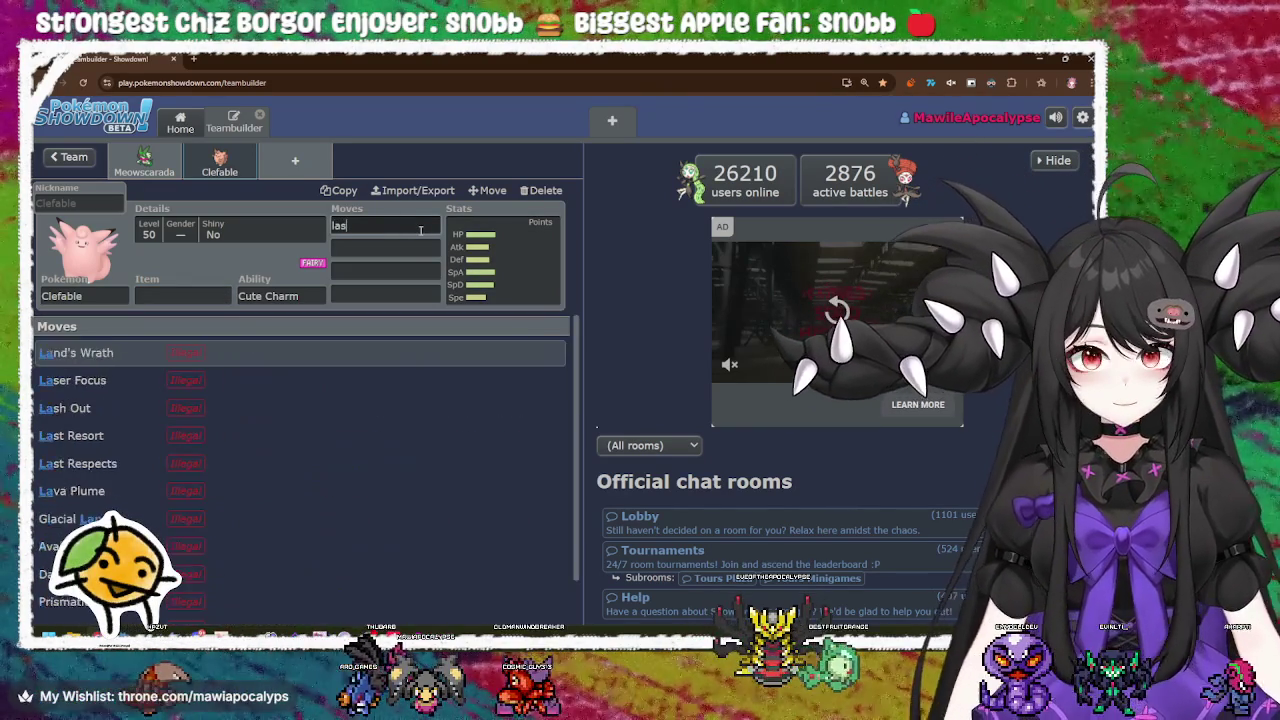
click(270, 353)
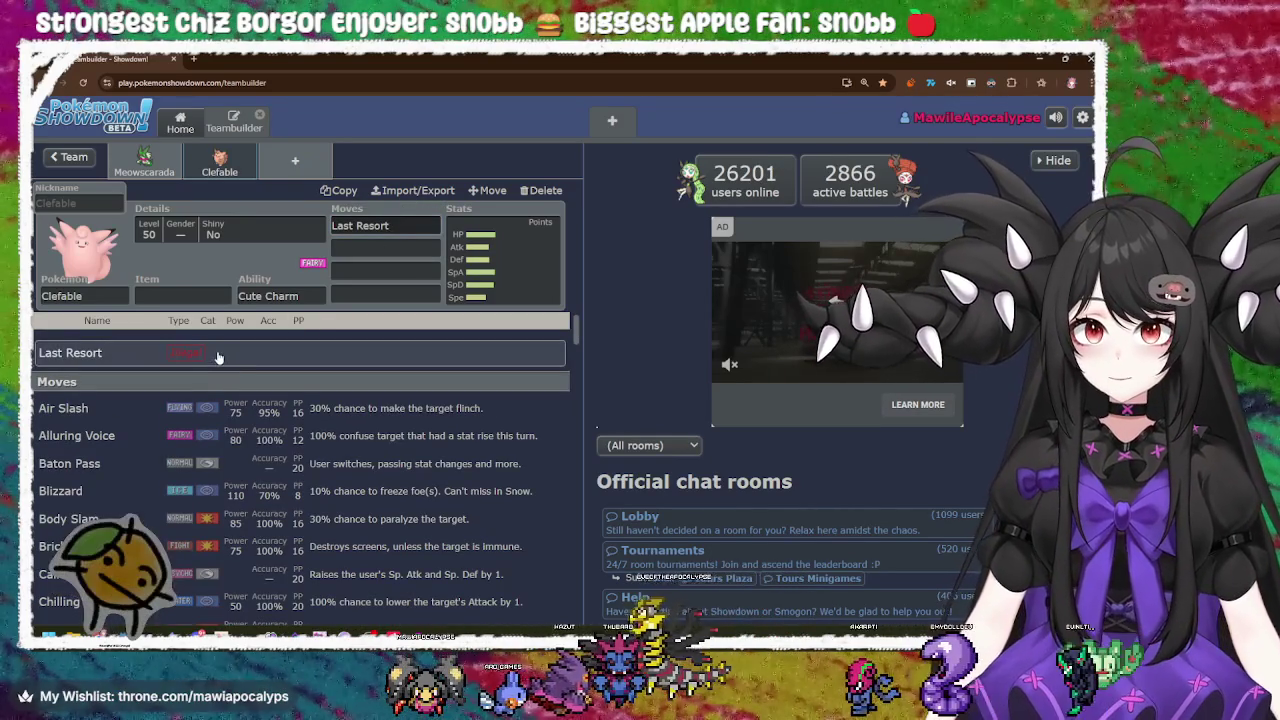
key(ctrl+a)
key(BackSpace)
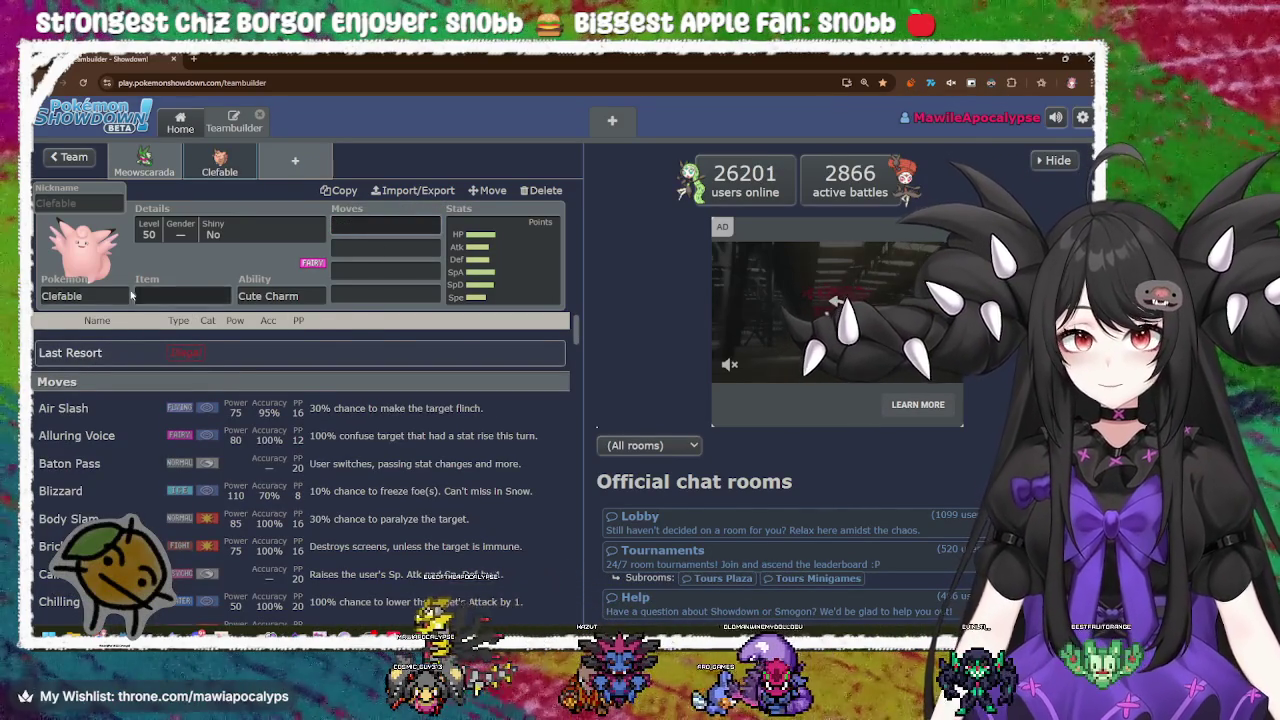
Step: Look over Clefable's species and item choices, switch to Meowscarada, then go to the Home page
click(80, 296)
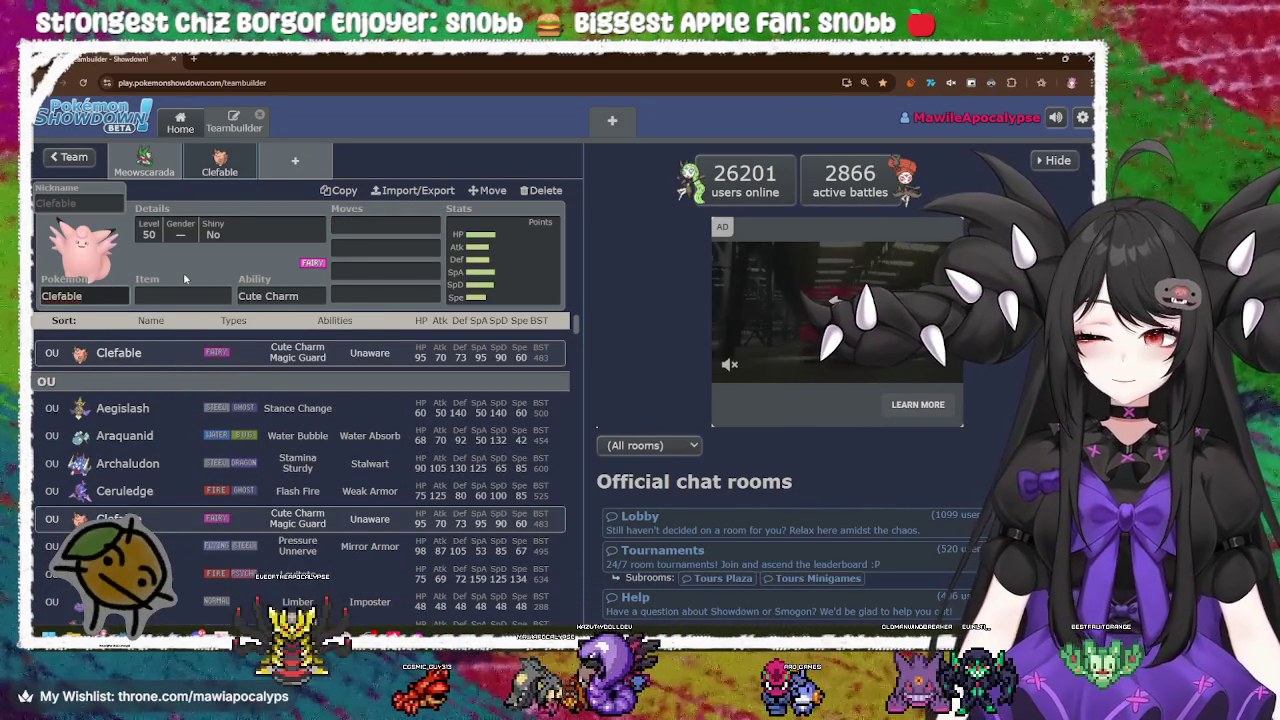
click(190, 292)
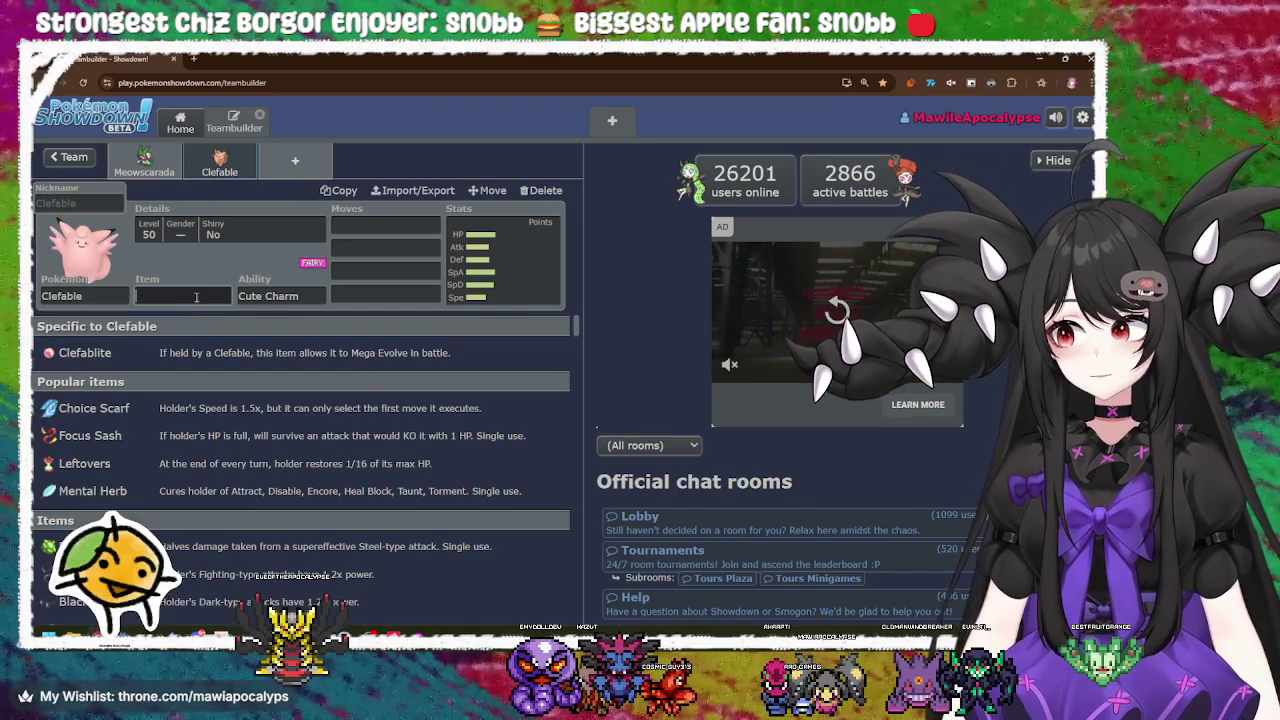
click(64, 288)
click(178, 160)
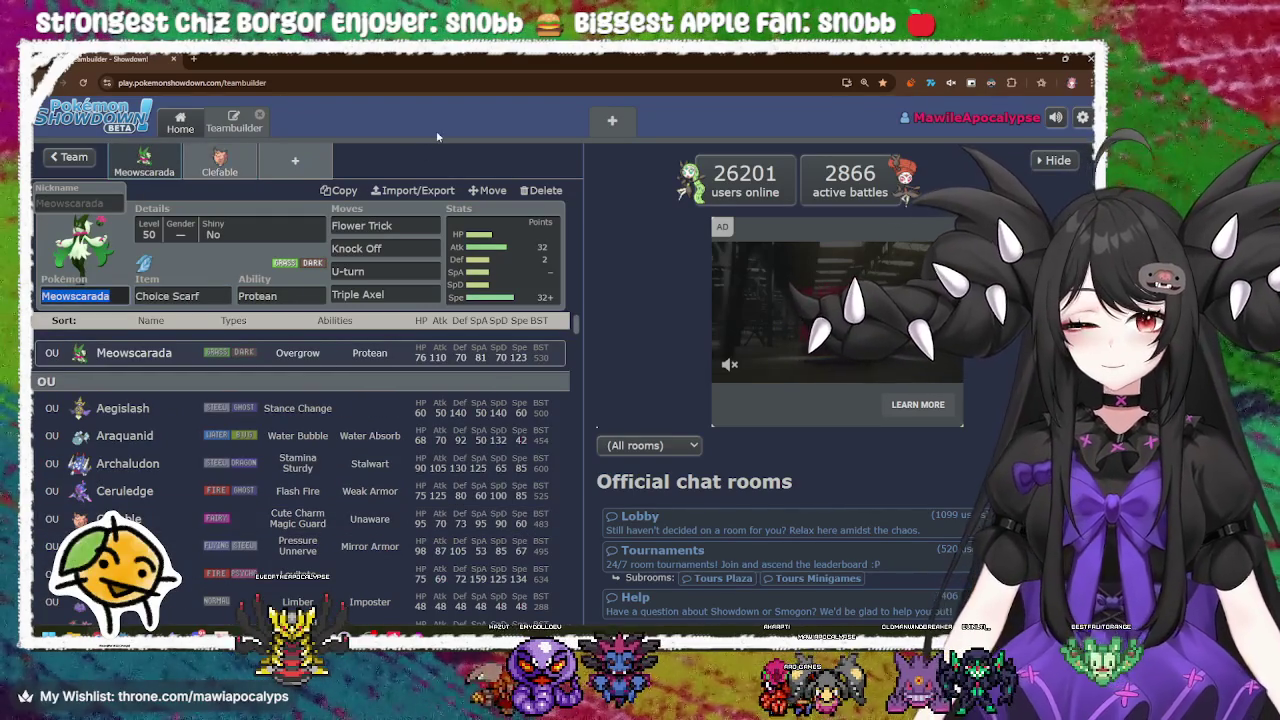
click(436, 141)
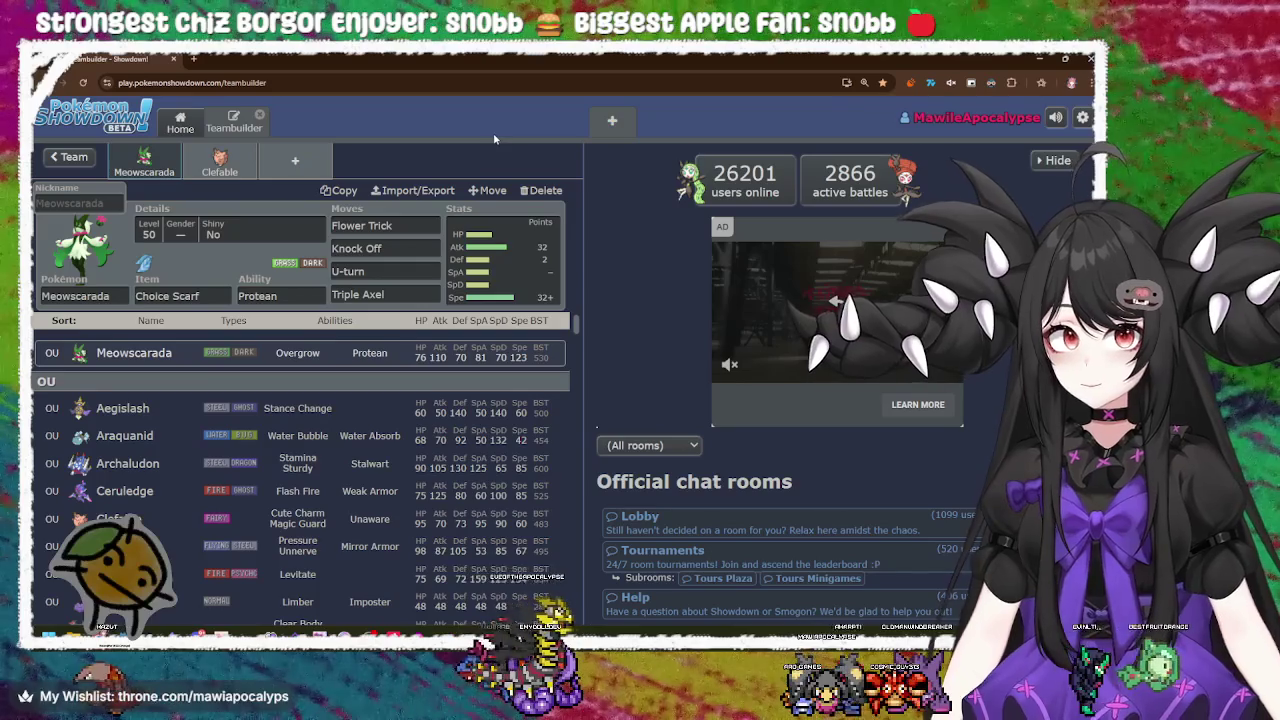
click(180, 121)
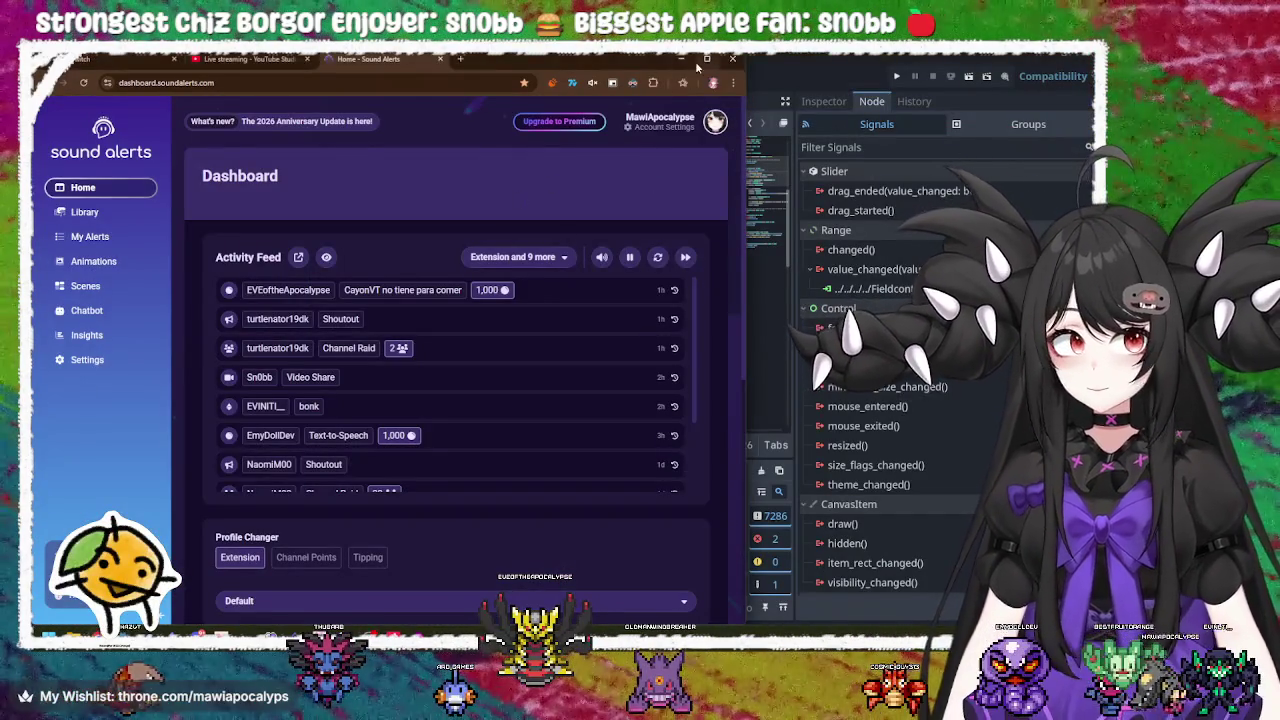
Step: Bring field.gd forward and review generateWalls' wall-clearing loop and queue_free on lines 20–23
click(695, 58)
click(556, 266)
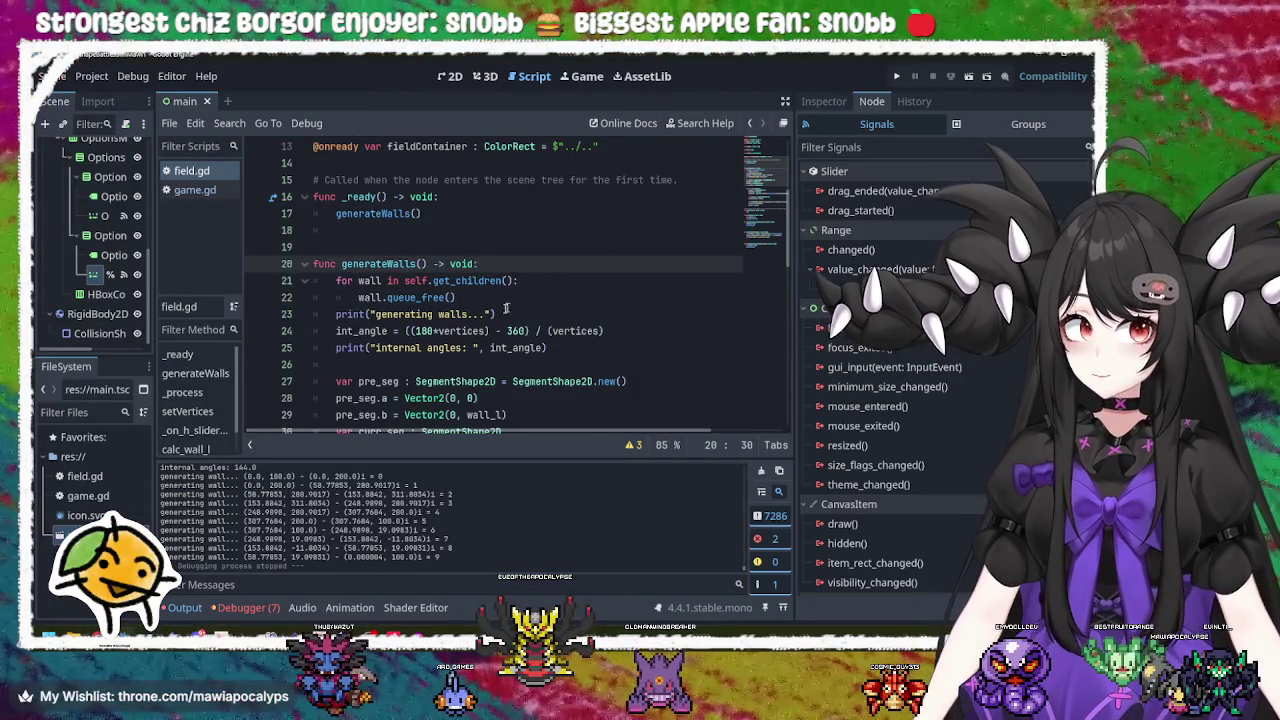
click(511, 298)
click(545, 282)
click(544, 267)
click(560, 280)
click(549, 297)
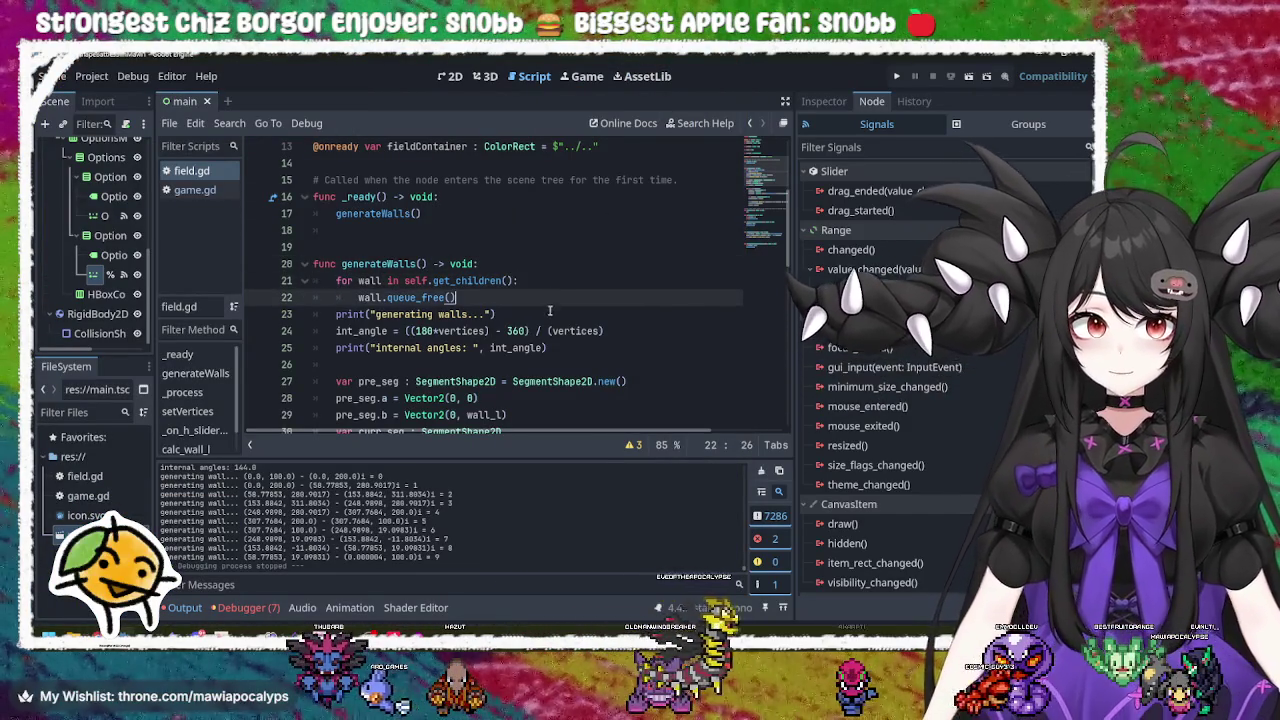
click(547, 314)
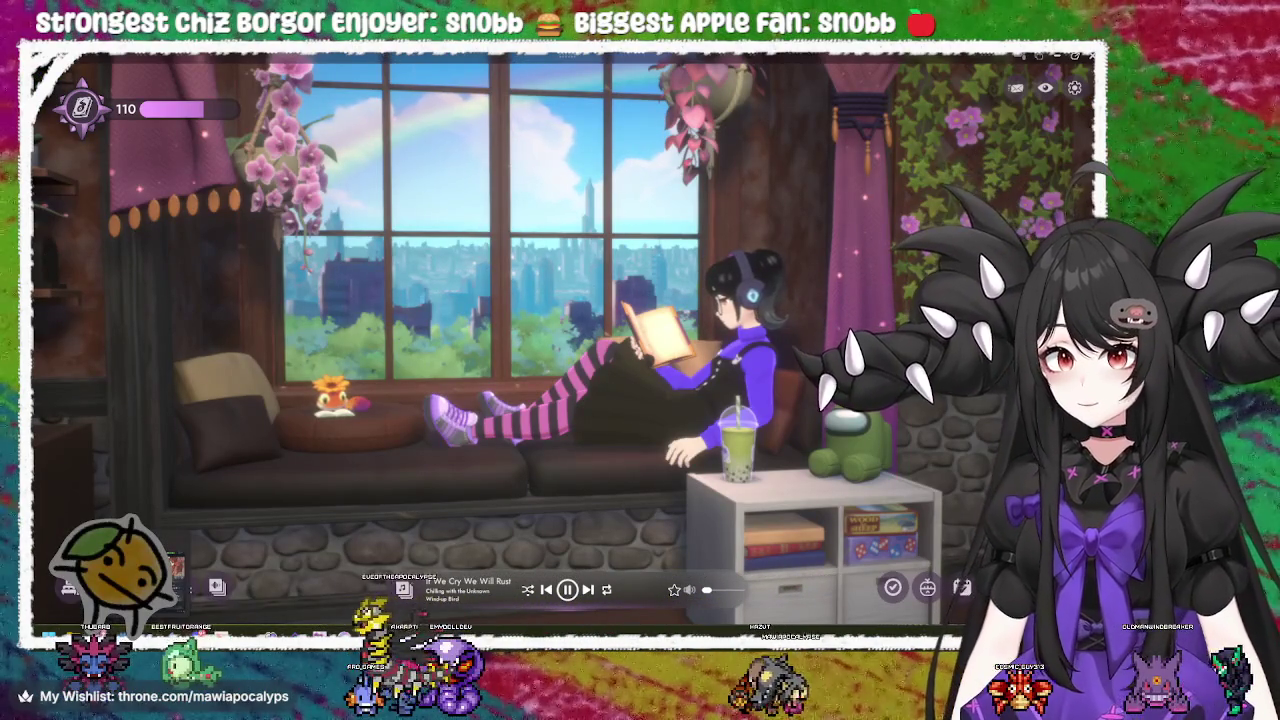
Step: Maximize Godot and inspect the SegmentShape2D and deg_to_rad(int_angle) code on lines 33–35
key(alt+Tab)
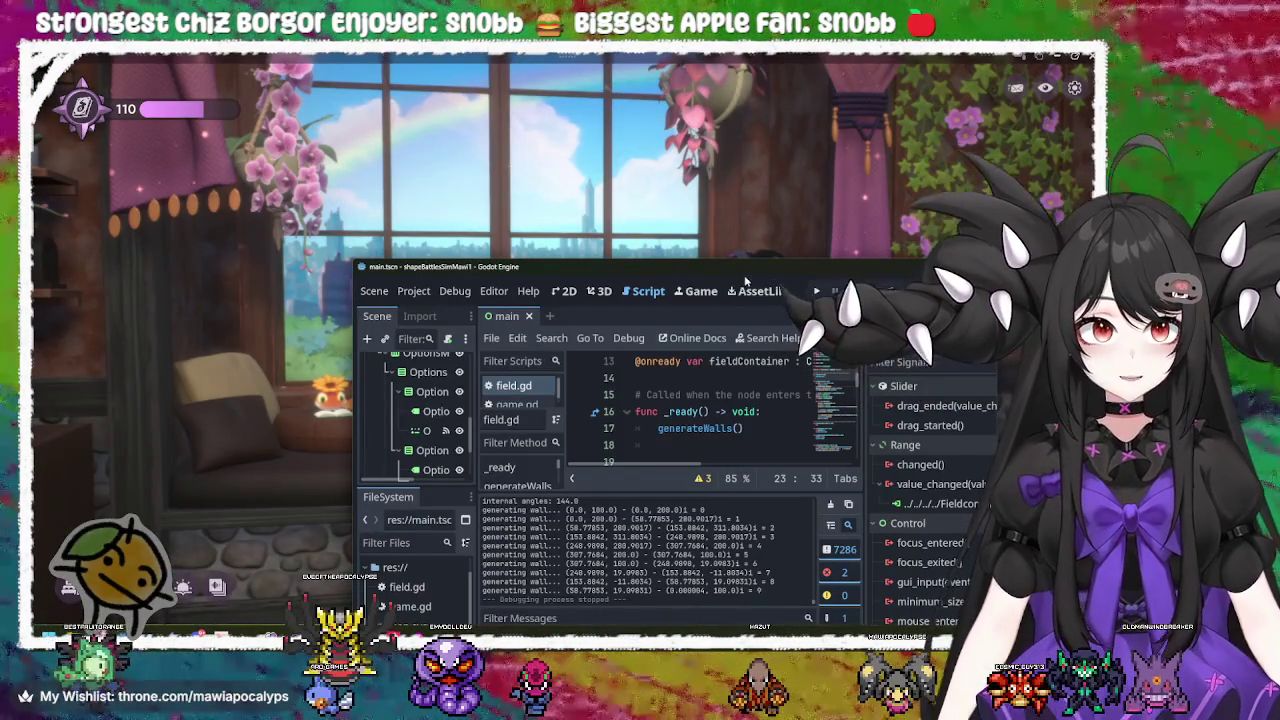
double_click(601, 266)
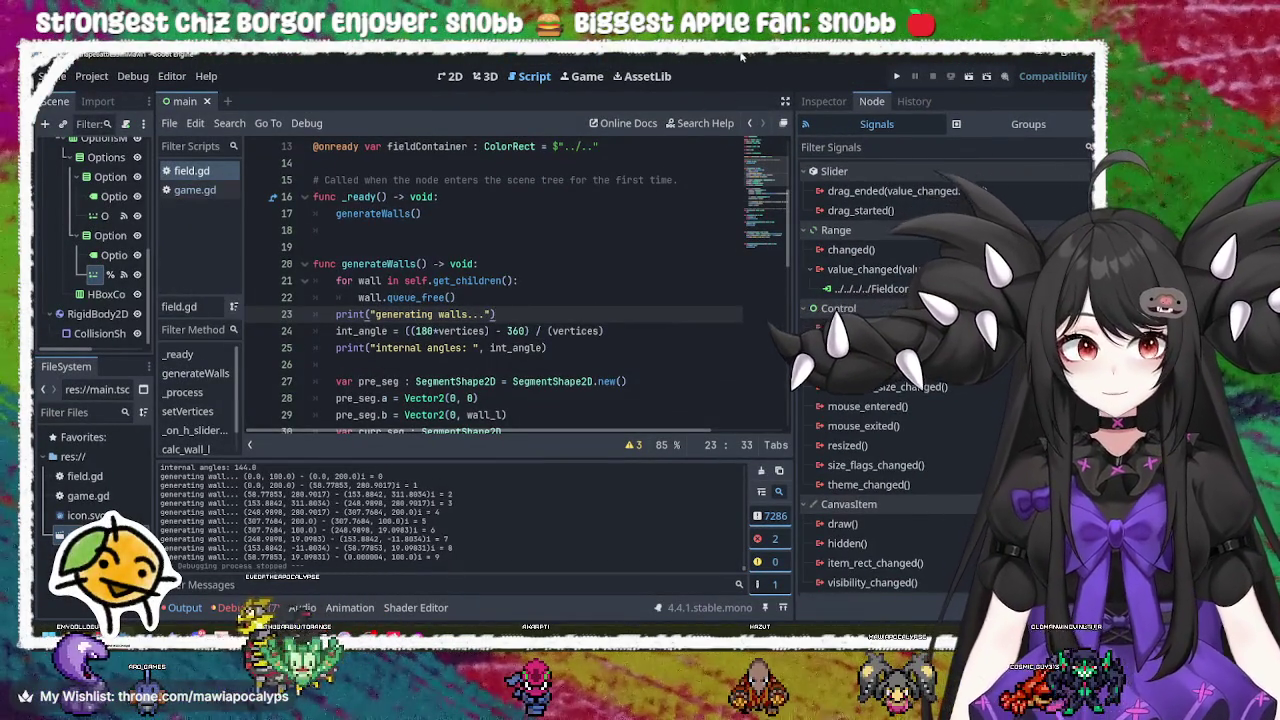
click(581, 396)
scroll(540, 360, down, 3)
click(497, 330)
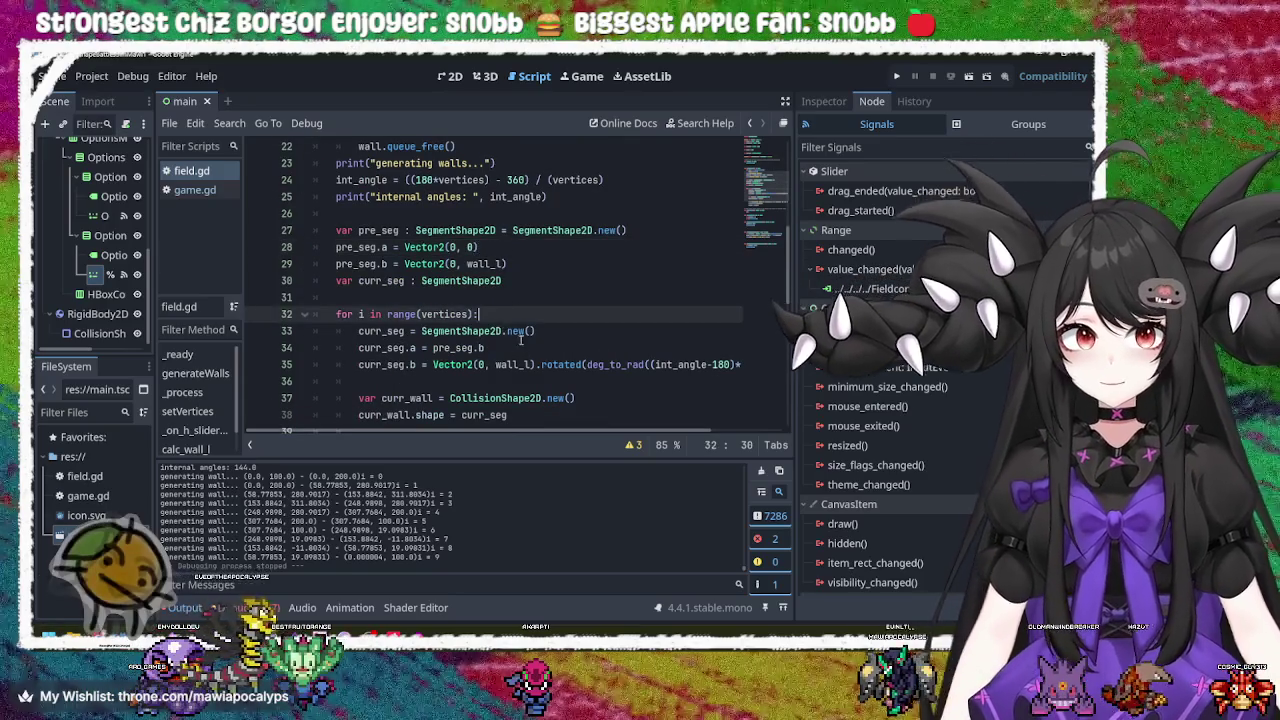
double_click(497, 330)
double_click(462, 365)
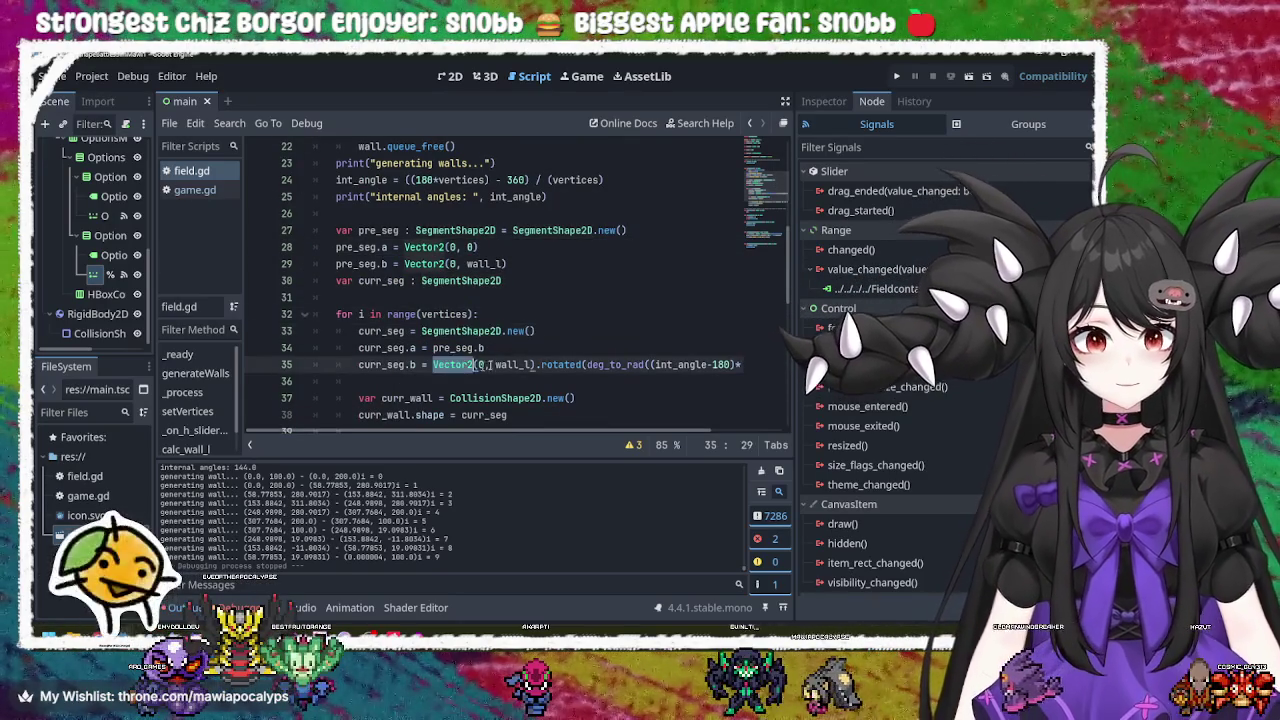
double_click(620, 365)
click(651, 365)
text(()
click(690, 365)
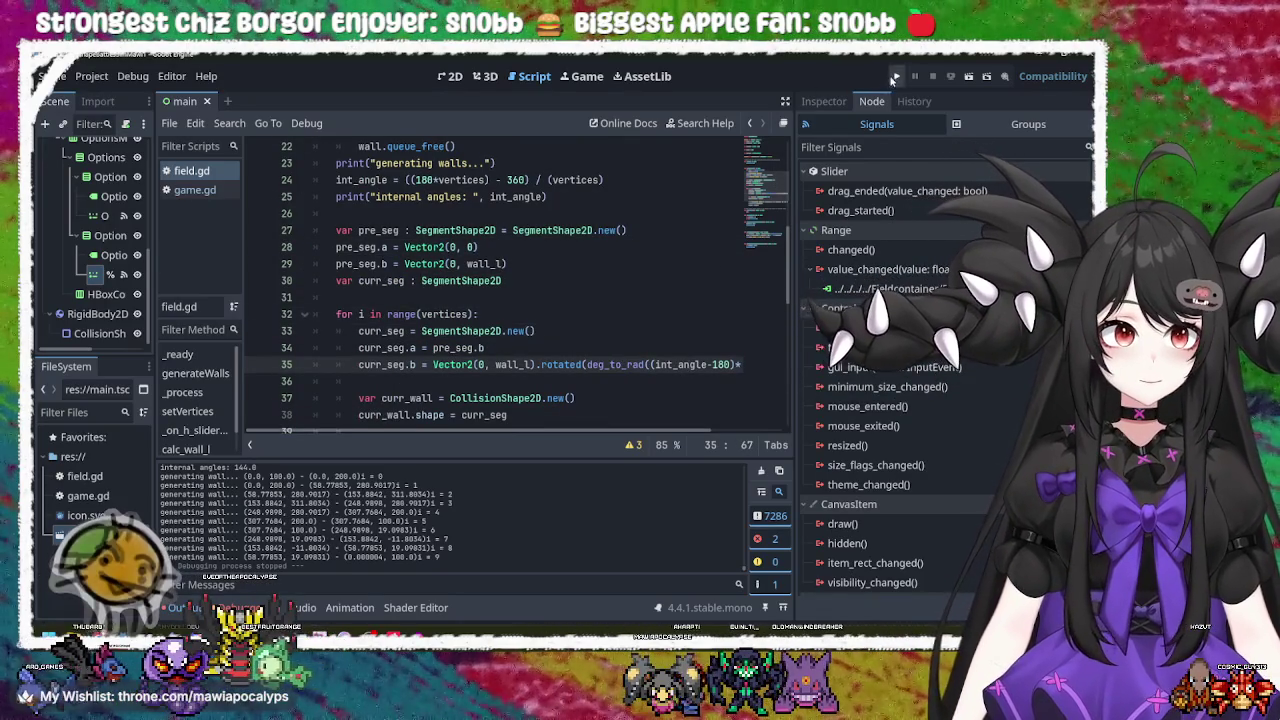
Step: Run the game with F5, vary the # Vertices and Scale sliders, then close it
key(F5)
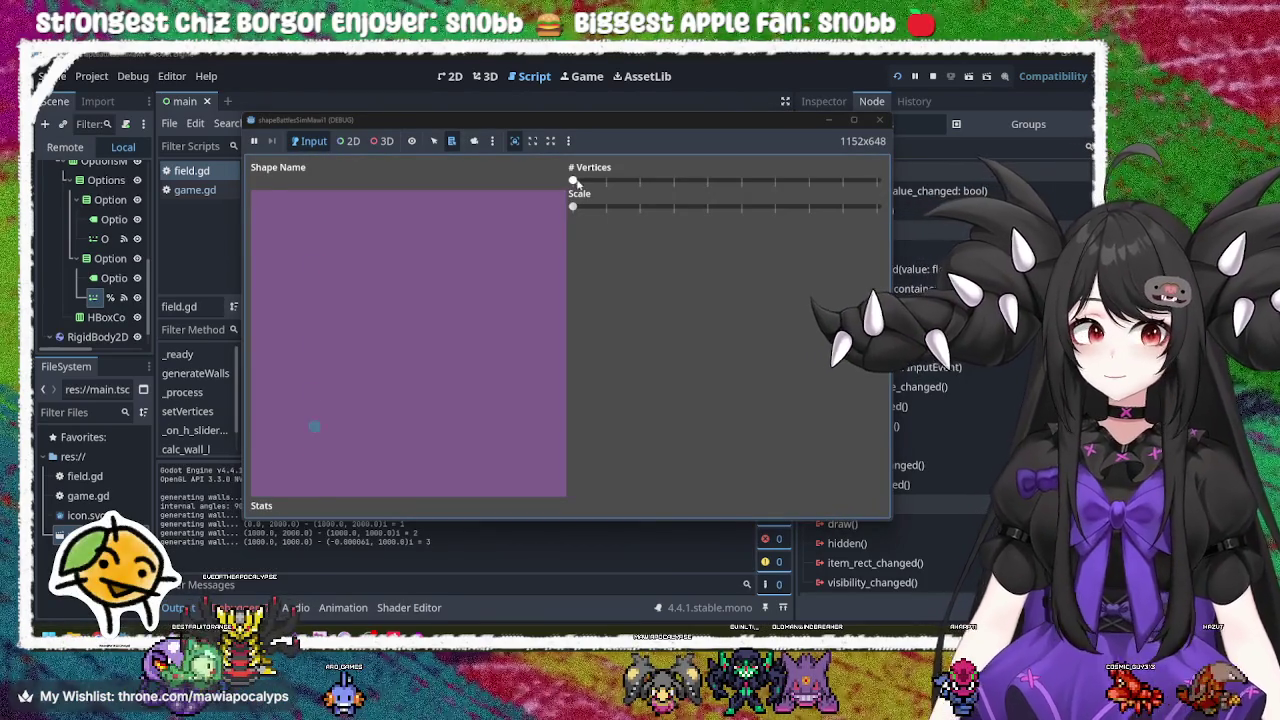
mouse_move(574, 180)
mouse_down()
mouse_move(871, 182)
mouse_move(791, 183)
mouse_up()
drag(573, 207, 748, 207)
click(879, 120)
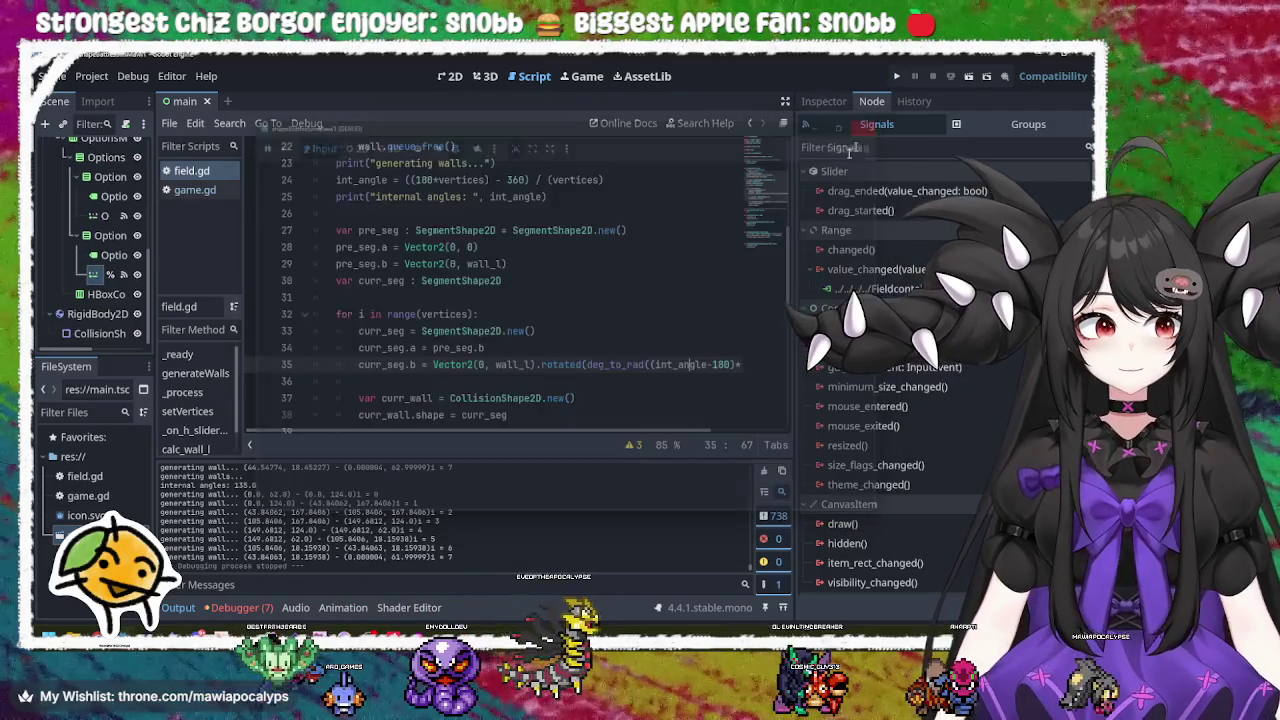
scroll(480, 390, up, 10)
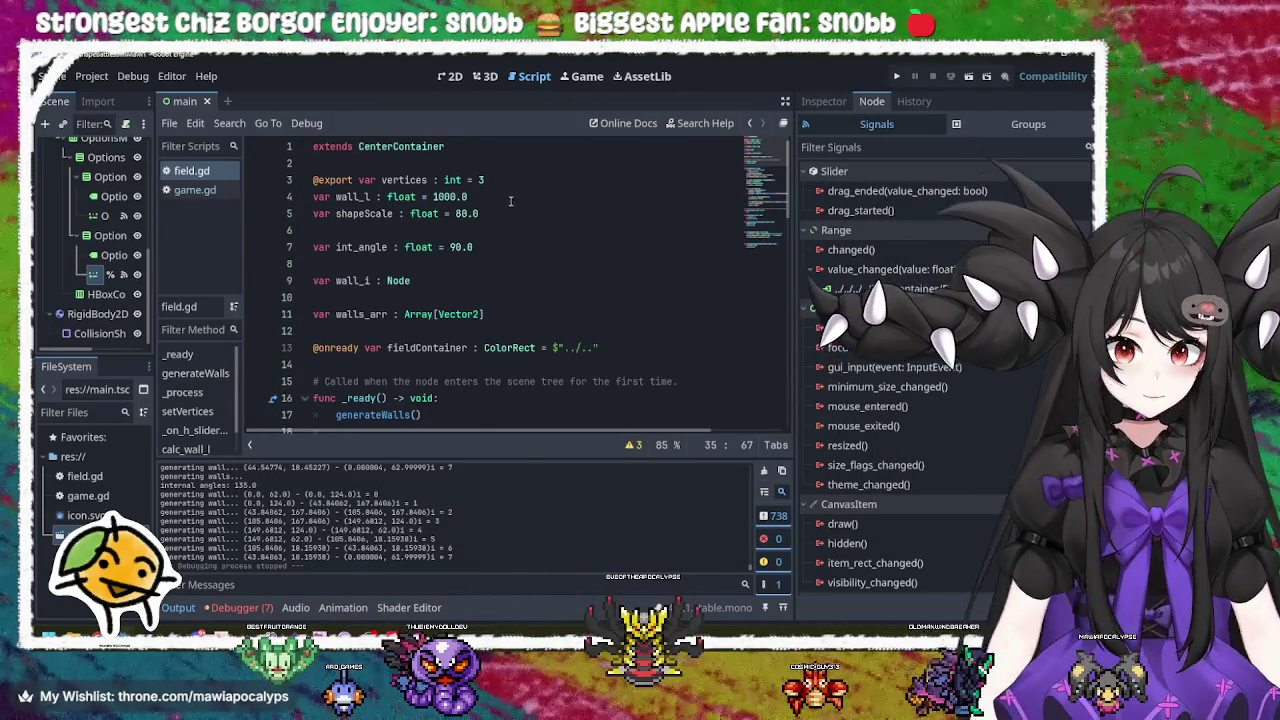
Step: Change wall_l on line 4 of field.gd from 1000.0 to 100.0
click(584, 208)
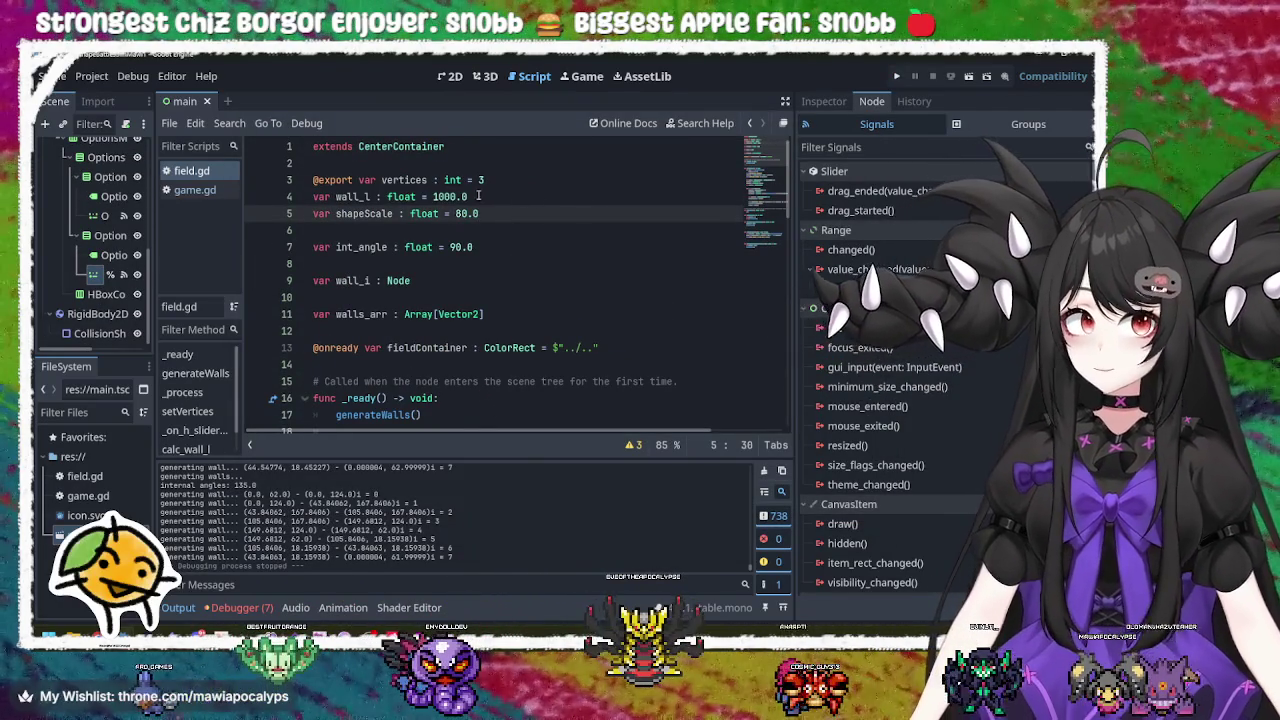
click(518, 201)
key(Left)
key(BackSpace)
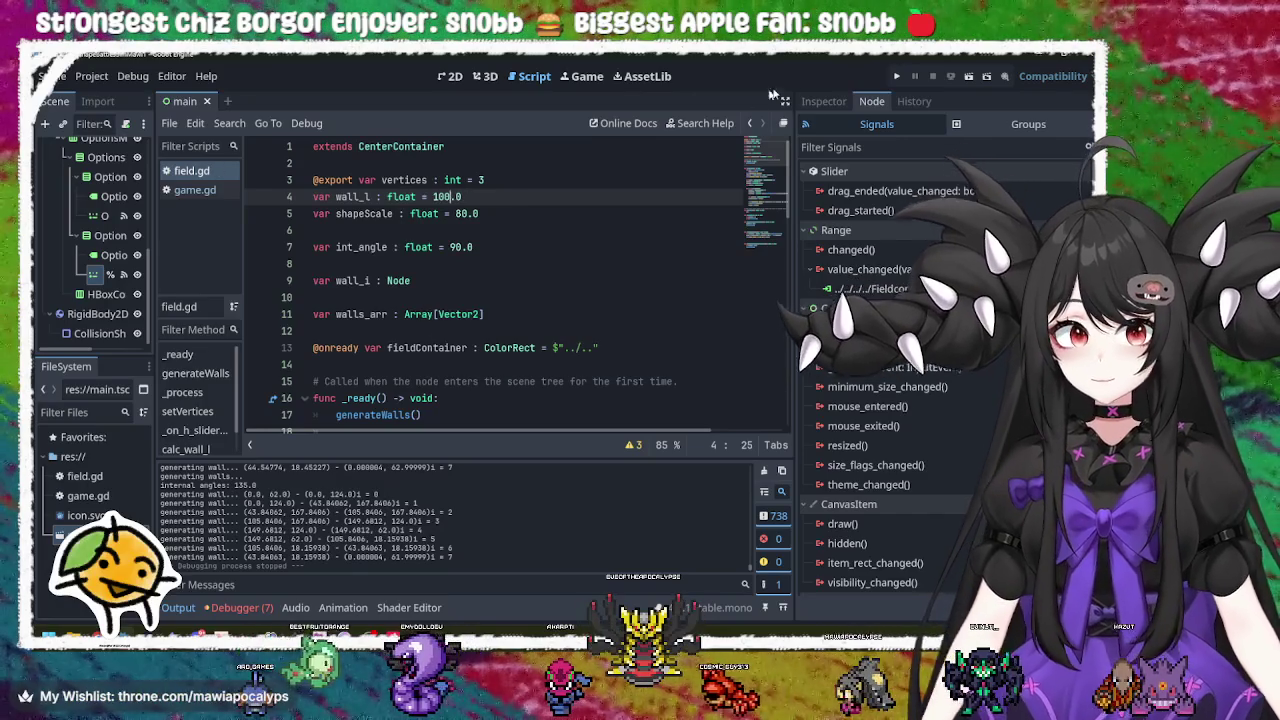
Step: Run the project, drag the Scale slider to test, then stop the game
click(897, 76)
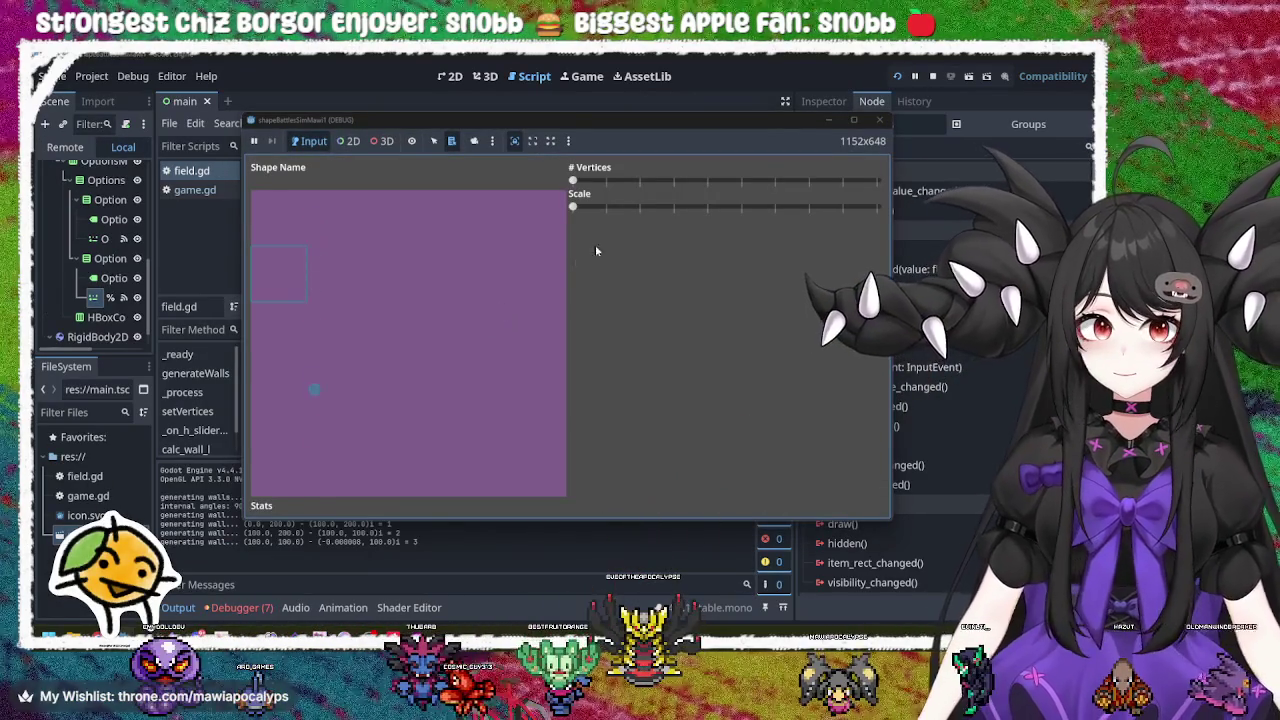
mouse_move(575, 208)
mouse_down()
mouse_move(877, 207)
mouse_move(575, 207)
mouse_move(877, 207)
mouse_move(565, 196)
mouse_move(755, 205)
mouse_up()
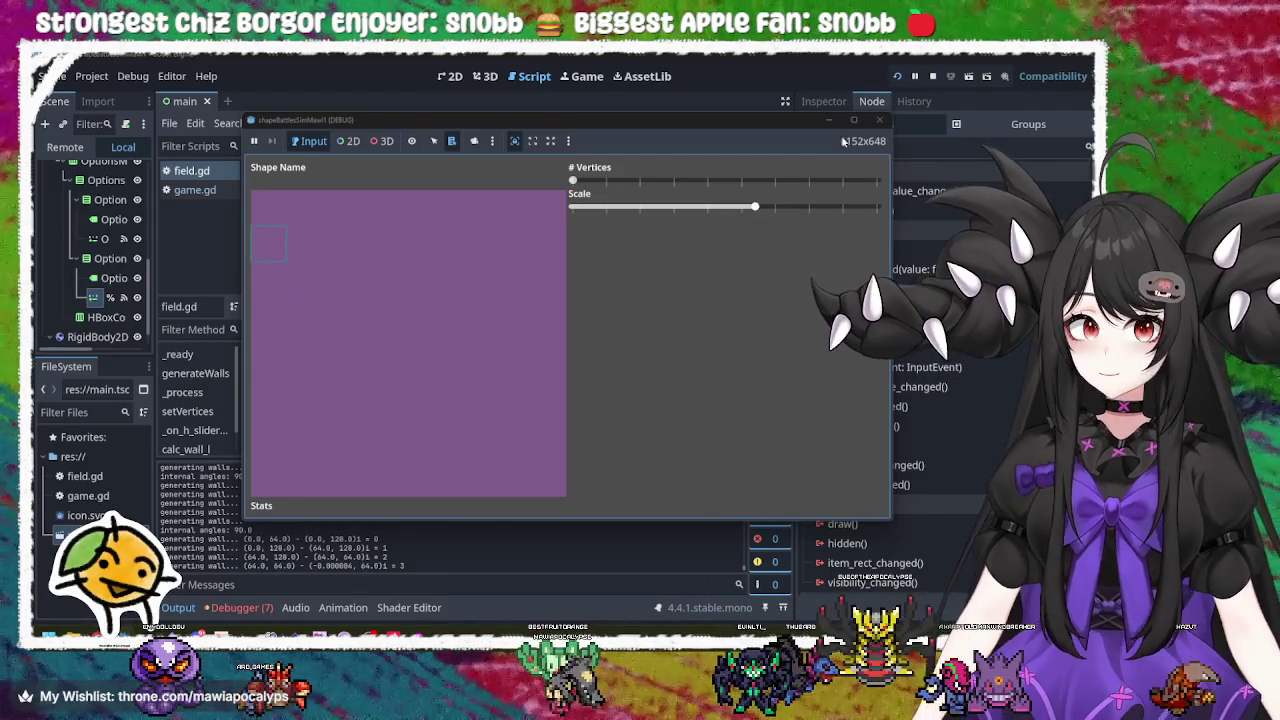
click(879, 119)
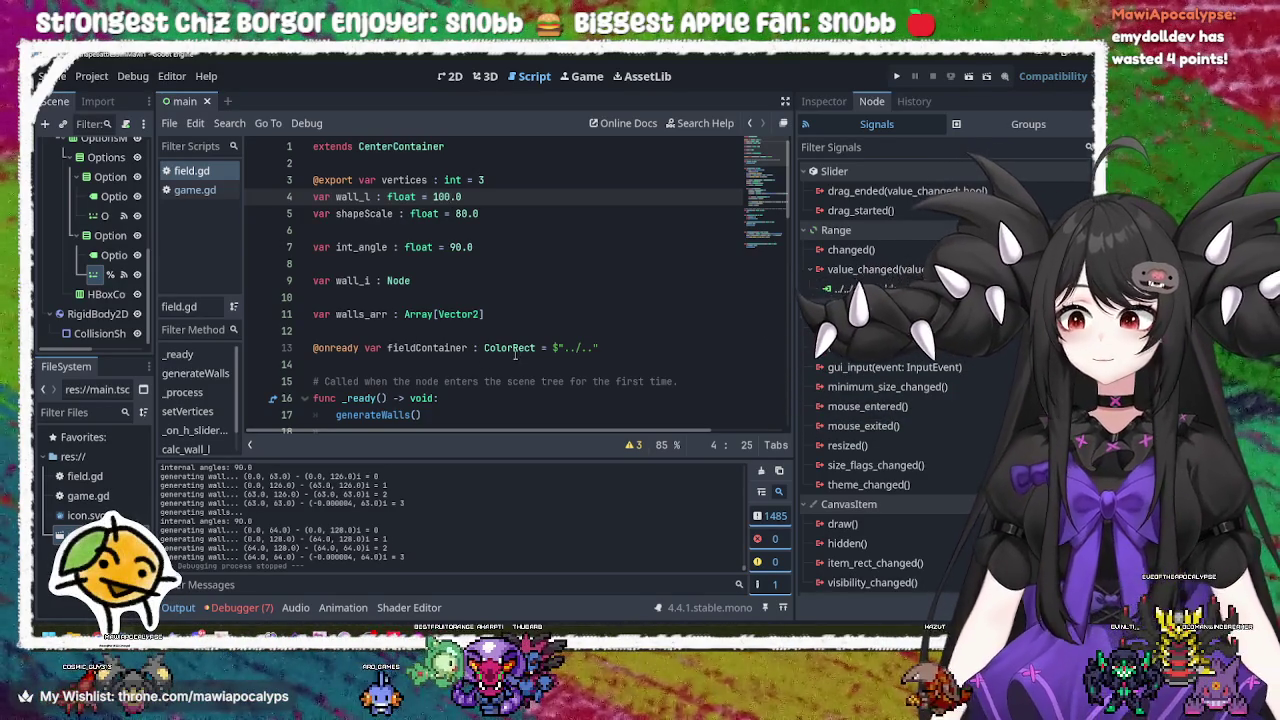
Step: Remove the blank lines after the print call and after calc_wall_l
click(549, 210)
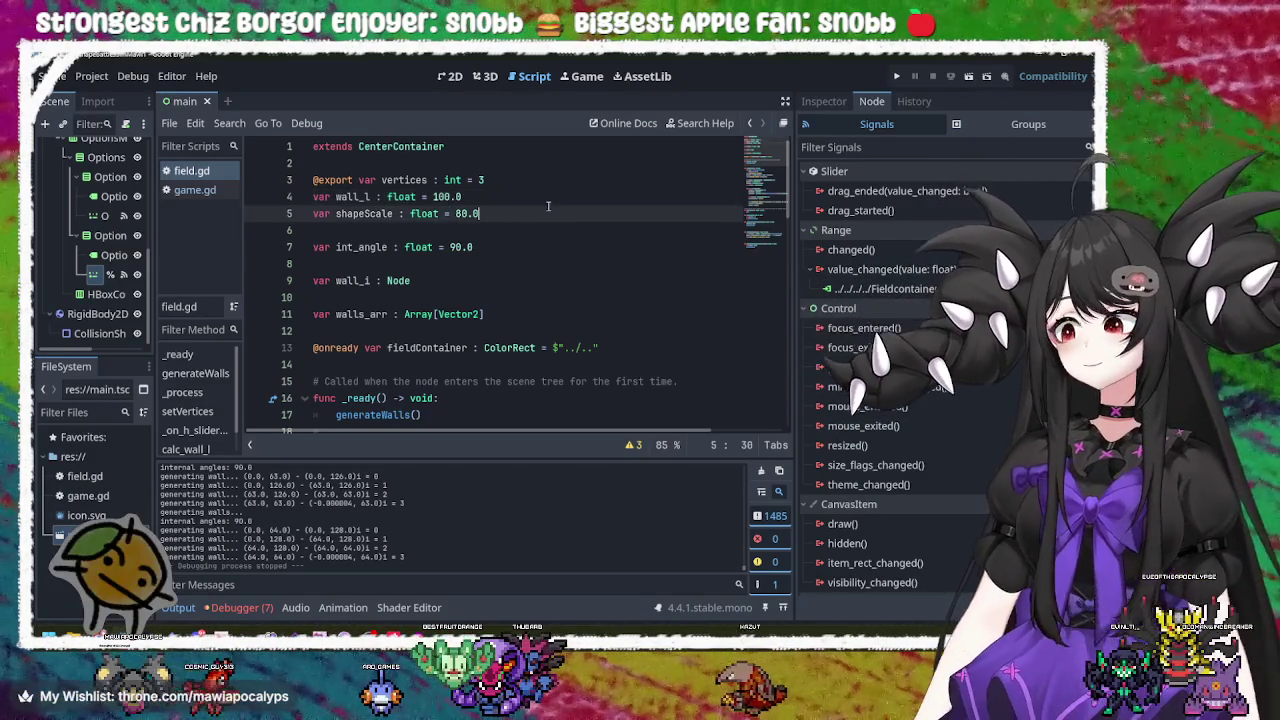
click(547, 231)
click(508, 197)
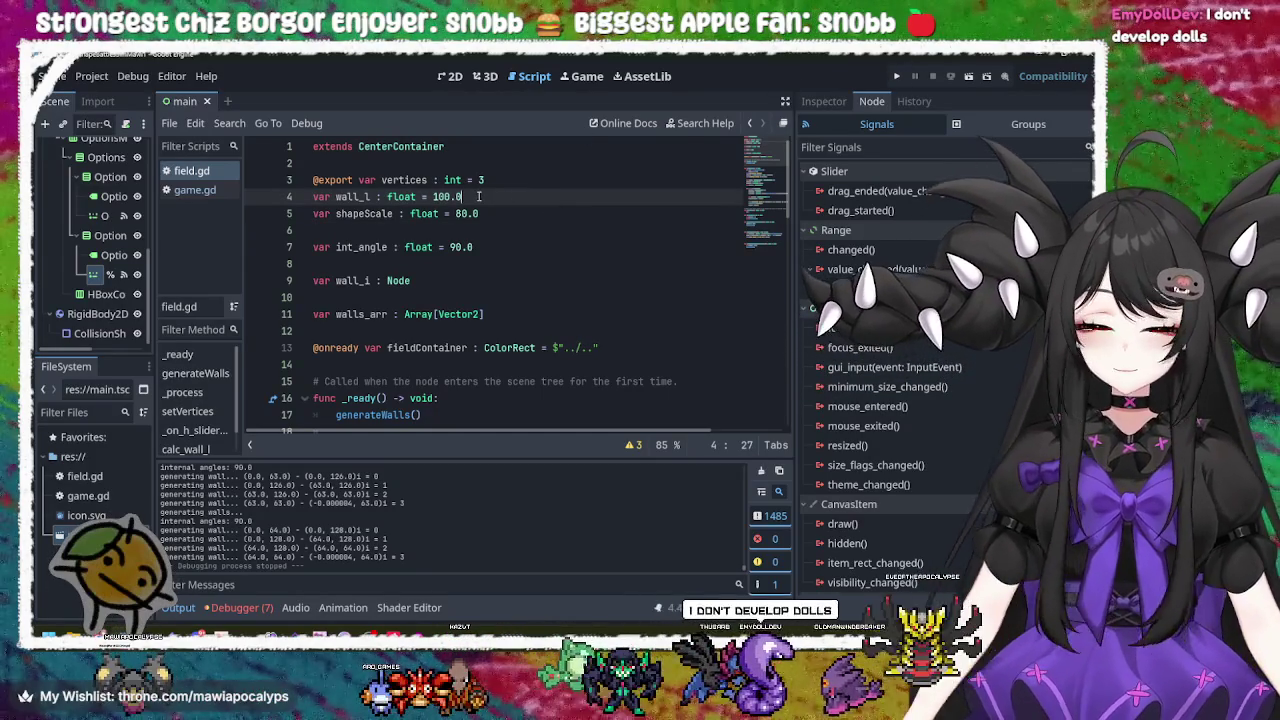
click(496, 314)
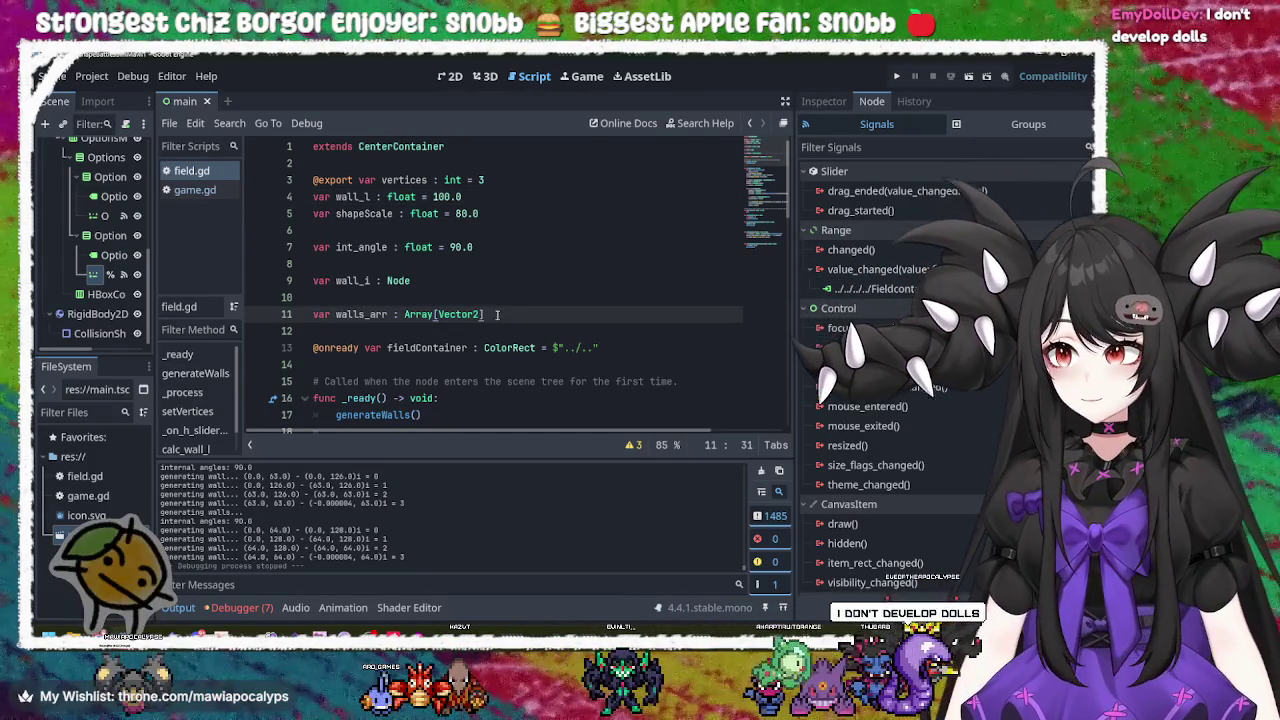
scroll(496, 314, down, 9)
scroll(496, 314, down, 8)
click(496, 314)
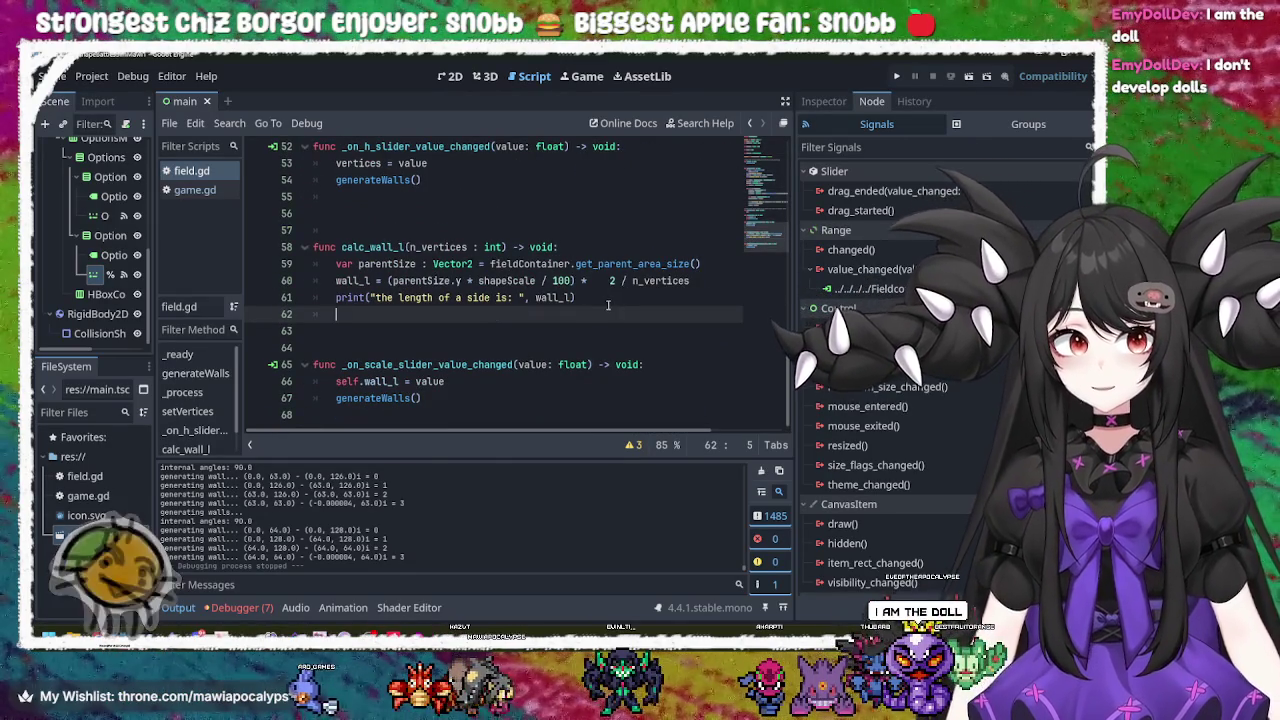
key(BackSpace)
key(BackSpace)
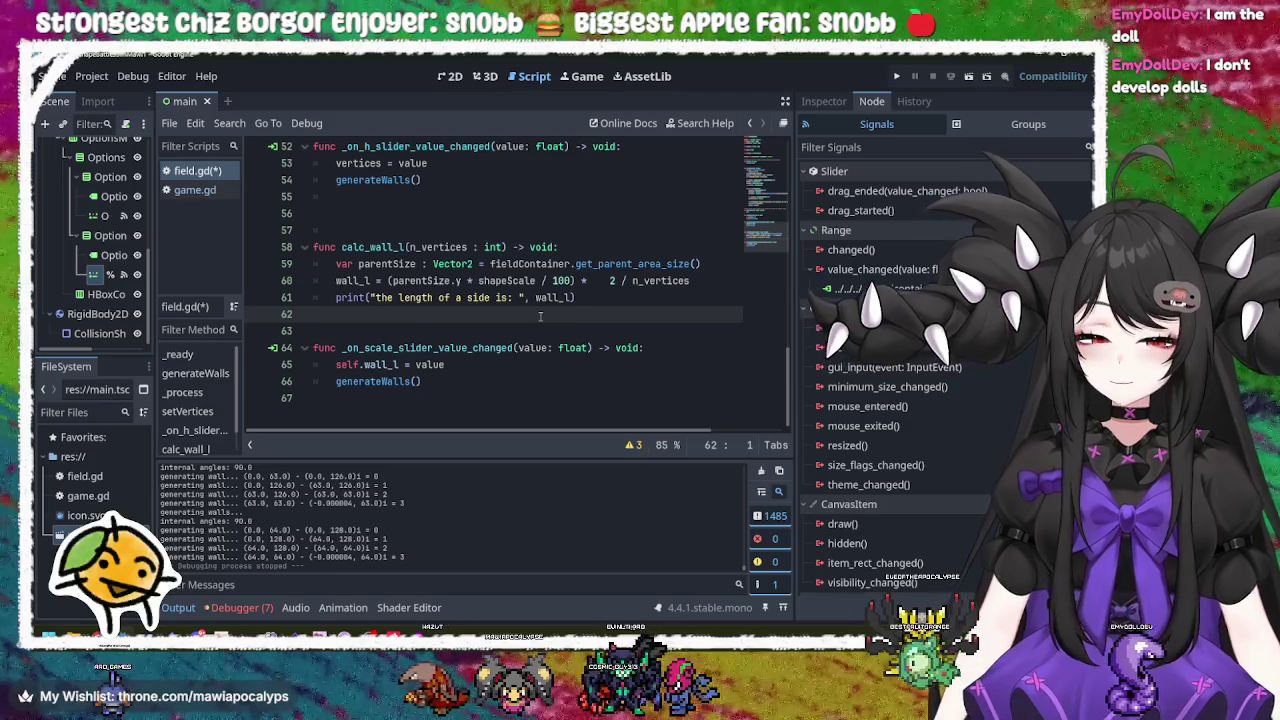
key(BackSpace)
Step: Delete the remaining blank lines before calc_wall_l and save field.gd
click(476, 195)
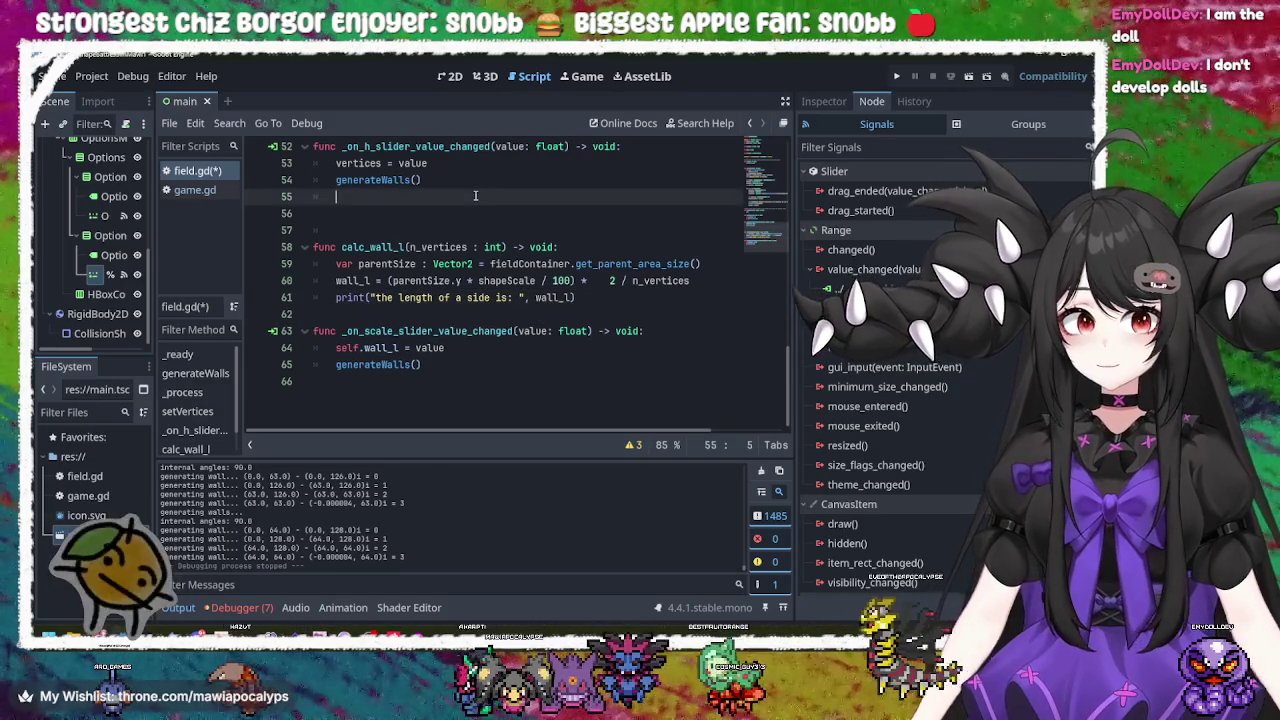
key(BackSpace)
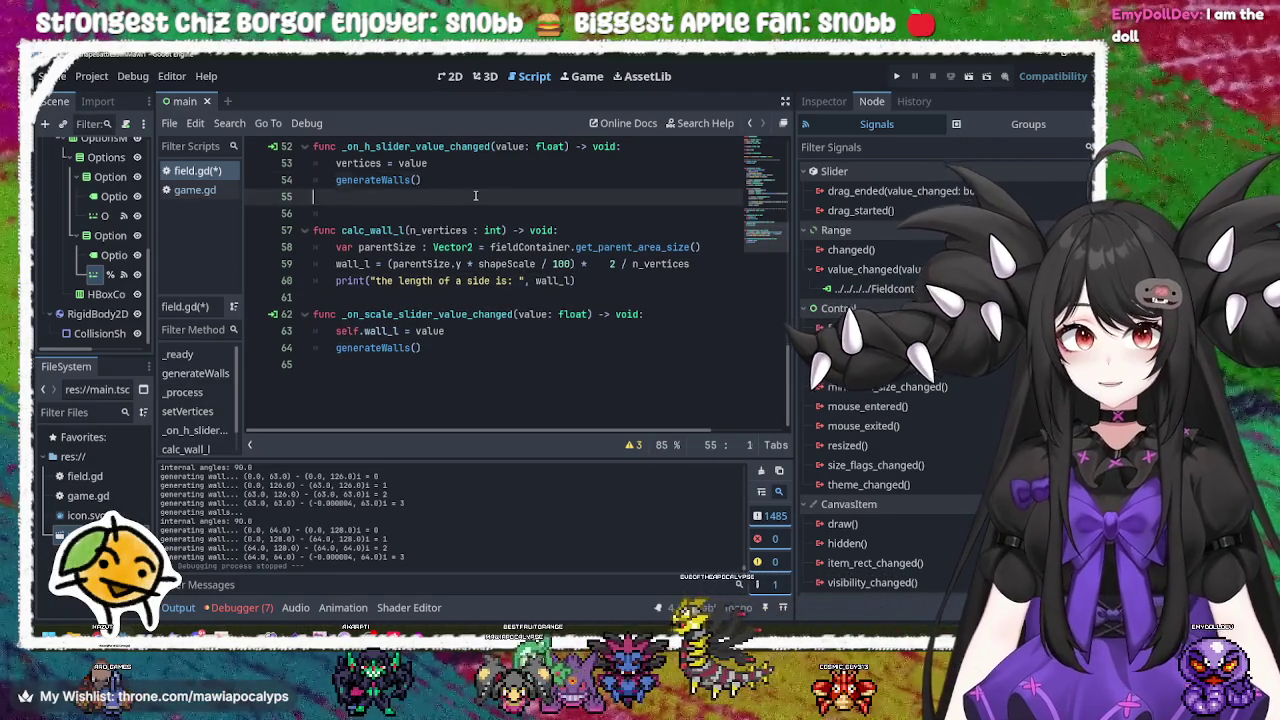
key(Delete)
key(ctrl+s)
scroll(468, 281, up, 3)
scroll(461, 293, up, 12)
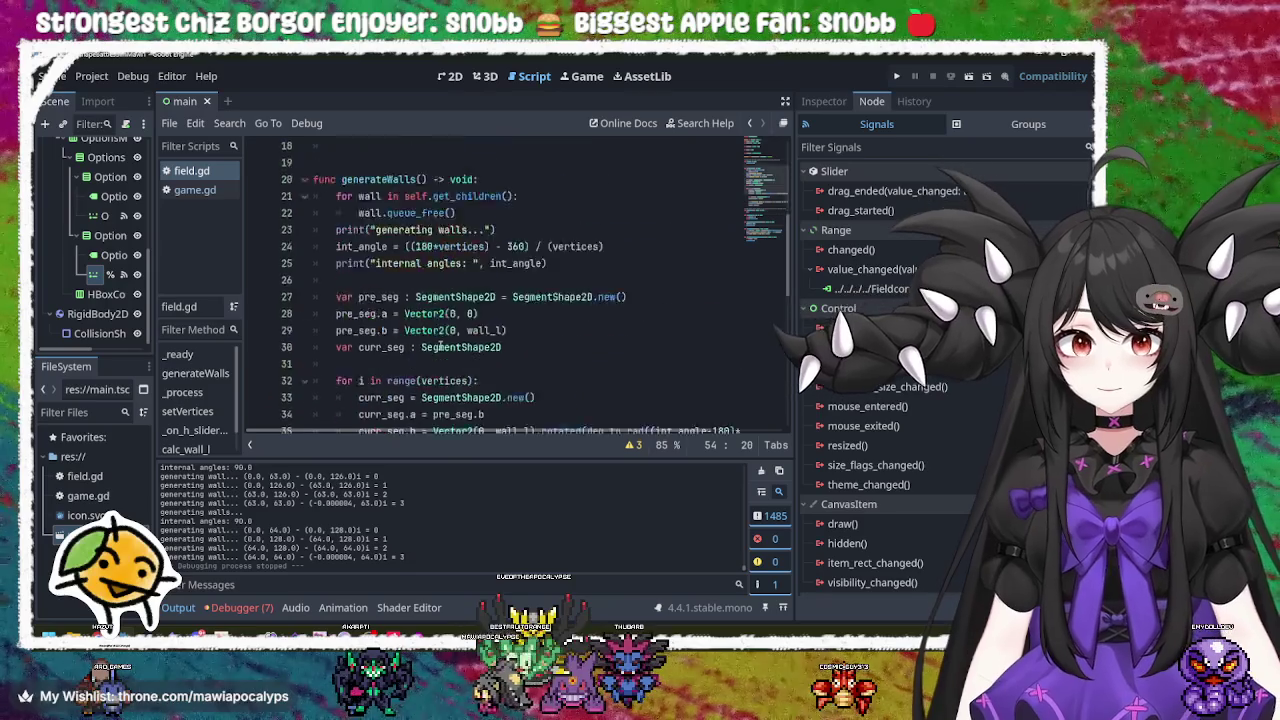
Step: Remove the blank line after the generateWalls() call in _ready
click(405, 336)
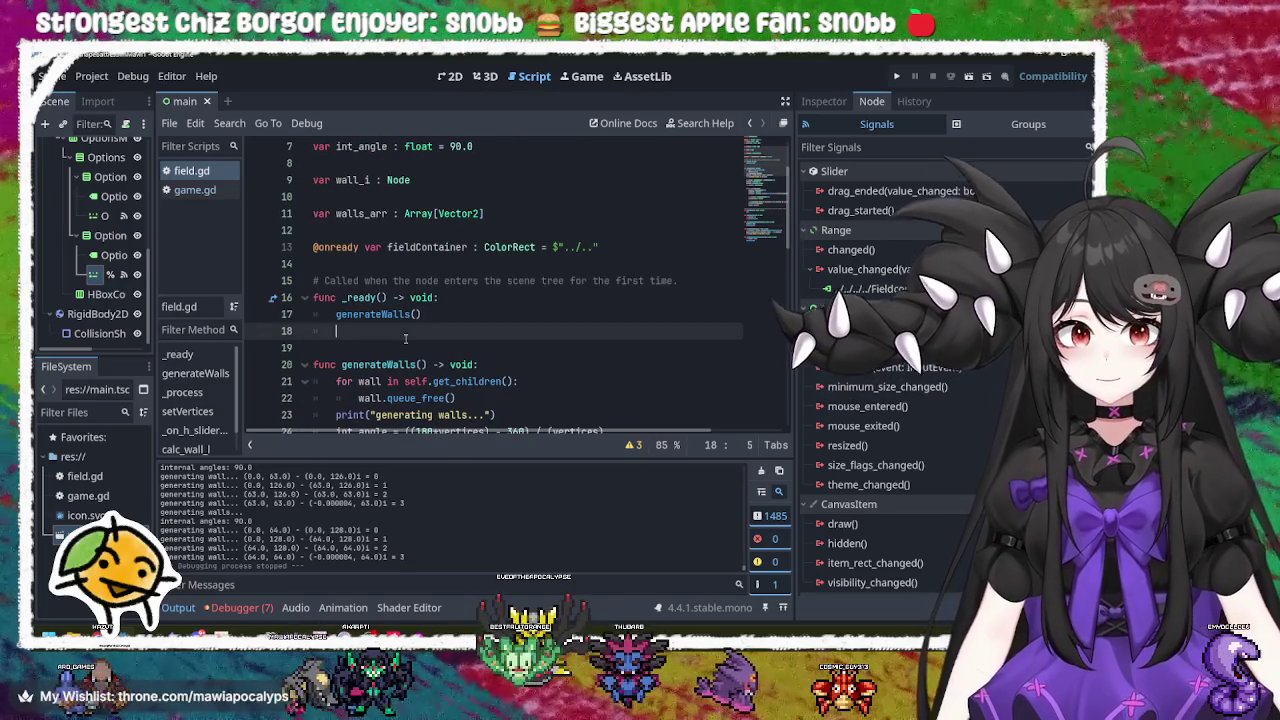
key(BackSpace)
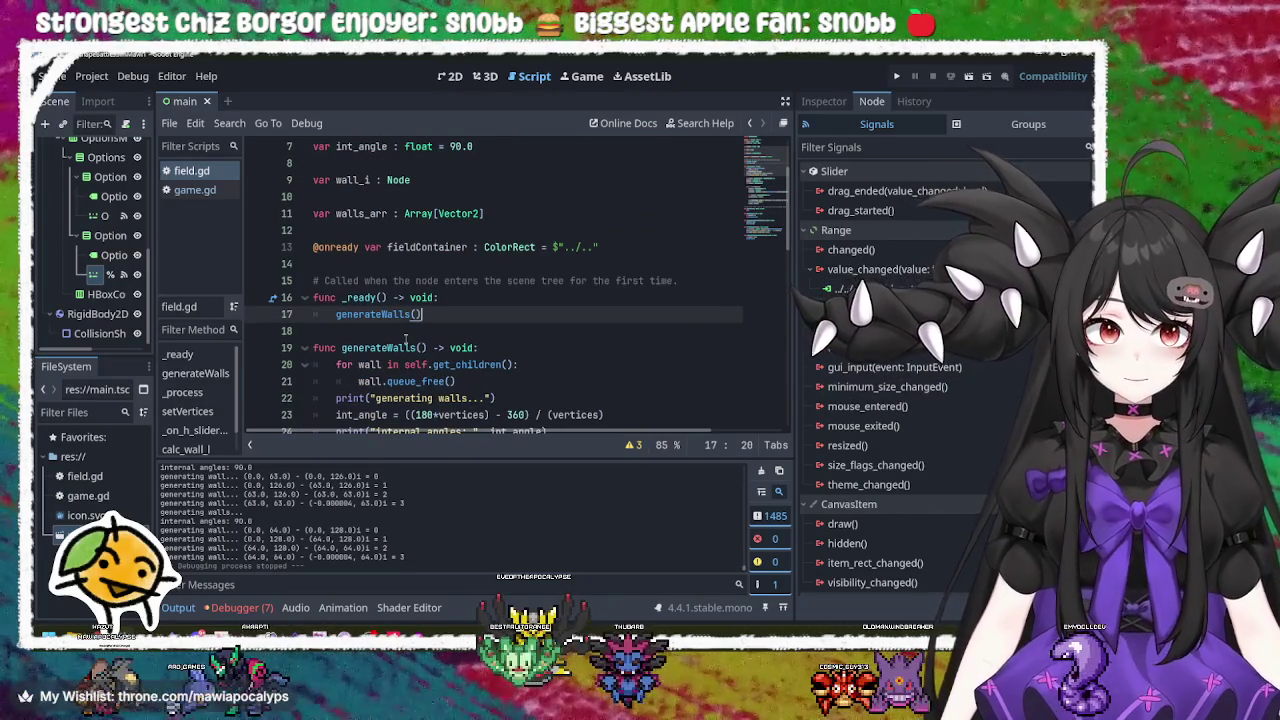
scroll(476, 317, up, 1)
click(424, 314)
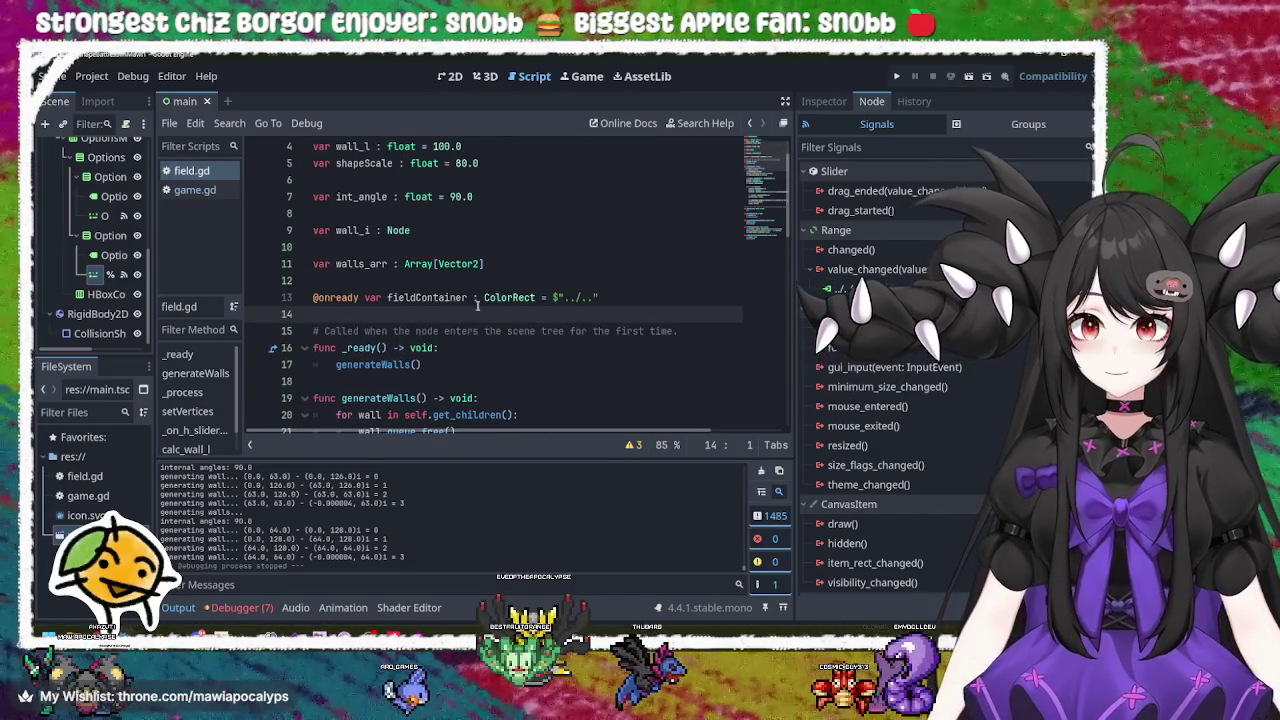
scroll(478, 304, up, 1)
scroll(484, 302, down, 15)
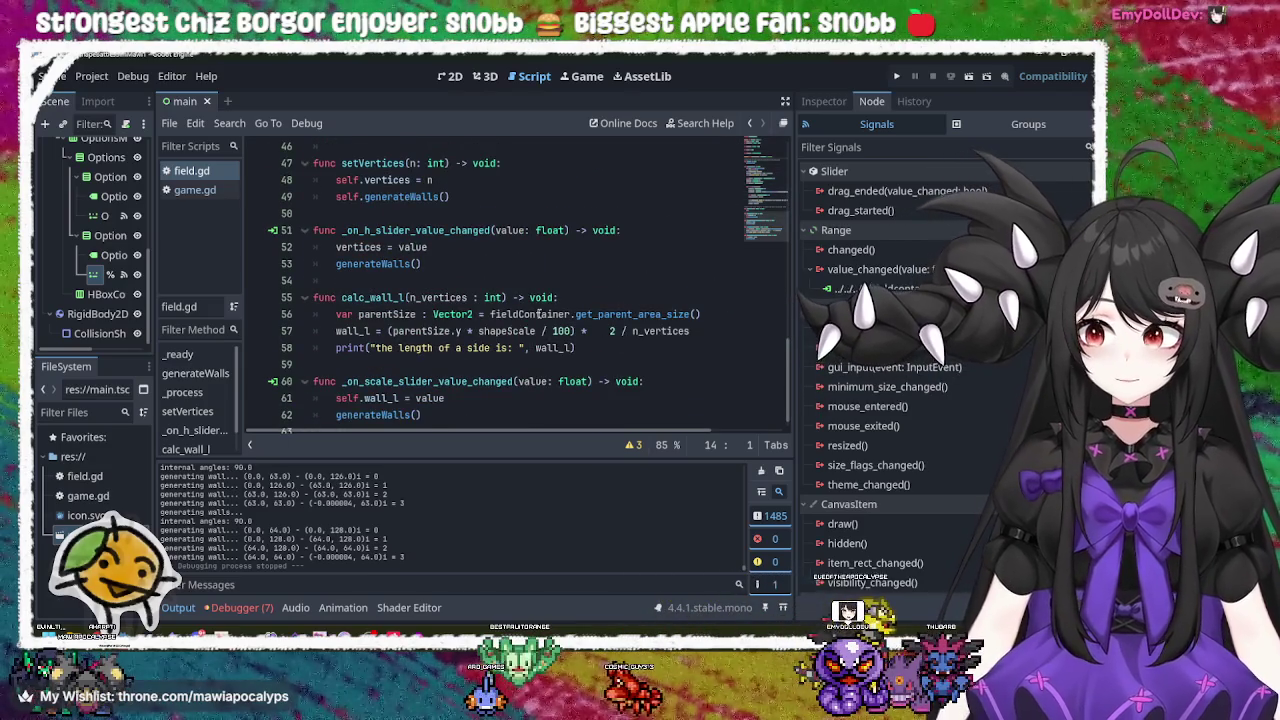
scroll(540, 314, down, 1)
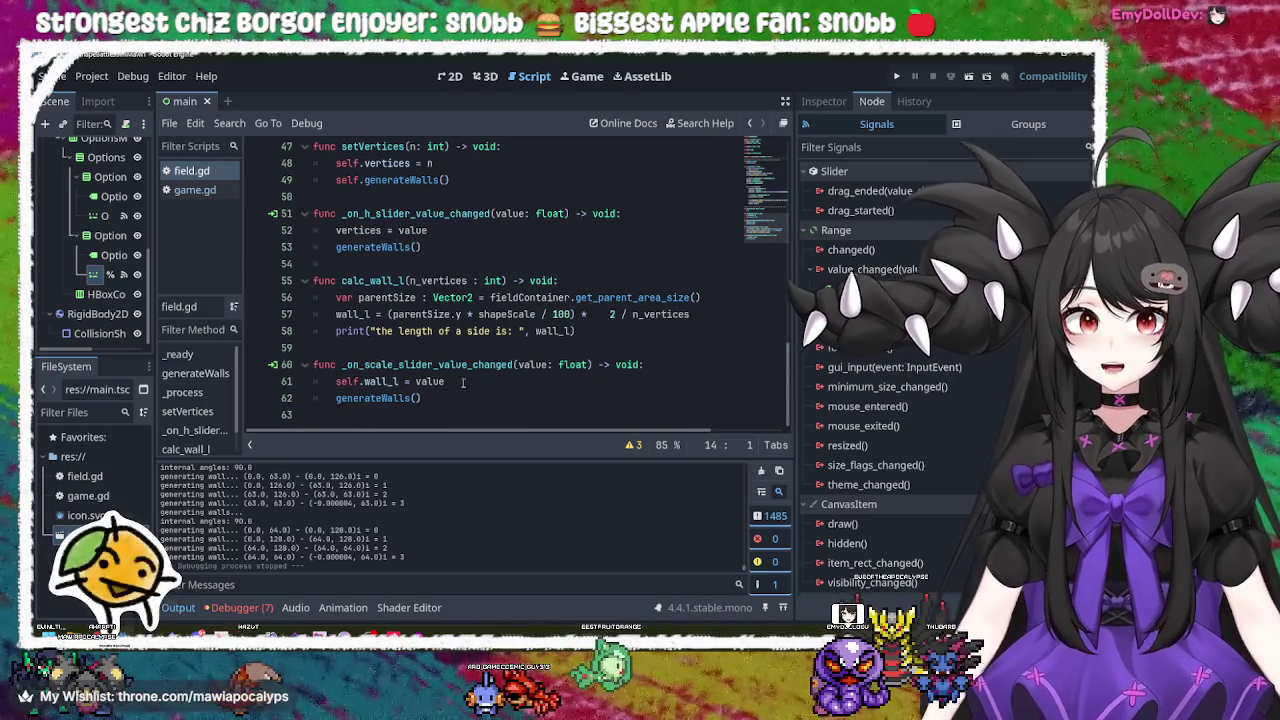
Step: Review generateWalls and add new lines below the scale slider handler for a new function
click(455, 397)
click(455, 397)
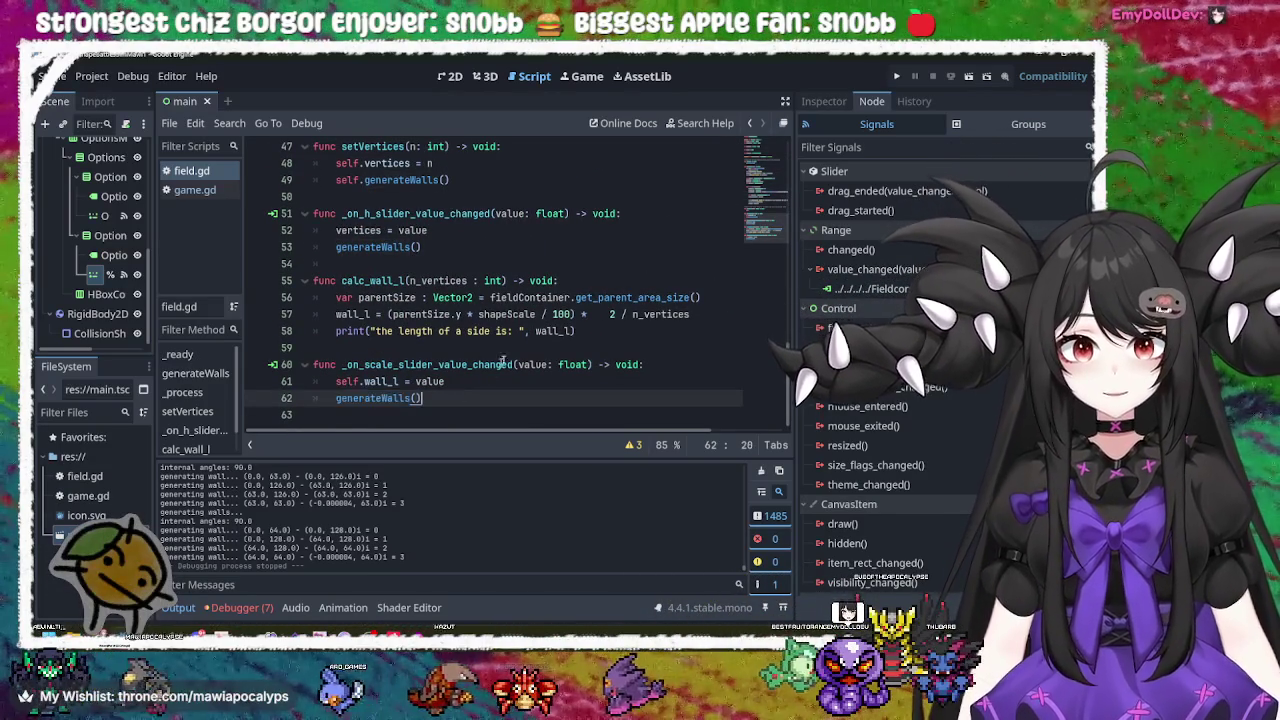
scroll(563, 314, up, 12)
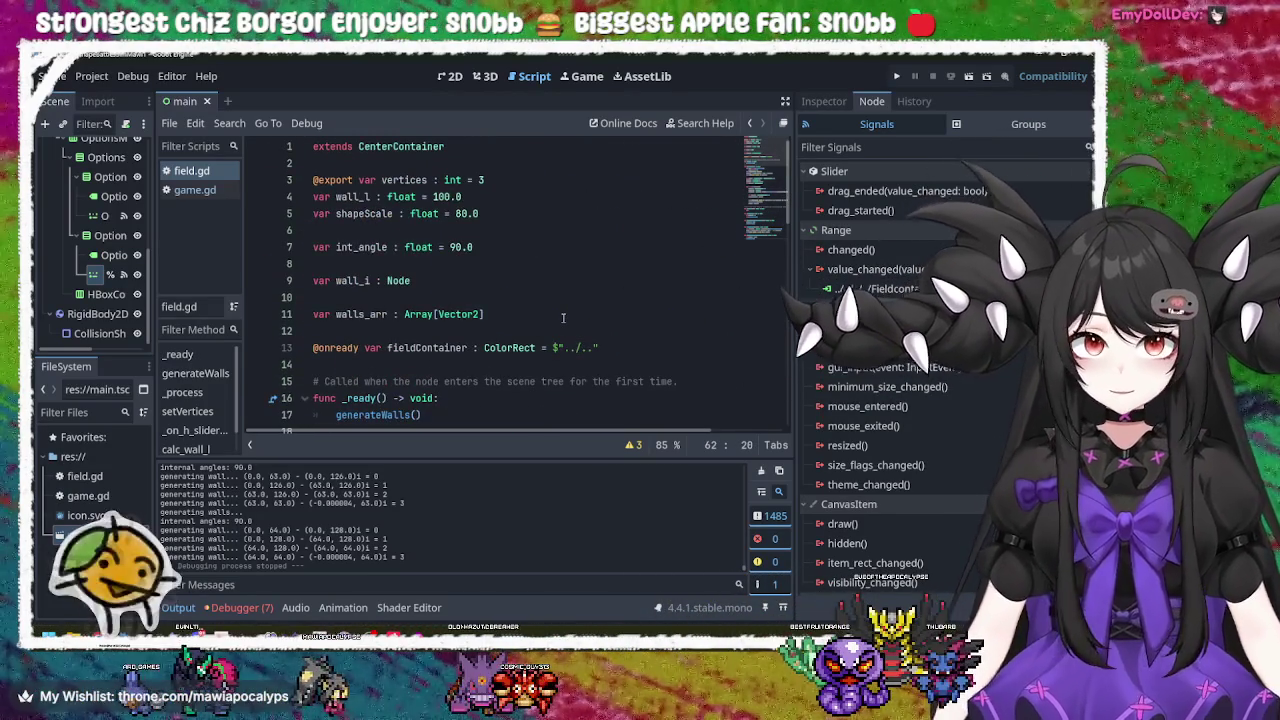
click(370, 247)
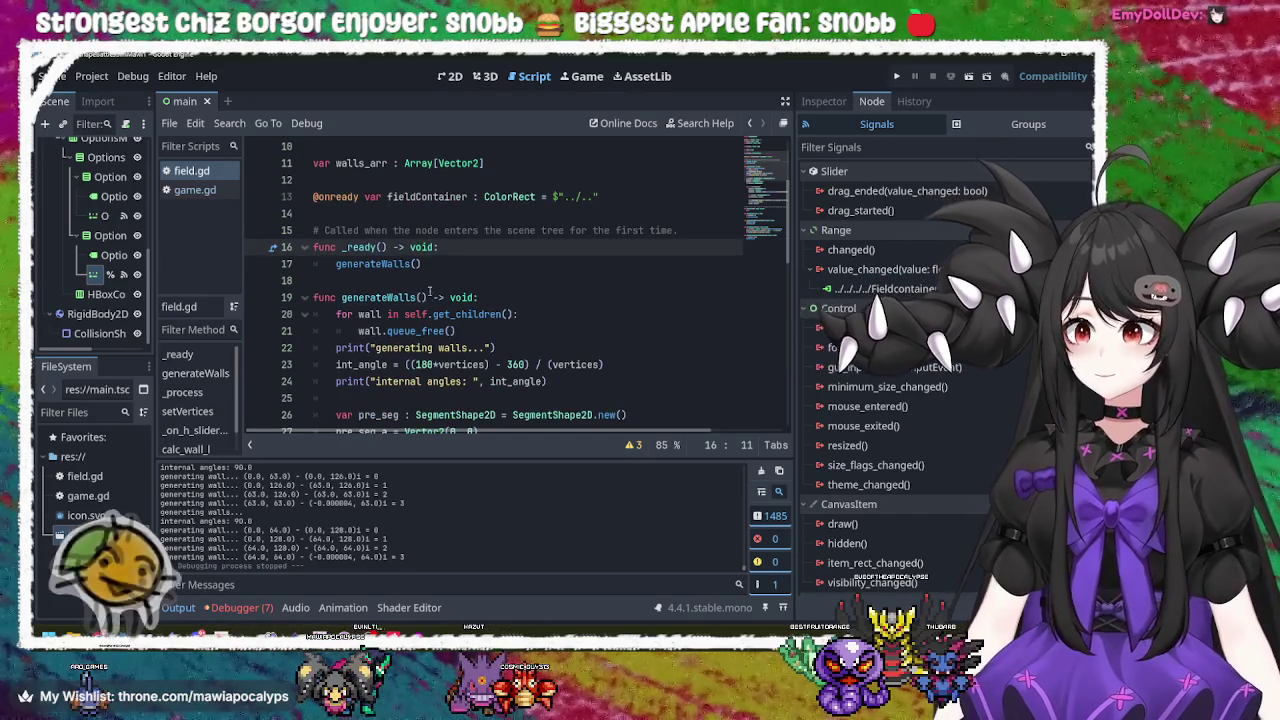
scroll(430, 280, down, 1)
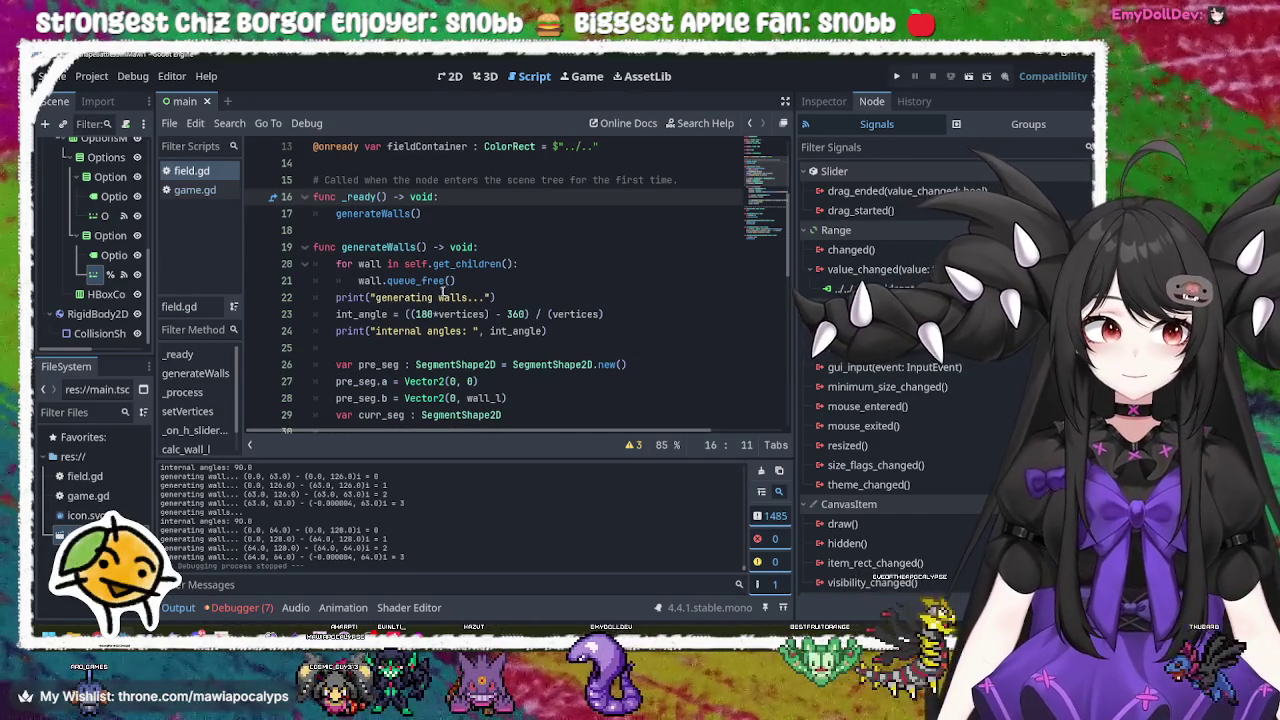
double_click(356, 213)
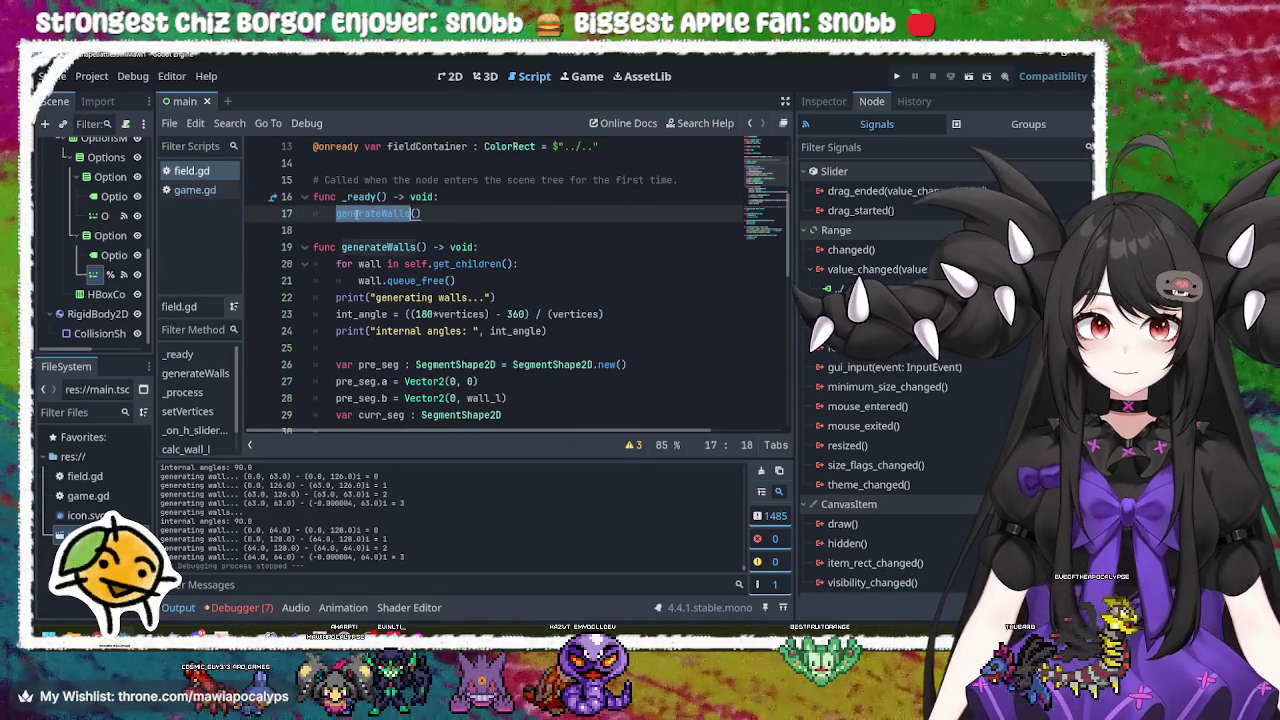
double_click(405, 246)
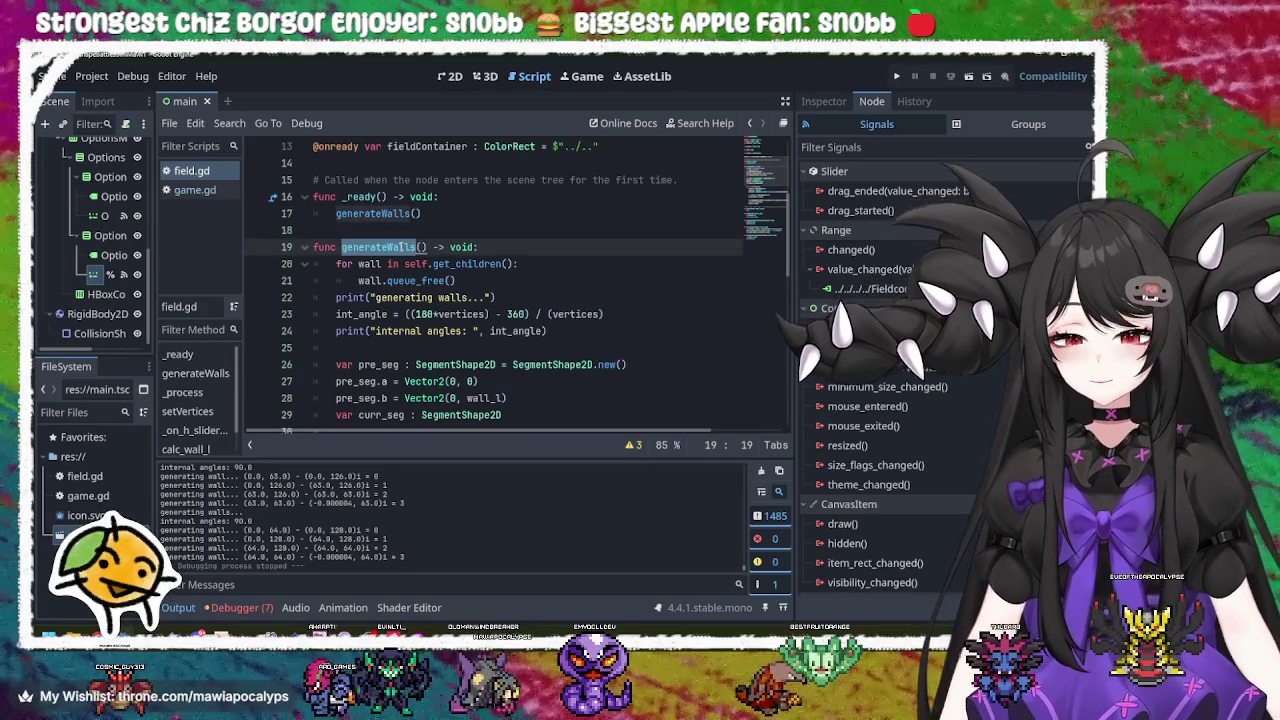
click(505, 279)
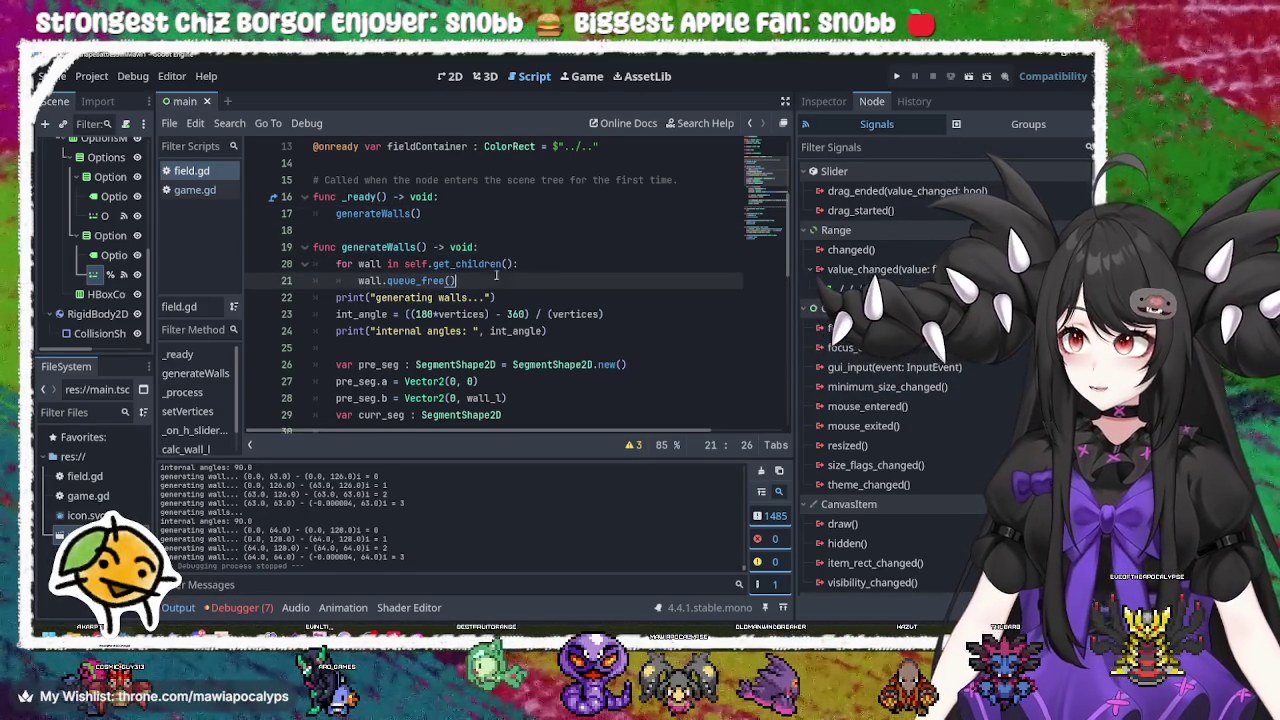
scroll(450, 280, down, 10)
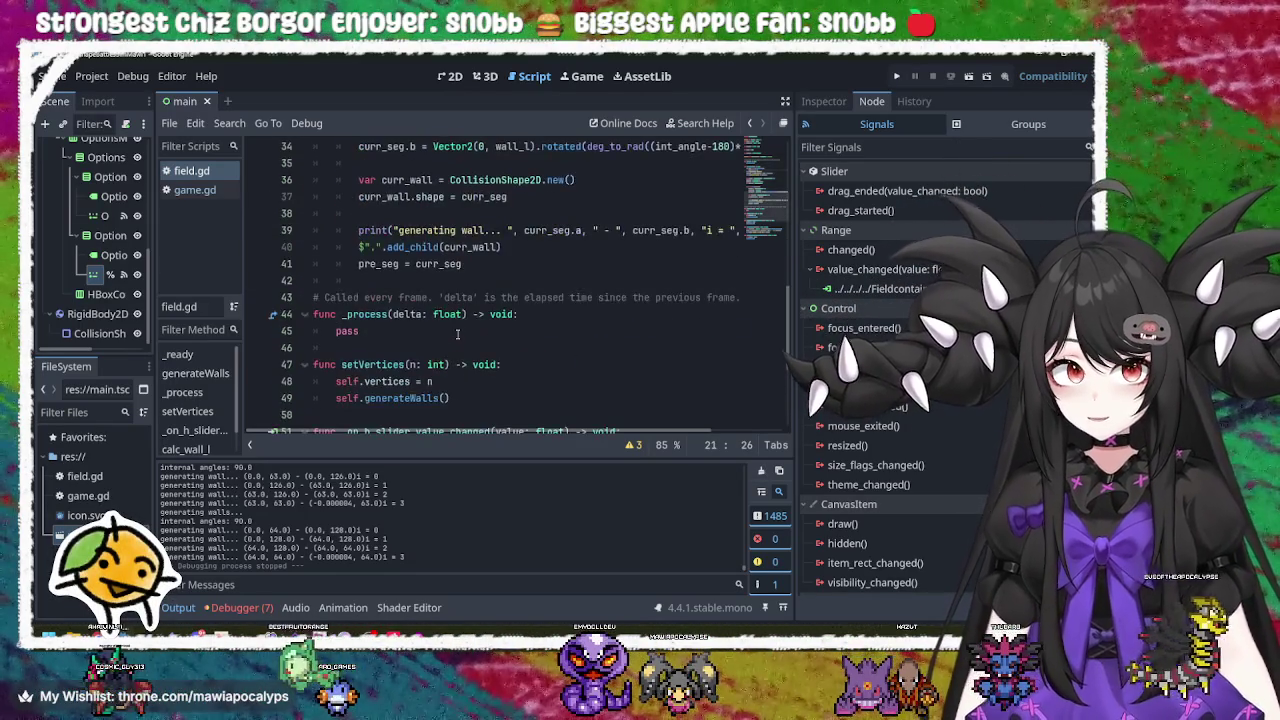
click(514, 397)
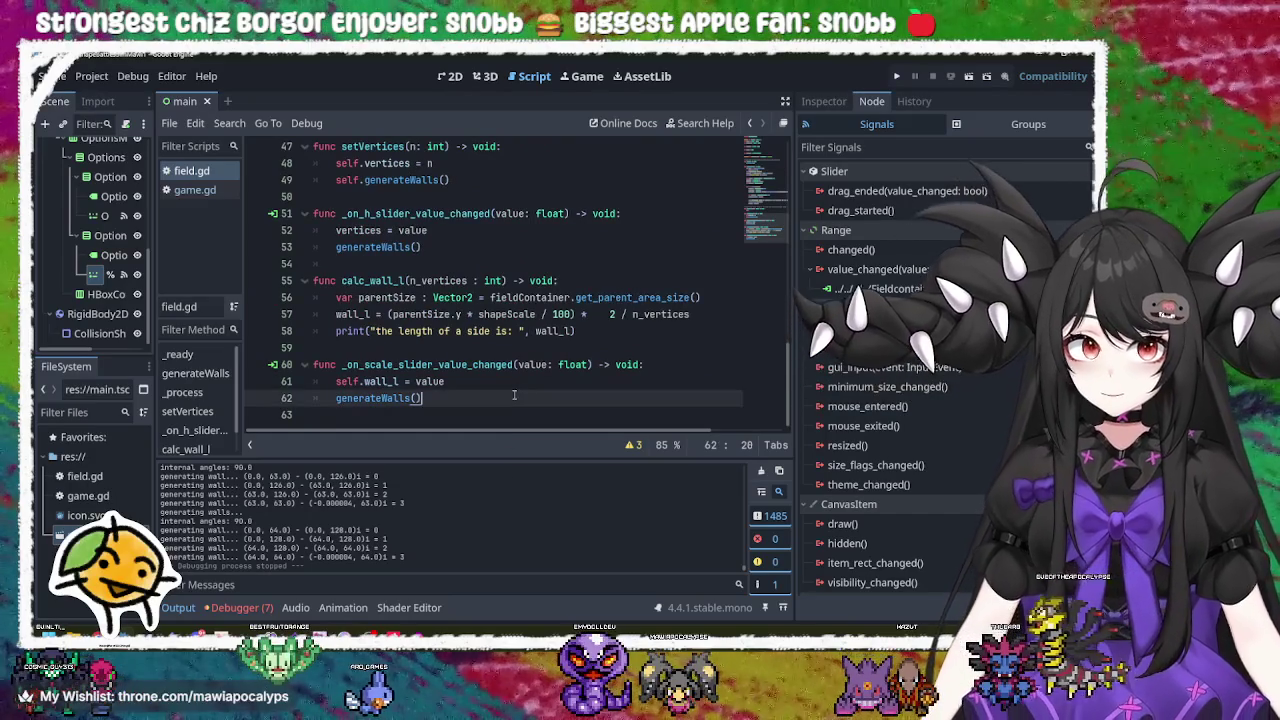
key(Return)
key(Return)
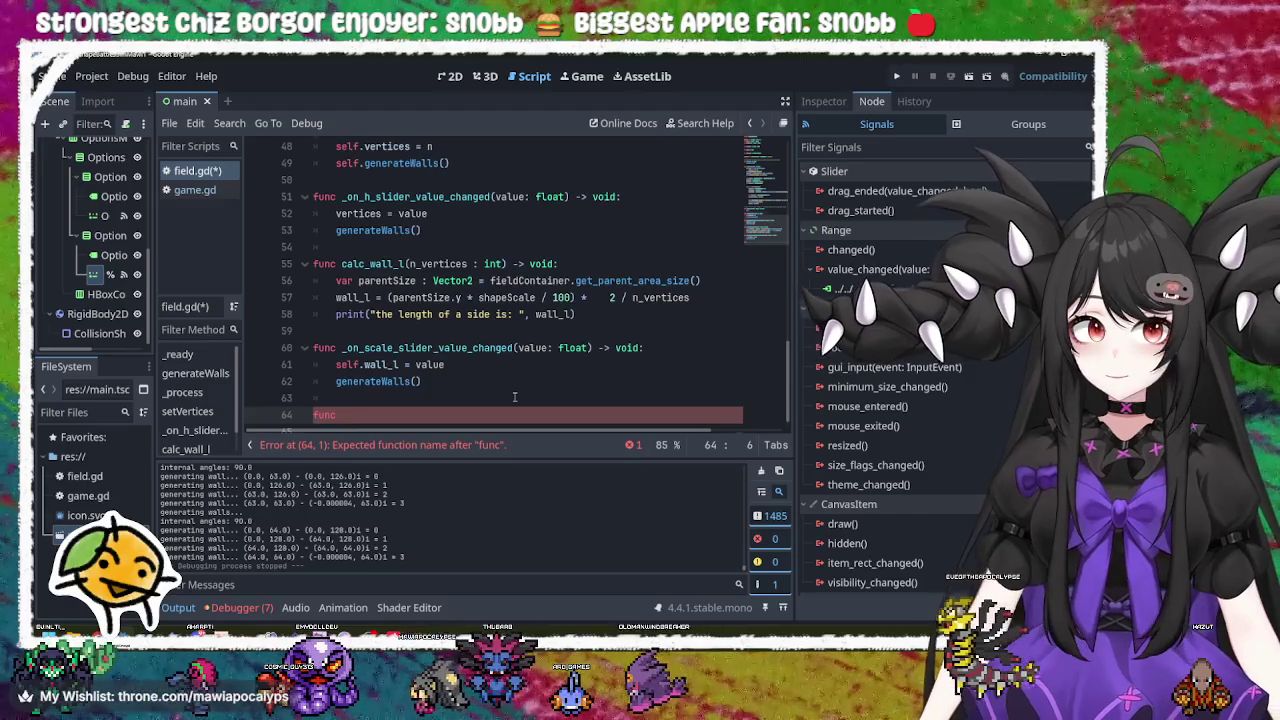
Step: Inspect the walls_arr, wall_i, int_angle and fieldContainer variable declarations
scroll(514, 397, up, 14)
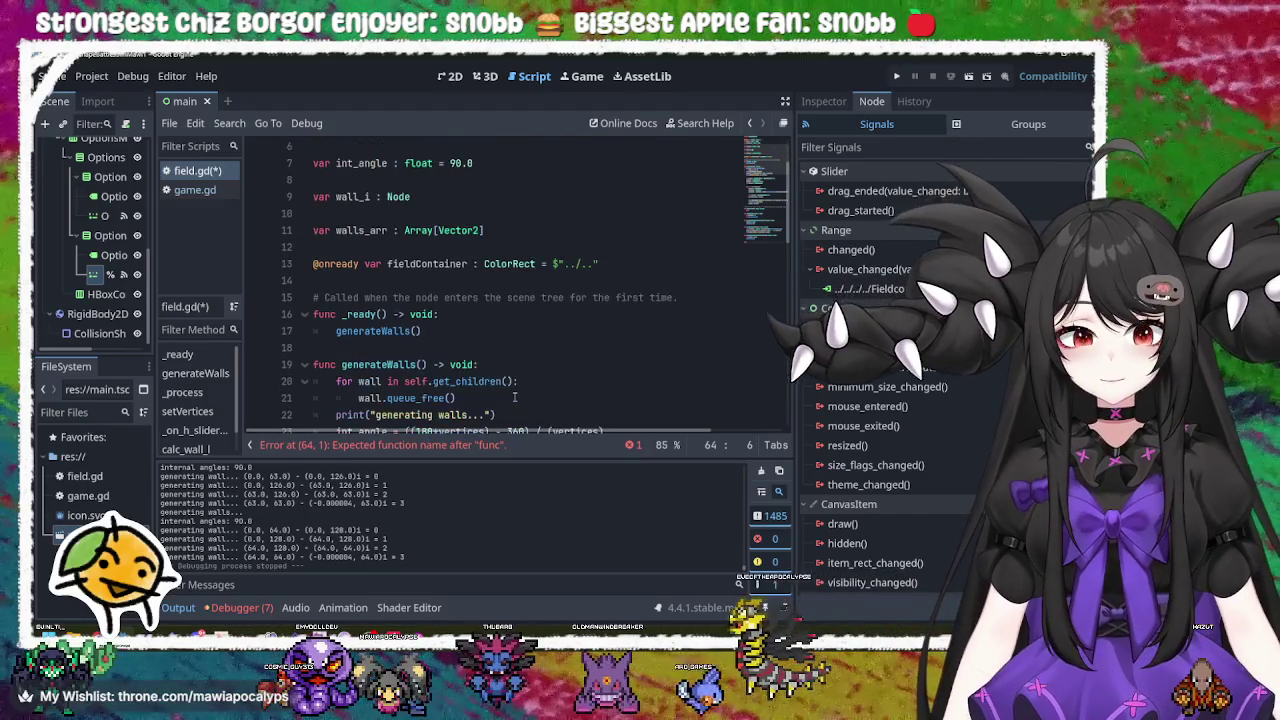
scroll(400, 370, up, 2)
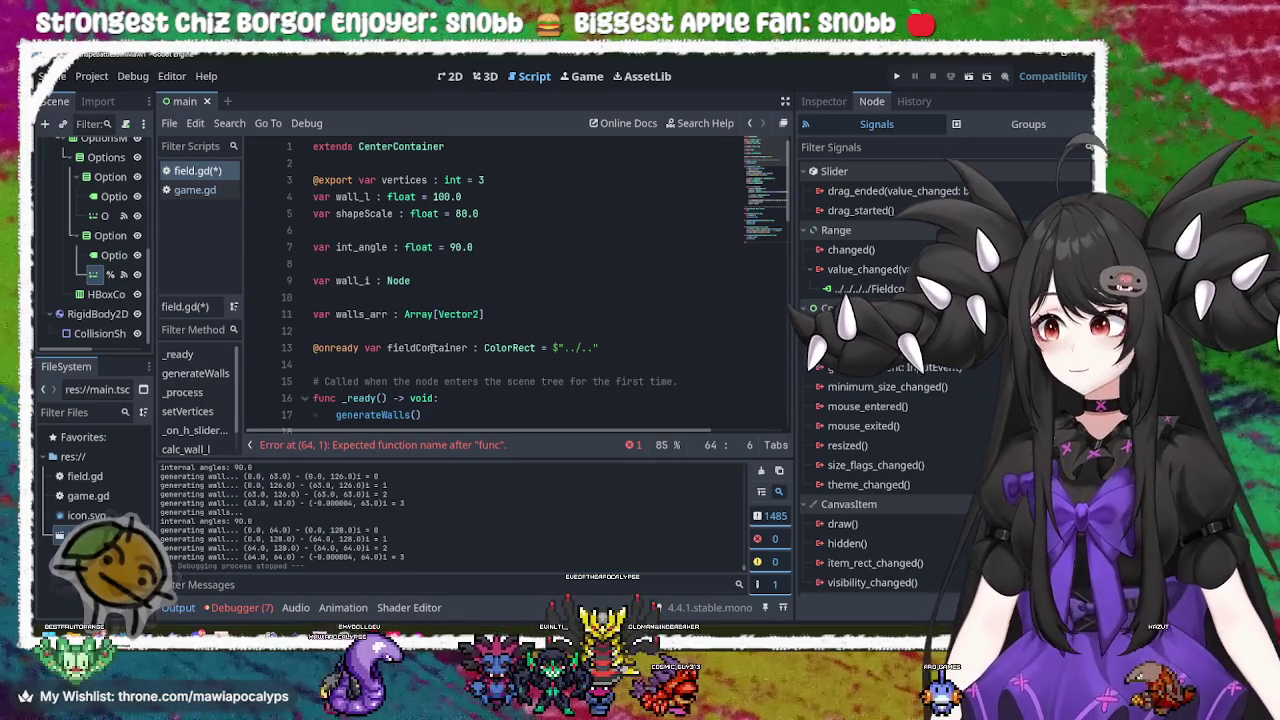
click(430, 348)
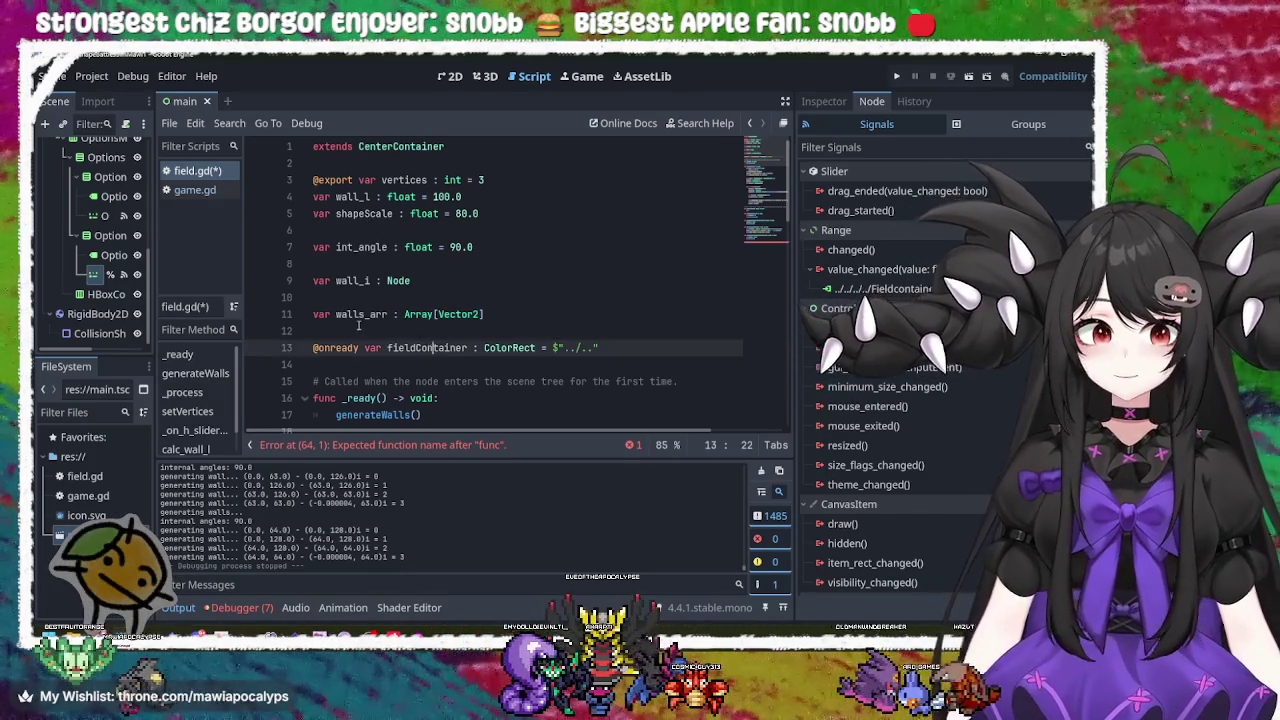
double_click(362, 314)
double_click(354, 280)
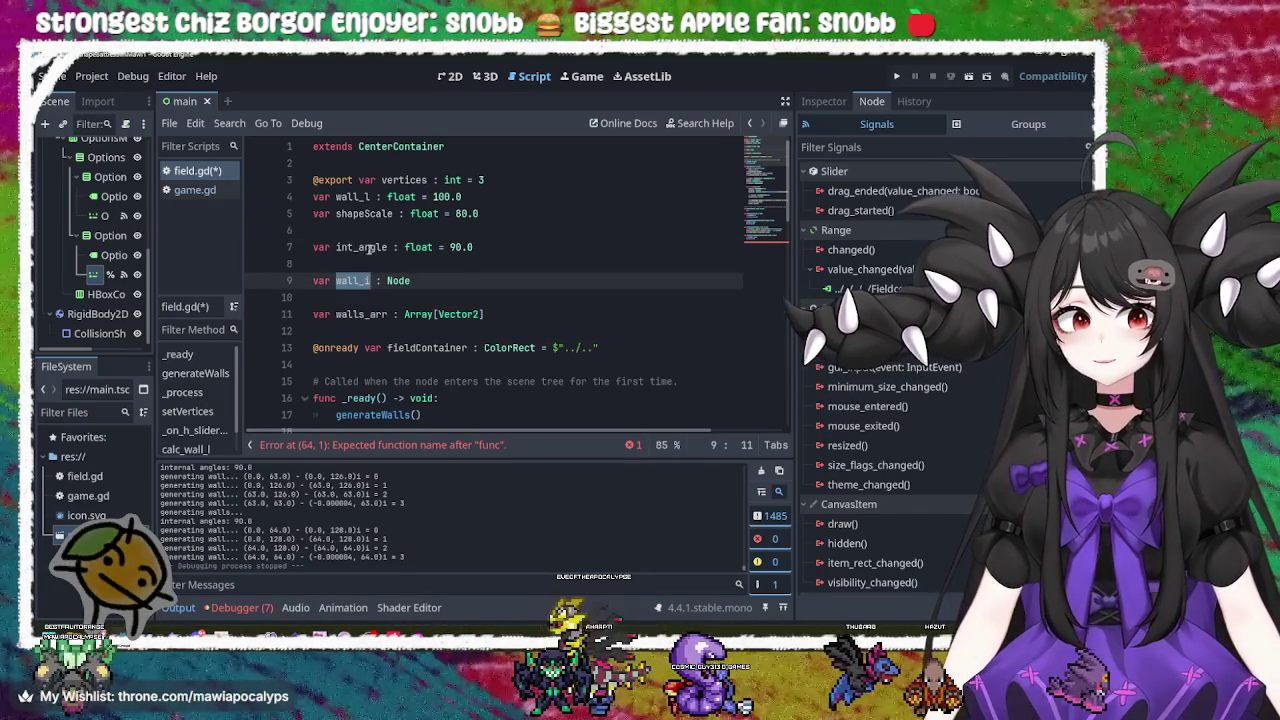
double_click(362, 247)
double_click(436, 348)
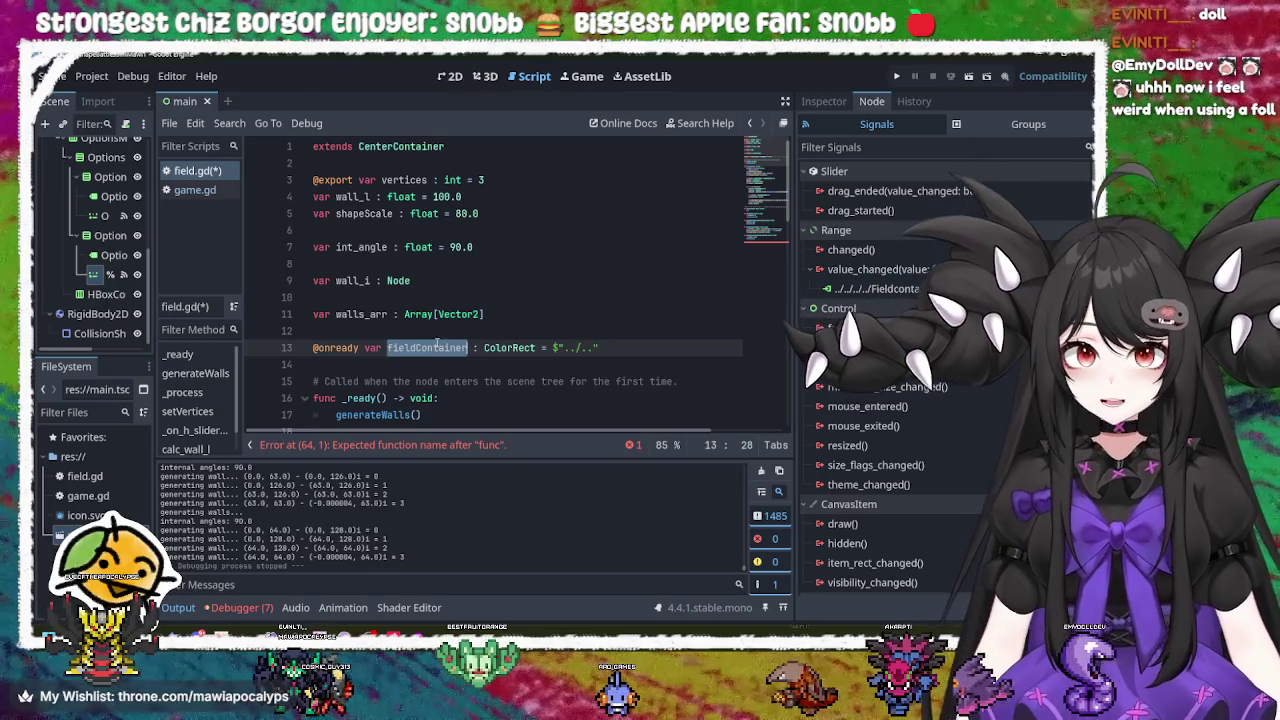
double_click(358, 314)
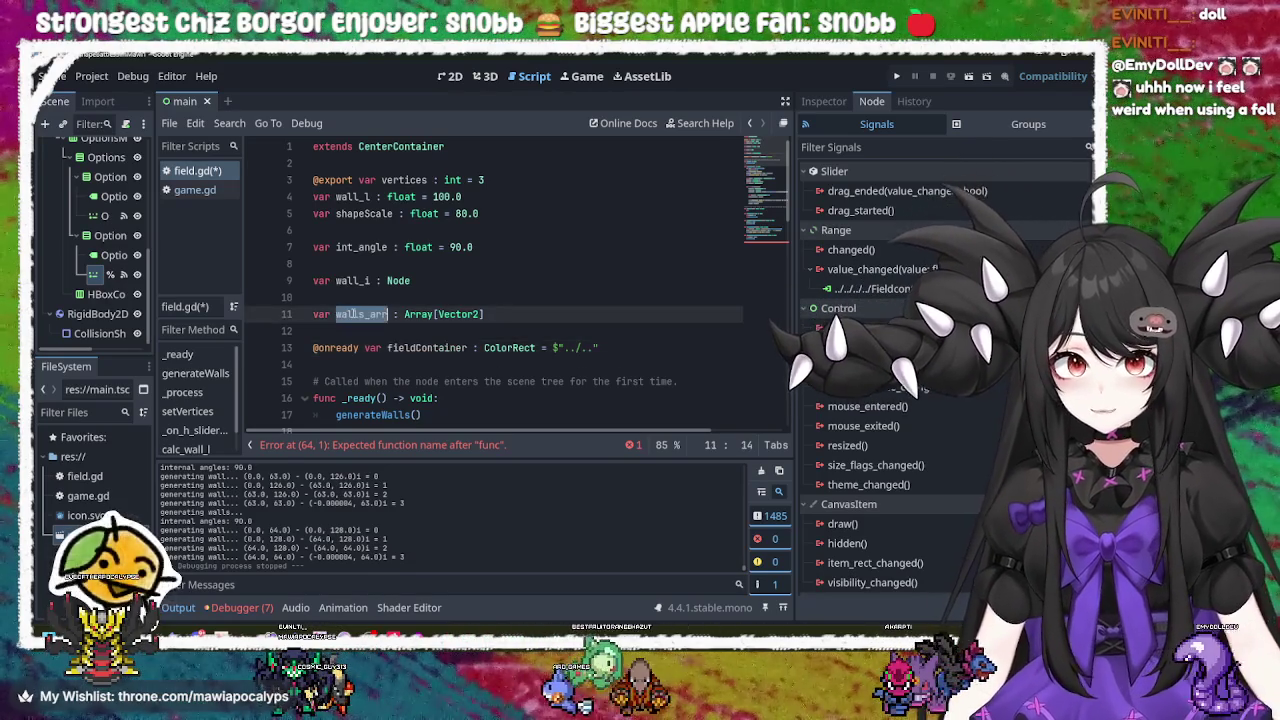
double_click(355, 281)
double_click(366, 246)
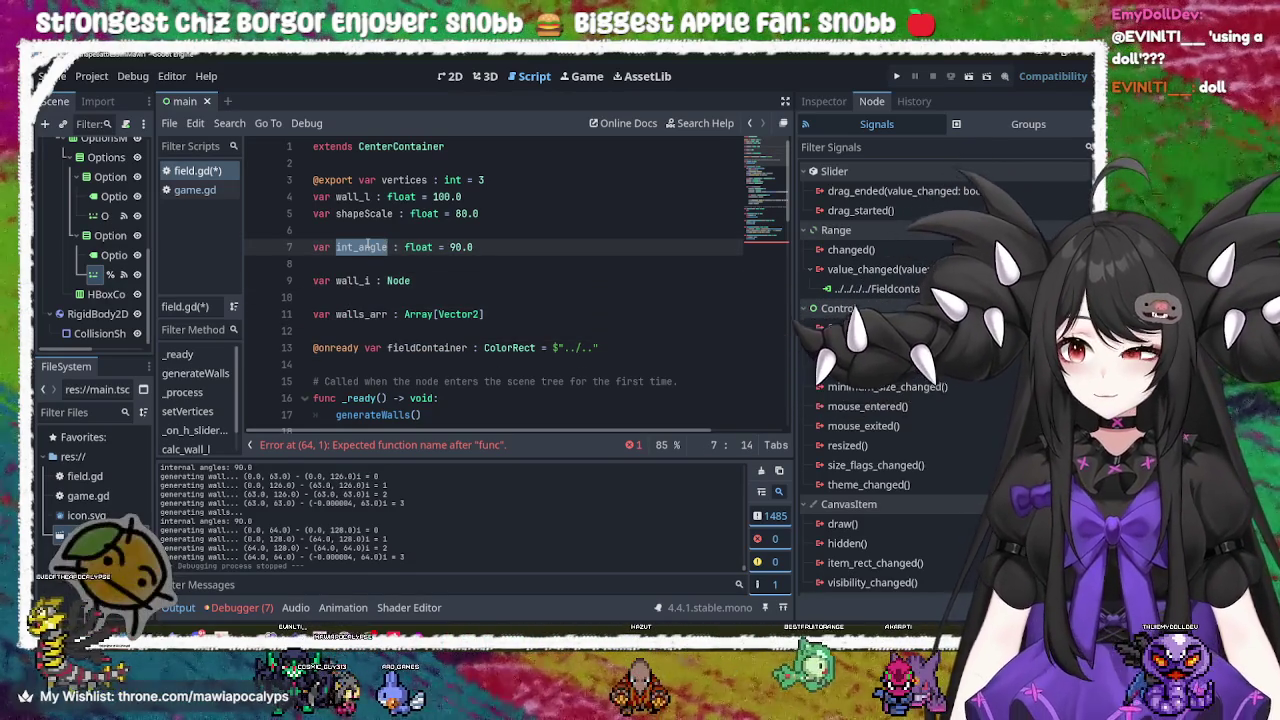
Step: Review the shapeScale and wall_l declarations and locate generateWalls' wall-clearing loop
double_click(364, 214)
double_click(352, 197)
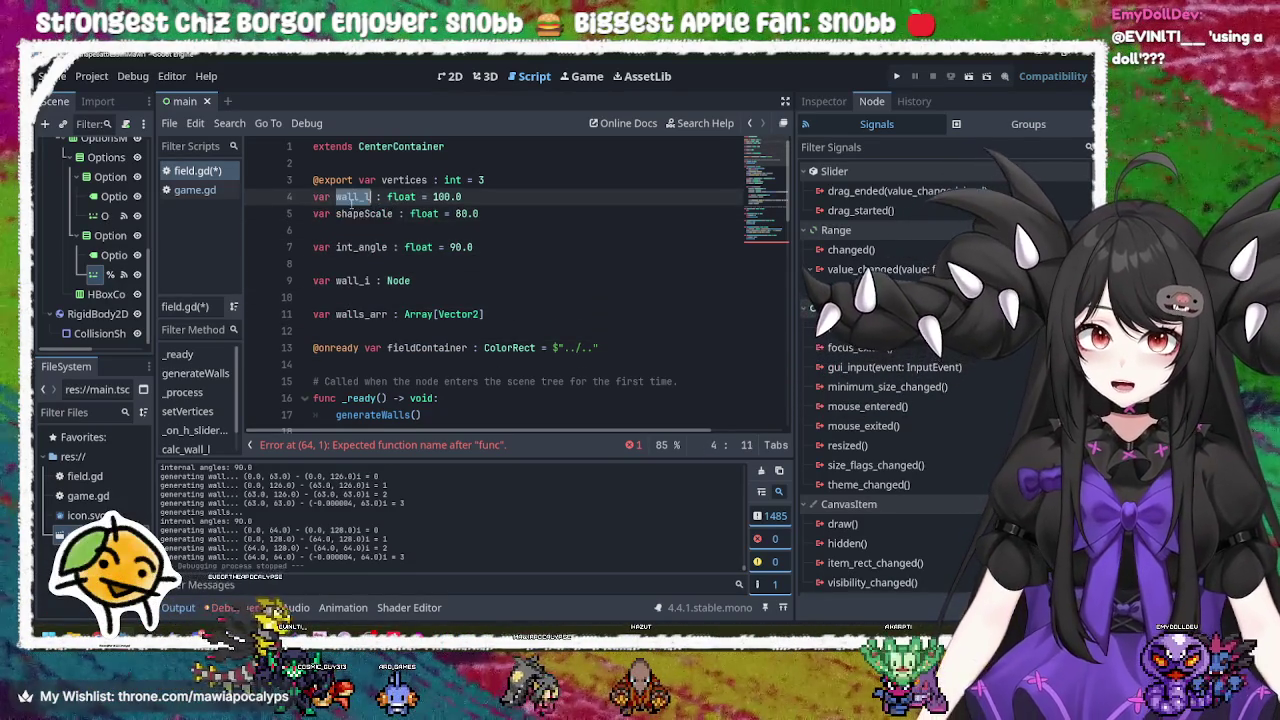
double_click(364, 214)
double_click(366, 246)
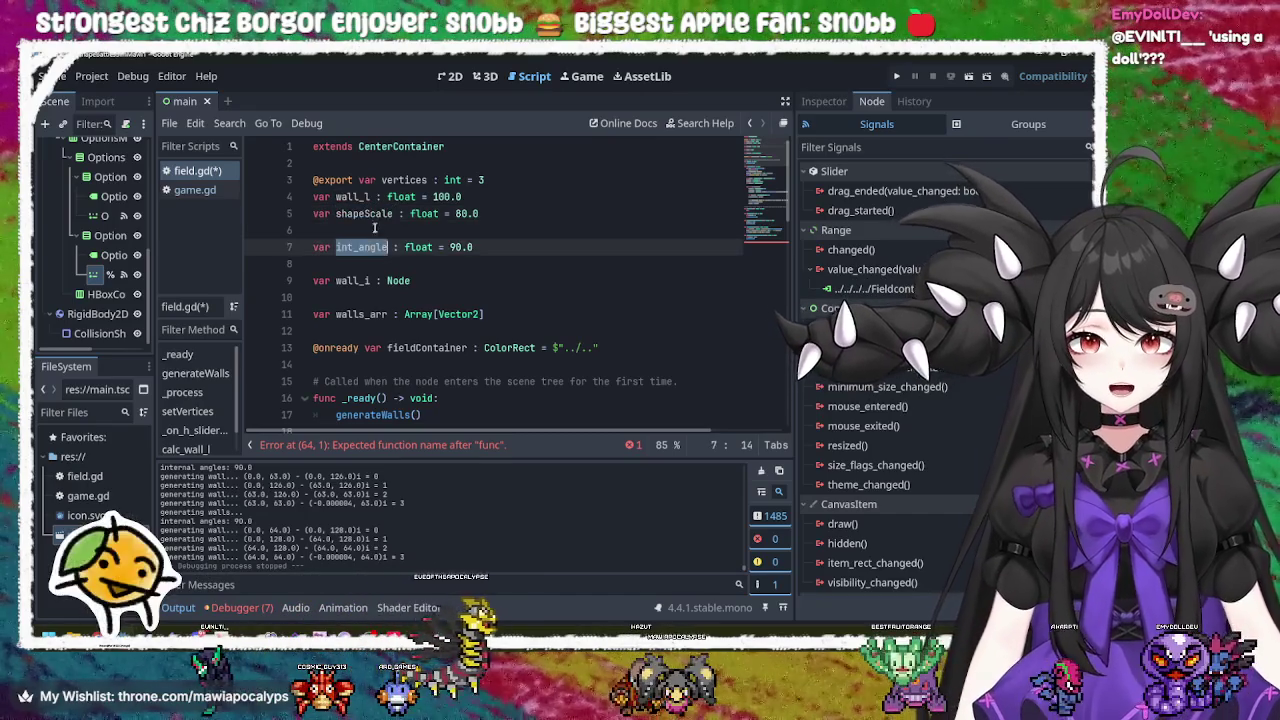
double_click(364, 214)
double_click(352, 197)
click(522, 214)
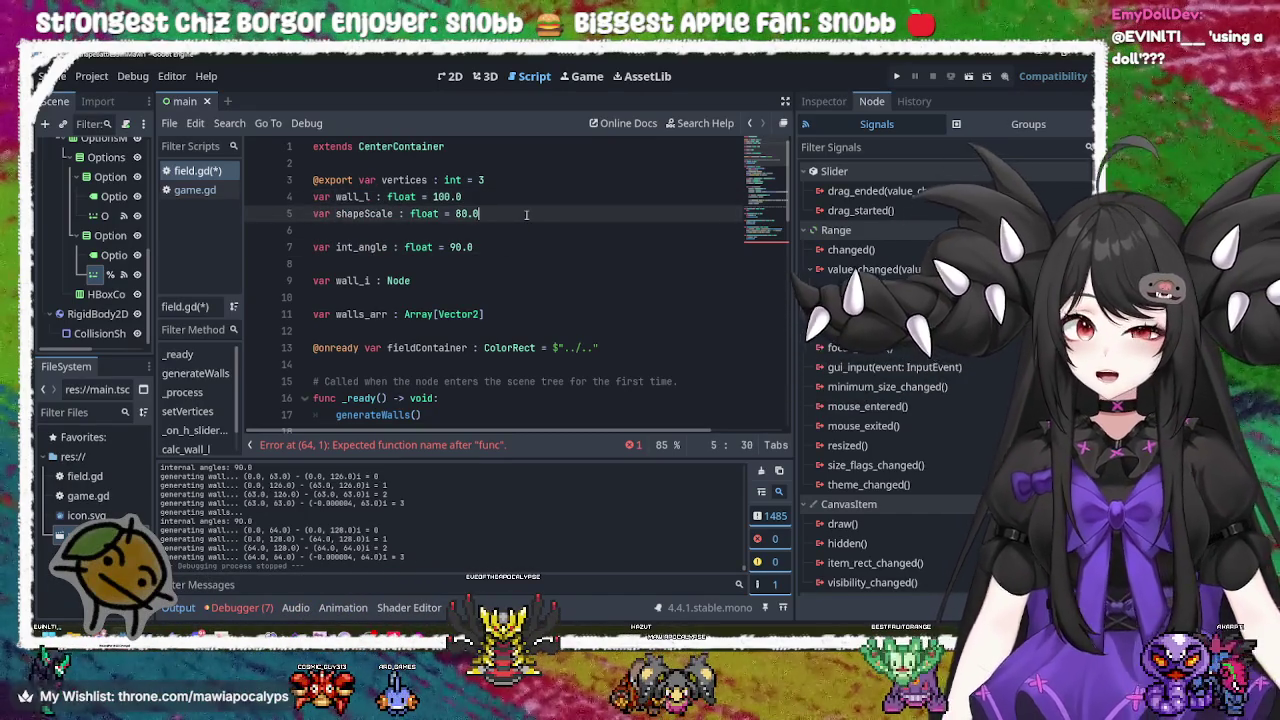
scroll(508, 299, down, 5)
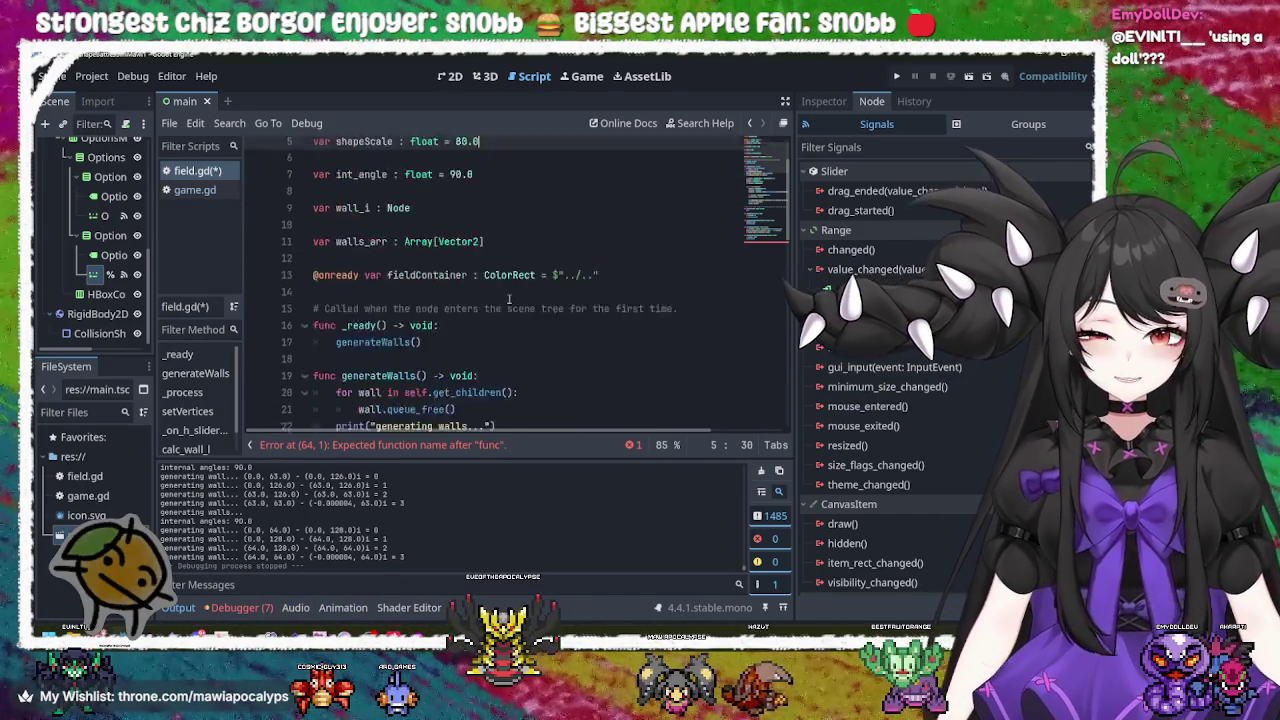
scroll(508, 299, up, 5)
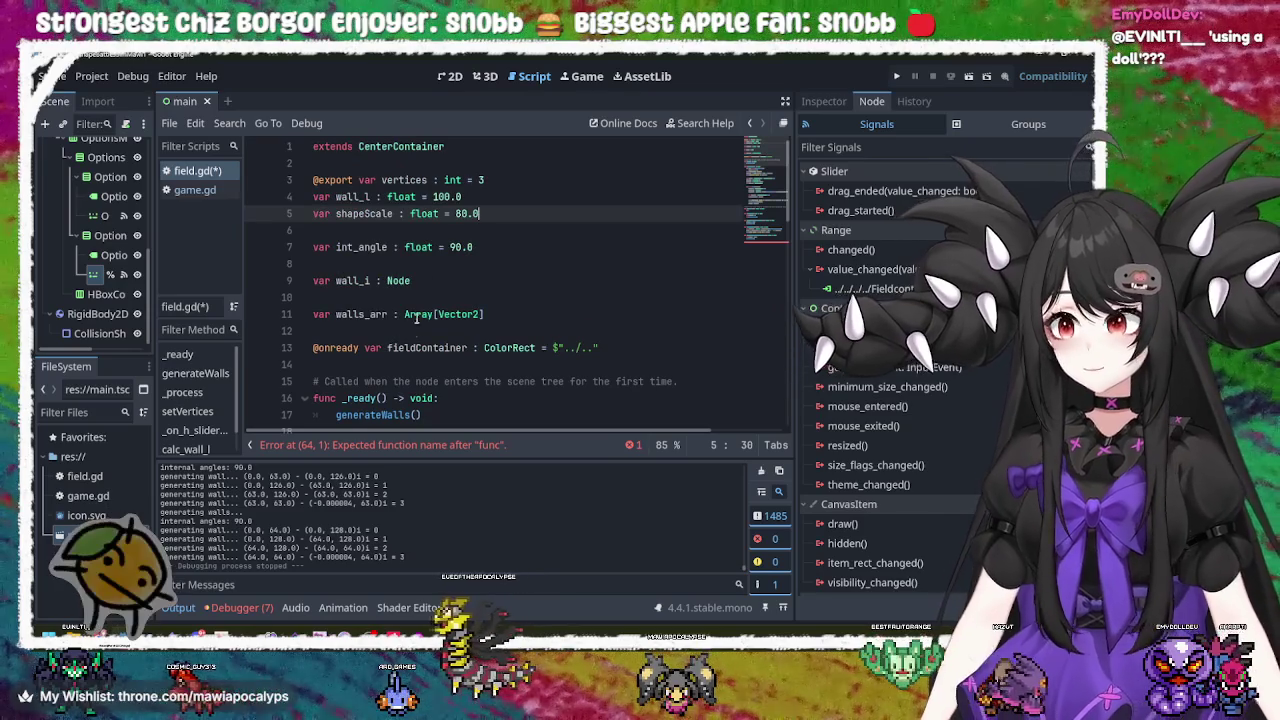
scroll(392, 336, down, 2)
scroll(392, 336, down, 2)
click(388, 314)
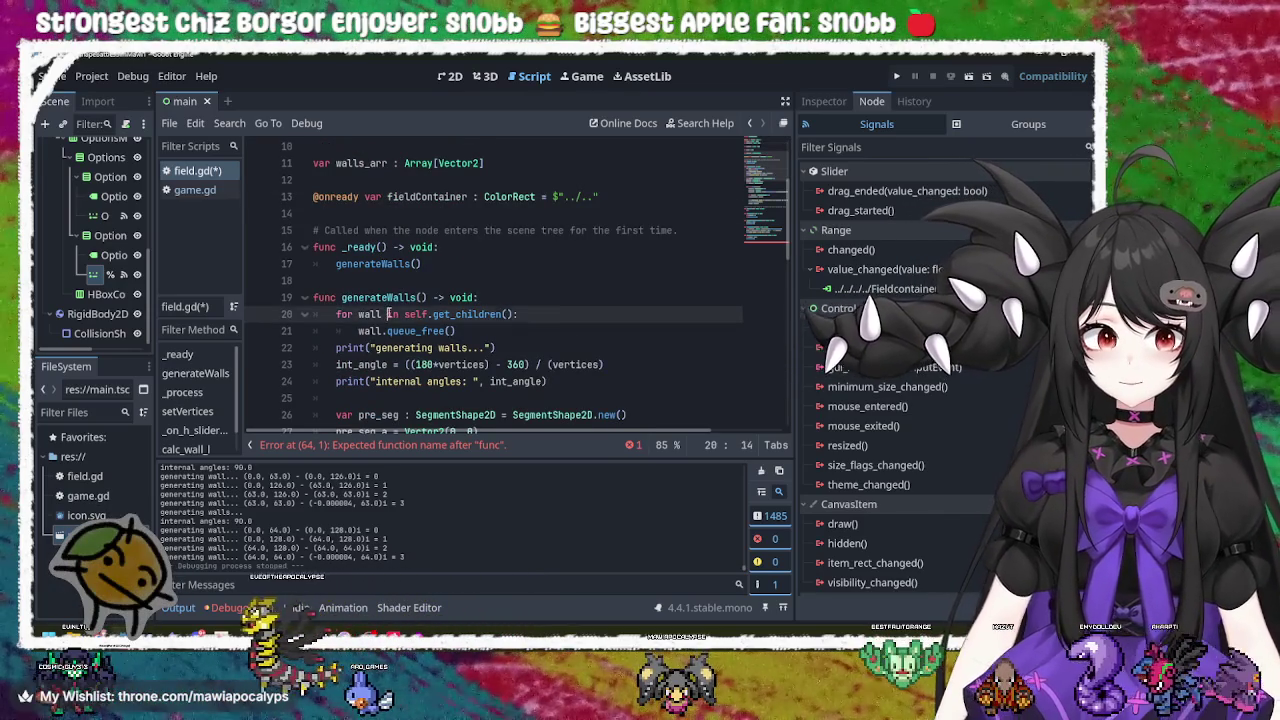
scroll(510, 330, down, 13)
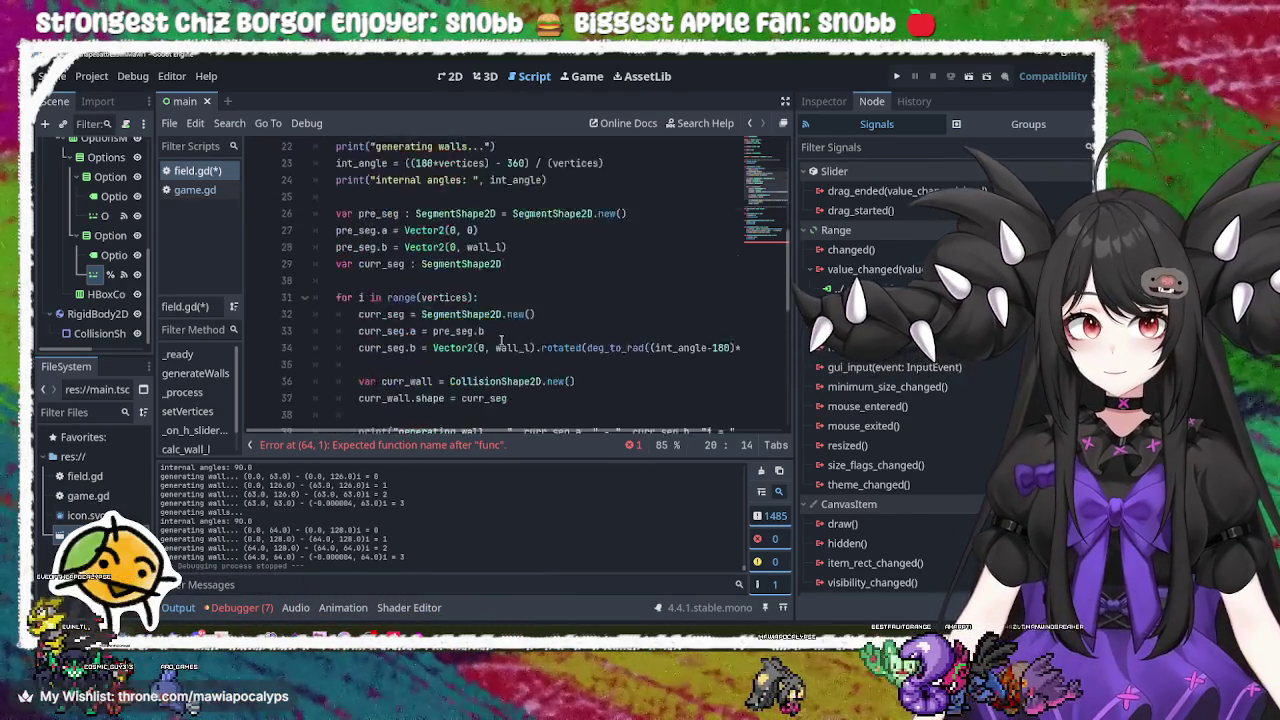
Step: Complete line 64 as func erase_shape() -> void: and start its body
click(391, 397)
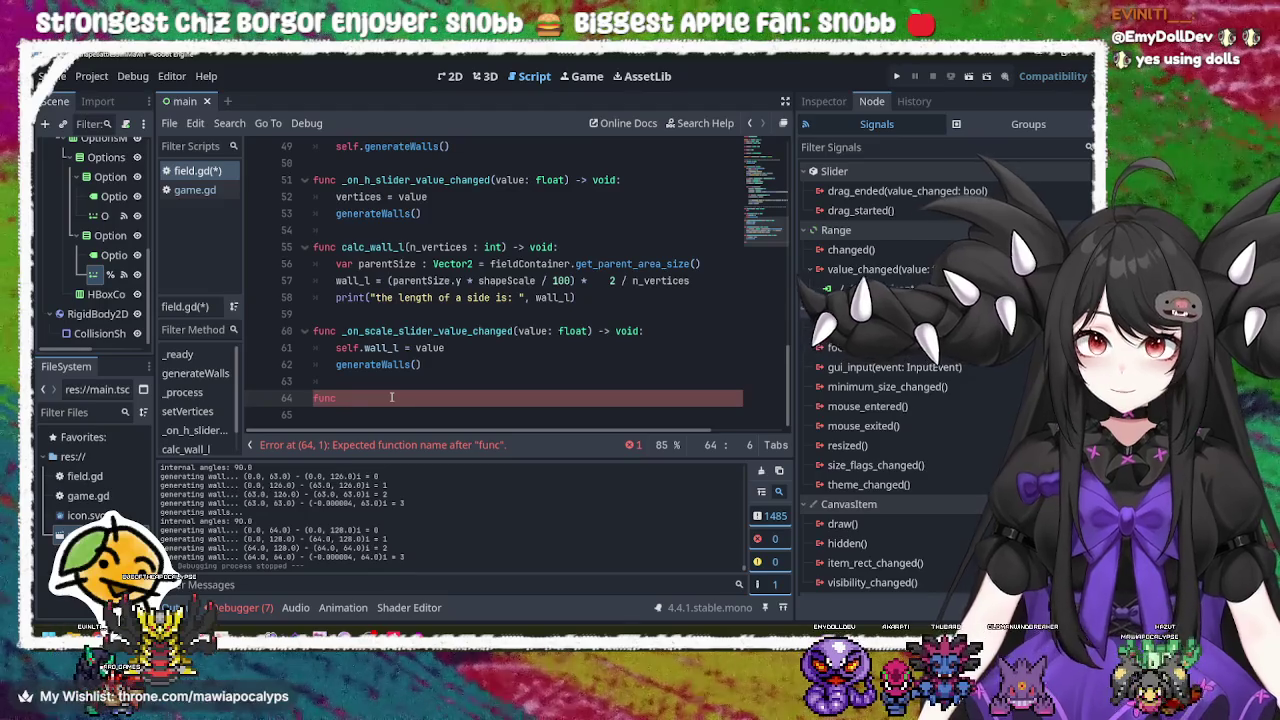
text(erase_)
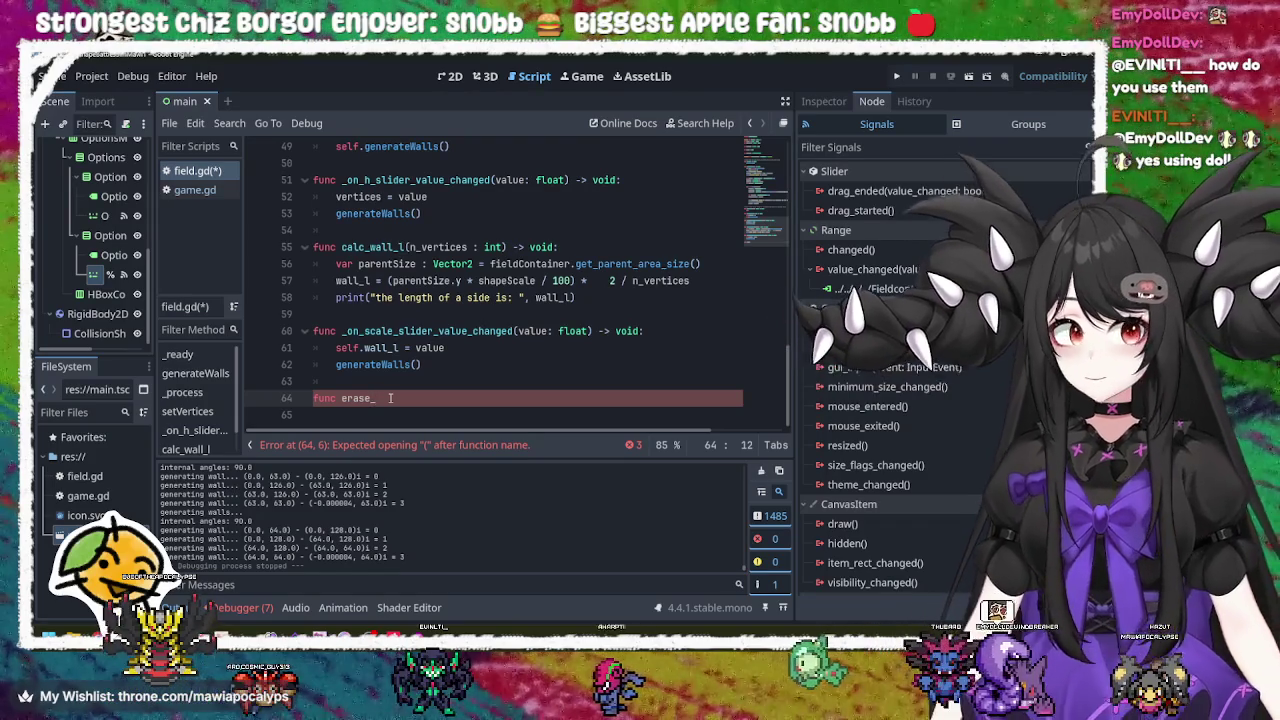
text(shape)
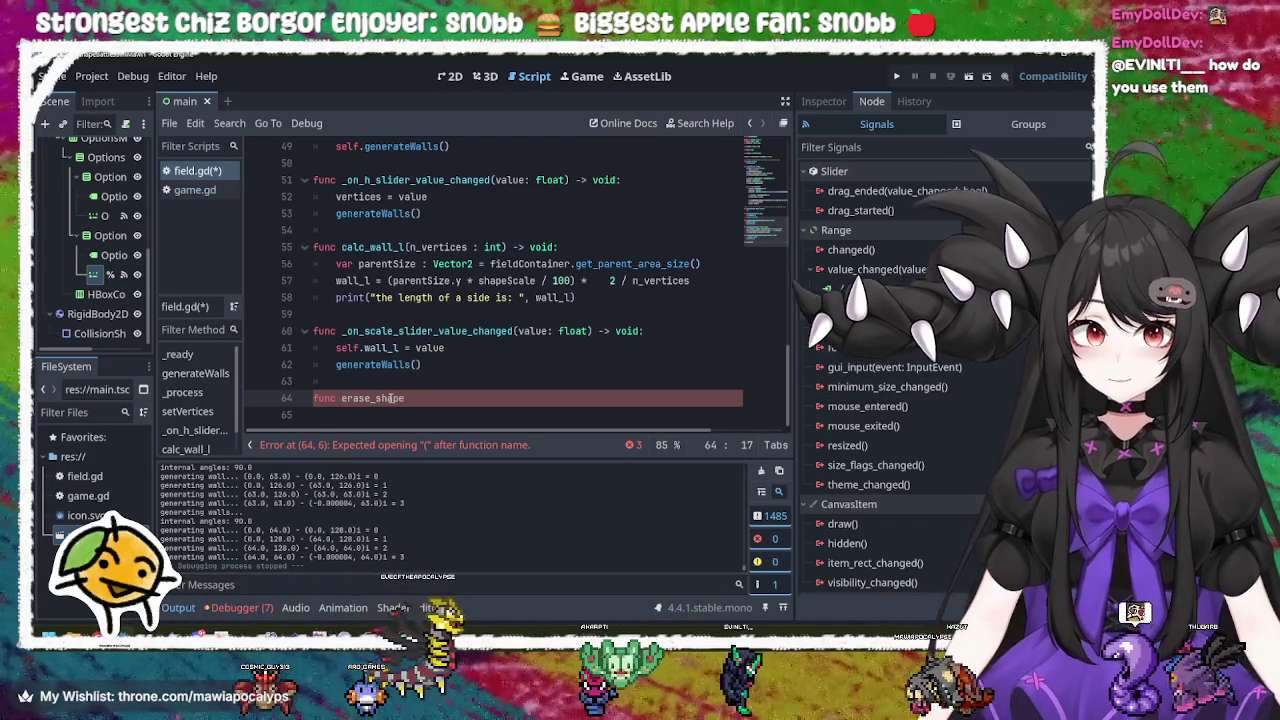
text(() ->)
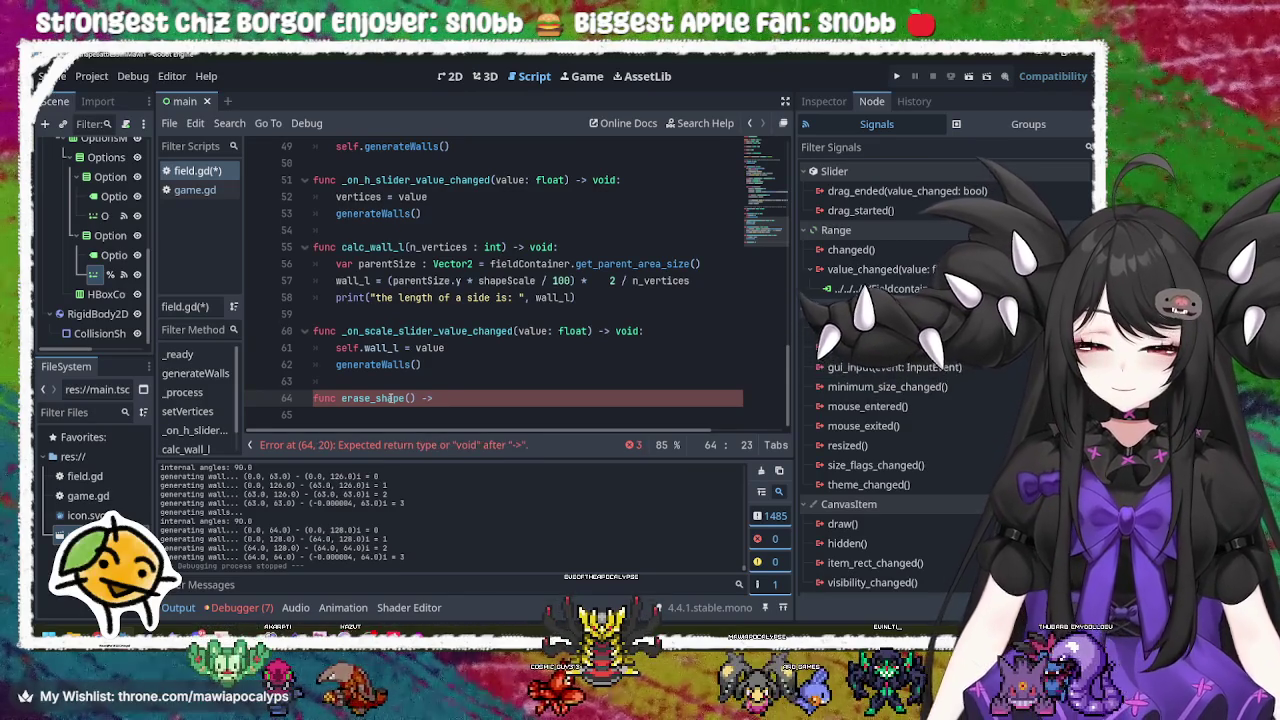
text(:)
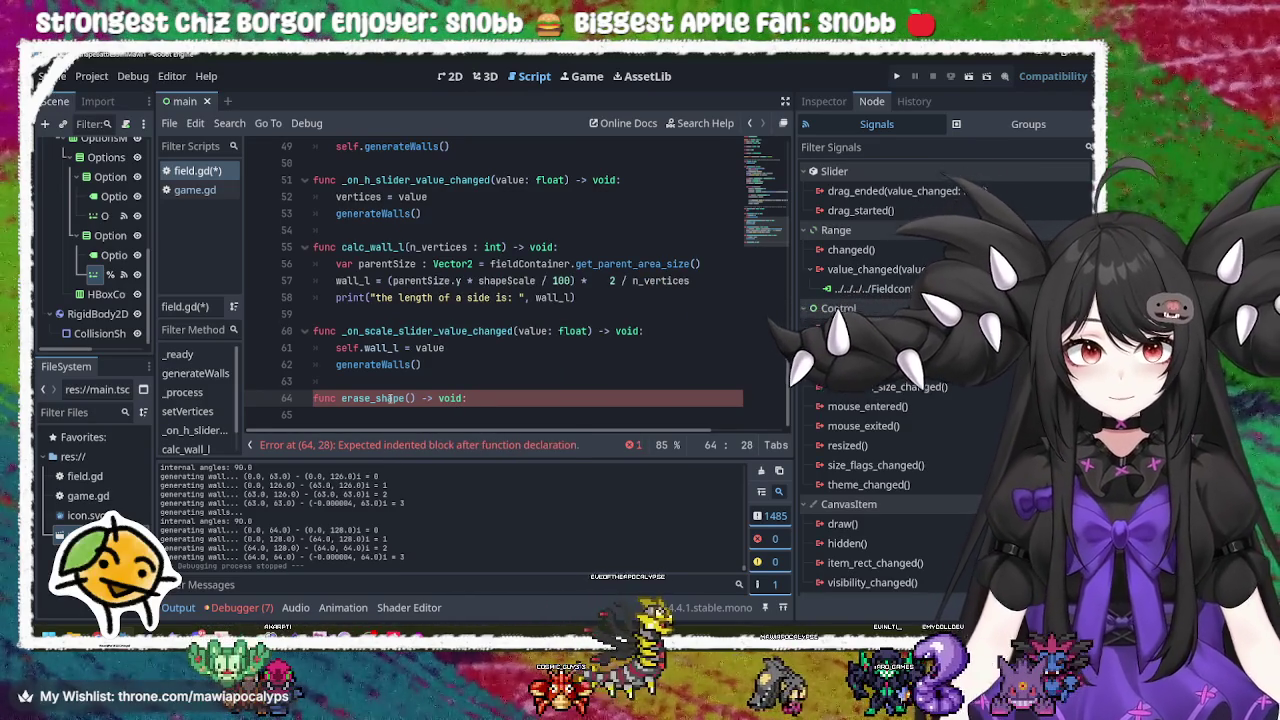
key(Return)
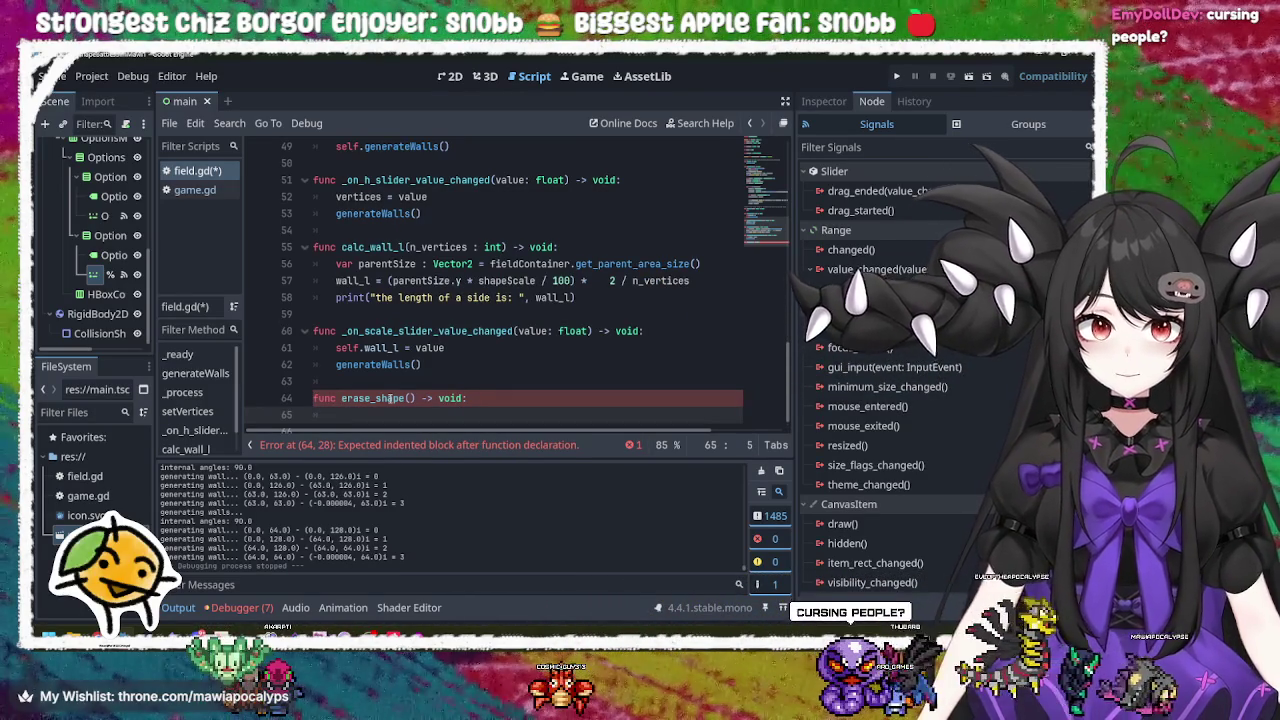
Step: Cut the wall-clearing loop and its print out of generateWalls into erase_shape
scroll(389, 399, up, 10)
click(476, 215)
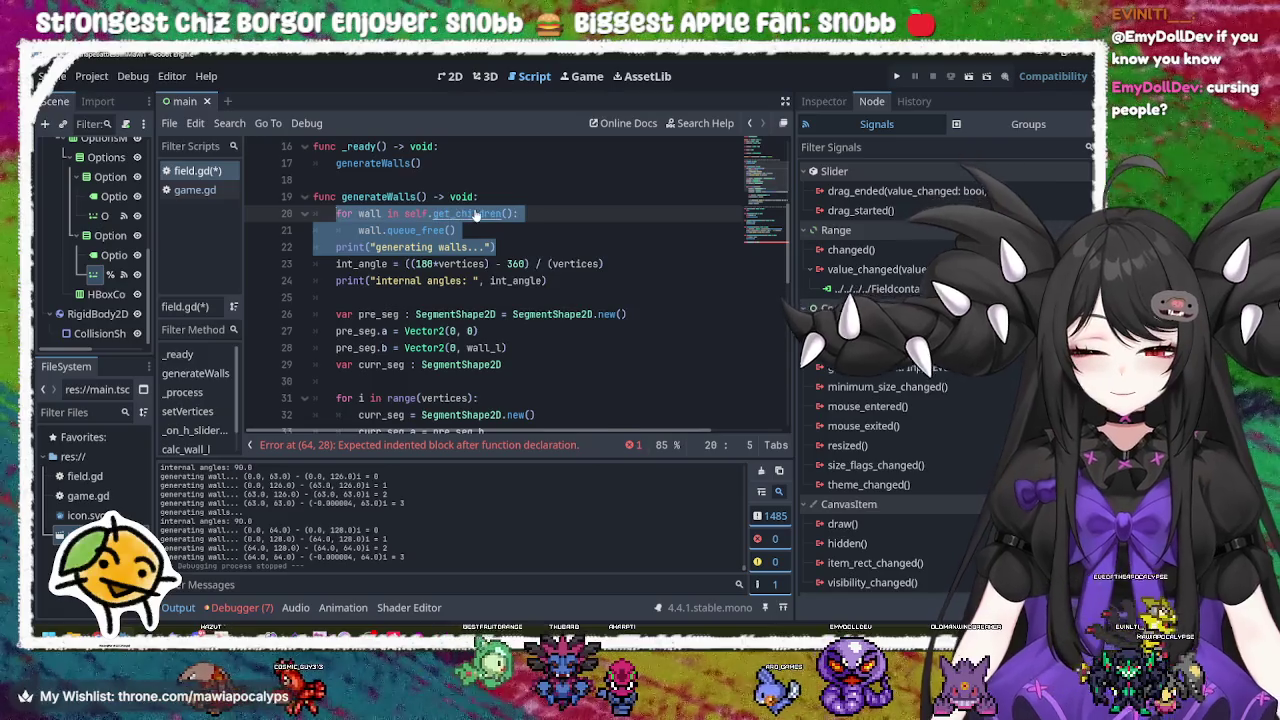
mouse_move(481, 278)
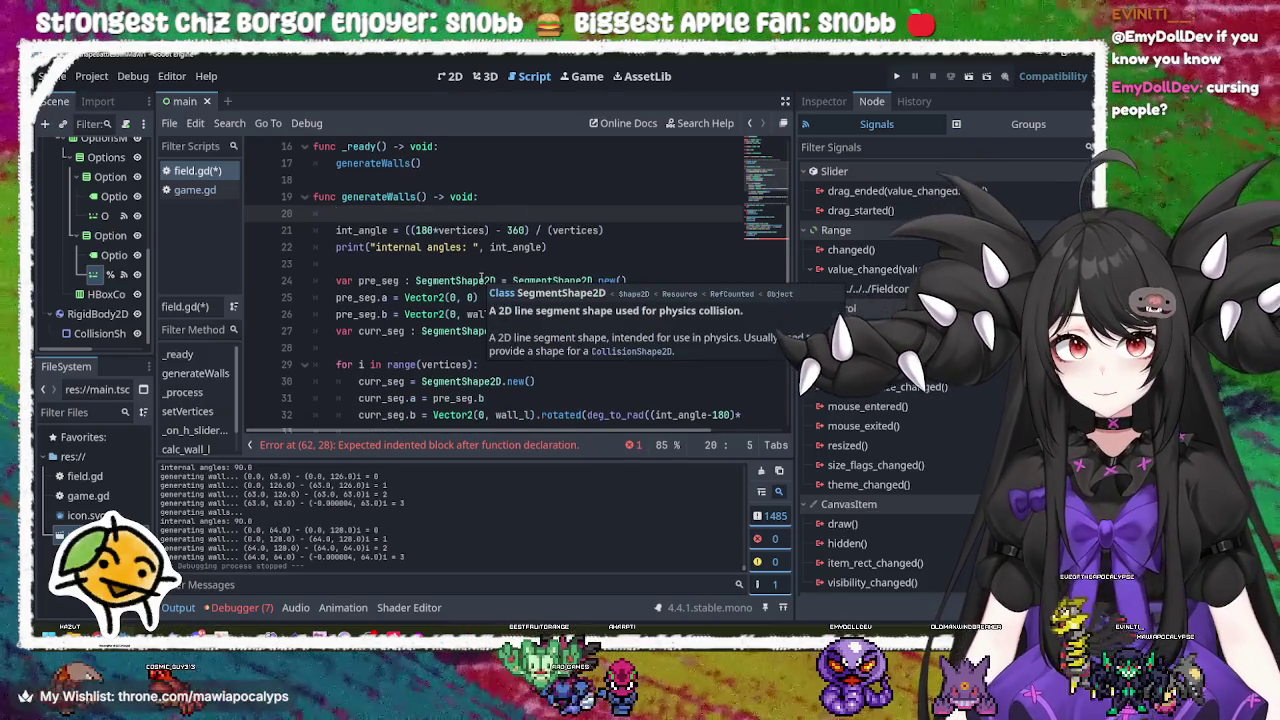
key(BackSpace)
key(BackSpace)
scroll(481, 277, down, 10)
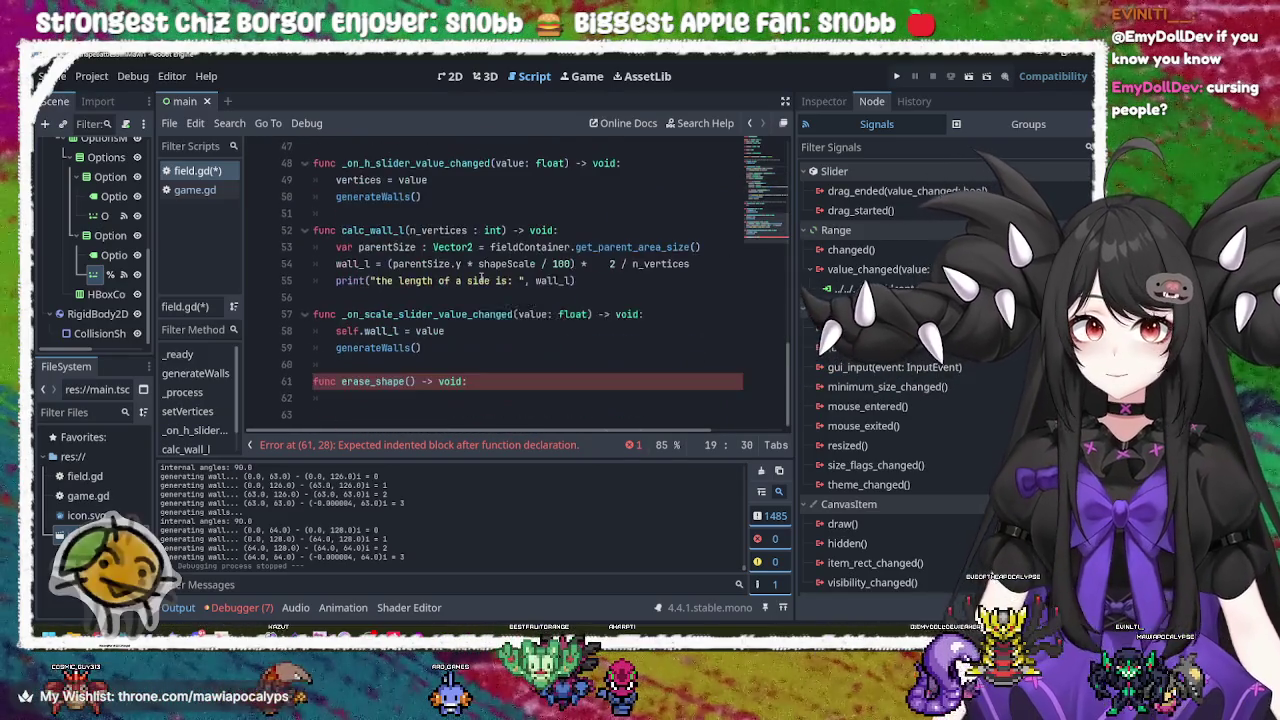
click(468, 395)
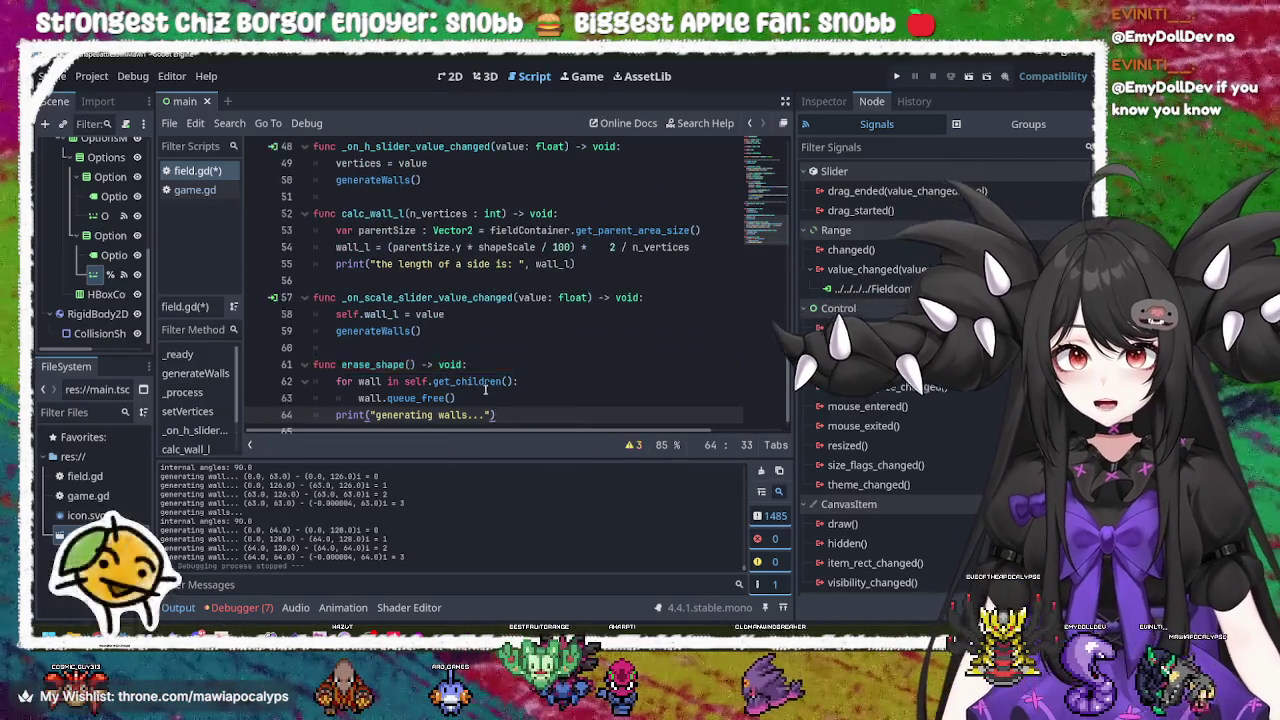
Step: Select the int_angle calculation and its print at the top of generateWalls
scroll(470, 390, up, 15)
scroll(490, 367, down, 5)
click(494, 214)
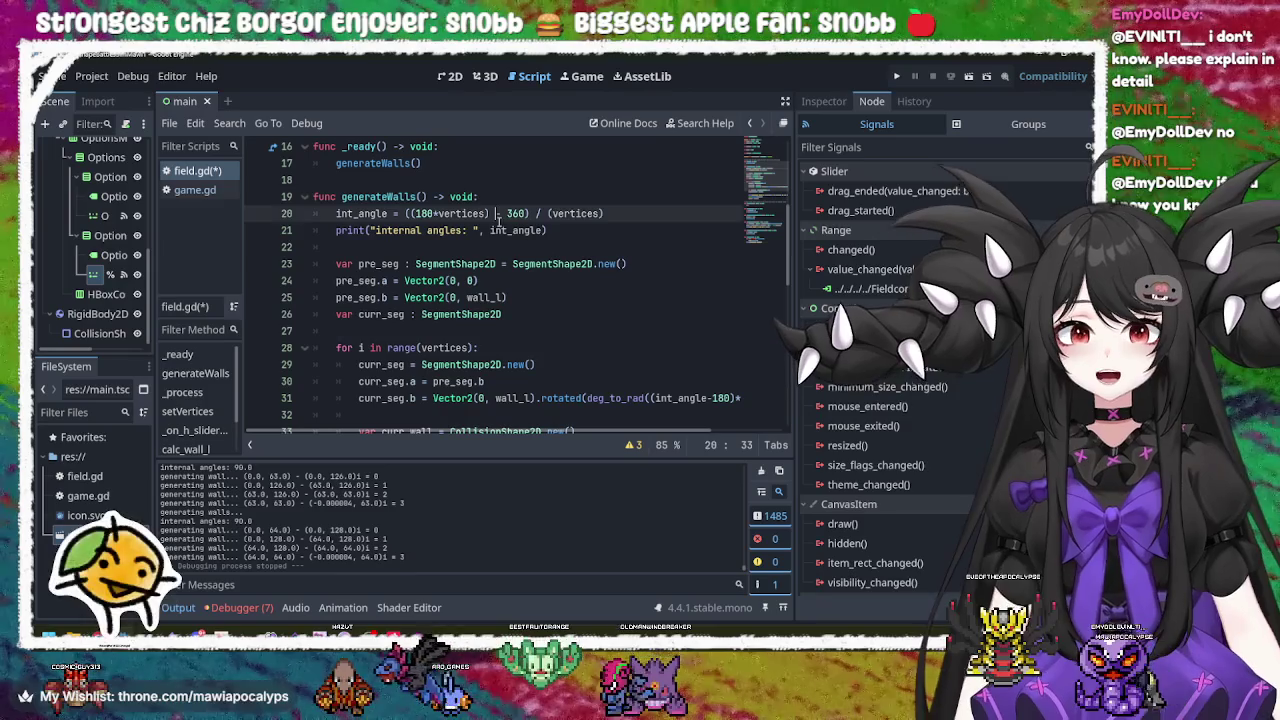
scroll(630, 255, up, 1)
click(623, 264)
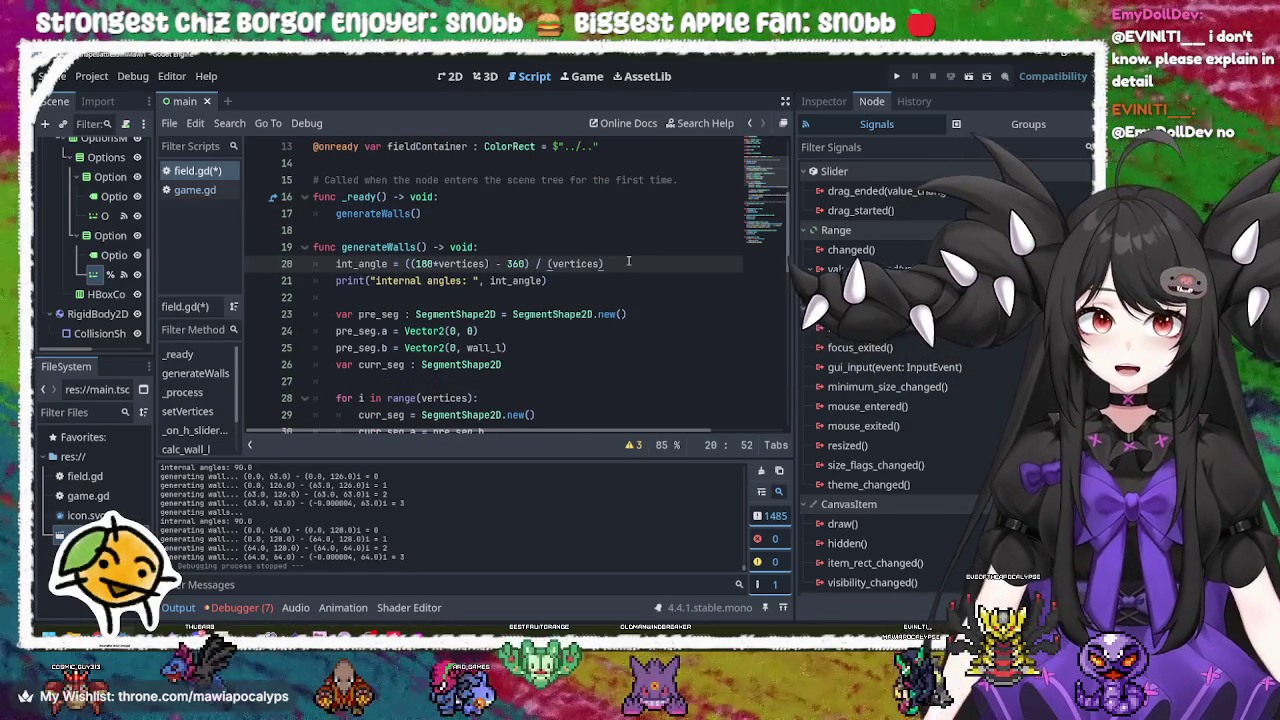
drag(628, 261, 336, 264)
click(557, 281)
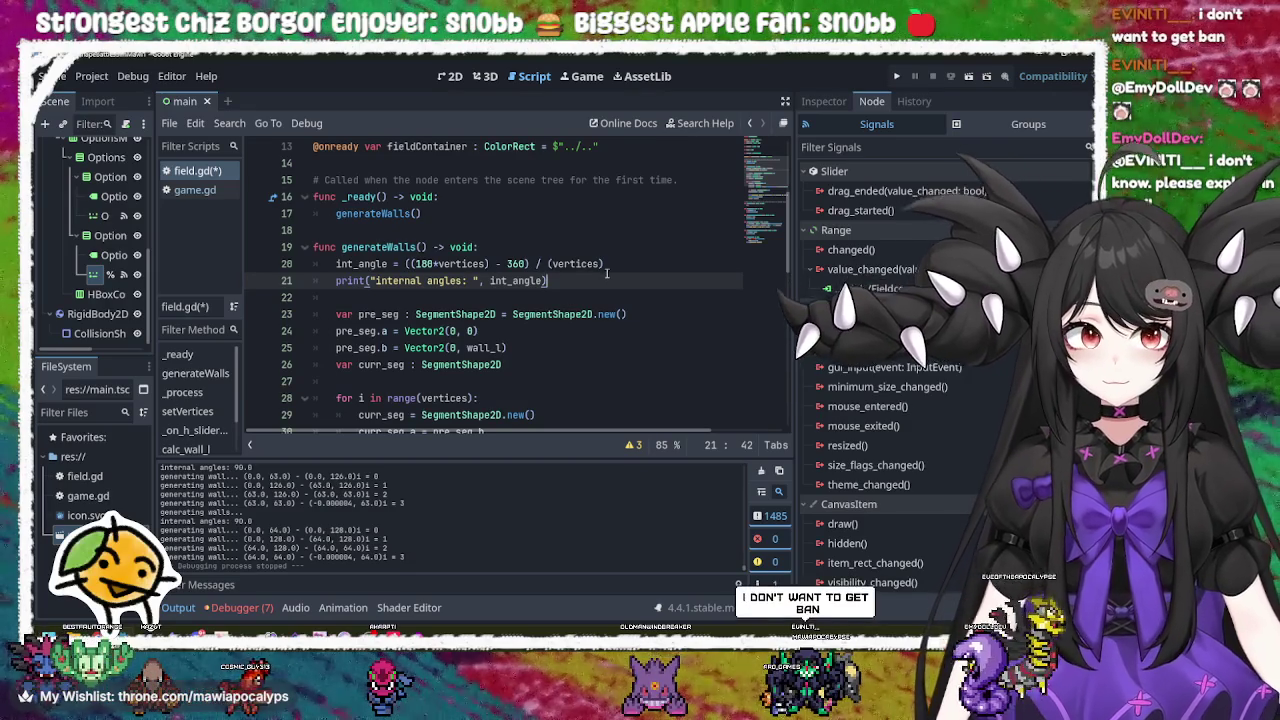
mouse_move(606, 273)
mouse_down()
mouse_move(336, 282)
mouse_move(335, 271)
mouse_up()
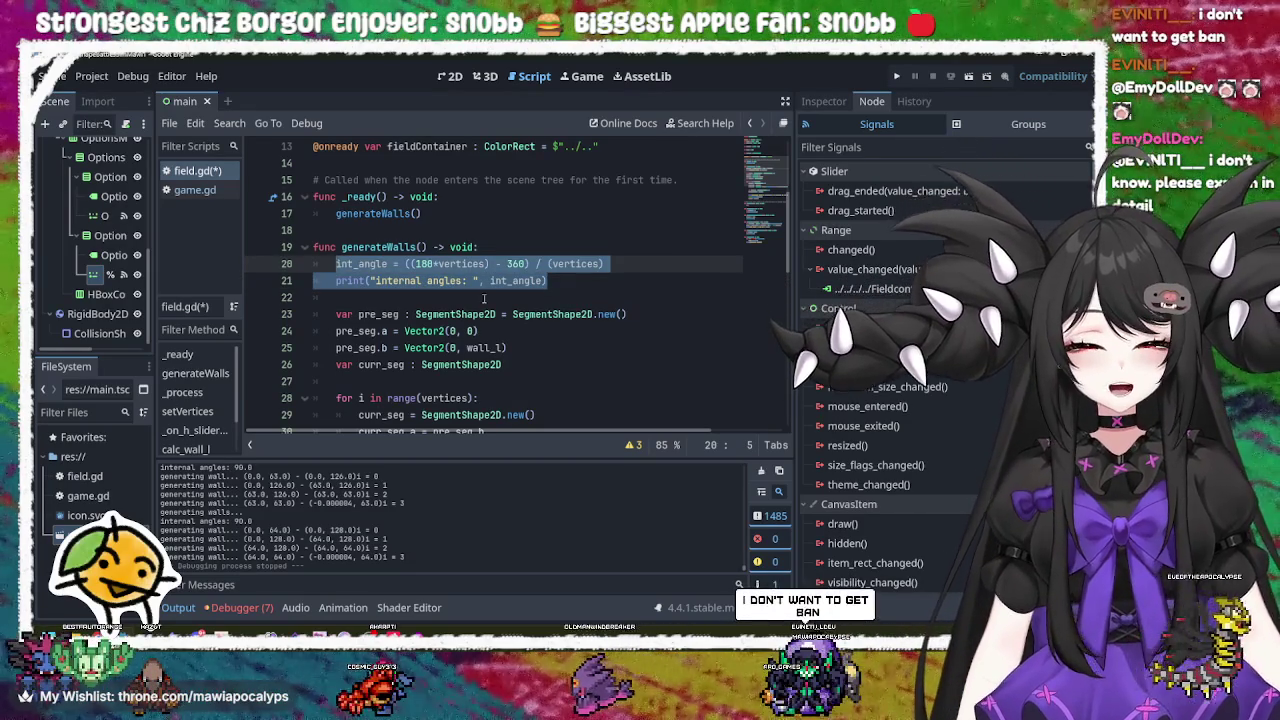
Step: Delete the int_angle calculation, its print and leftover blank lines, and save field.gd
key(BackSpace)
key(Down)
key(Down)
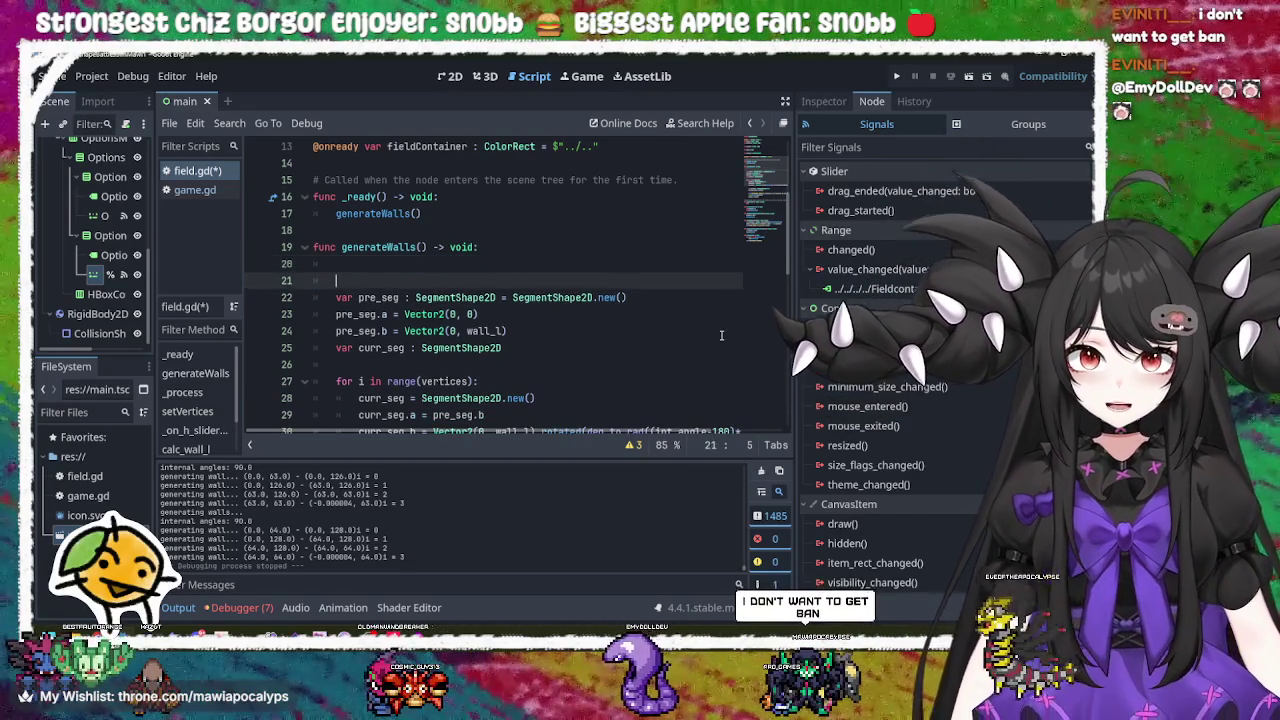
key(alt+Up)
key(alt+Up)
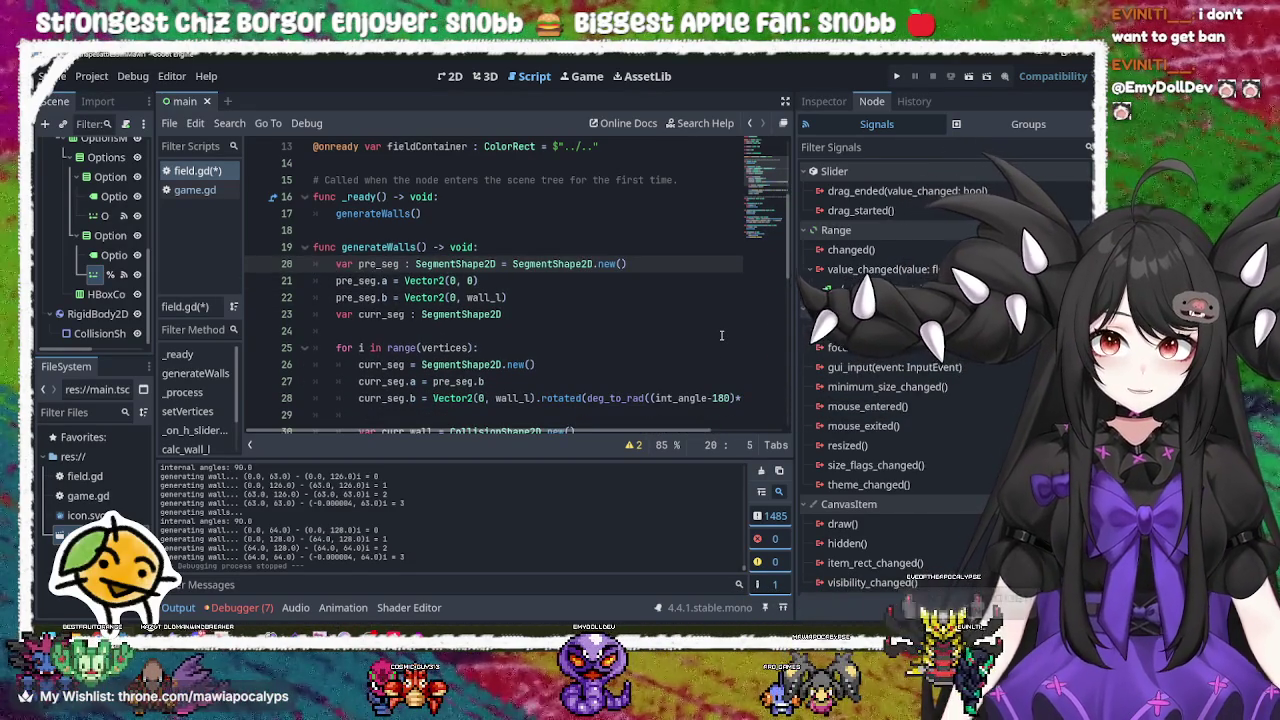
click(583, 297)
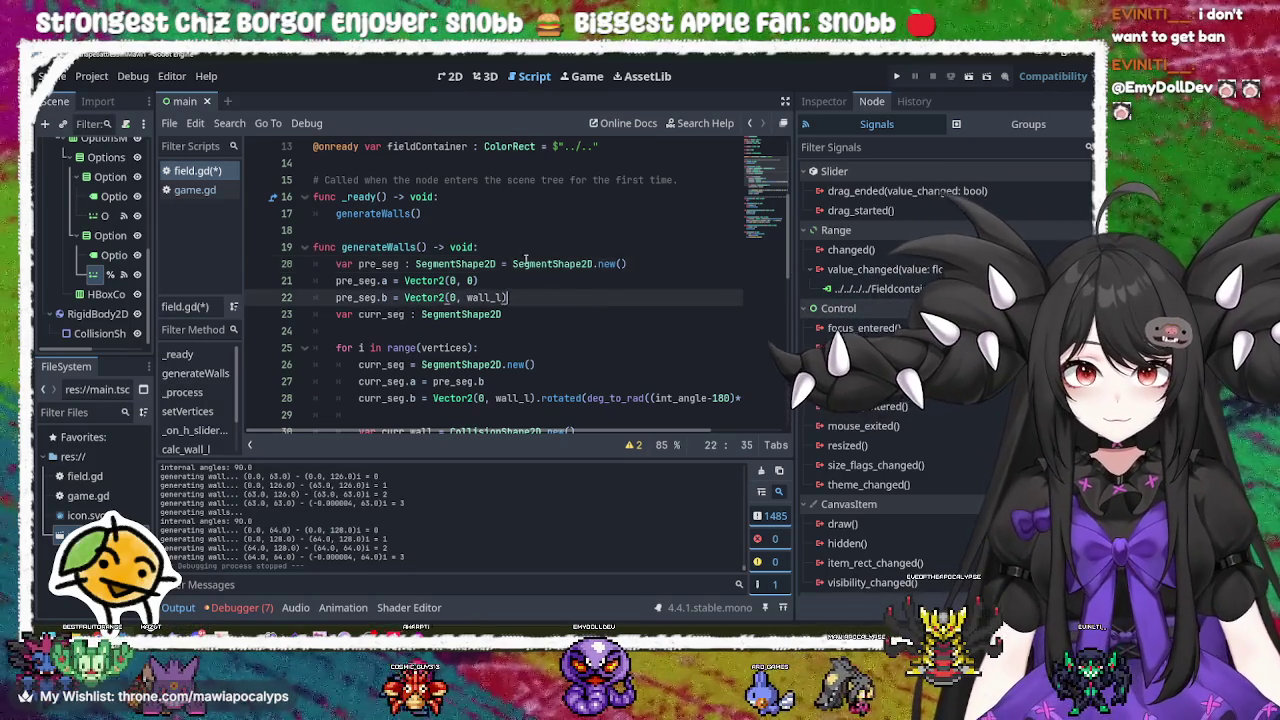
click(536, 250)
key(ctrl+s)
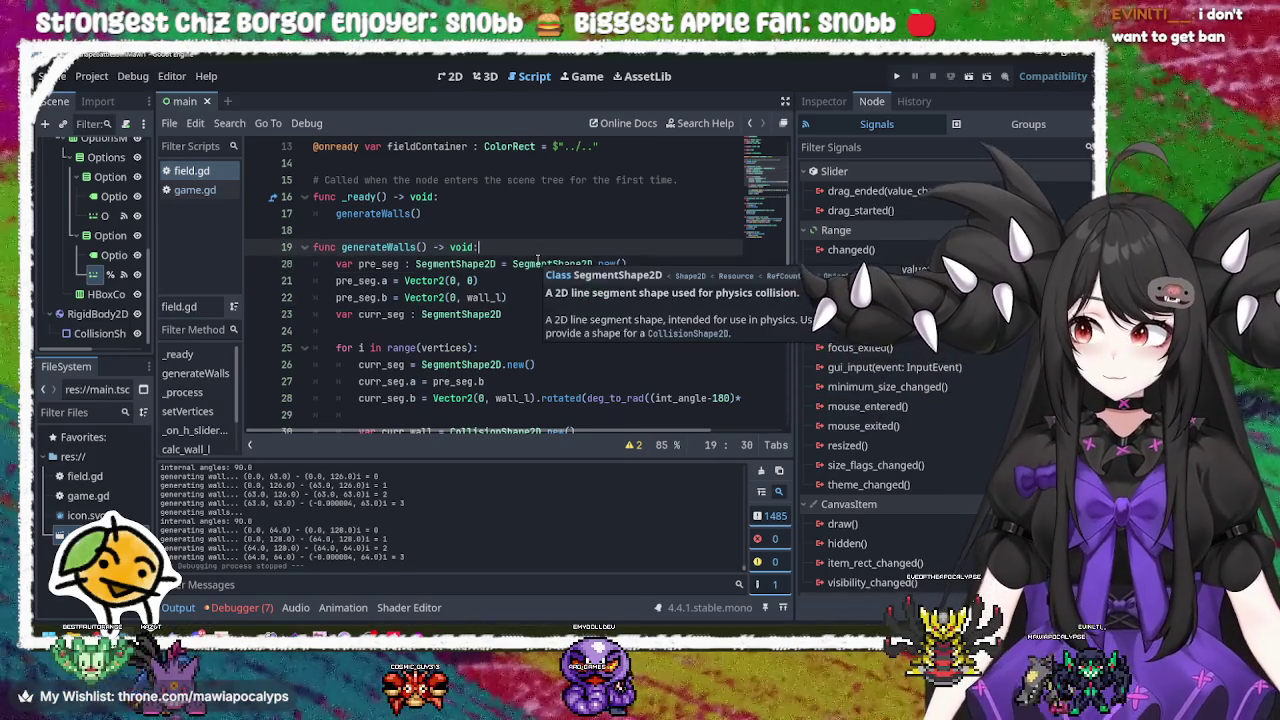
Step: Check spacing under the generateWalls and _ready headers and inspect the slider handlers
key(Return)
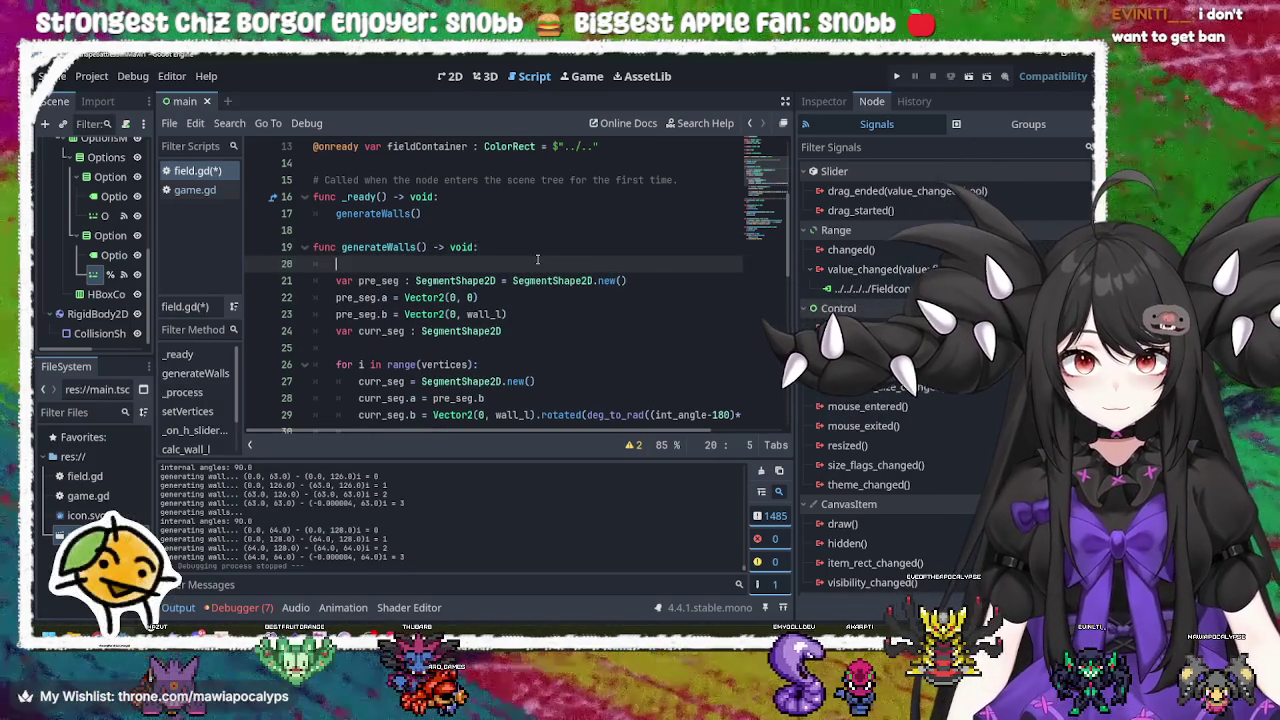
key(BackSpace)
key(BackSpace)
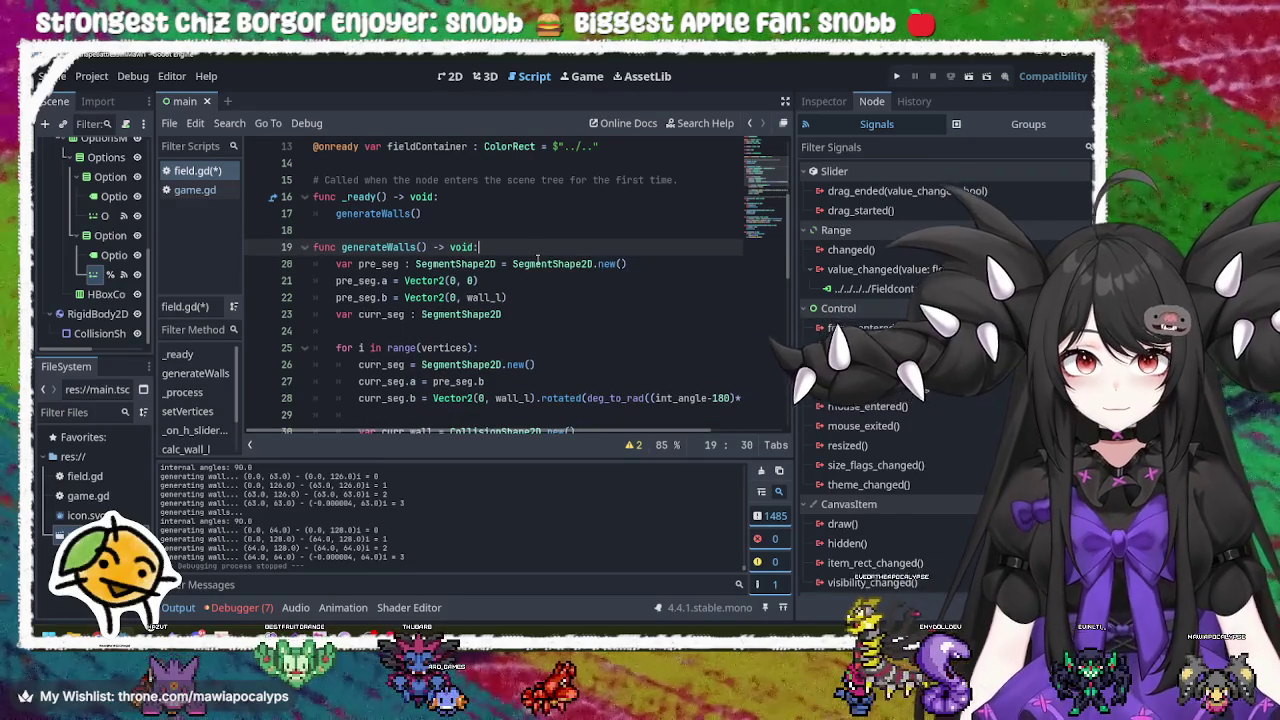
click(505, 213)
click(499, 200)
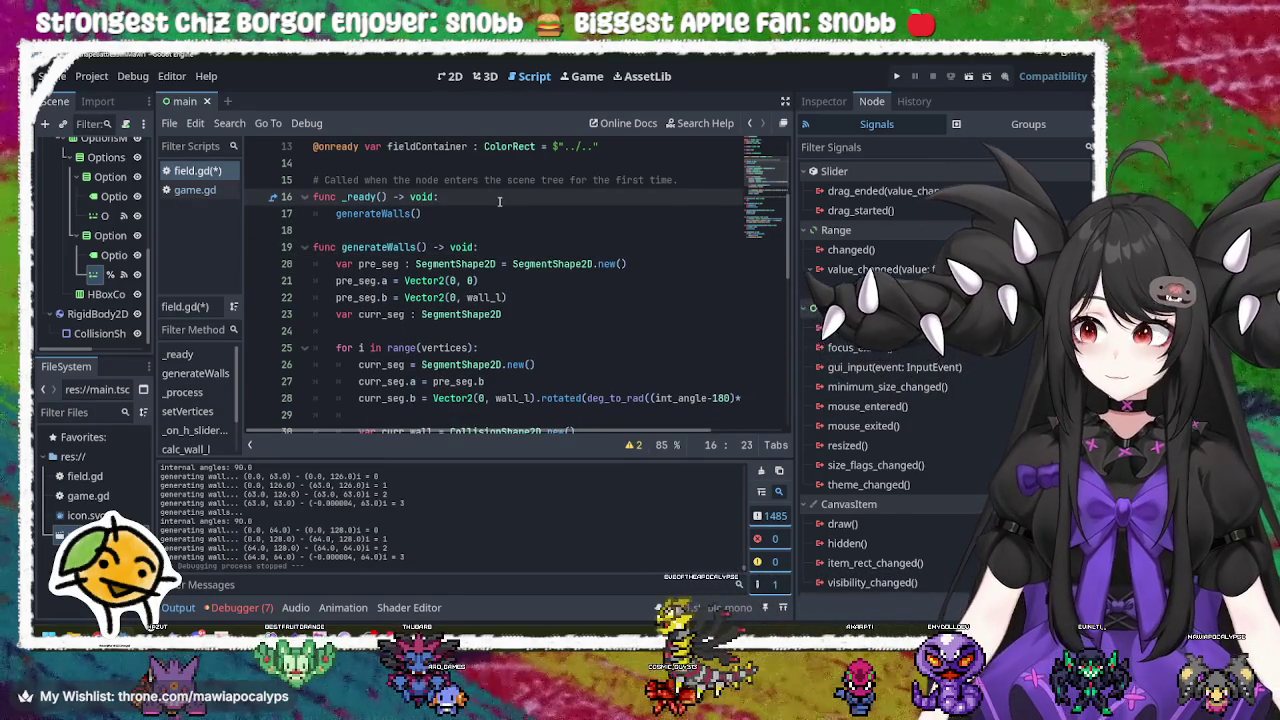
click(505, 247)
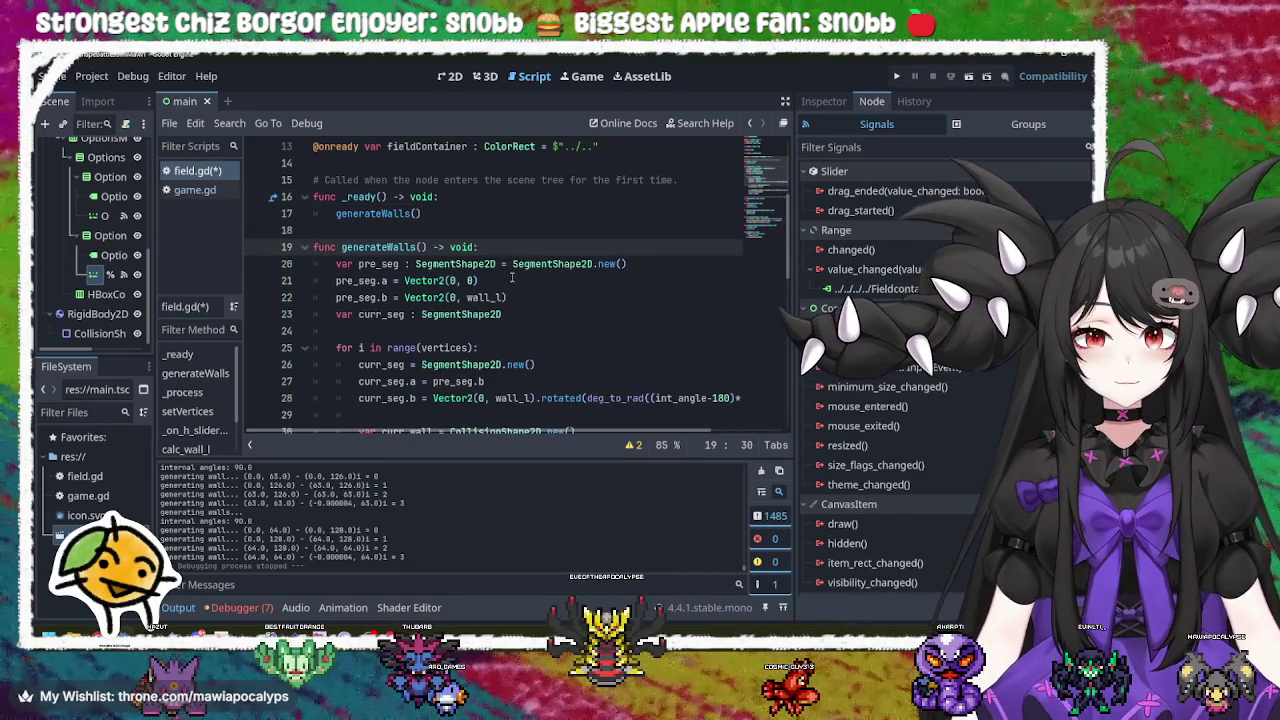
scroll(512, 278, down, 10)
scroll(432, 344, up, 1)
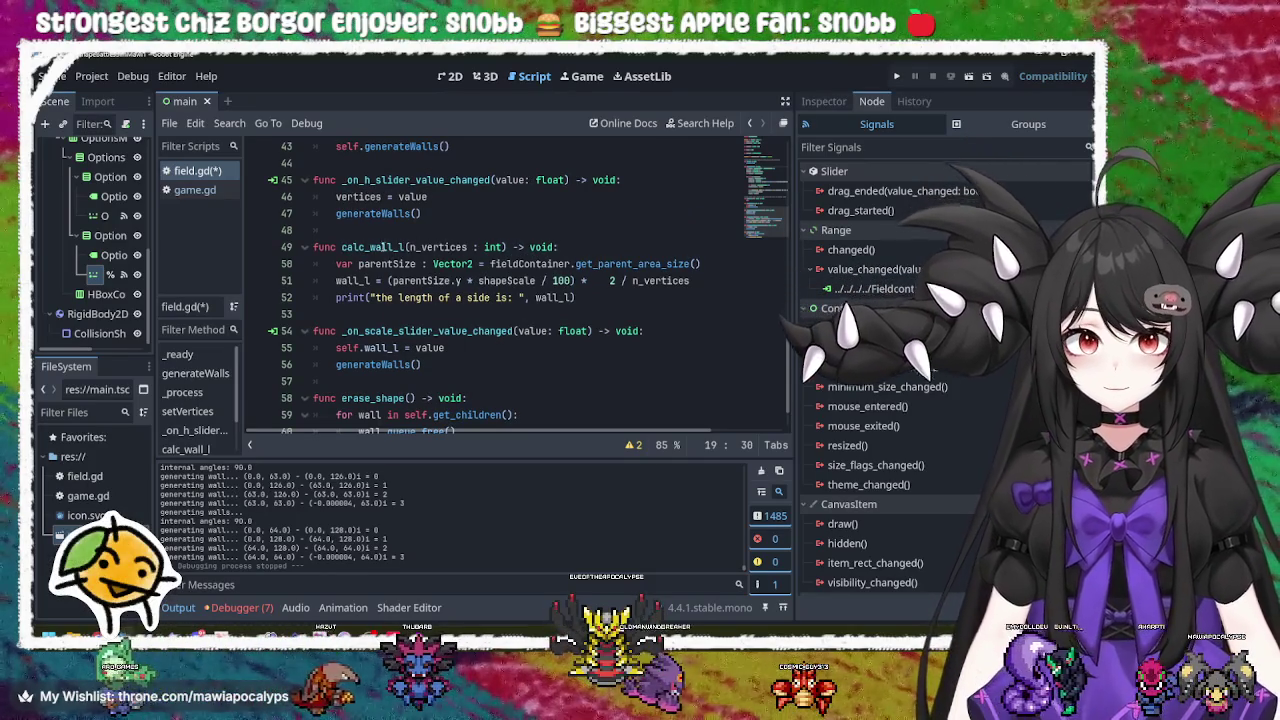
click(386, 331)
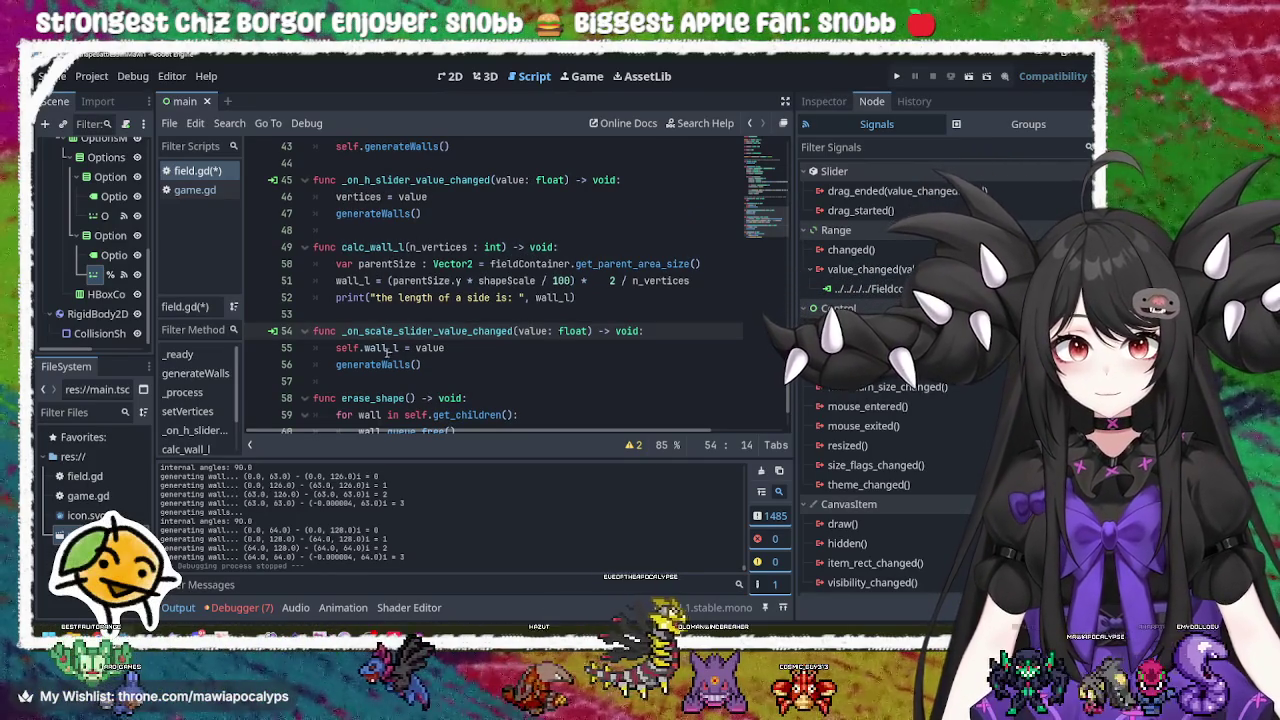
mouse_move(386, 355)
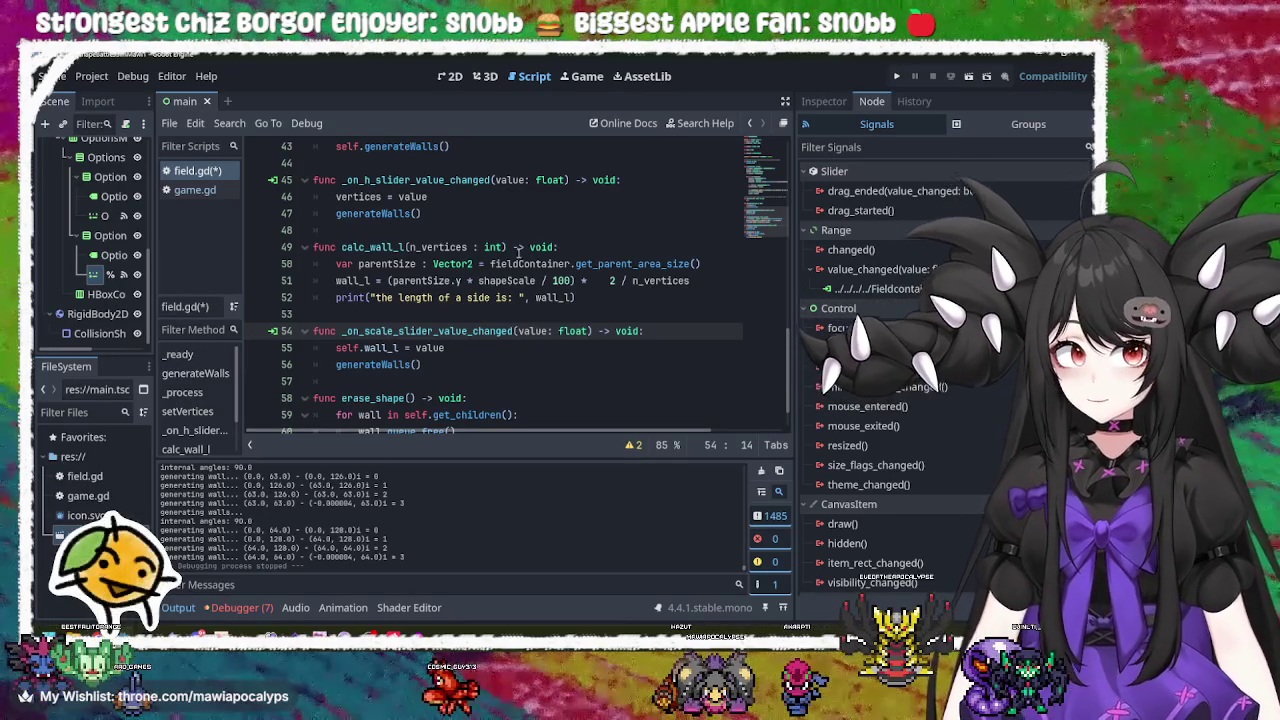
click(447, 211)
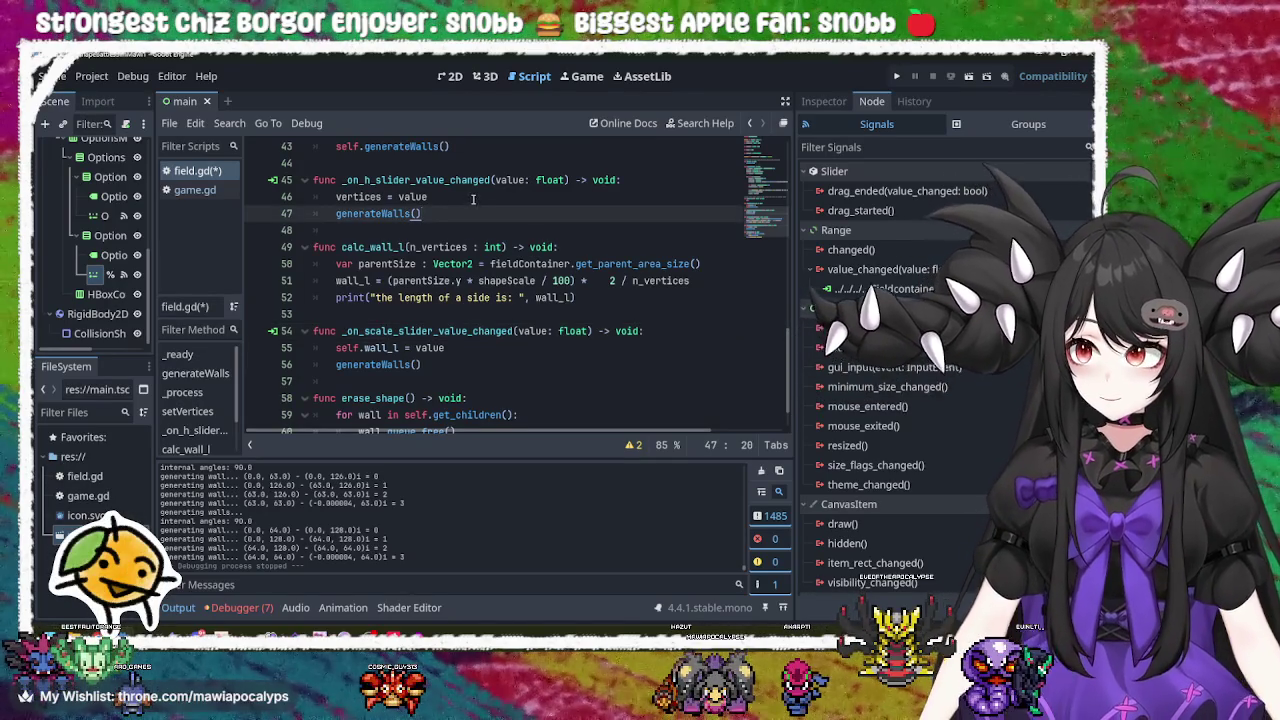
click(636, 180)
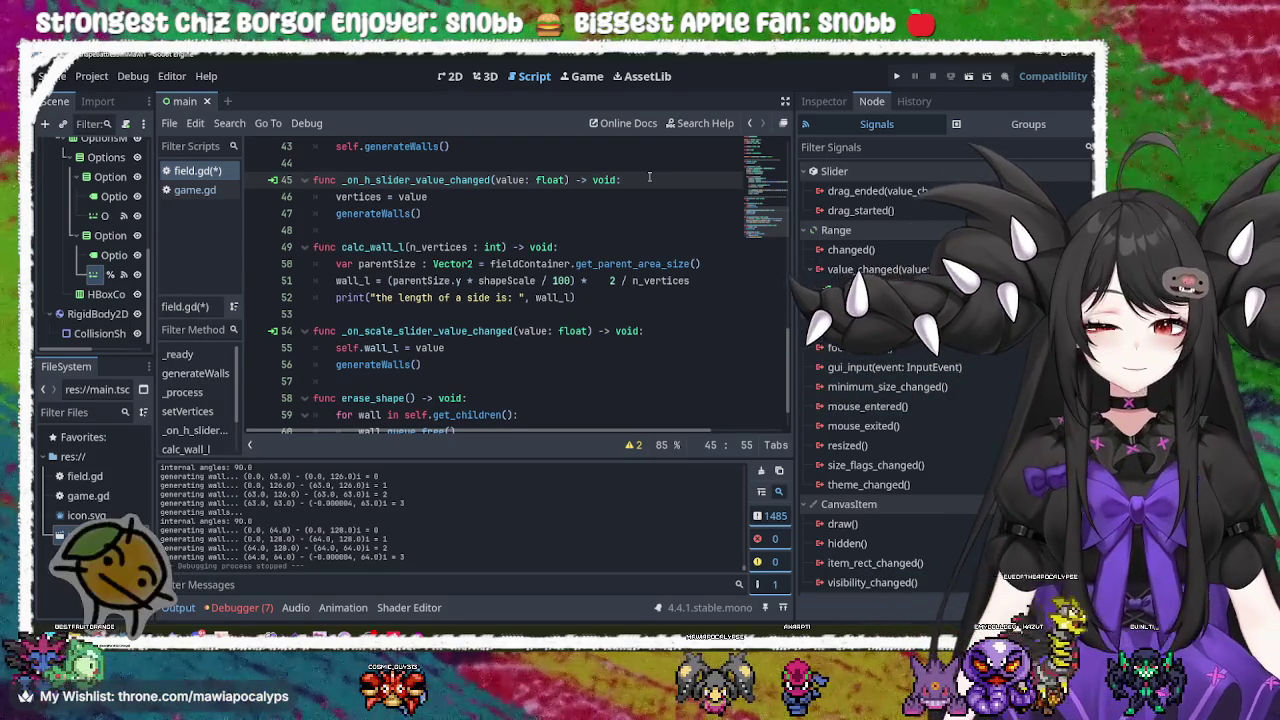
scroll(600, 215, up, 10)
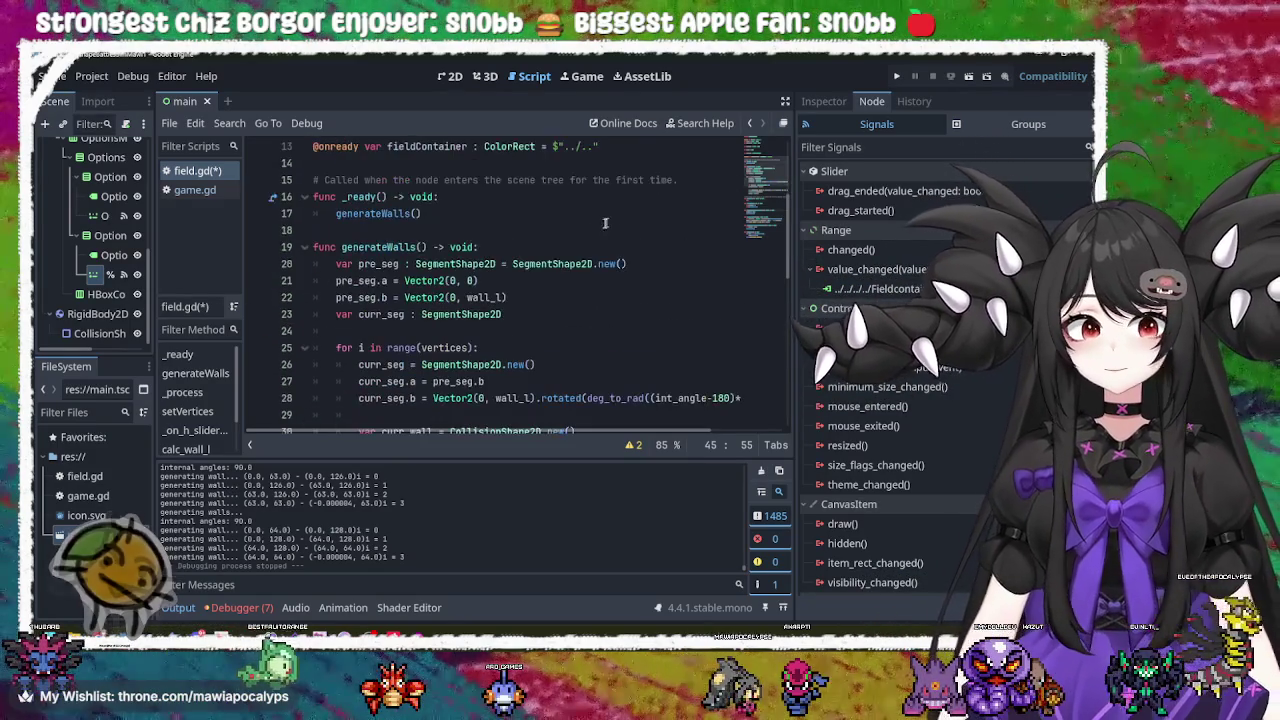
Step: Delete the generateWalls() call from the h slider and scale slider handlers
scroll(527, 265, down, 9)
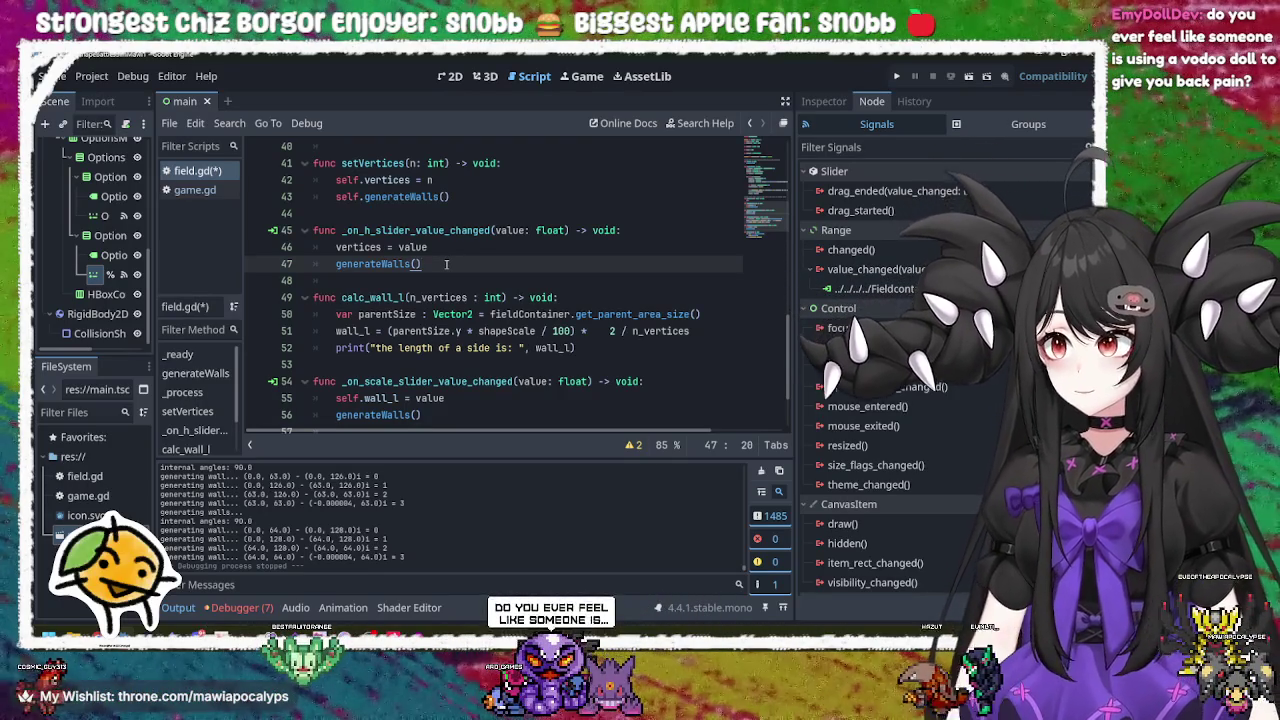
drag(444, 261, 447, 249)
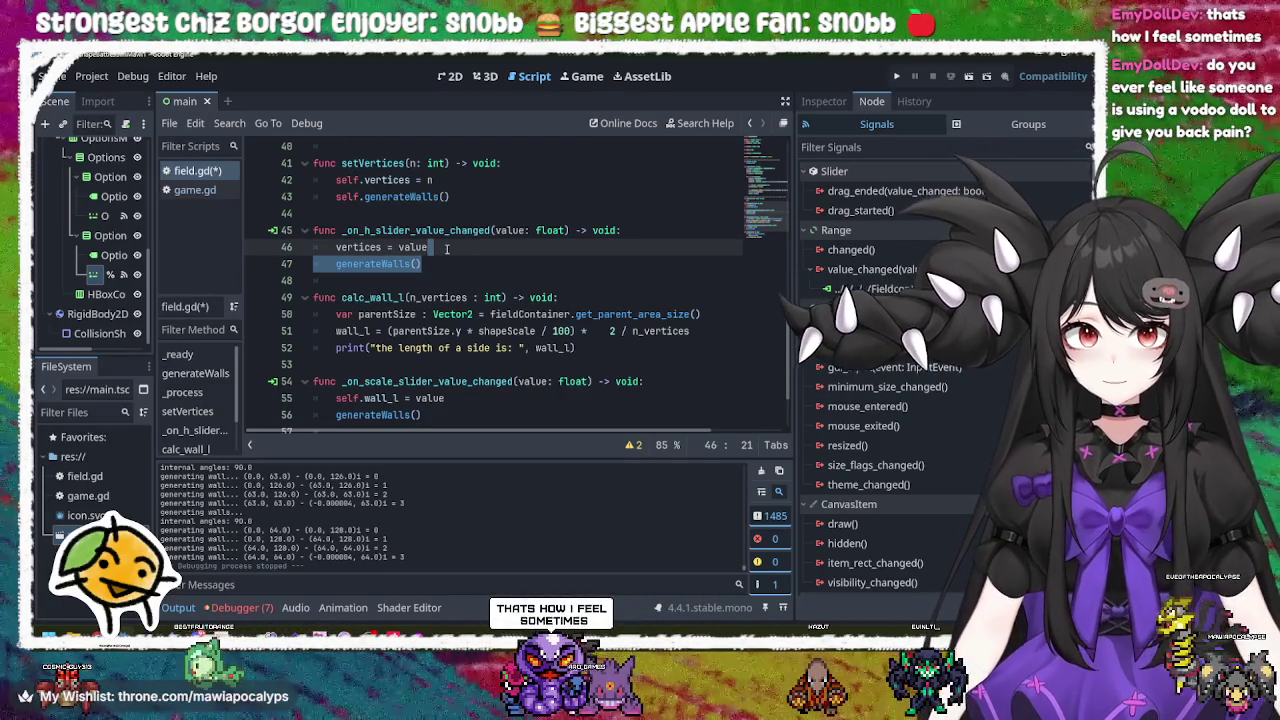
key(BackSpace)
scroll(451, 288, down, 1)
click(443, 314)
drag(443, 314, 455, 297)
key(BackSpace)
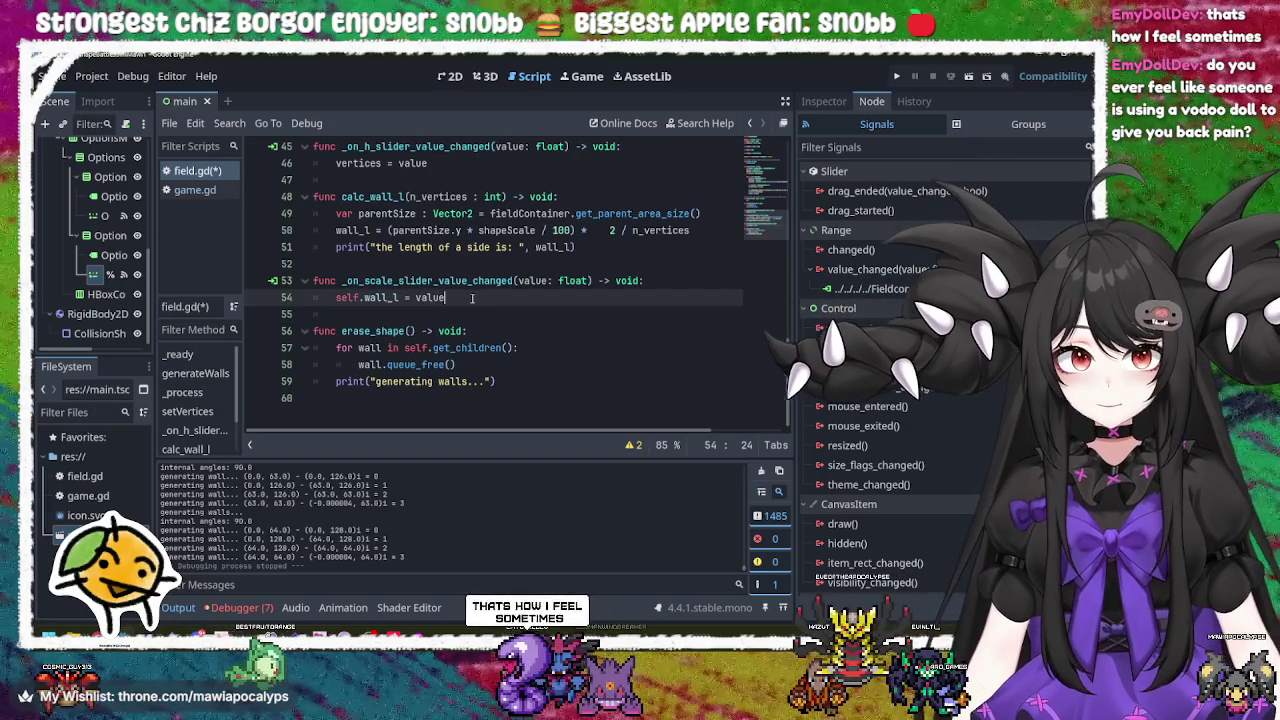
Step: Review the erase_shape() declaration, its wall loop and print line
click(505, 335)
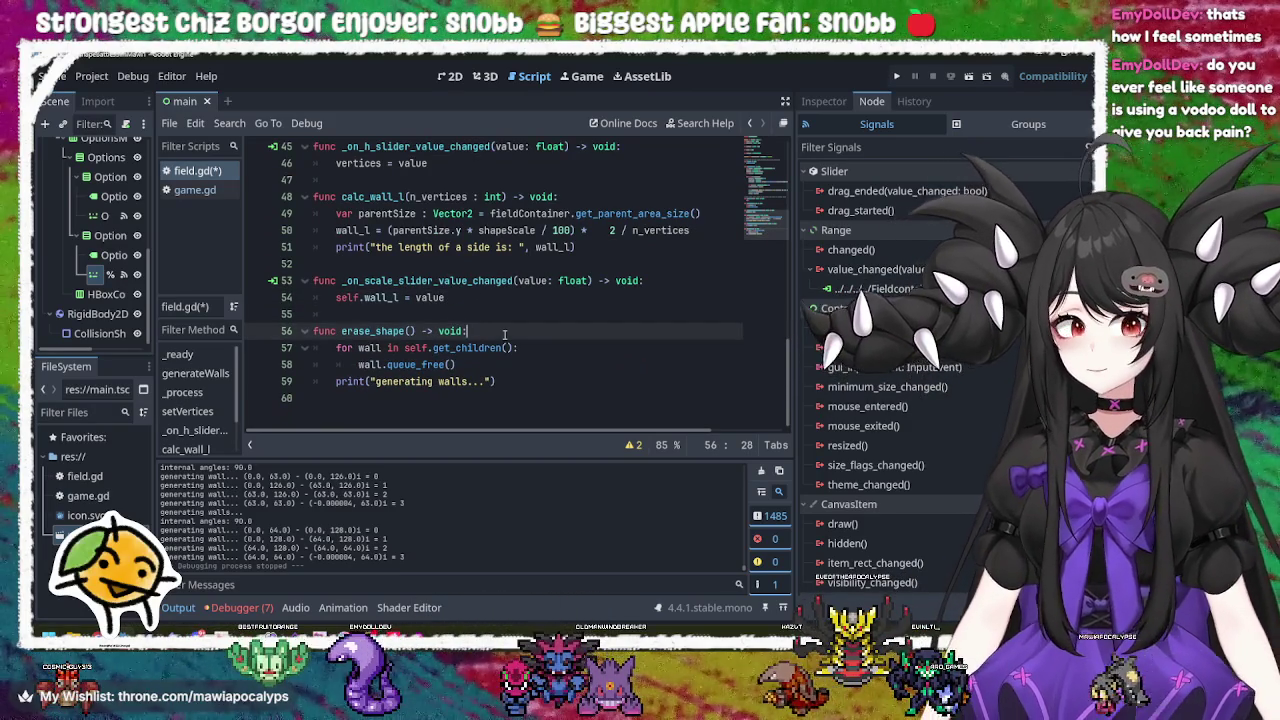
click(564, 341)
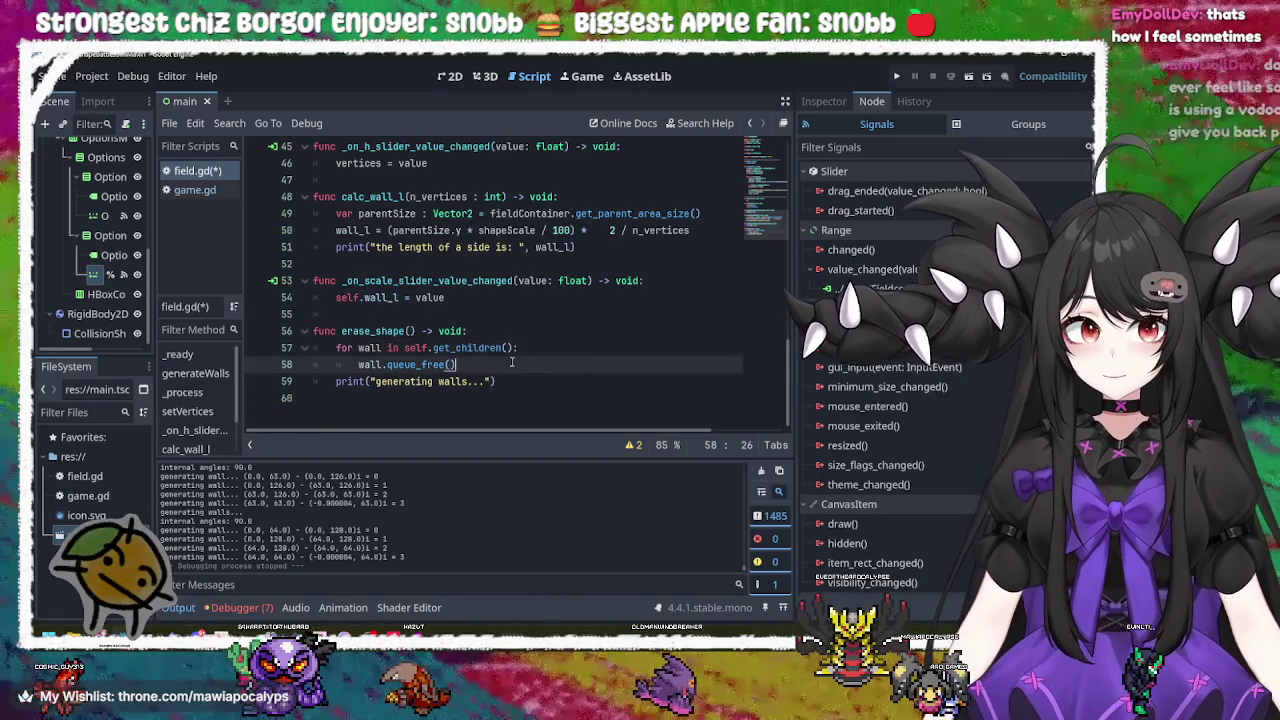
click(521, 381)
click(522, 364)
click(545, 346)
click(518, 330)
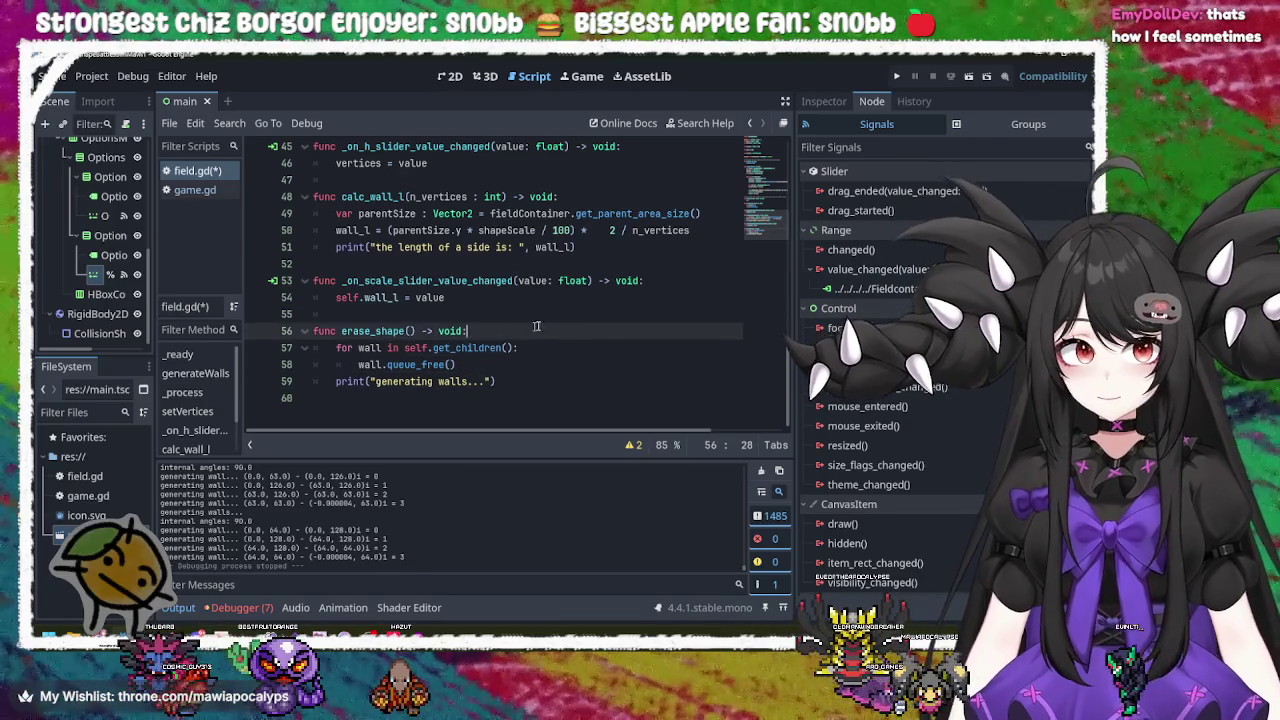
scroll(577, 316, up, 5)
scroll(577, 316, up, 9)
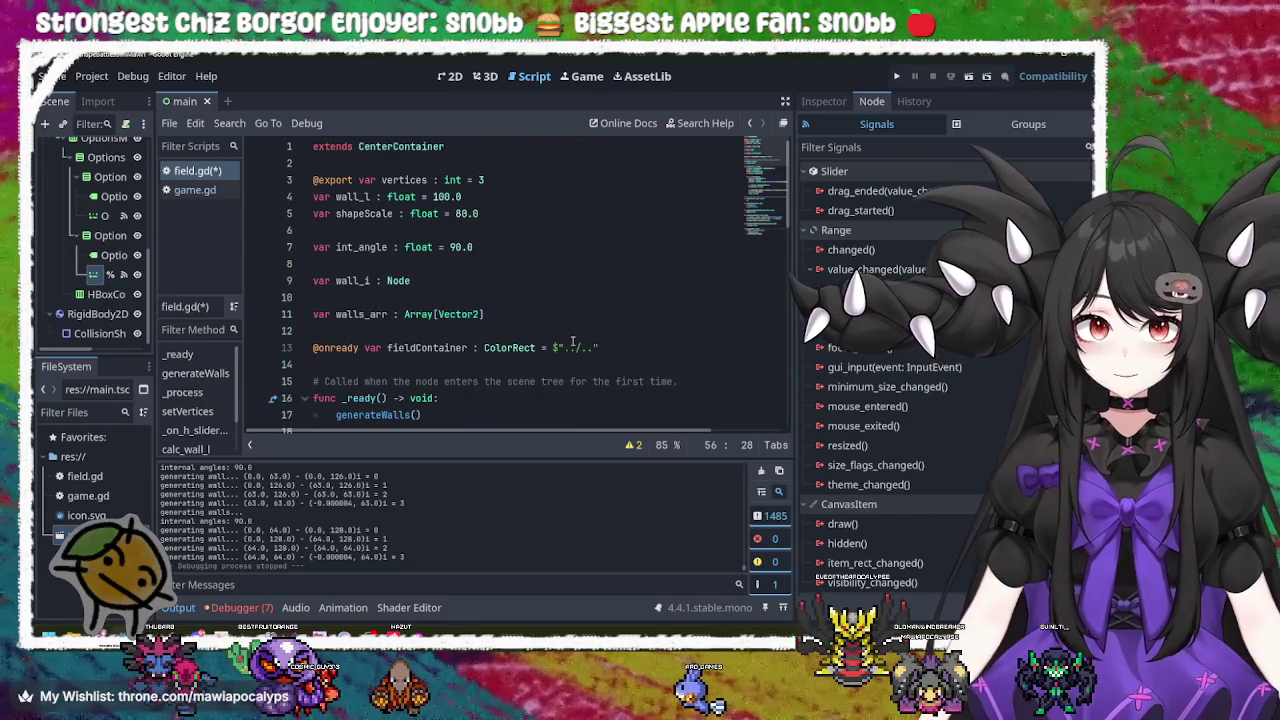
scroll(573, 342, down, 14)
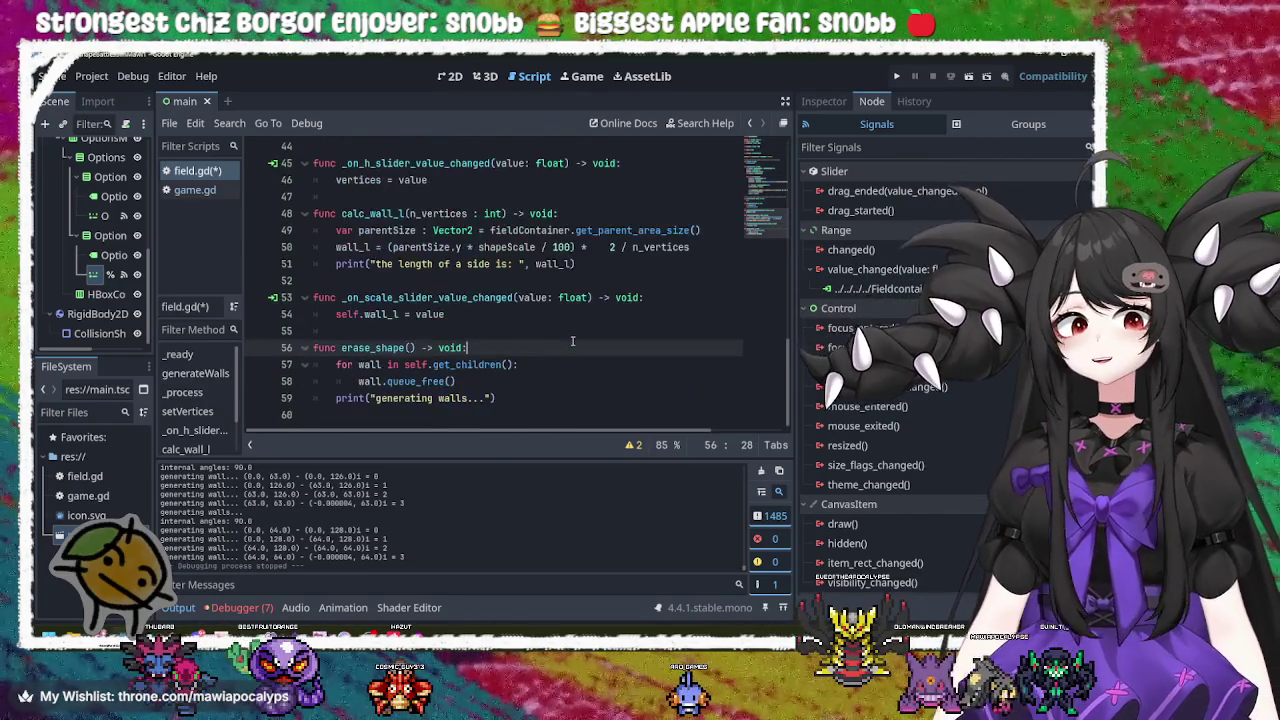
click(552, 298)
key(Down)
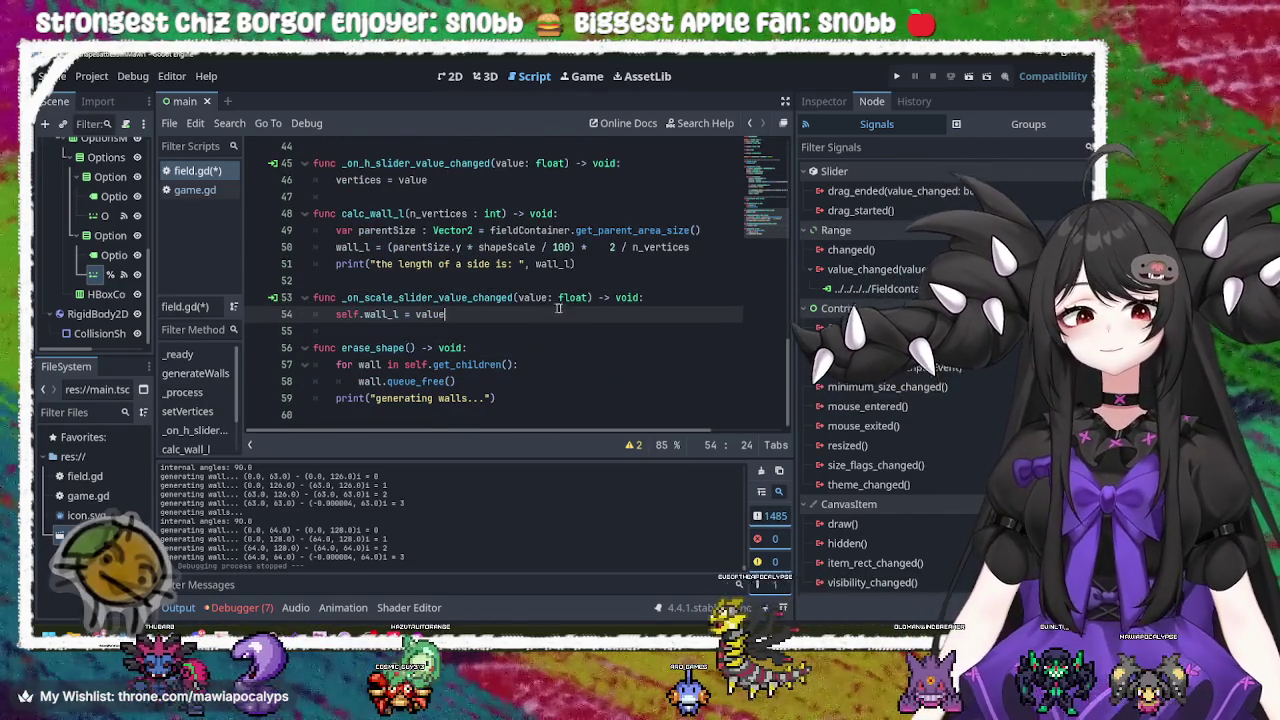
key(Up)
key(Up)
key(Up)
key(End)
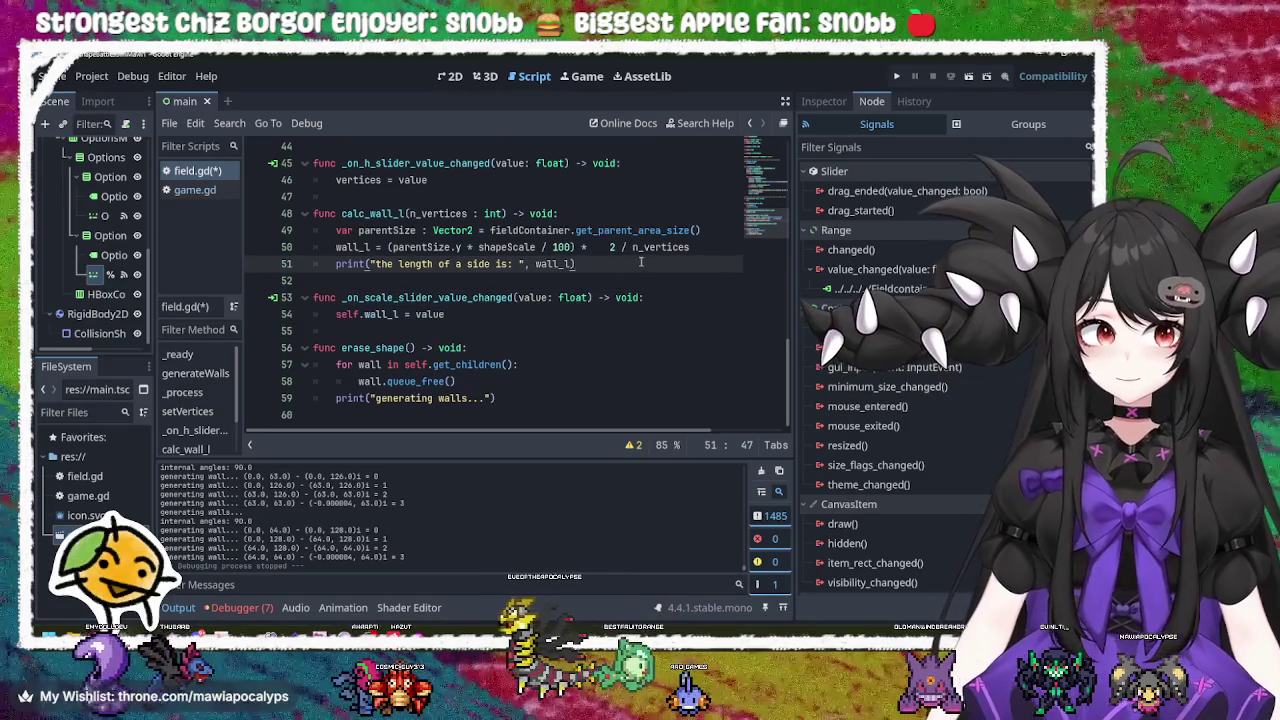
click(547, 363)
key(Down)
key(Down)
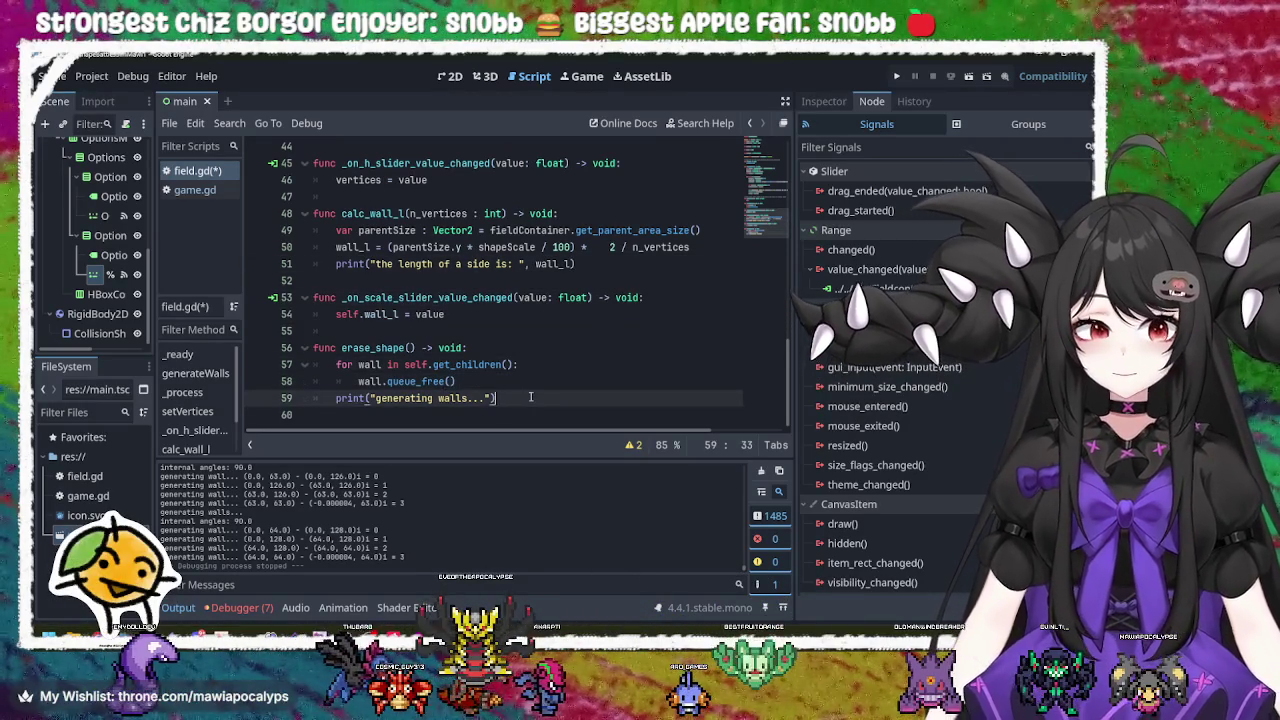
click(480, 381)
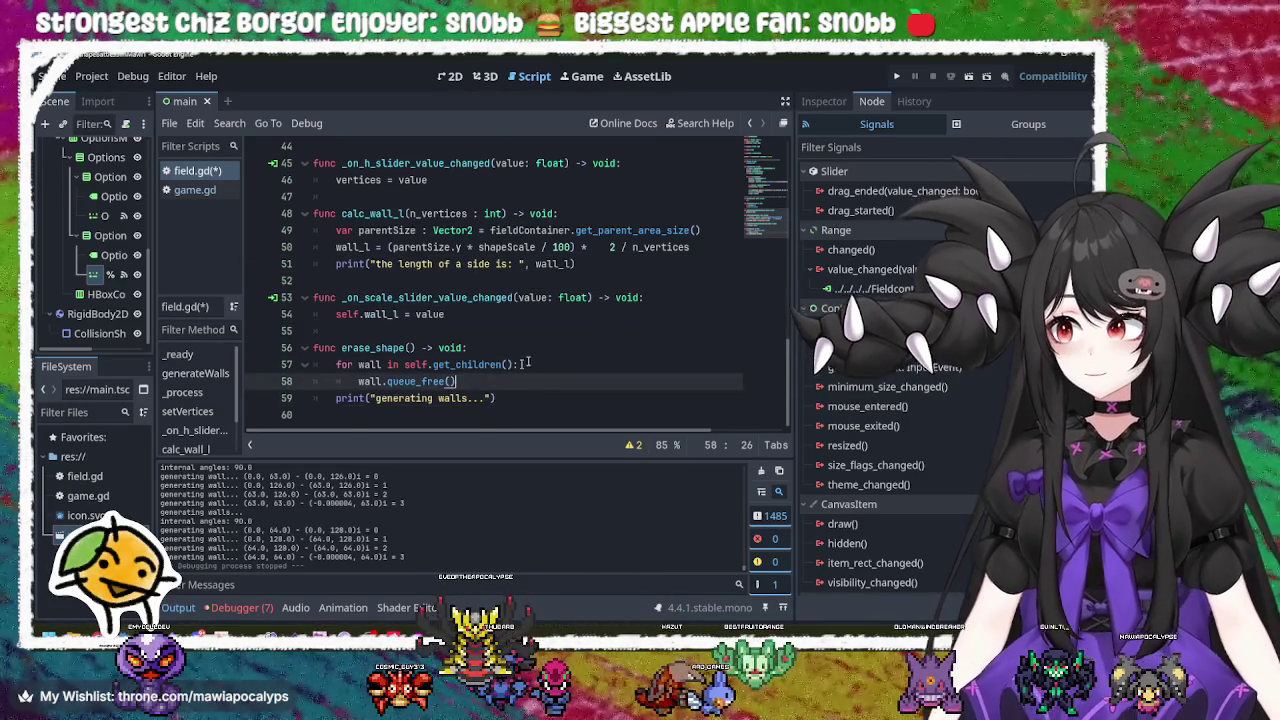
click(540, 356)
click(537, 363)
key(Down)
key(Down)
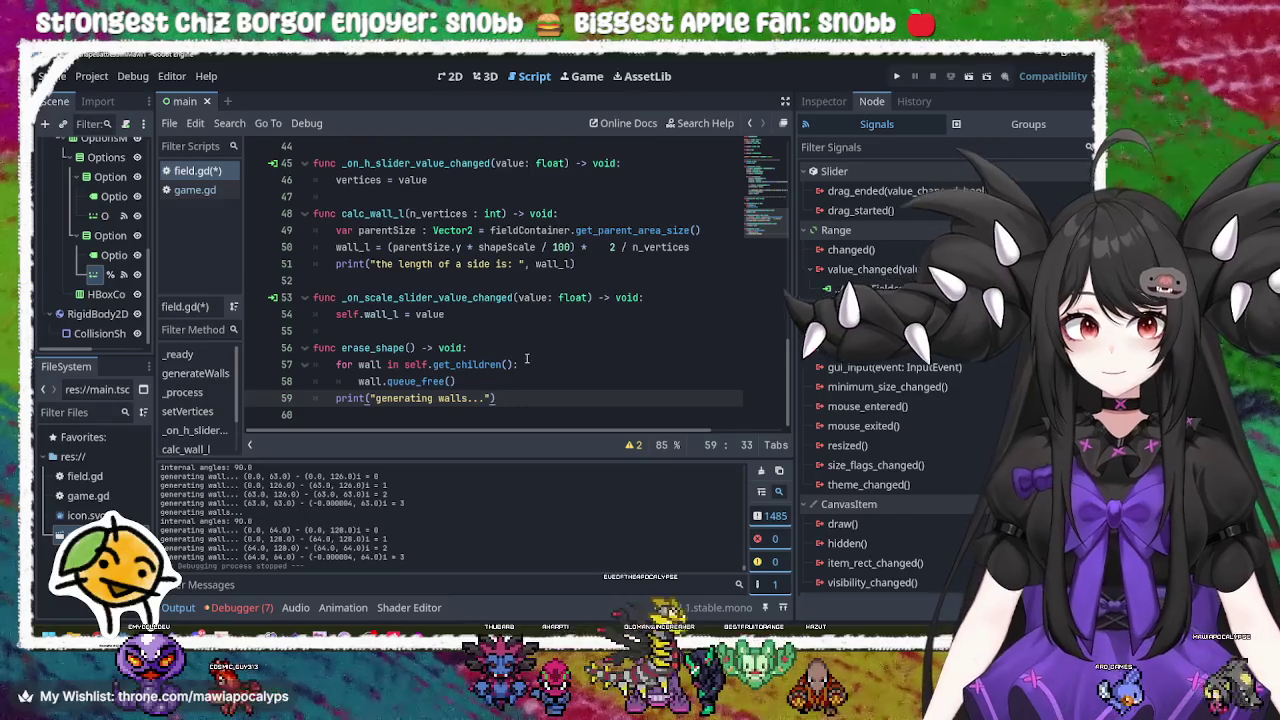
click(505, 313)
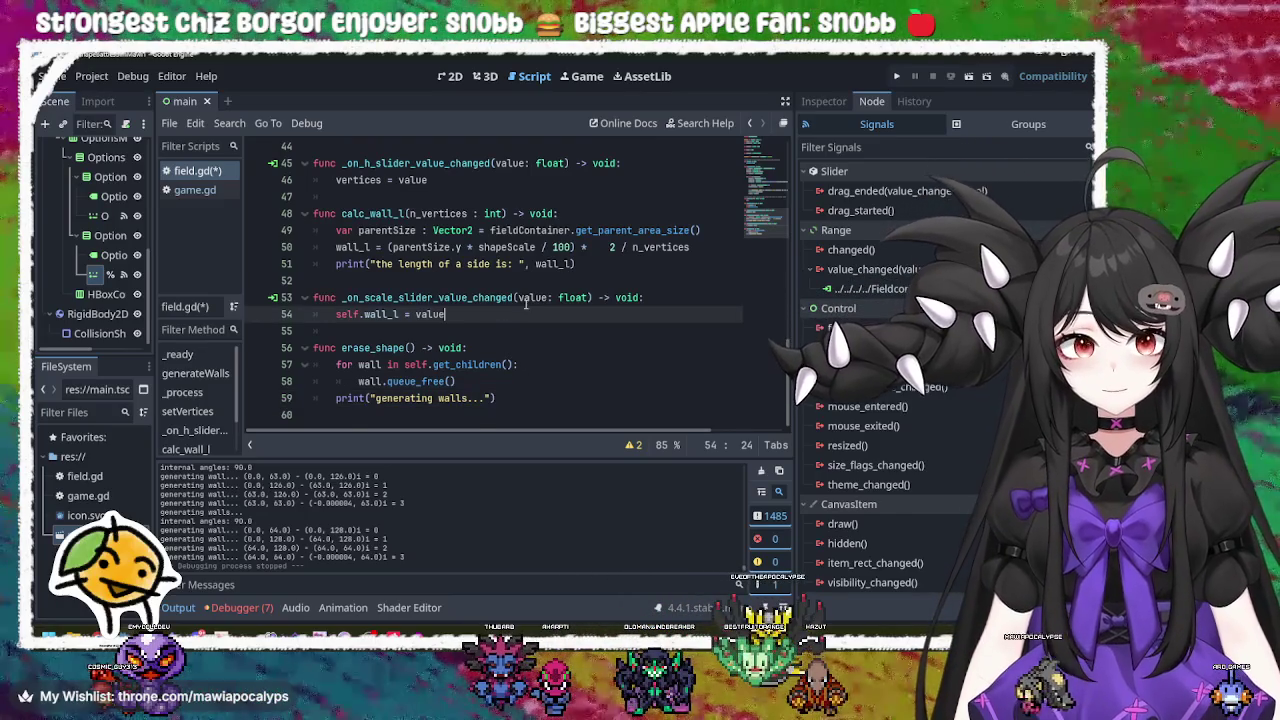
click(620, 270)
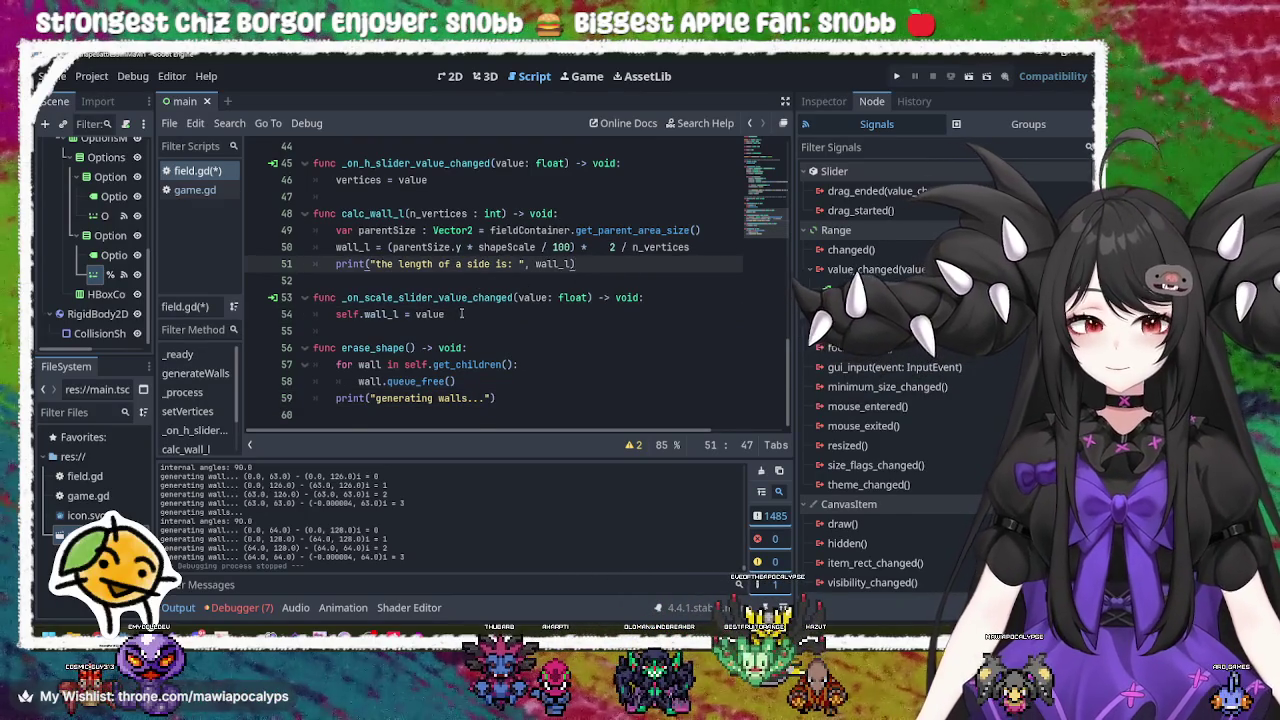
click(461, 313)
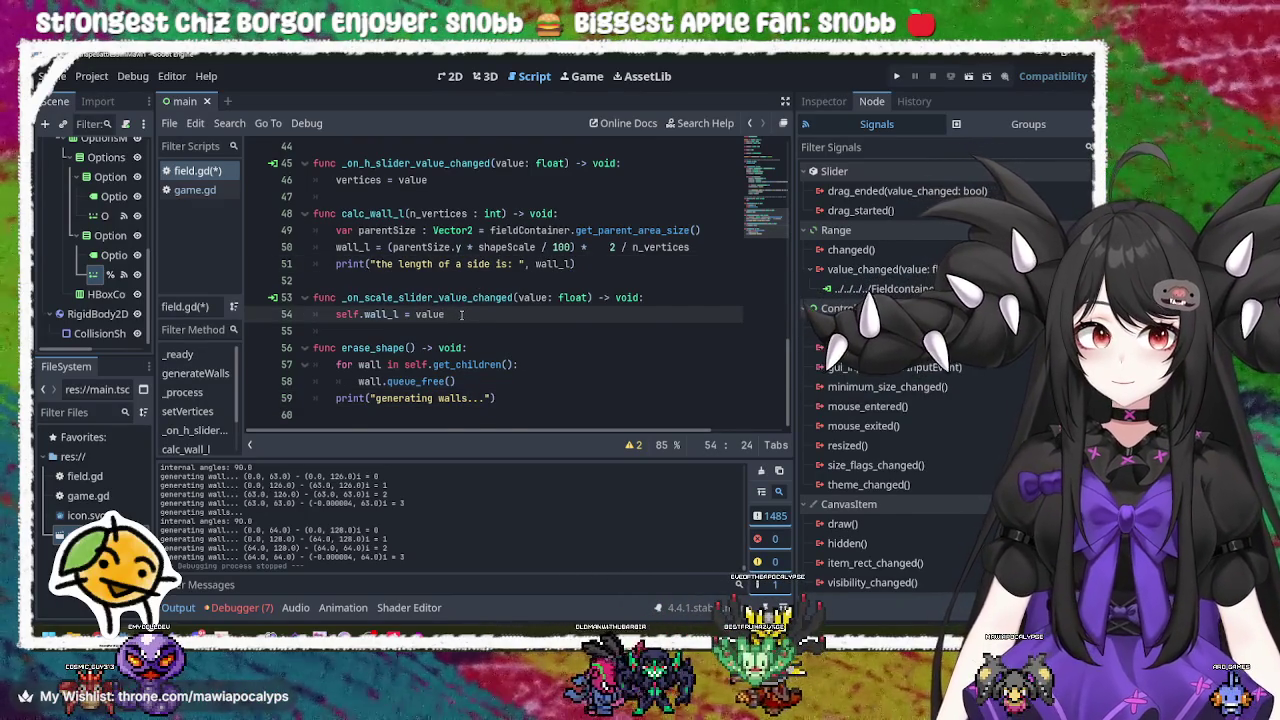
scroll(459, 314, up, 1)
scroll(460, 314, down, 1)
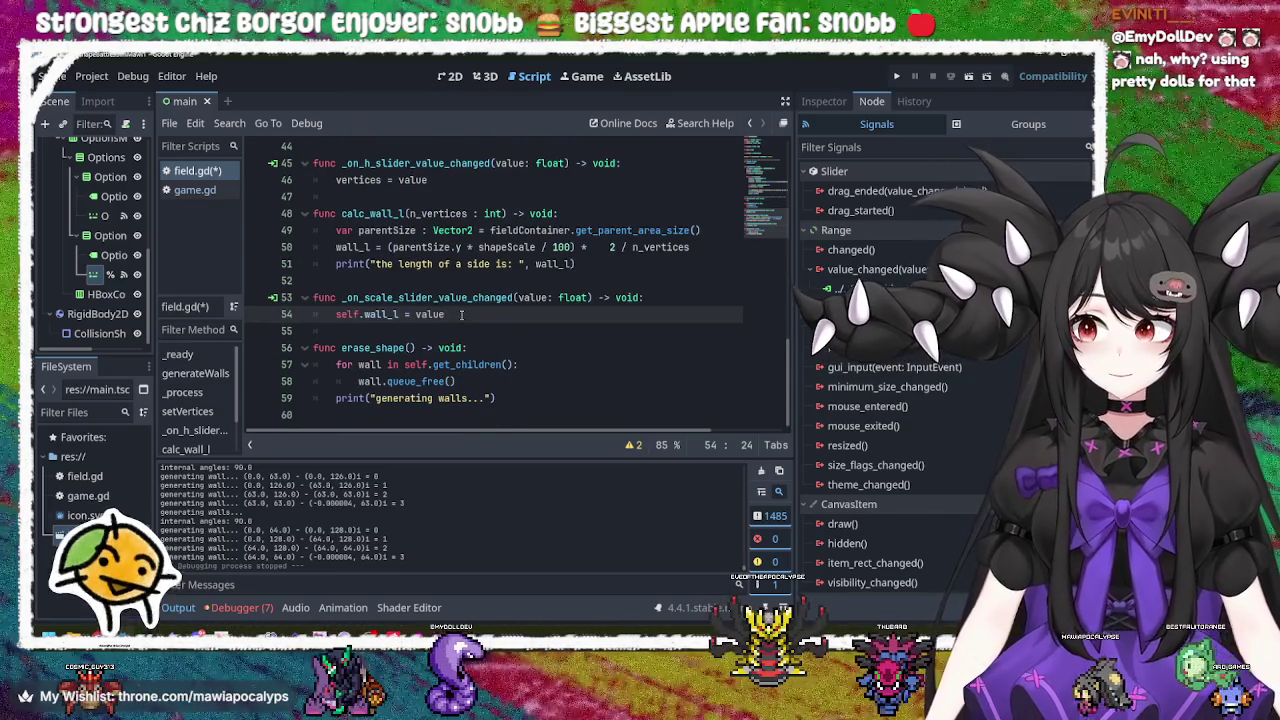
scroll(461, 314, up, 2)
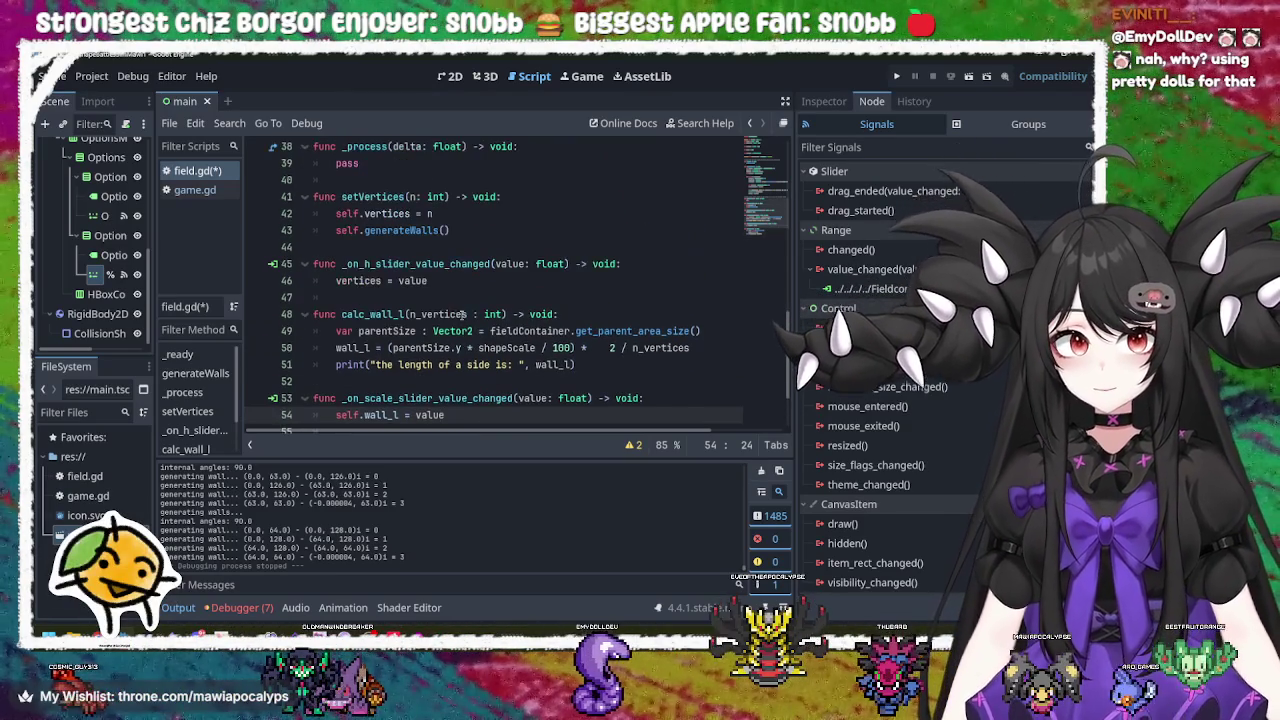
click(457, 250)
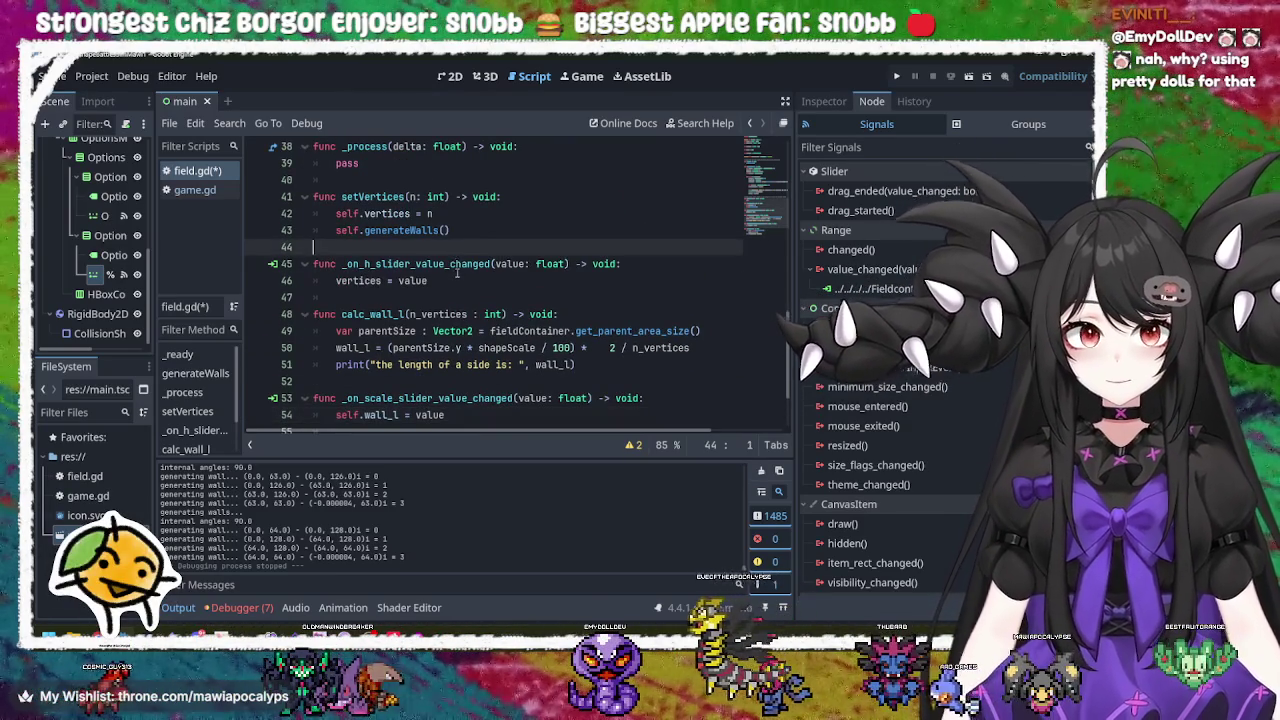
click(455, 280)
scroll(505, 316, down, 2)
scroll(505, 316, up, 5)
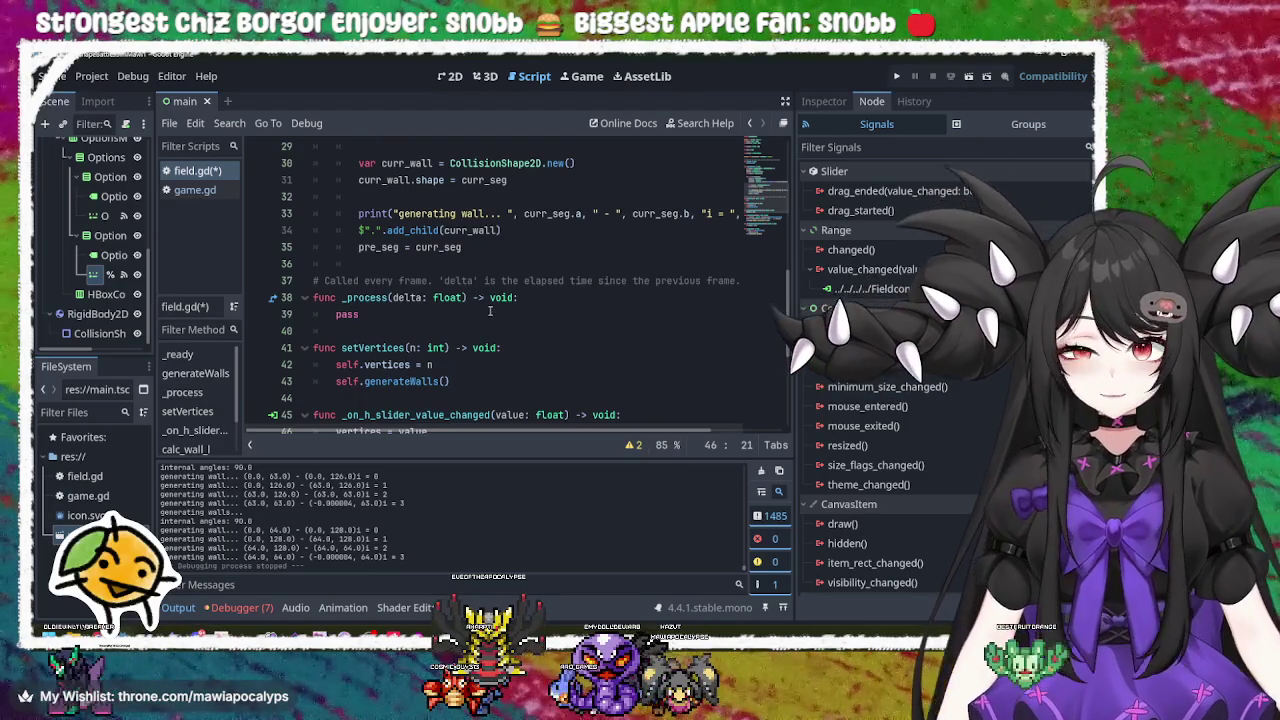
click(492, 311)
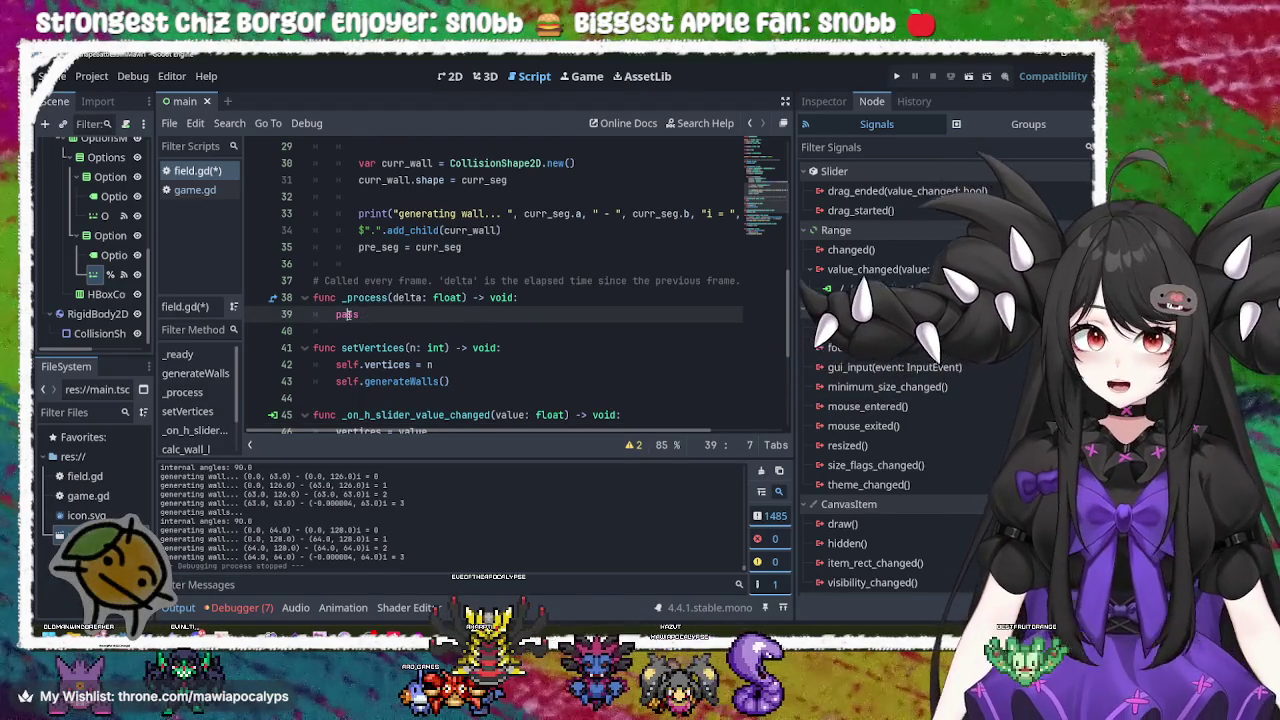
double_click(347, 314)
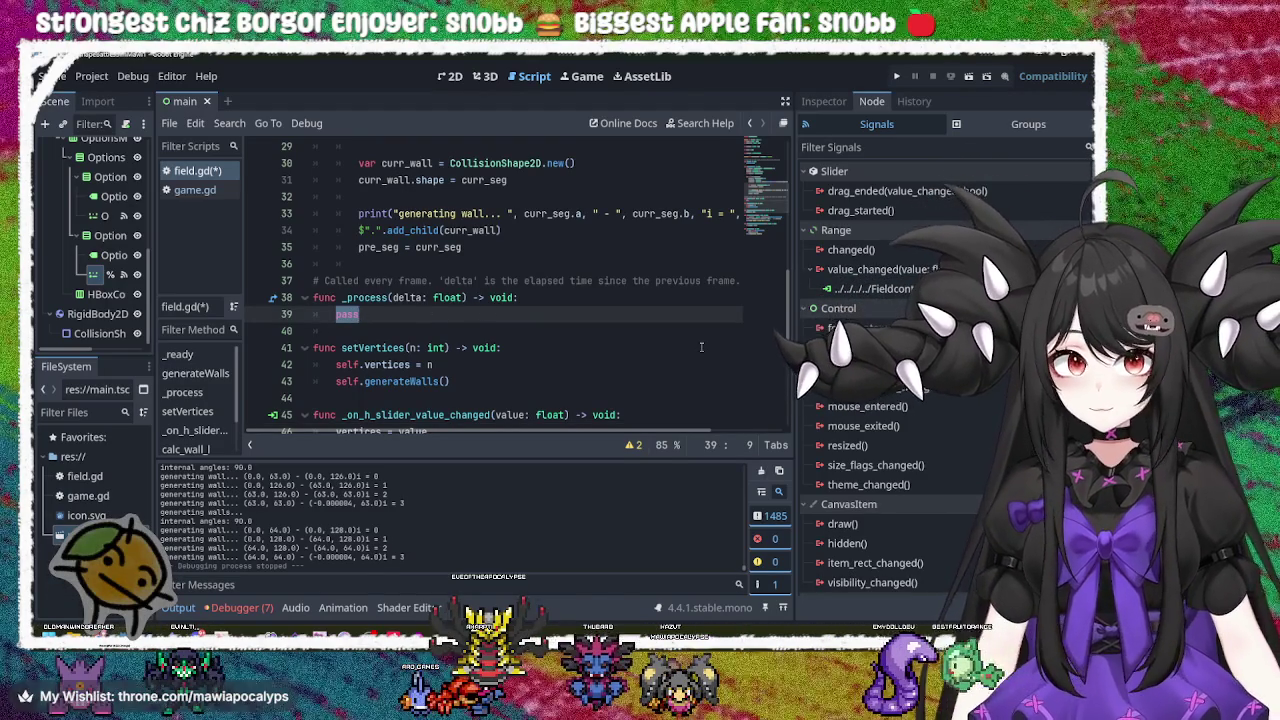
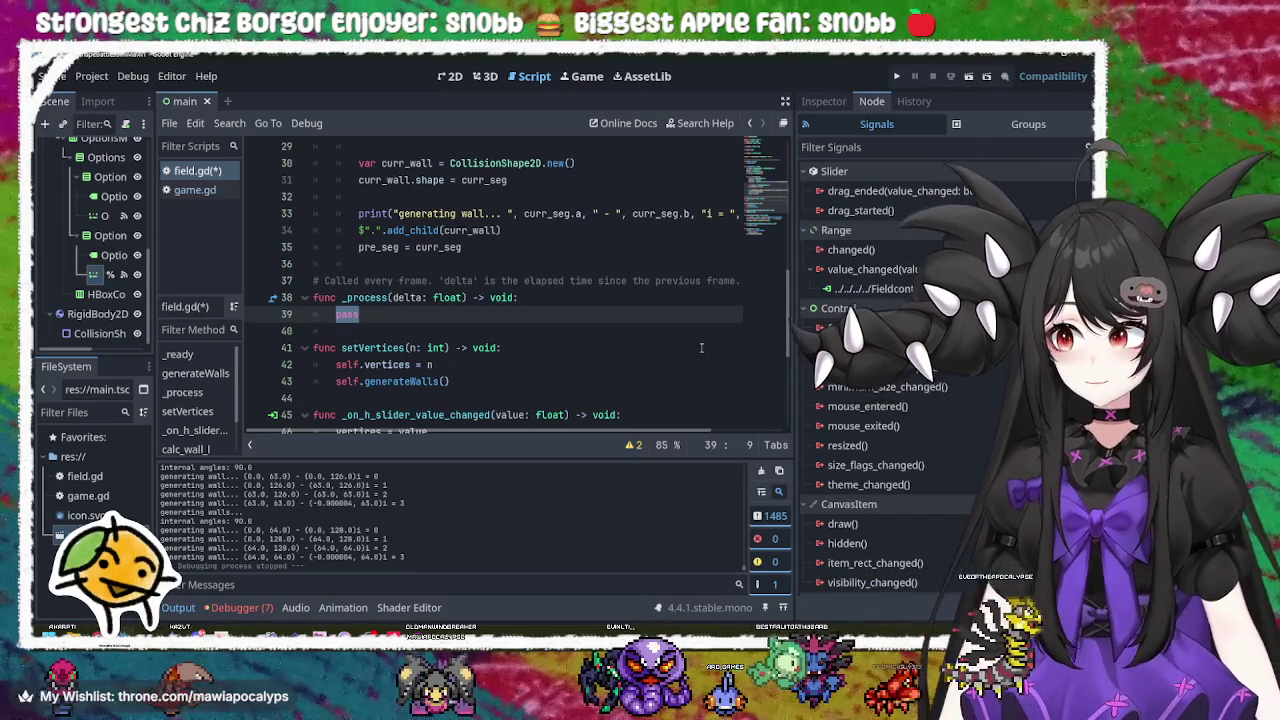
Step: Examine the 'generating walls' print message in erase_shape on line 59
scroll(701, 347, down, 5)
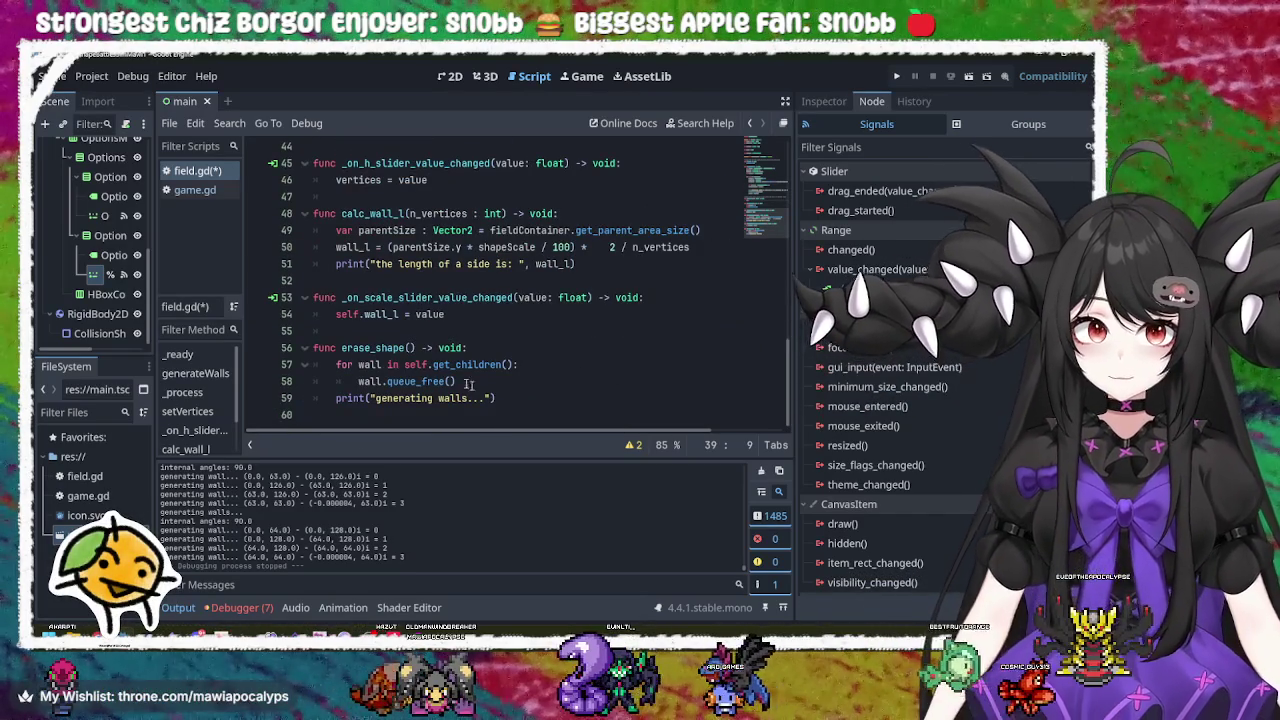
drag(505, 396, 336, 398)
click(390, 398)
double_click(400, 398)
click(470, 398)
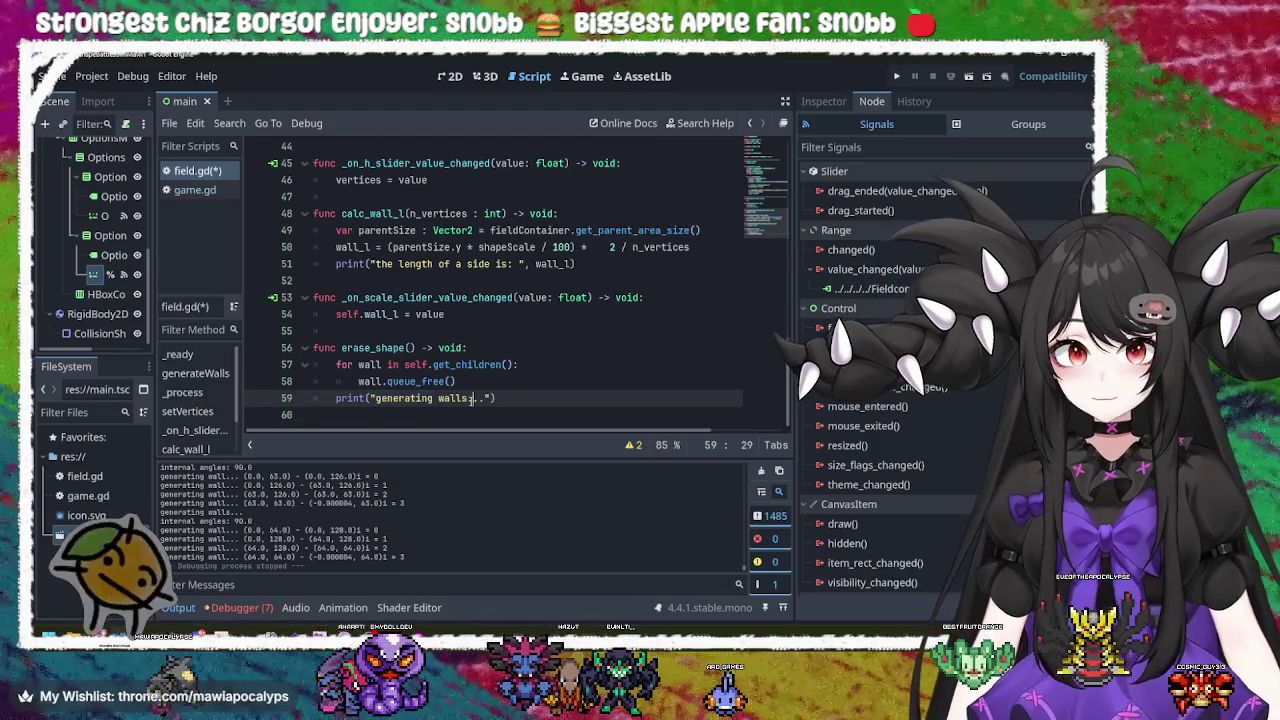
double_click(452, 398)
click(405, 398)
scroll(475, 360, up, 12)
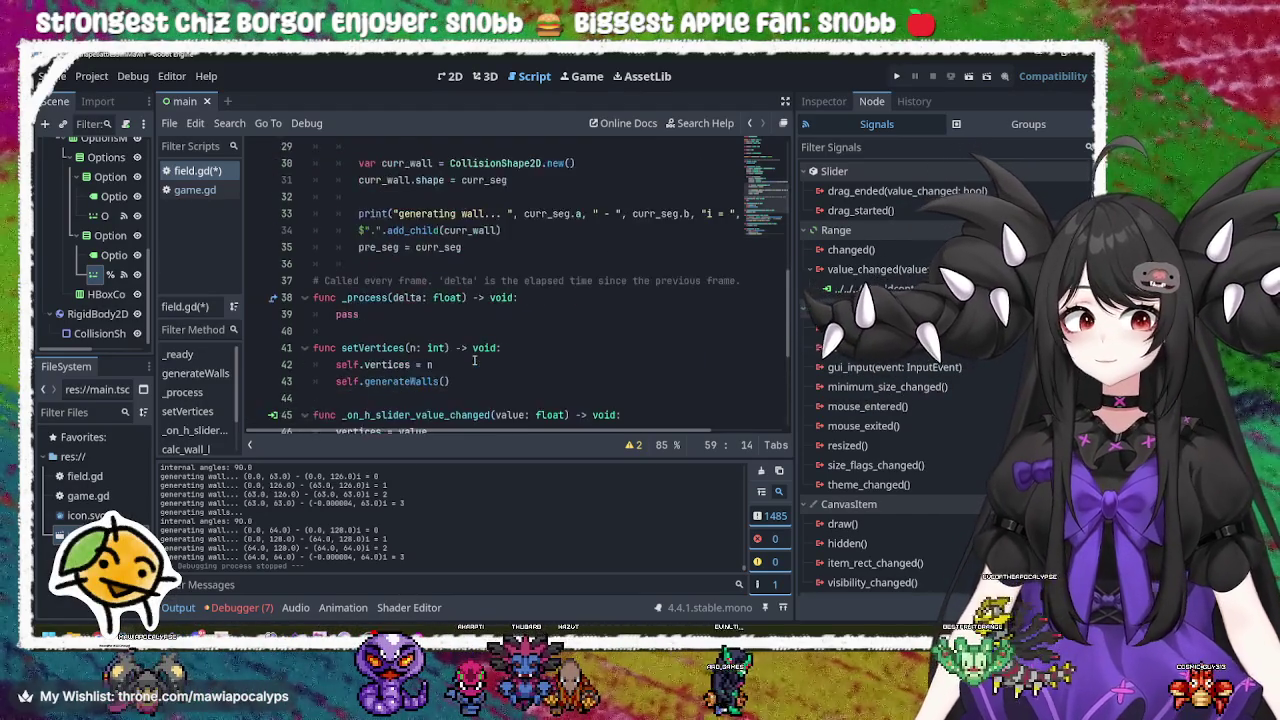
scroll(475, 360, down, 4)
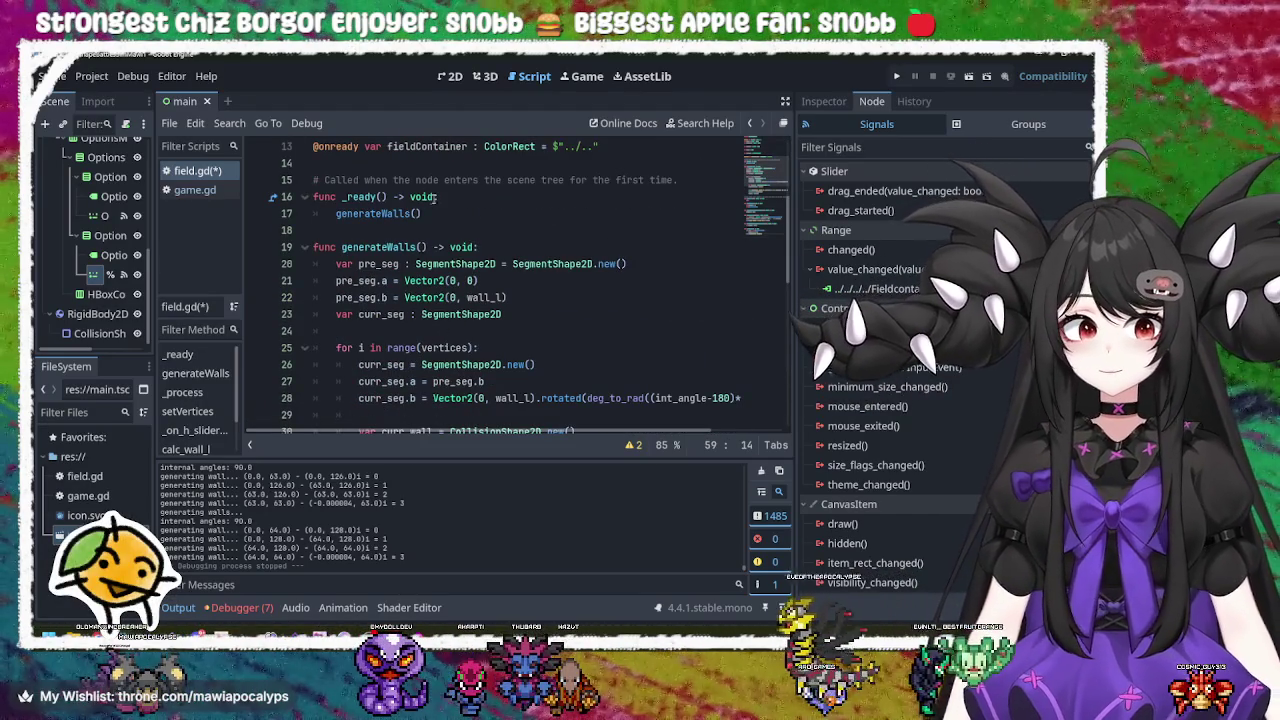
scroll(435, 265, down, 1)
scroll(433, 275, down, 5)
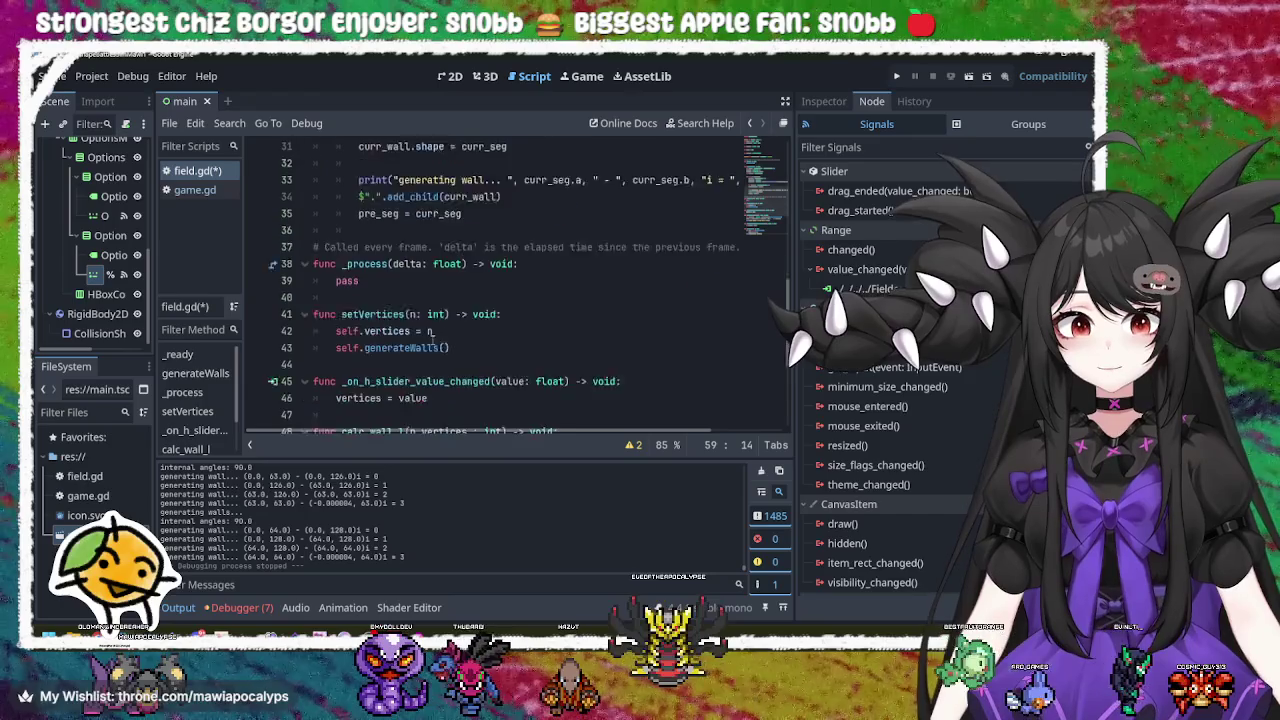
Step: Replace pass in _process with generateWalls() using autocomplete
click(440, 230)
key(BackSpace)
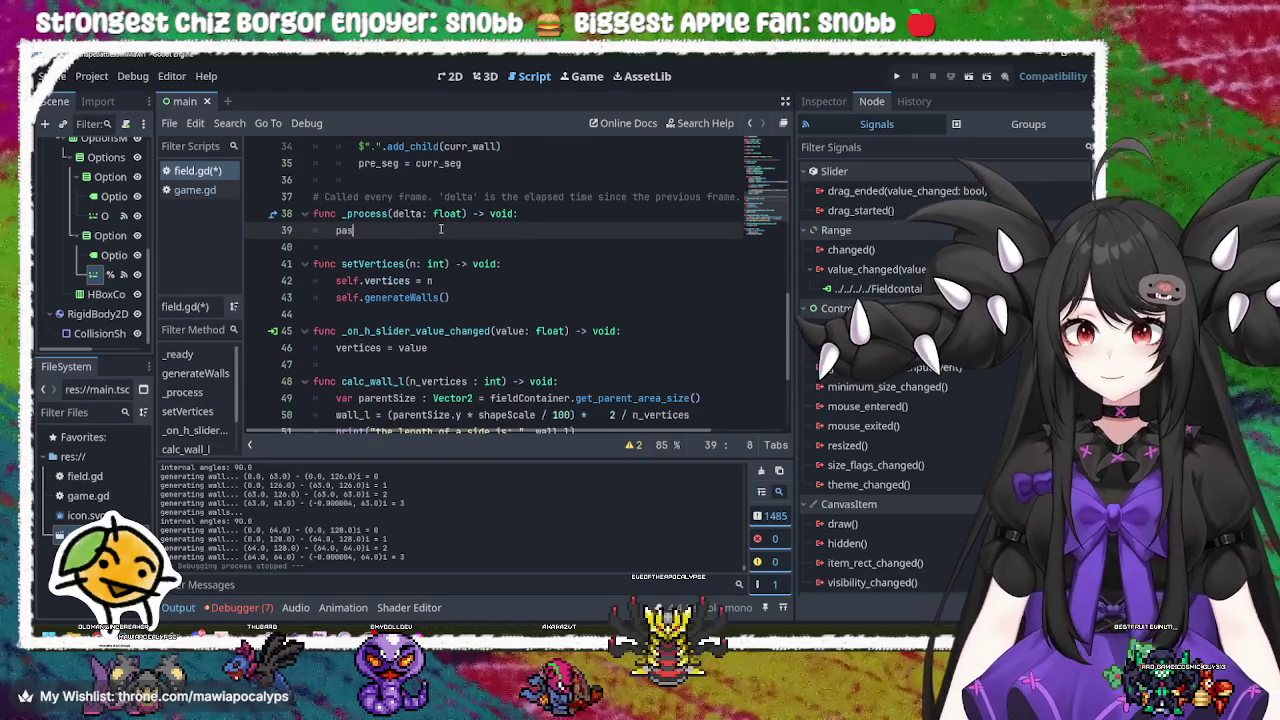
text(gene)
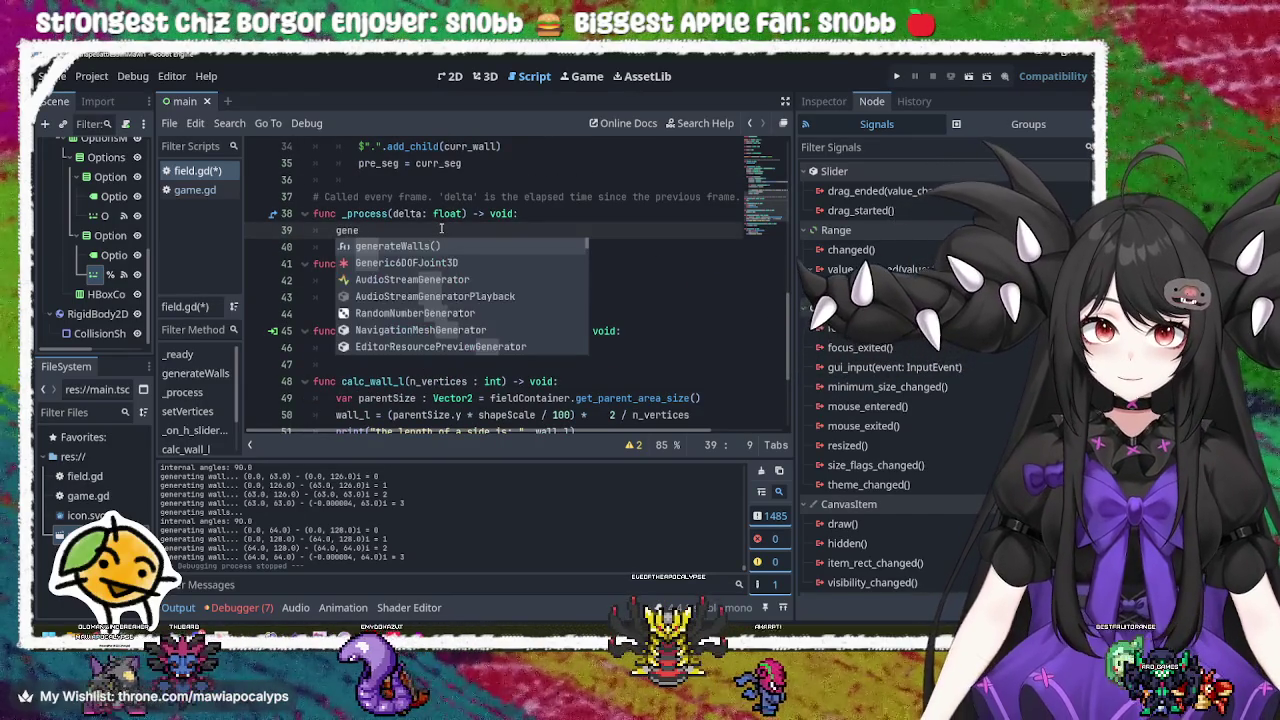
key(Return)
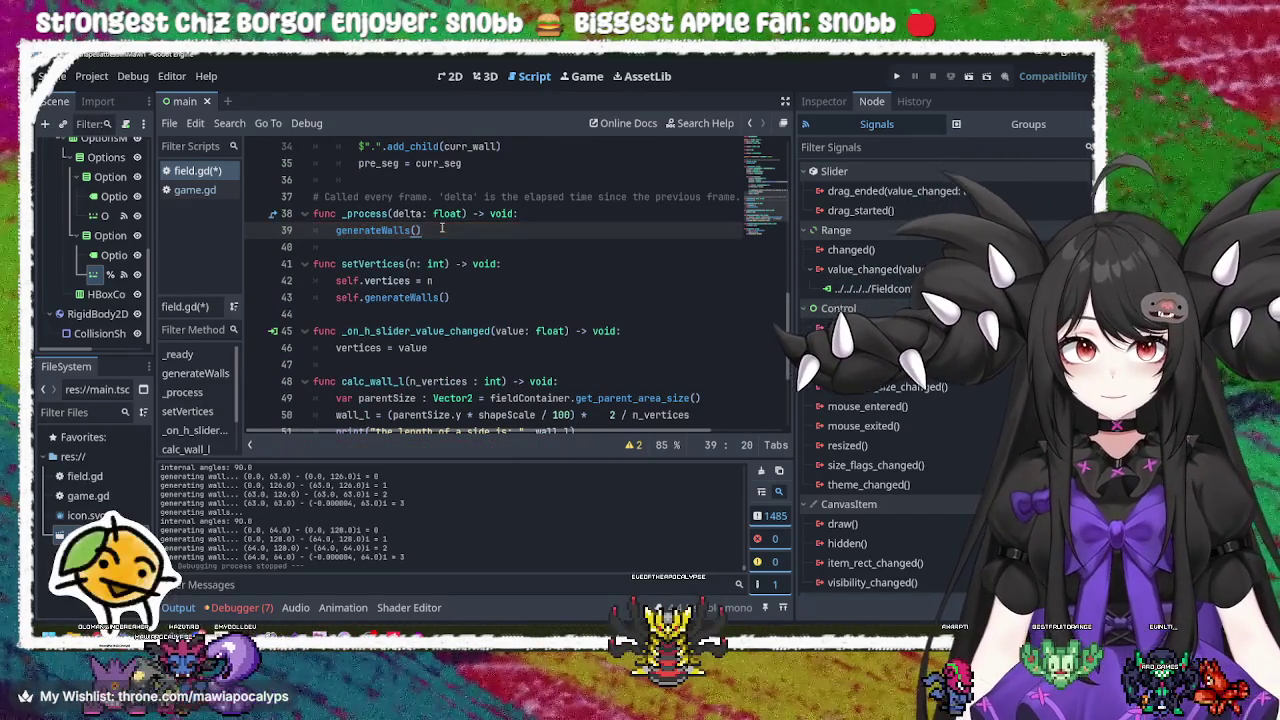
Step: Highlight generateWalls to review its other uses in the script
scroll(484, 273, up, 3)
click(413, 381)
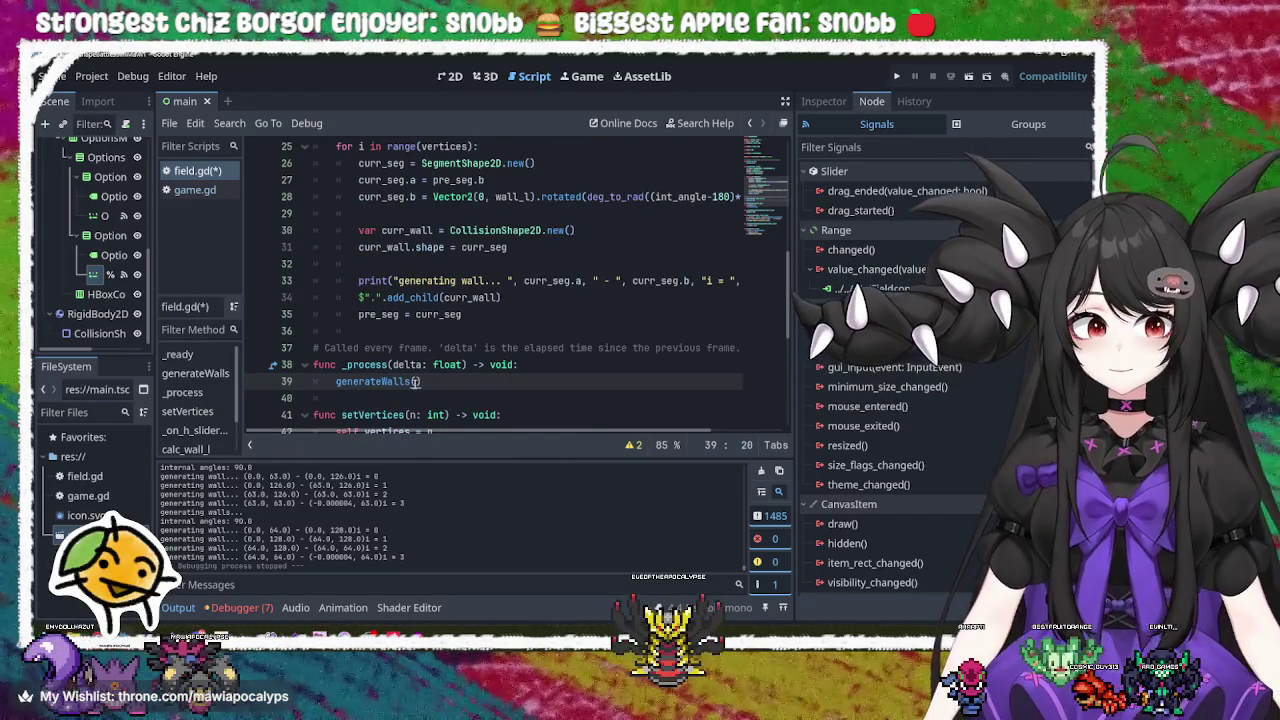
double_click(384, 381)
scroll(587, 339, up, 4)
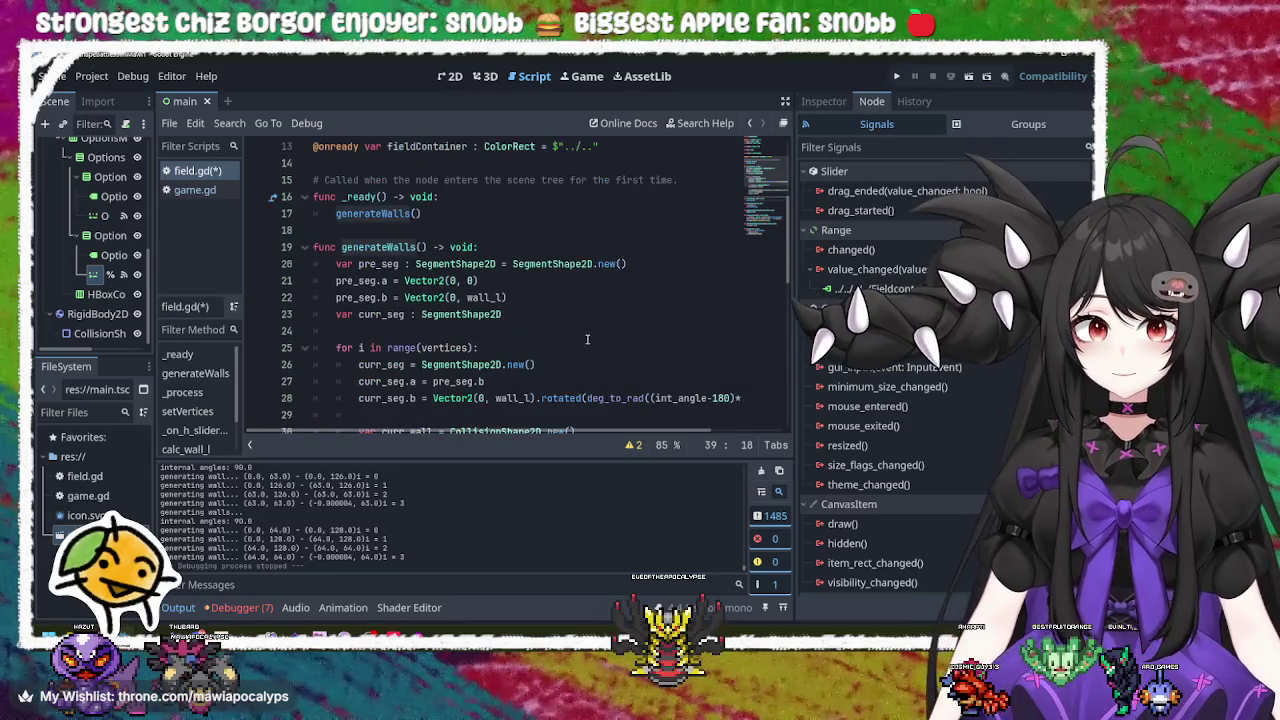
scroll(587, 339, up, 4)
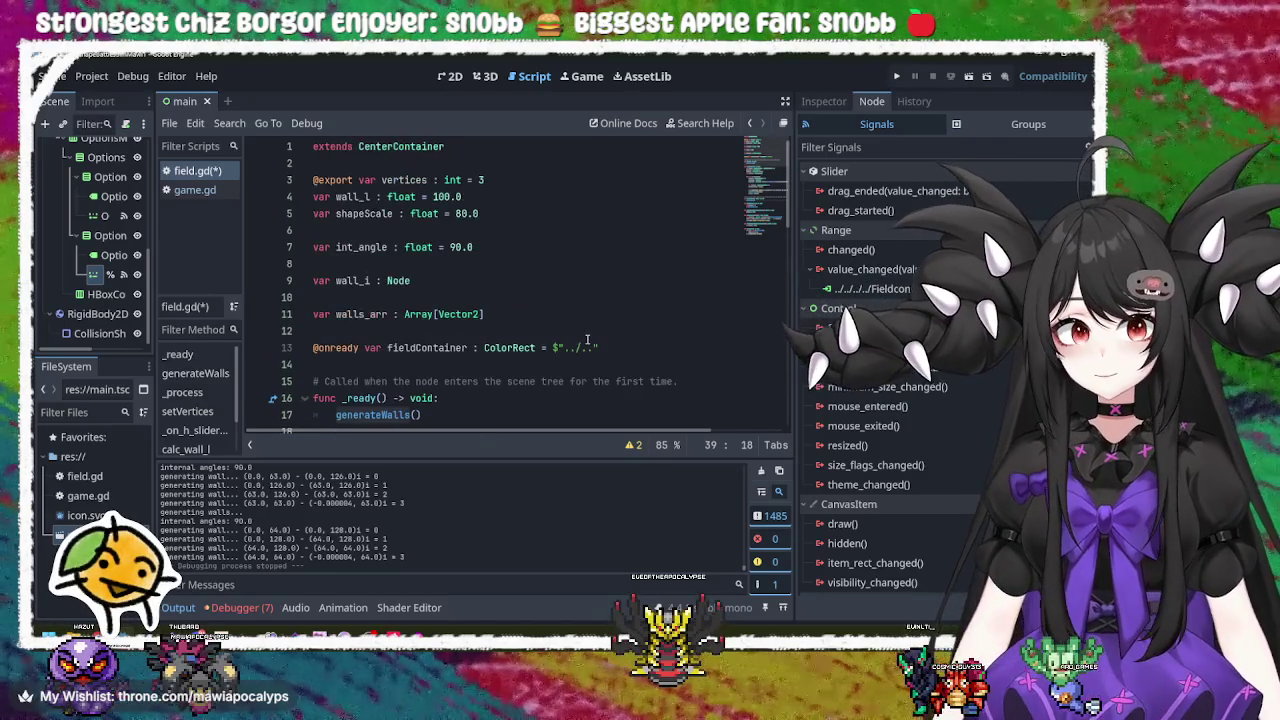
scroll(587, 339, down, 5)
scroll(587, 339, down, 3)
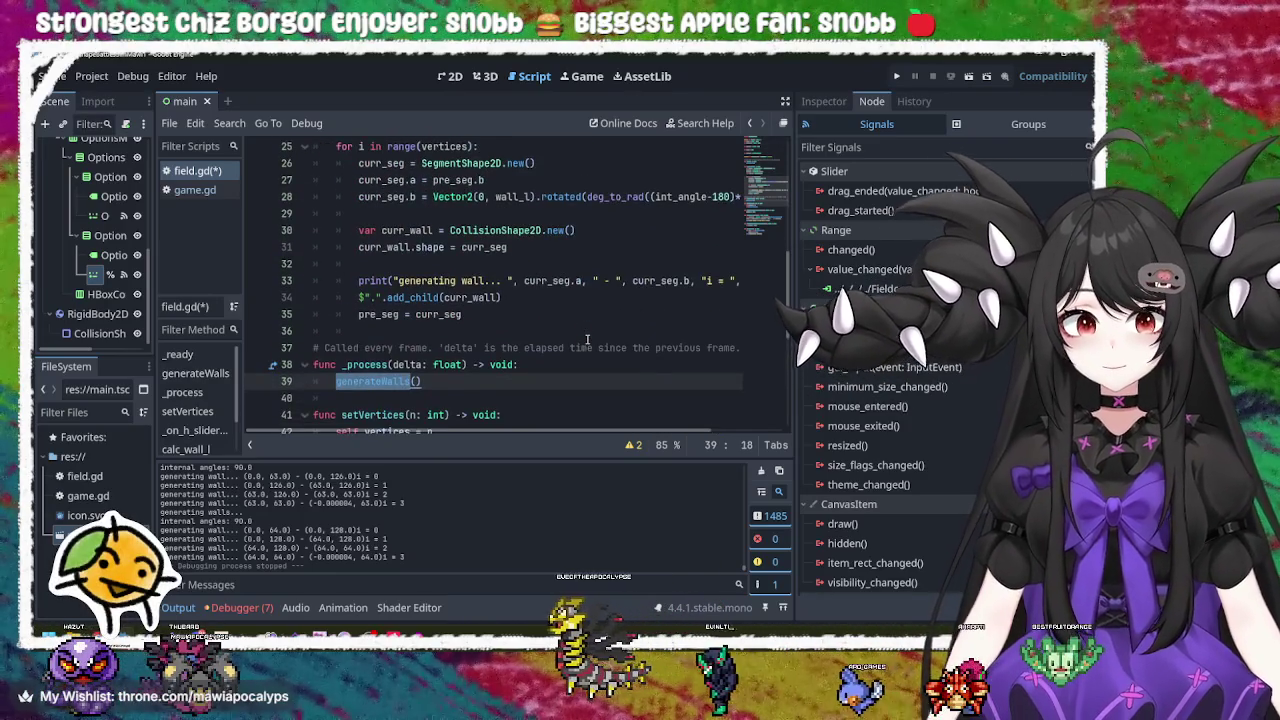
scroll(587, 339, up, 3)
Step: Open the clipboard history with the caret after the curr_seg declaration
click(433, 213)
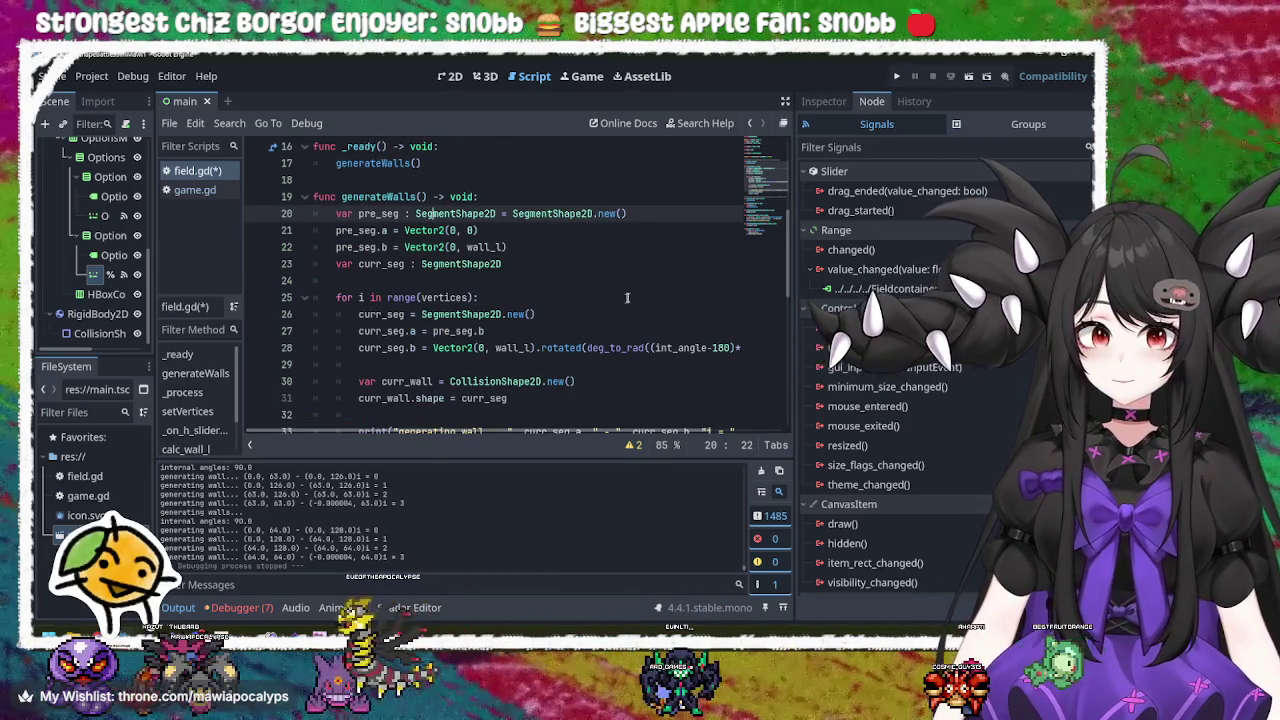
click(558, 263)
key(super+v)
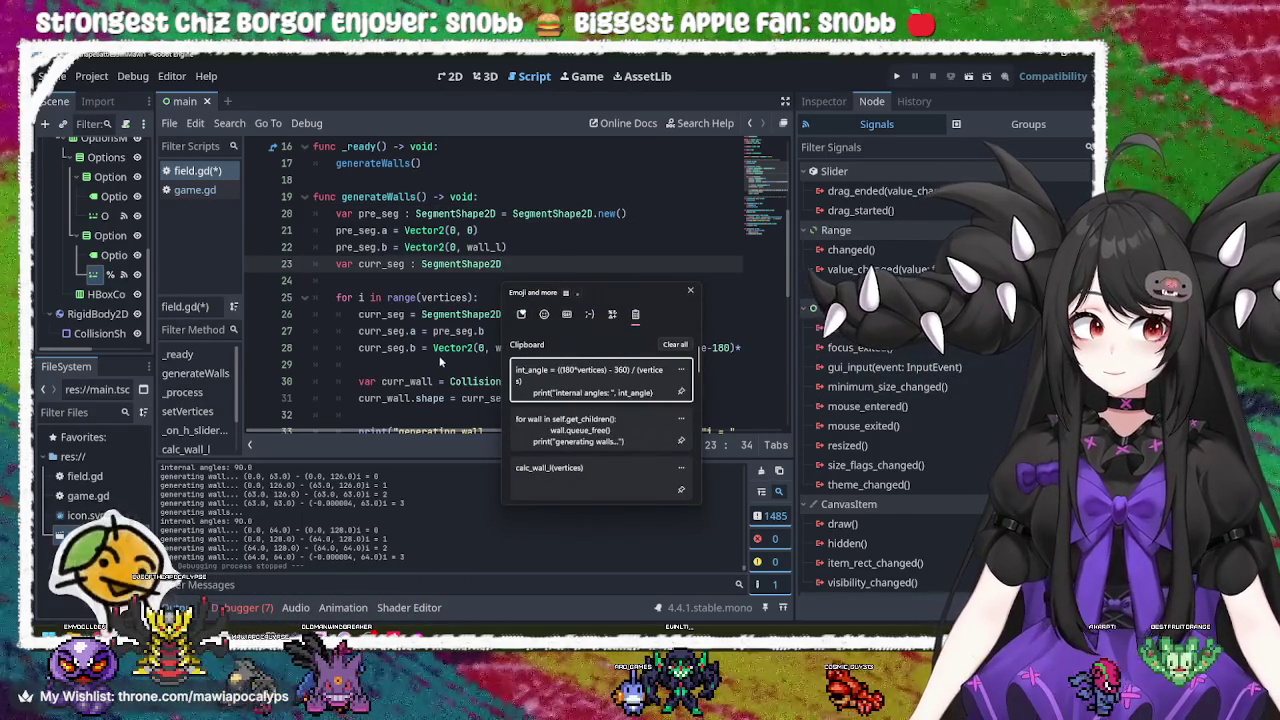
Step: Dismiss the clipboard history and add an unindented blank line below erase_shape's print line
key(Escape)
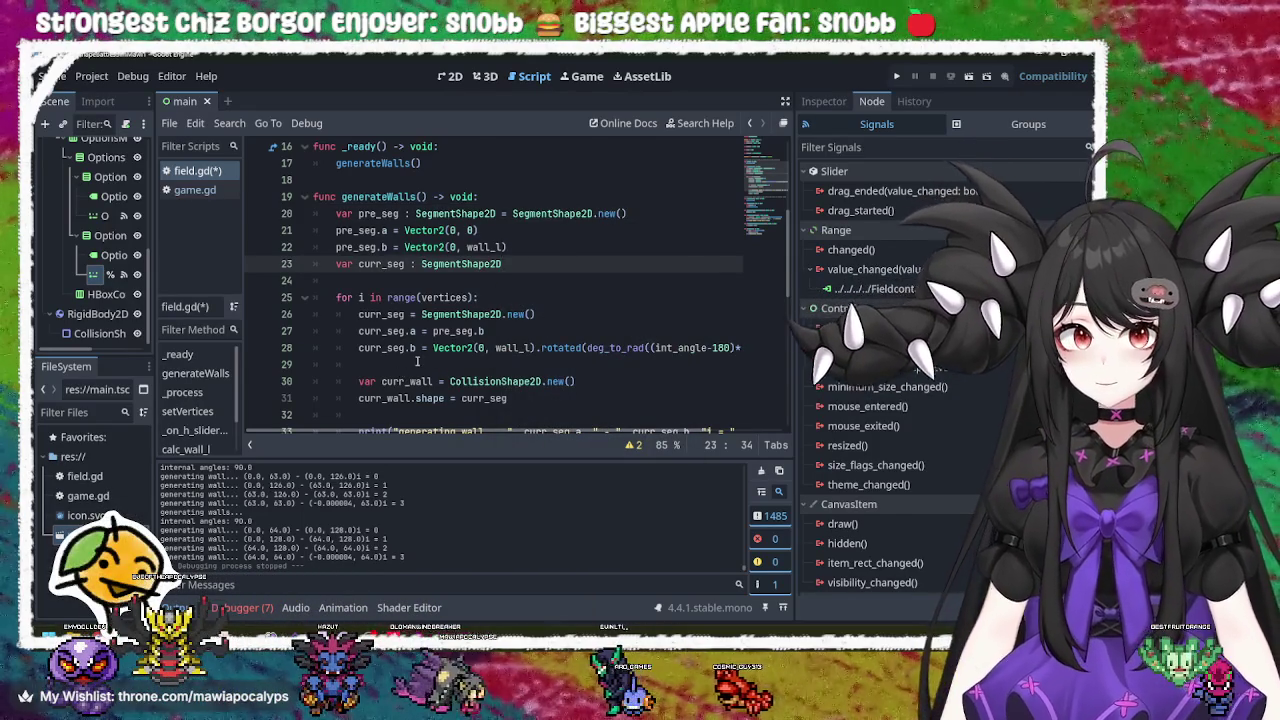
scroll(418, 362, down, 9)
click(558, 404)
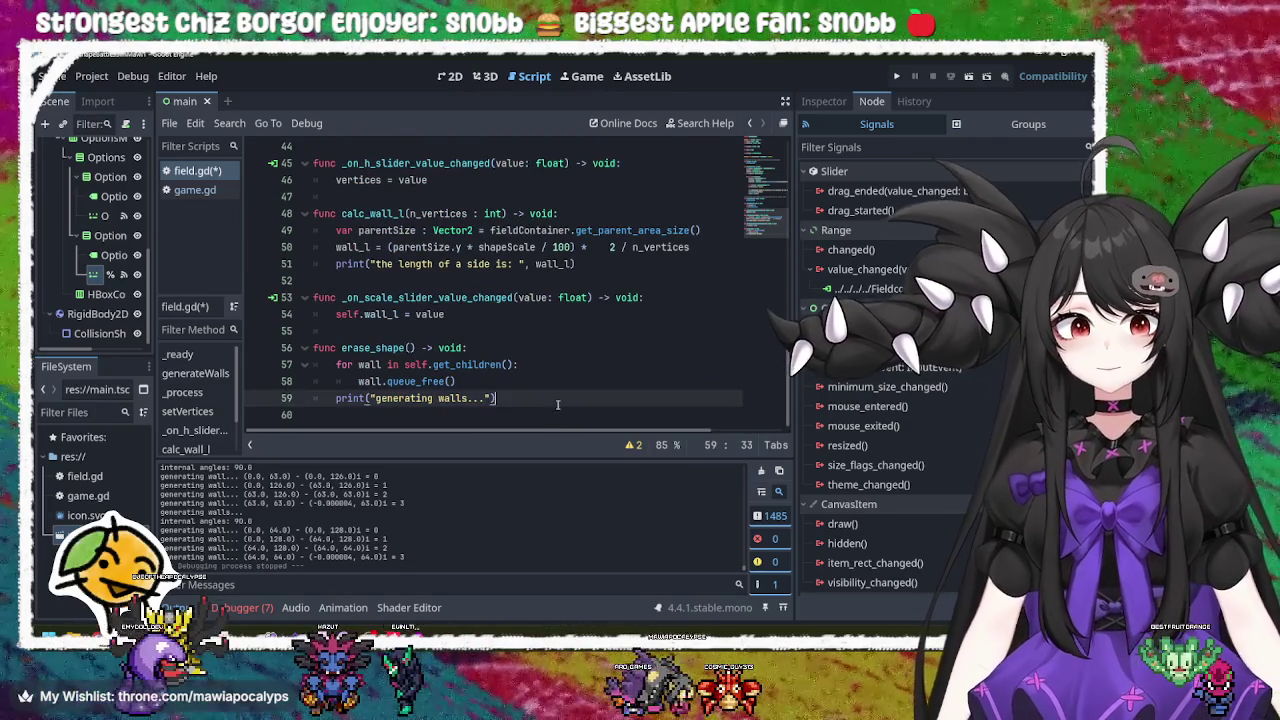
key(Return)
key(Return)
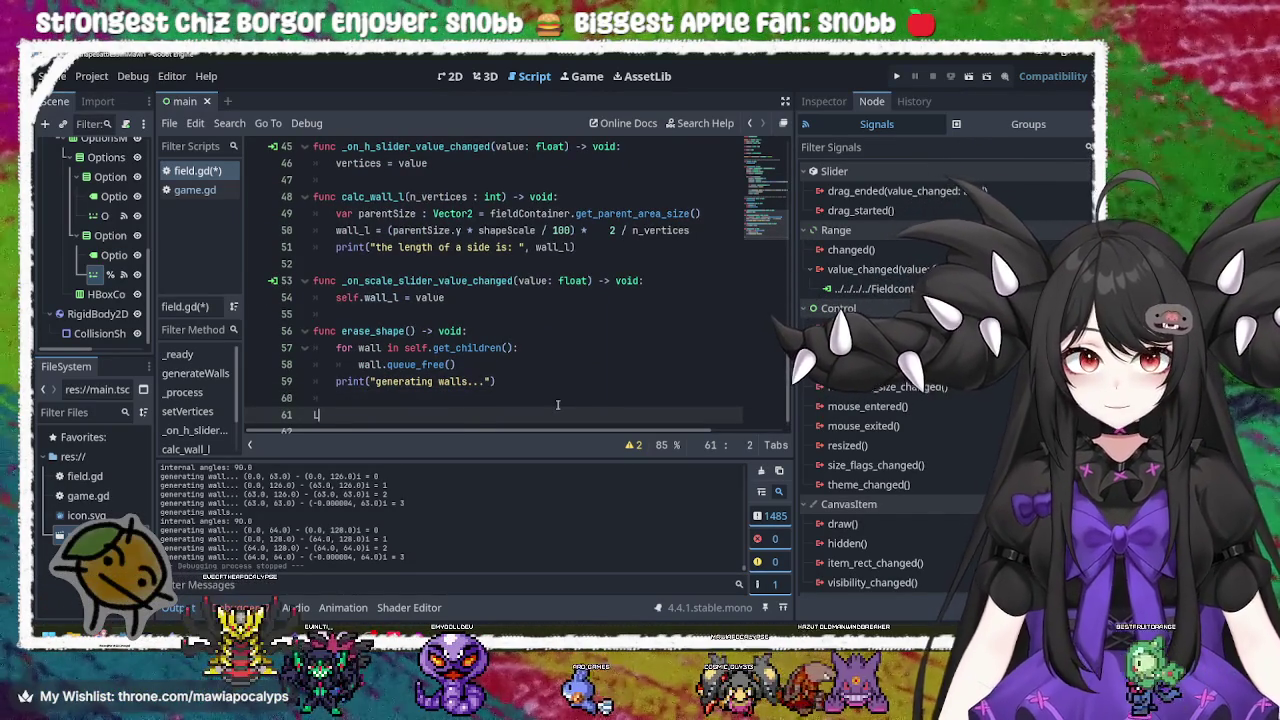
key(BackSpace)
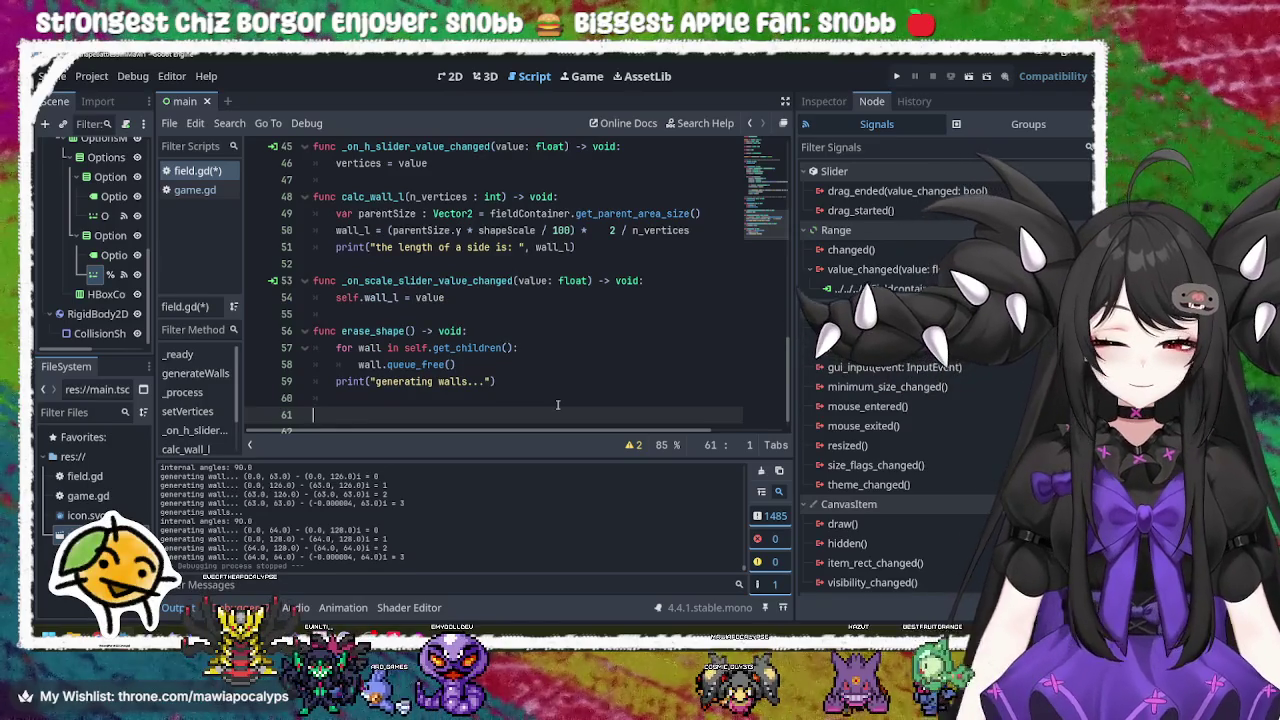
Step: Write func calc_int_angle() -> void: with the pasted int_angle formula and prints, then save
text(func )
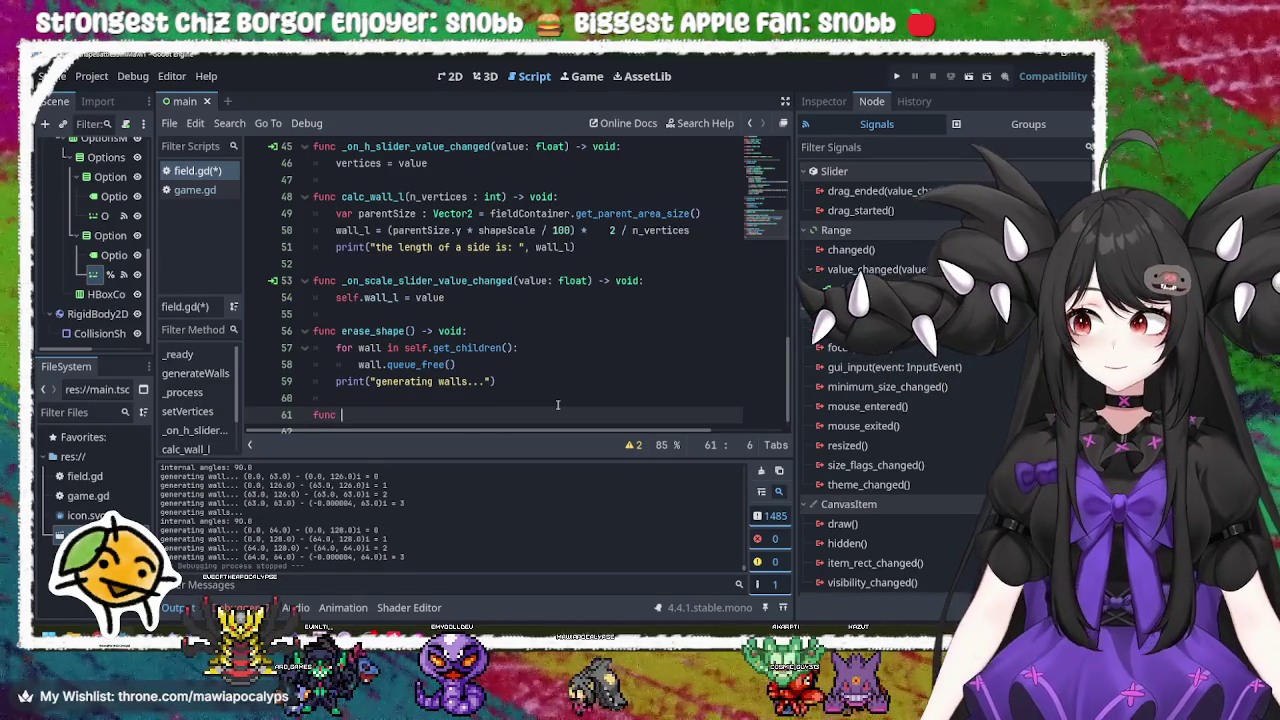
text(calc)
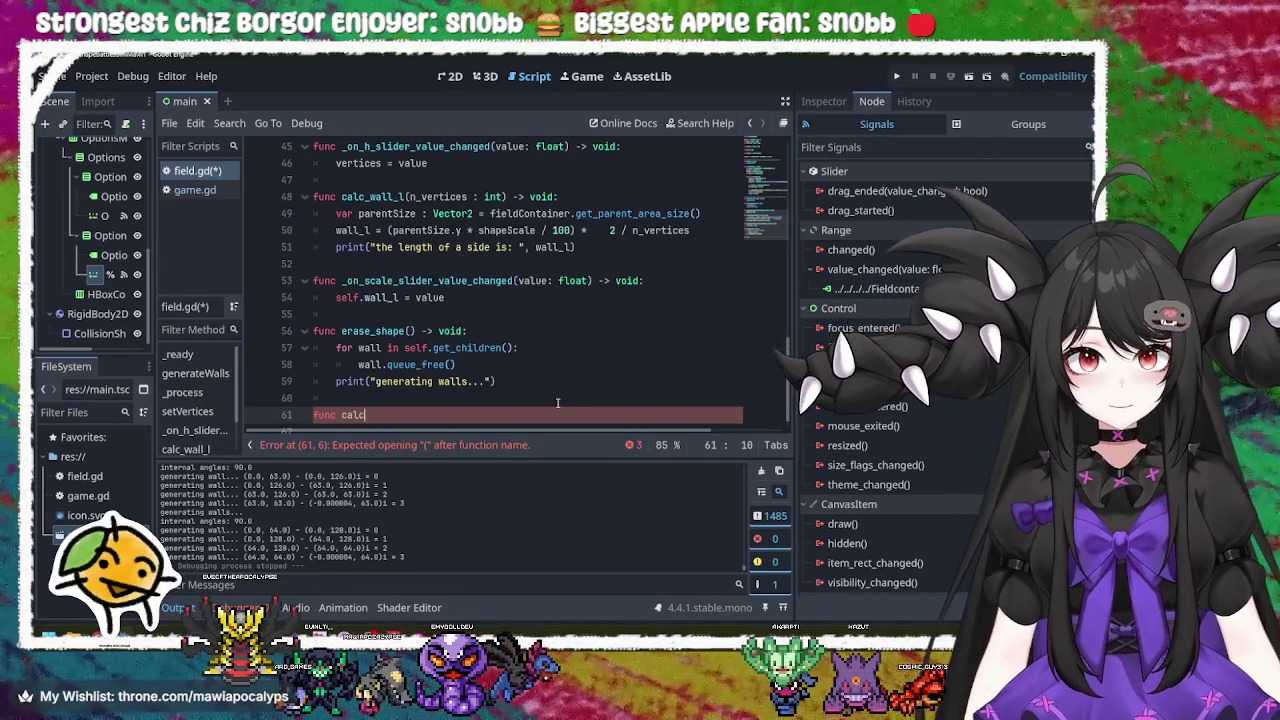
text(_)
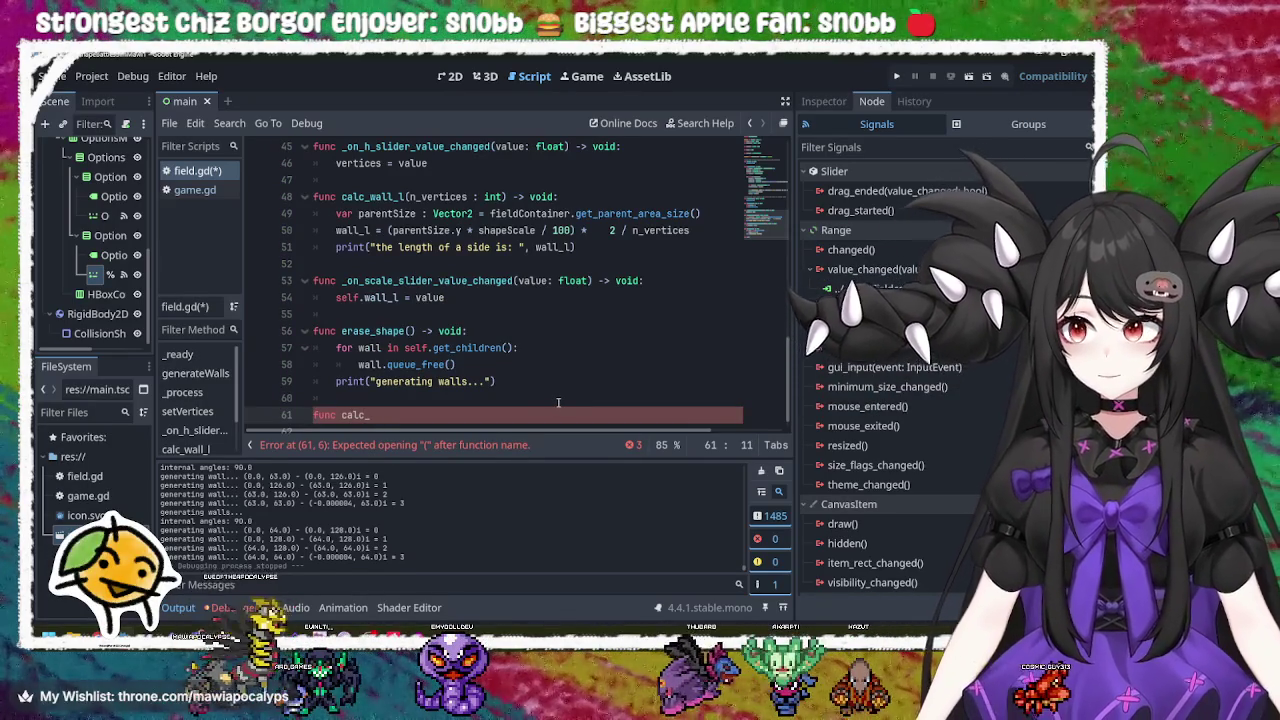
key(Return)
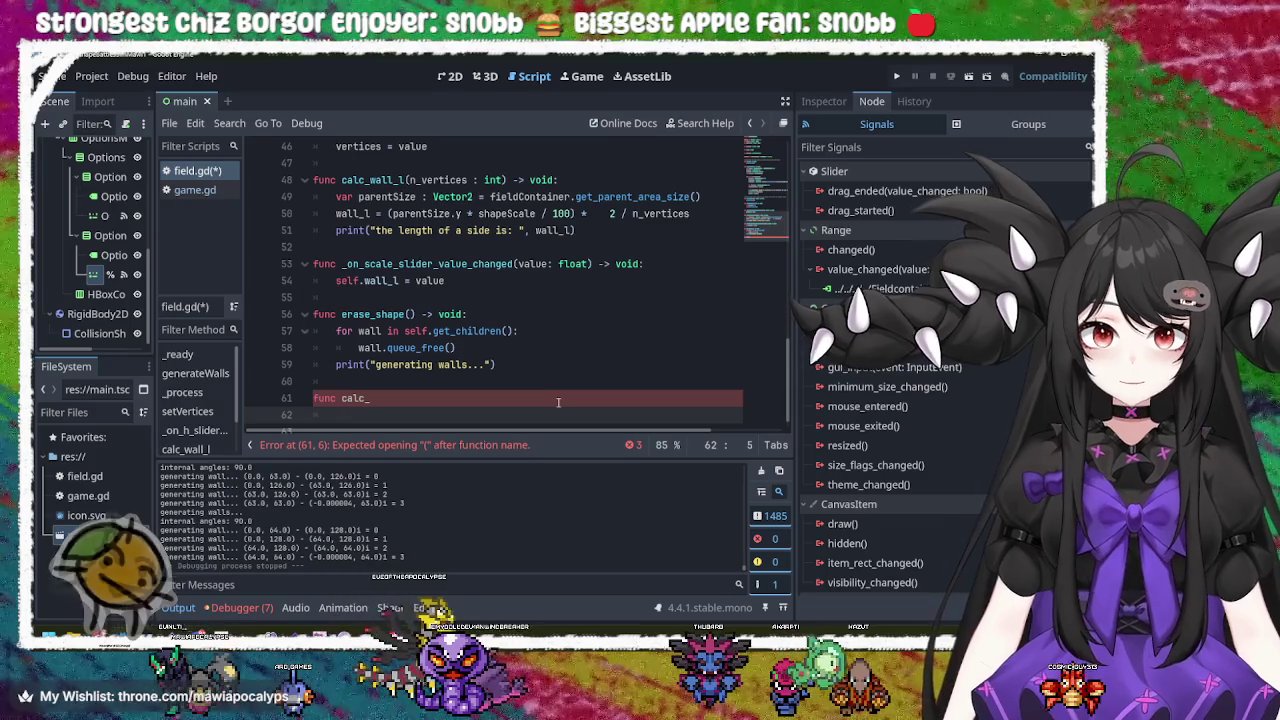
text(int_angle = ((180*vertices) - 360) / (vertices) 	print("internal angles: ", int_angle))
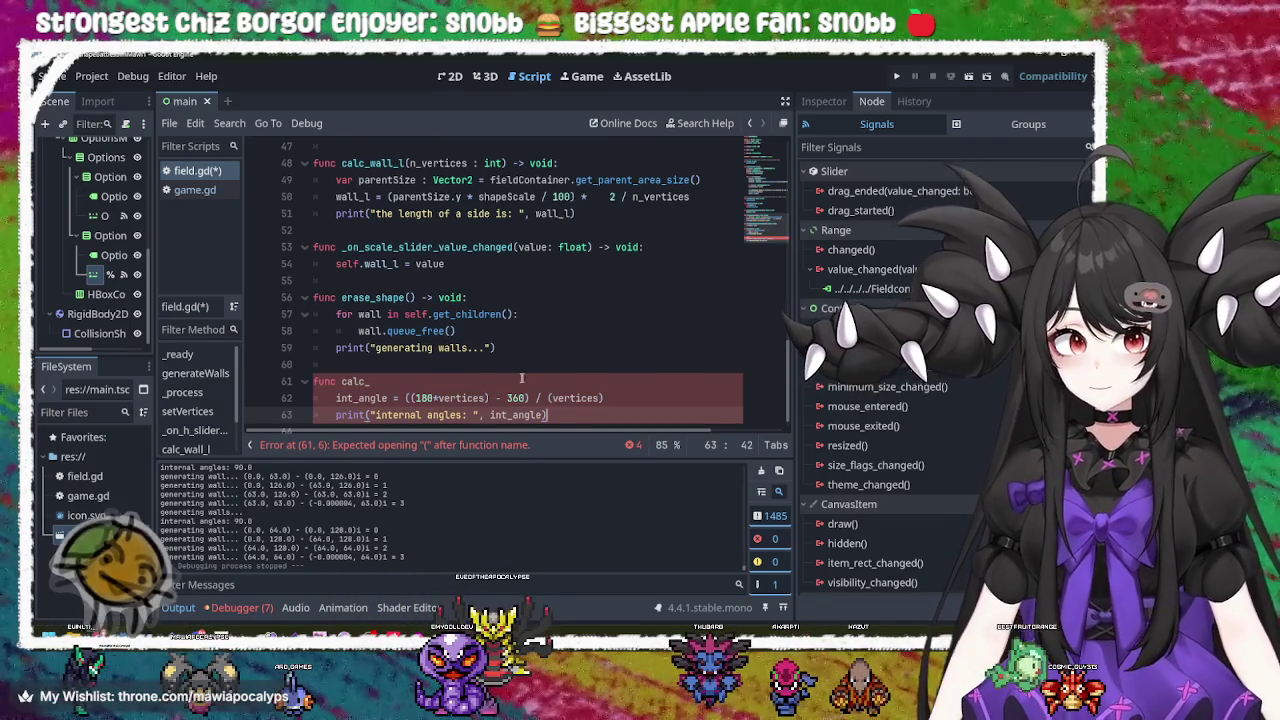
click(525, 380)
text(int)
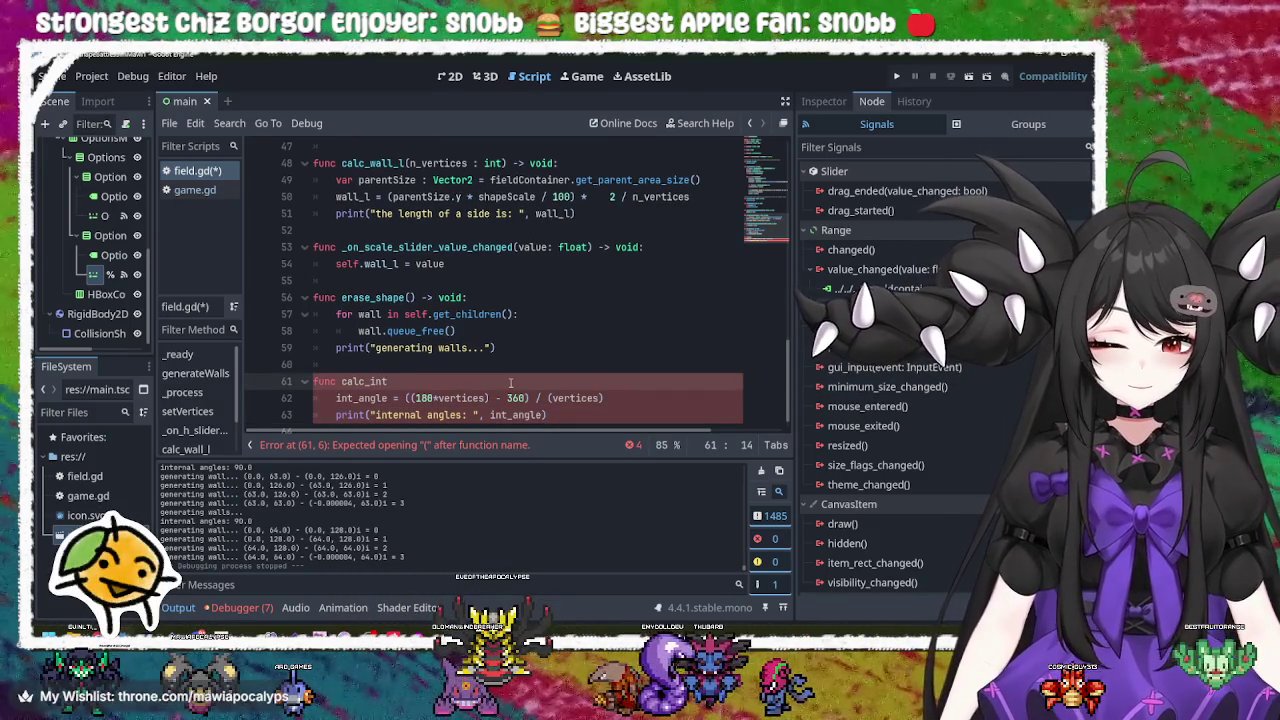
text(_ang)
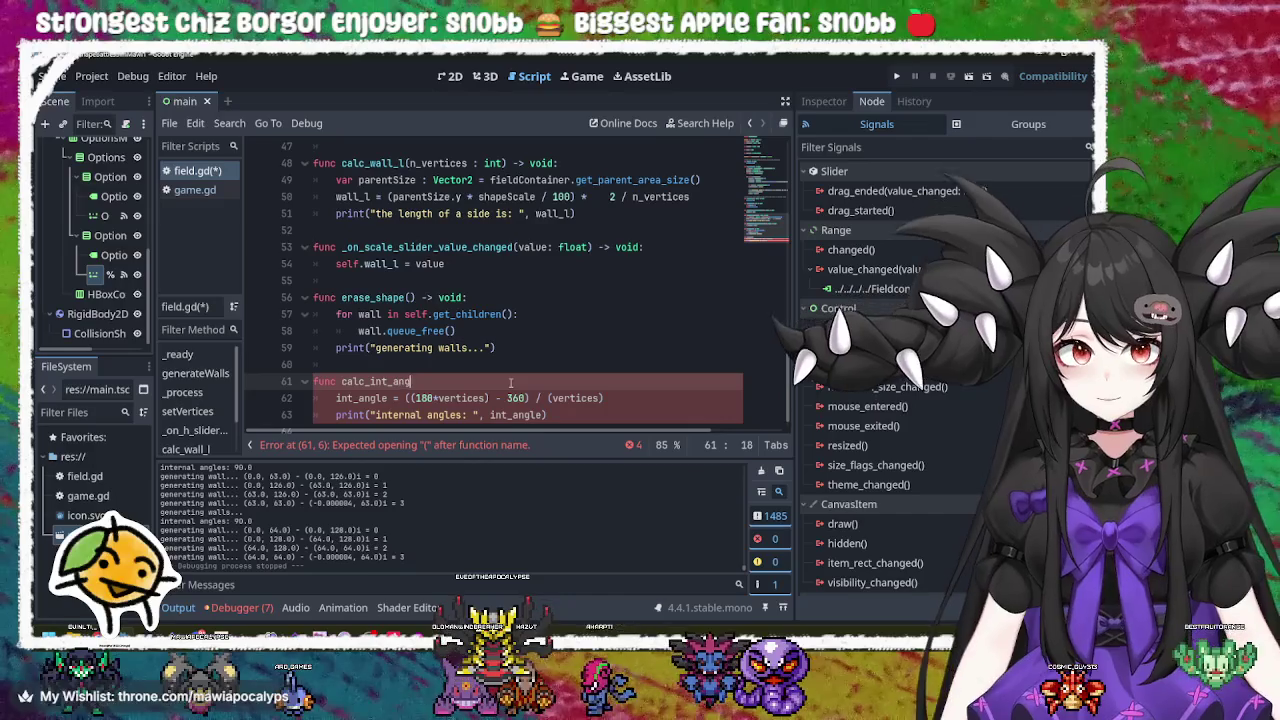
text(le()
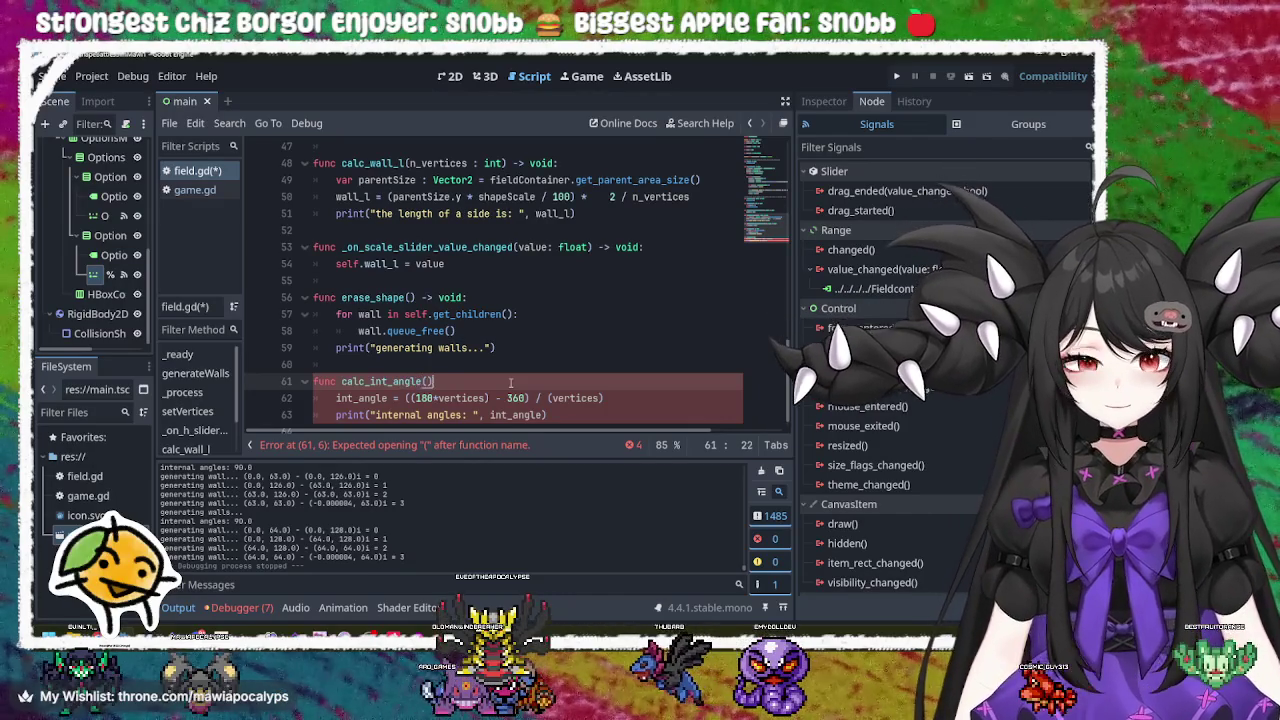
text() -)
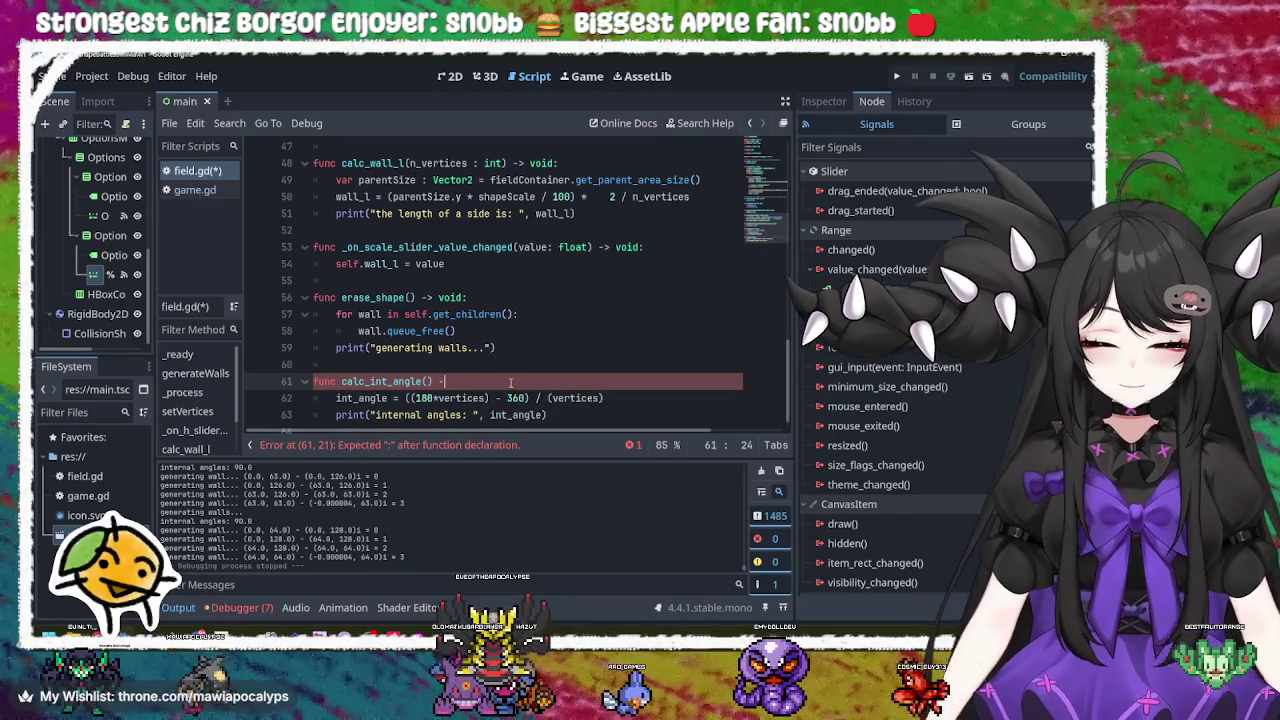
text(> )
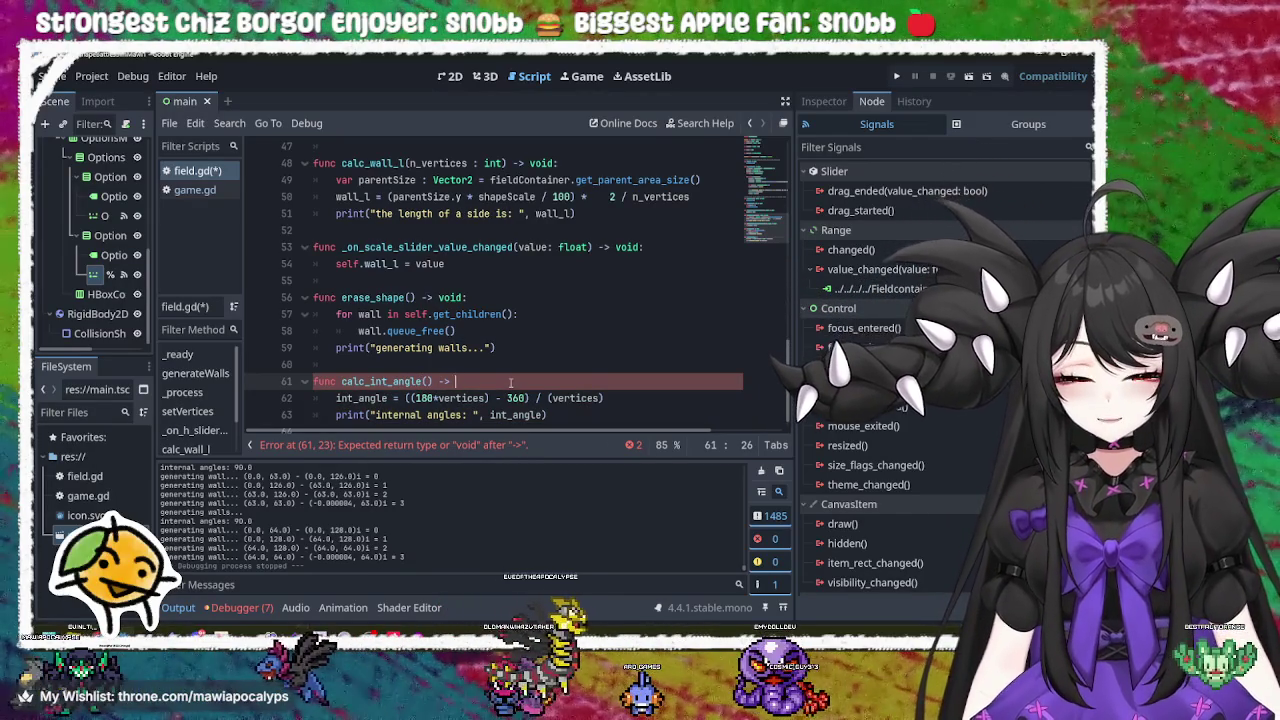
text(void:)
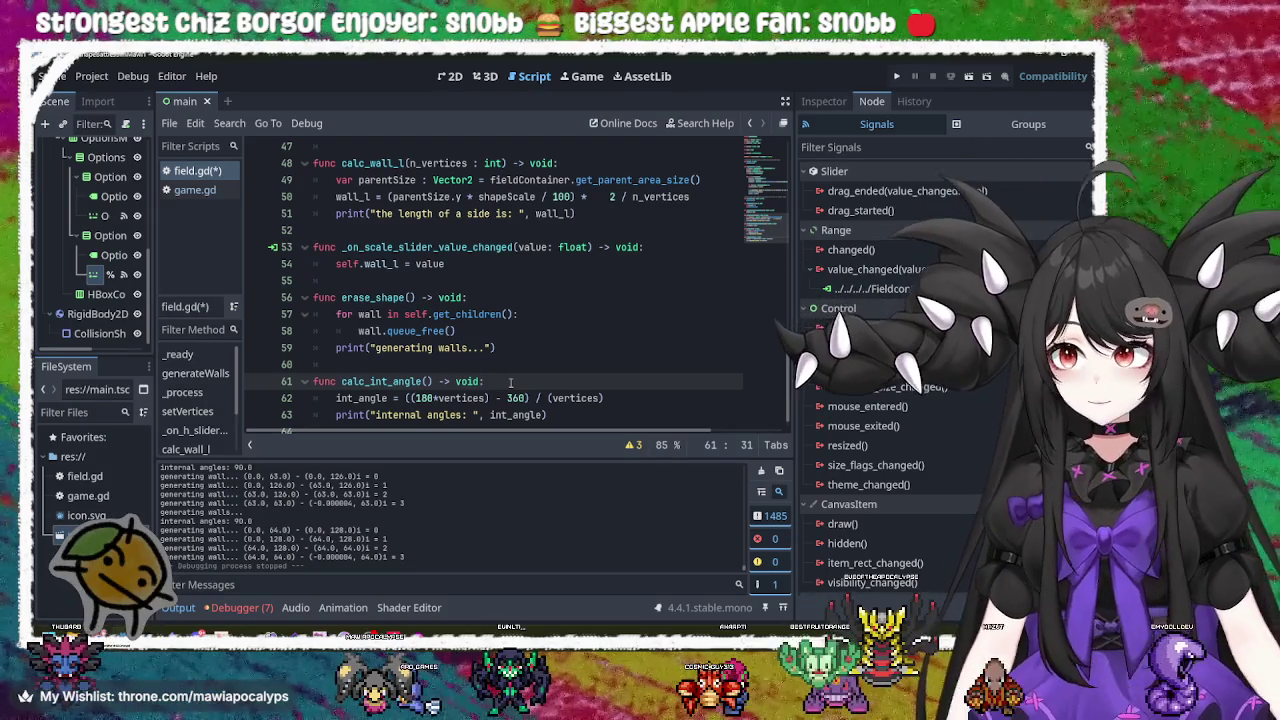
key(ctrl+s)
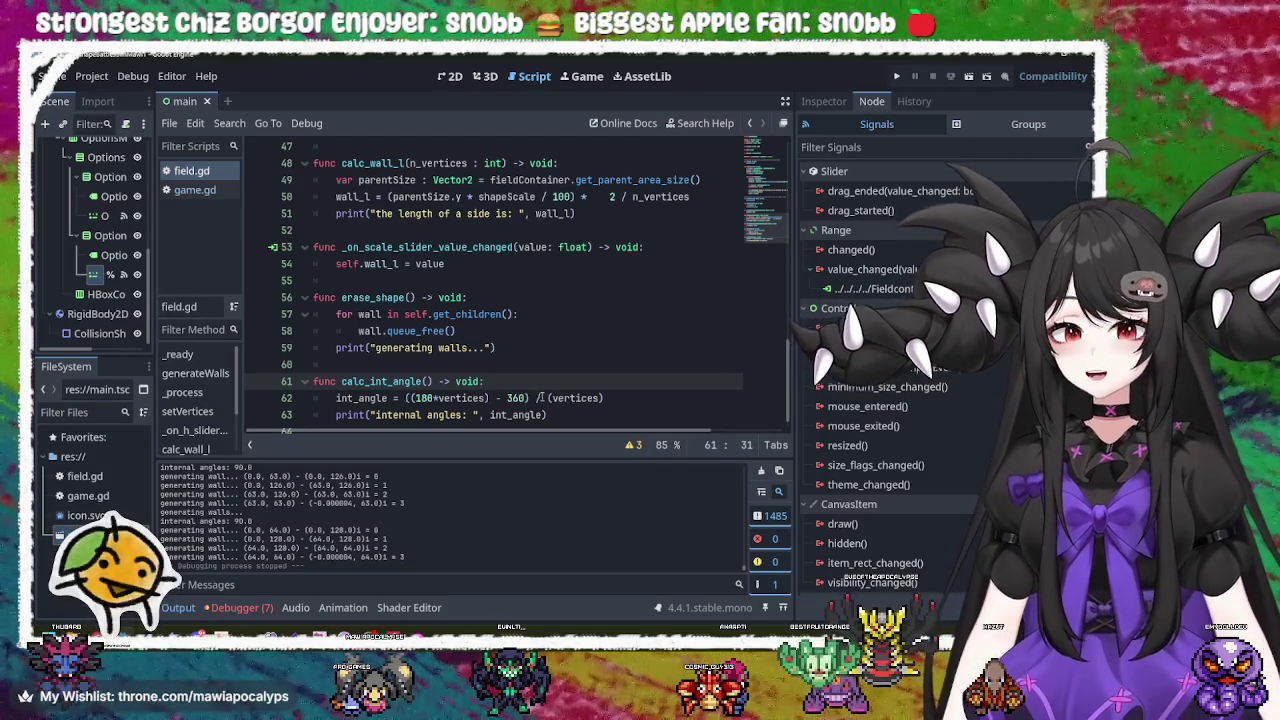
scroll(530, 381, down, 1)
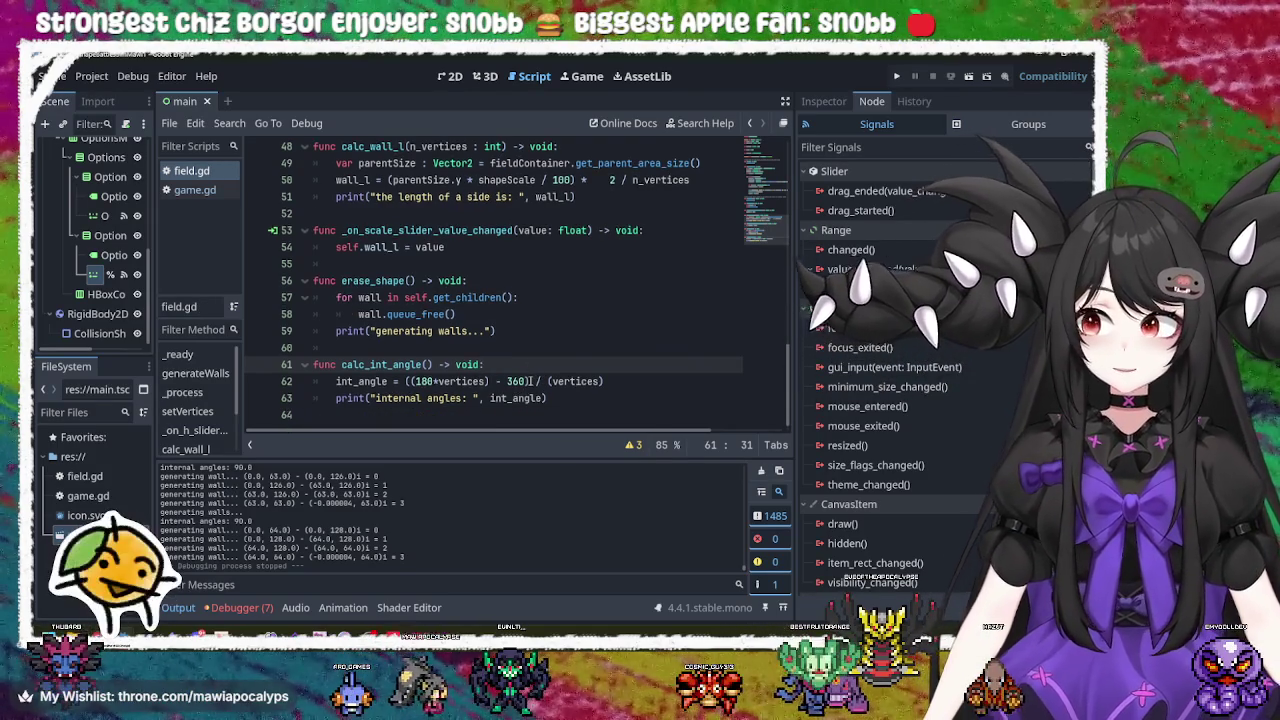
click(436, 364)
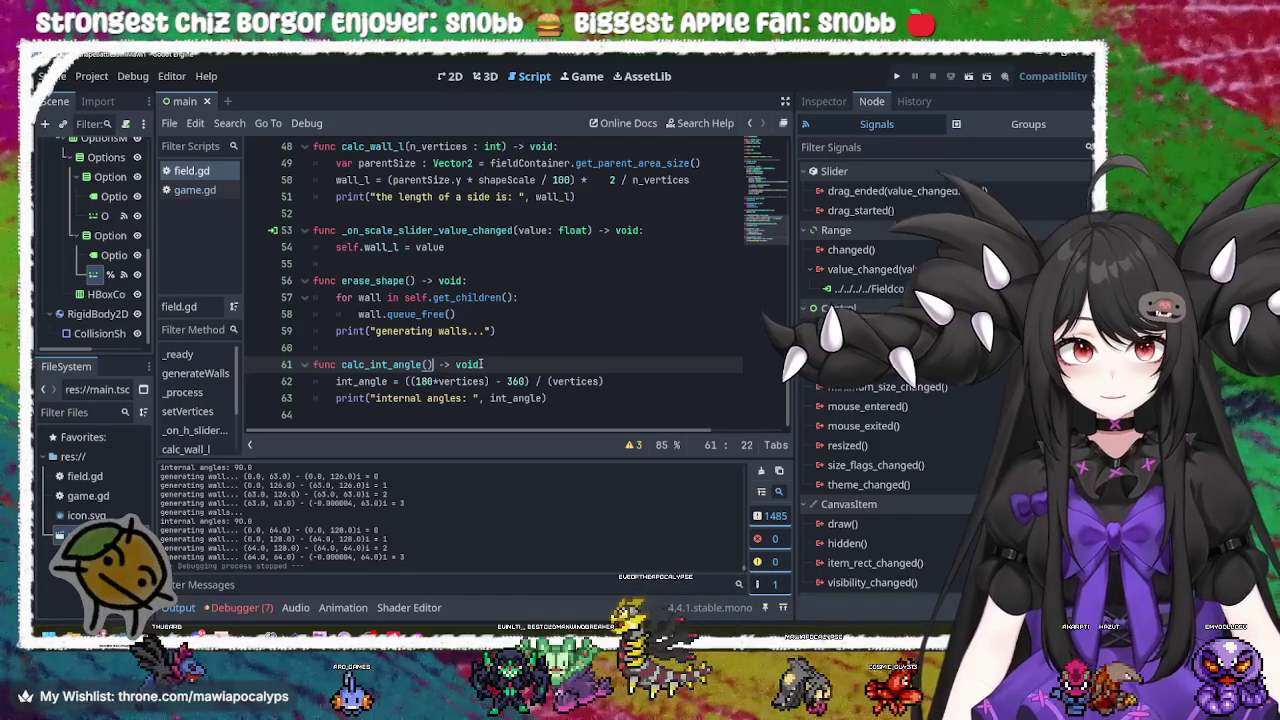
click(502, 364)
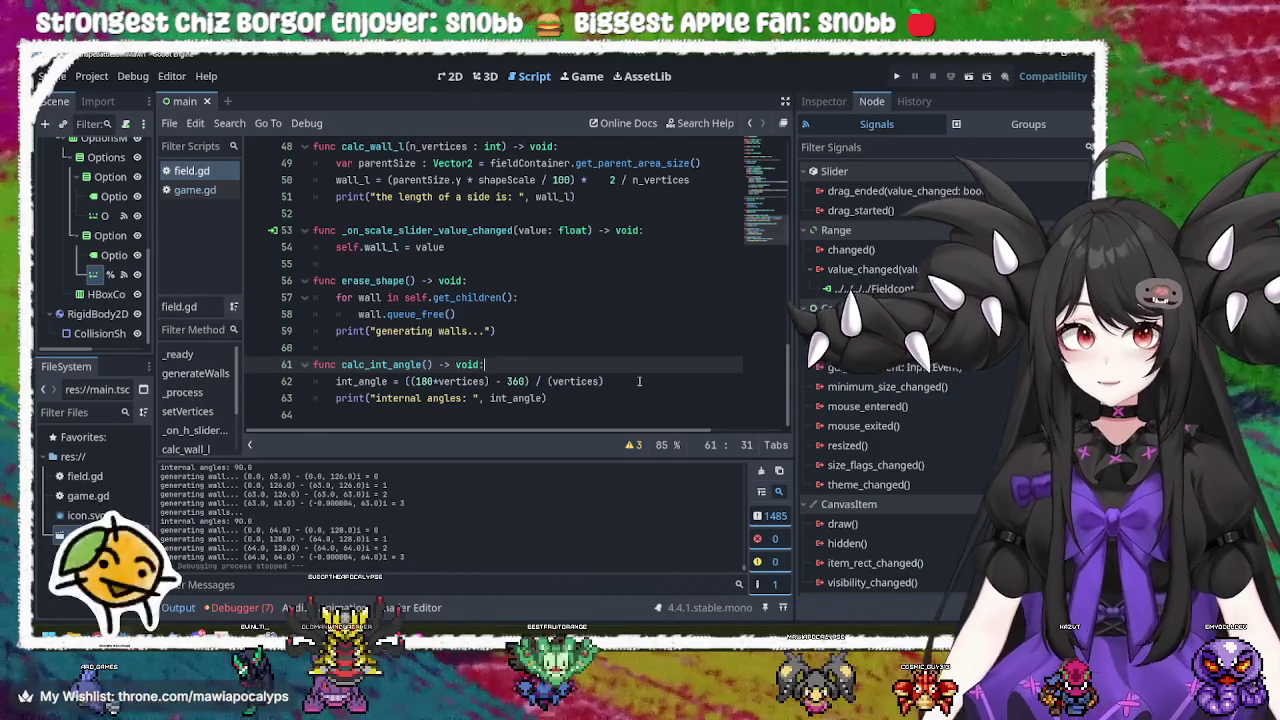
click(606, 382)
click(602, 393)
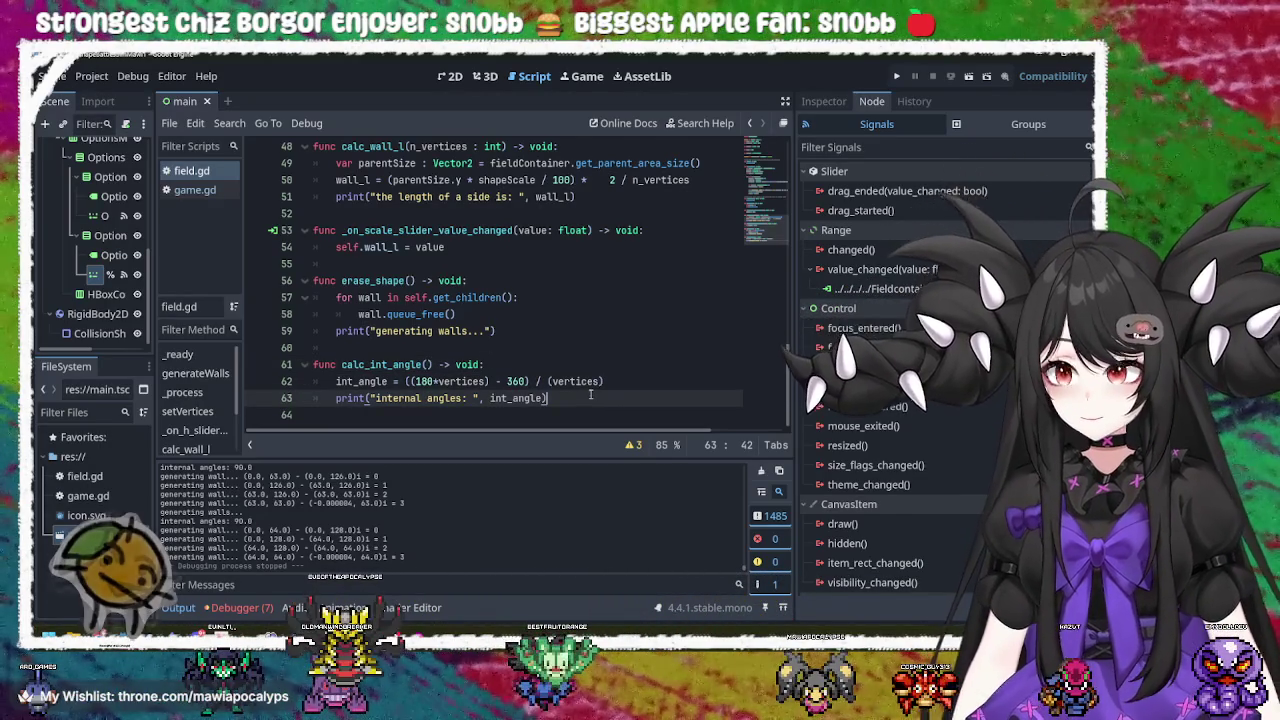
click(628, 380)
click(590, 370)
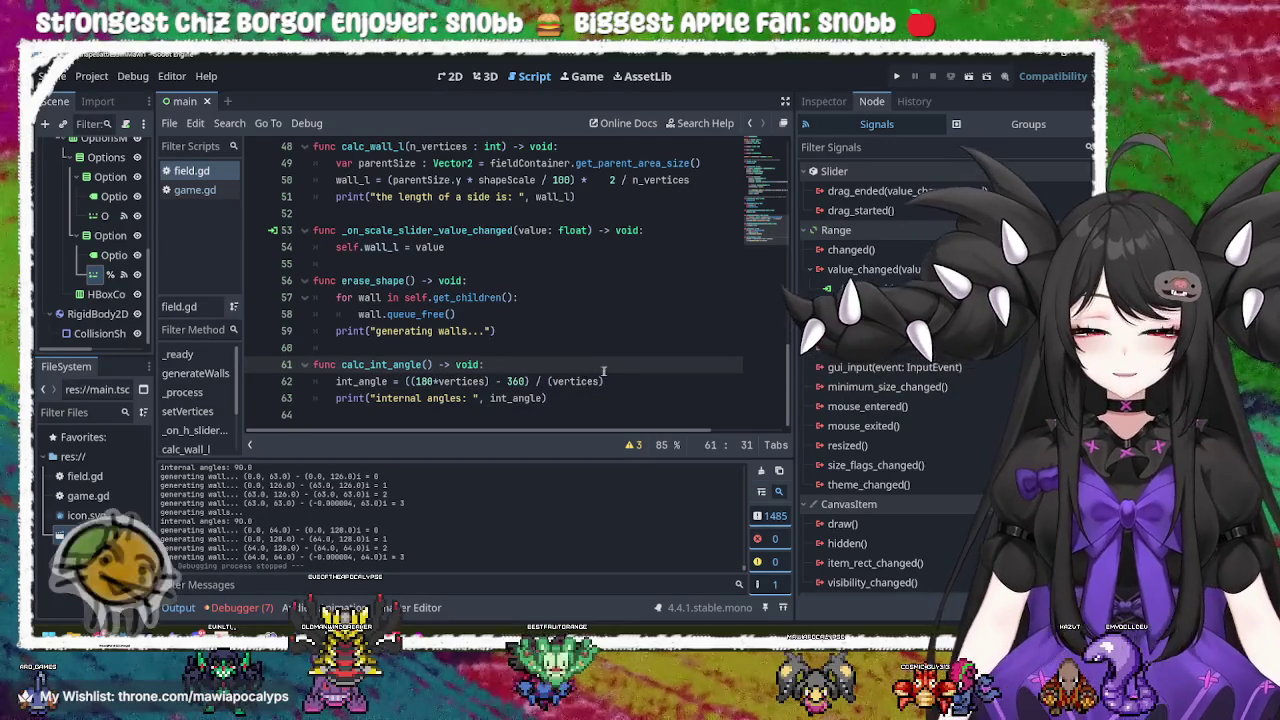
click(622, 380)
click(608, 369)
click(626, 380)
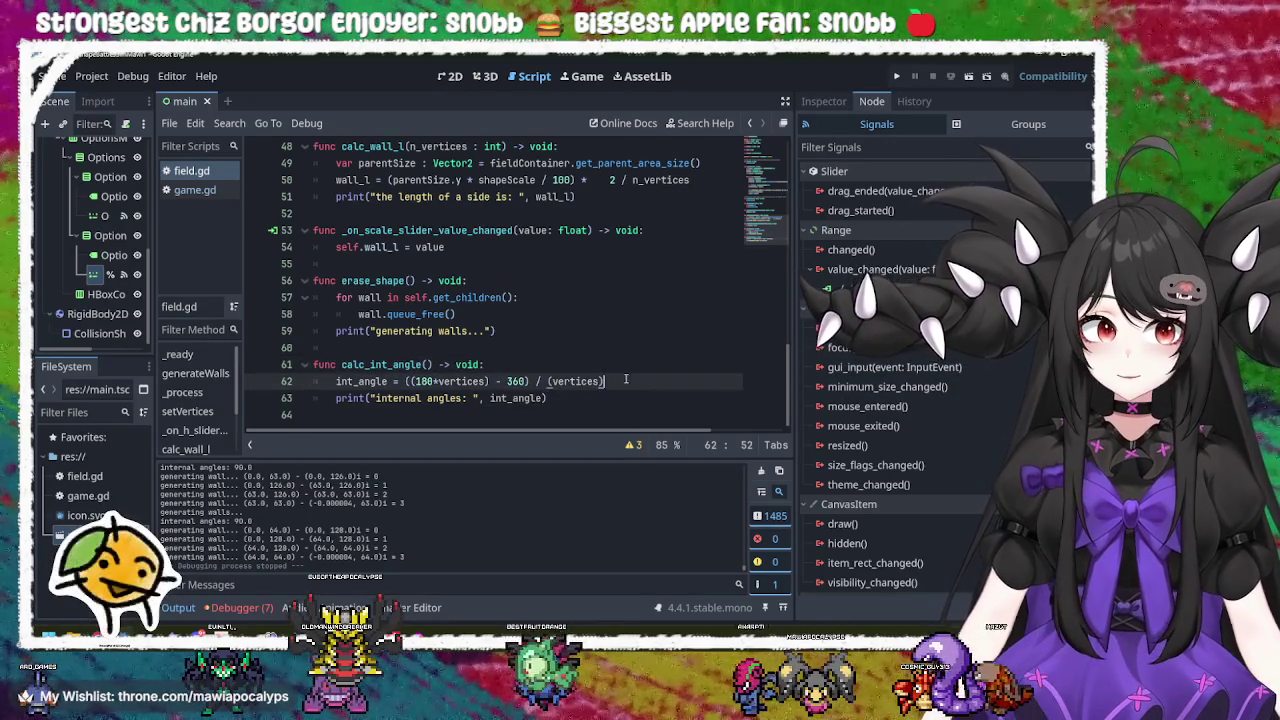
click(612, 369)
click(628, 379)
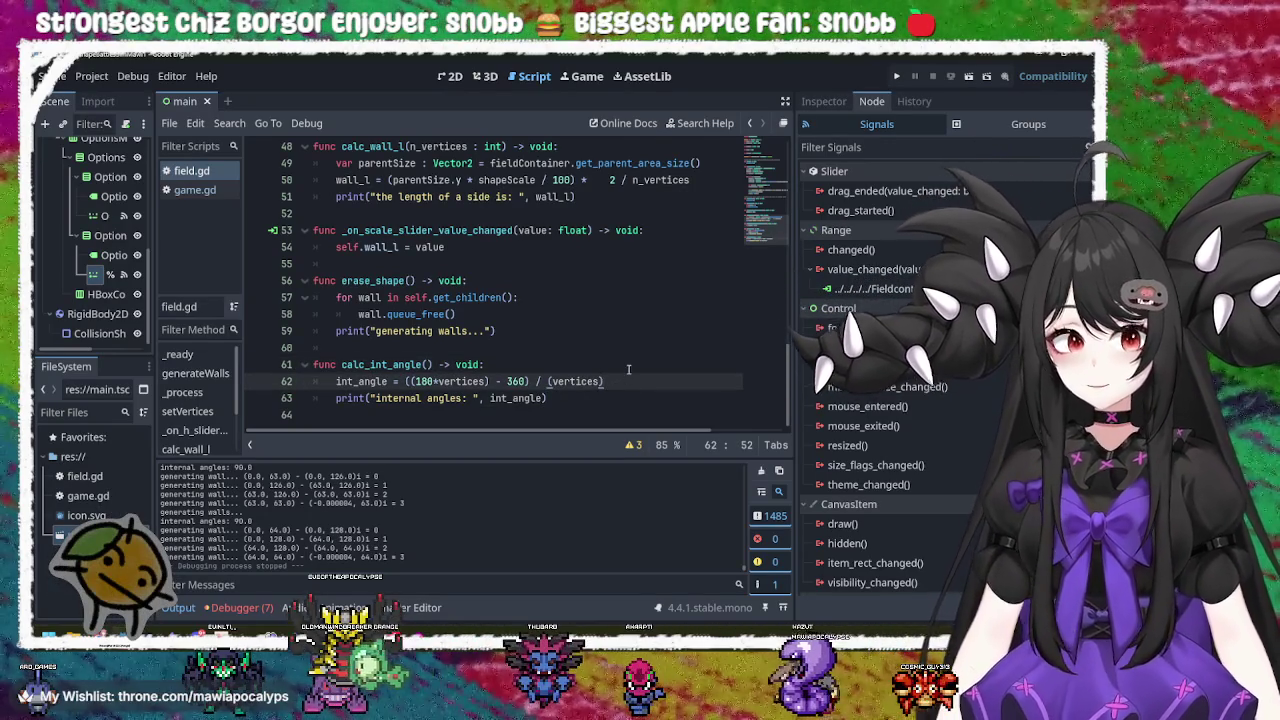
click(628, 369)
click(628, 381)
click(624, 369)
click(626, 380)
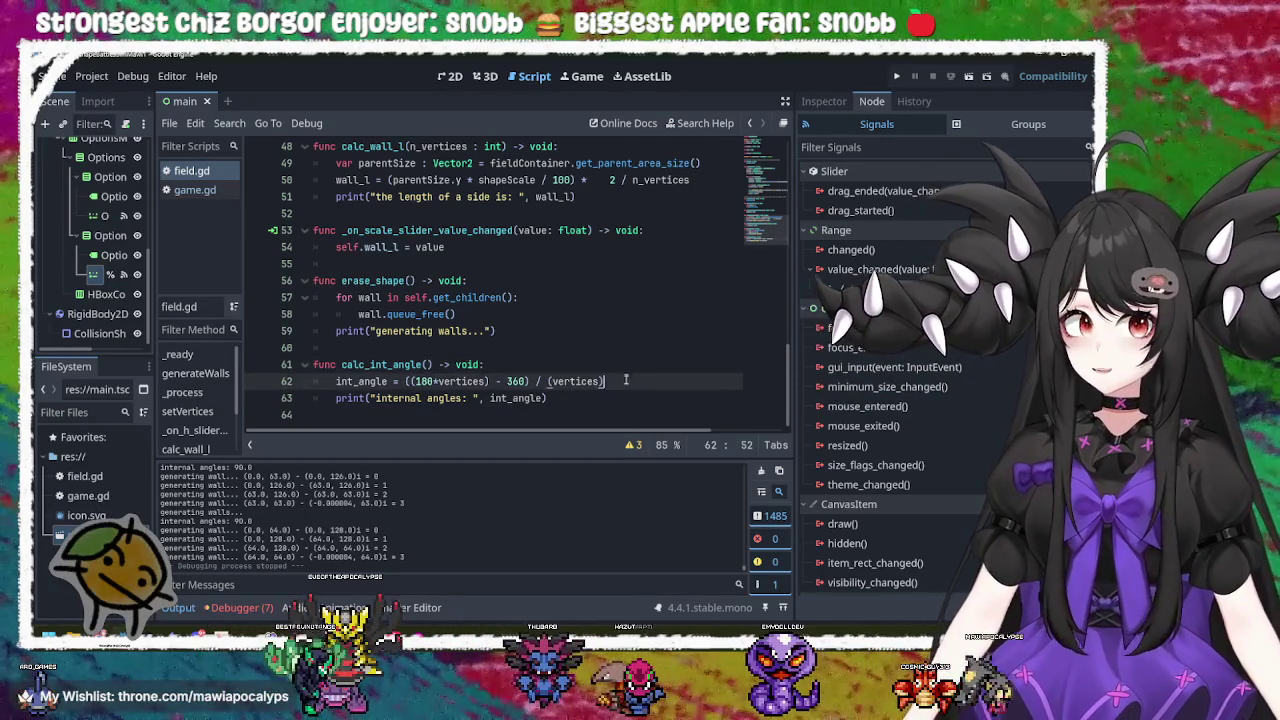
click(628, 369)
click(630, 381)
click(632, 370)
click(636, 387)
click(627, 369)
click(627, 381)
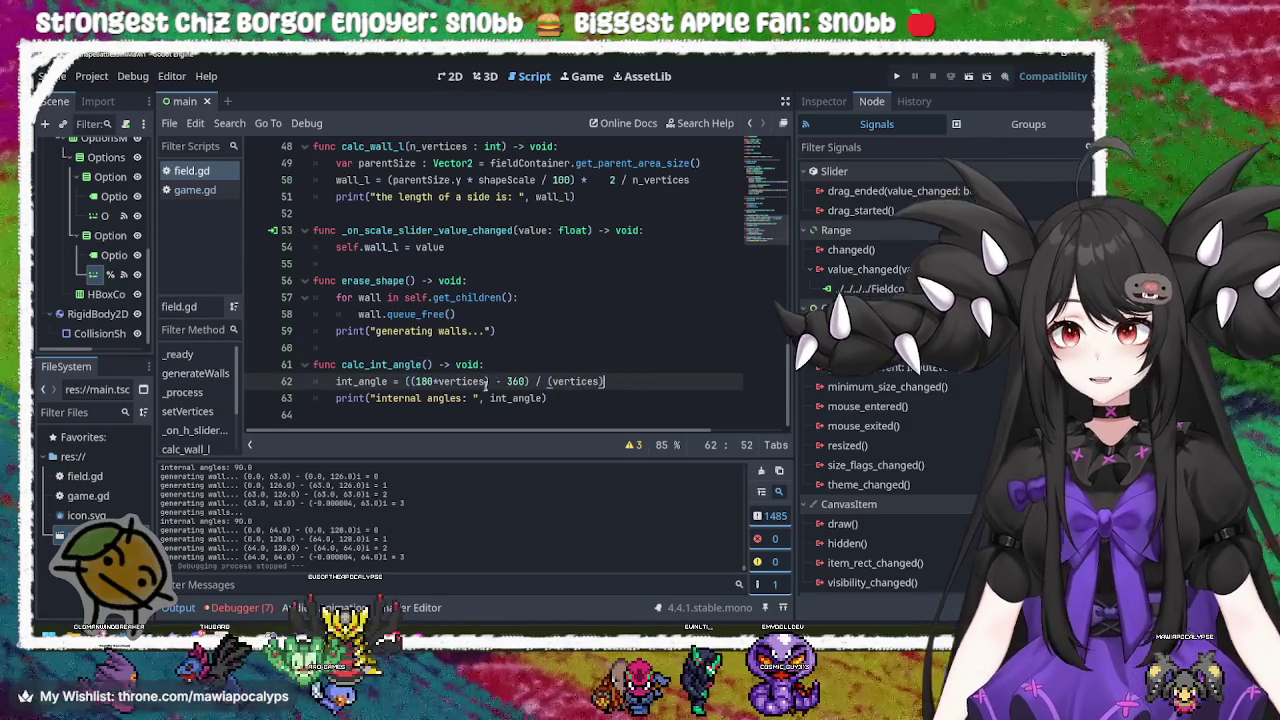
click(533, 362)
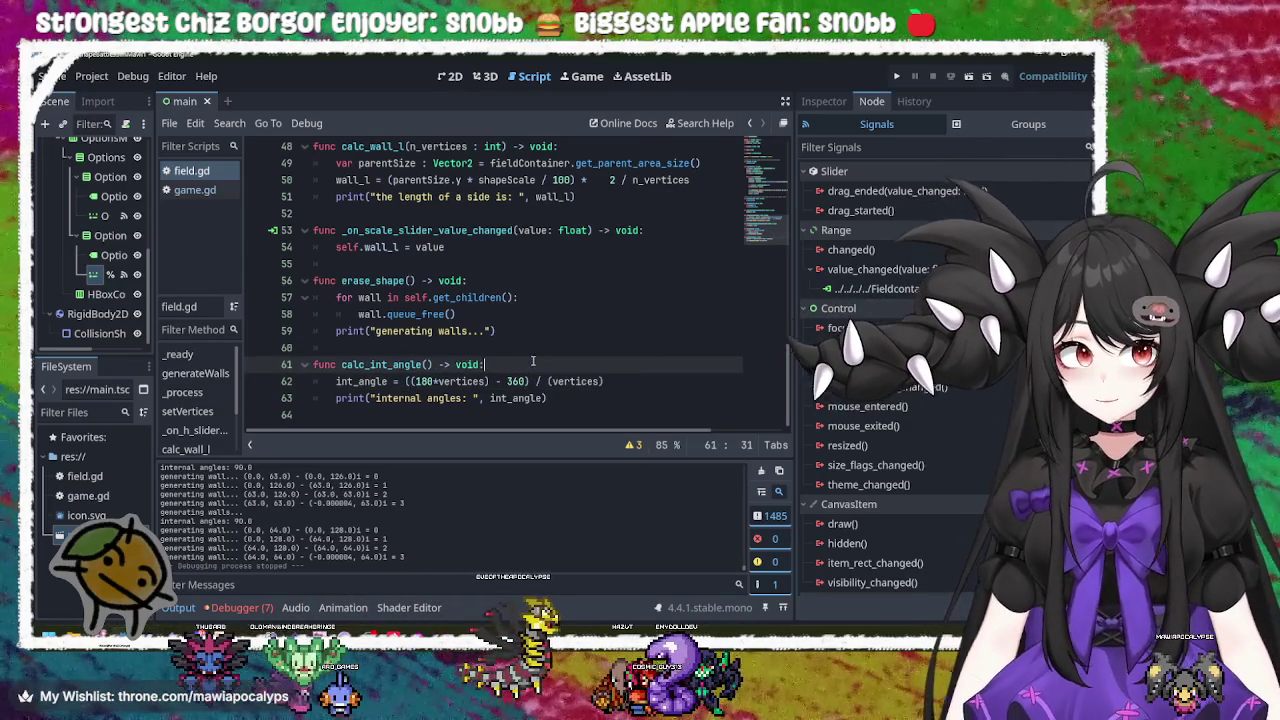
click(610, 381)
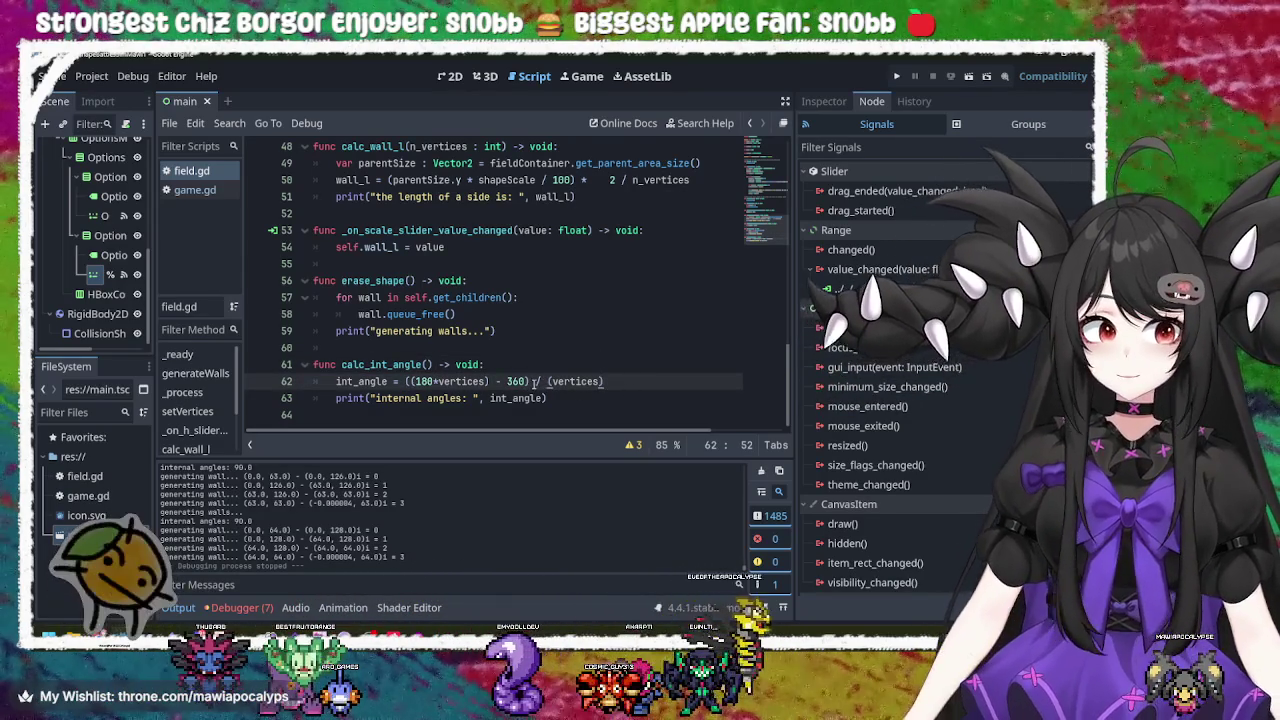
click(528, 365)
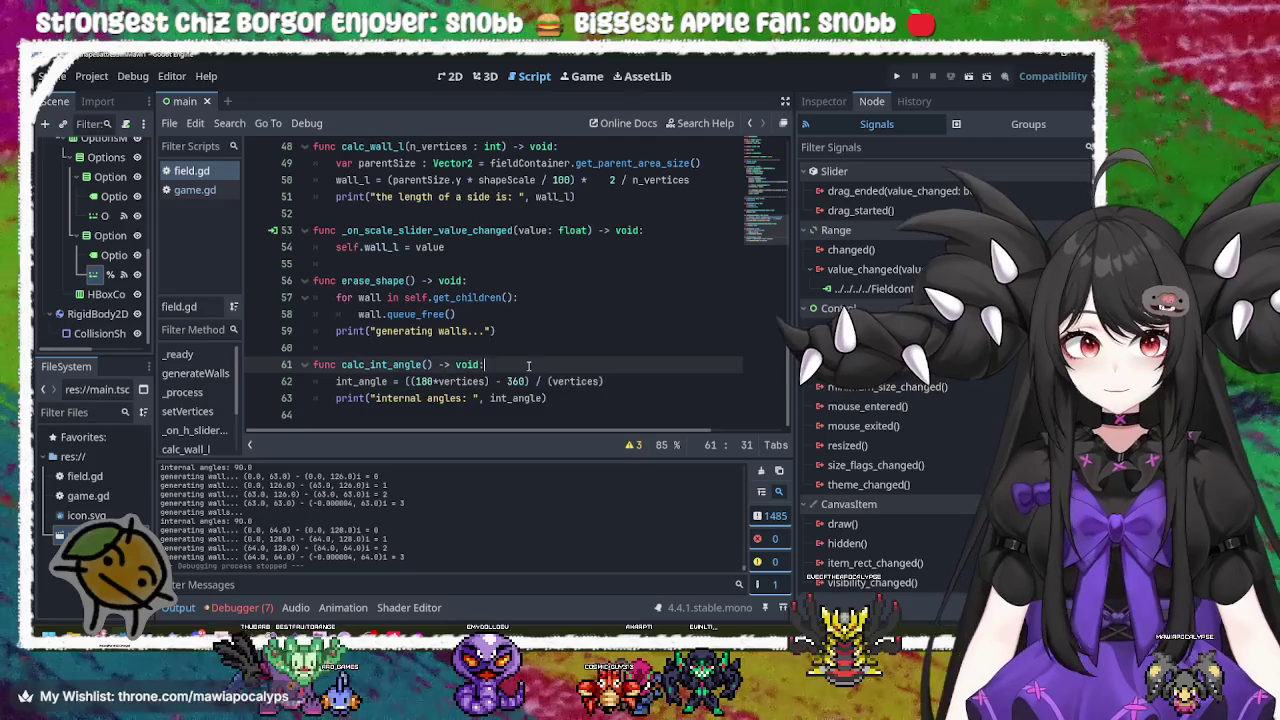
click(530, 381)
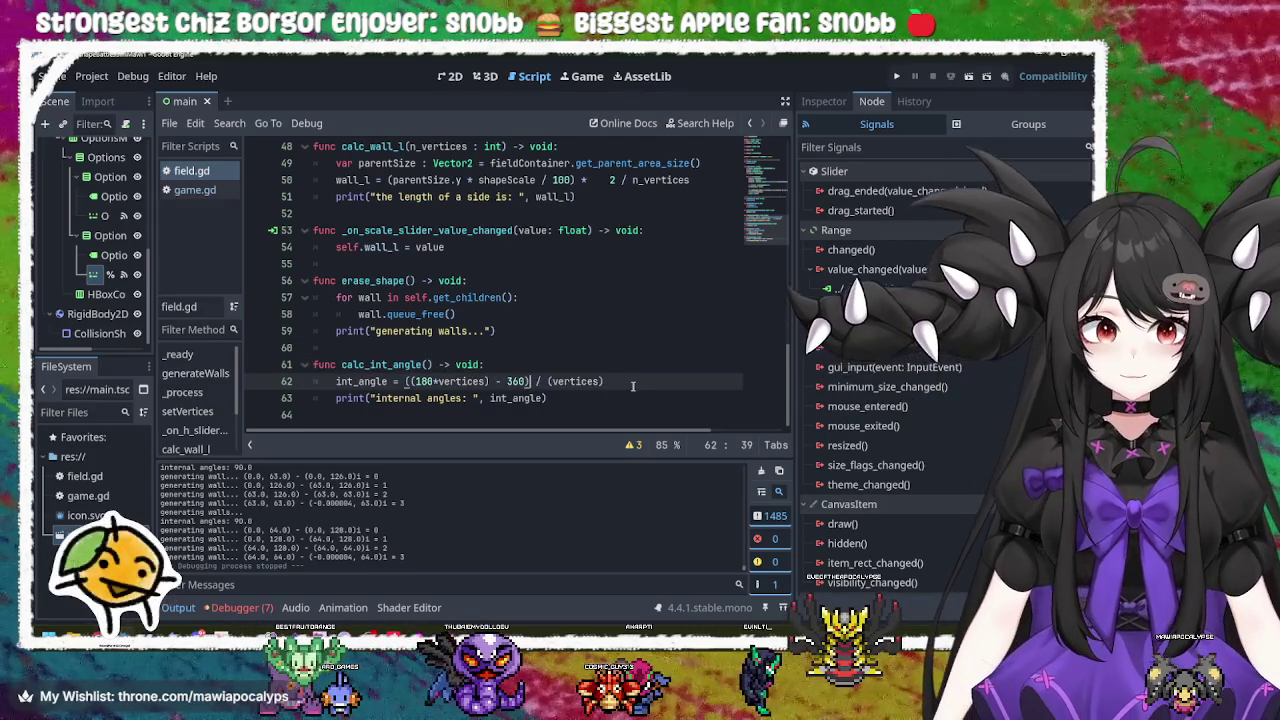
click(546, 381)
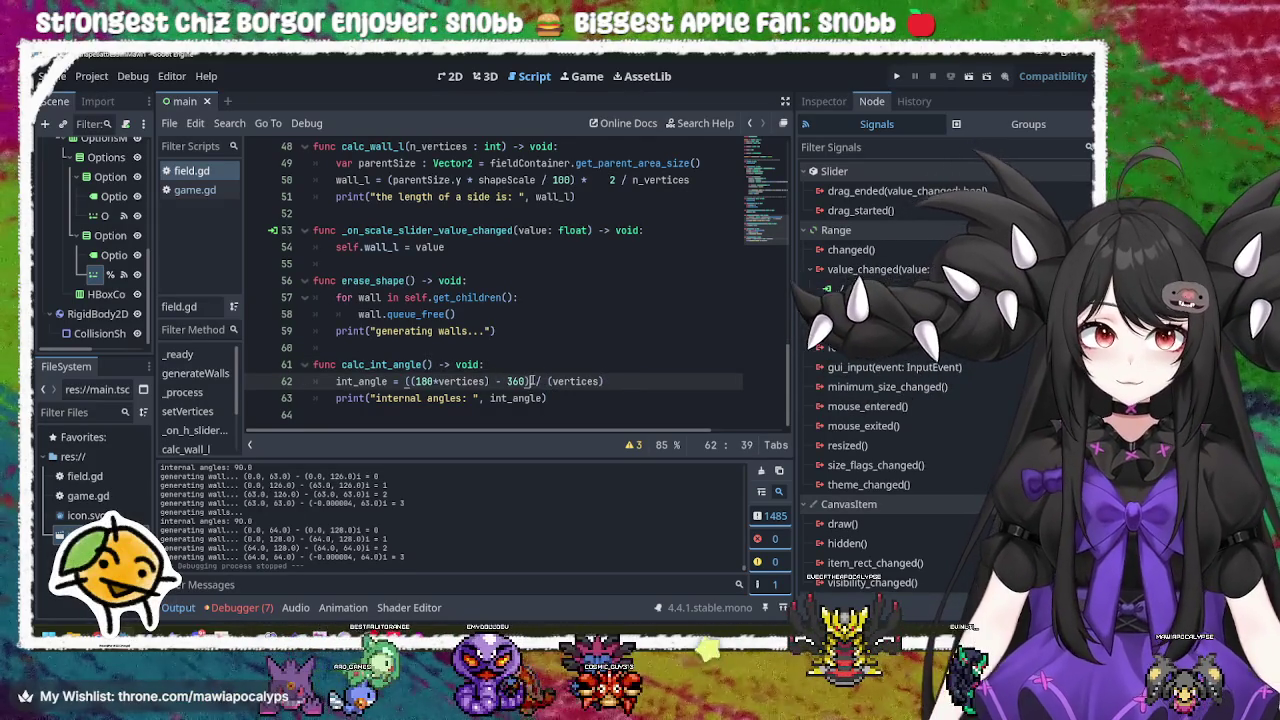
click(612, 400)
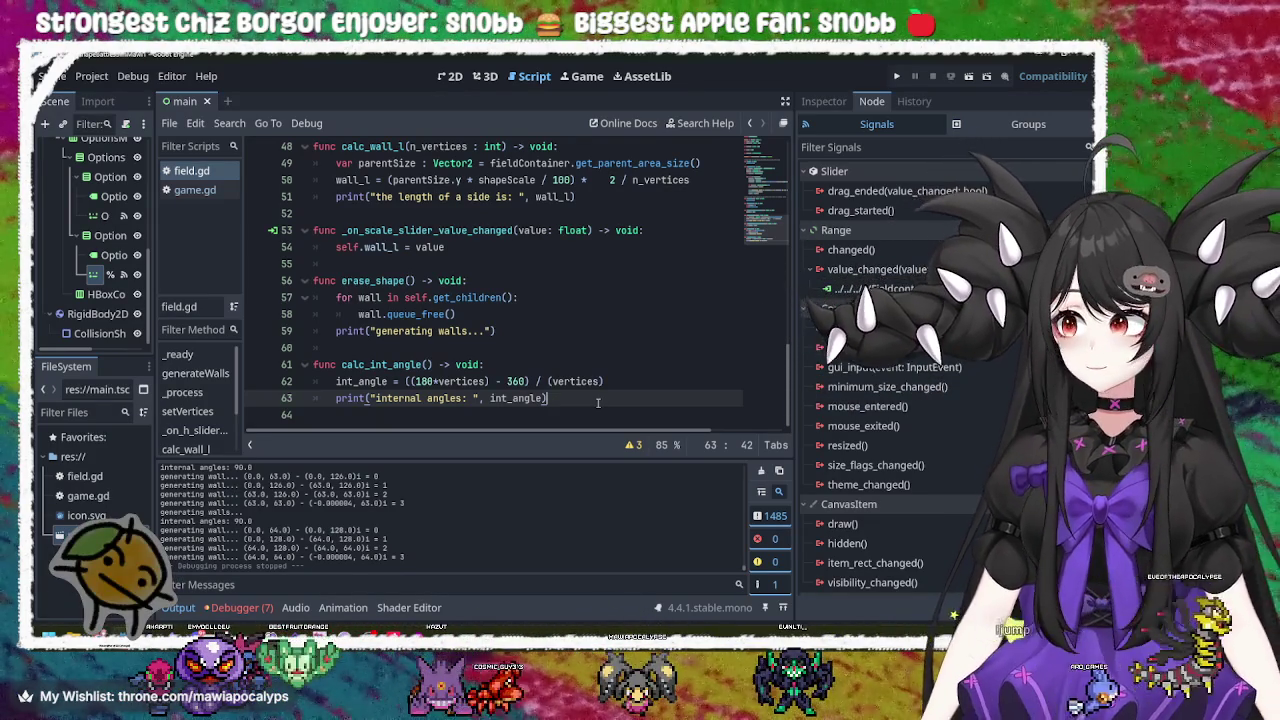
click(522, 330)
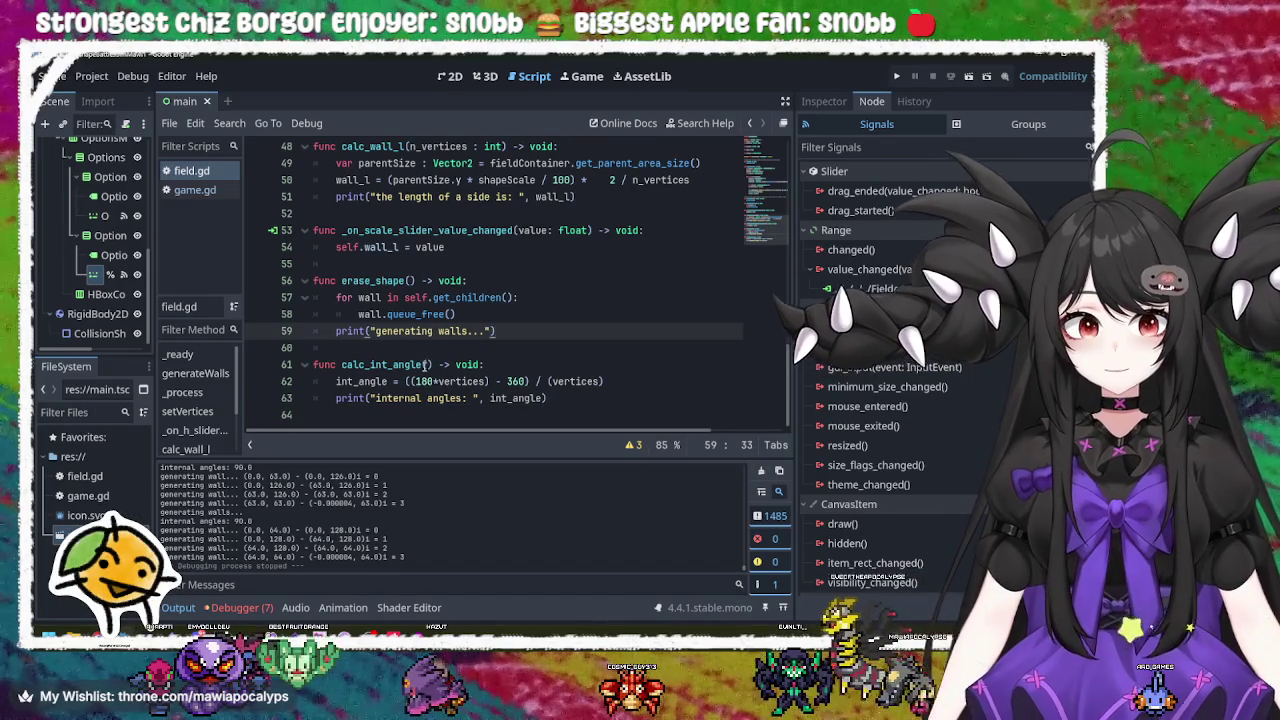
click(410, 365)
double_click(410, 365)
key(ctrl+c)
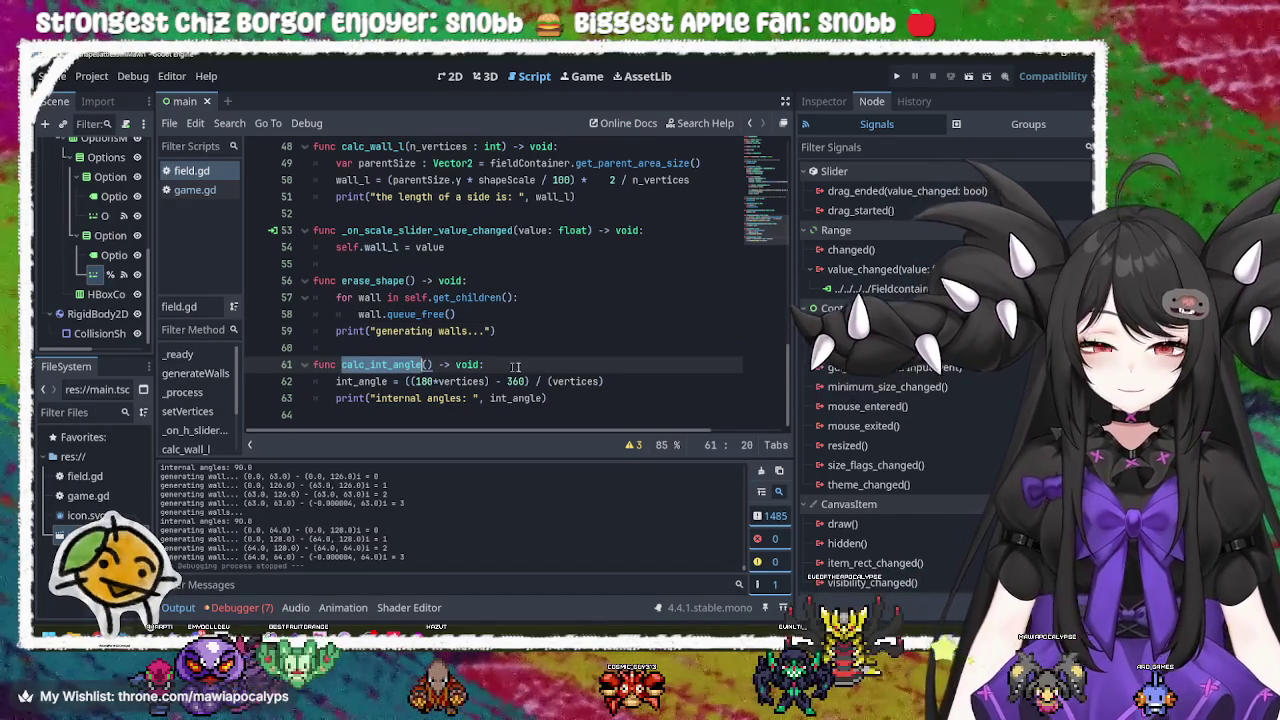
Step: Insert calc_int_angle() as the first line inside generateWalls
scroll(450, 334, up, 10)
click(514, 215)
key(Return)
key(ctrl+v)
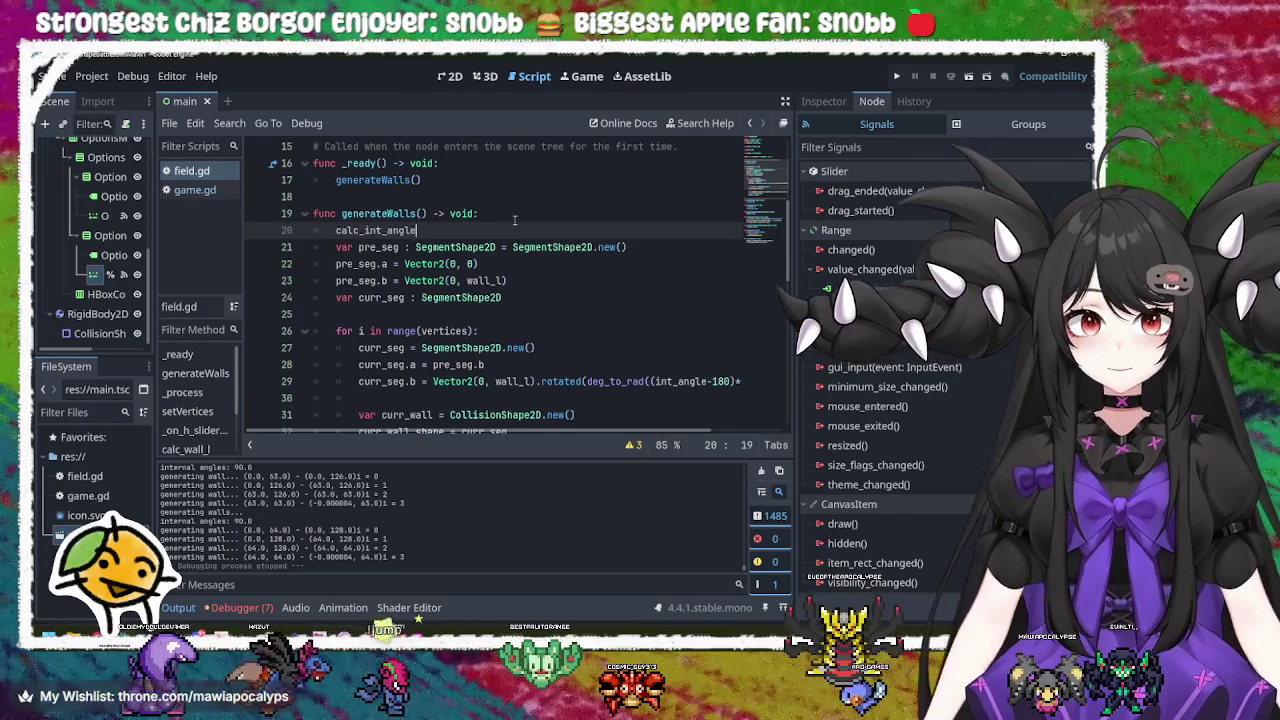
text(())
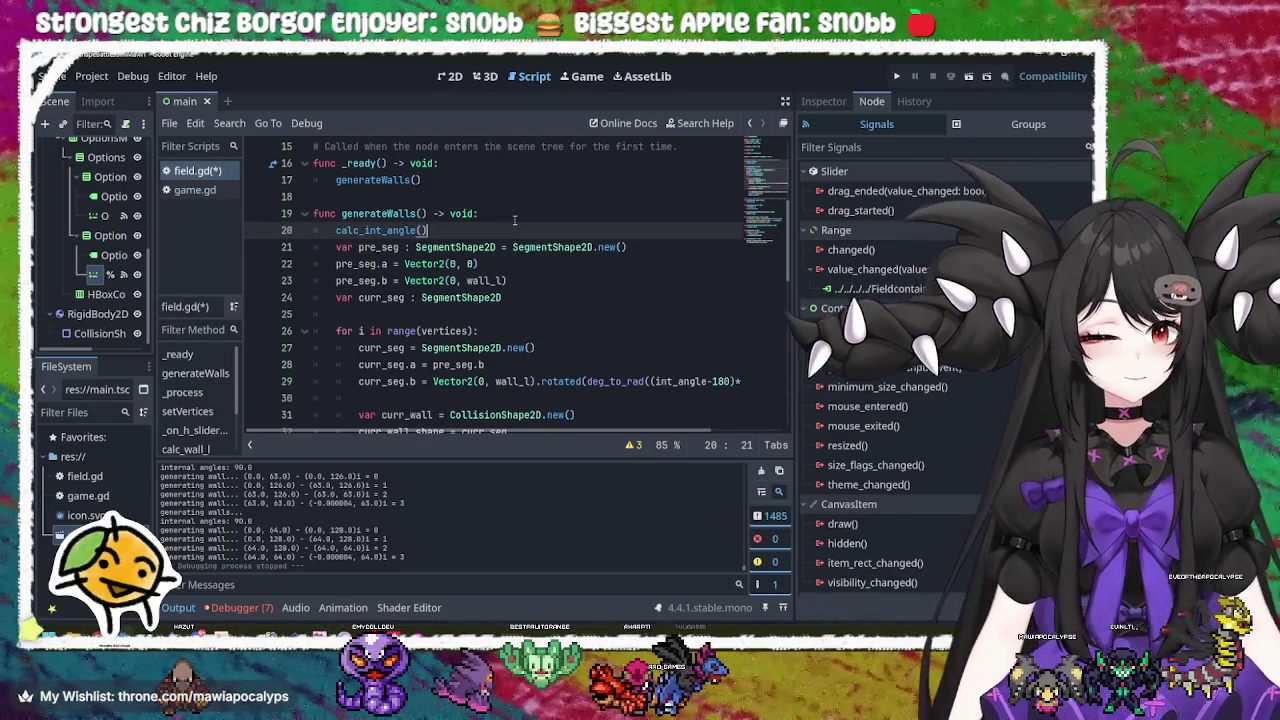
click(514, 218)
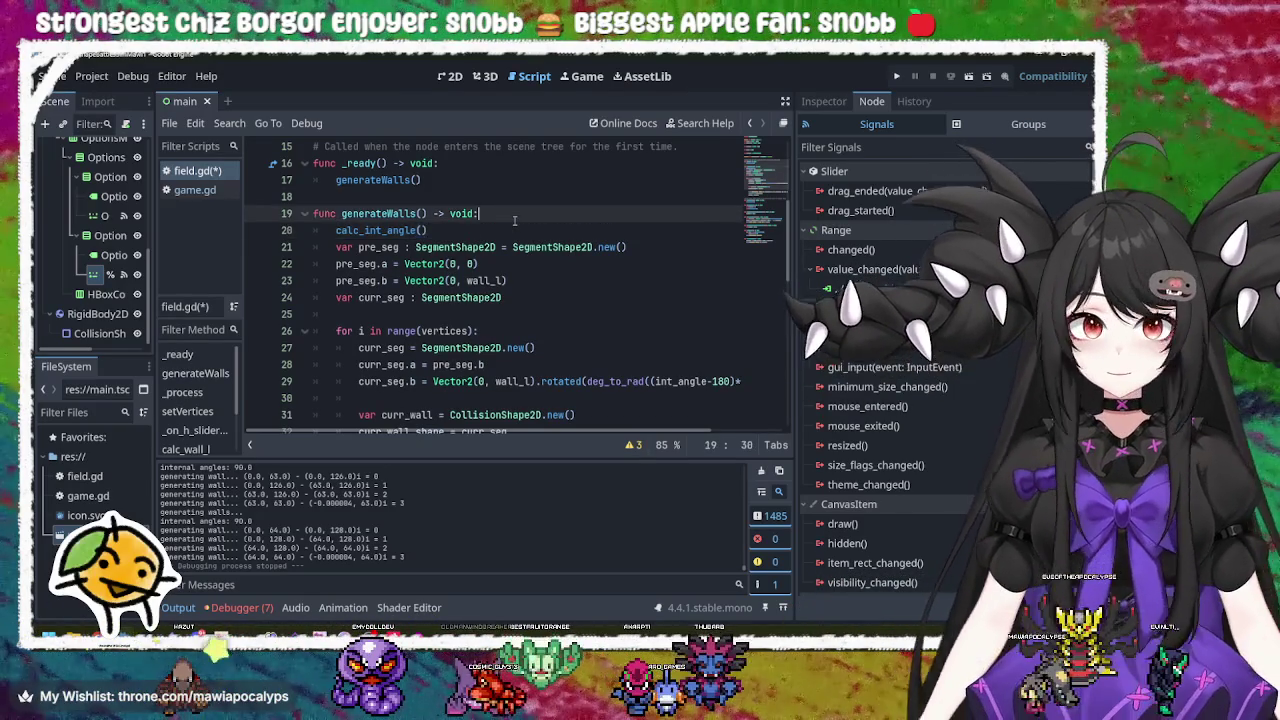
scroll(514, 218, up, 1)
double_click(380, 230)
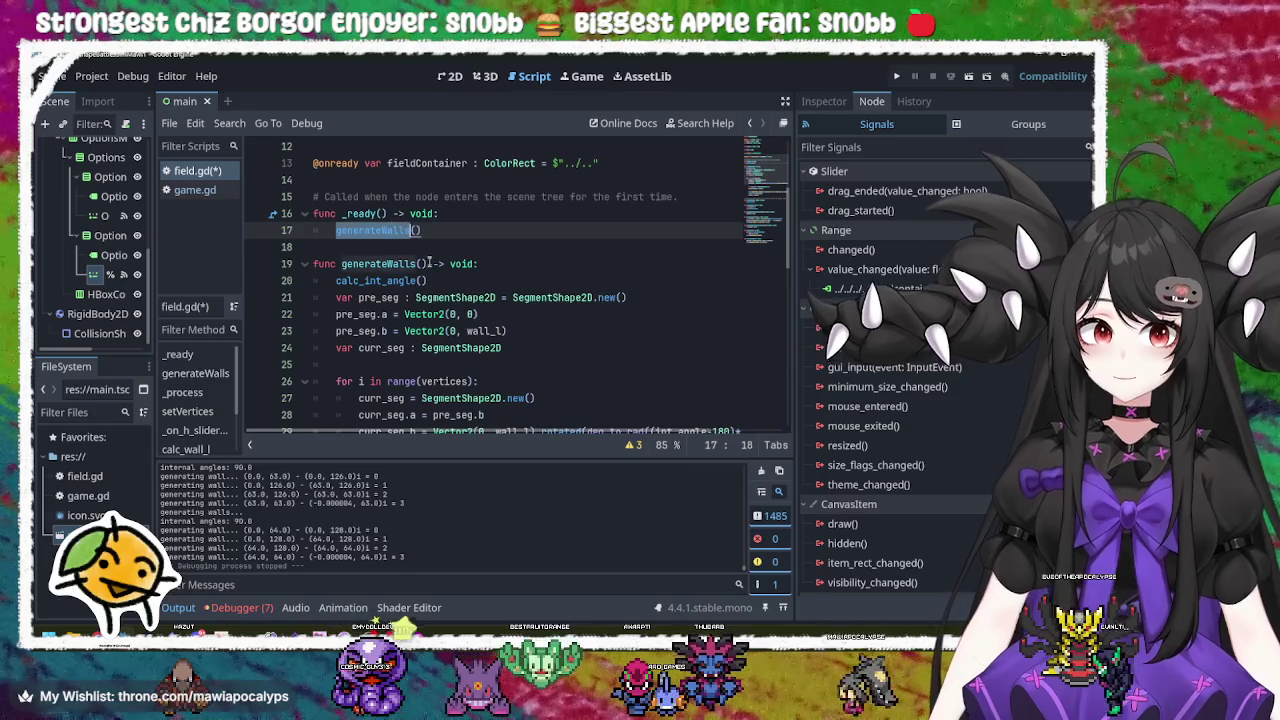
click(399, 281)
click(445, 281)
scroll(464, 288, down, 10)
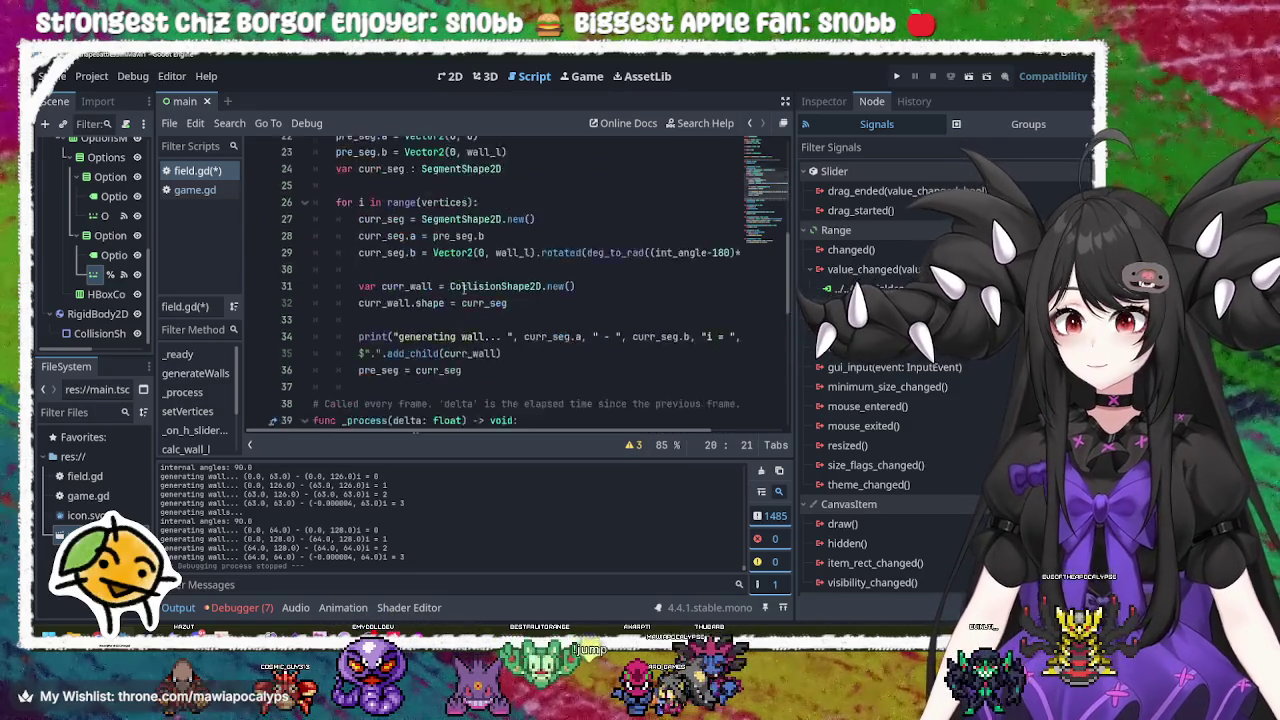
scroll(464, 288, down, 1)
click(405, 364)
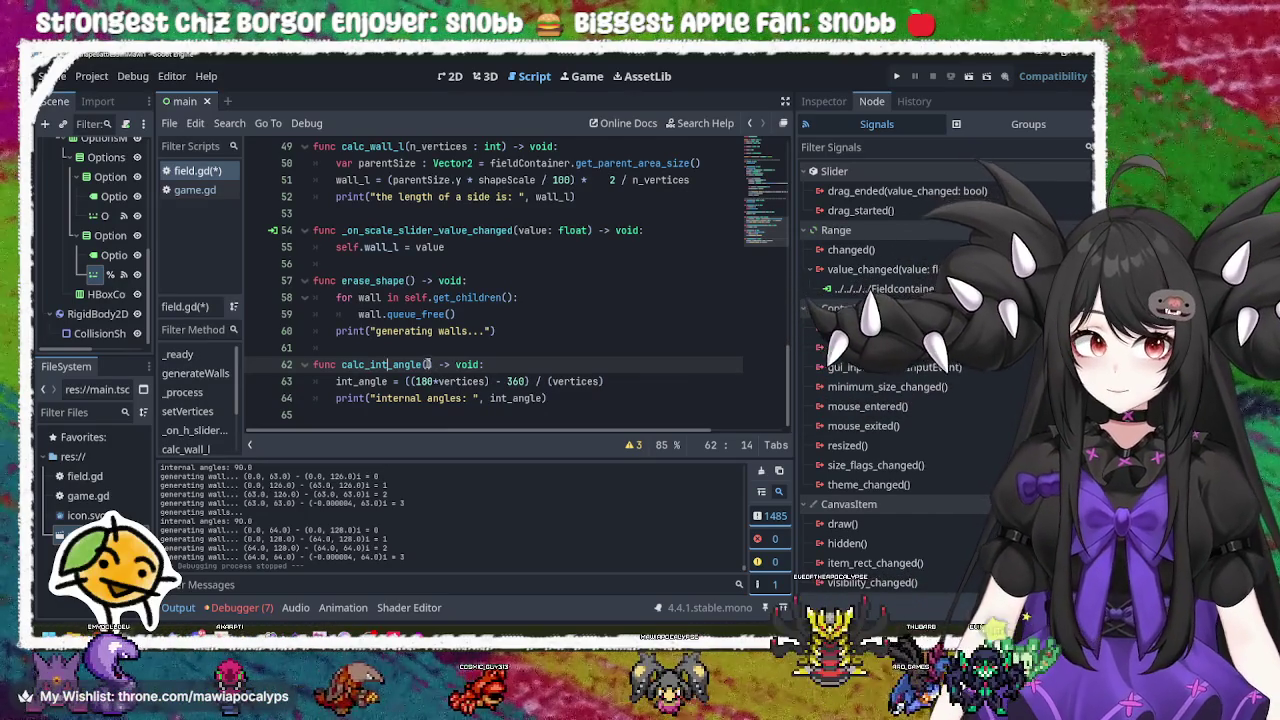
double_click(355, 381)
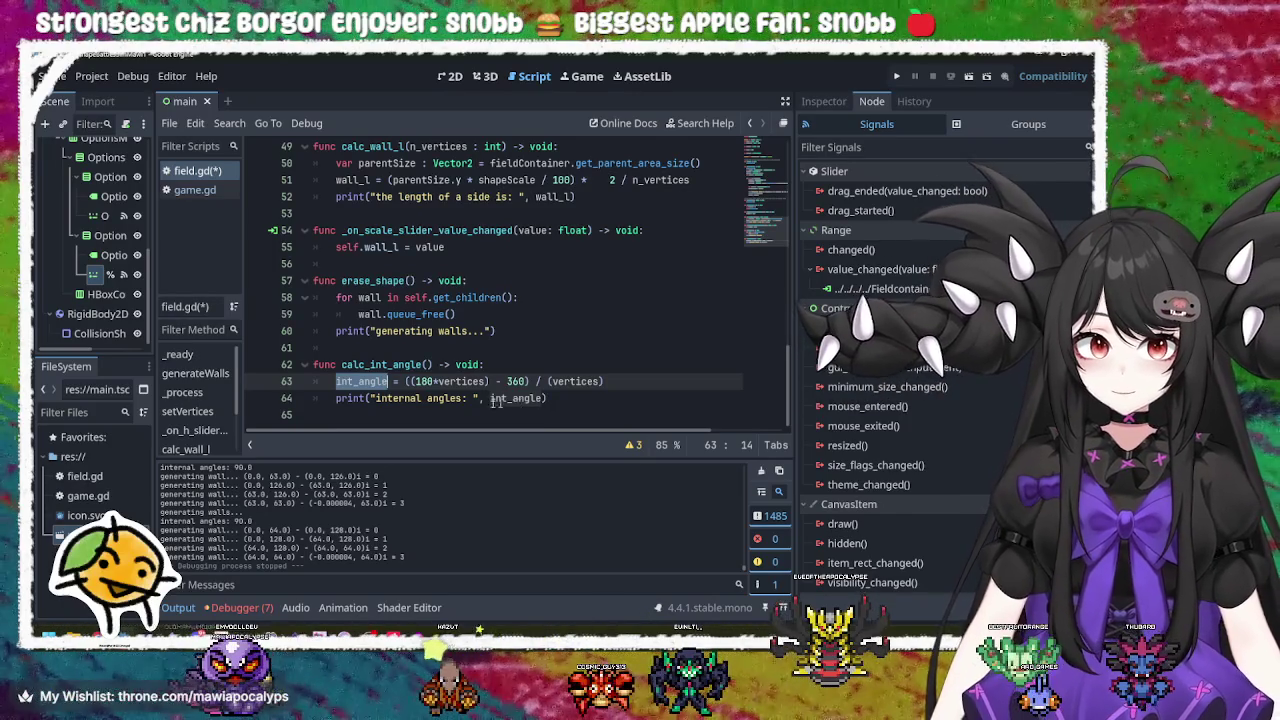
scroll(450, 343, up, 15)
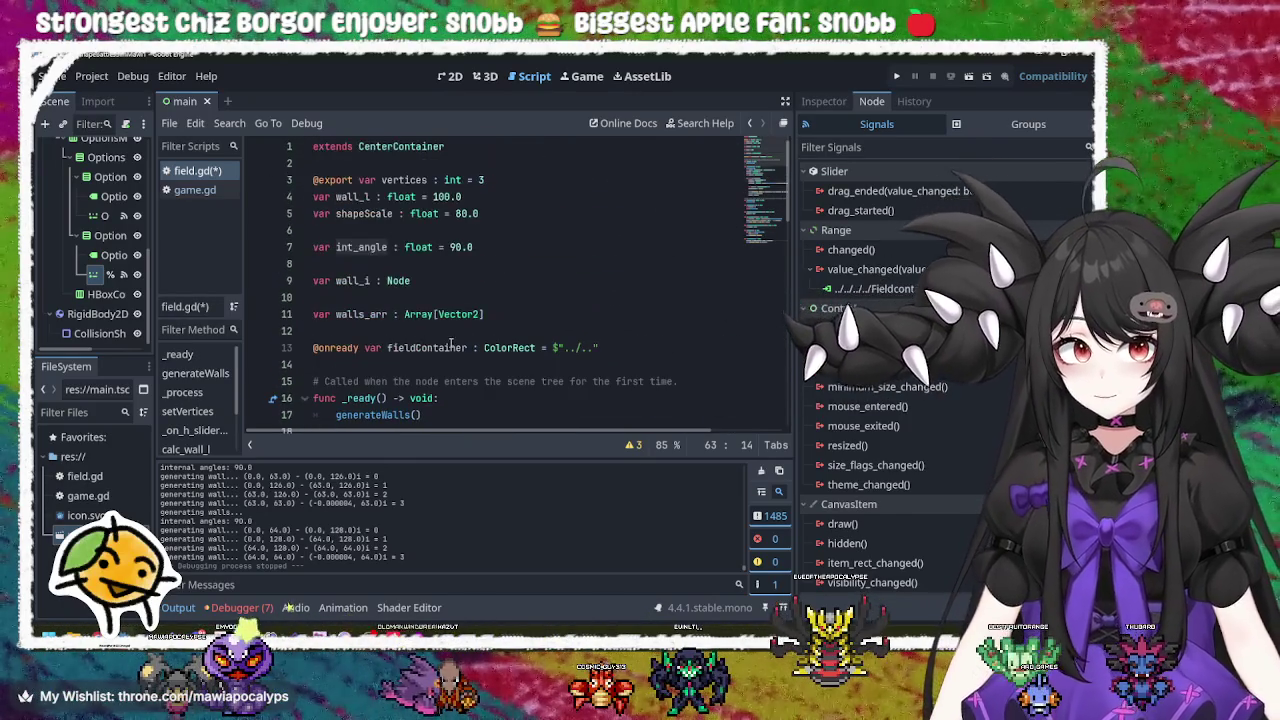
scroll(450, 343, down, 6)
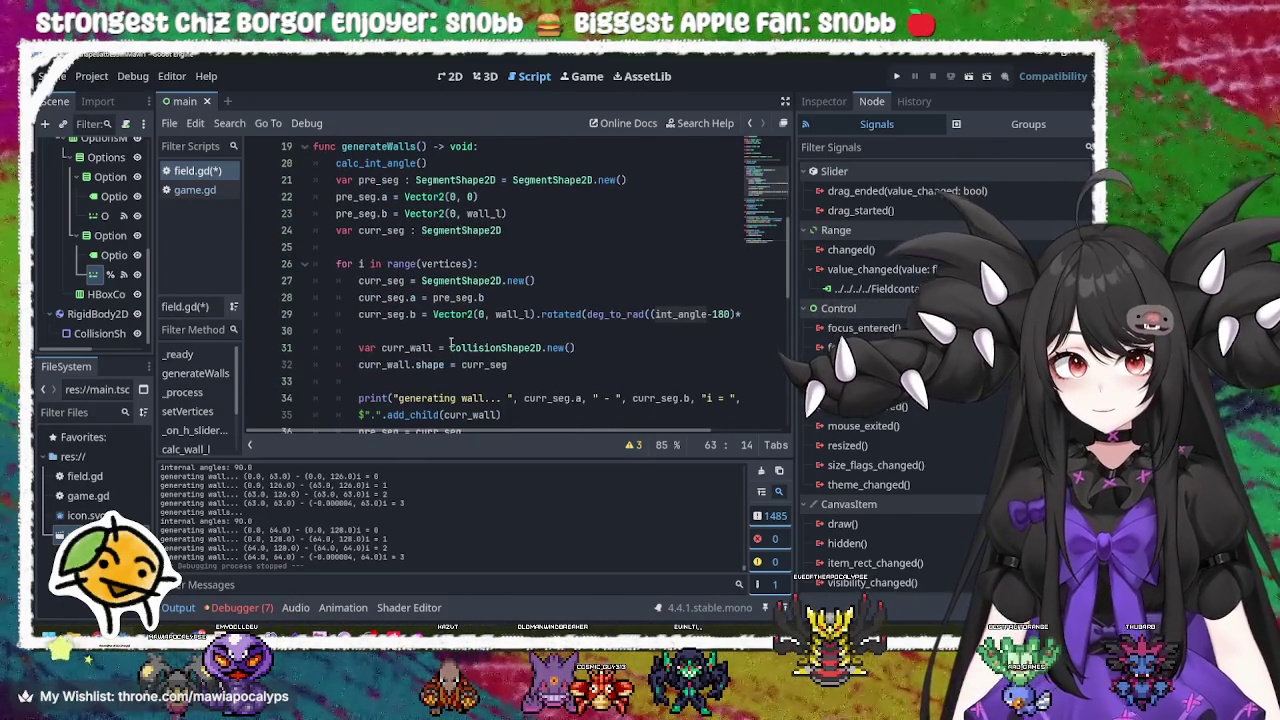
scroll(450, 343, down, 4)
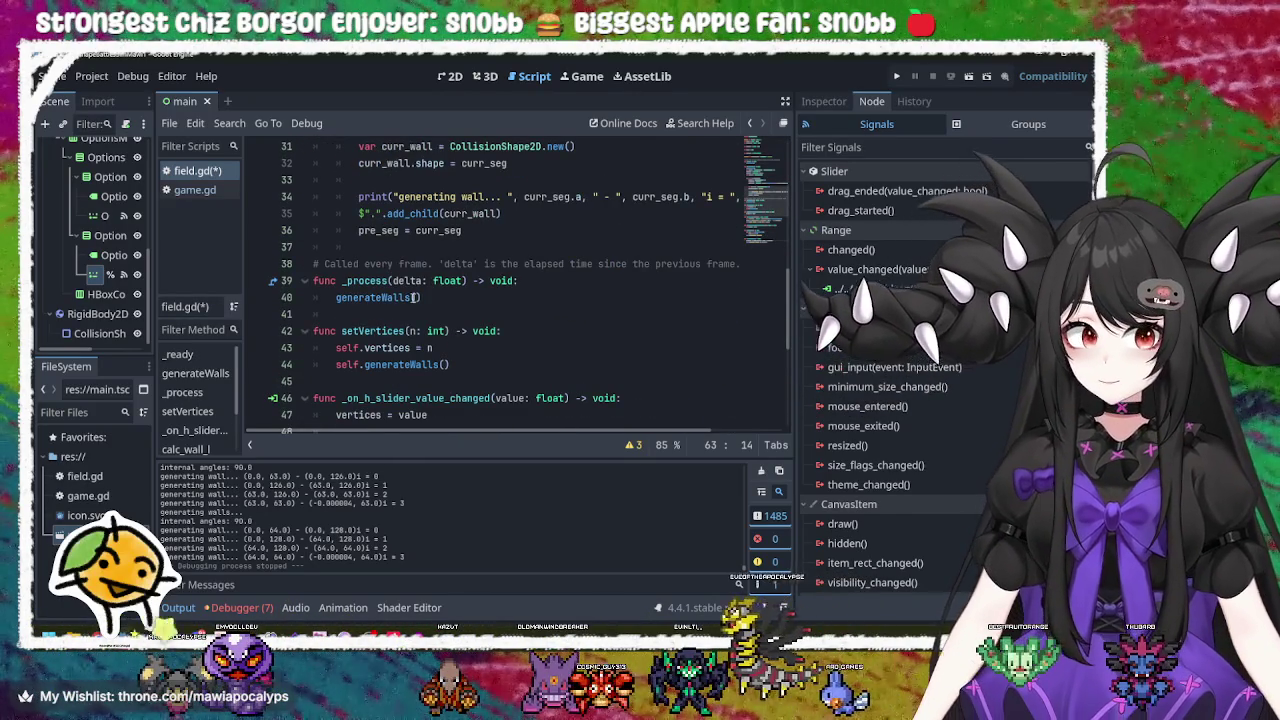
scroll(383, 293, down, 2)
double_click(388, 247)
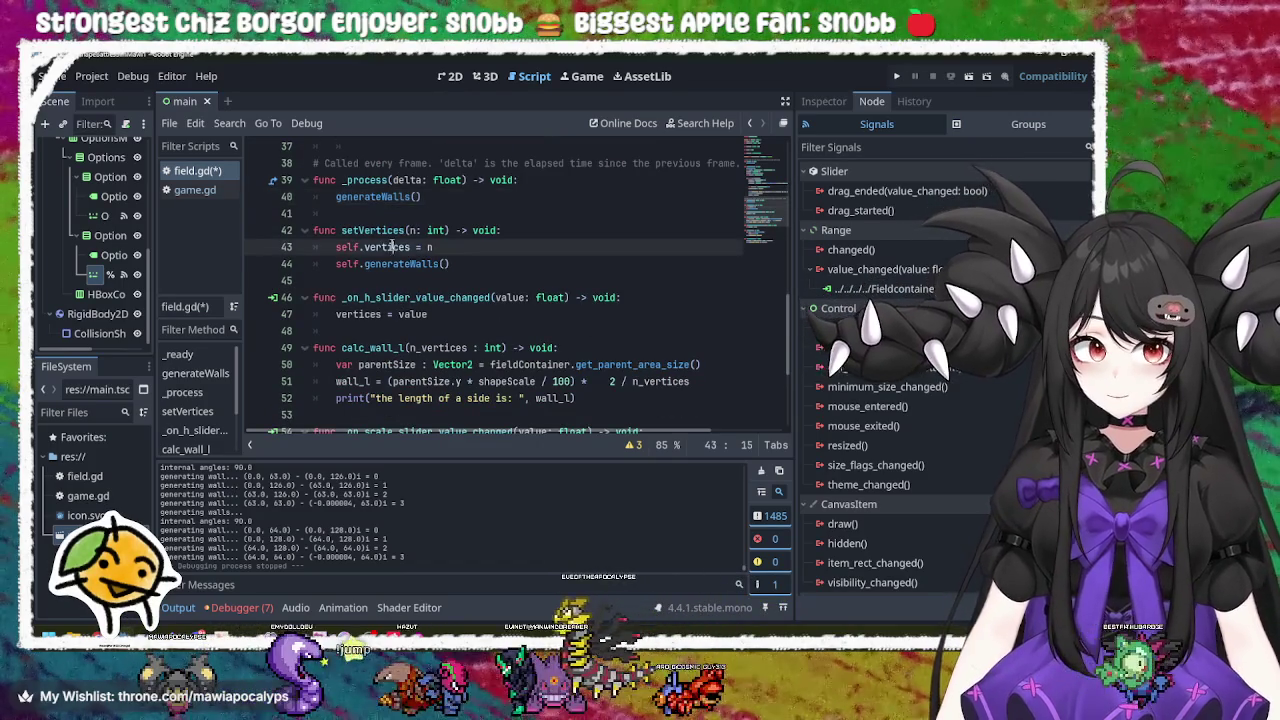
double_click(398, 263)
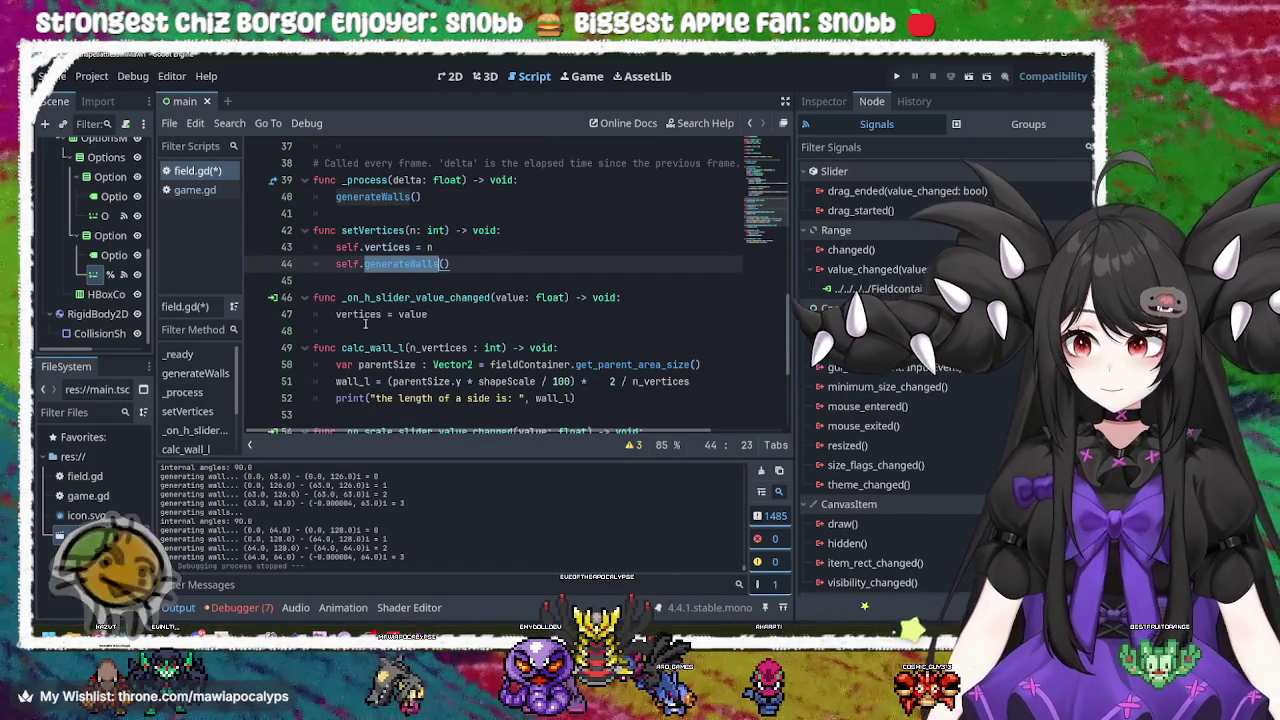
click(378, 316)
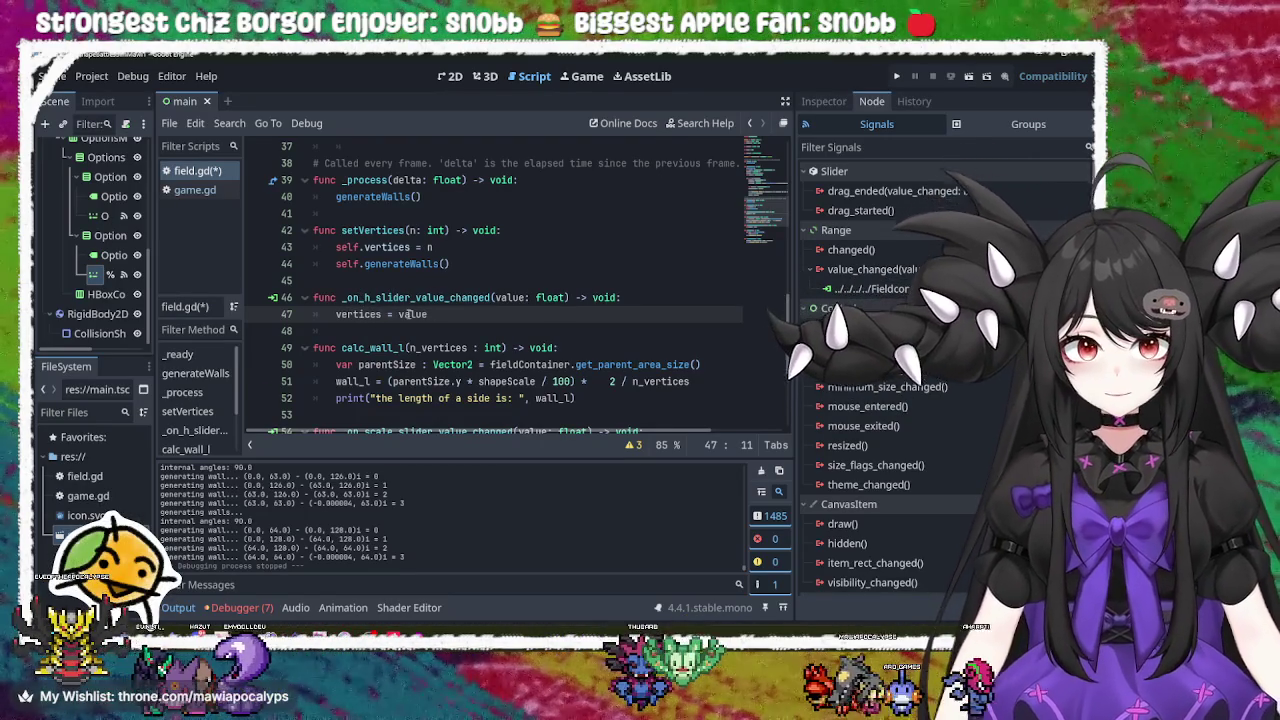
scroll(408, 314, down, 2)
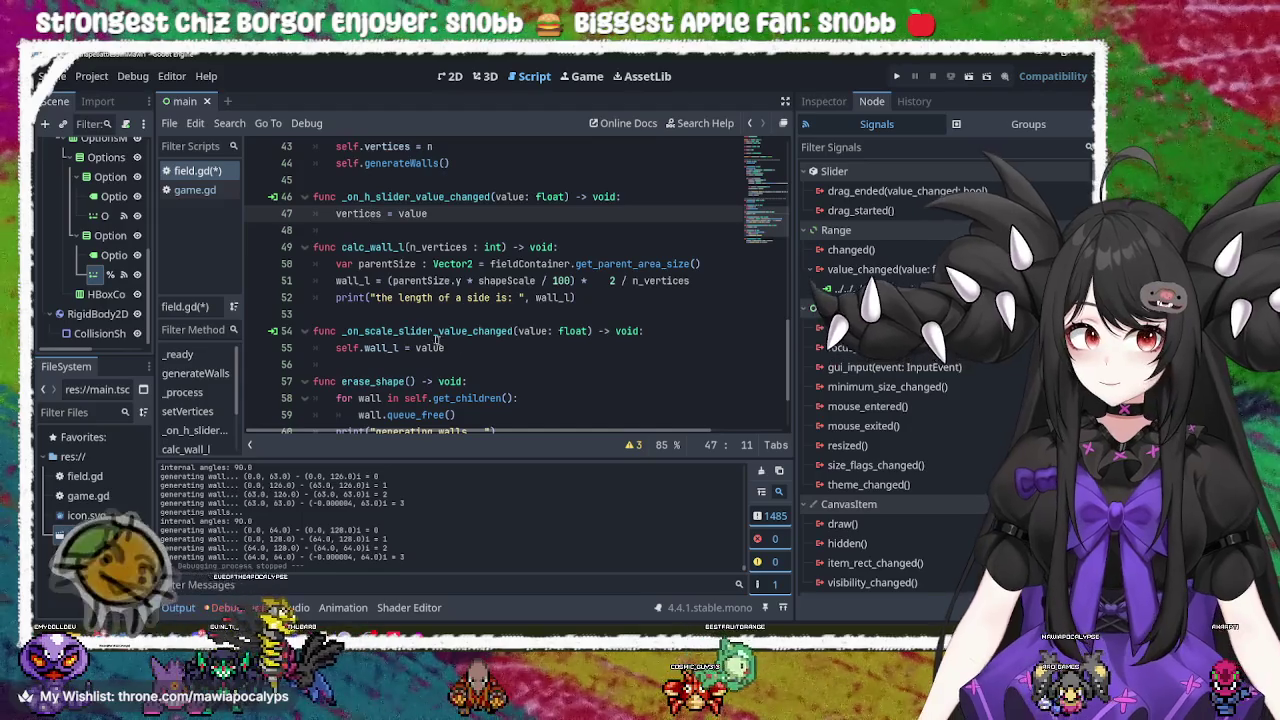
double_click(386, 331)
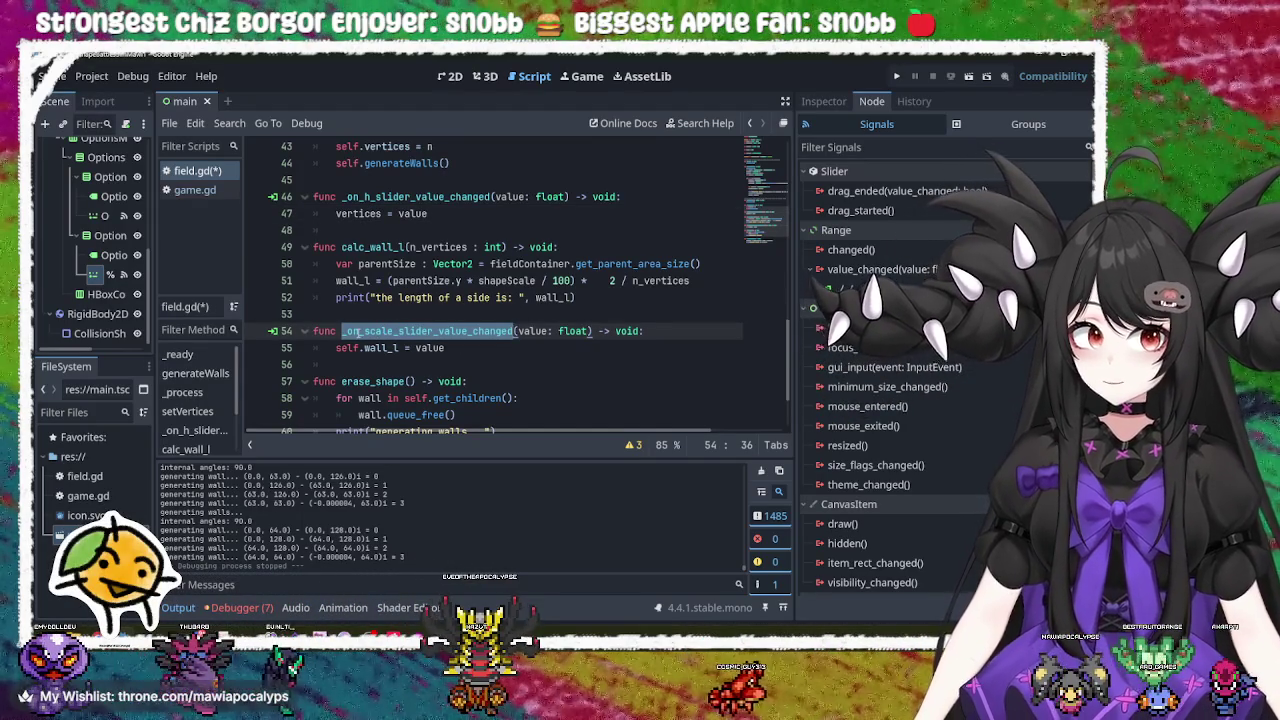
scroll(352, 332, down, 2)
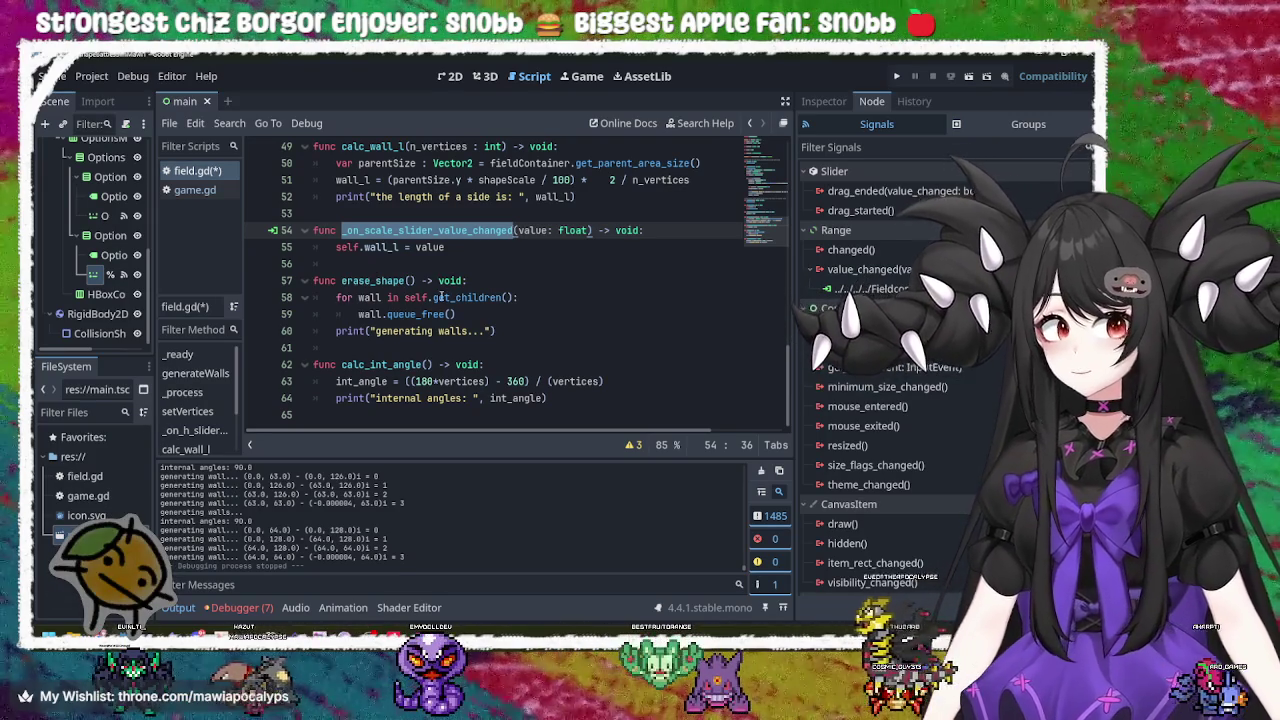
double_click(376, 281)
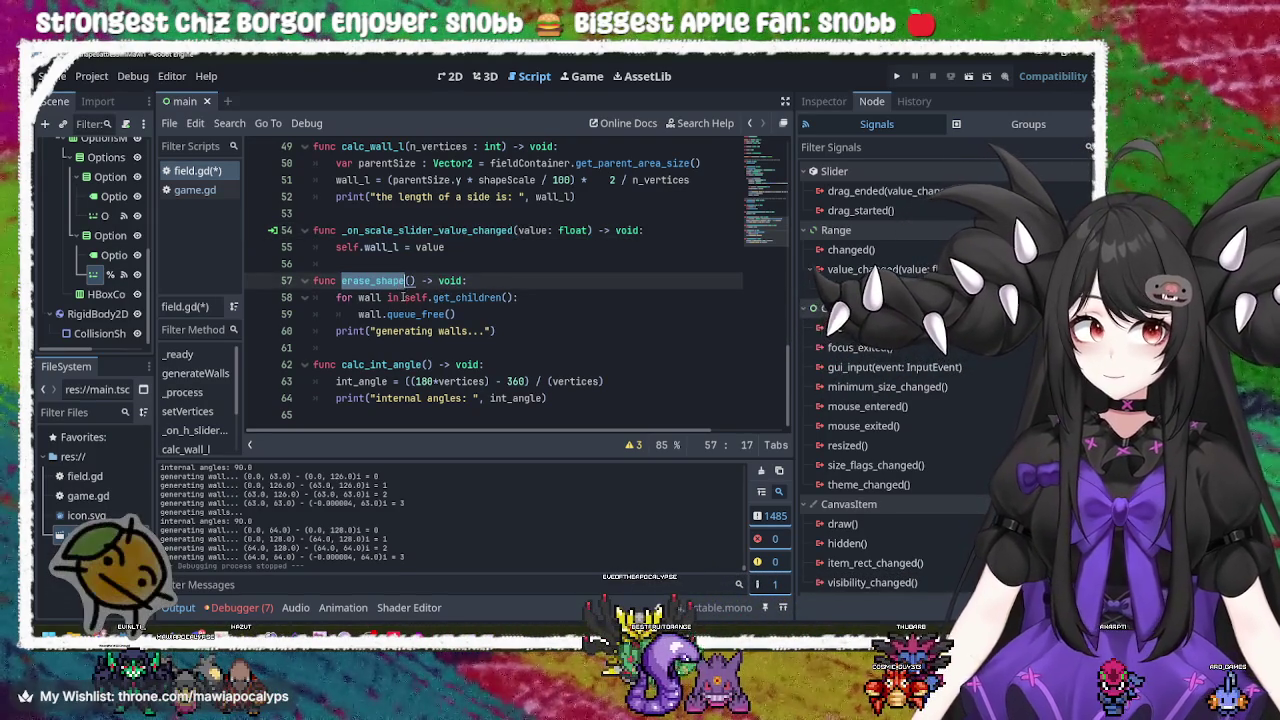
double_click(372, 298)
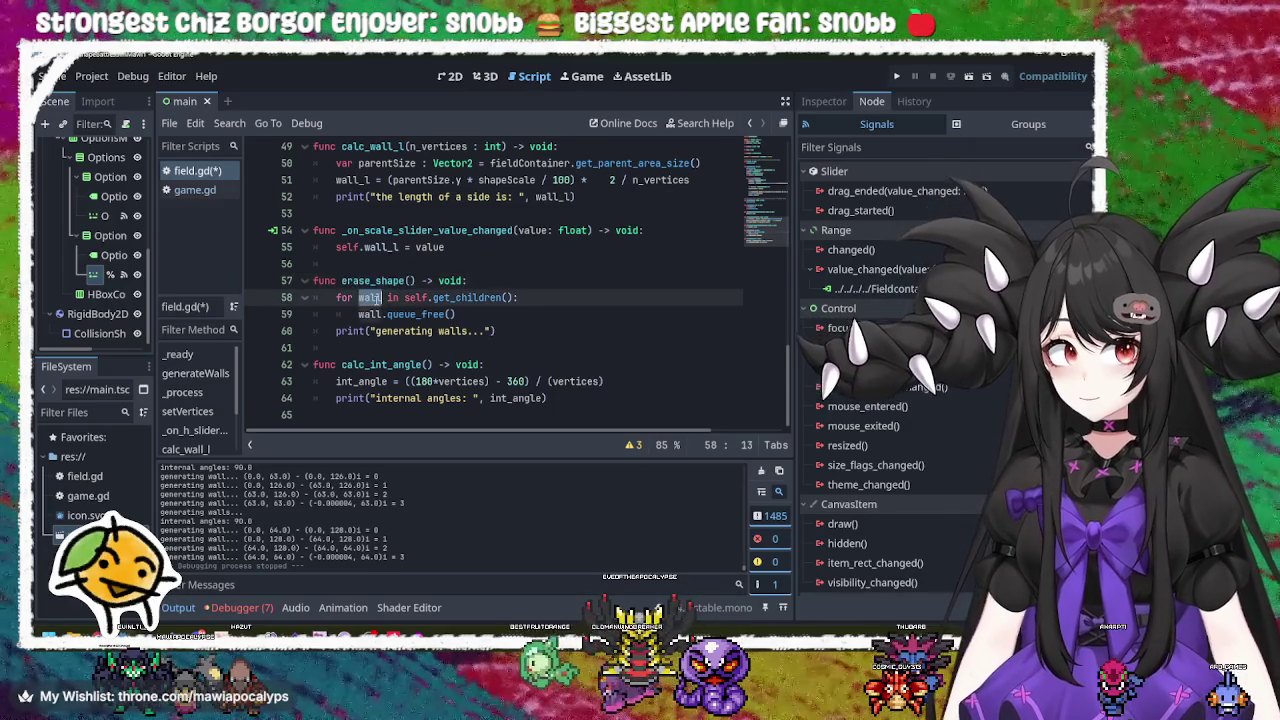
double_click(405, 314)
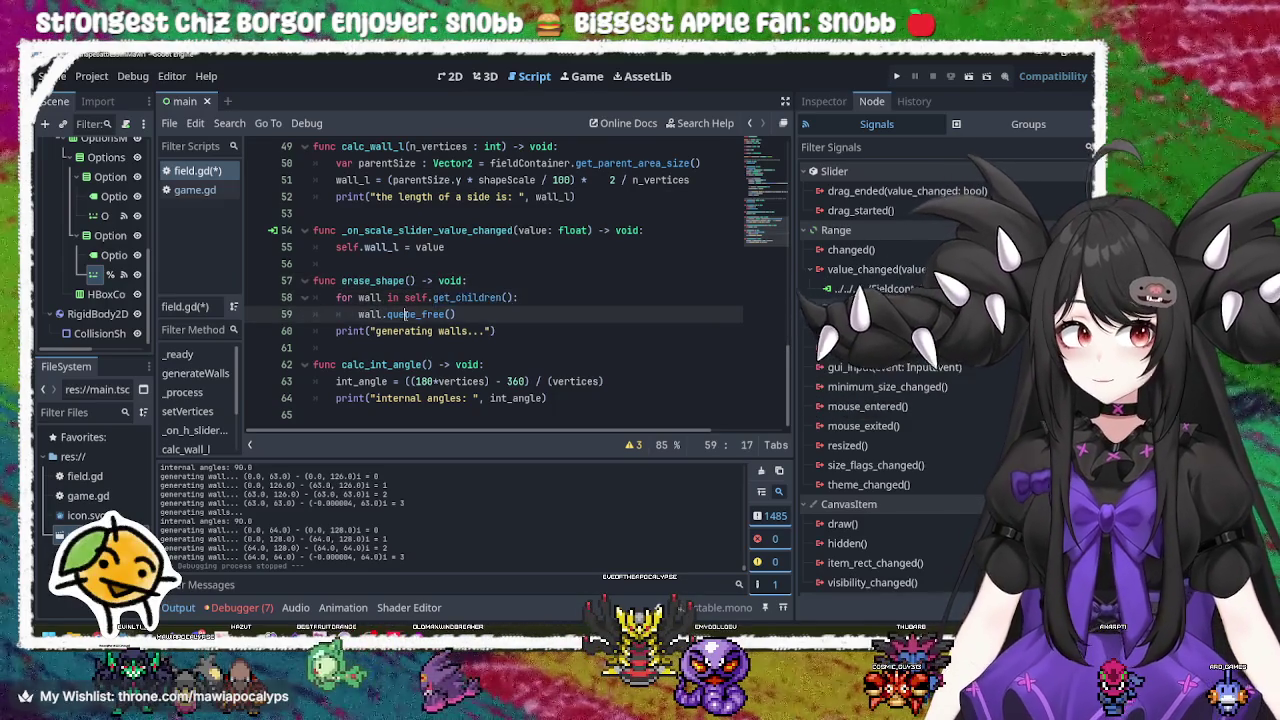
double_click(348, 331)
double_click(406, 331)
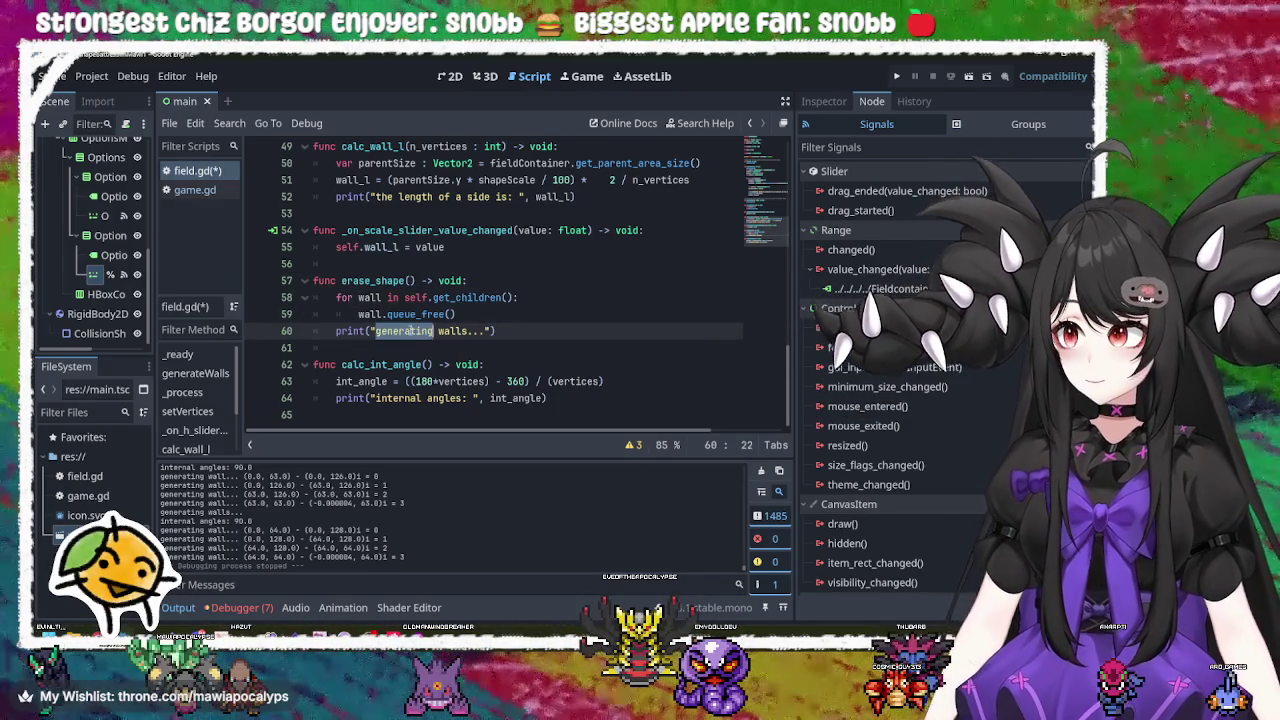
double_click(418, 314)
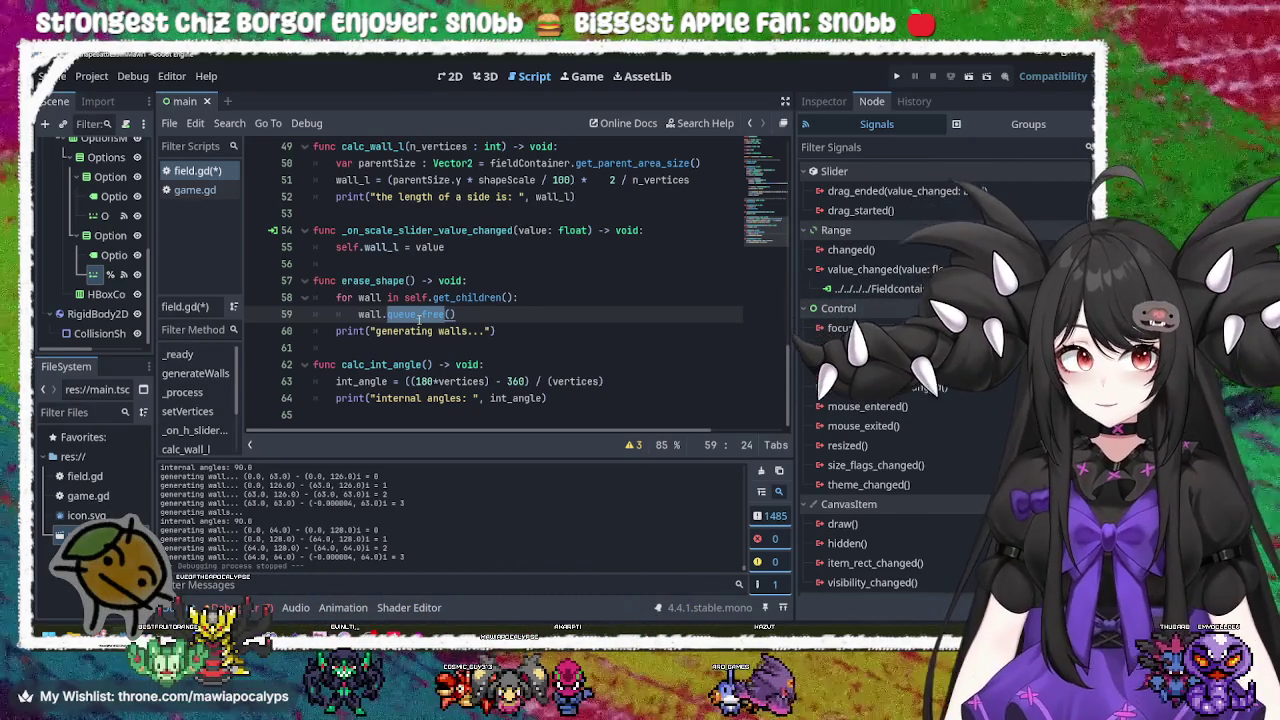
double_click(385, 366)
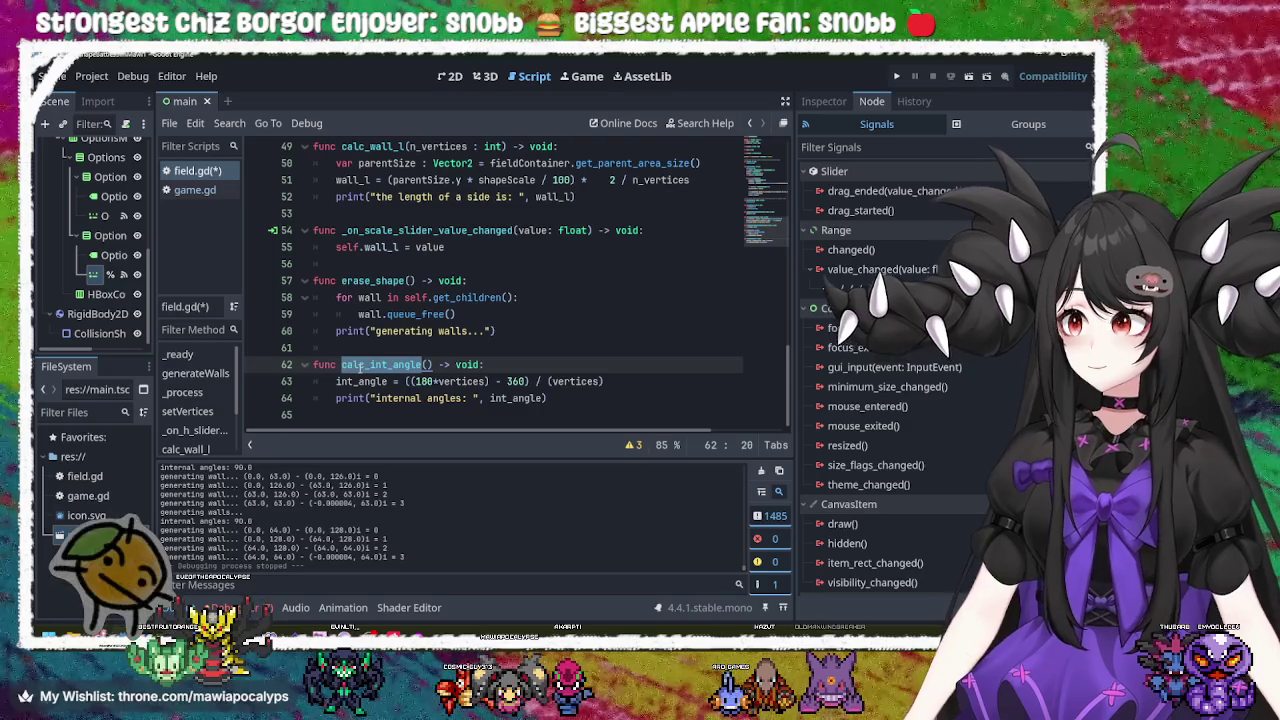
Step: Review the variable types of shapeScale, wall_l, int_angle, wall_i, walls_arr and fieldContainer
scroll(362, 368, up, 6)
scroll(359, 368, up, 8)
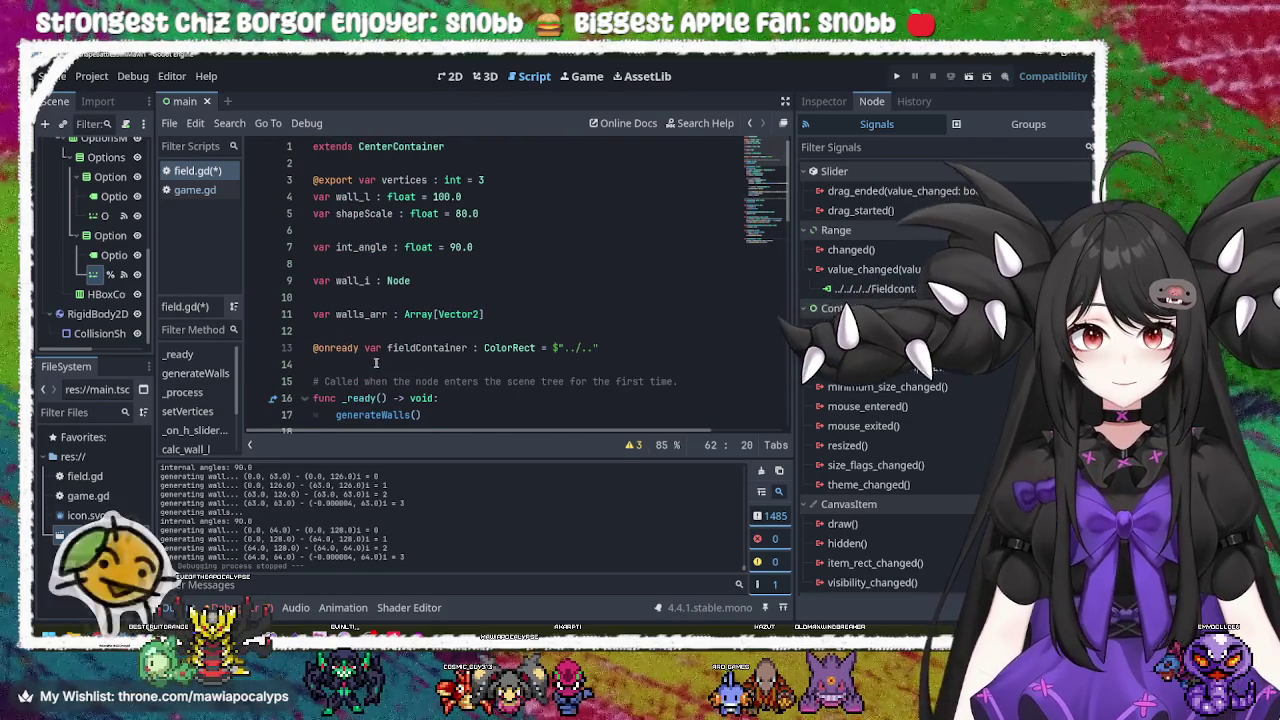
click(470, 245)
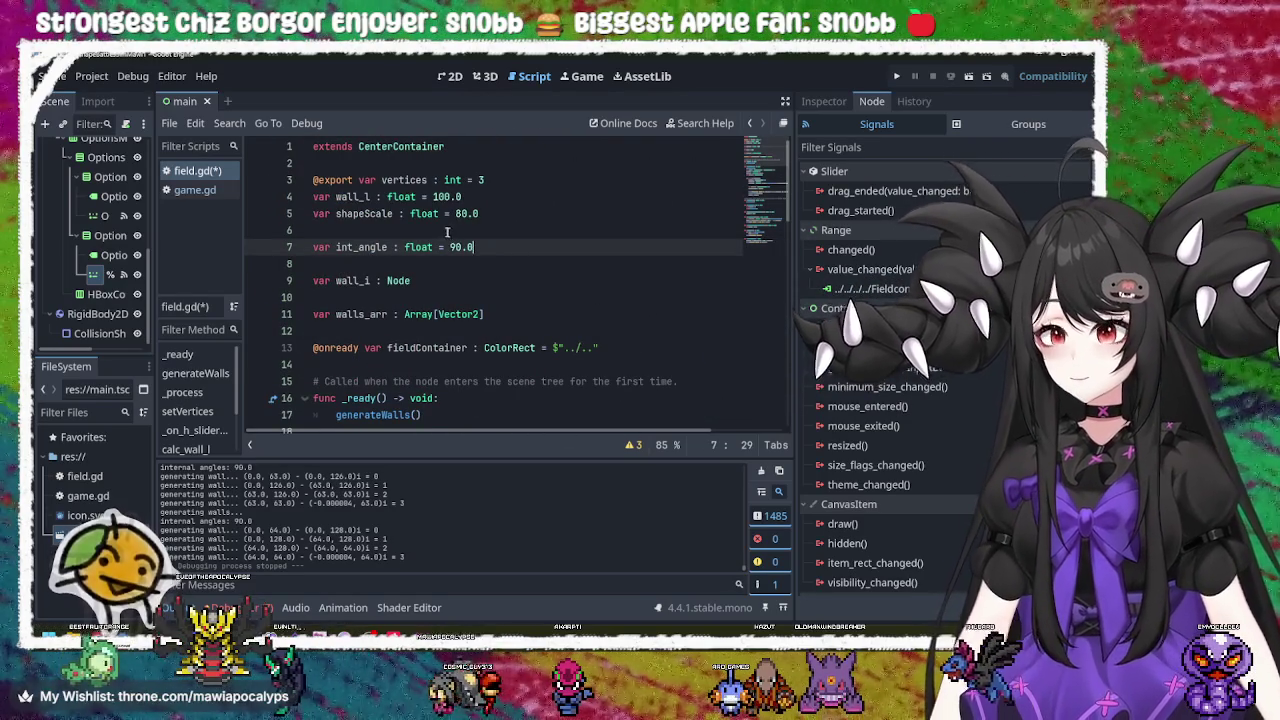
double_click(401, 198)
double_click(420, 216)
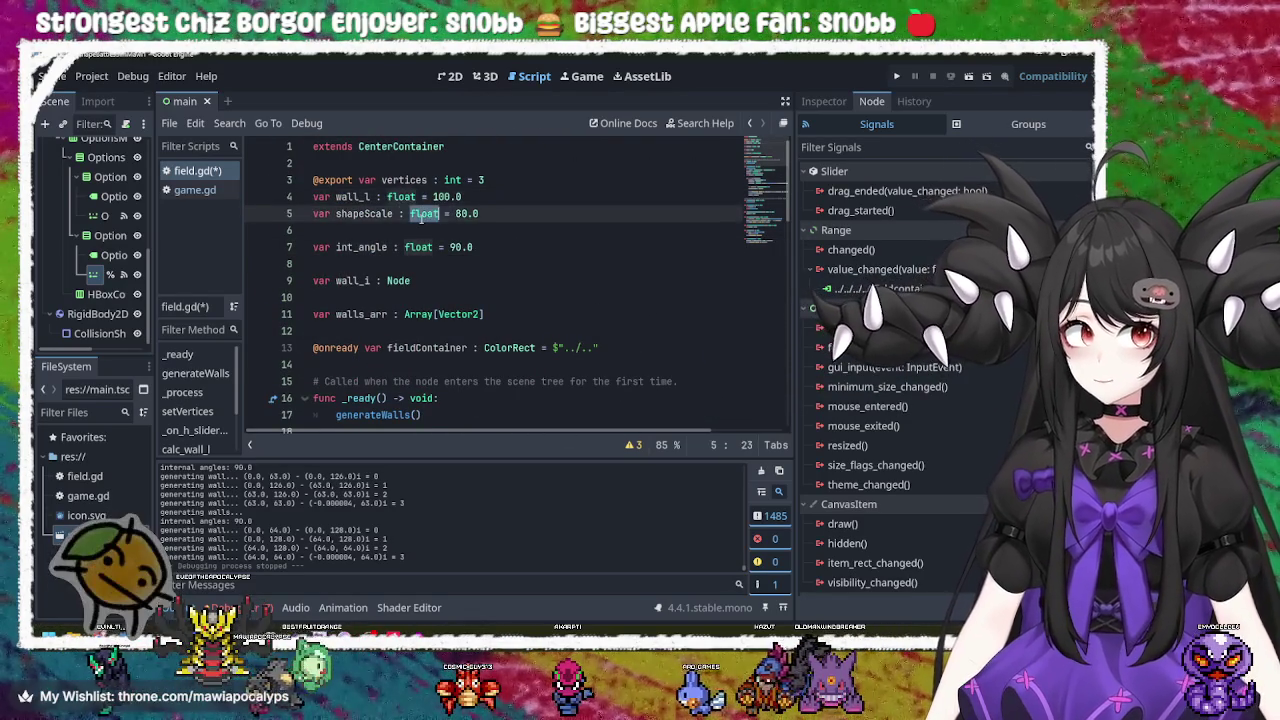
double_click(401, 197)
double_click(421, 213)
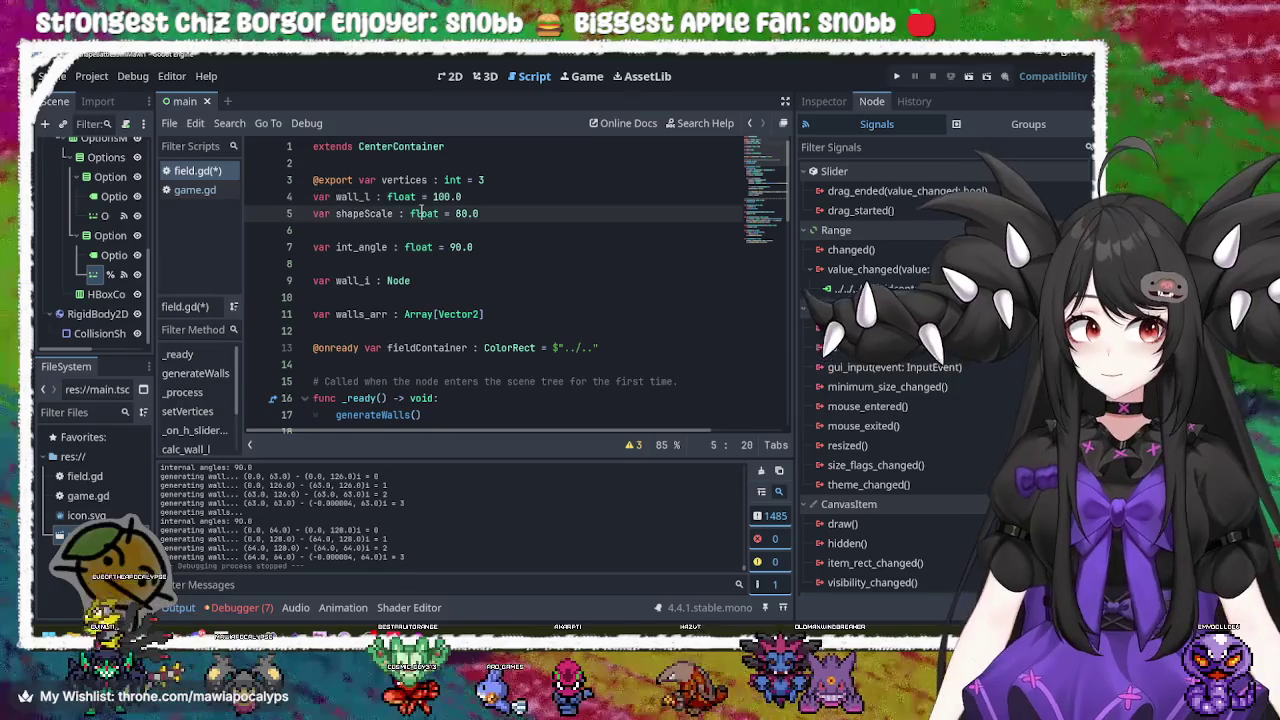
double_click(418, 247)
double_click(399, 281)
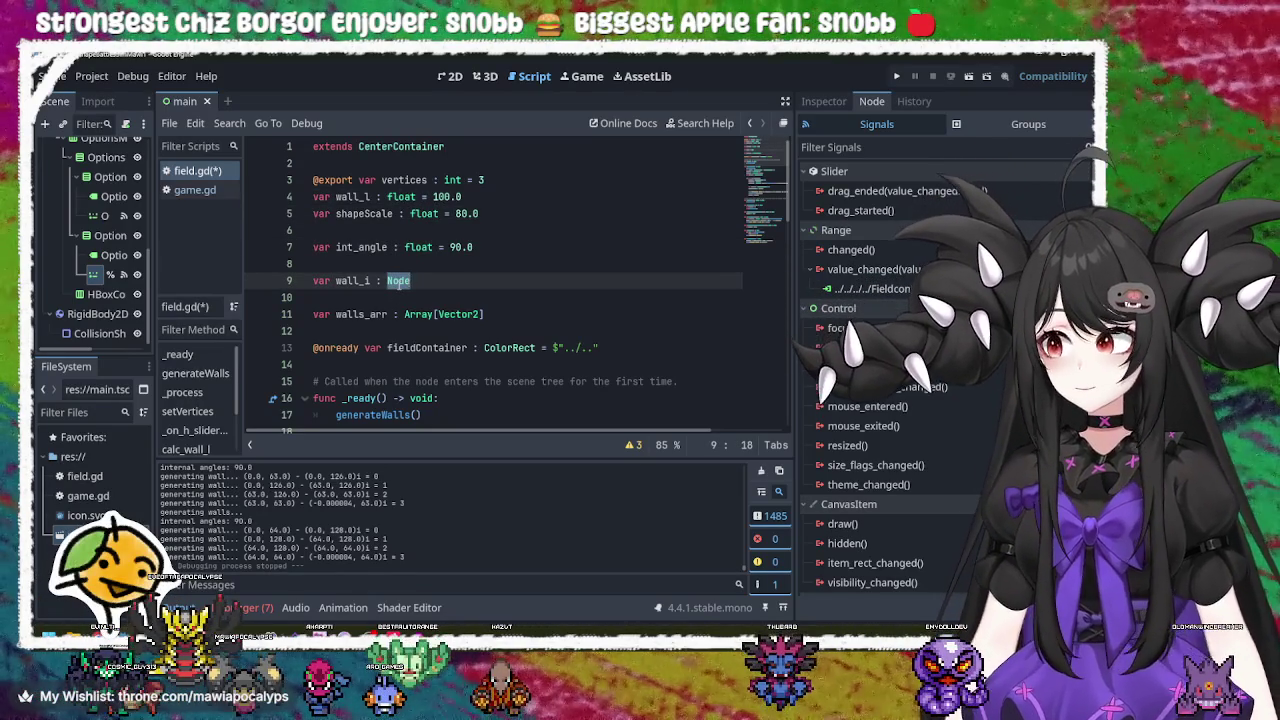
double_click(418, 314)
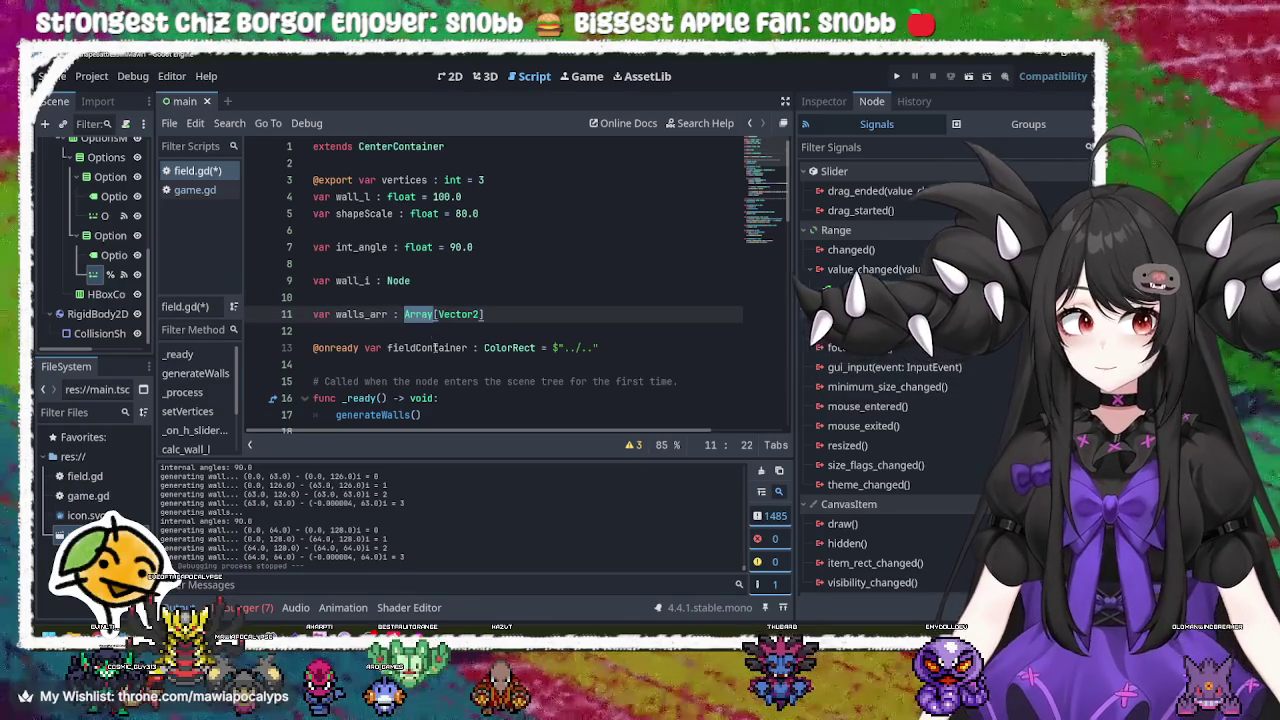
double_click(436, 348)
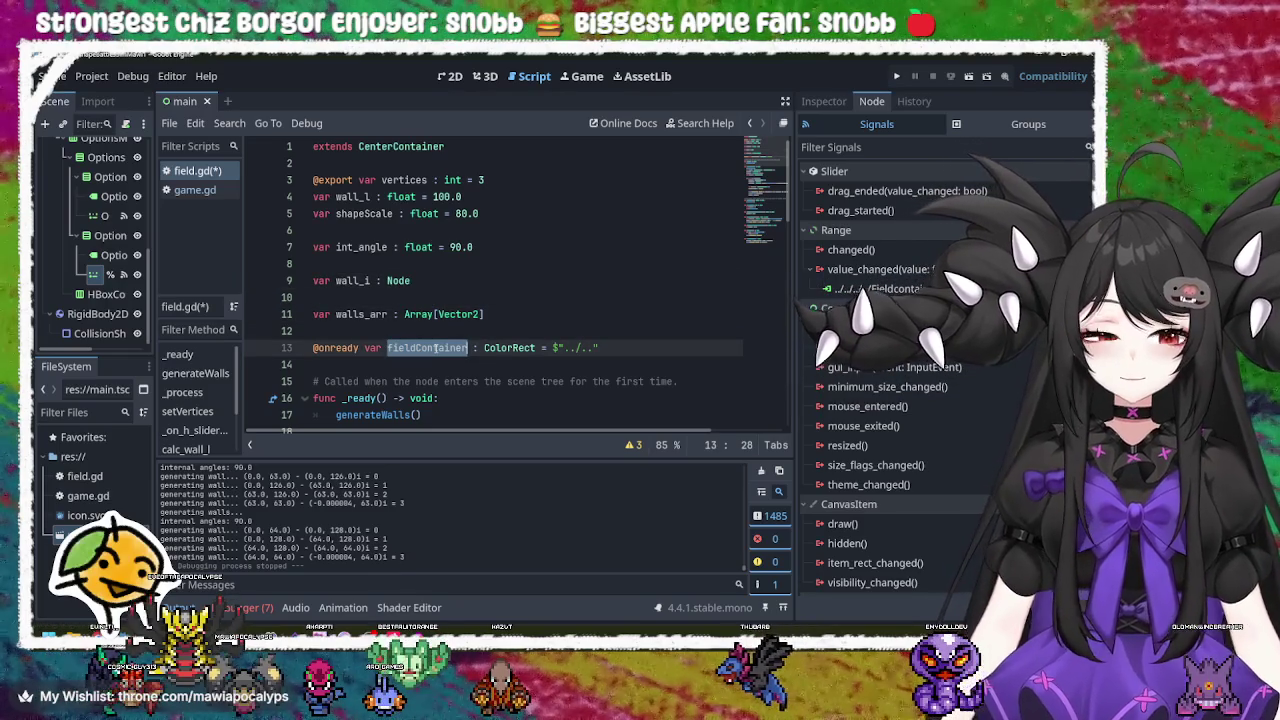
Step: Inspect the fieldContainer declaration and its ColorRect type
scroll(436, 348, down, 5)
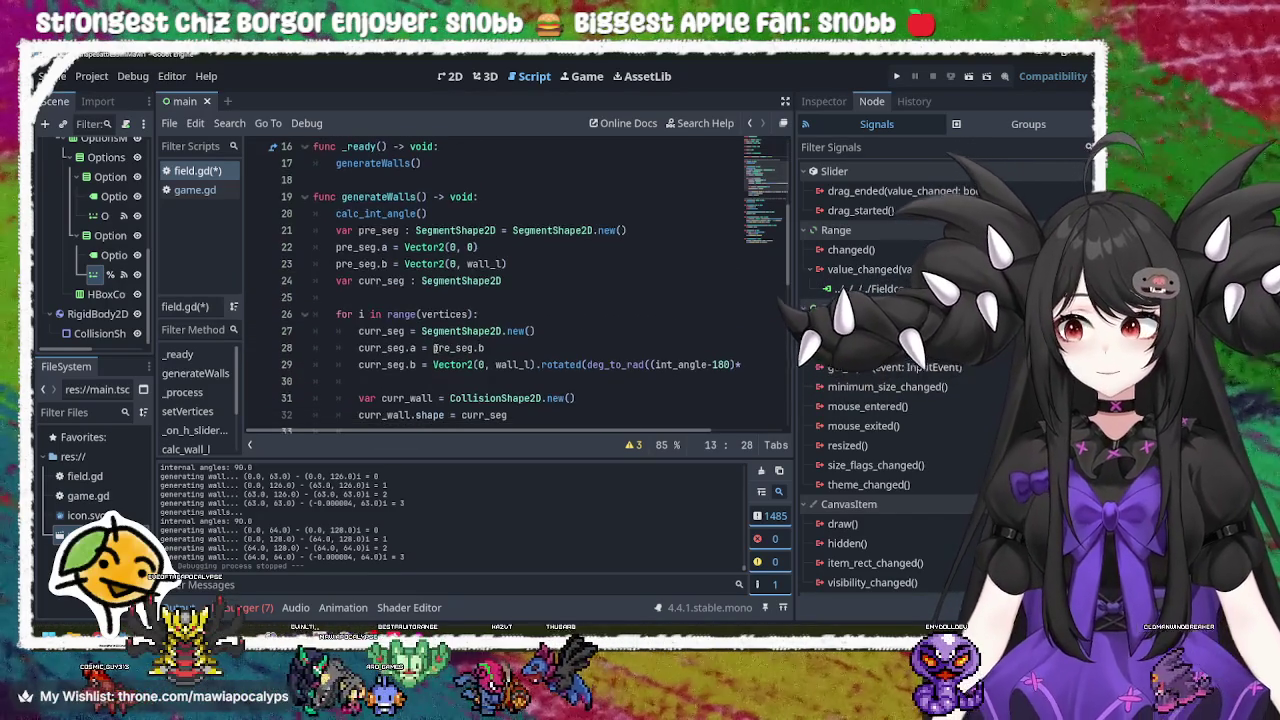
scroll(436, 348, down, 6)
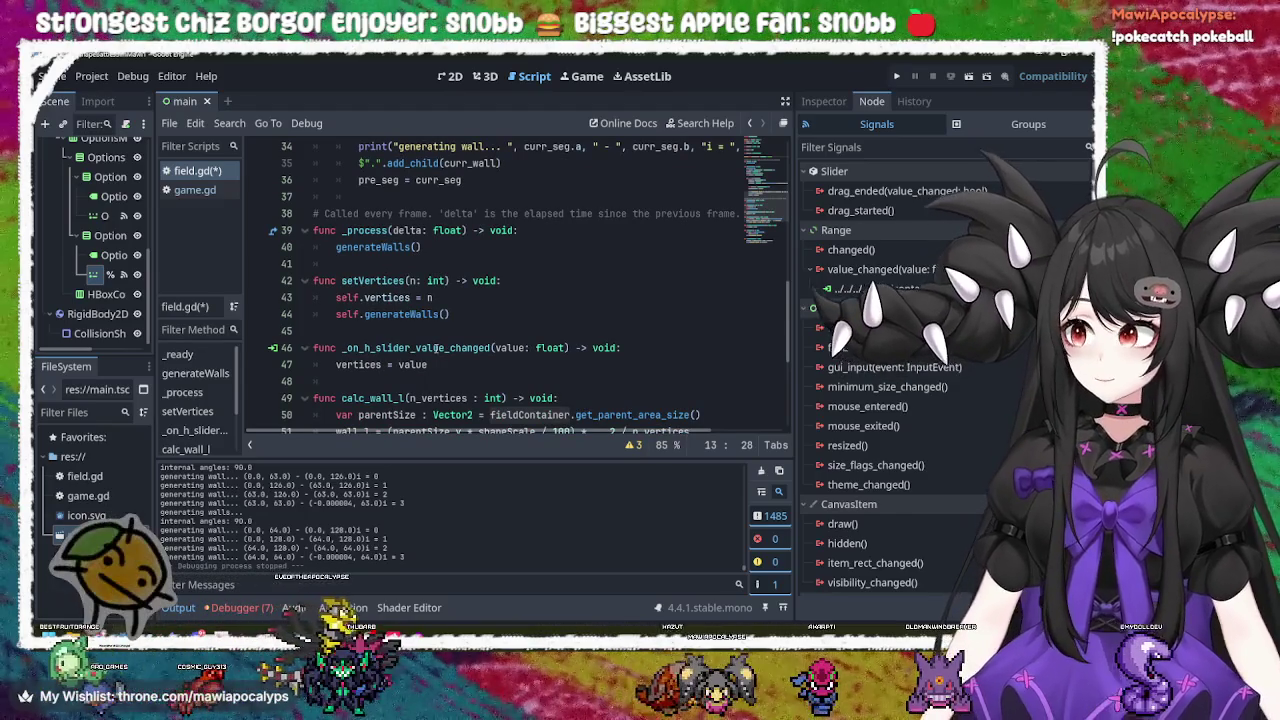
scroll(436, 348, down, 1)
scroll(436, 348, down, 5)
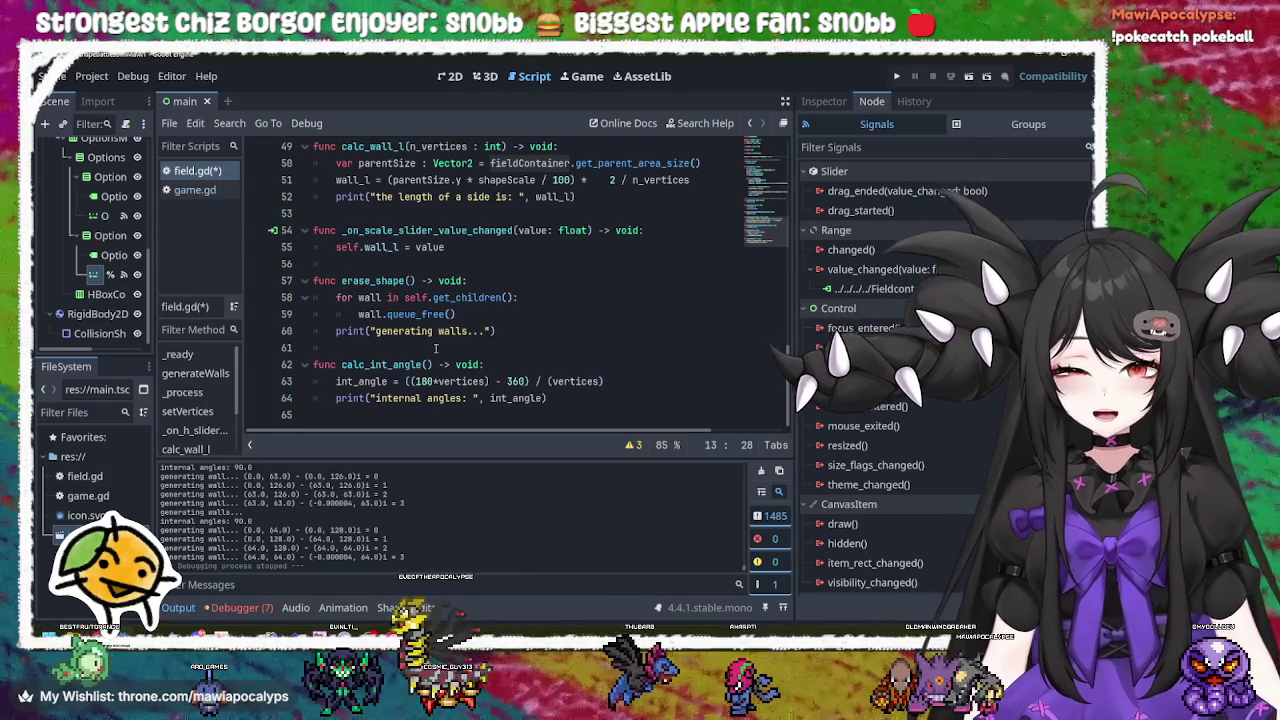
scroll(436, 348, up, 11)
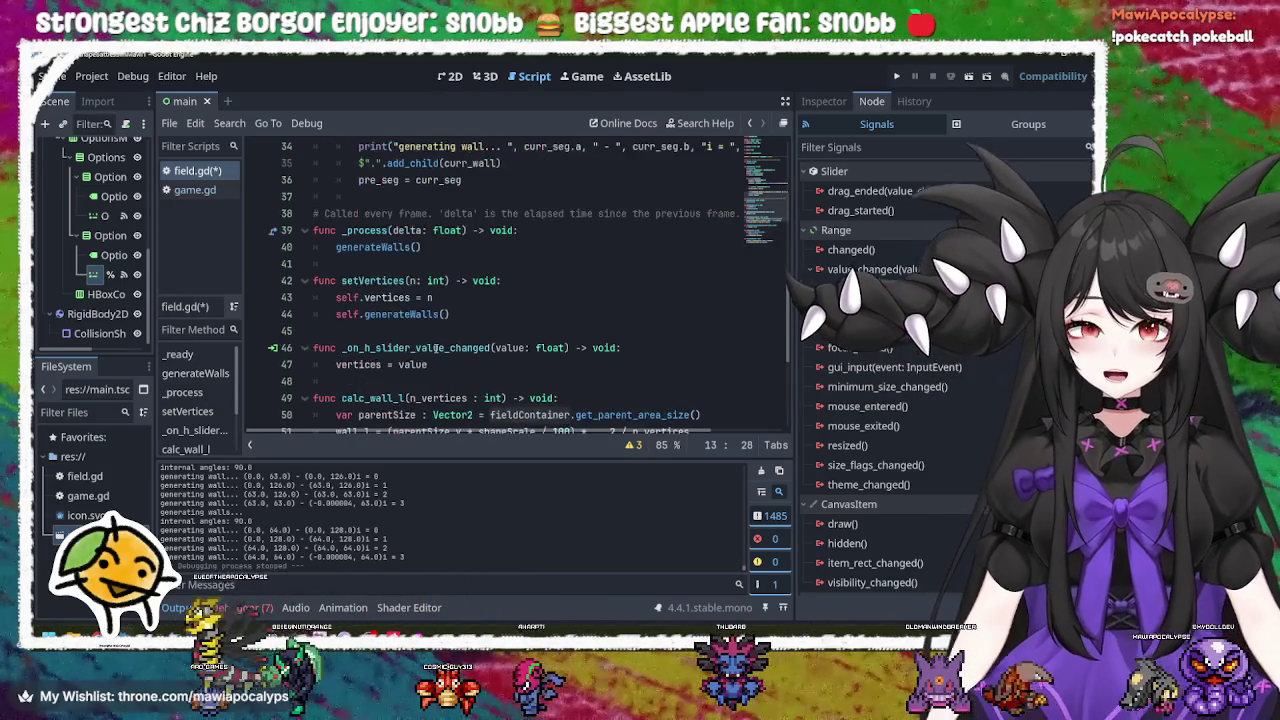
scroll(436, 348, up, 5)
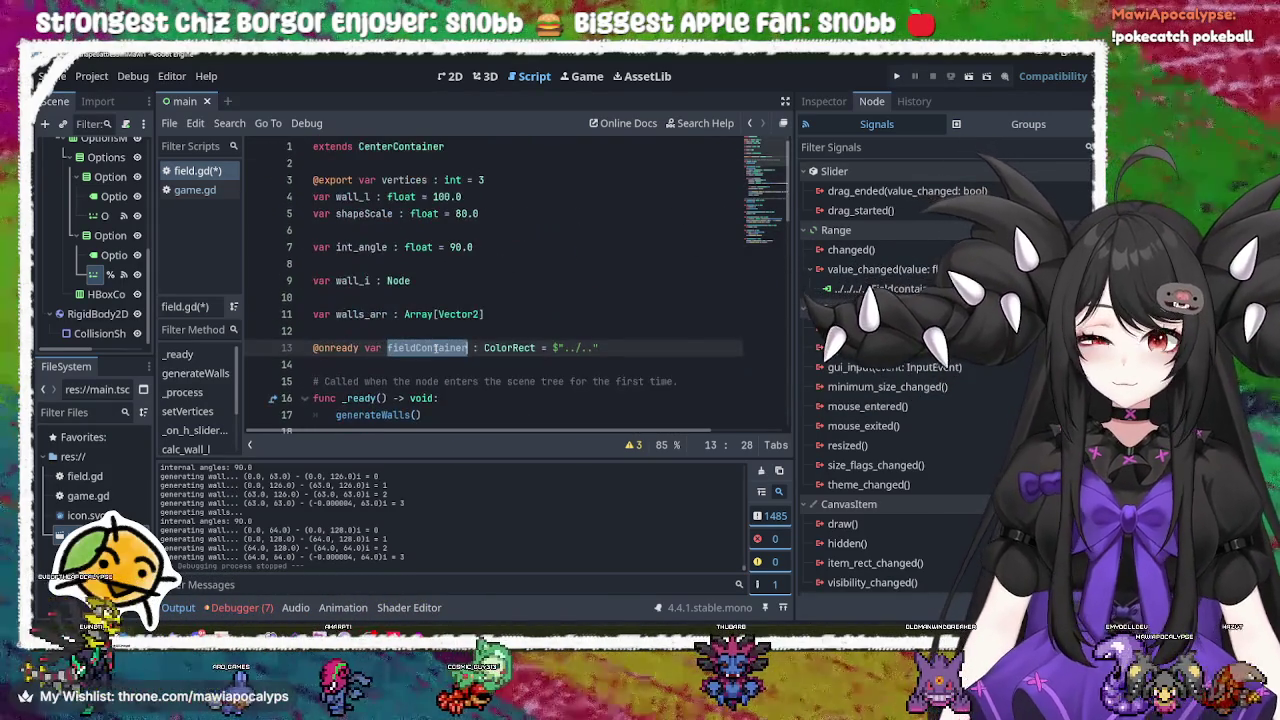
click(509, 347)
triple_click(509, 347)
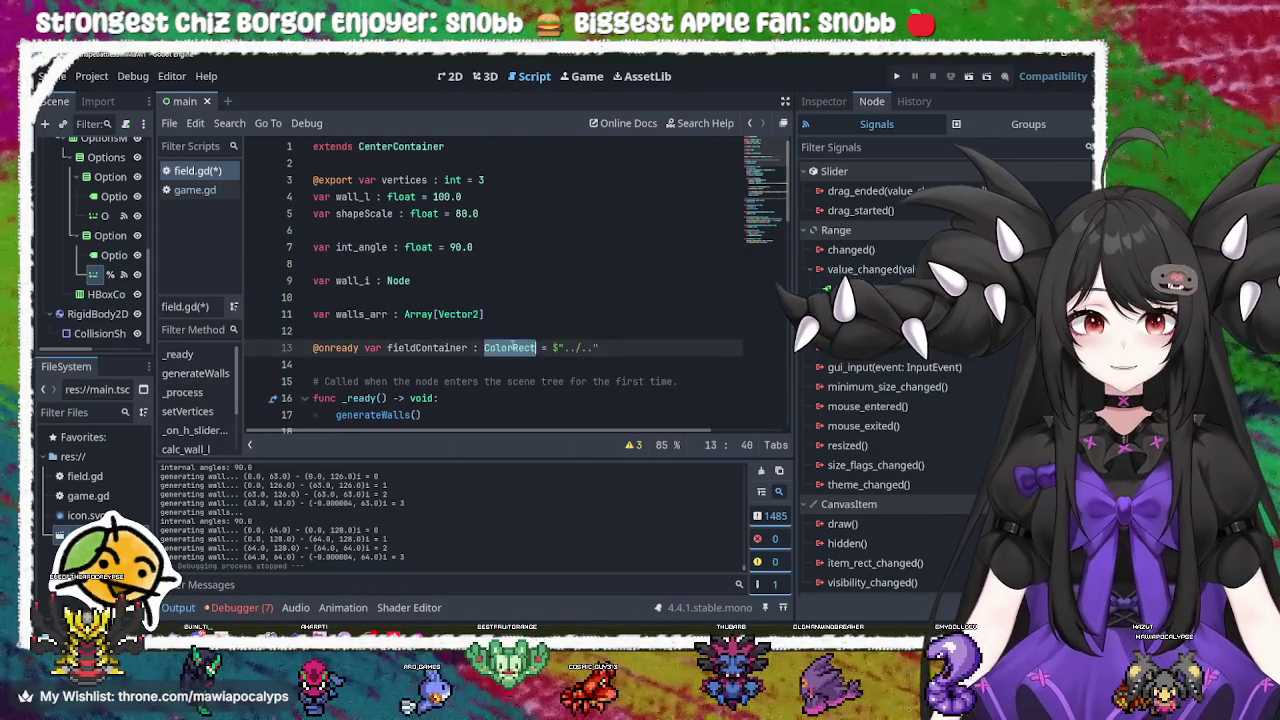
double_click(509, 347)
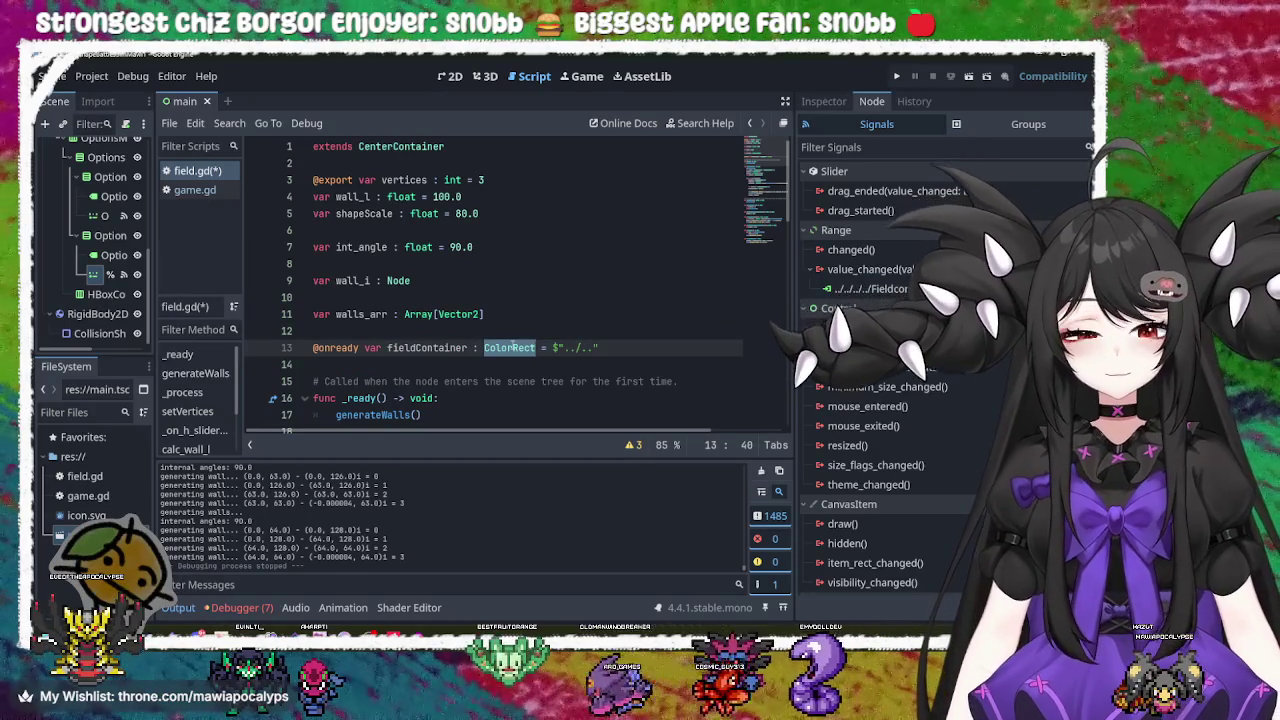
click(512, 347)
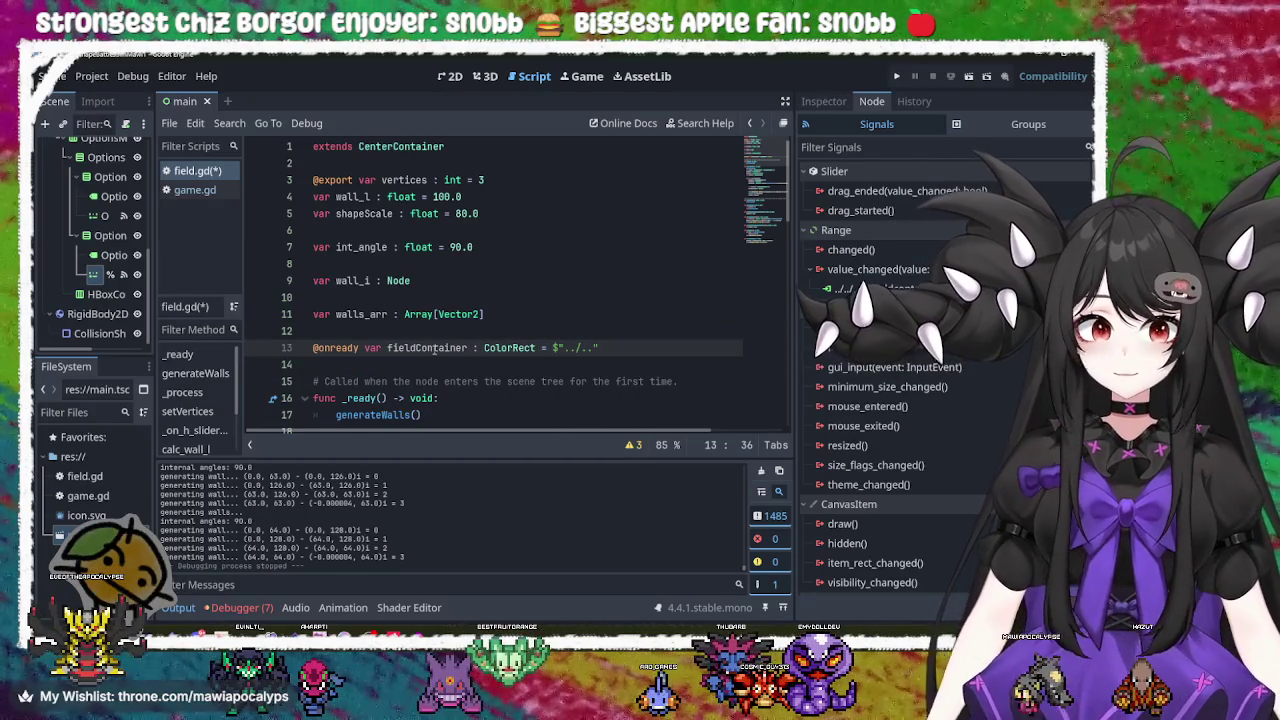
double_click(437, 347)
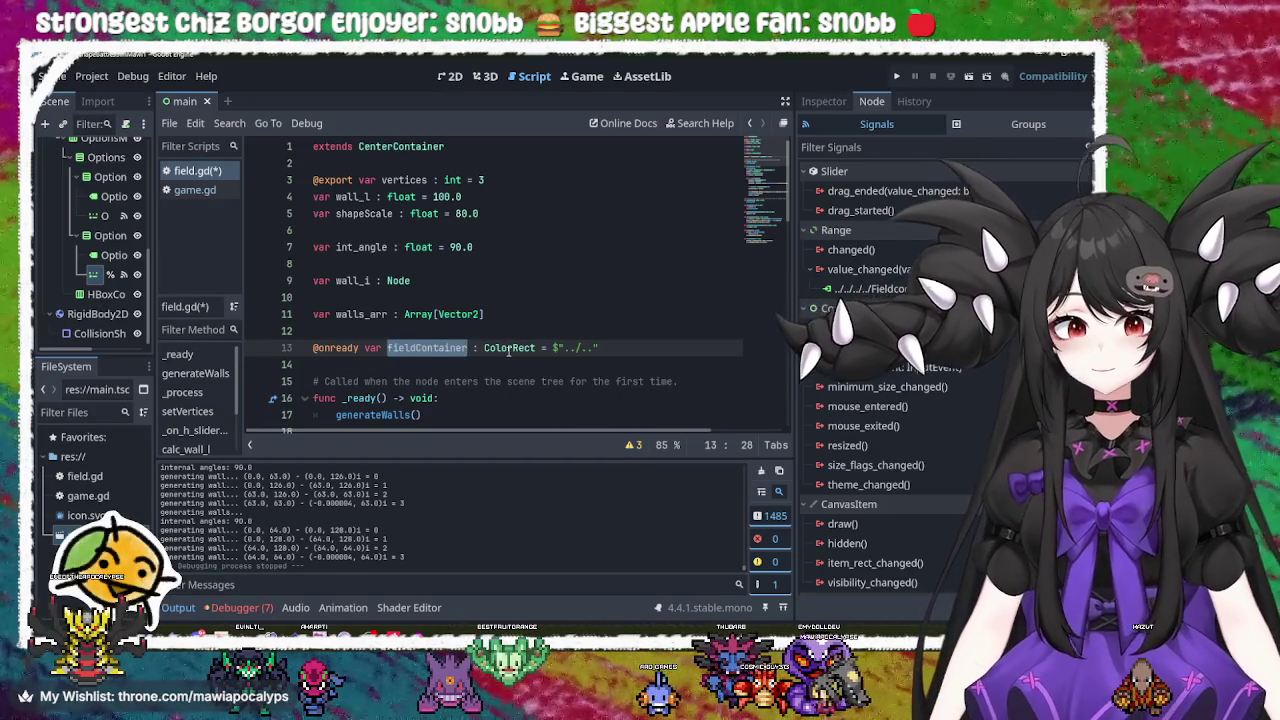
key(Right)
key(Right)
key(Right)
Step: Check the generateWalls and calc_int_angle calls and pre_seg SegmentShape2D setup, then run the project
scroll(443, 350, down, 2)
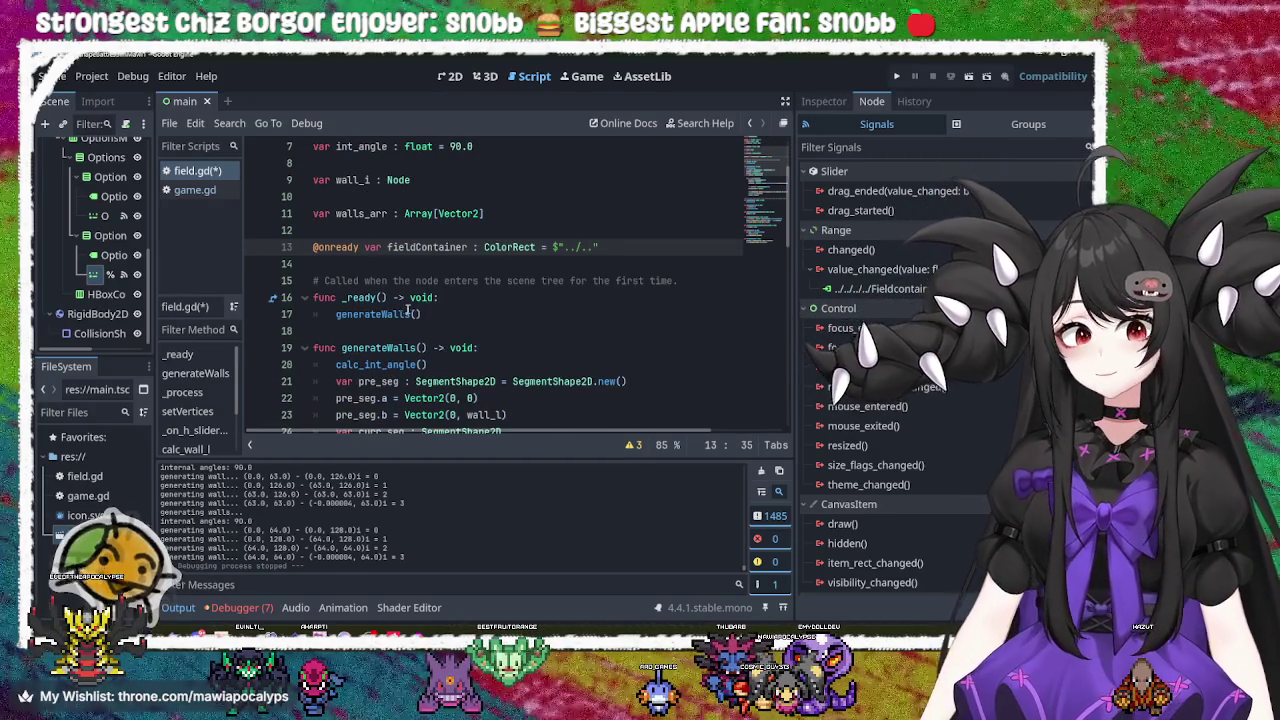
double_click(401, 313)
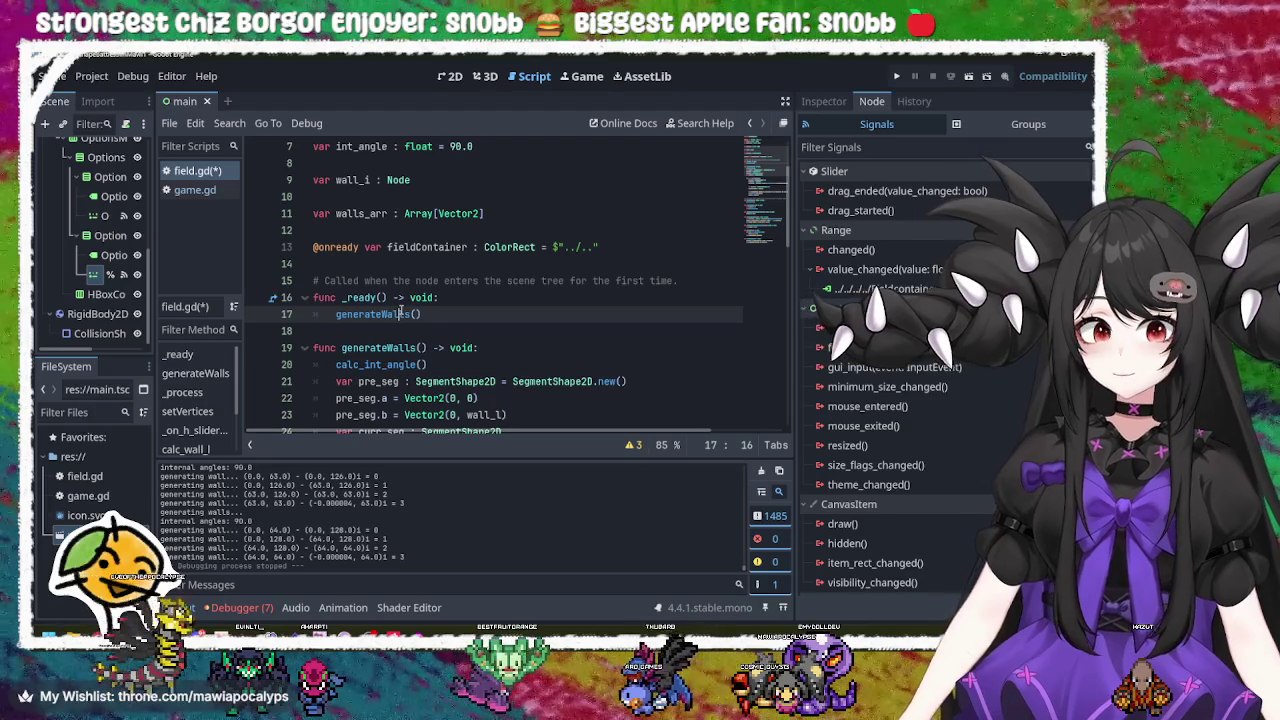
triple_click(401, 313)
scroll(403, 313, down, 4)
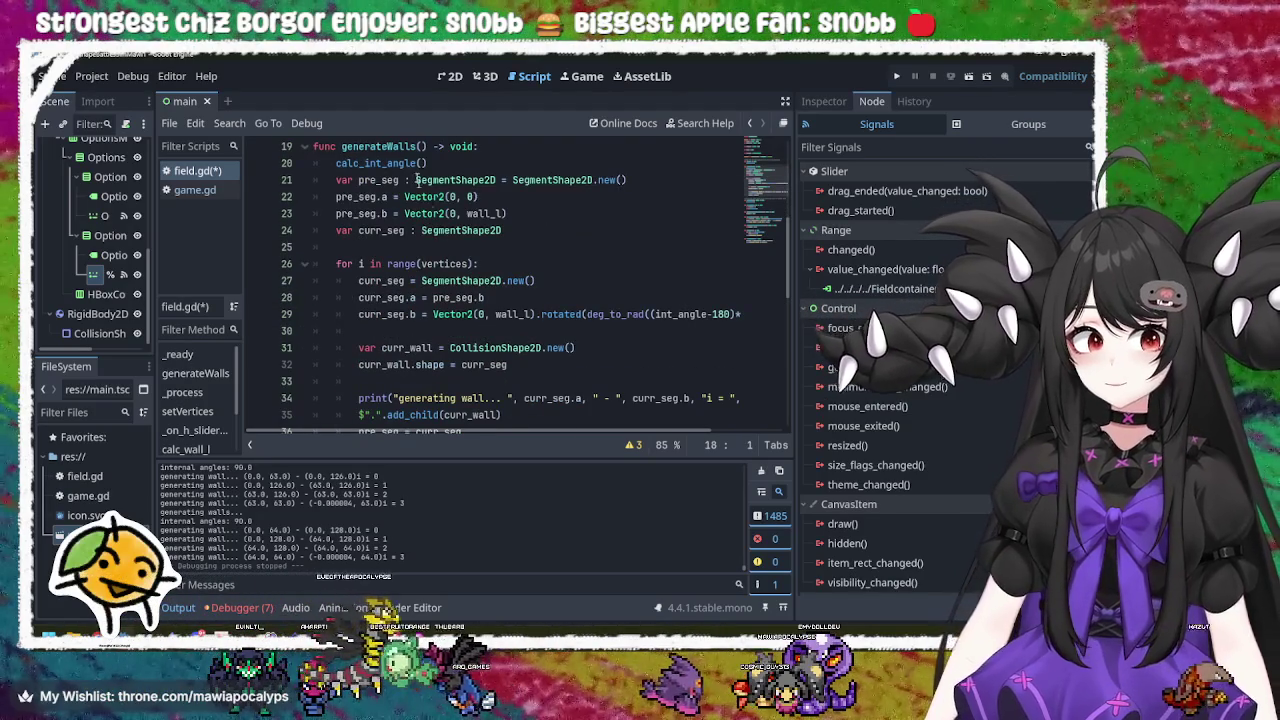
double_click(415, 163)
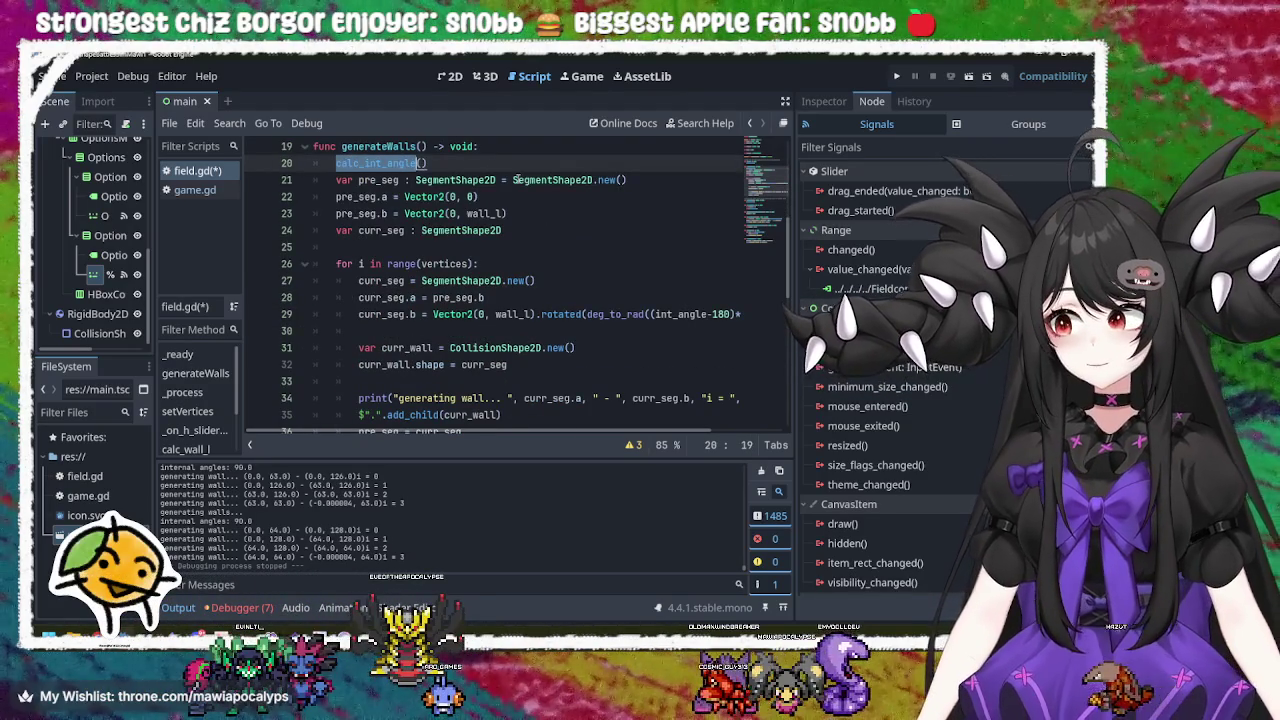
scroll(518, 180, up, 2)
double_click(378, 281)
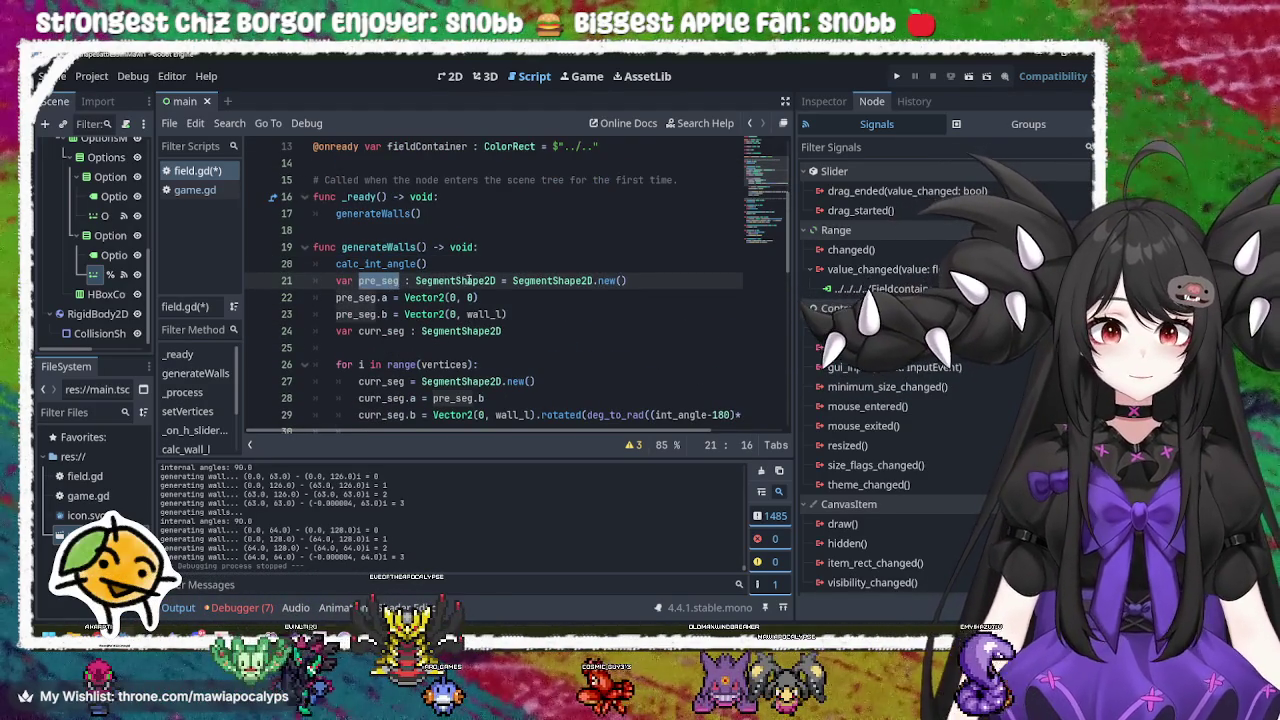
double_click(455, 281)
click(548, 281)
double_click(548, 281)
click(382, 281)
click(477, 263)
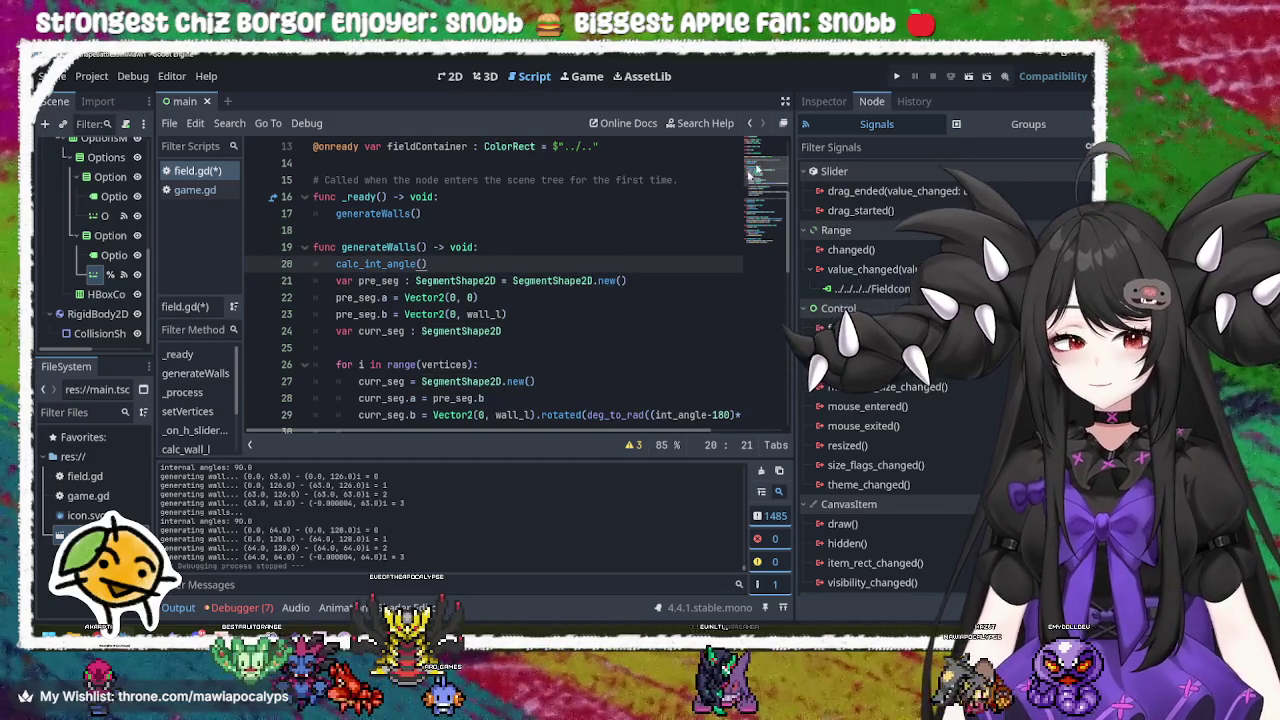
click(893, 77)
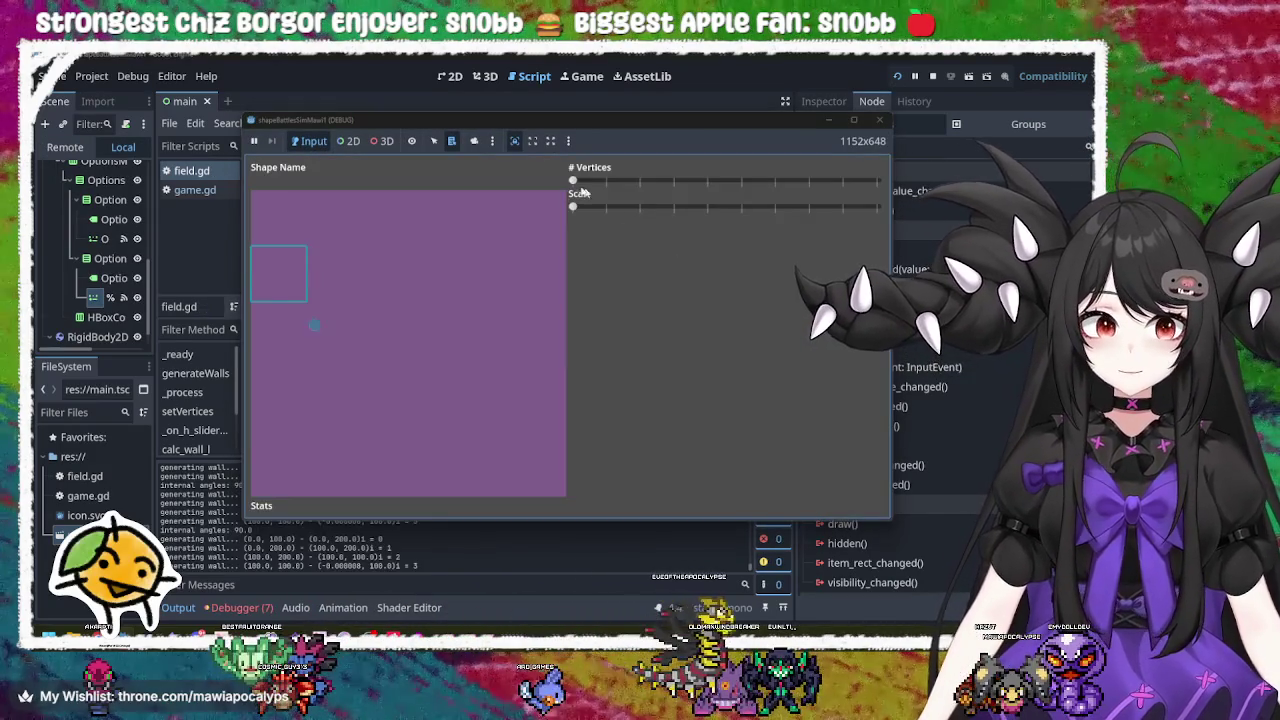
Step: Drag # Vertices up and back to the minimum, then close the game window
drag(573, 180, 778, 187)
mouse_move(825, 188)
mouse_down()
mouse_move(574, 191)
mouse_move(832, 208)
mouse_move(656, 208)
mouse_move(662, 181)
mouse_move(748, 181)
mouse_move(597, 188)
mouse_up()
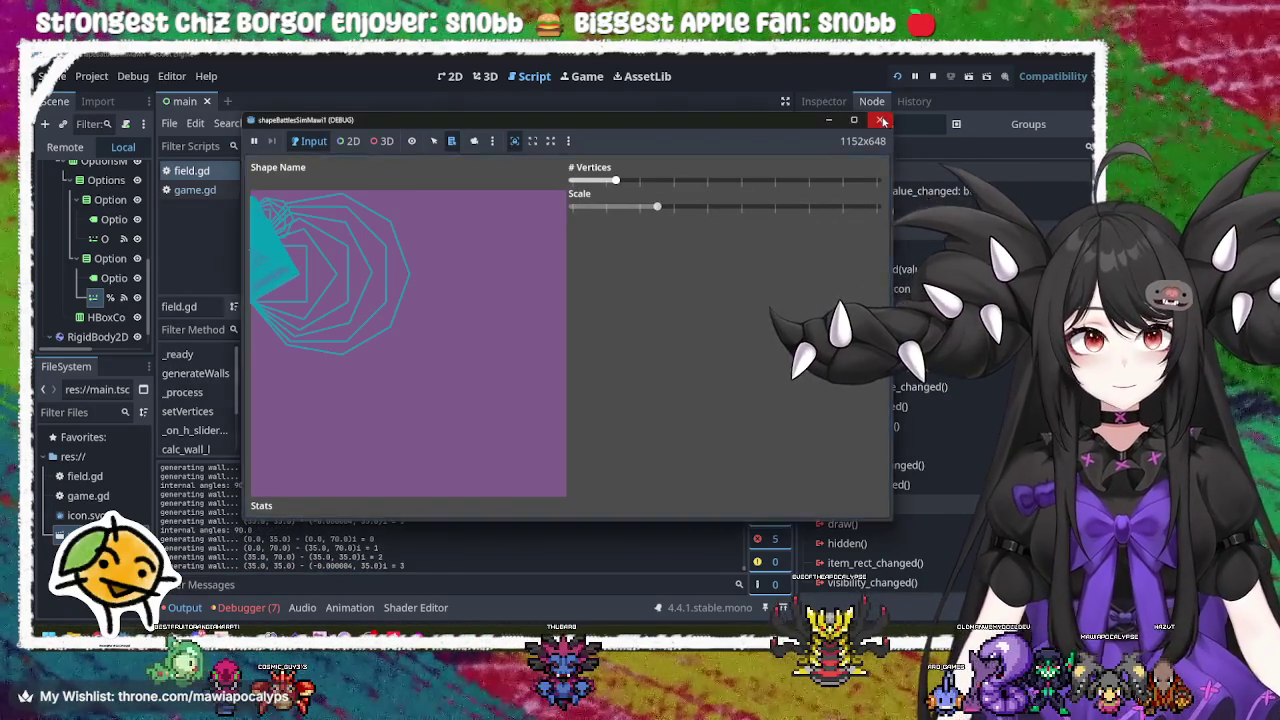
click(879, 120)
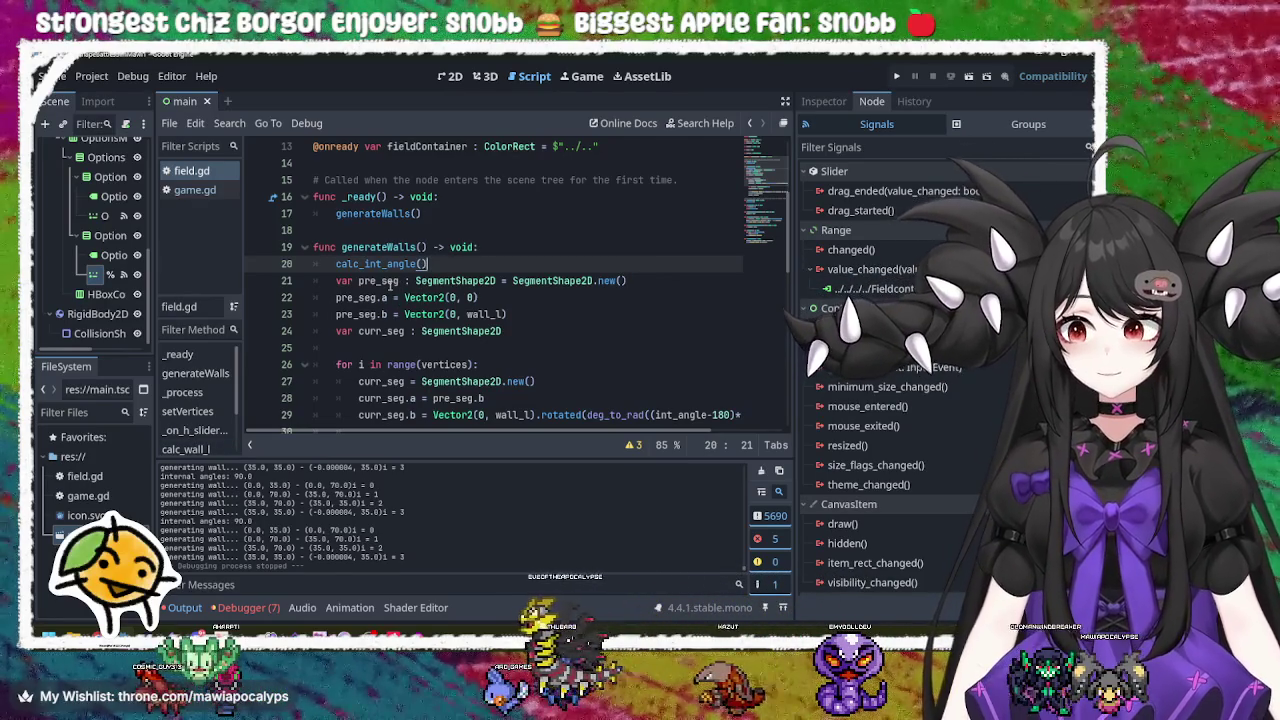
click(397, 281)
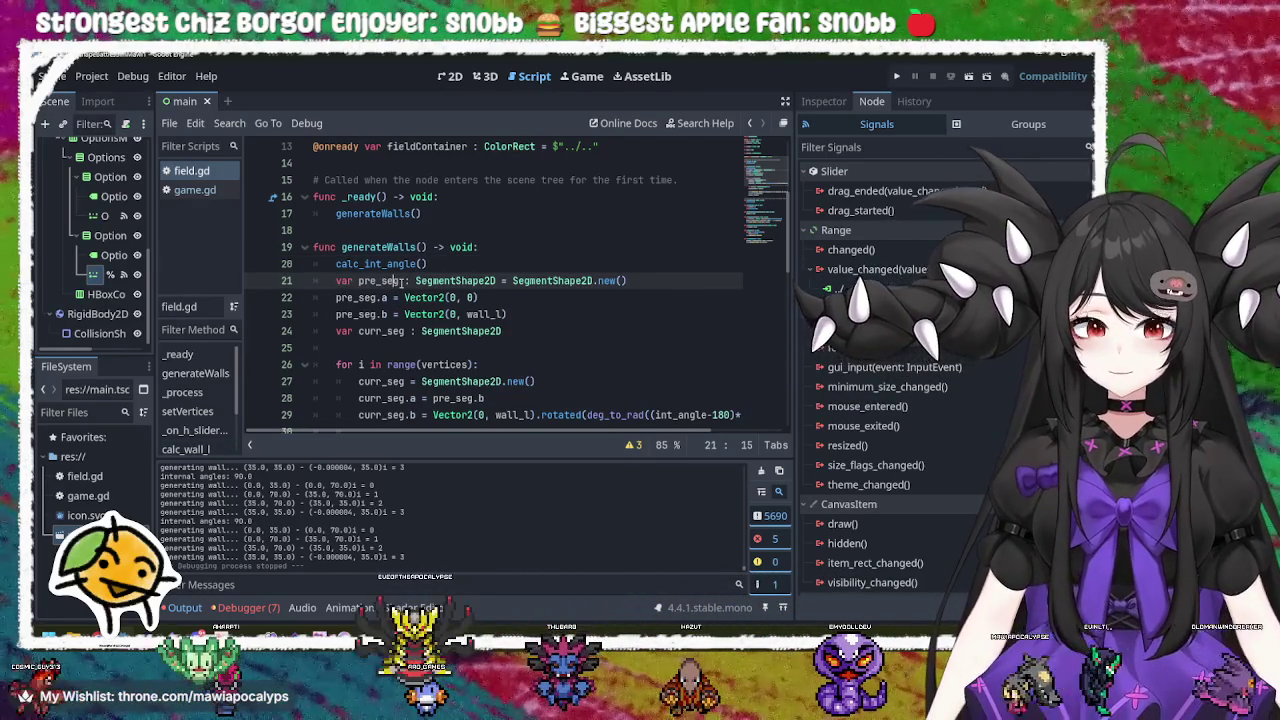
scroll(400, 283, down, 6)
scroll(400, 283, down, 2)
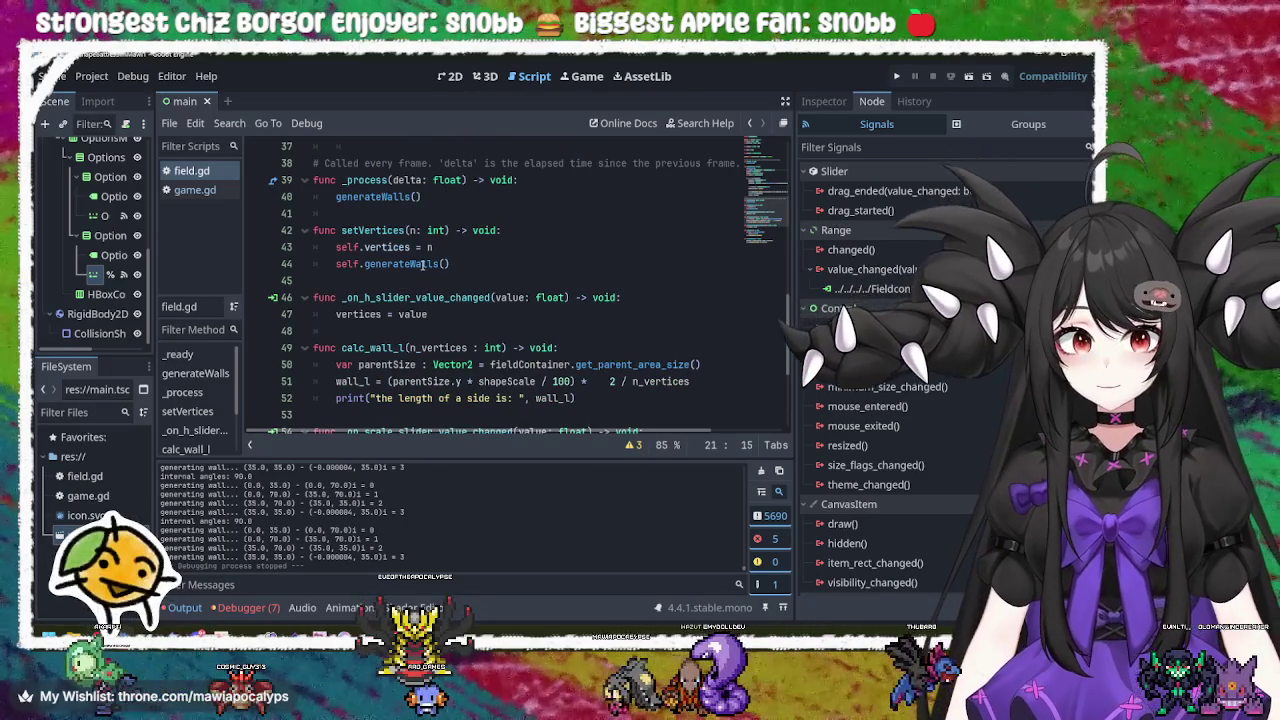
mouse_move(424, 264)
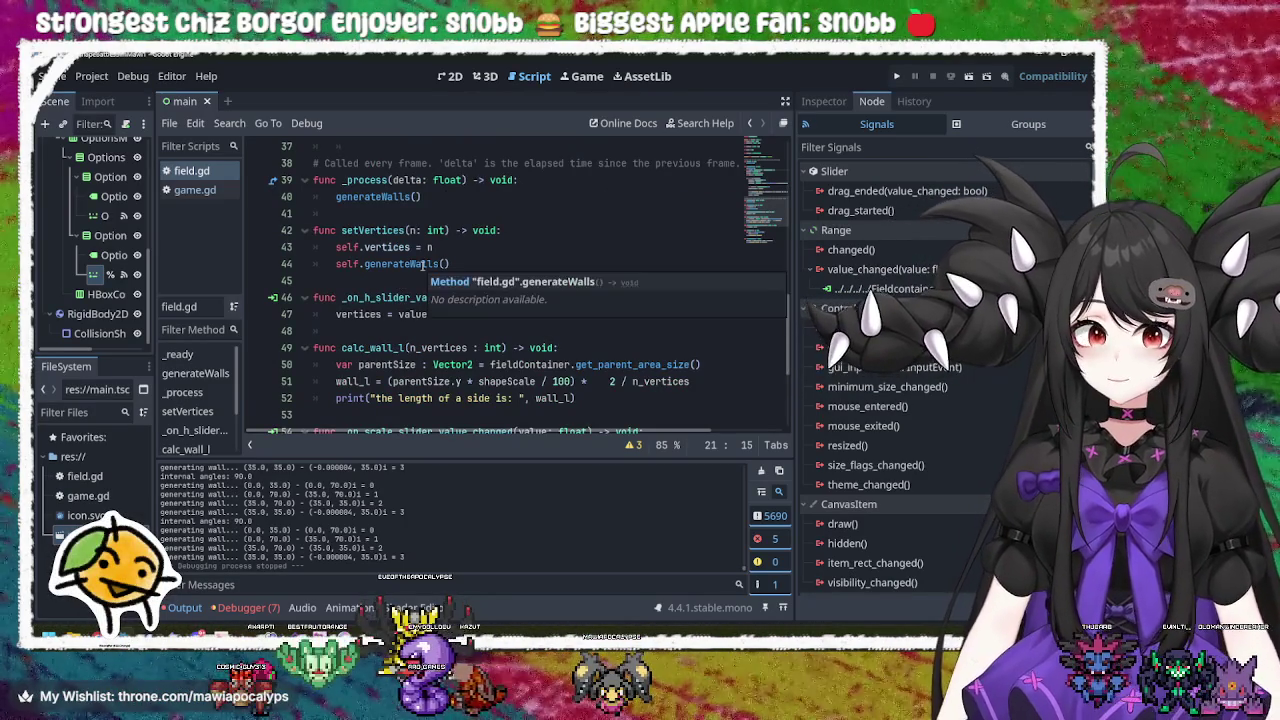
click(415, 364)
scroll(463, 364, down, 3)
mouse_move(463, 364)
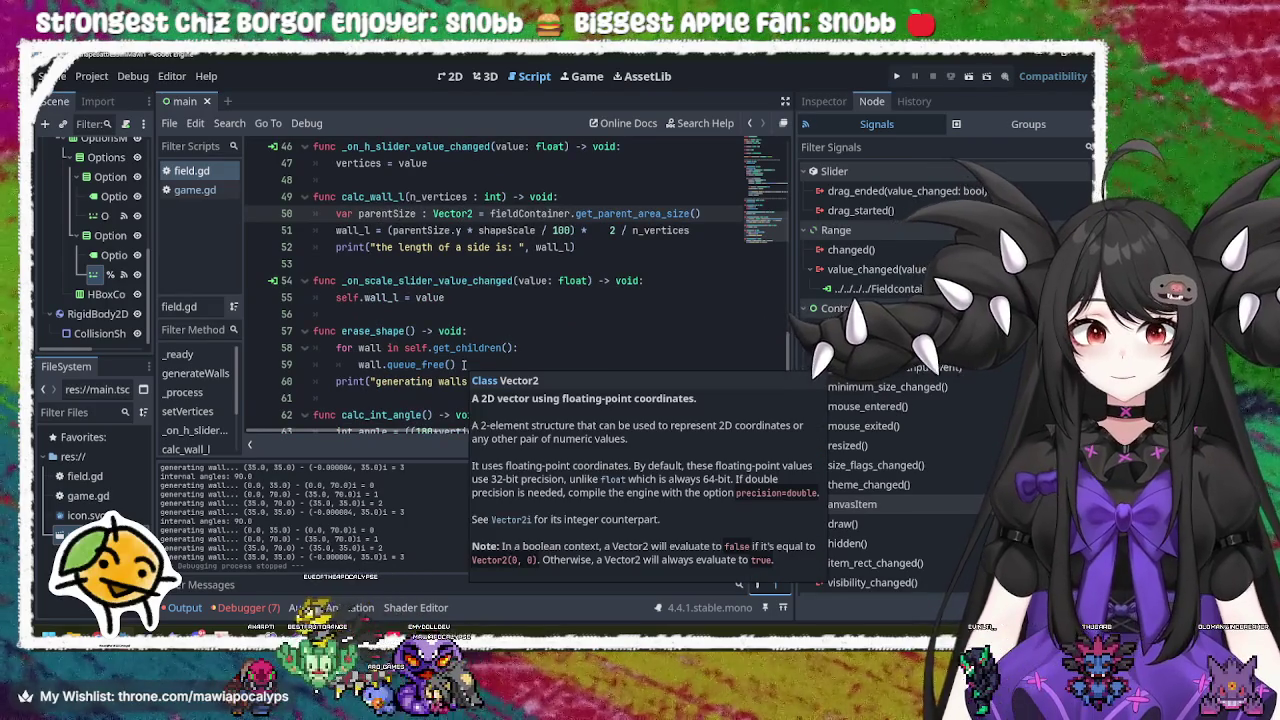
click(463, 297)
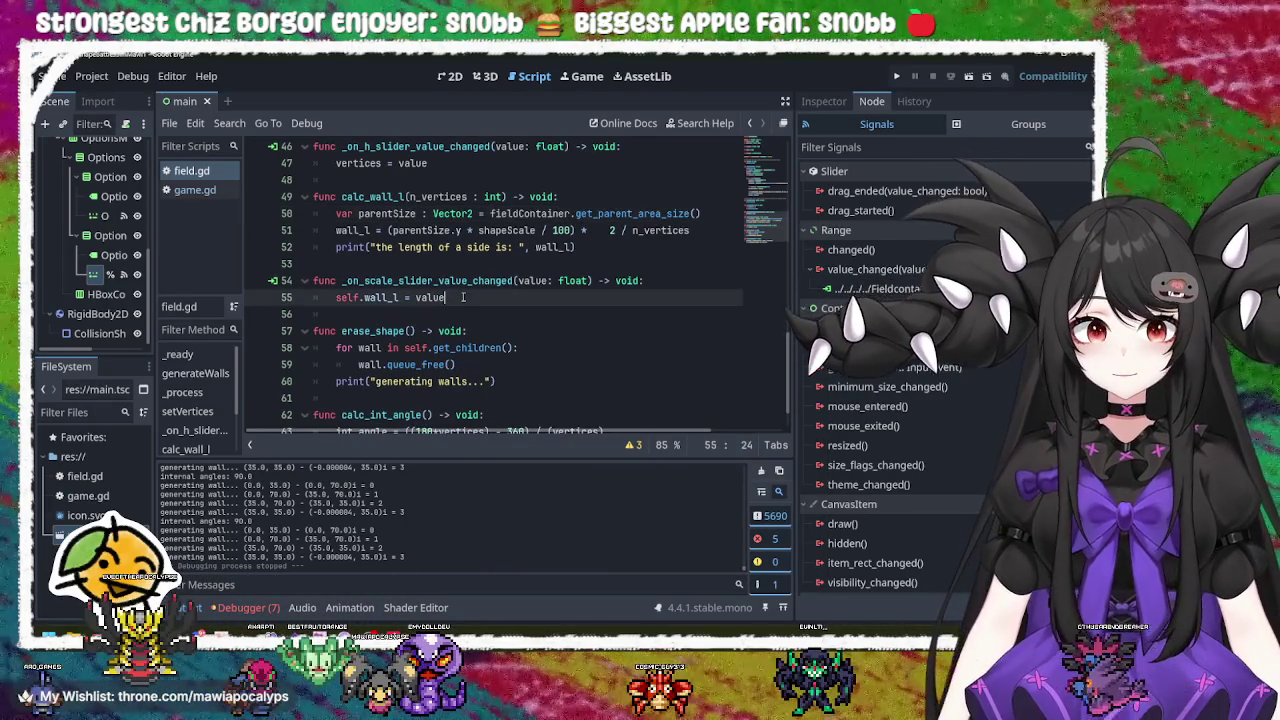
scroll(463, 297, down, 1)
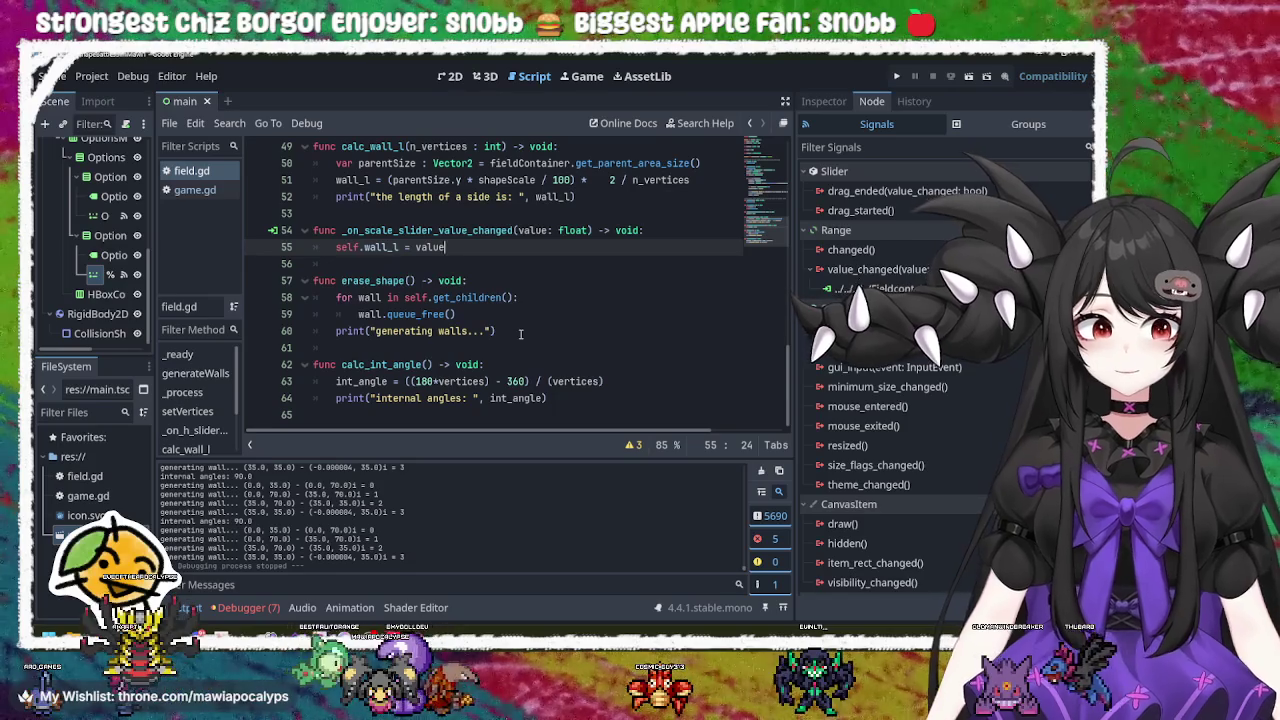
click(552, 398)
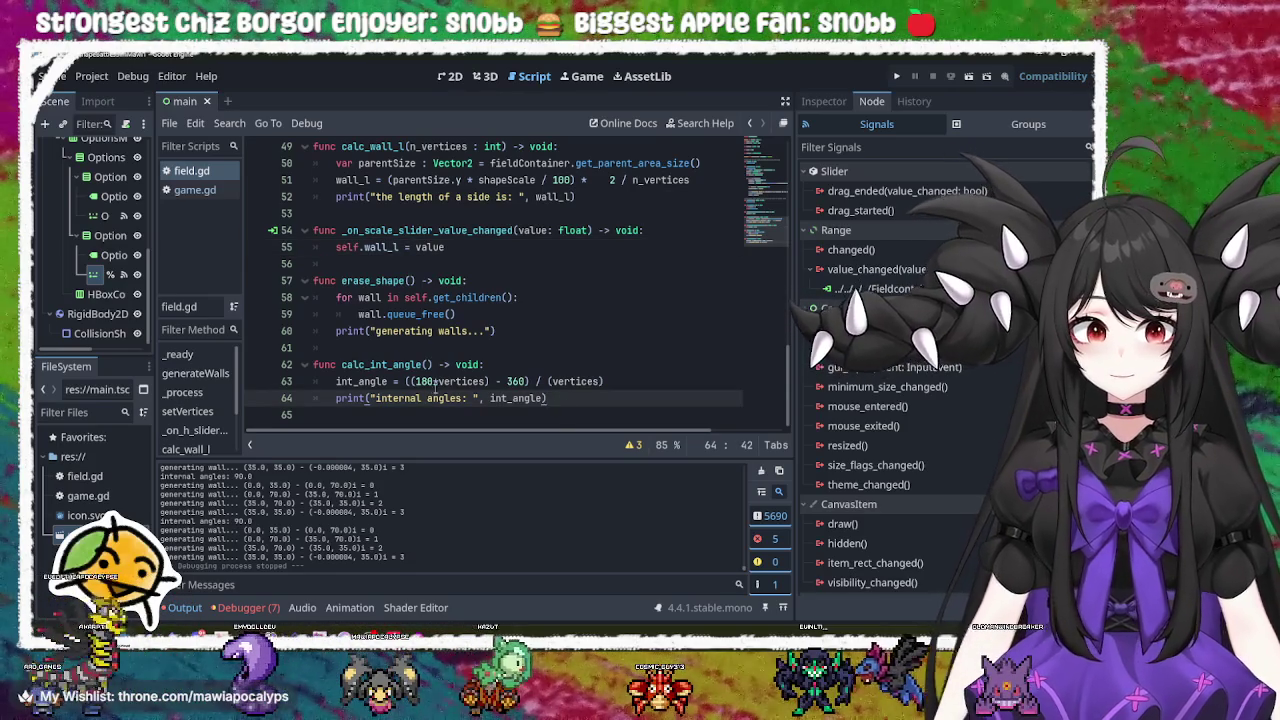
double_click(379, 365)
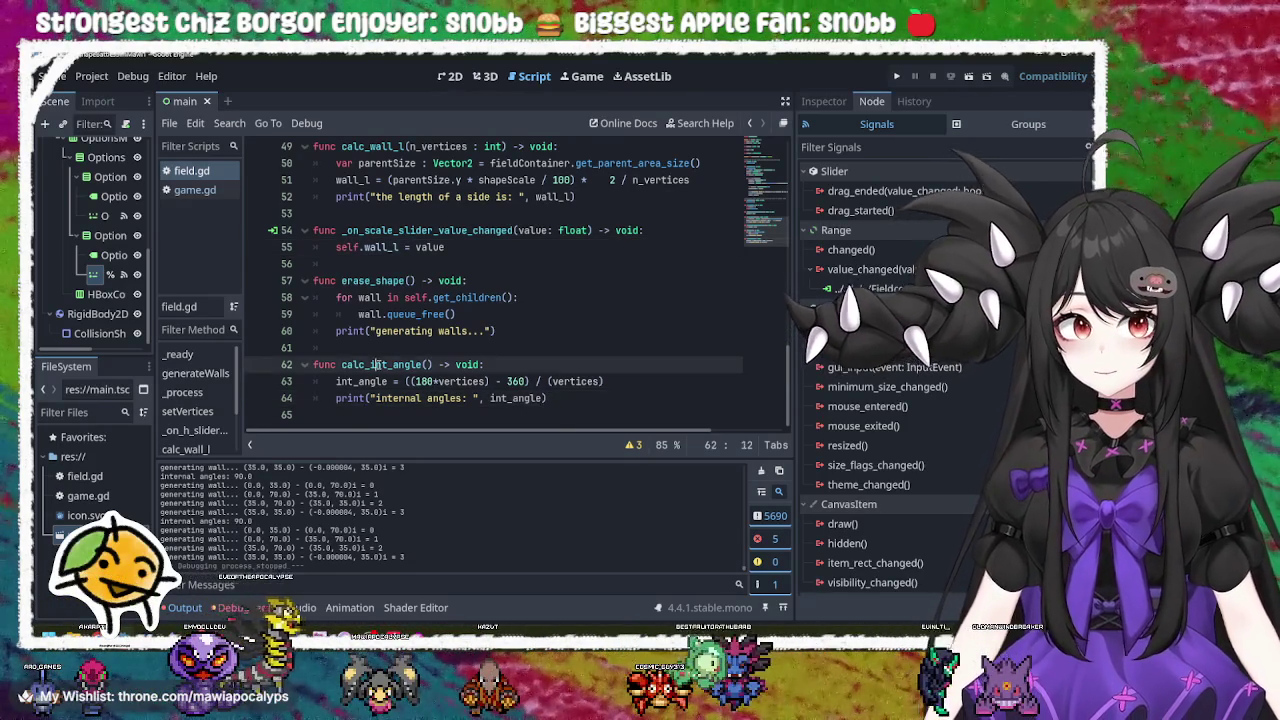
double_click(380, 281)
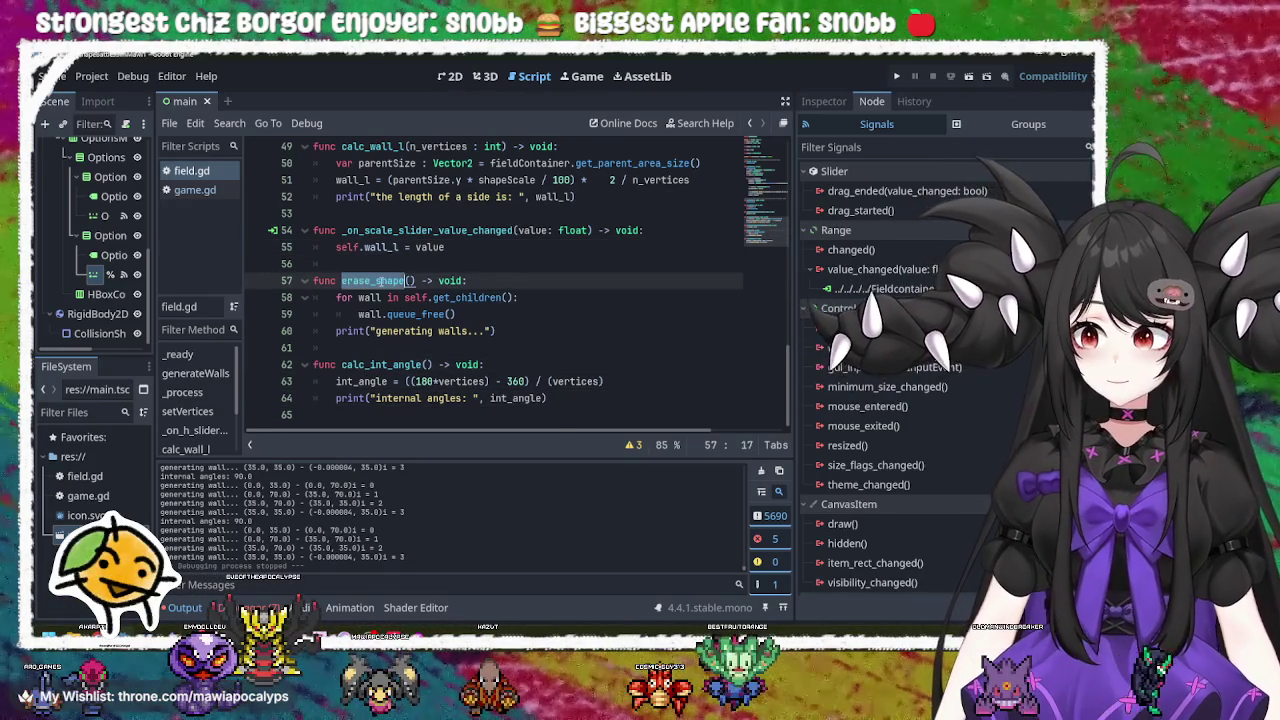
click(529, 325)
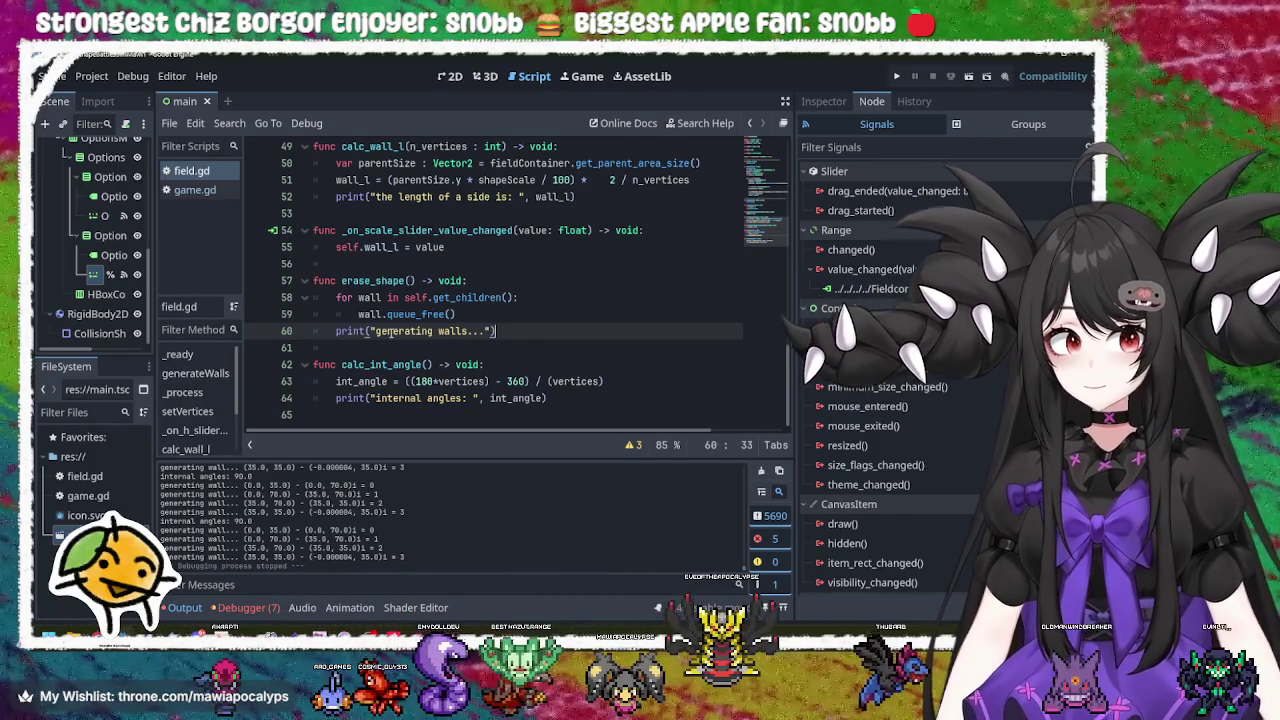
double_click(388, 281)
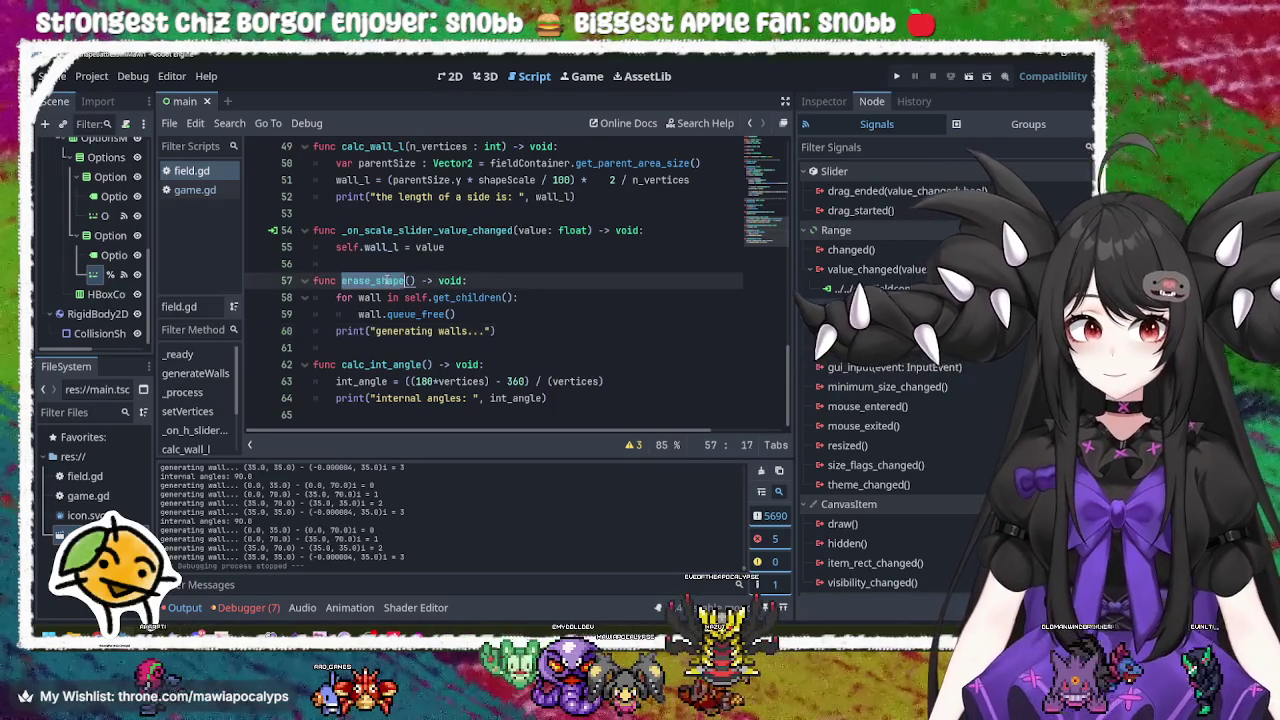
Step: Delete the print("generating walls...") line from erase_shape
drag(496, 331, 490, 321)
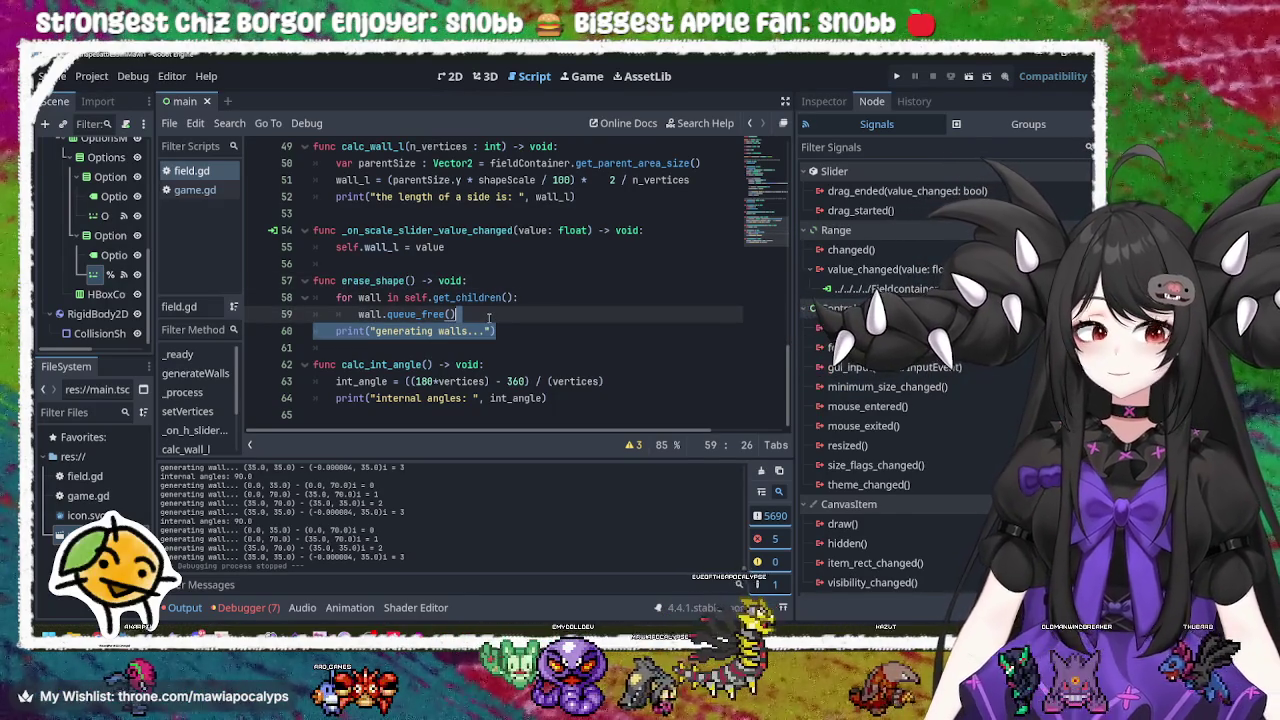
key(BackSpace)
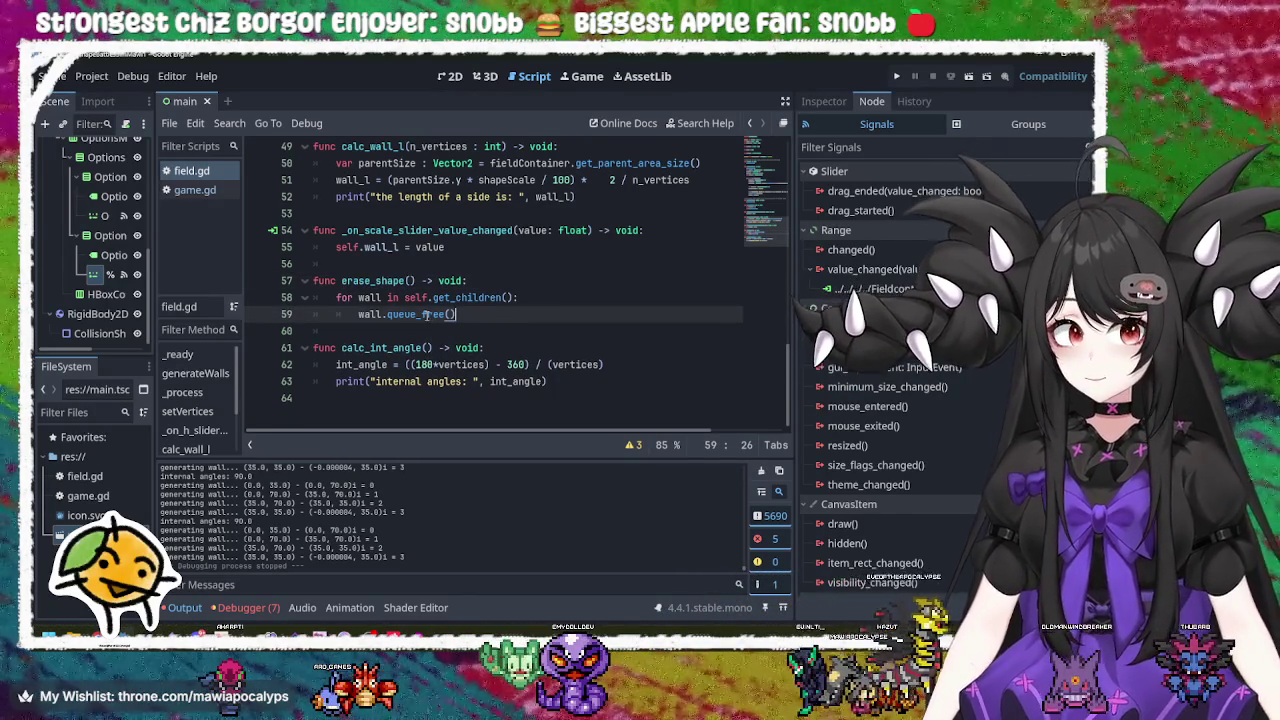
click(392, 281)
double_click(392, 281)
double_click(395, 281)
scroll(404, 281, up, 2)
click(478, 314)
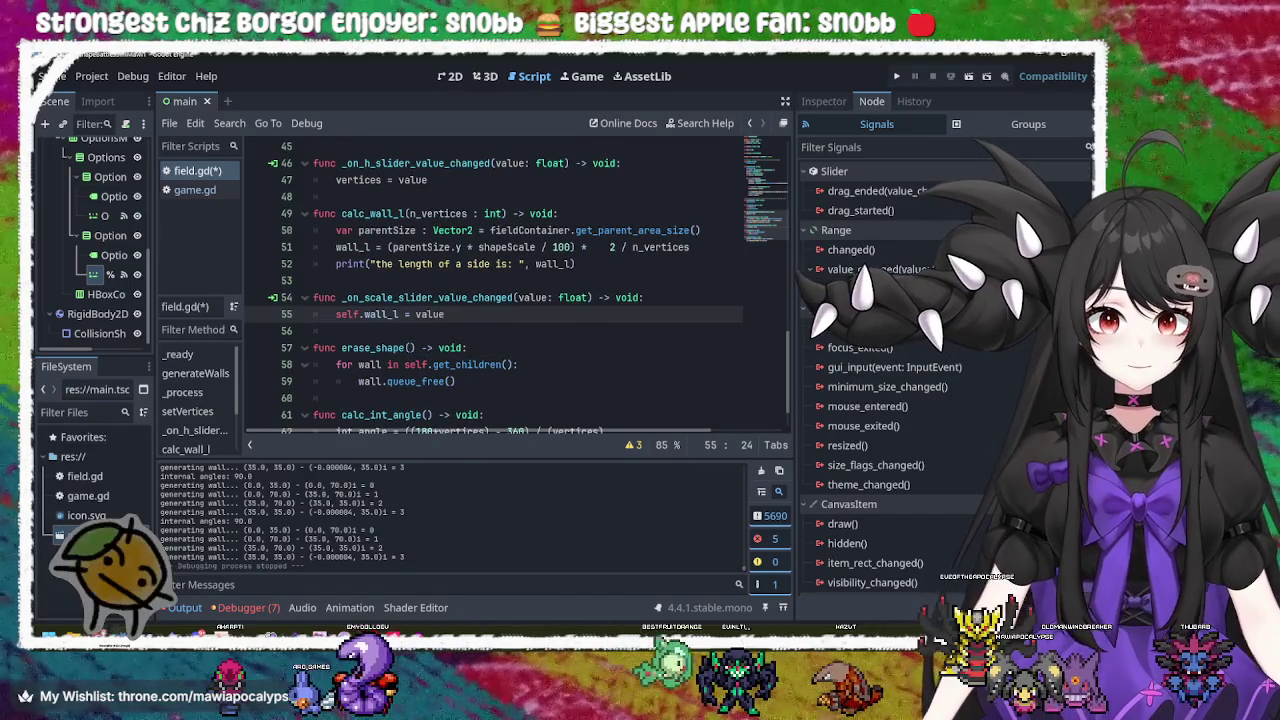
key(Return)
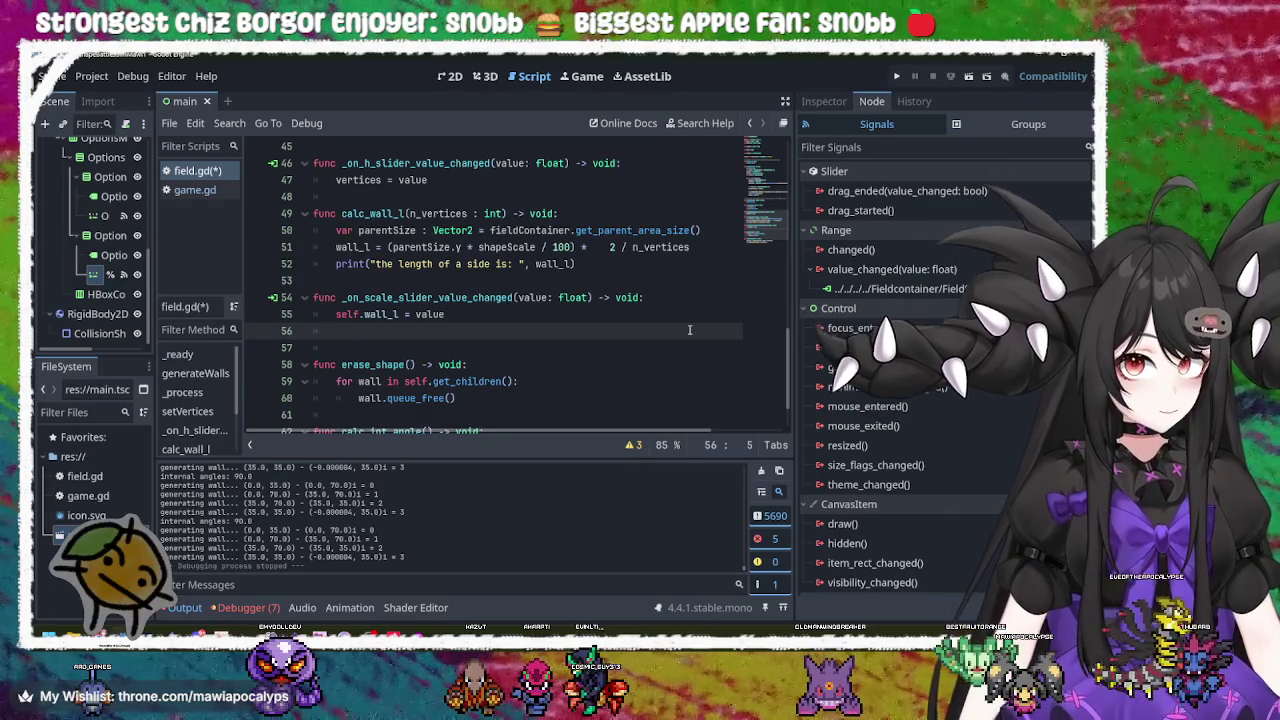
key(BackSpace)
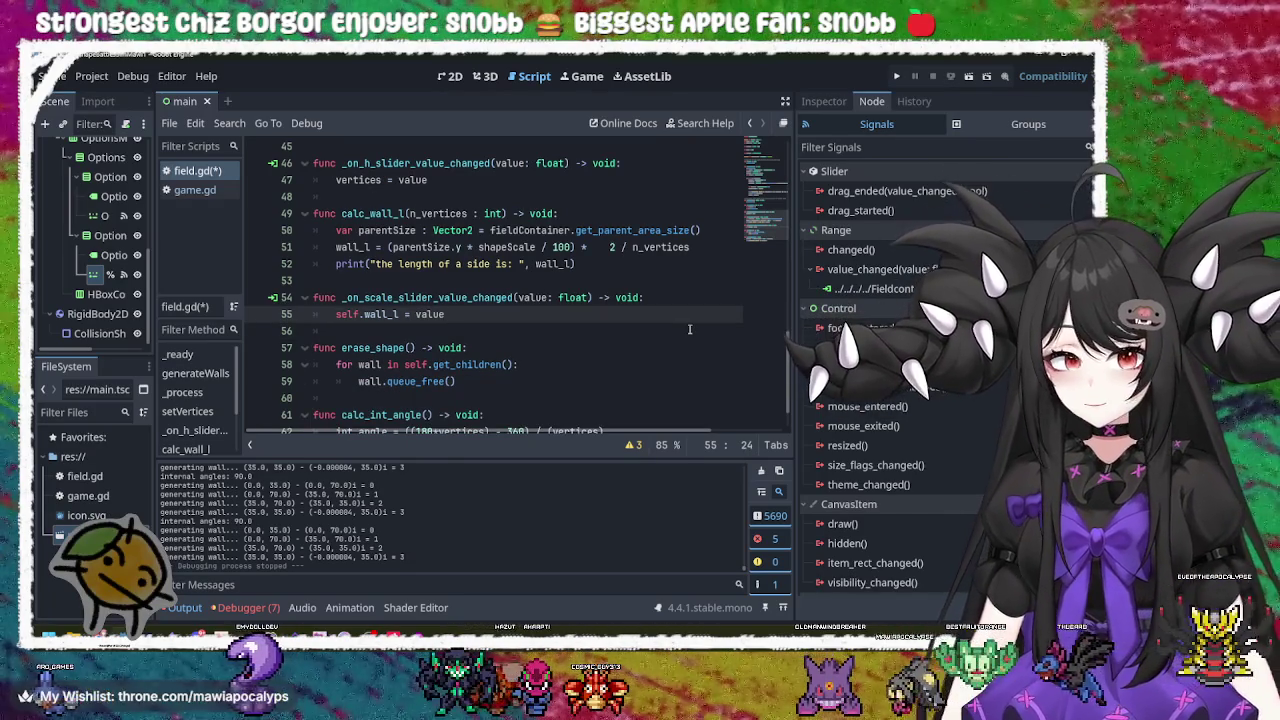
Step: Review the generateWalls call inside the _process function
scroll(632, 305, up, 5)
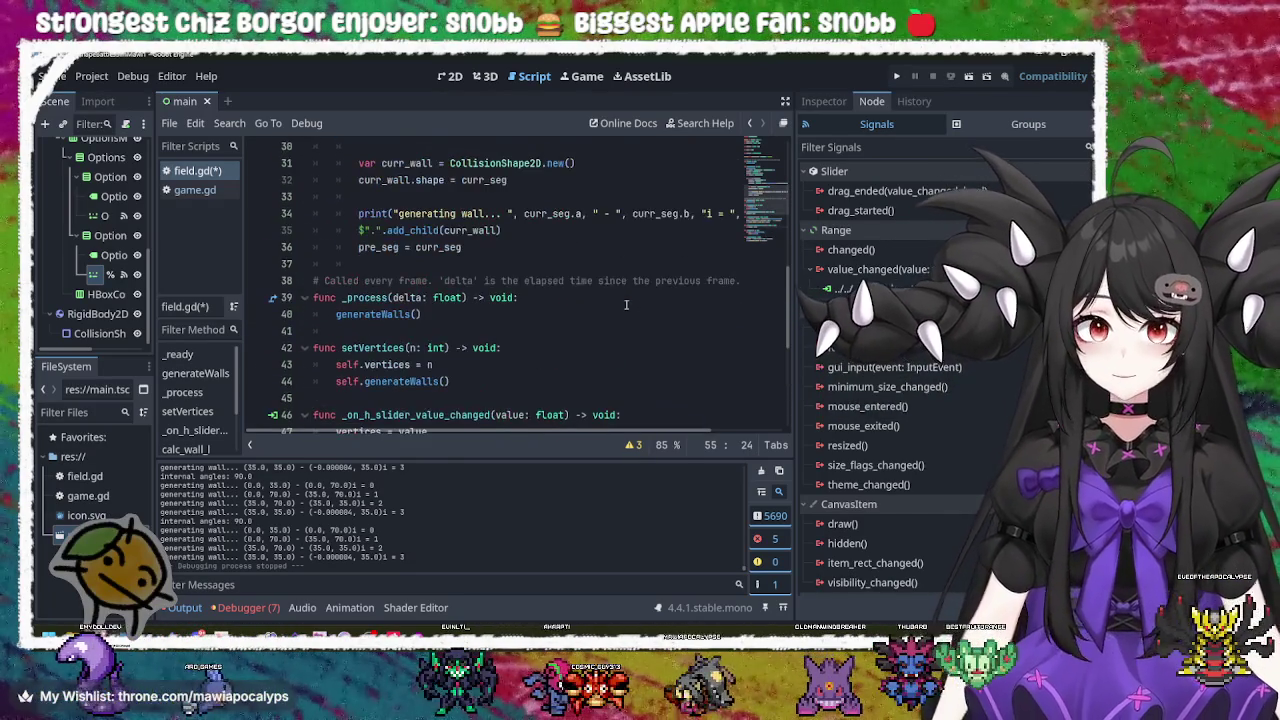
click(505, 314)
scroll(505, 314, up, 4)
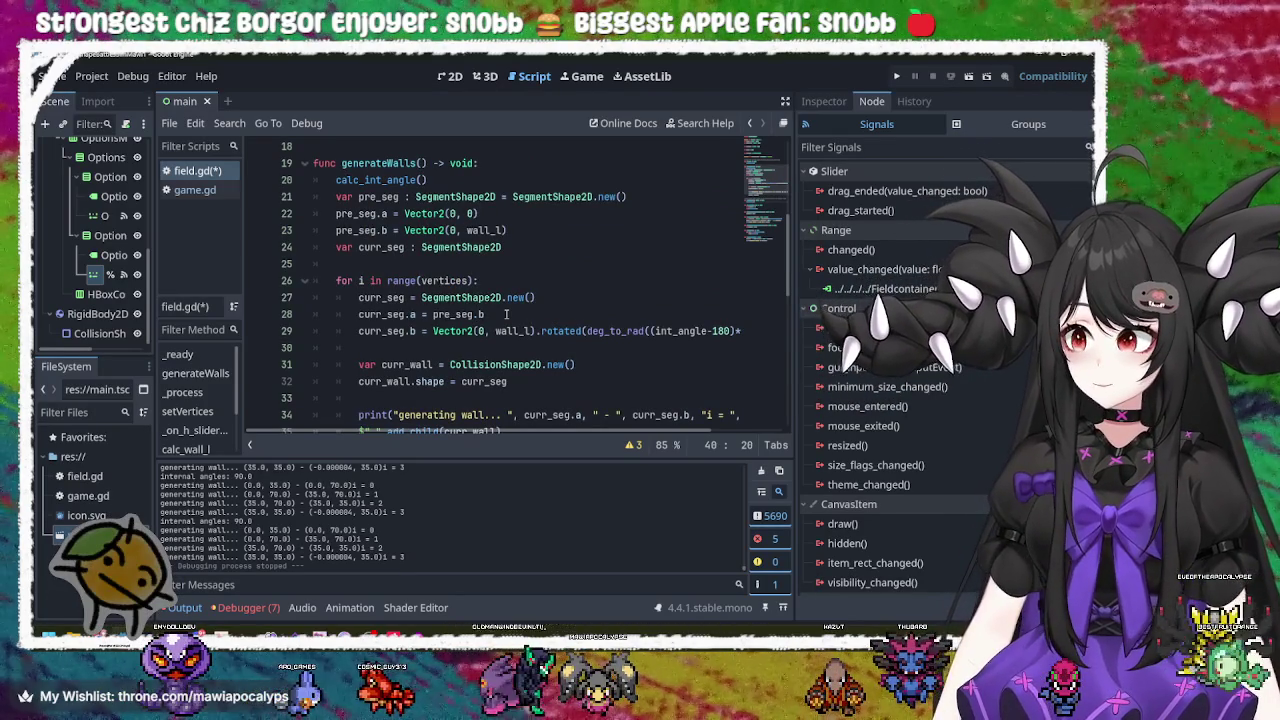
scroll(506, 314, down, 3)
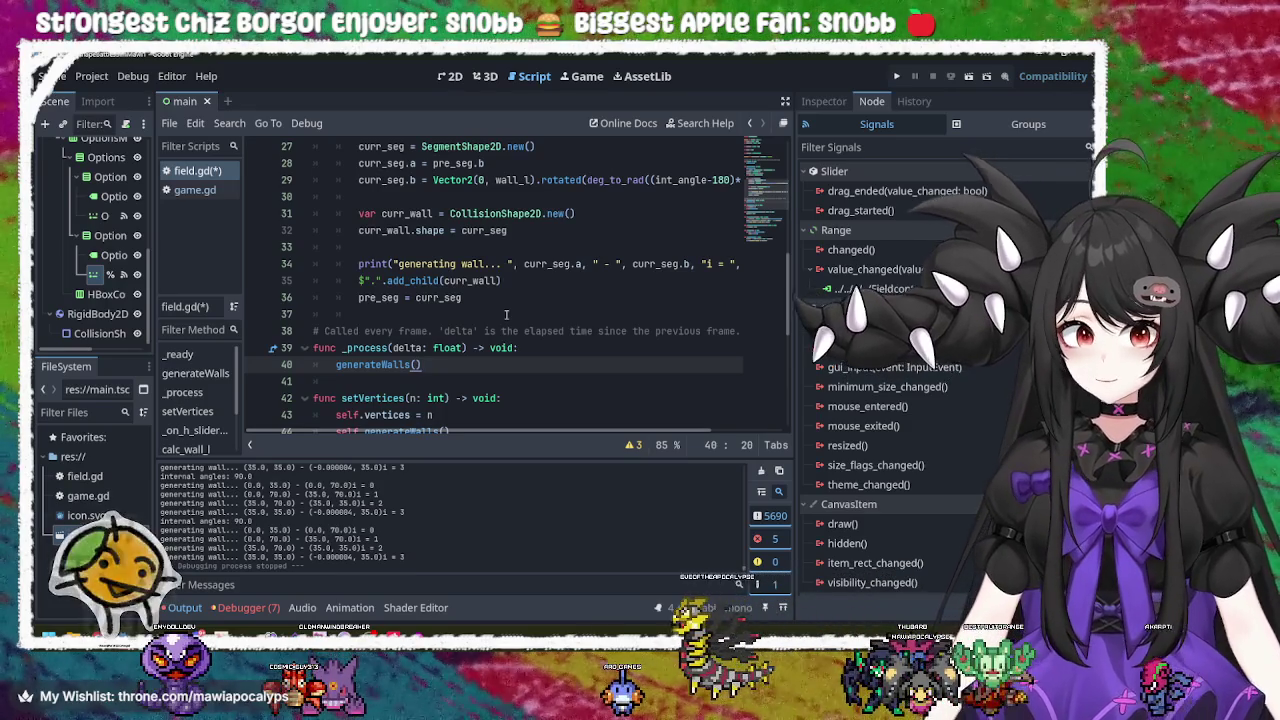
scroll(506, 314, down, 1)
click(538, 304)
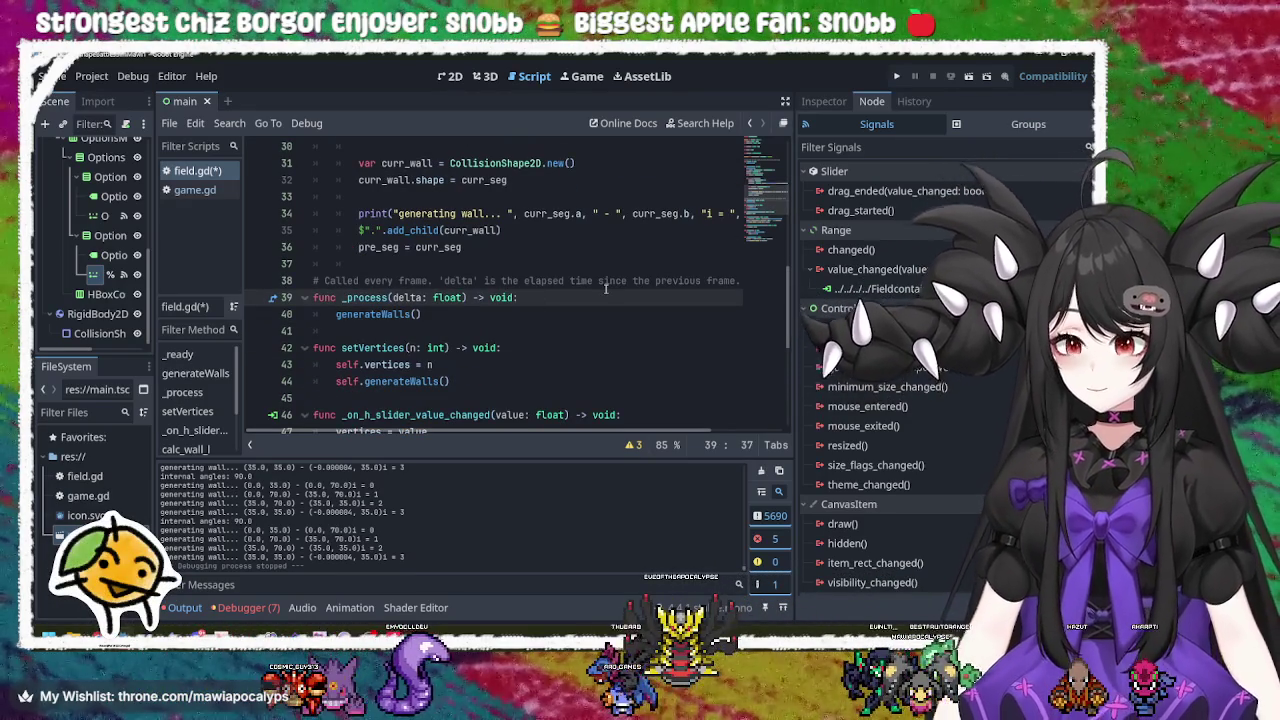
scroll(605, 288, down, 3)
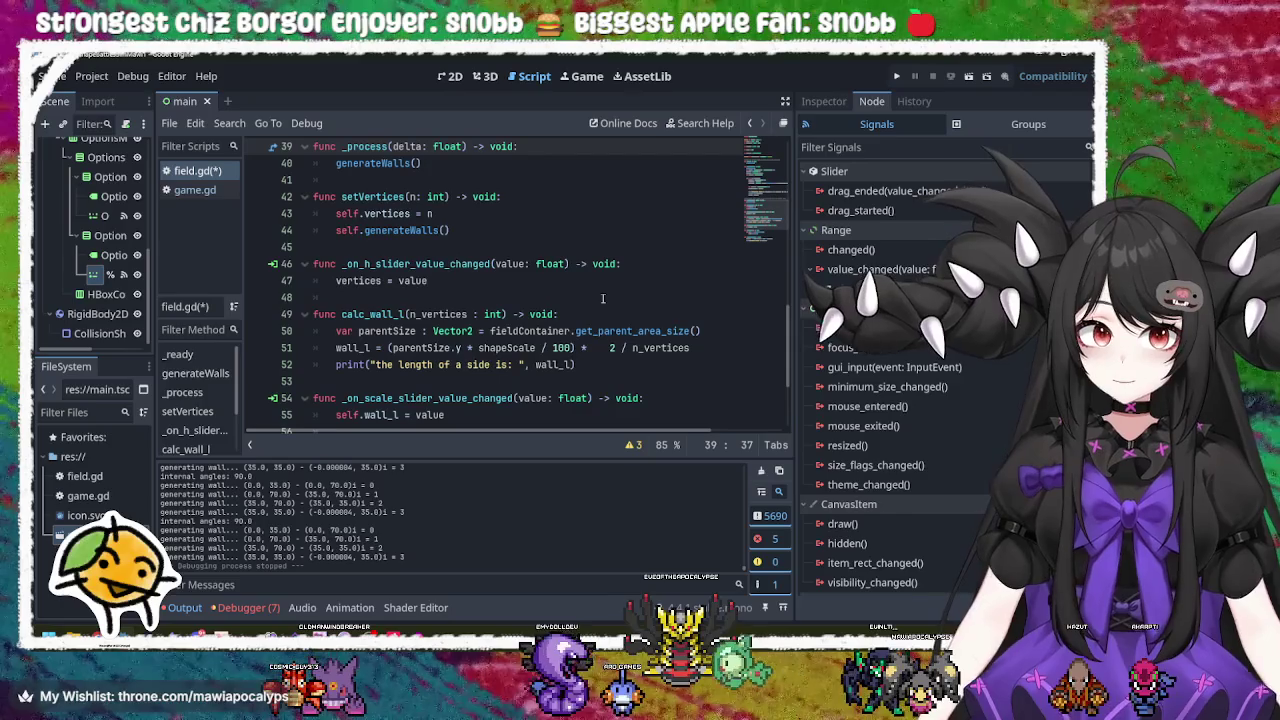
Step: Remove the generateWalls() call from setVertices and run the project
click(499, 232)
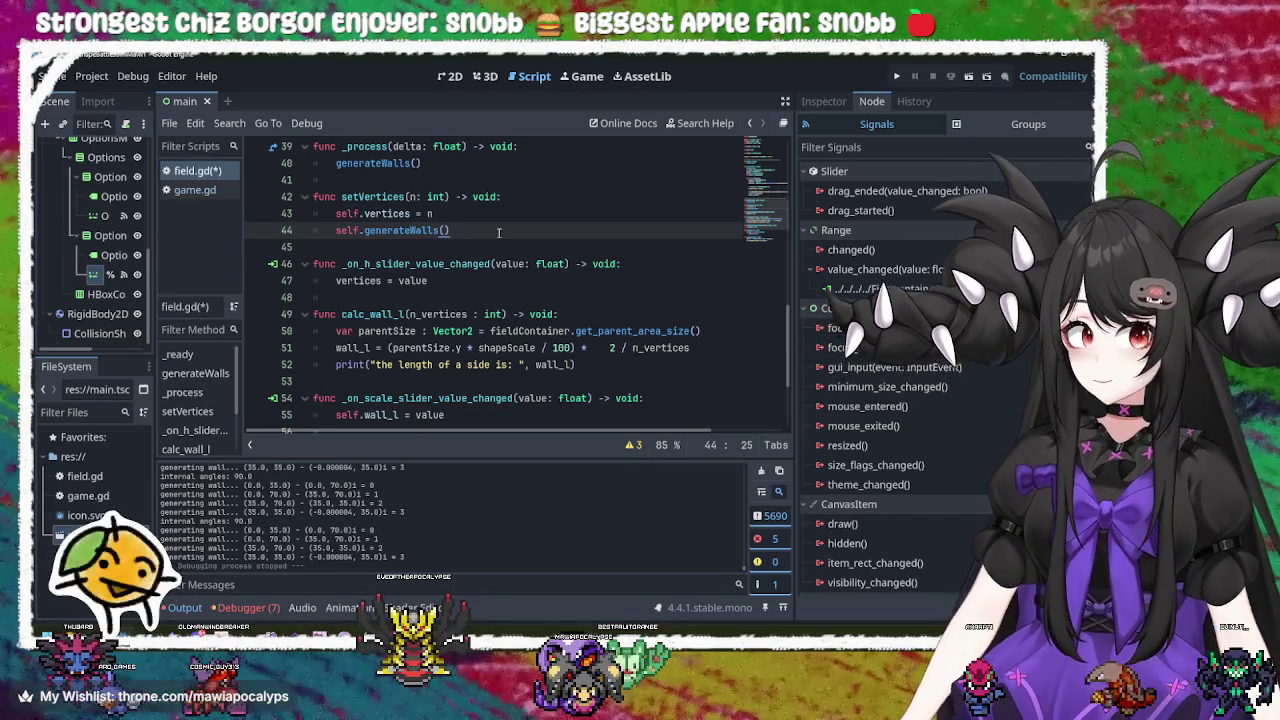
double_click(410, 231)
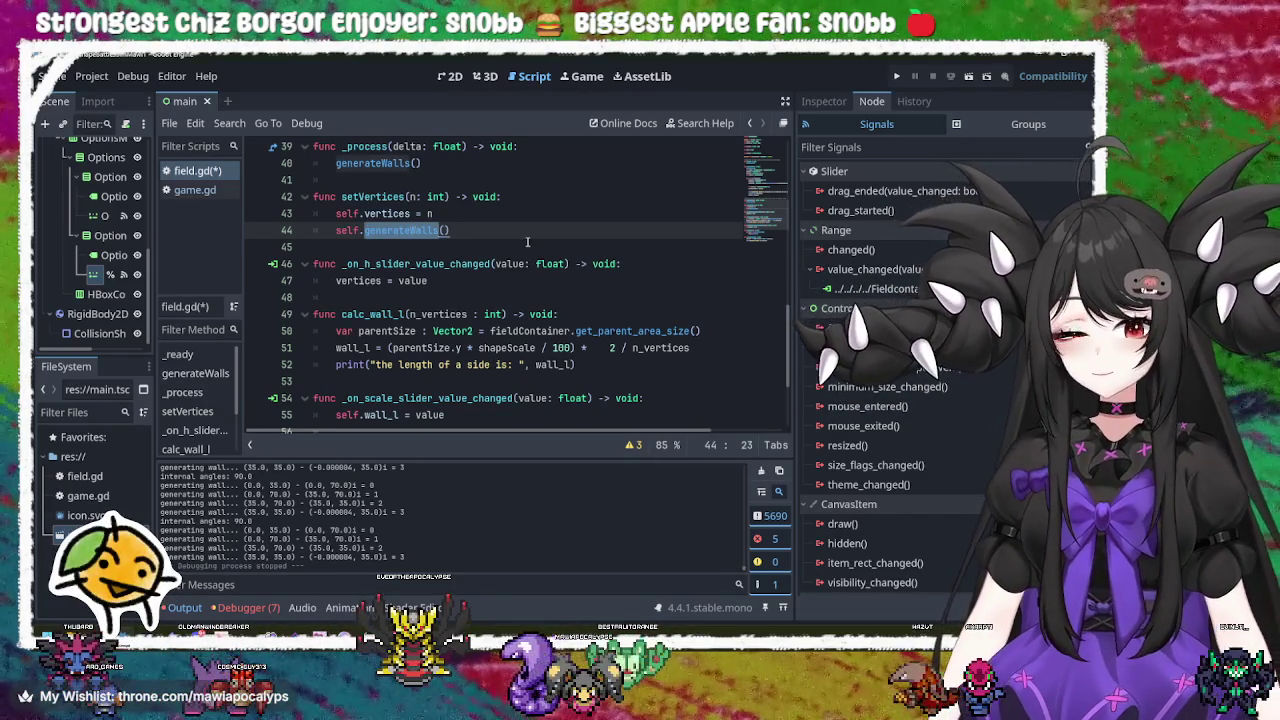
scroll(526, 242, up, 1)
click(505, 282)
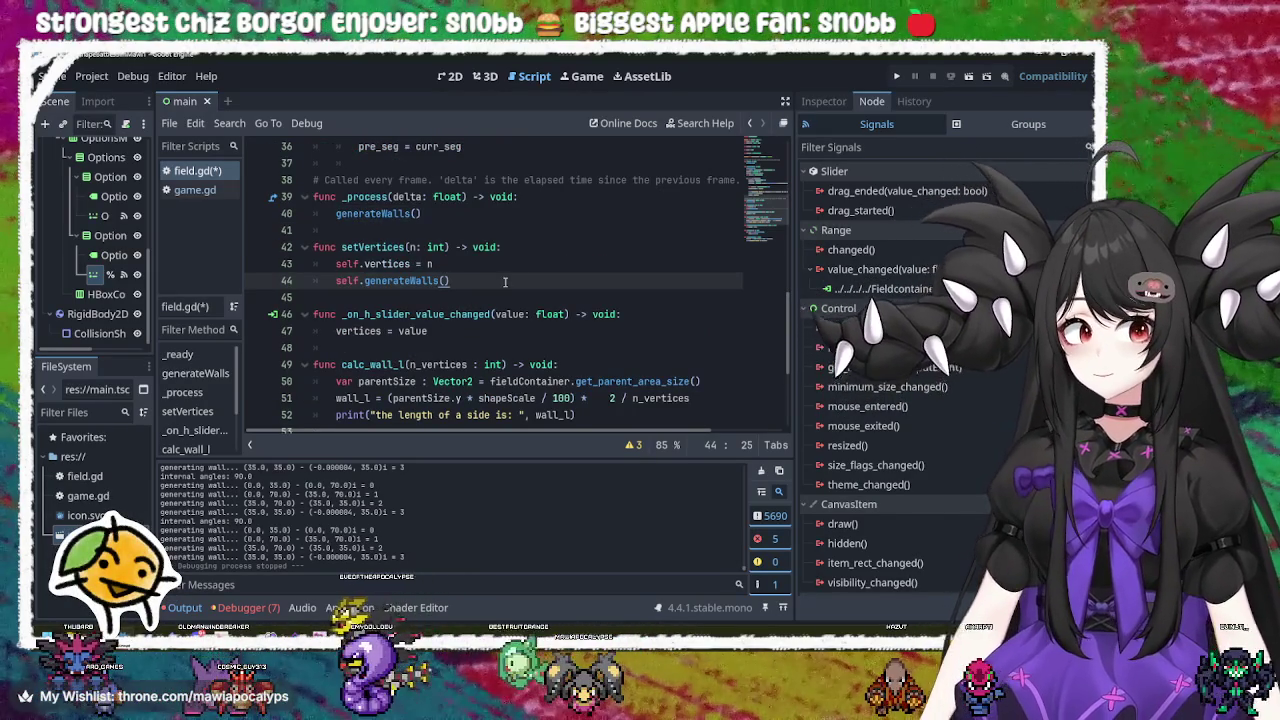
key(shift+Up)
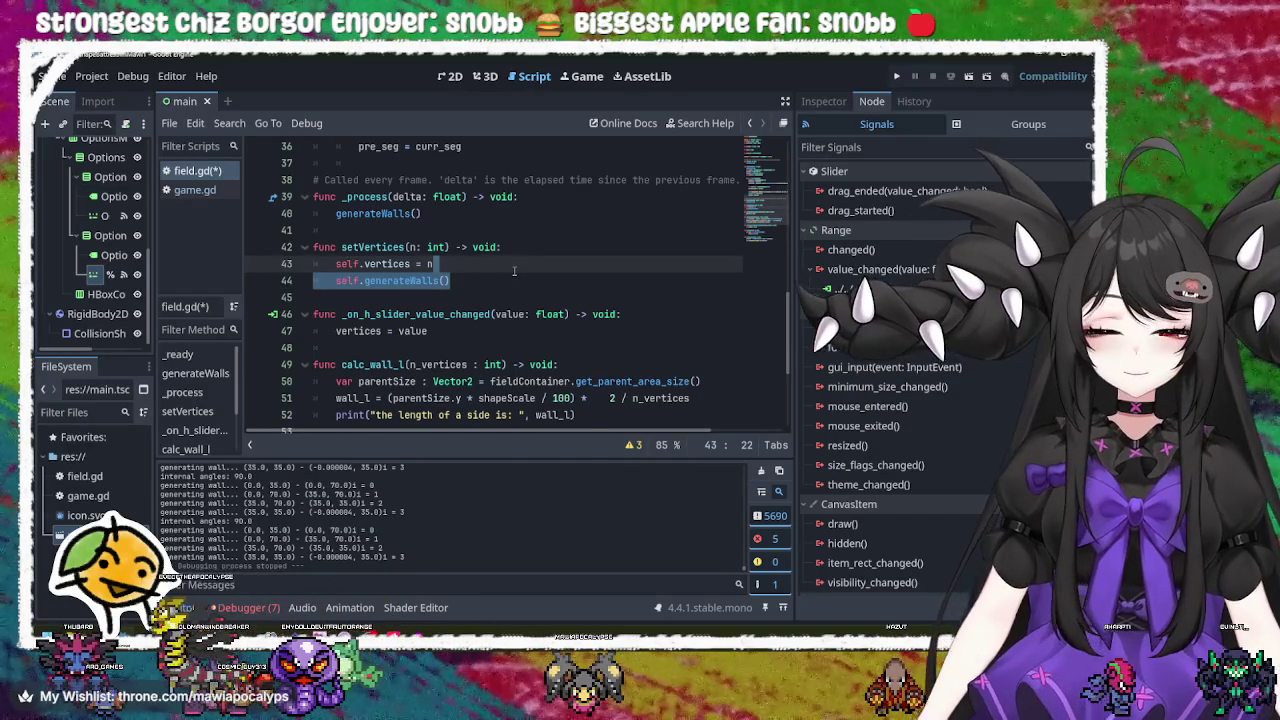
key(BackSpace)
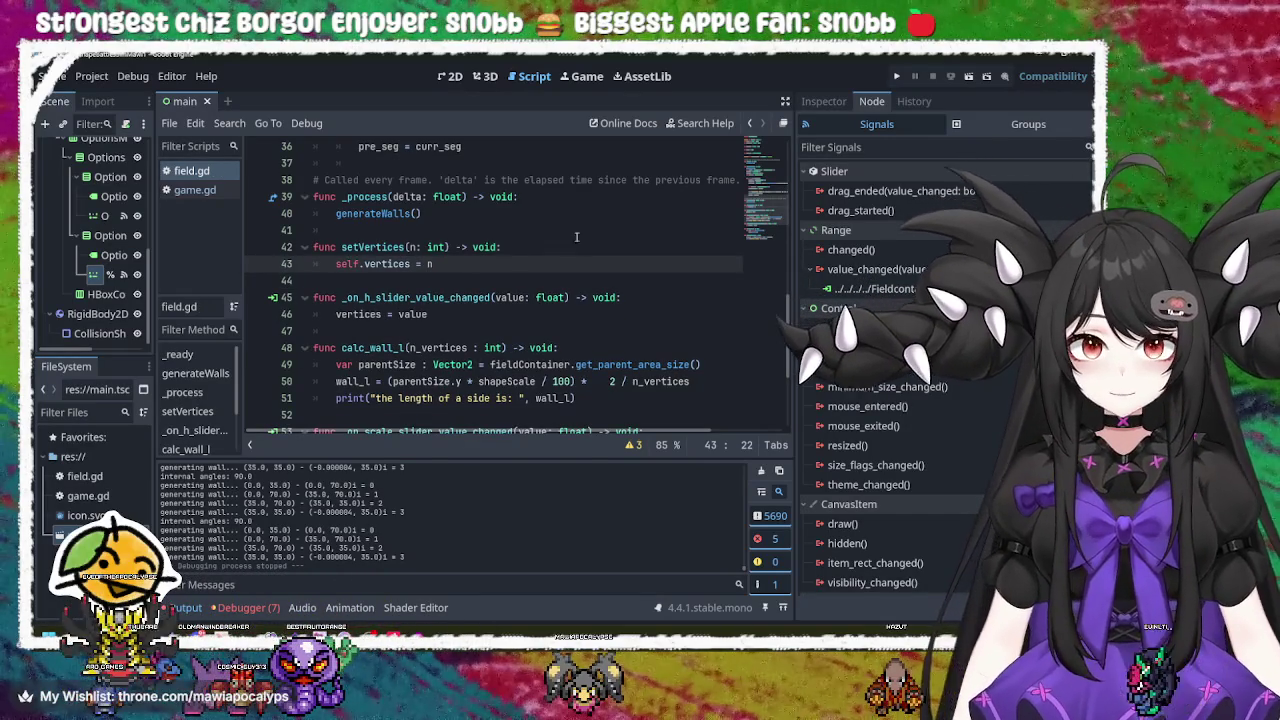
click(896, 76)
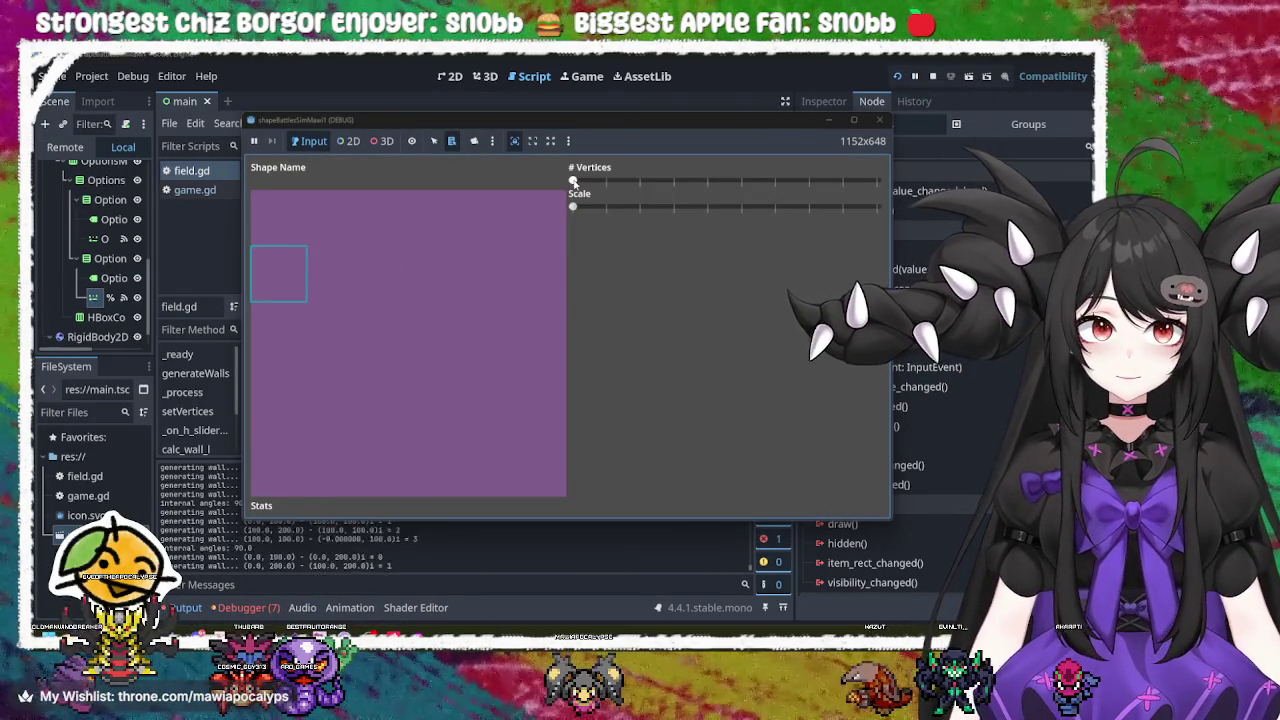
Step: Vary # Vertices from three up to ten sides and enlarge Scale, then close the game
drag(574, 181, 705, 181)
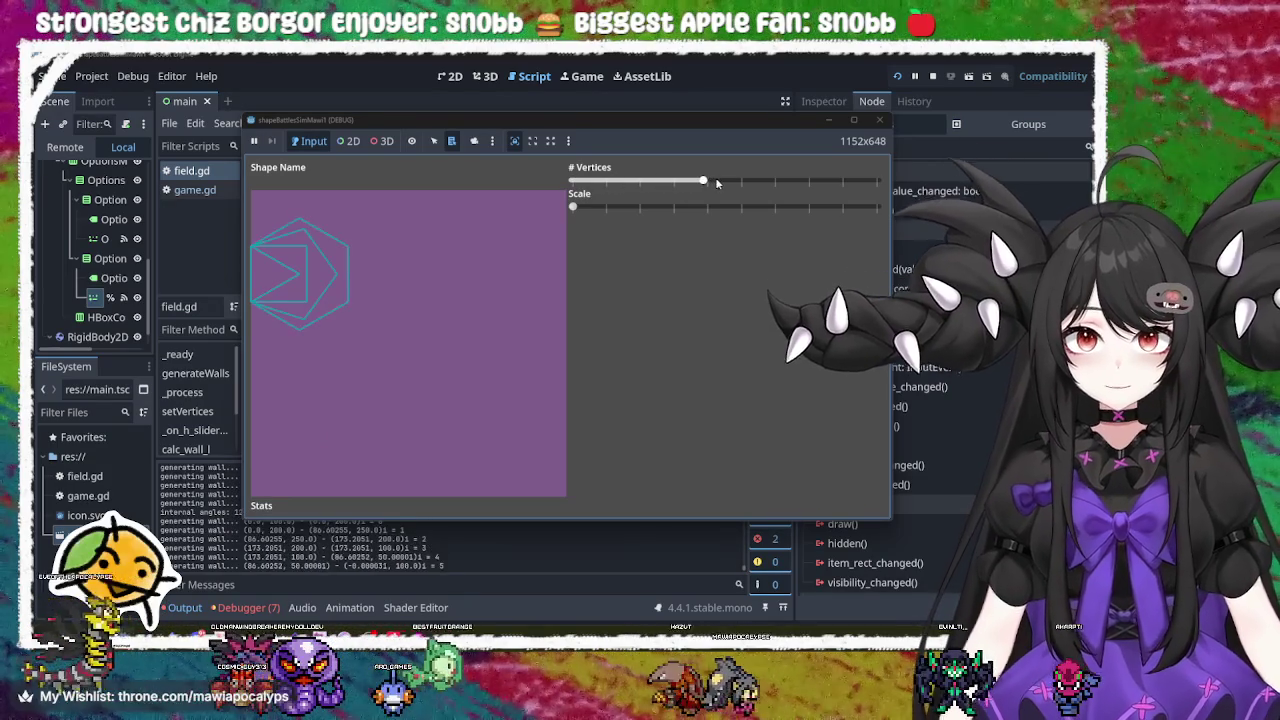
drag(575, 208, 612, 207)
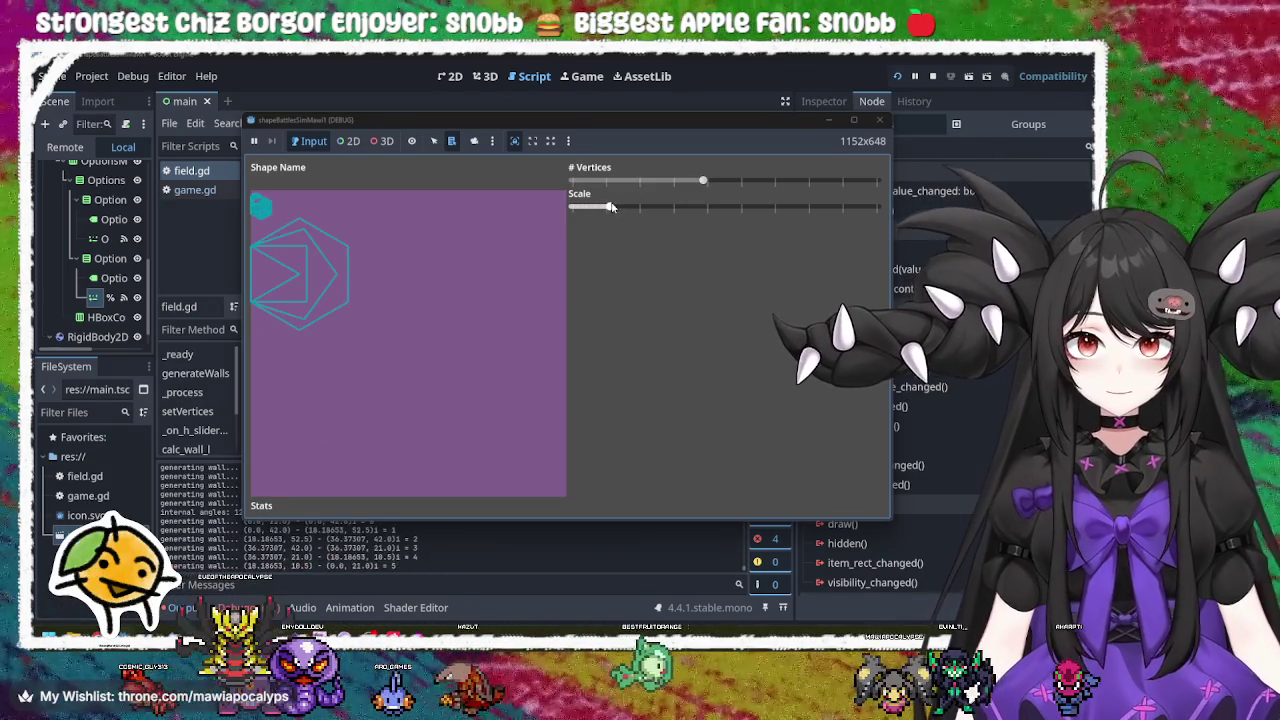
mouse_move(703, 183)
mouse_down()
mouse_move(659, 181)
mouse_move(720, 208)
mouse_move(876, 207)
mouse_up()
drag(658, 180, 880, 182)
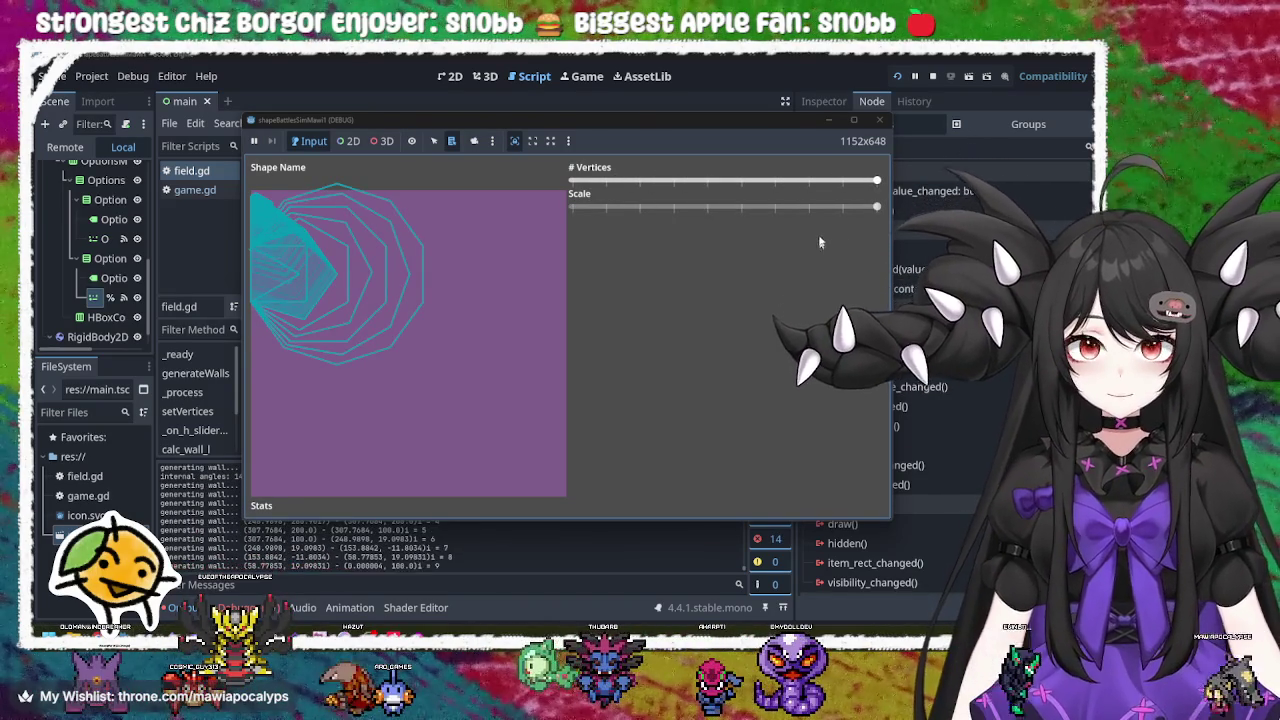
click(879, 121)
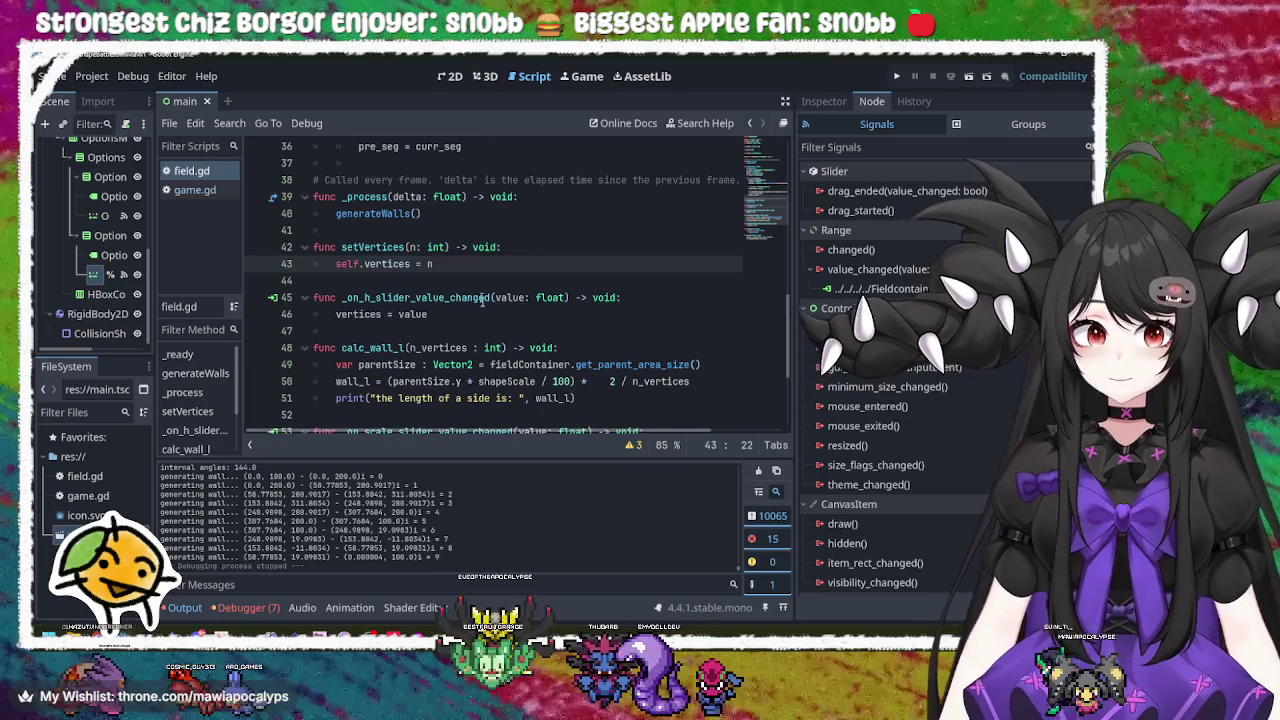
scroll(490, 320, down, 4)
click(500, 264)
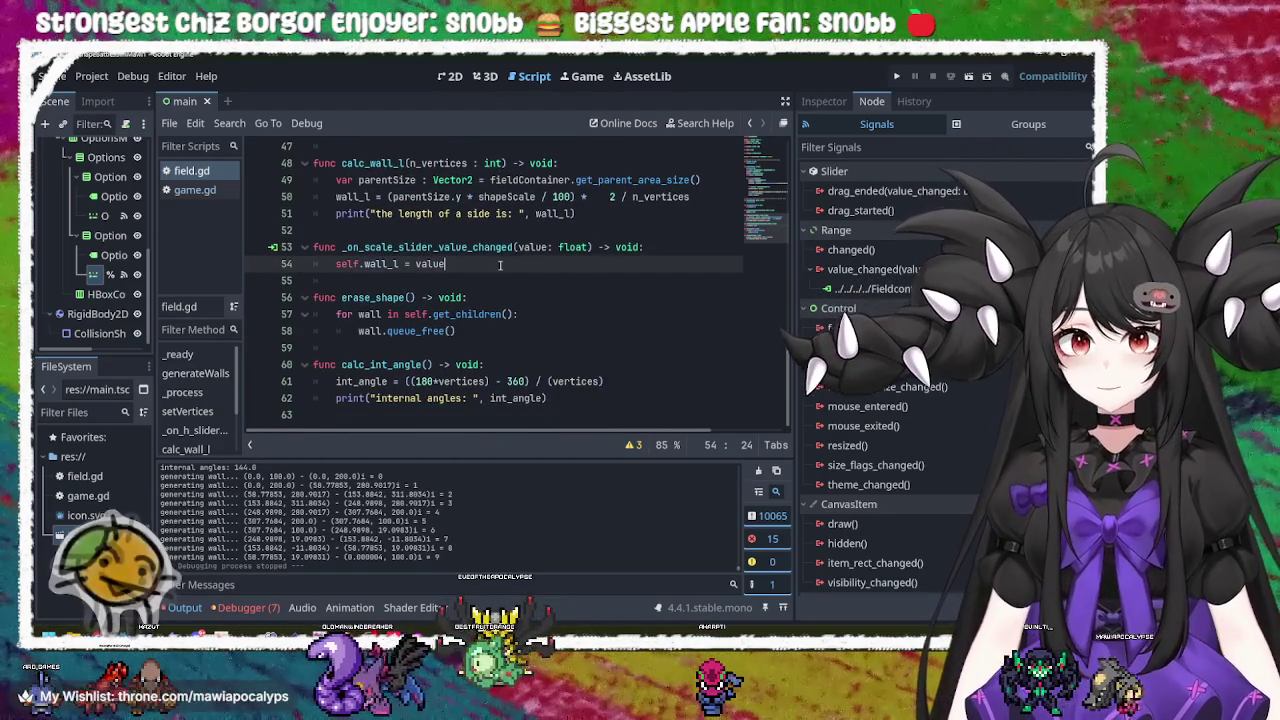
click(550, 313)
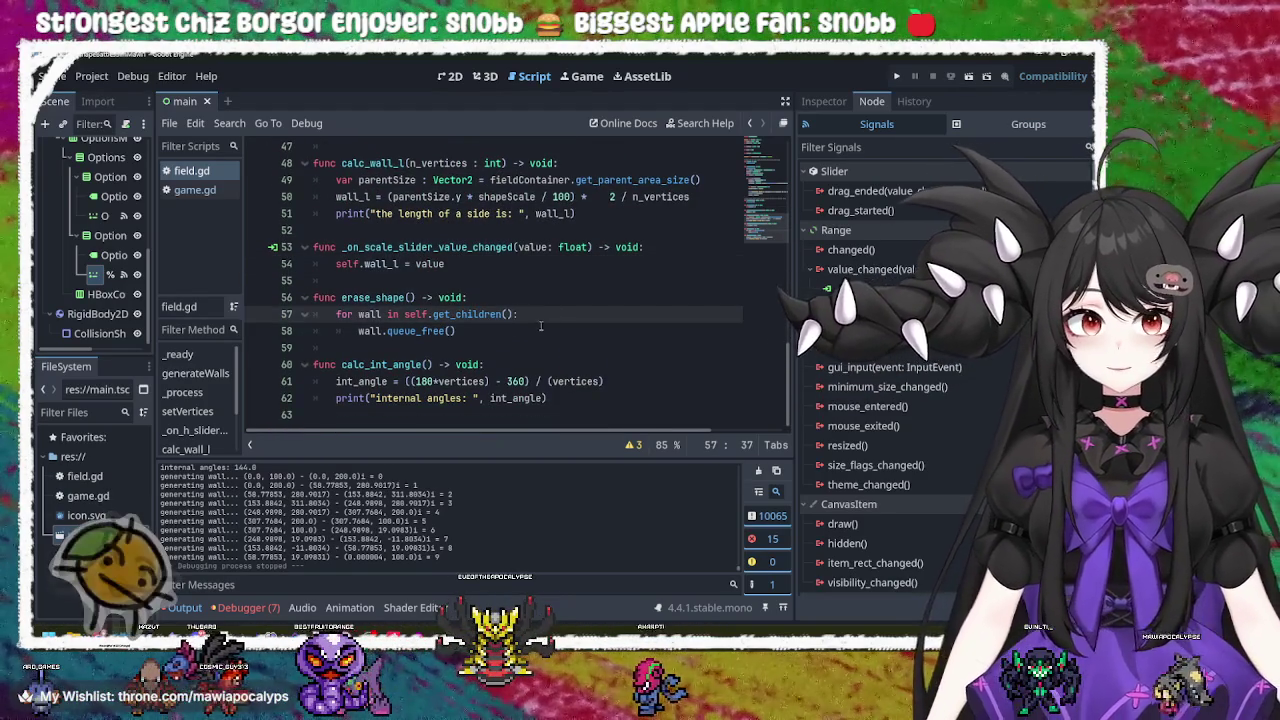
click(540, 297)
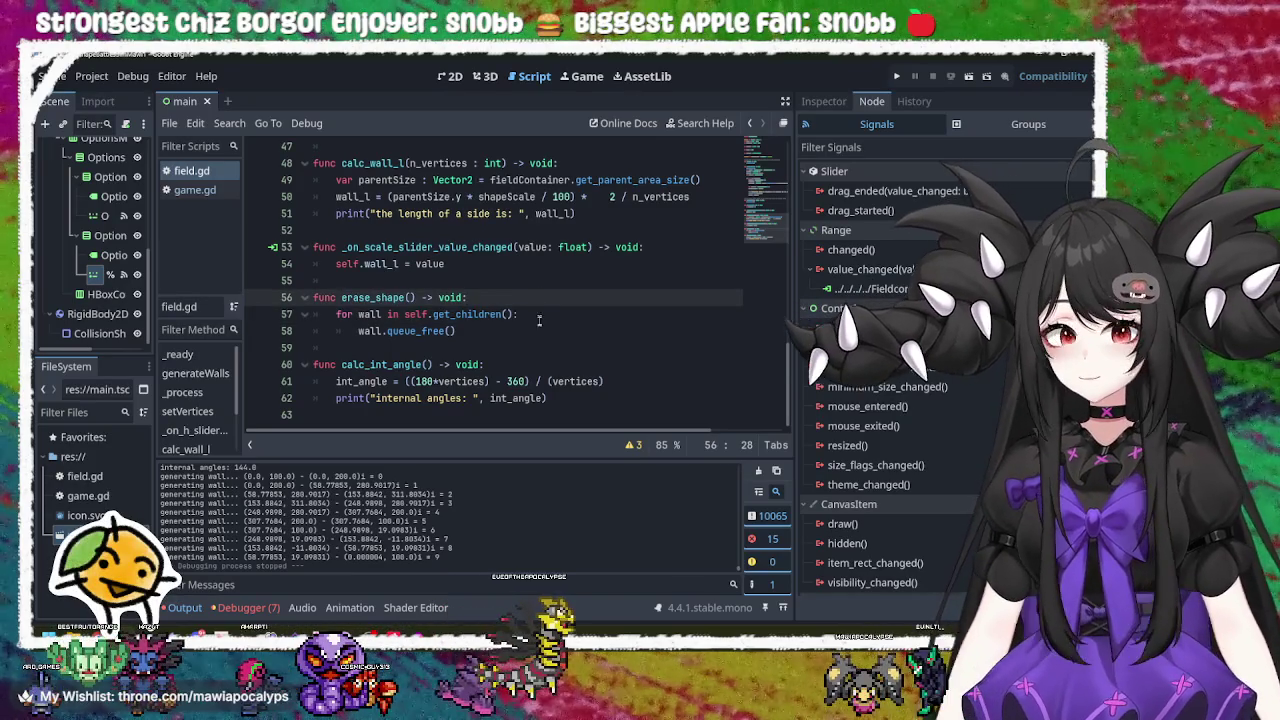
click(543, 313)
click(543, 330)
click(543, 313)
click(541, 300)
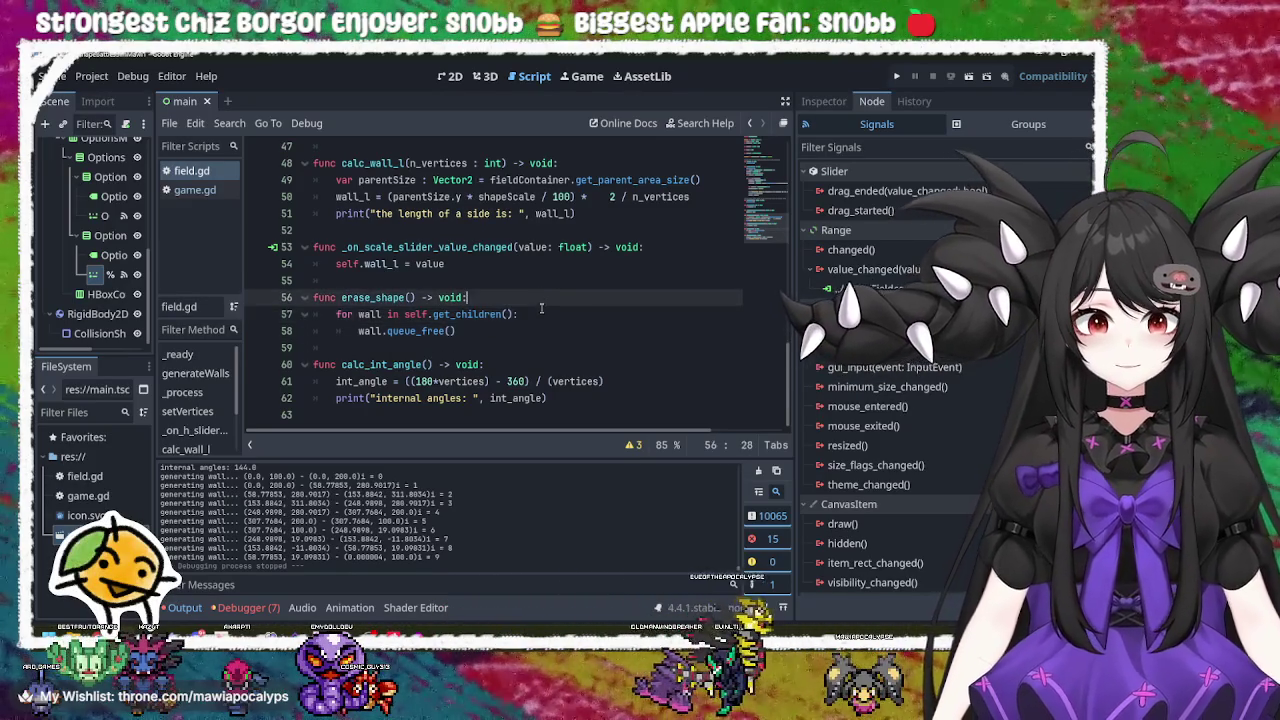
click(542, 313)
click(542, 330)
click(542, 313)
click(524, 296)
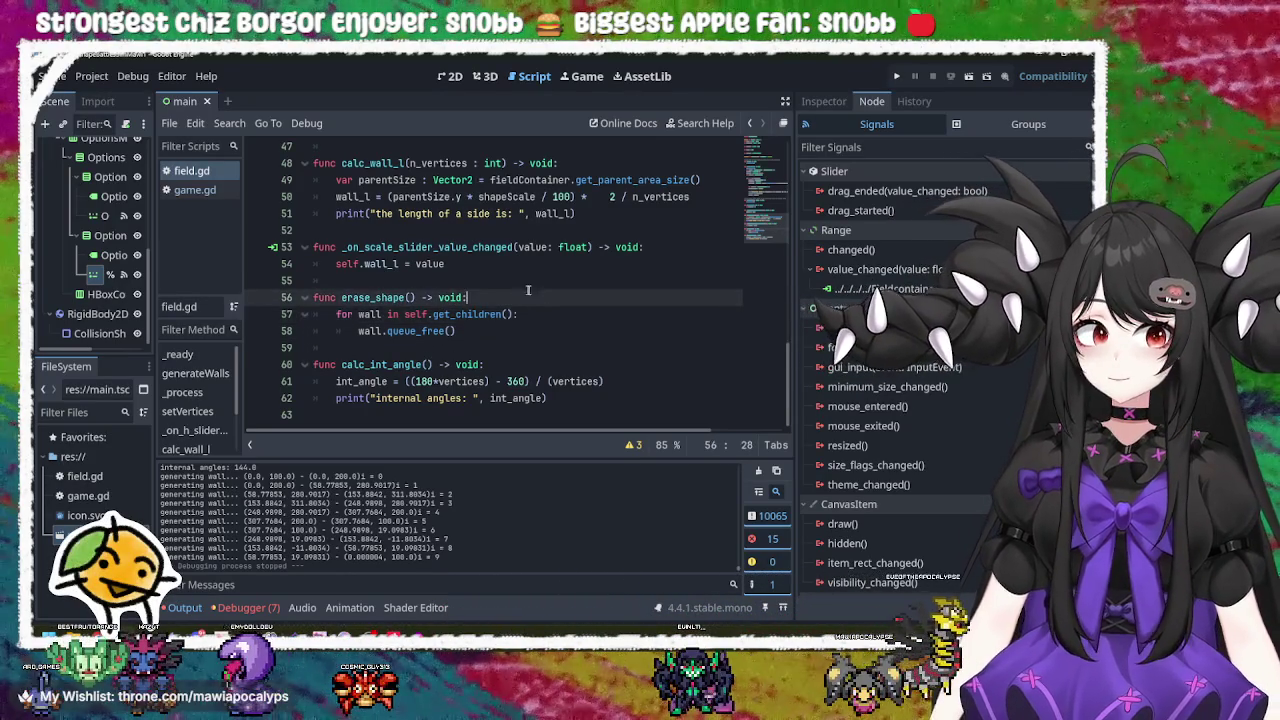
click(562, 269)
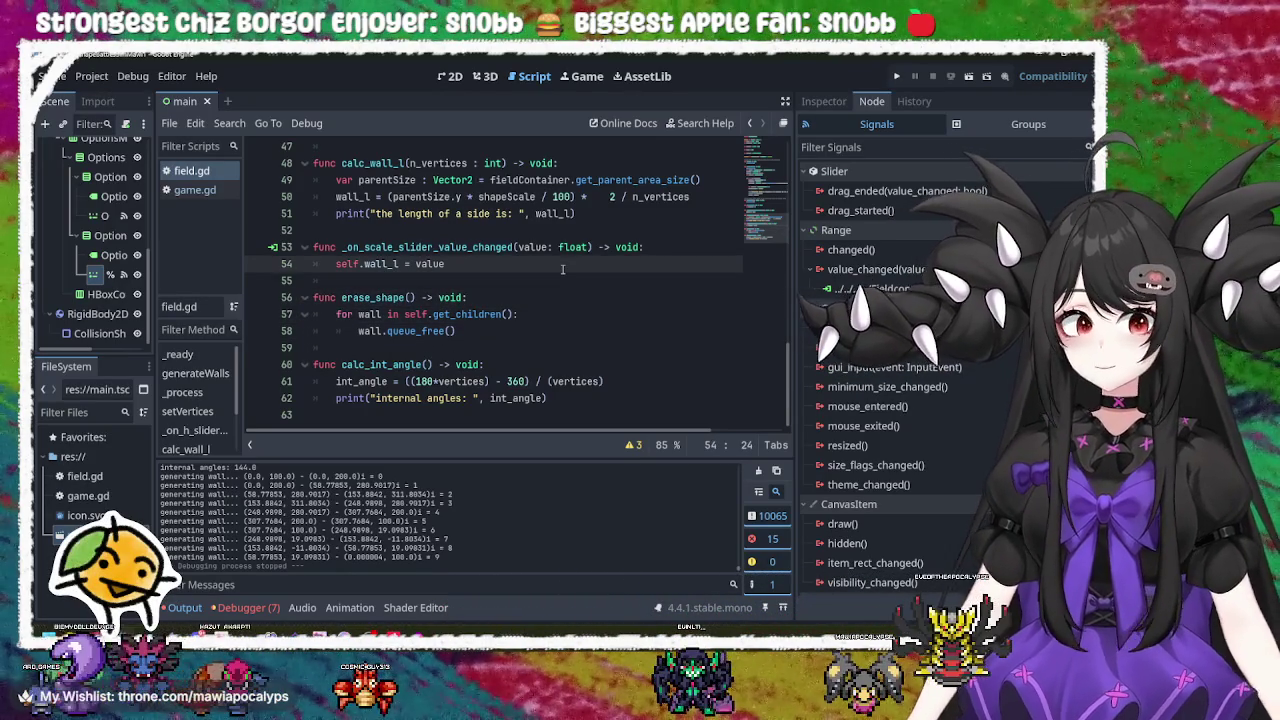
click(553, 297)
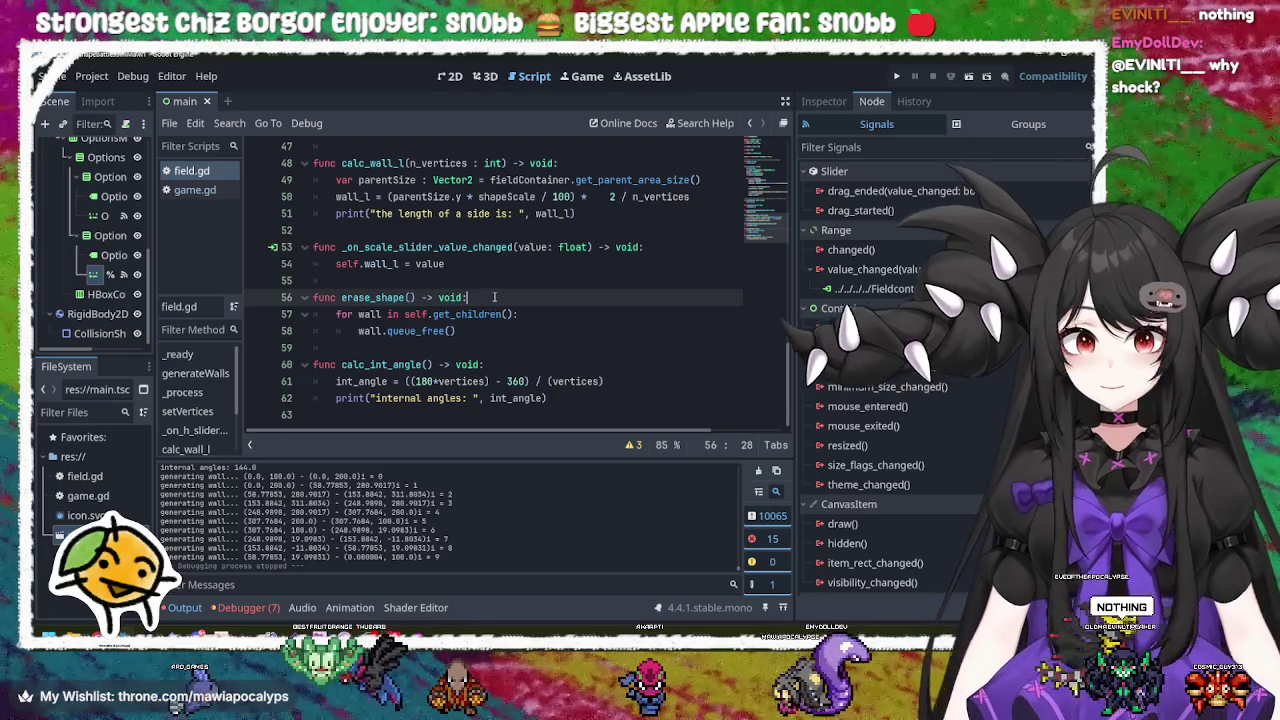
click(484, 249)
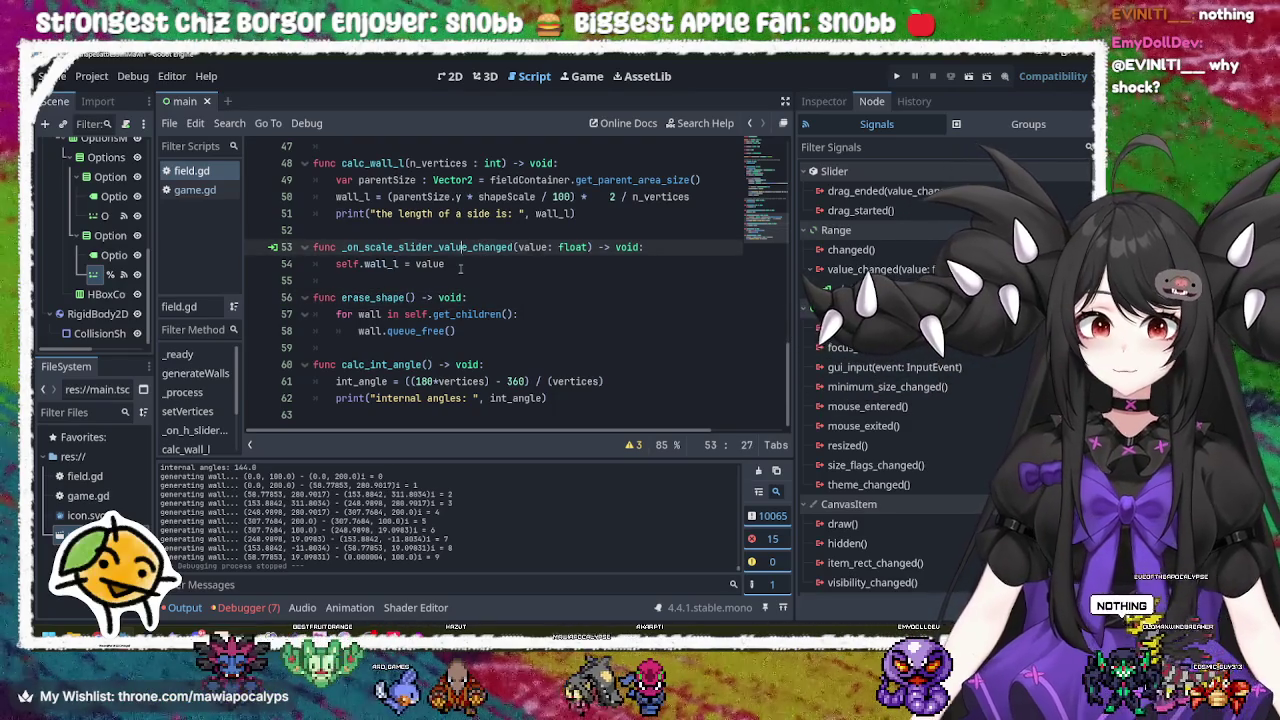
click(462, 264)
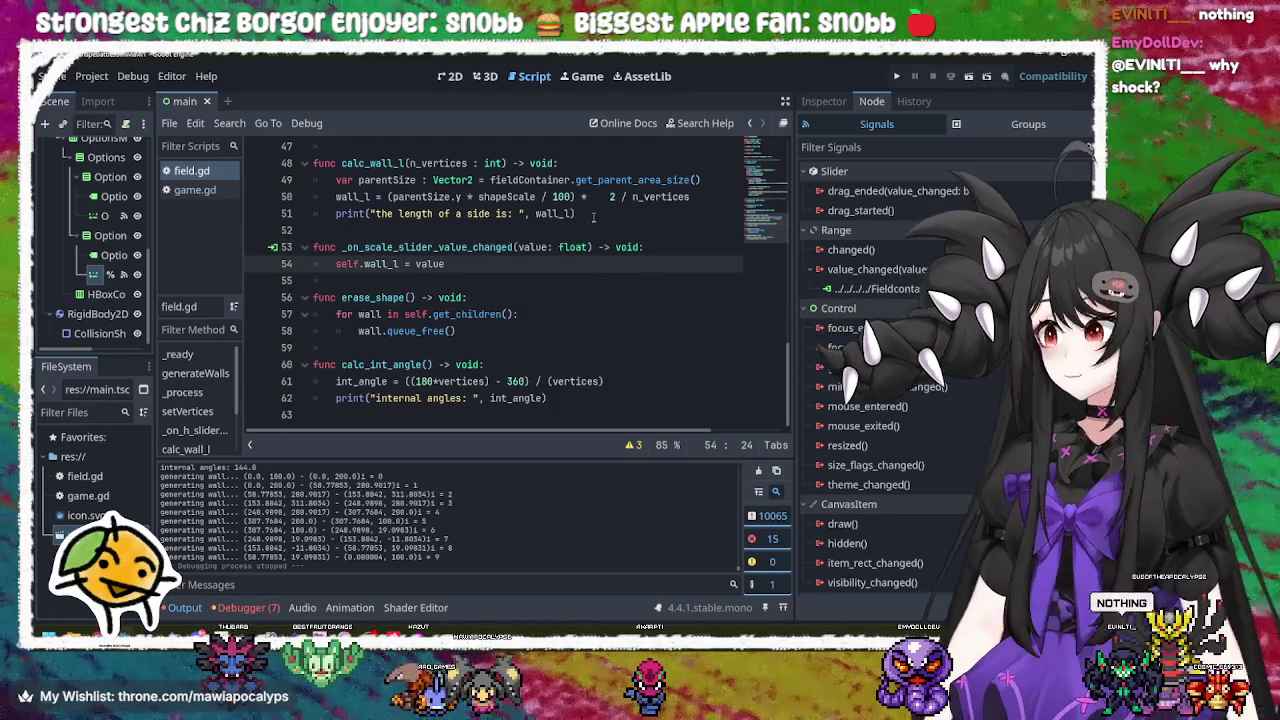
click(598, 216)
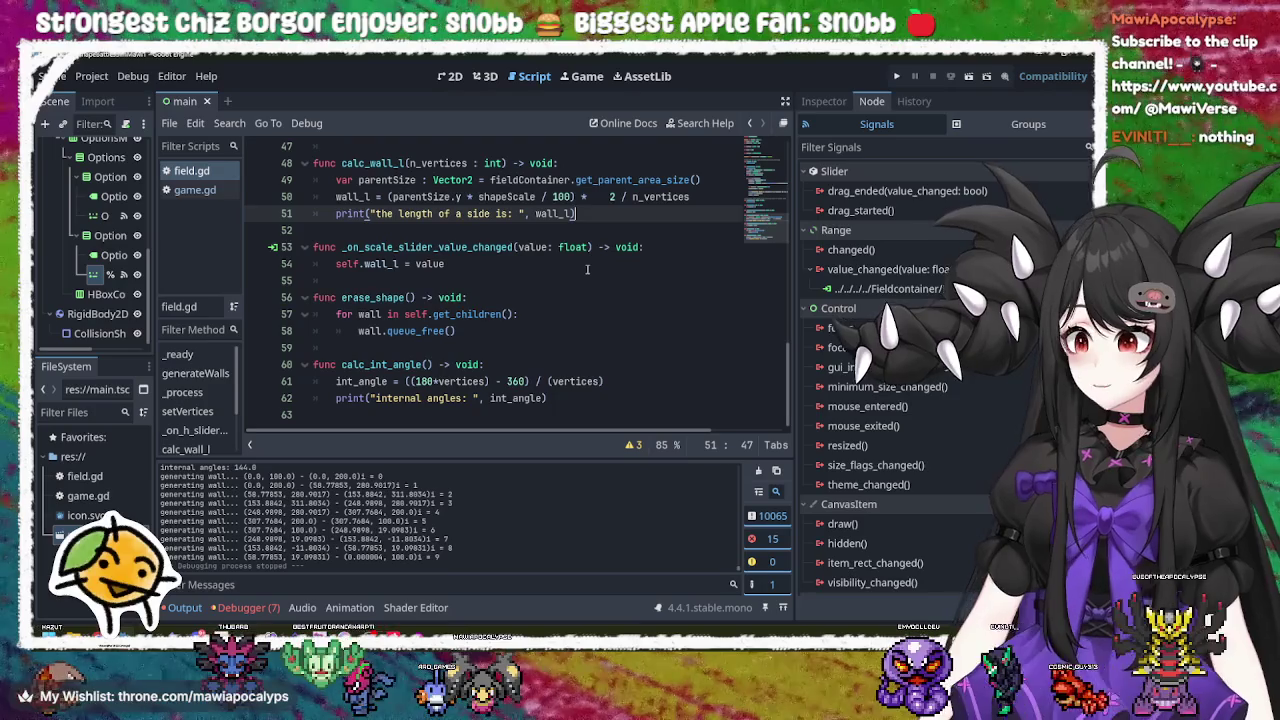
click(587, 269)
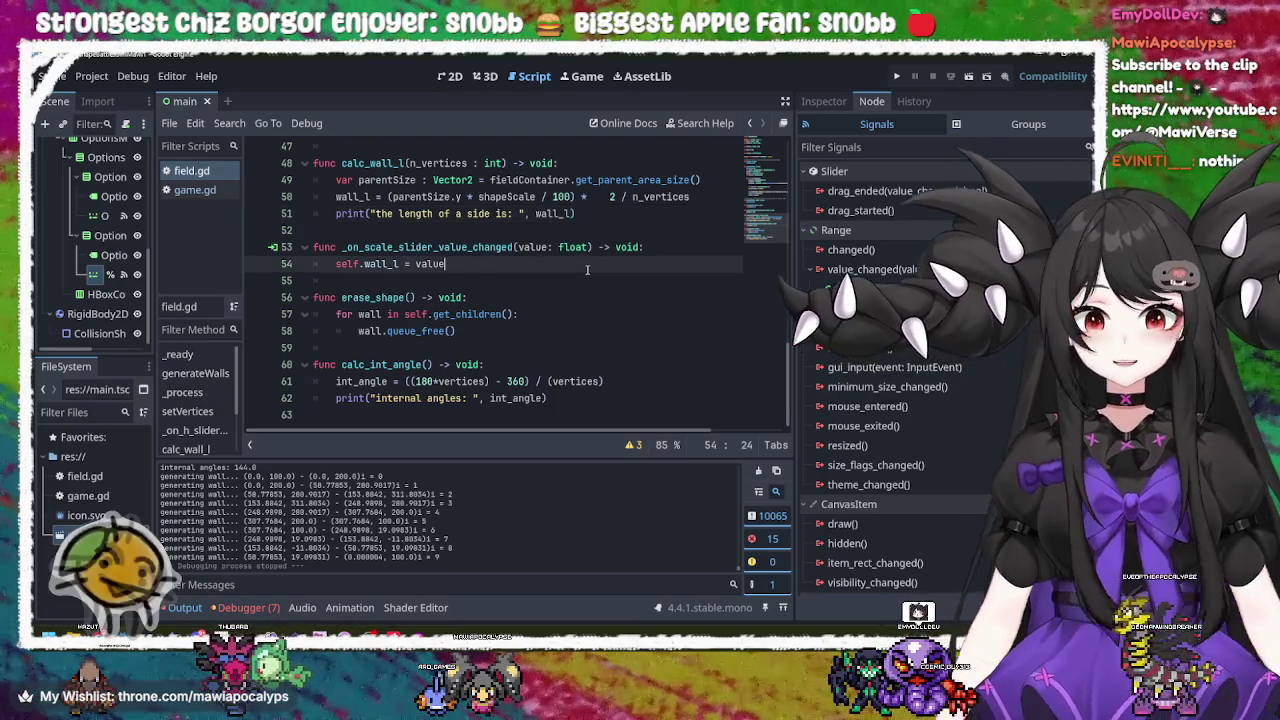
scroll(587, 269, up, 5)
scroll(587, 269, down, 5)
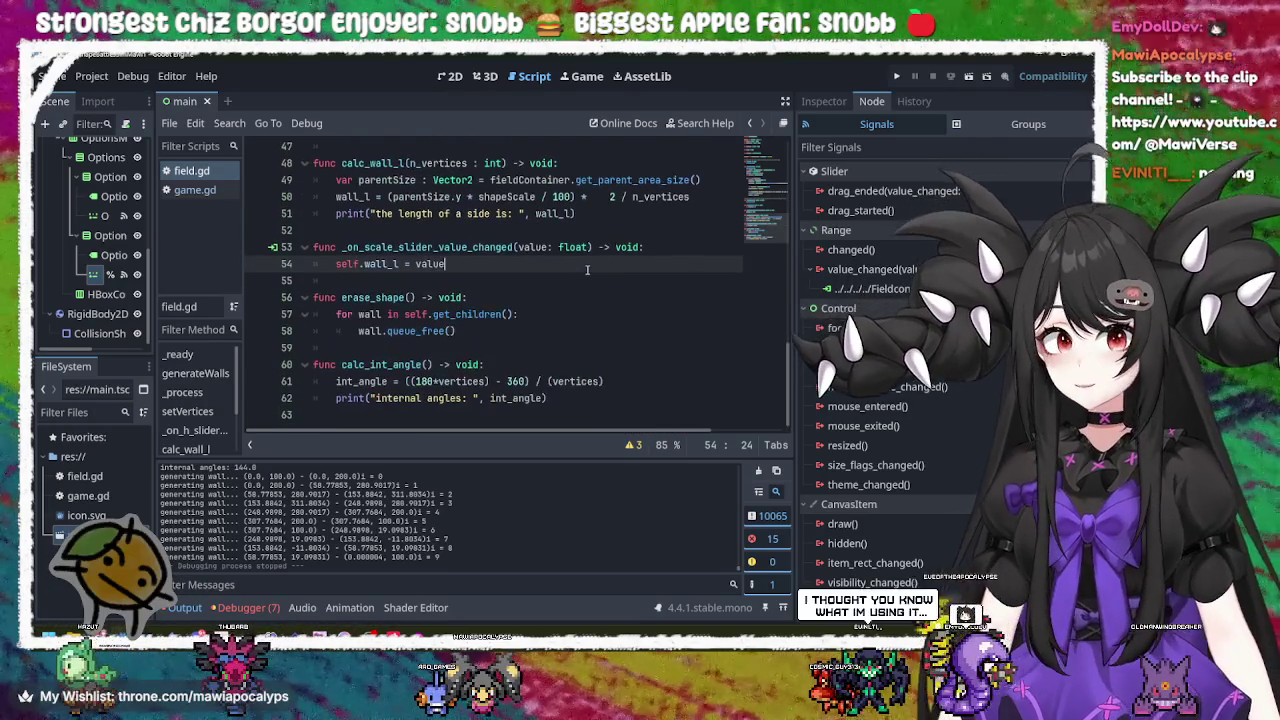
click(541, 338)
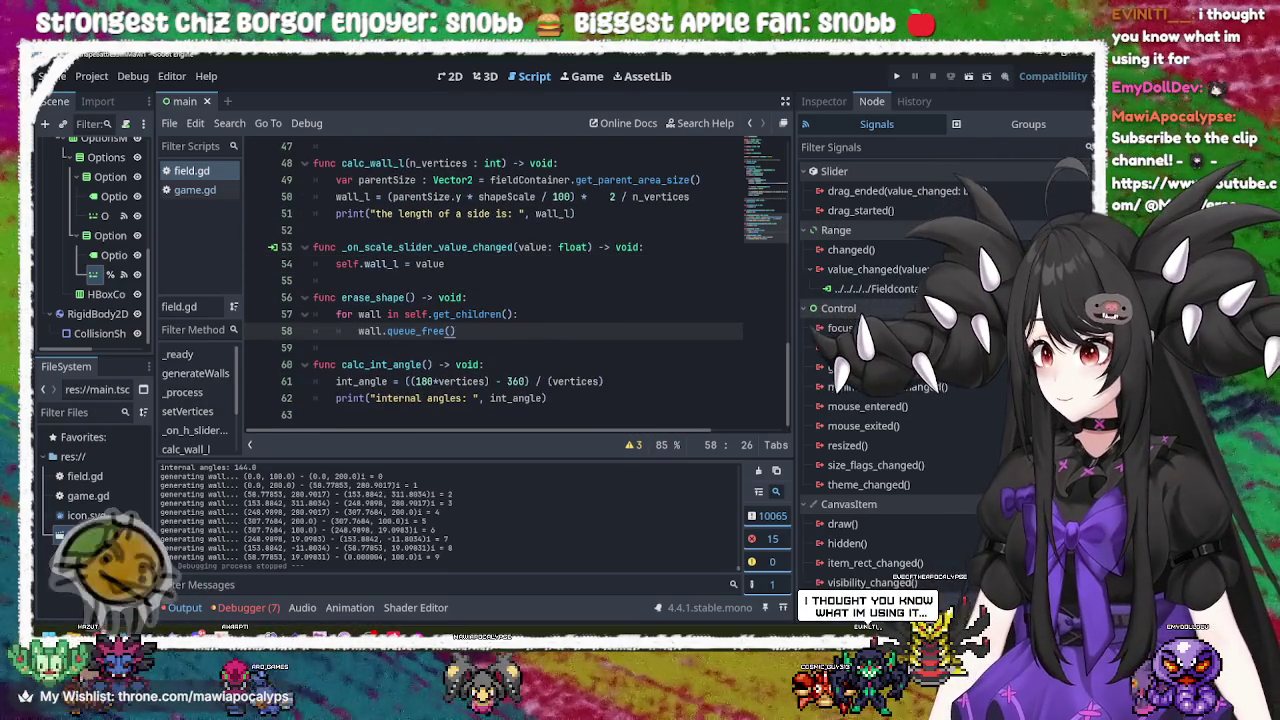
click(638, 404)
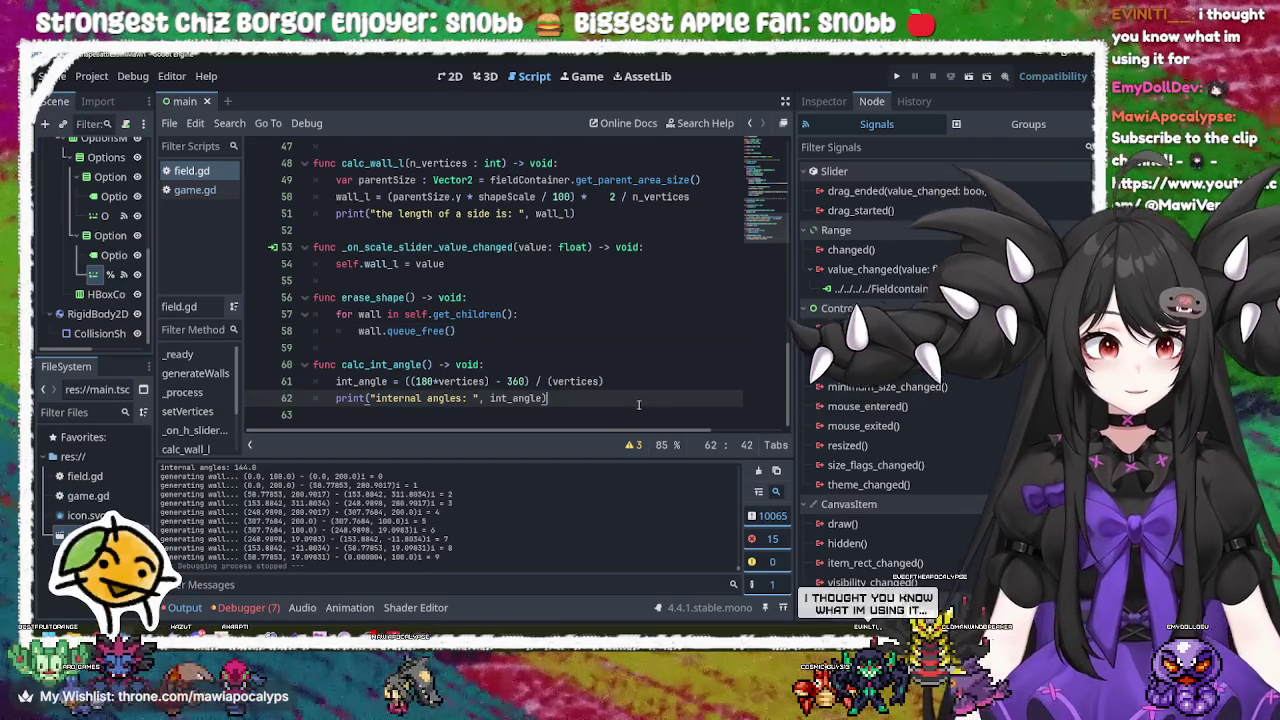
click(515, 330)
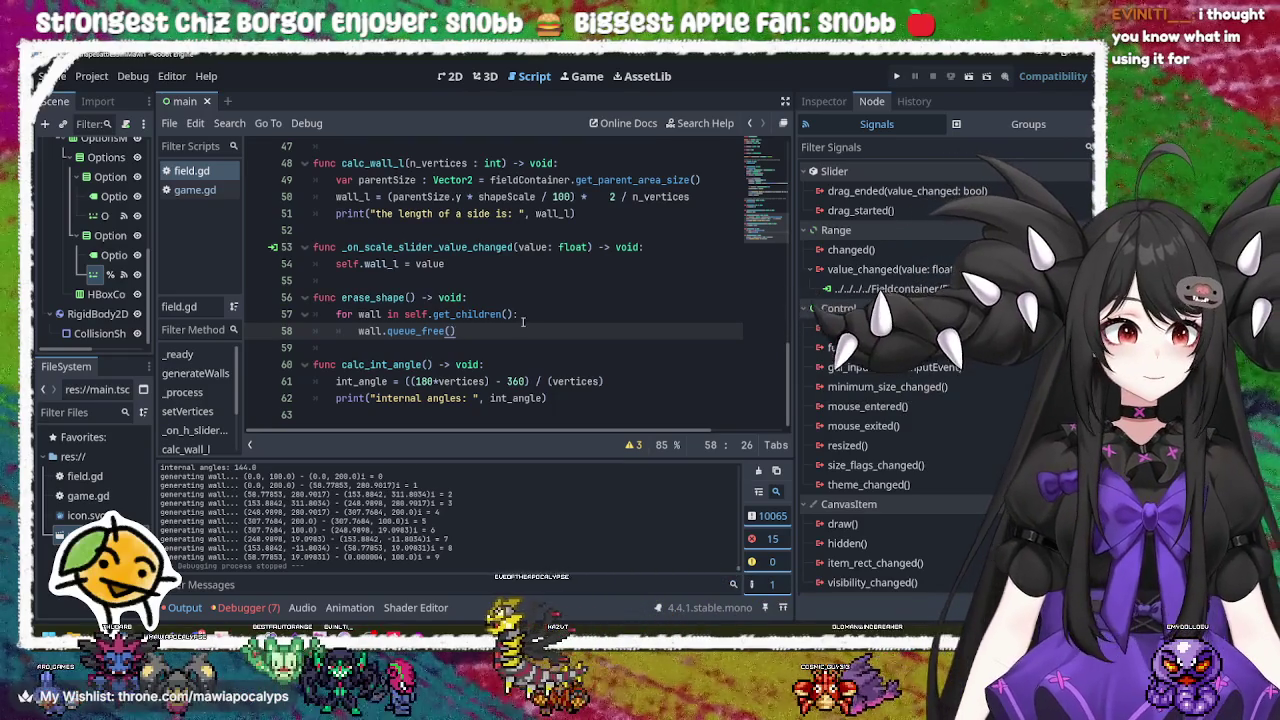
click(522, 321)
click(519, 329)
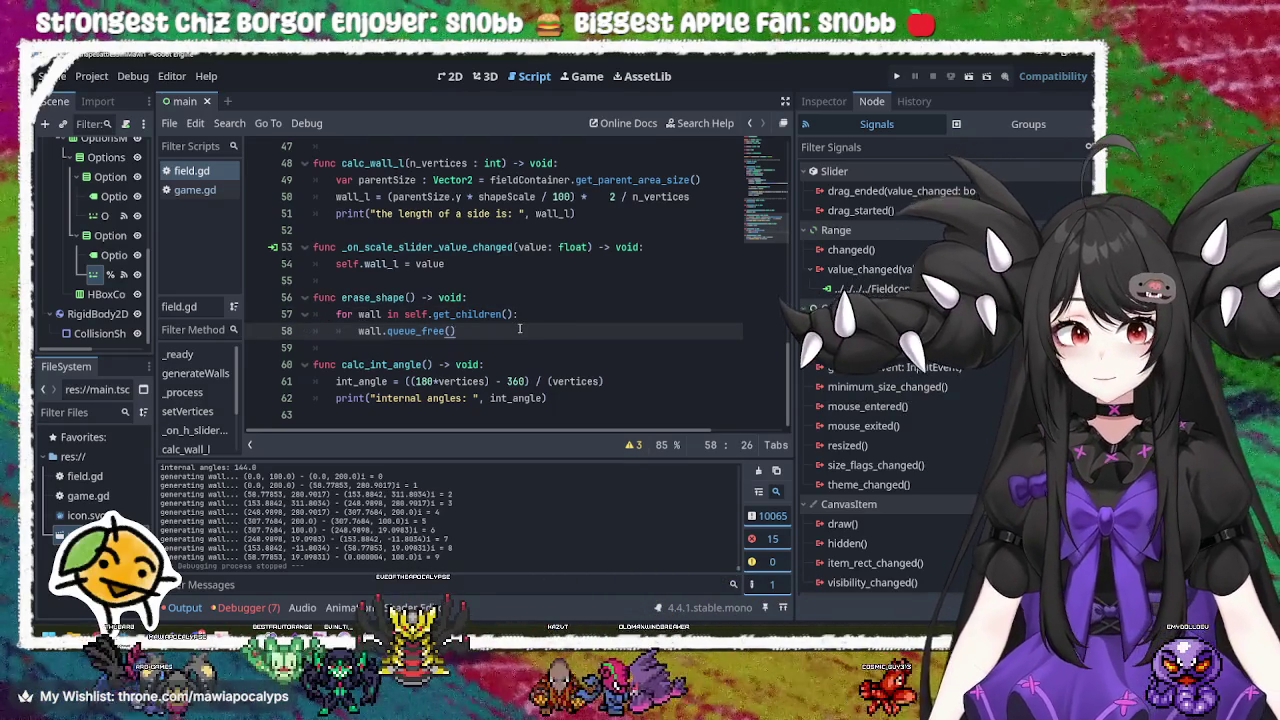
double_click(425, 330)
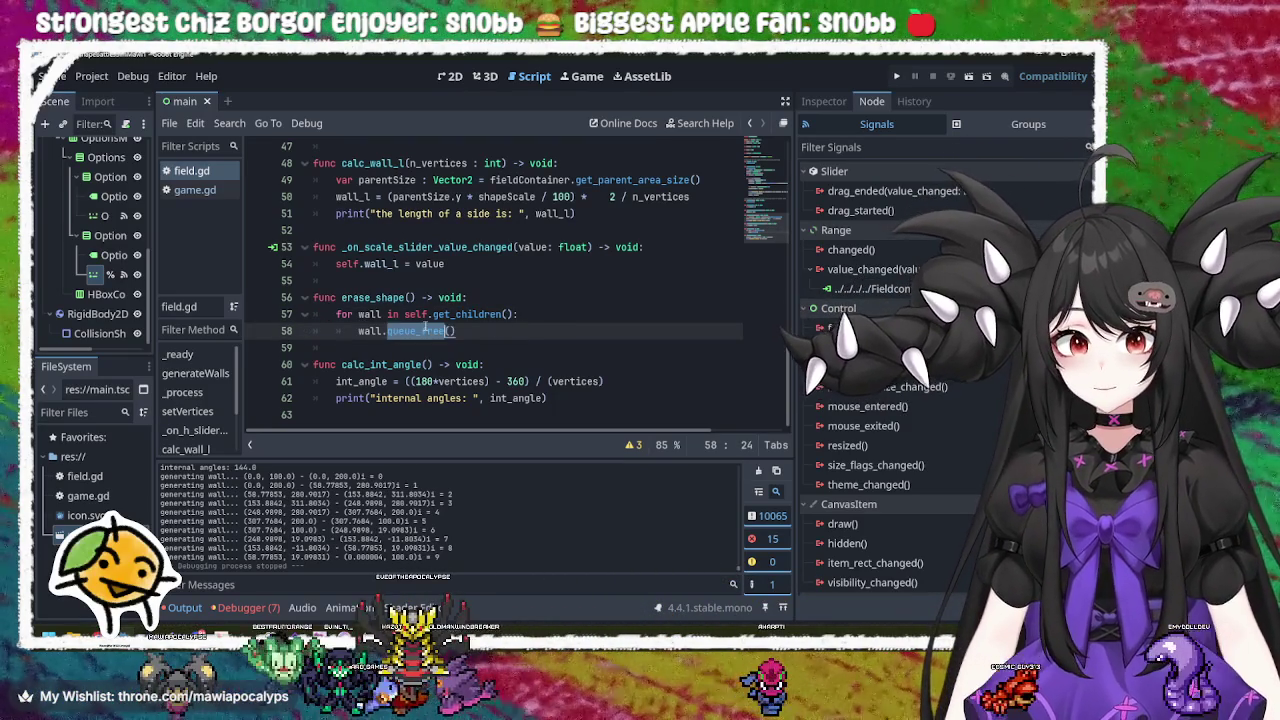
click(465, 331)
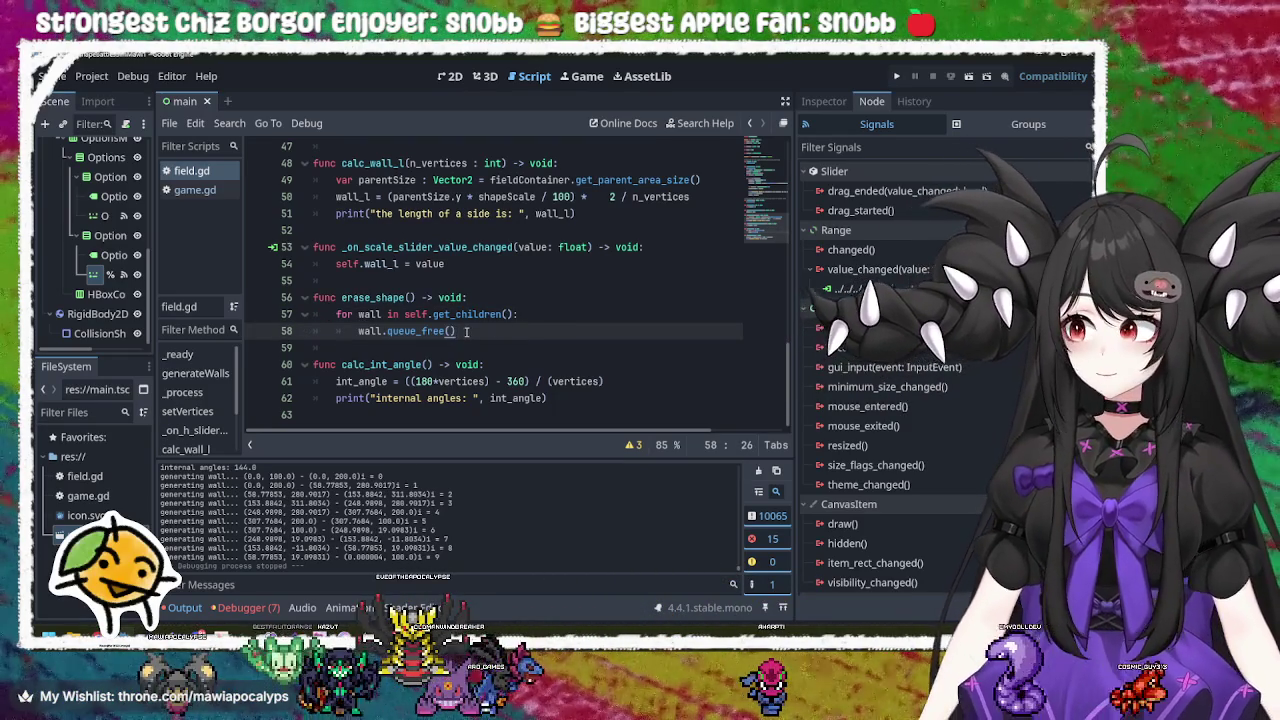
click(578, 398)
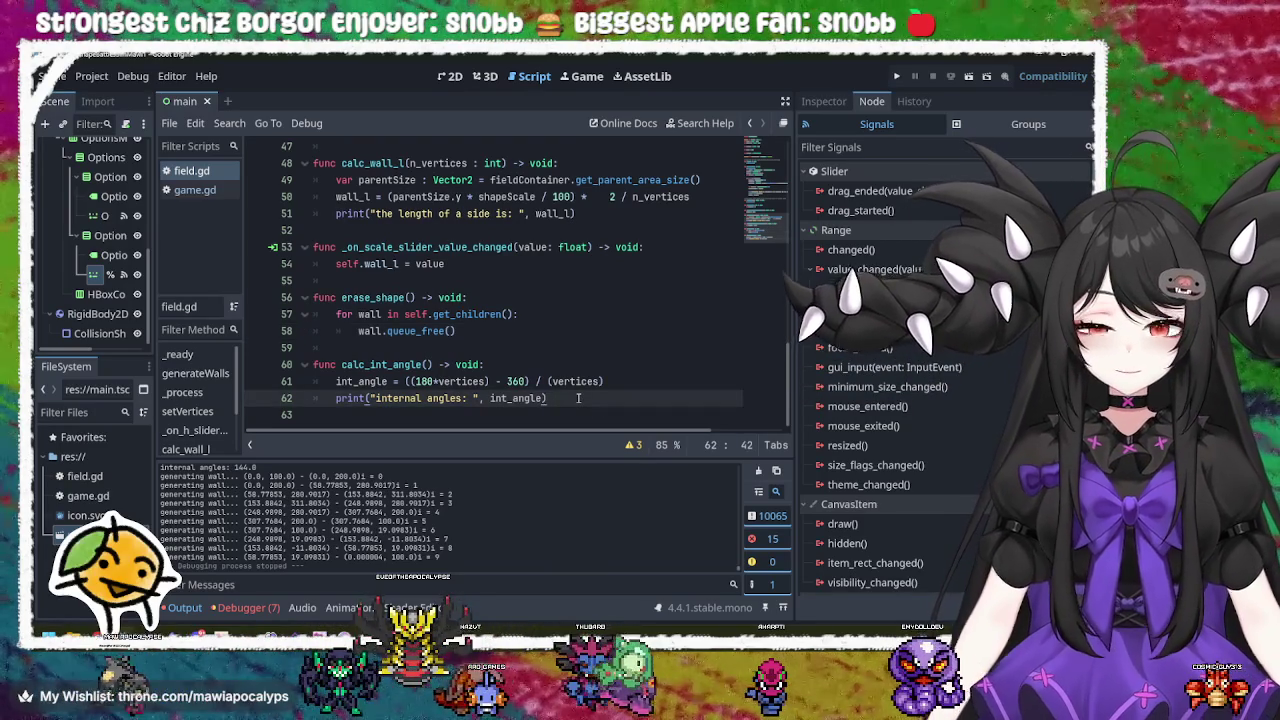
double_click(388, 365)
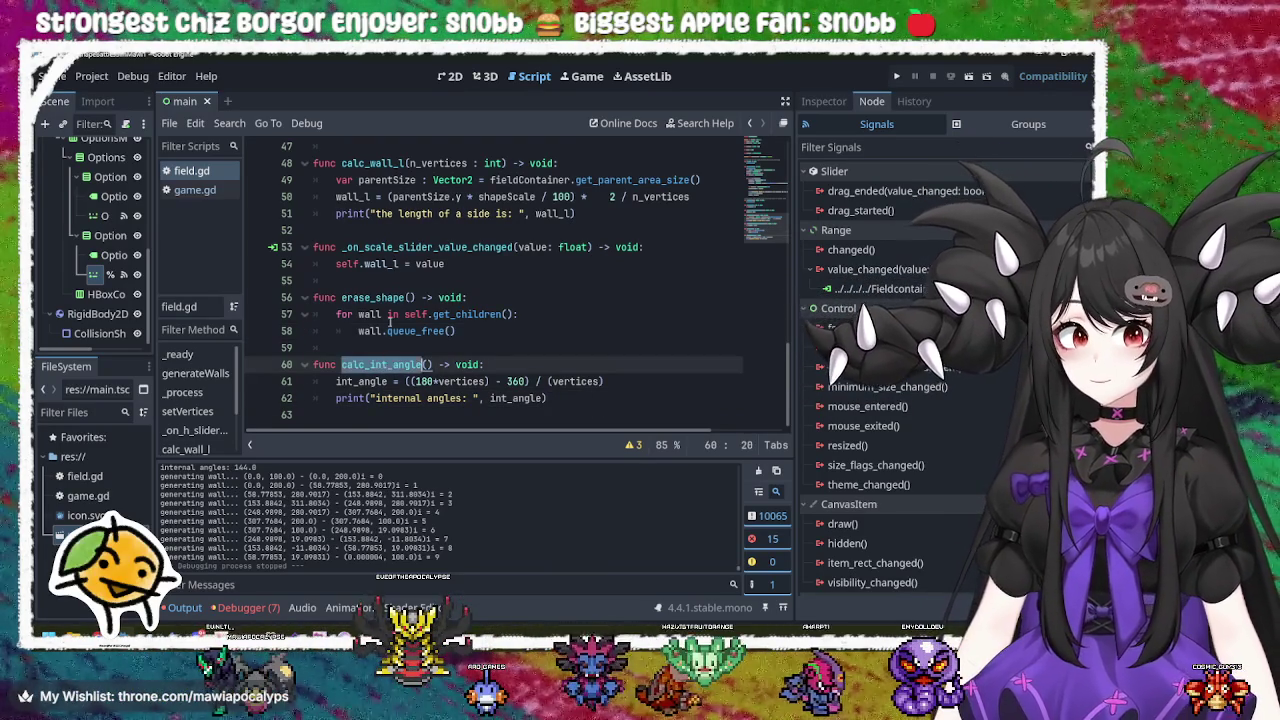
double_click(372, 297)
double_click(430, 247)
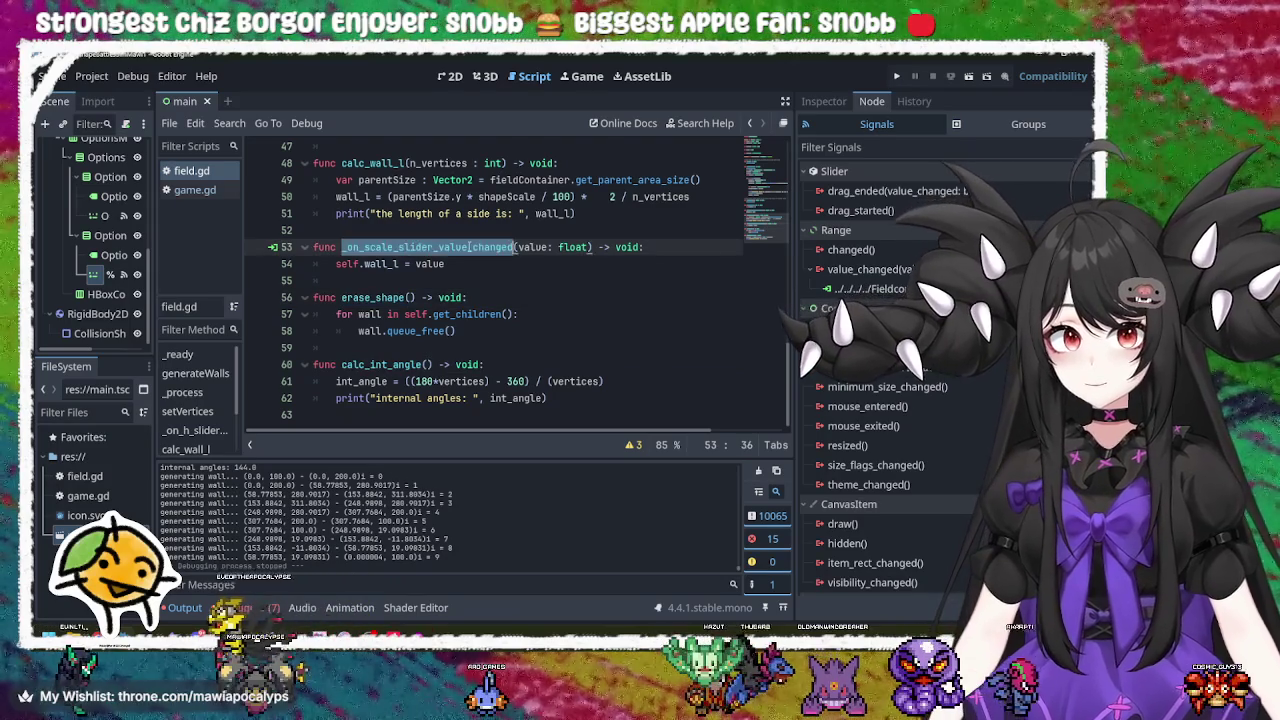
scroll(450, 320, up, 3)
double_click(372, 314)
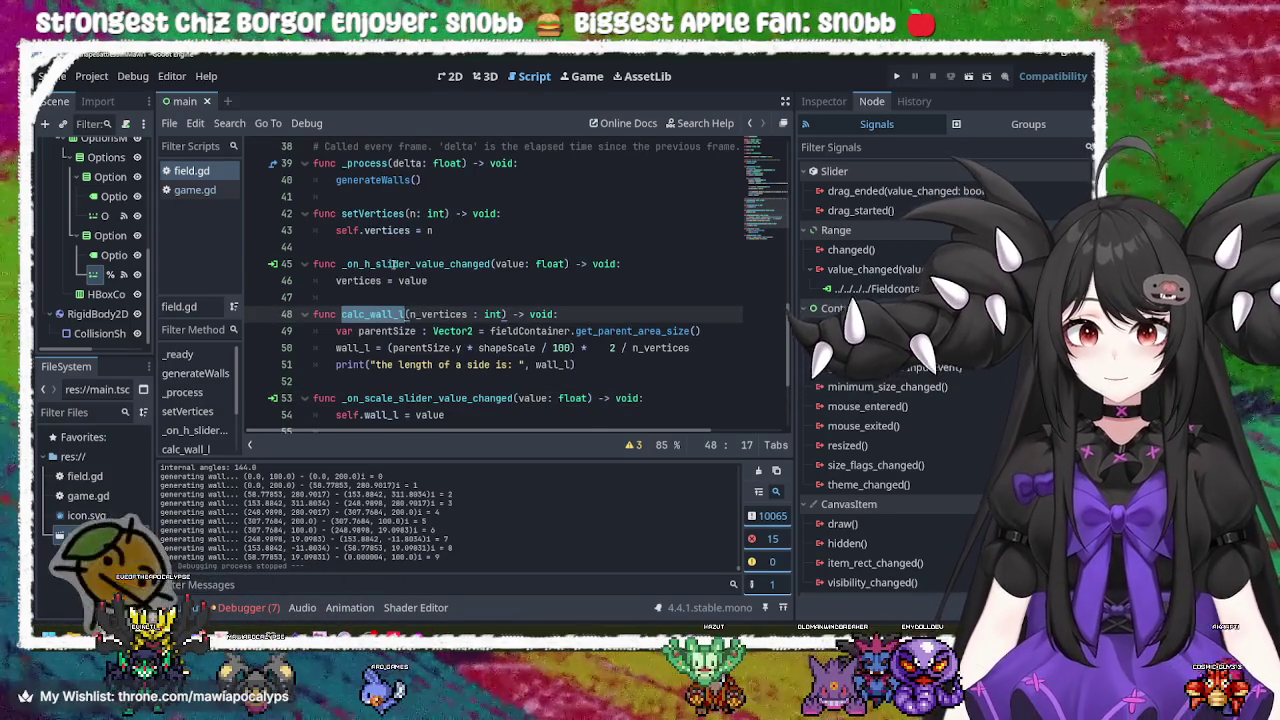
double_click(420, 264)
click(376, 213)
double_click(376, 213)
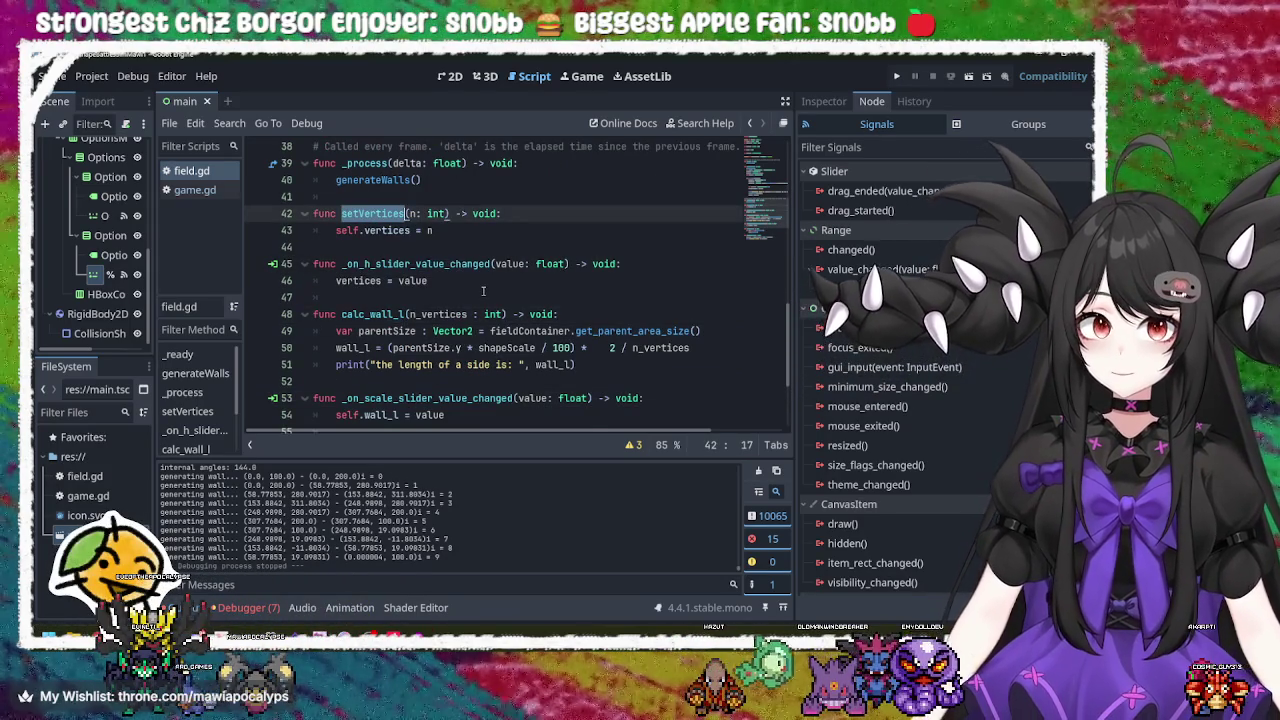
scroll(483, 289, up, 2)
scroll(483, 289, up, 1)
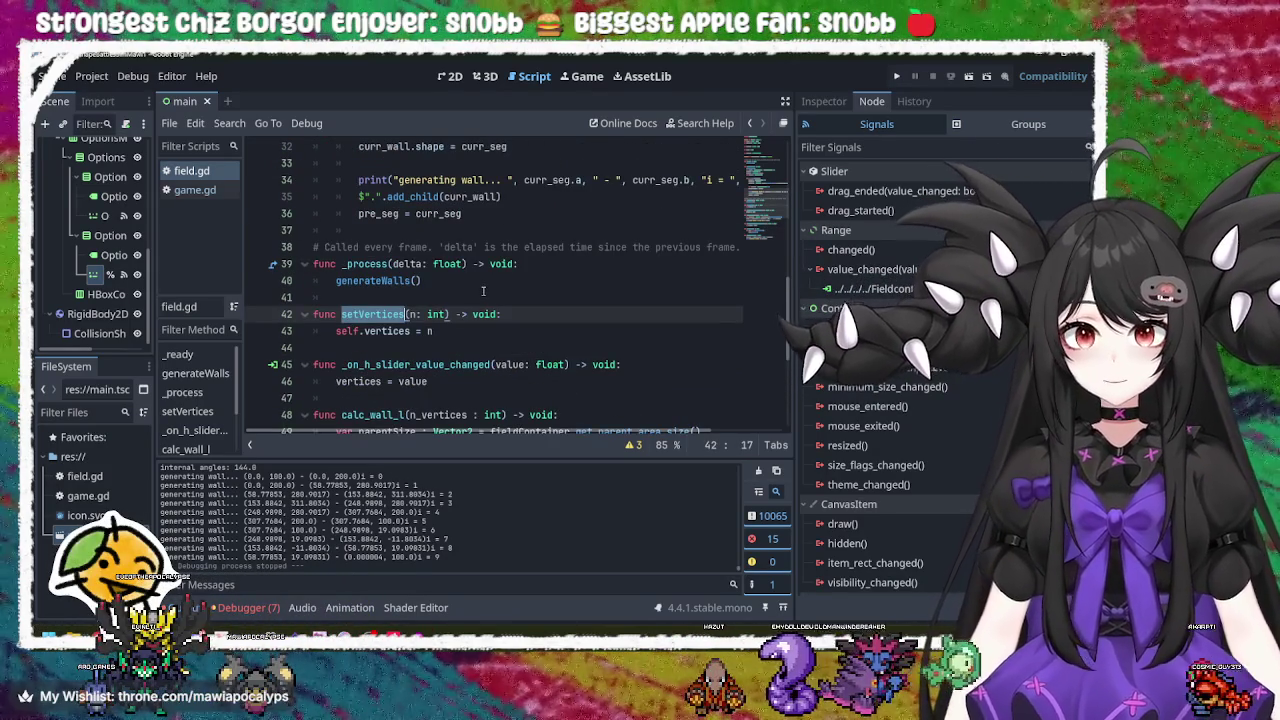
double_click(365, 264)
double_click(372, 281)
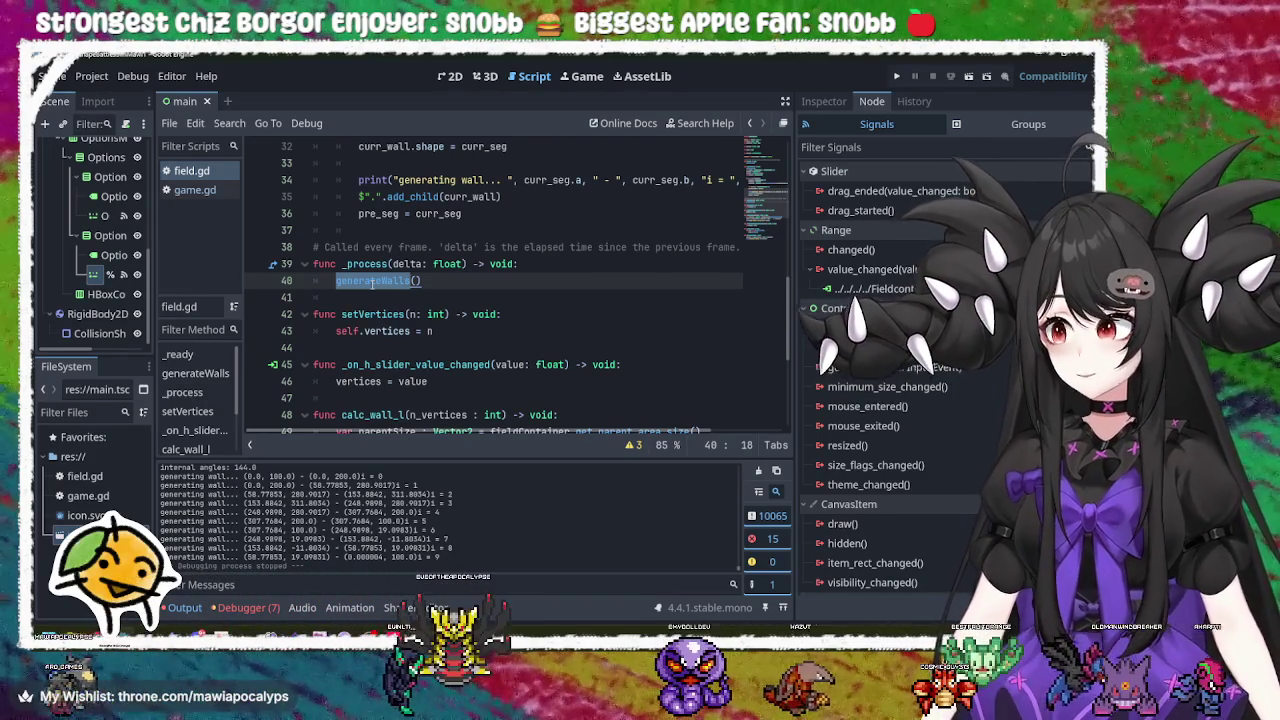
scroll(424, 188, down, 3)
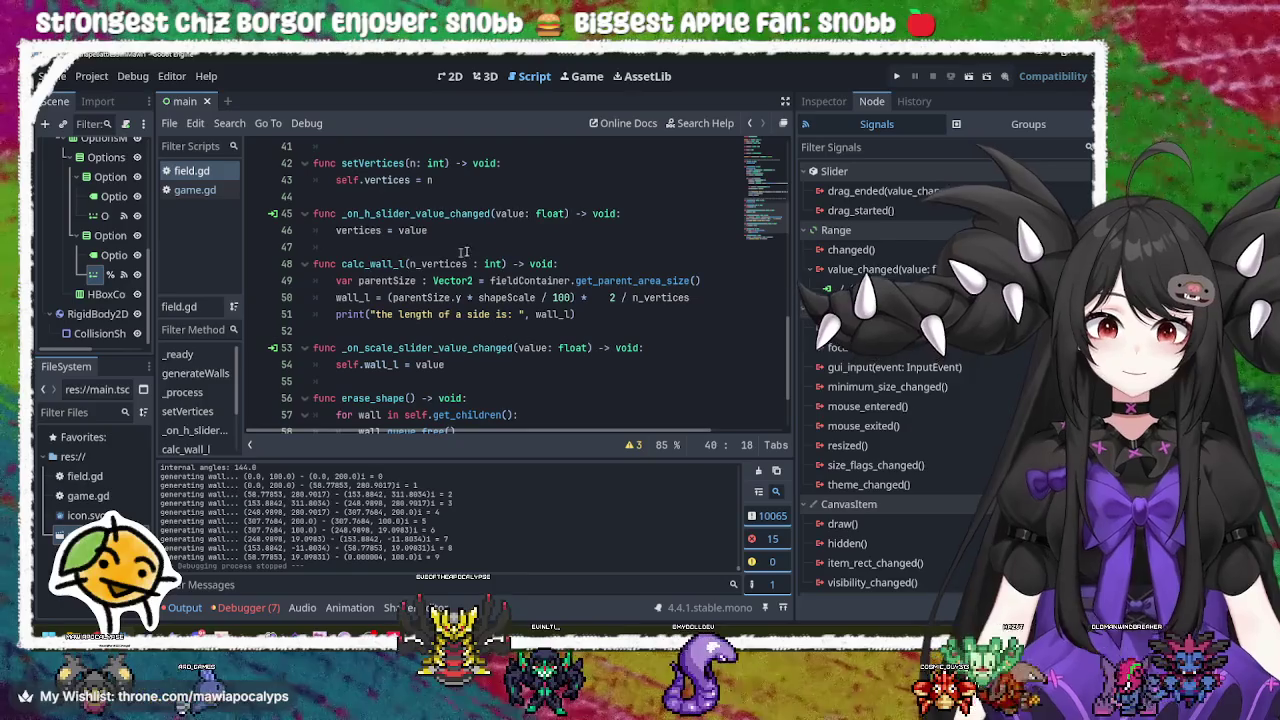
scroll(484, 251, up, 2)
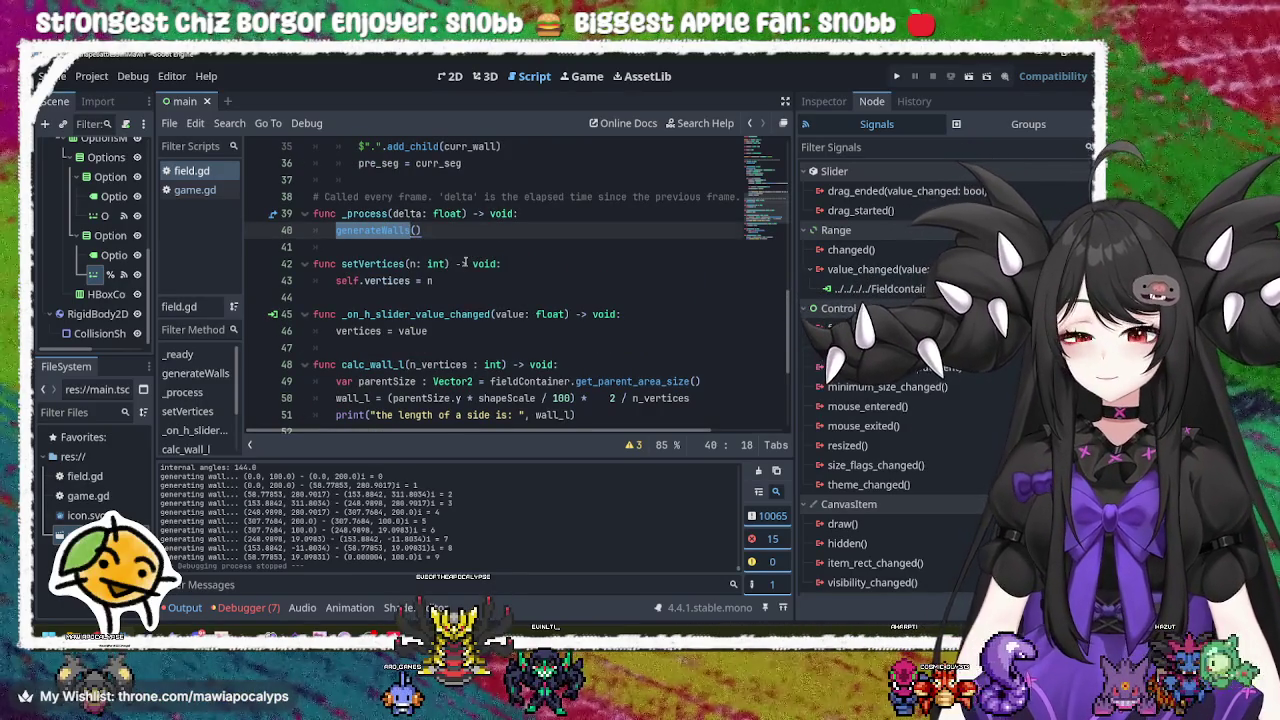
scroll(465, 262, down, 2)
scroll(409, 236, down, 2)
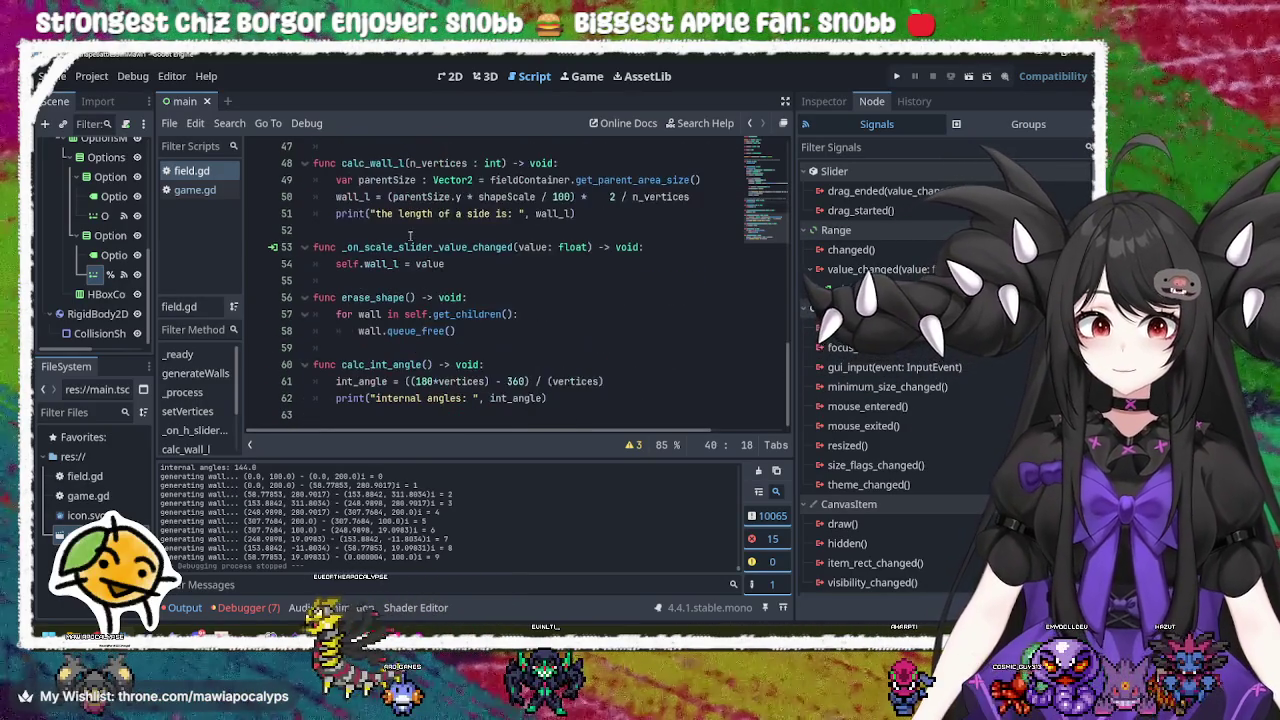
scroll(409, 236, up, 4)
double_click(409, 230)
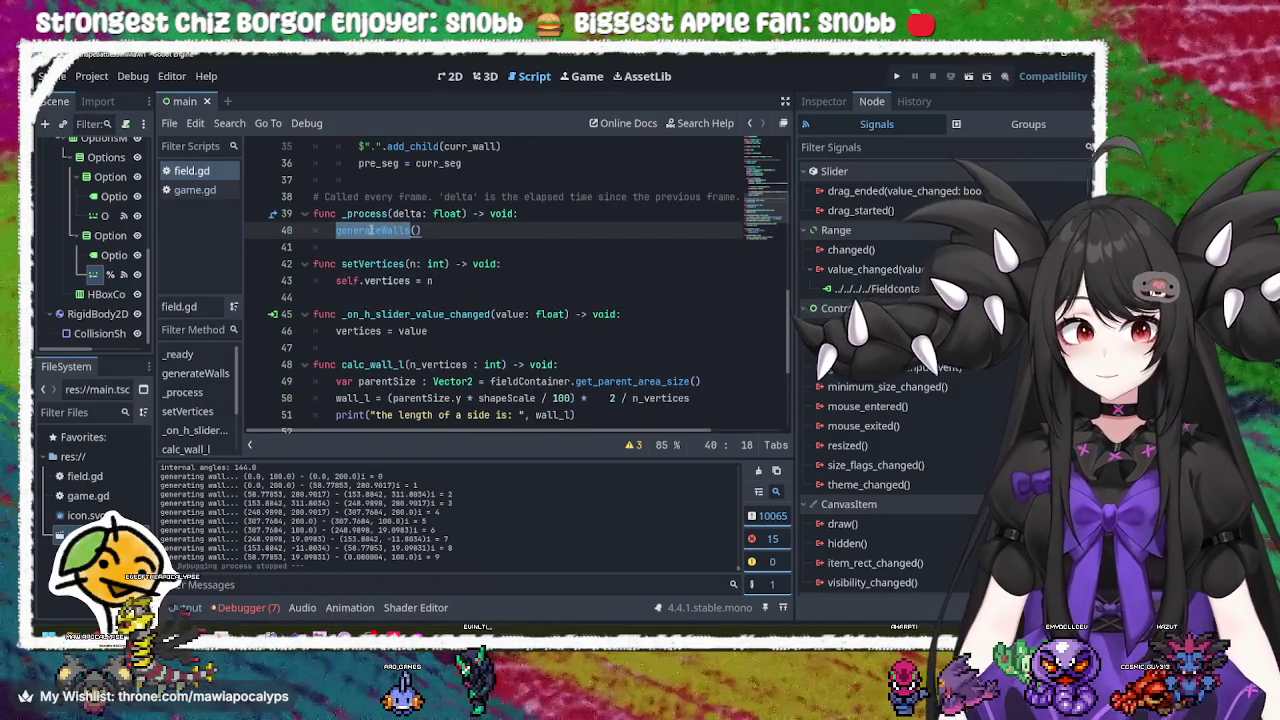
scroll(405, 244, down, 4)
scroll(430, 245, up, 10)
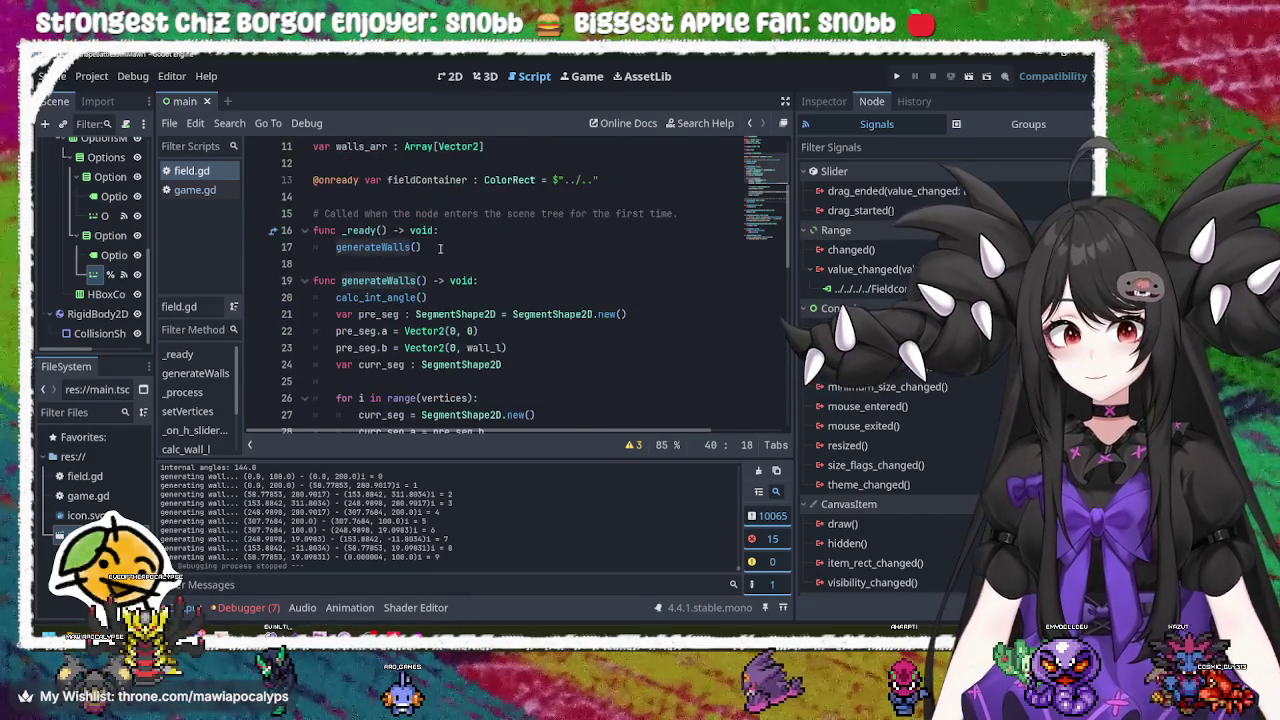
double_click(372, 197)
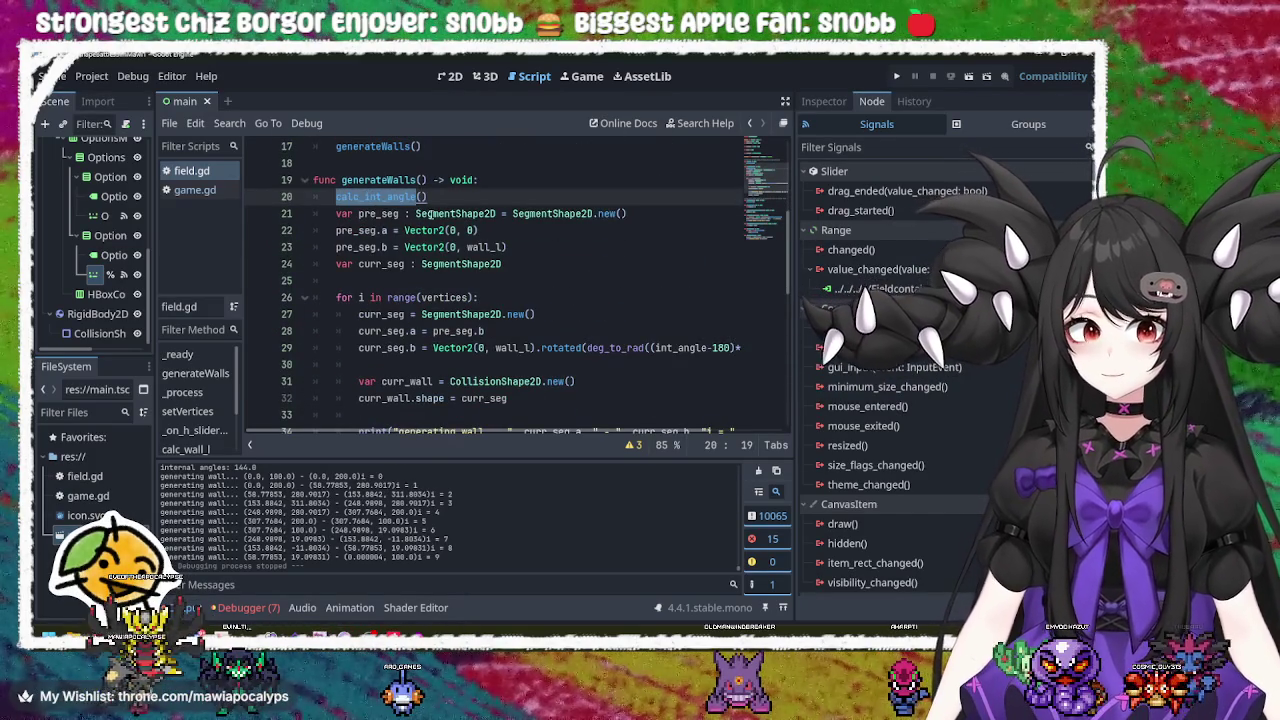
click(358, 214)
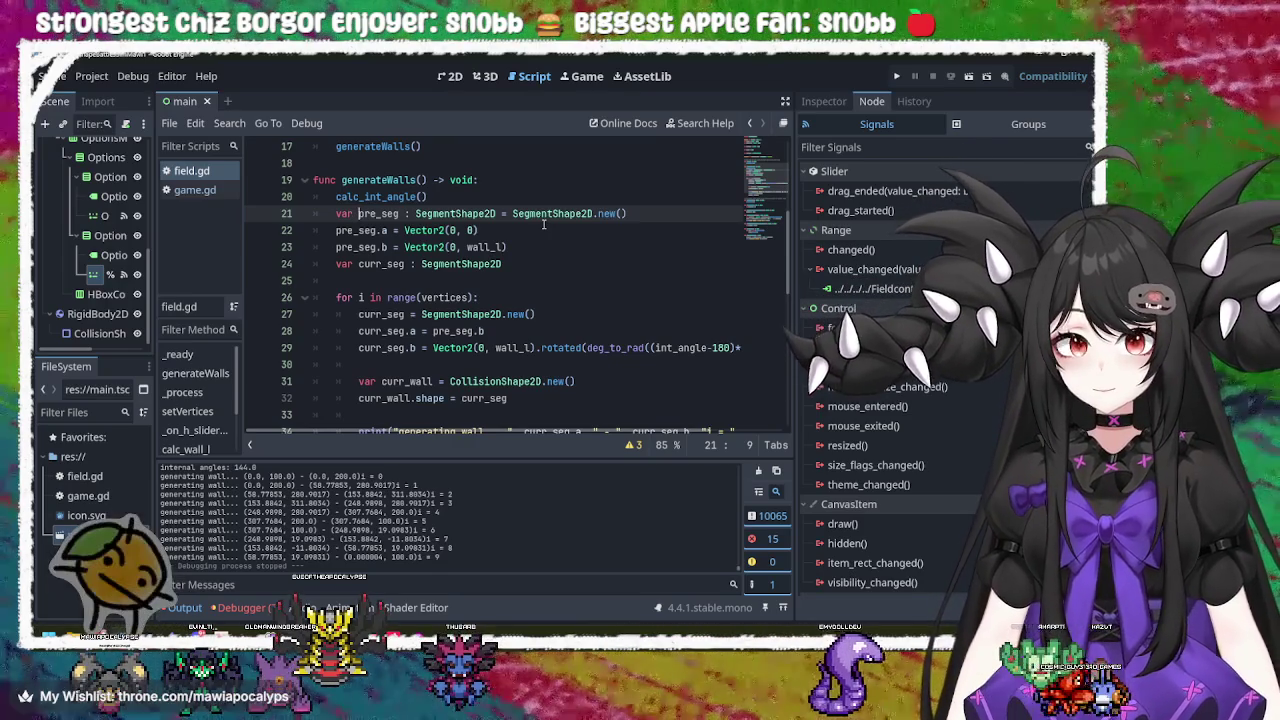
scroll(544, 224, up, 3)
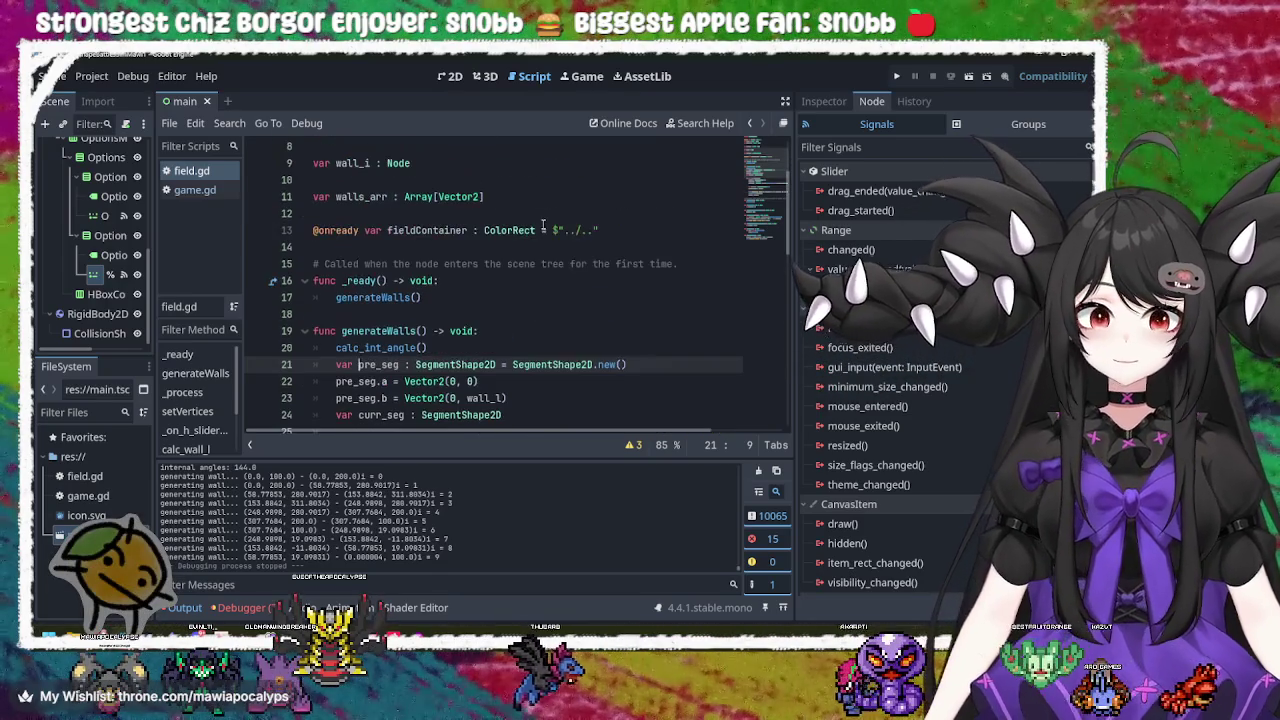
click(469, 298)
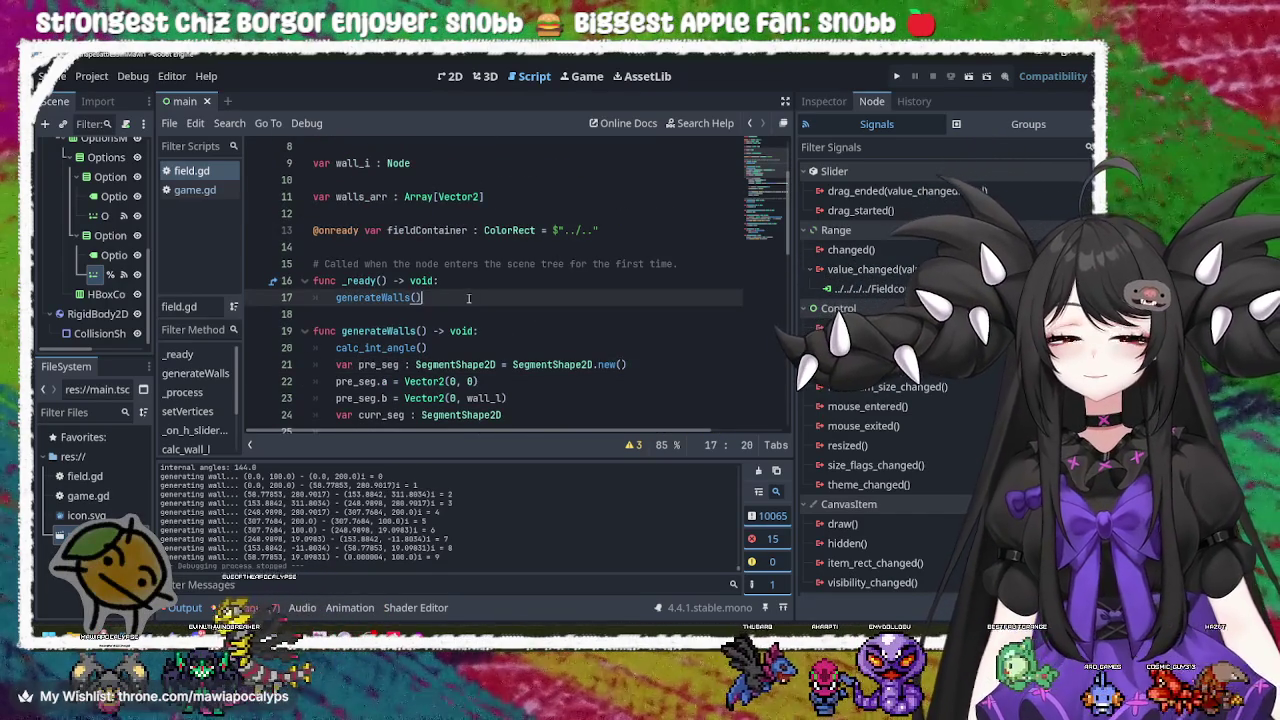
scroll(469, 298, down, 4)
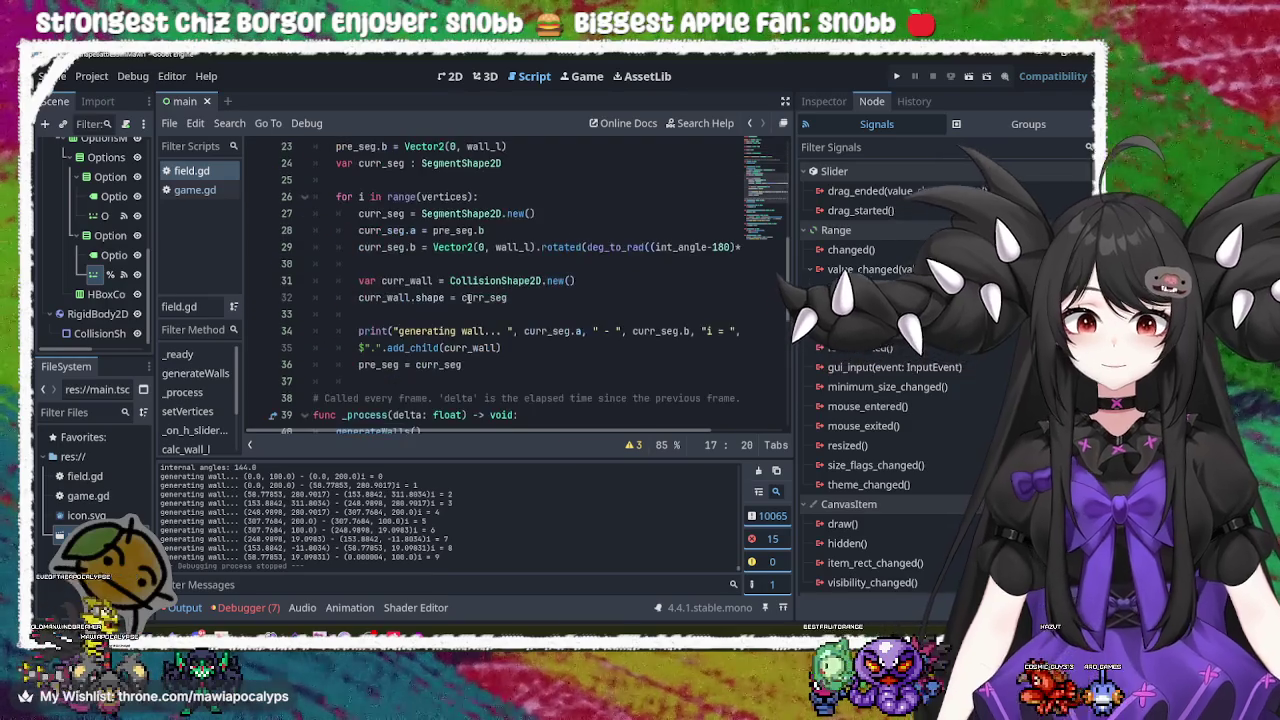
scroll(469, 298, down, 5)
click(467, 283)
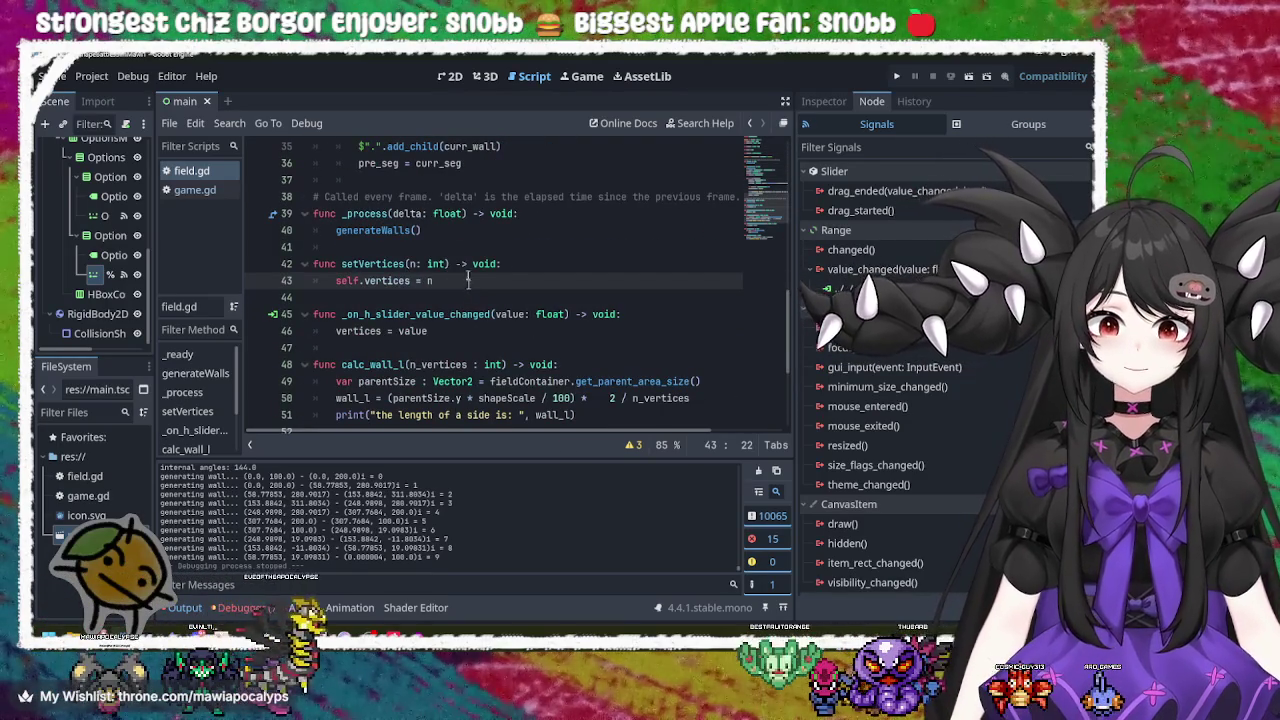
mouse_move(440, 230)
mouse_down()
mouse_move(350, 210)
mouse_move(547, 212)
mouse_up()
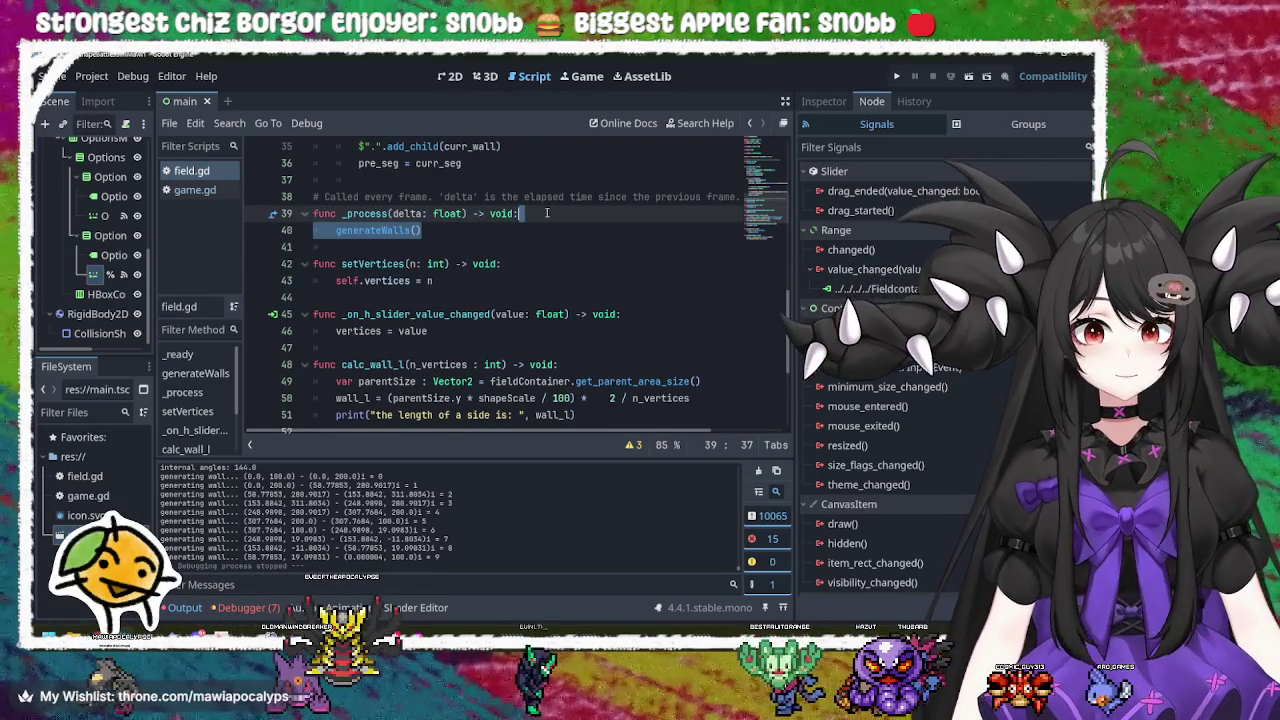
Step: Replace the generateWalls() call in _process with pass
key(Return)
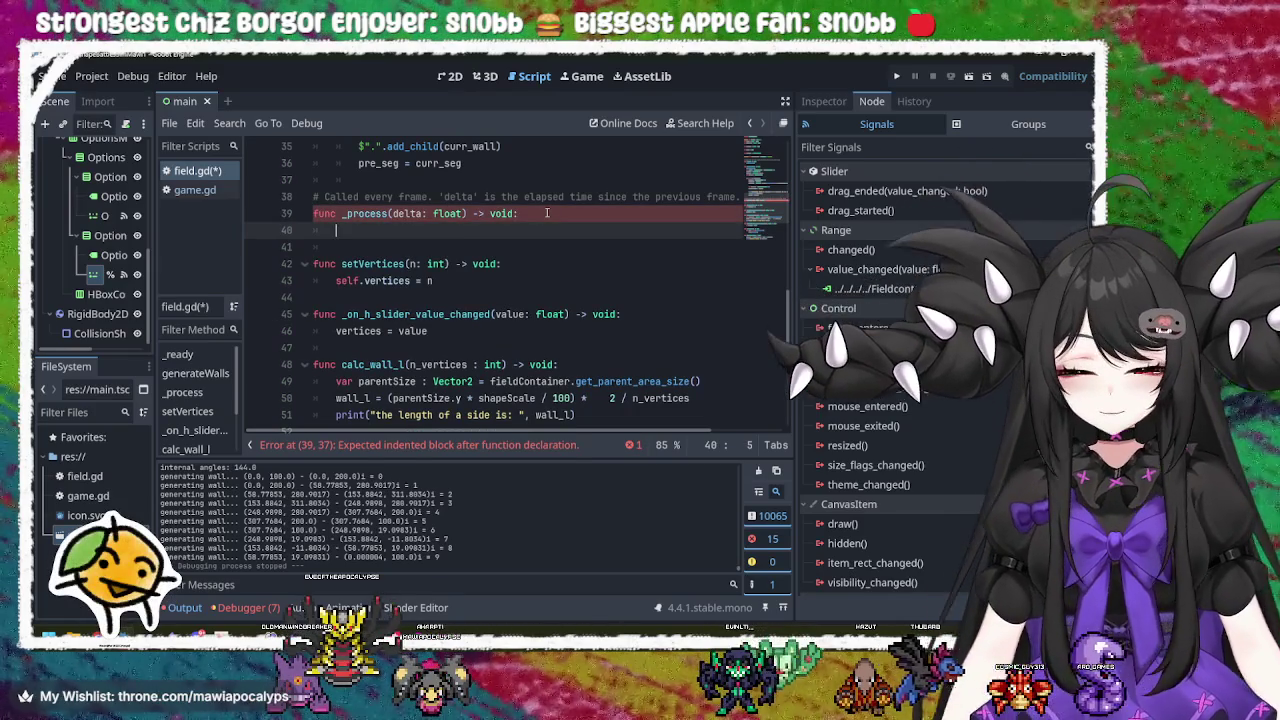
text(pass)
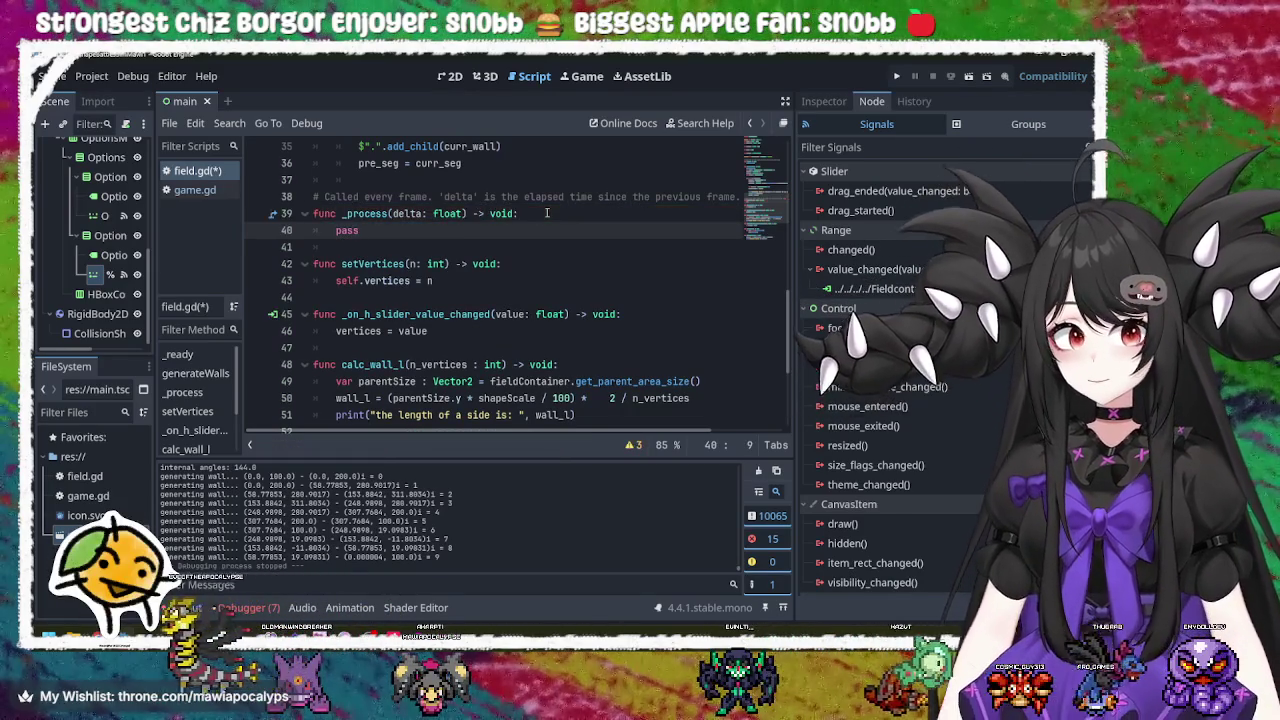
click(546, 213)
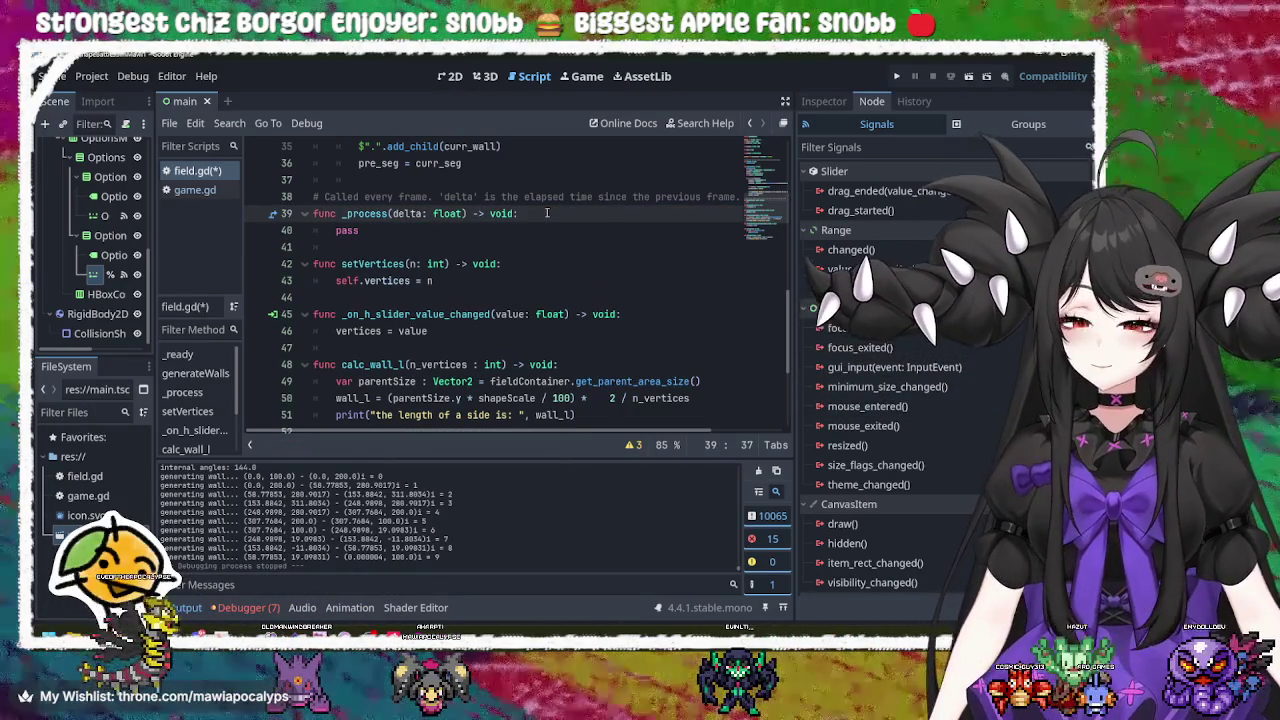
click(520, 230)
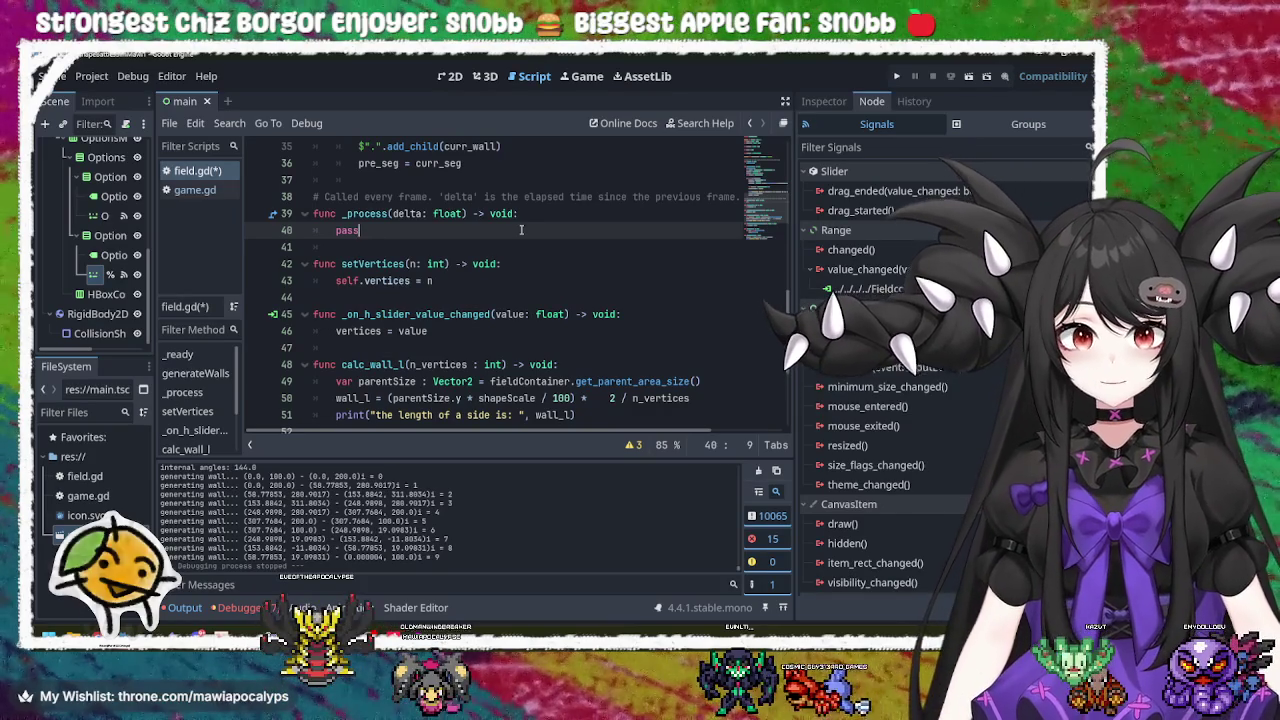
Step: Look over the _process and setVertices declarations around the new pass line
click(501, 276)
click(518, 262)
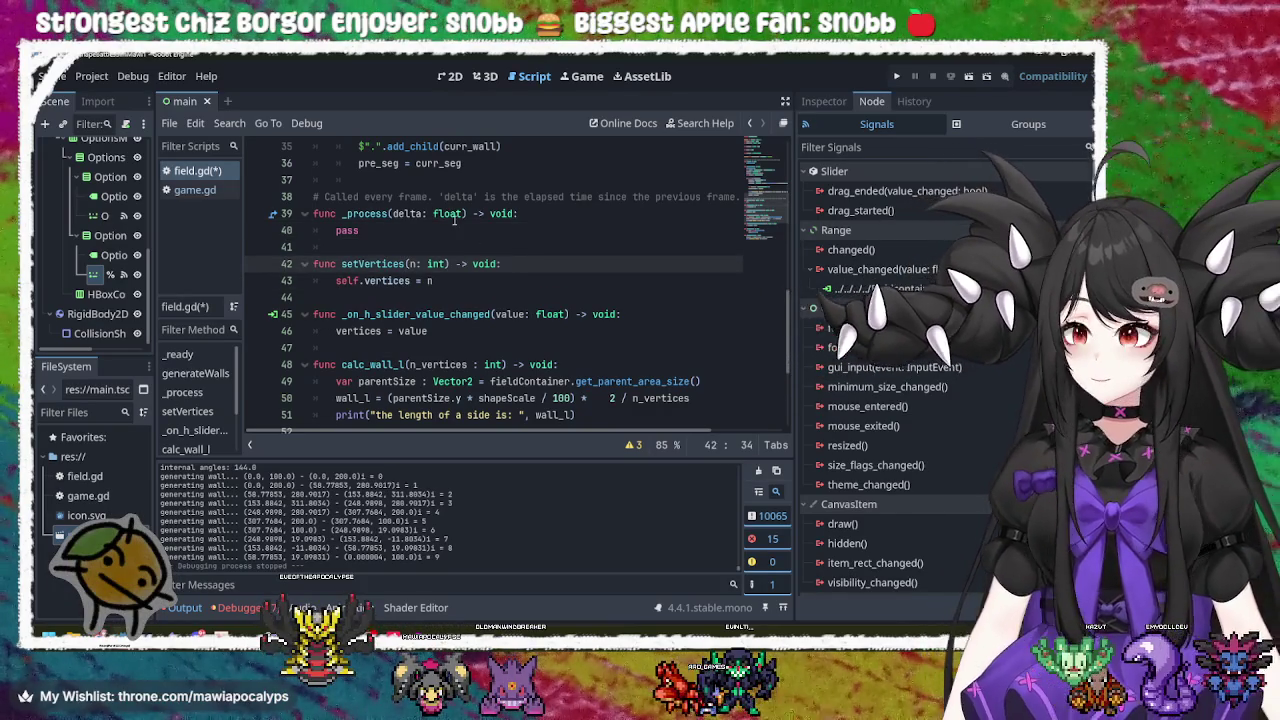
click(441, 234)
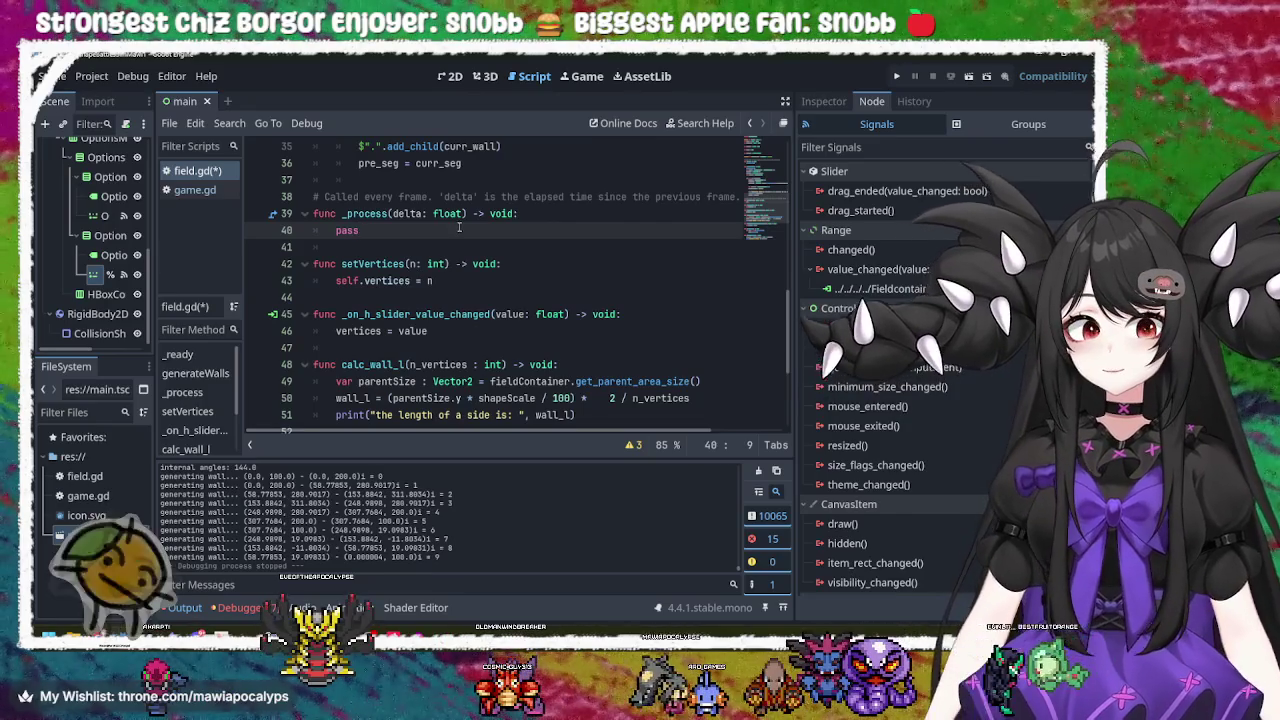
click(561, 198)
click(558, 211)
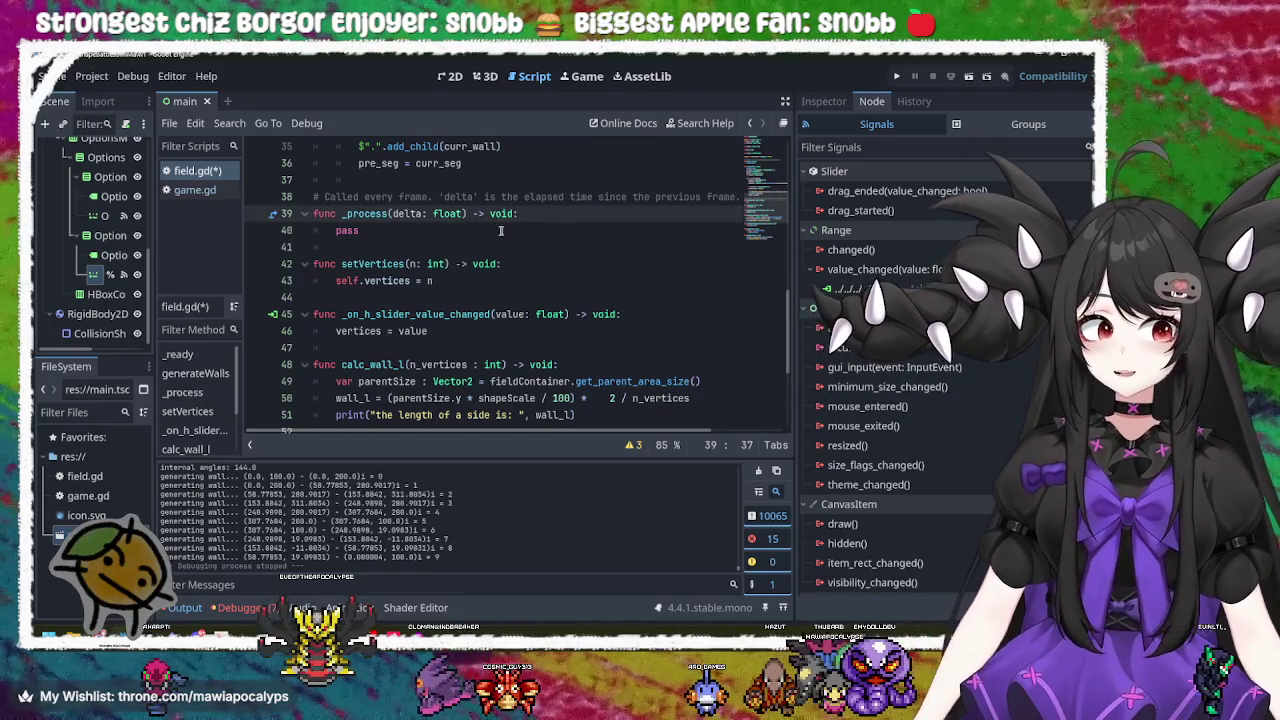
click(493, 232)
click(538, 259)
click(545, 282)
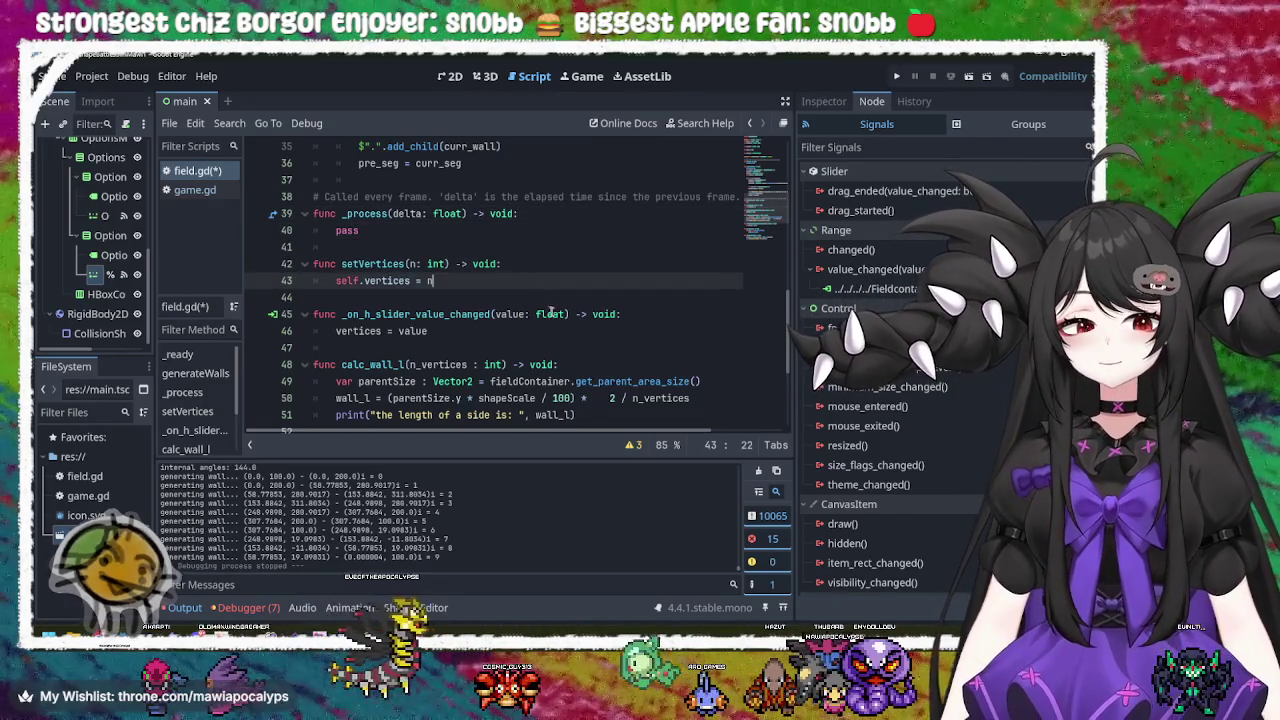
scroll(520, 320, down, 3)
scroll(509, 331, up, 4)
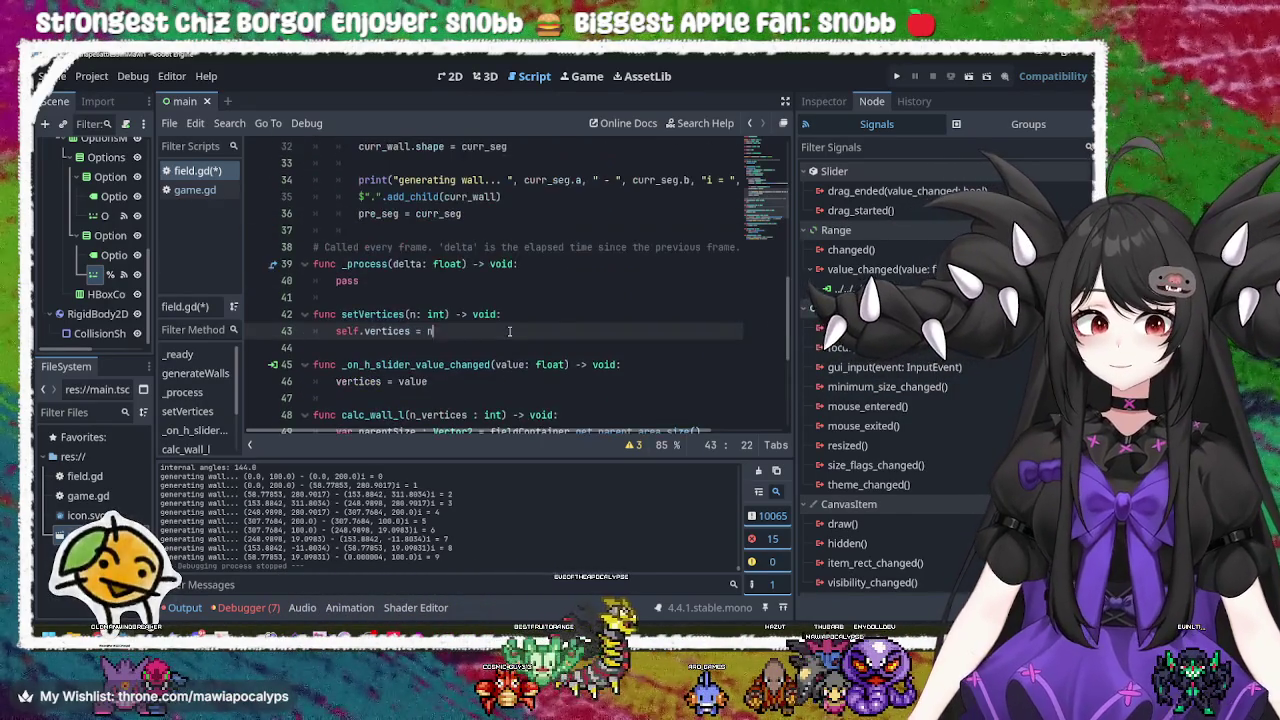
click(375, 264)
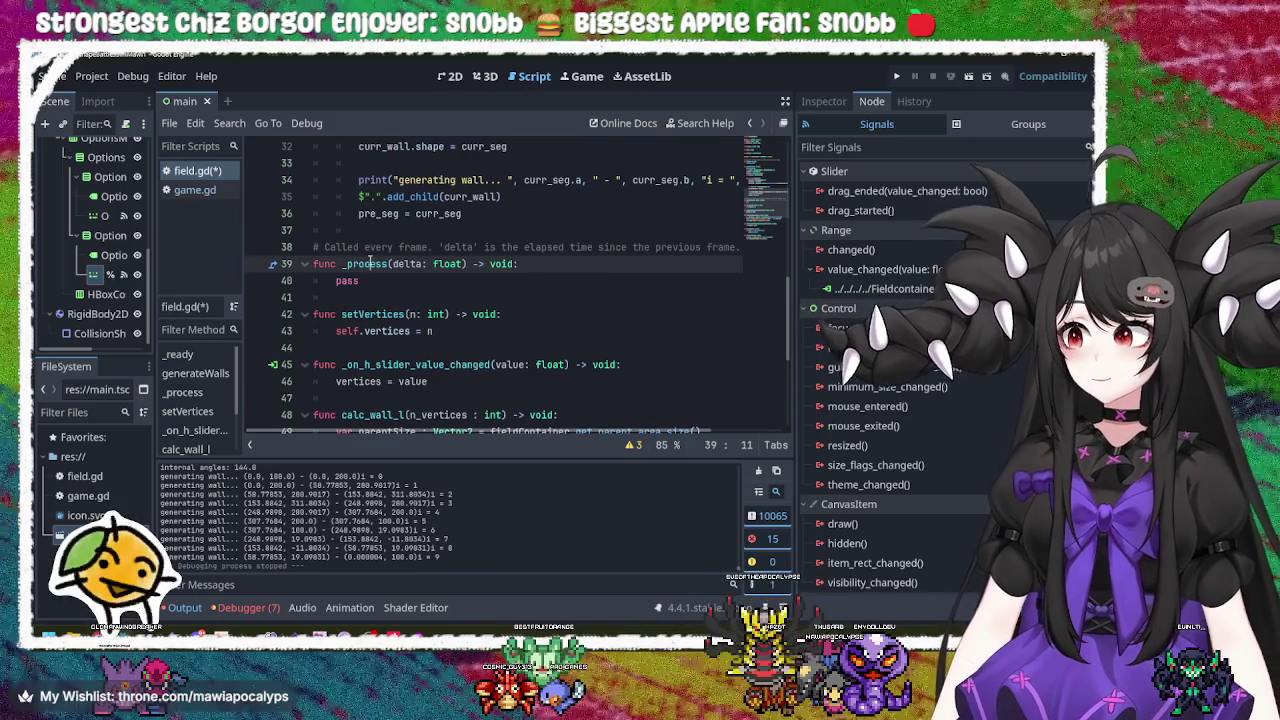
Step: Test-run the project, raise the # Vertices slider in the game, then close it
double_click(386, 264)
click(897, 76)
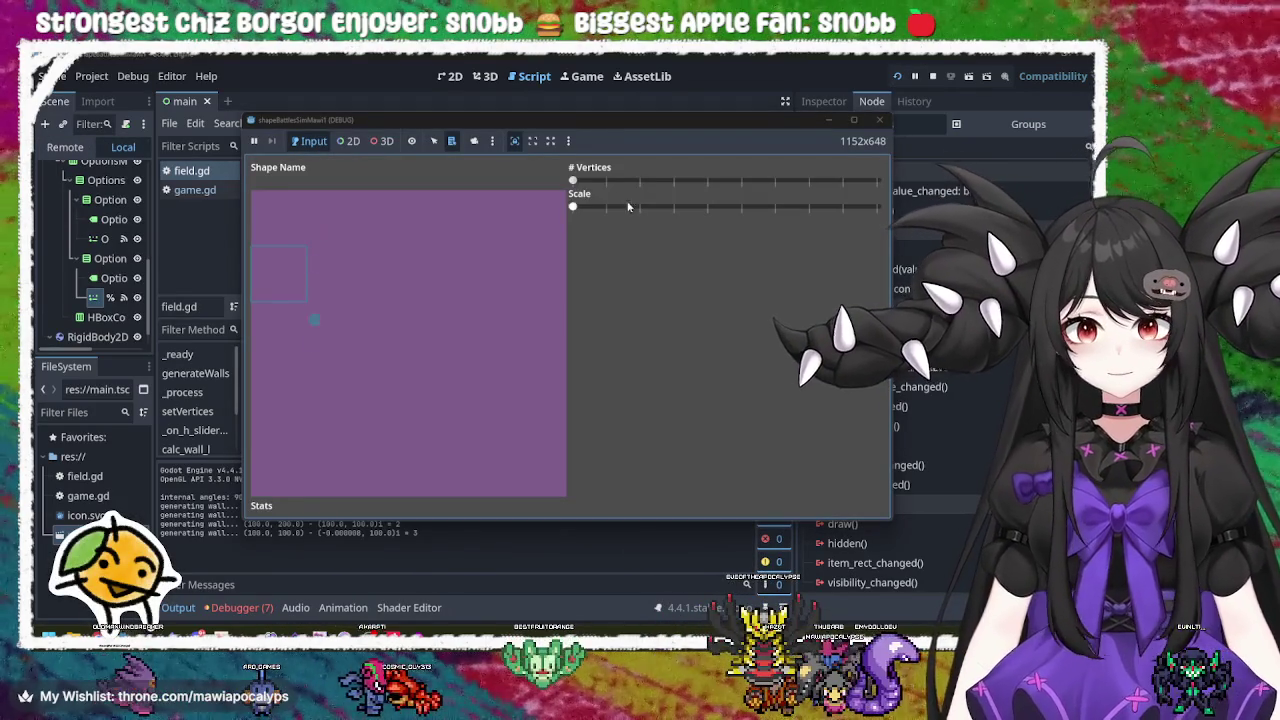
mouse_move(573, 181)
mouse_down()
mouse_move(802, 193)
mouse_move(562, 188)
mouse_move(789, 206)
mouse_move(667, 206)
mouse_up()
click(879, 119)
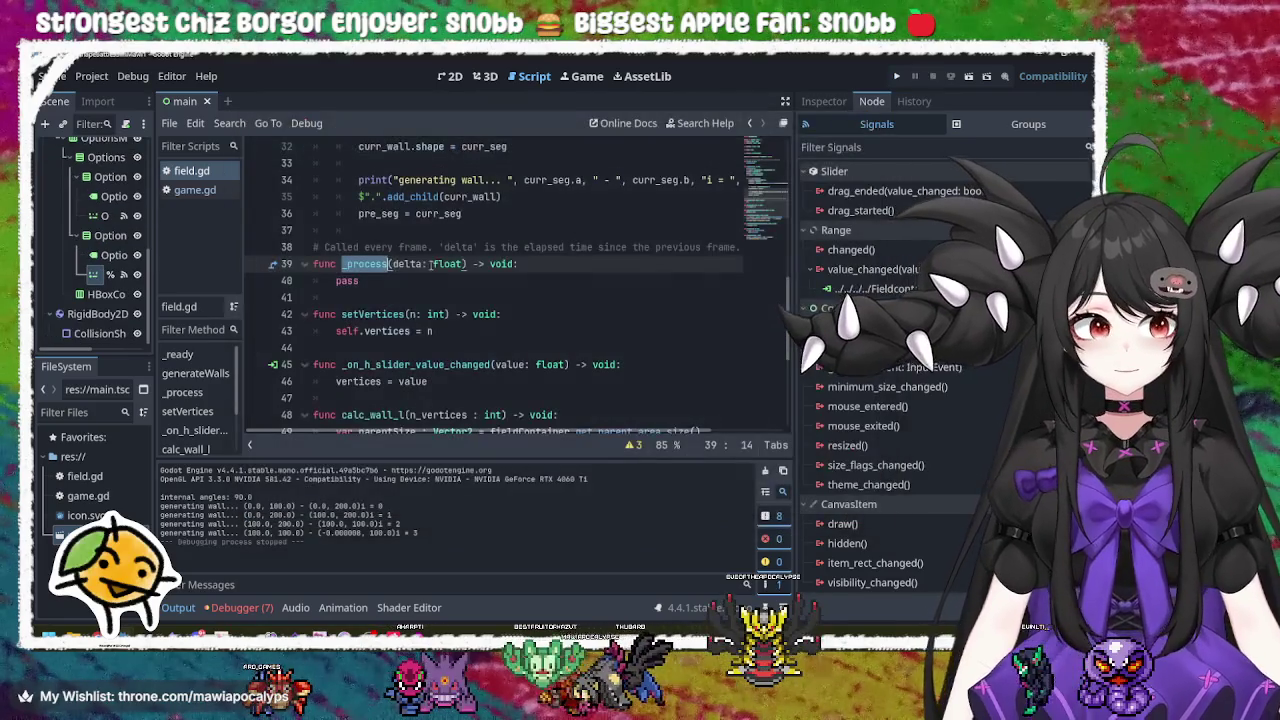
Step: Select the scale slider handler function on lines 53–54 of field.gd
click(503, 316)
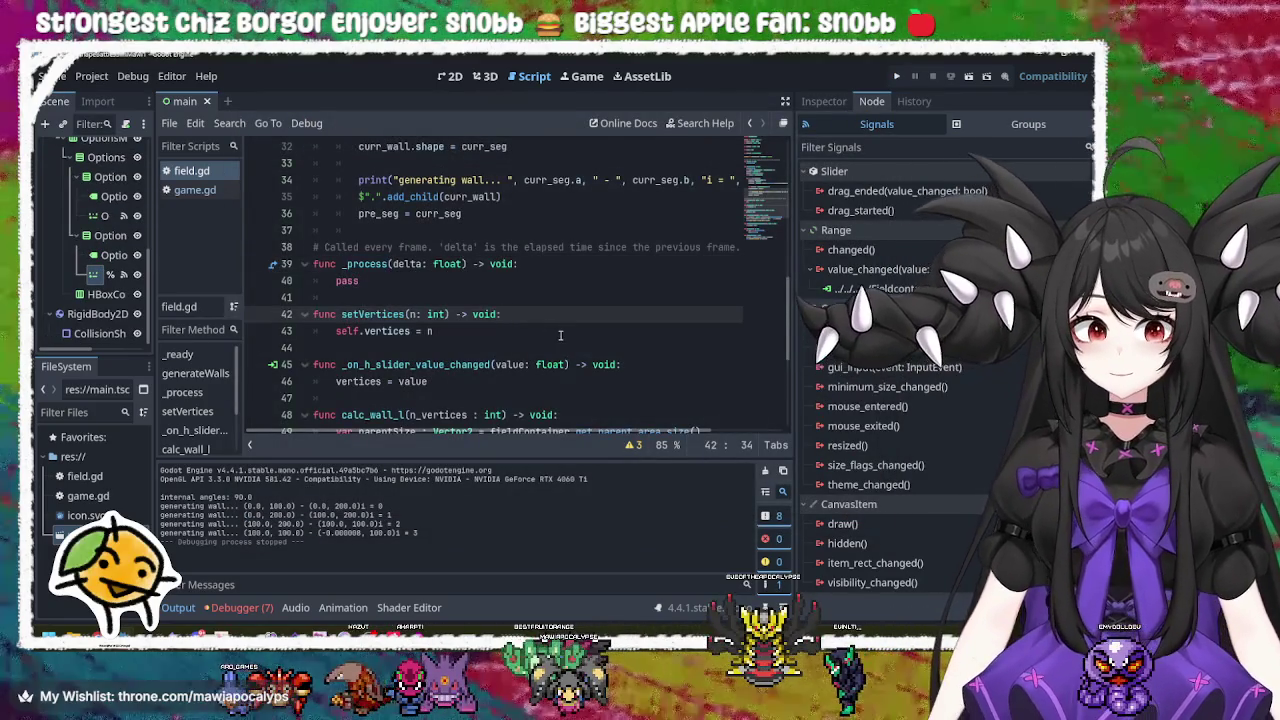
scroll(560, 330, down, 2)
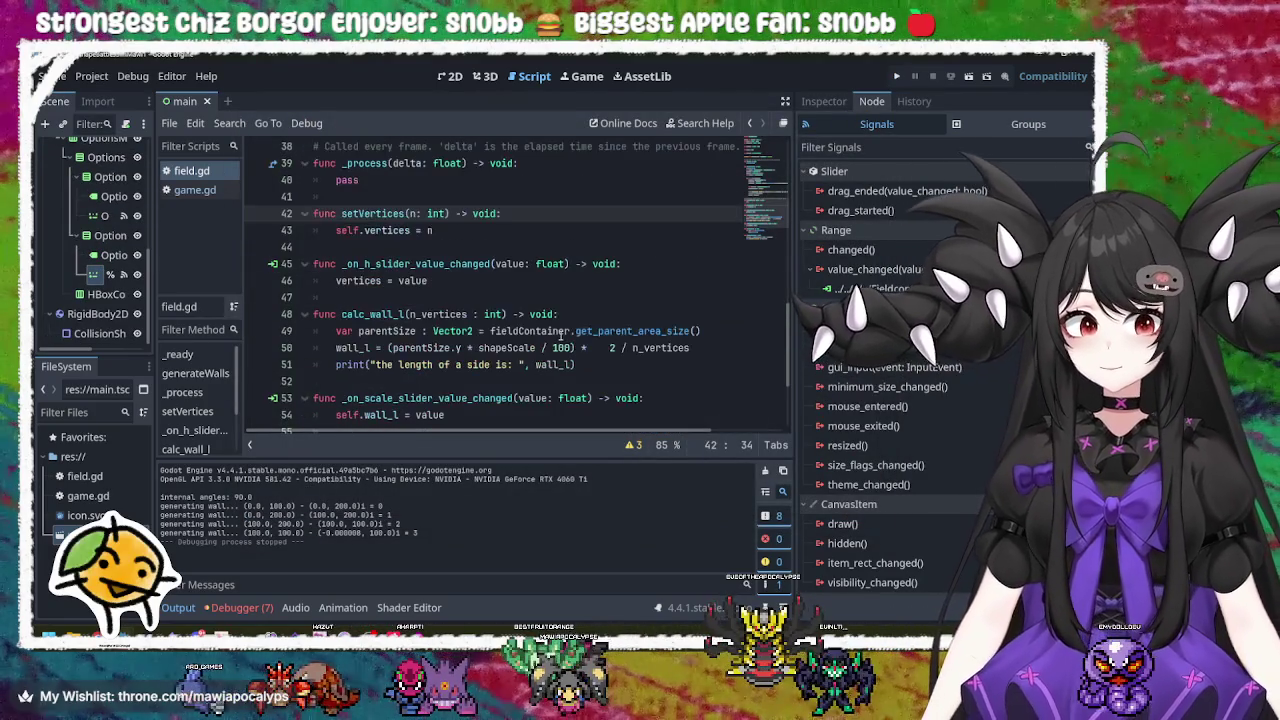
click(457, 279)
scroll(457, 275, down, 3)
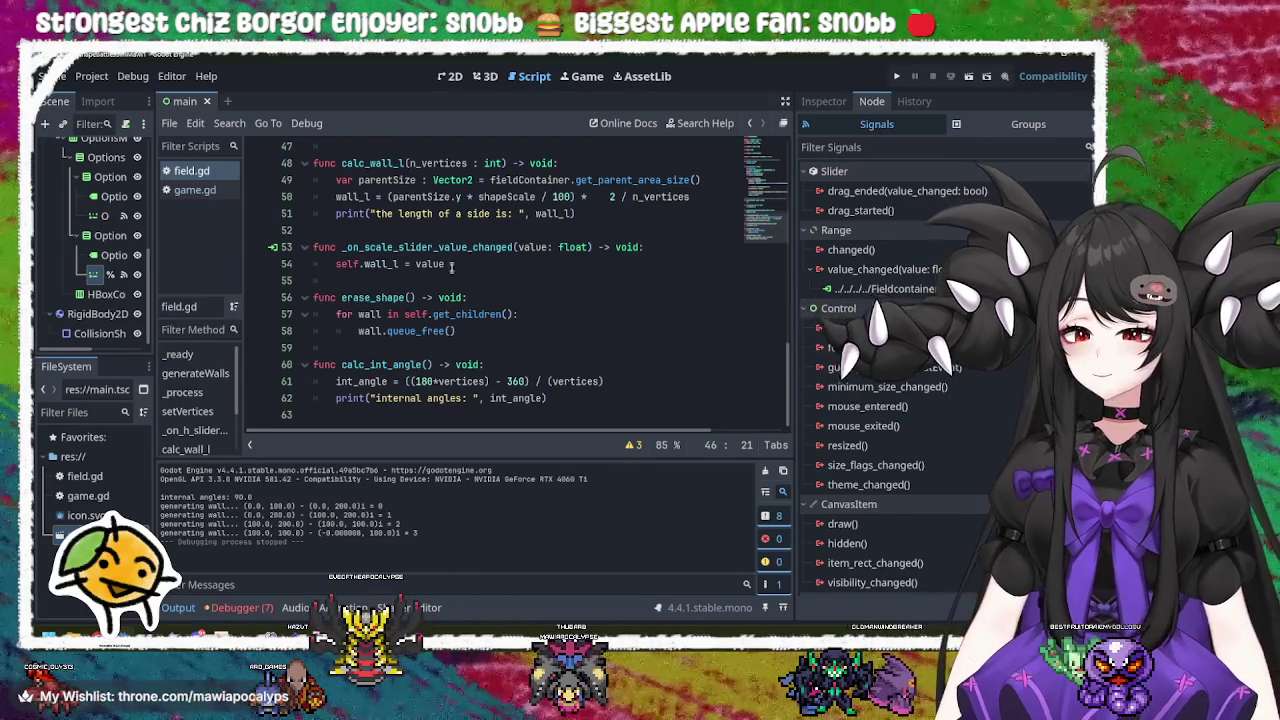
mouse_move(453, 264)
mouse_down()
mouse_move(336, 263)
mouse_move(314, 250)
mouse_up()
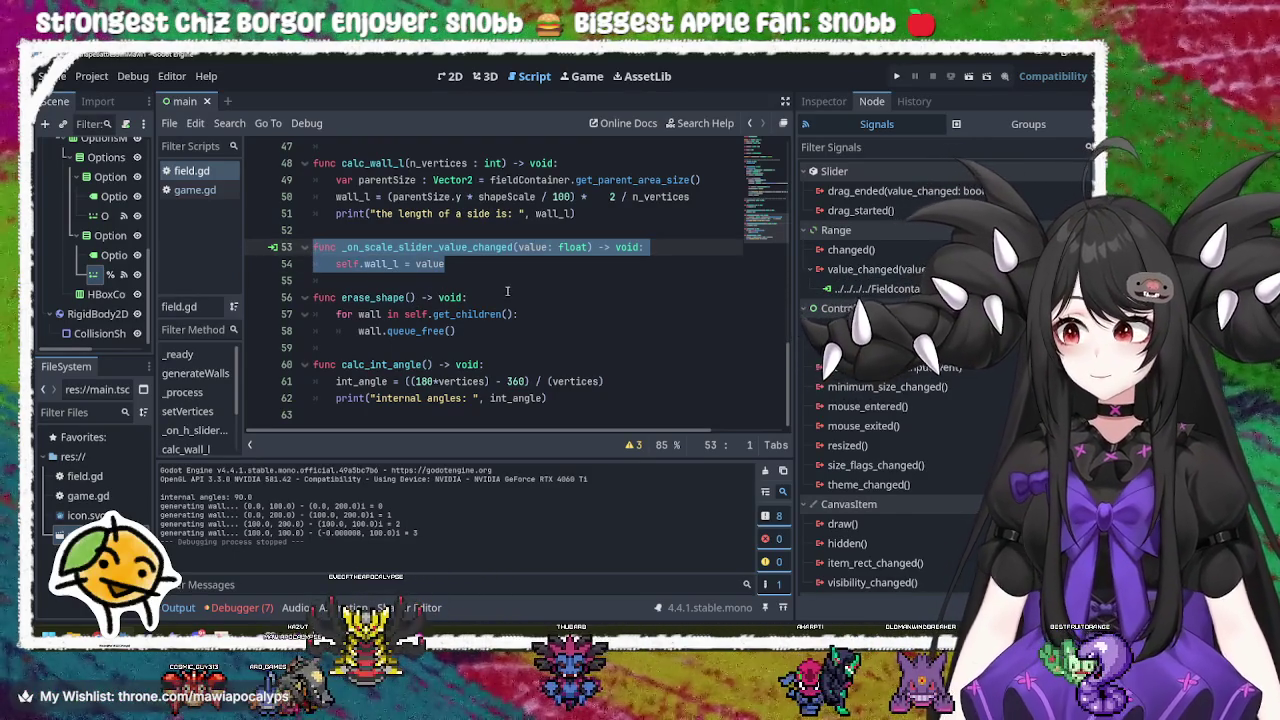
Step: Add a generateWalls() call under self.wall_l = value in _on_scale_slider_value_changed
click(496, 266)
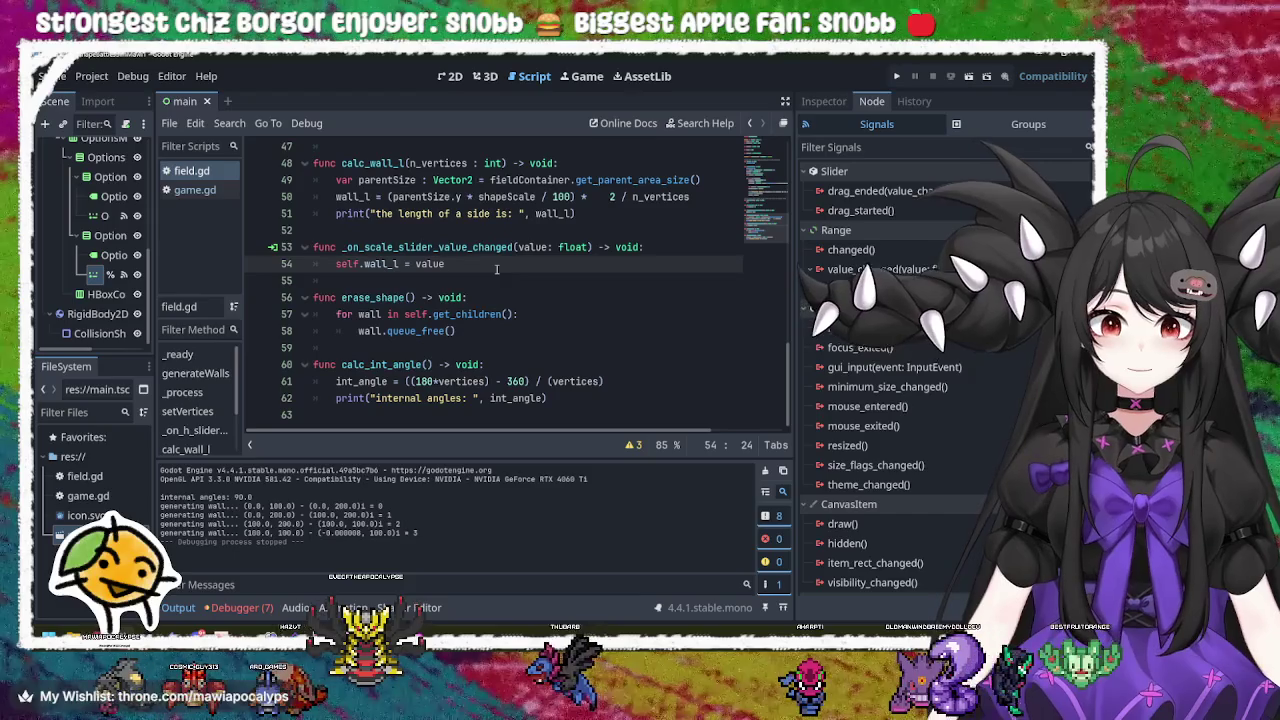
key(Return)
text(gene)
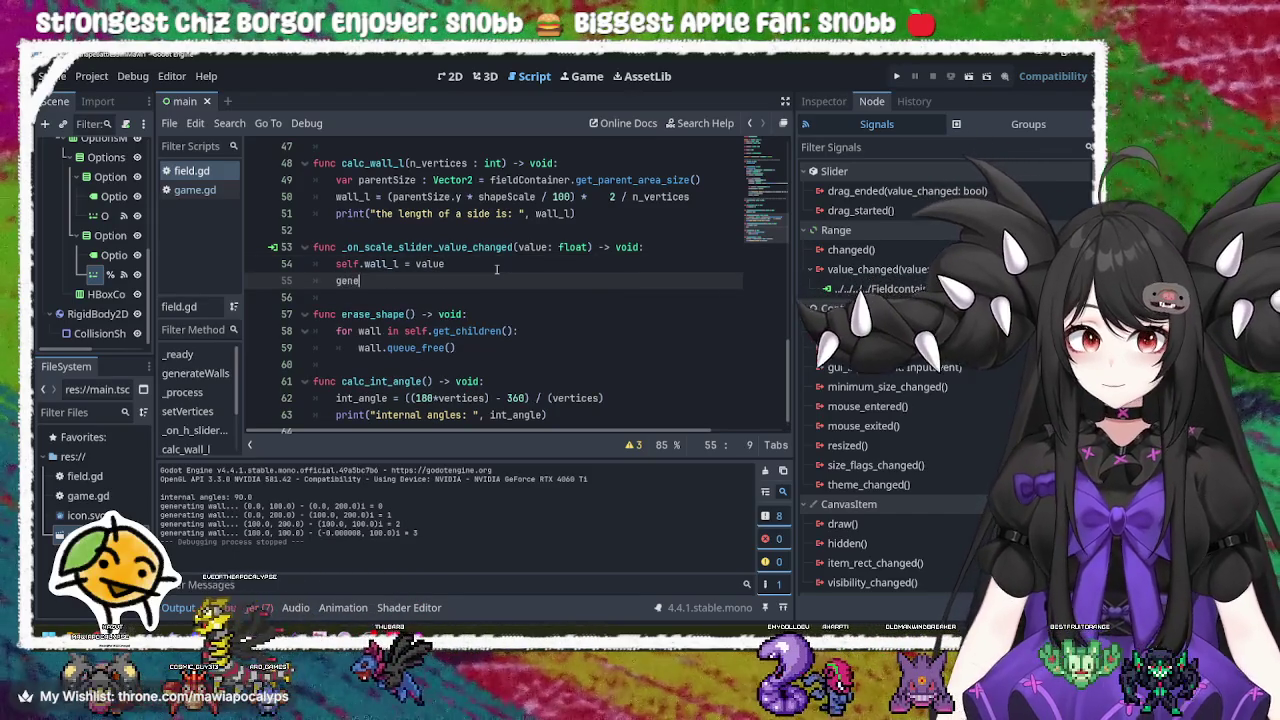
key(Return)
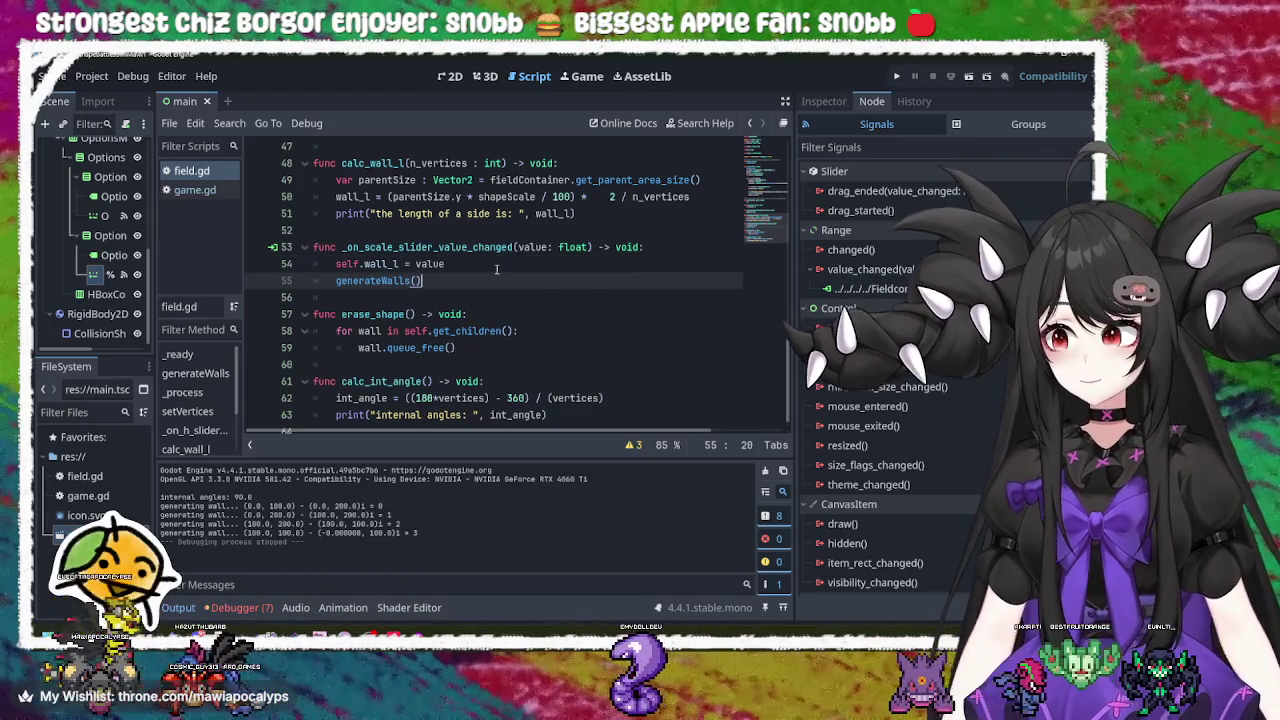
scroll(496, 269, up, 2)
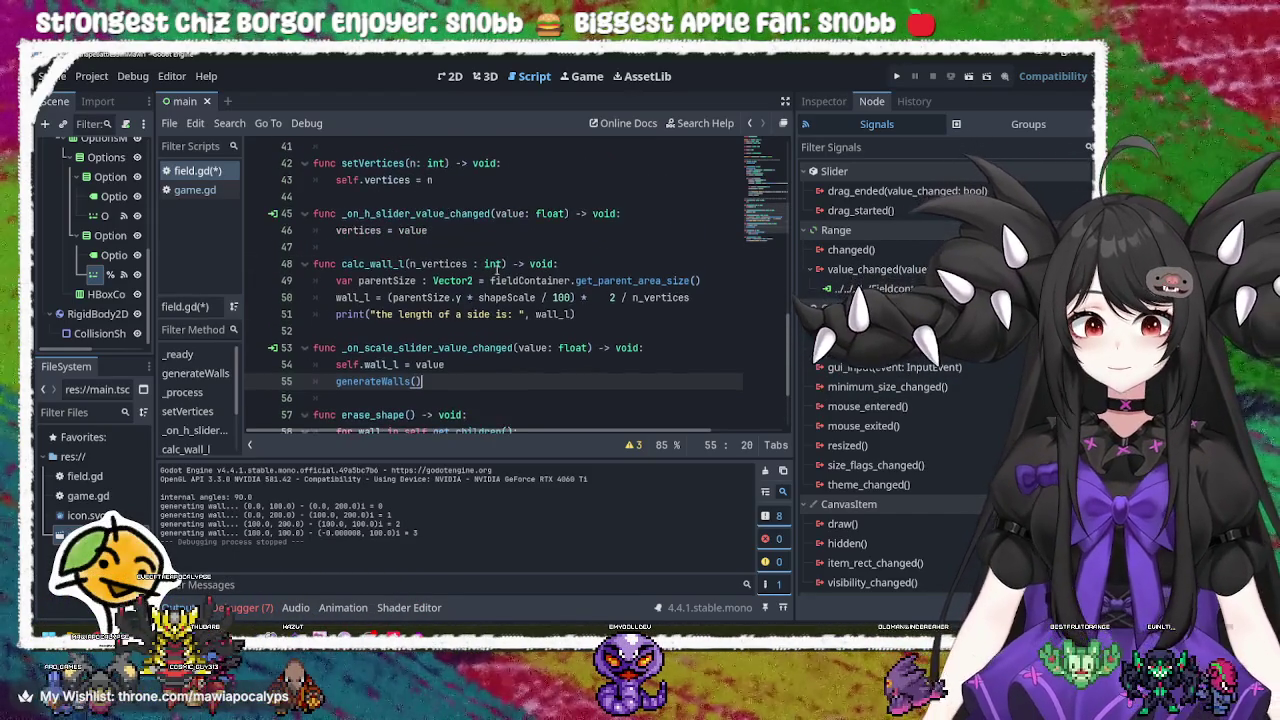
click(316, 348)
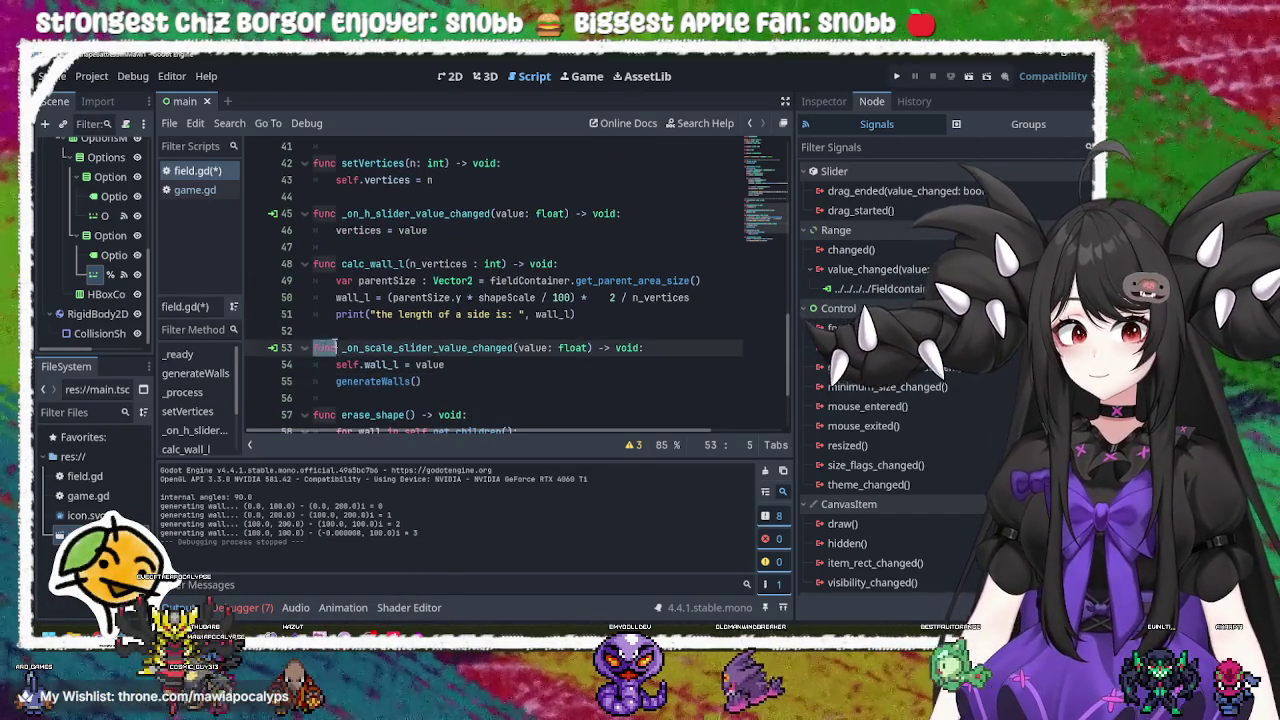
double_click(484, 347)
click(388, 381)
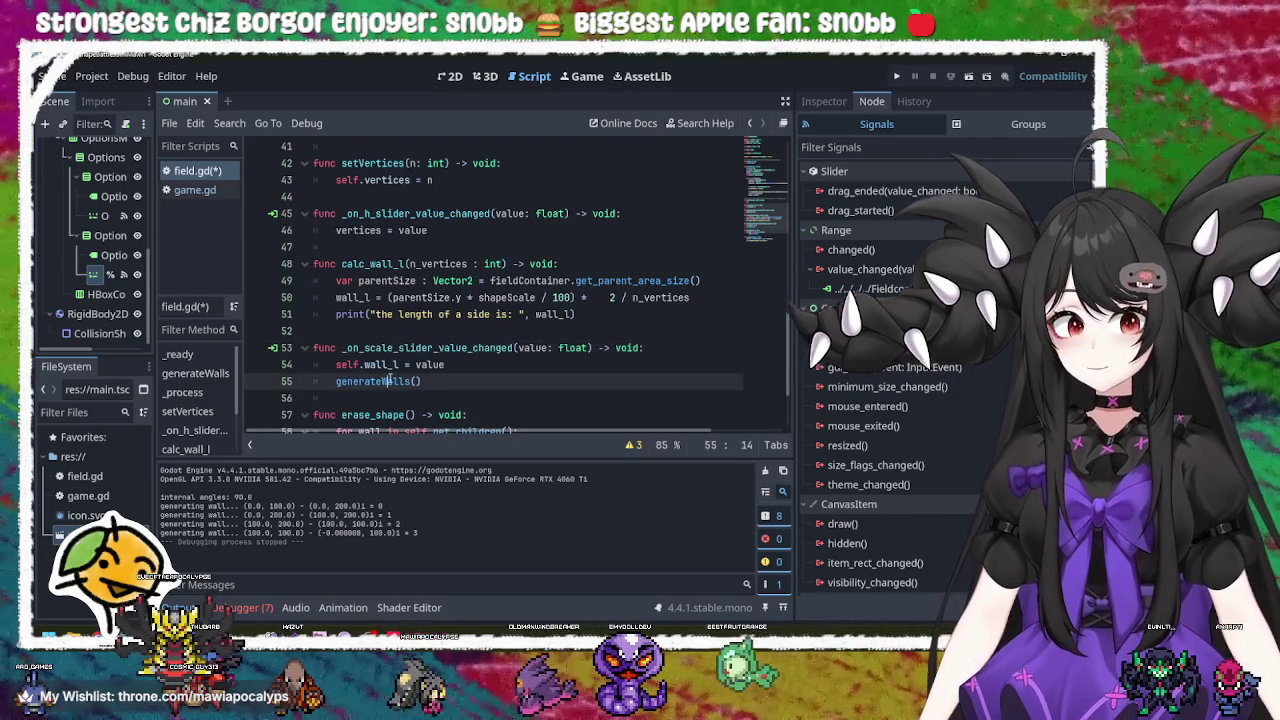
Step: Scroll through field.gd to review the change, then open a new Chrome tab
scroll(432, 348, up, 4)
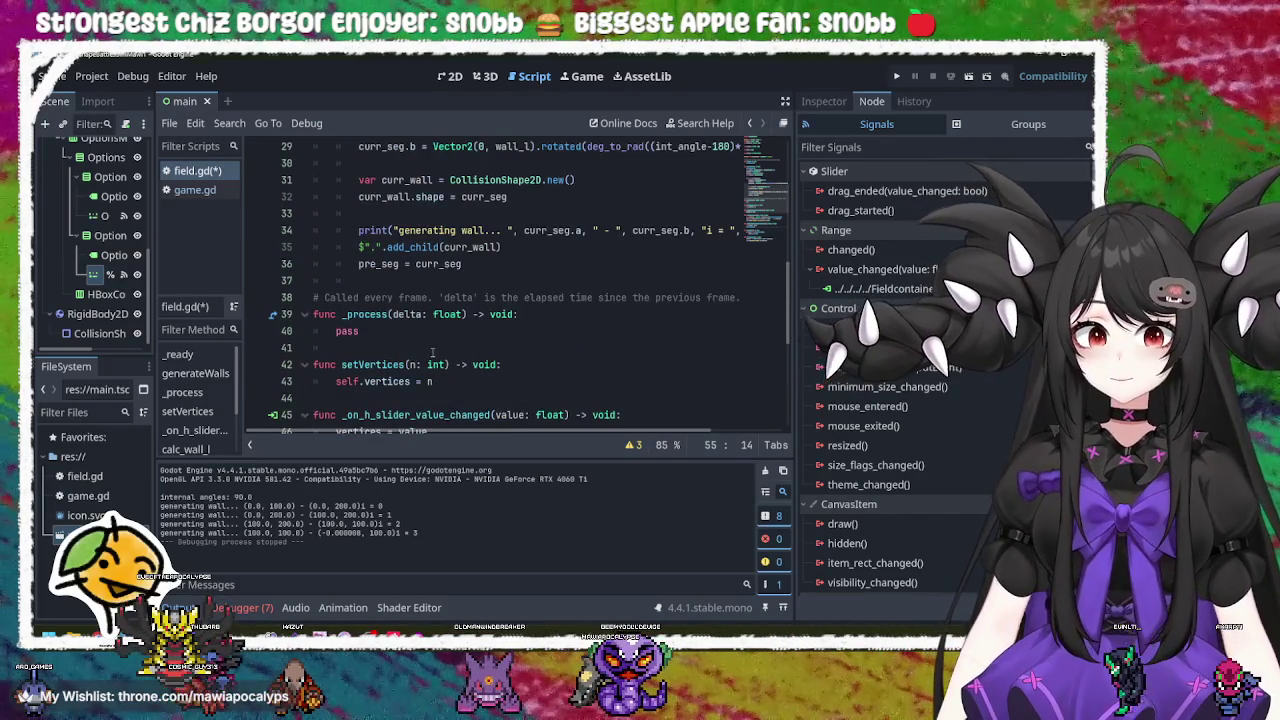
scroll(432, 351, down, 5)
scroll(432, 352, down, 1)
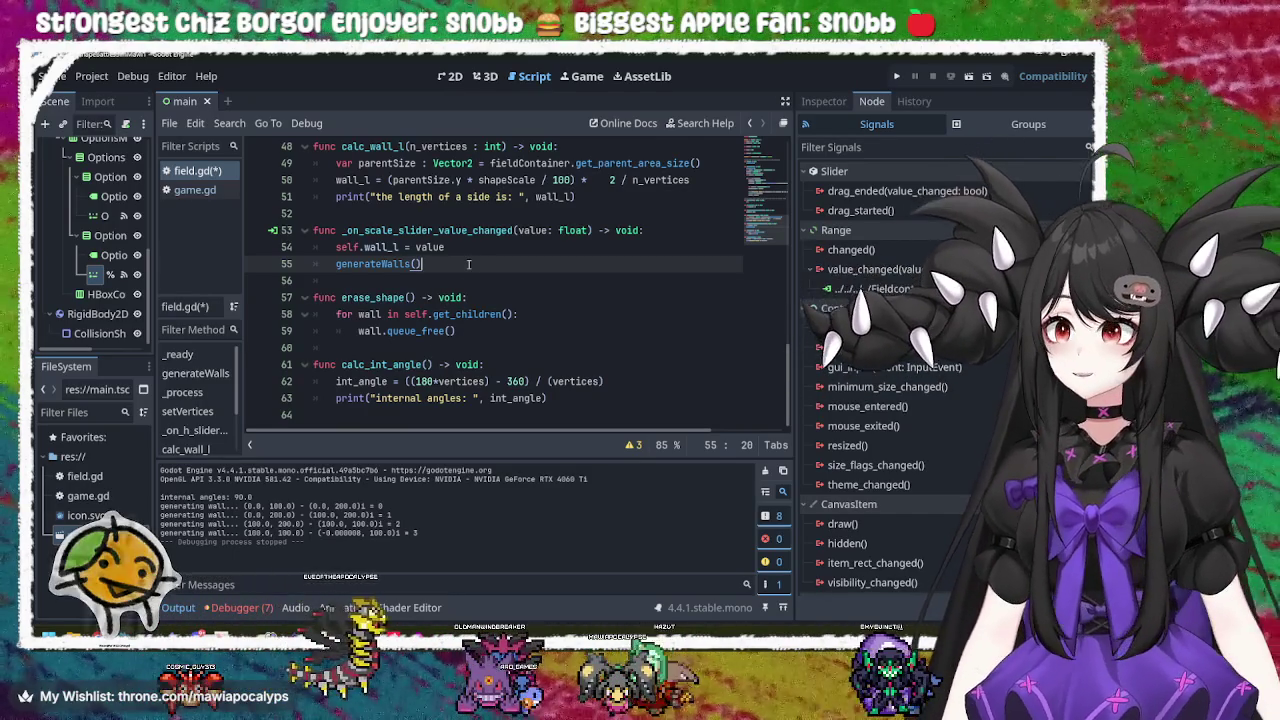
scroll(468, 264, up, 5)
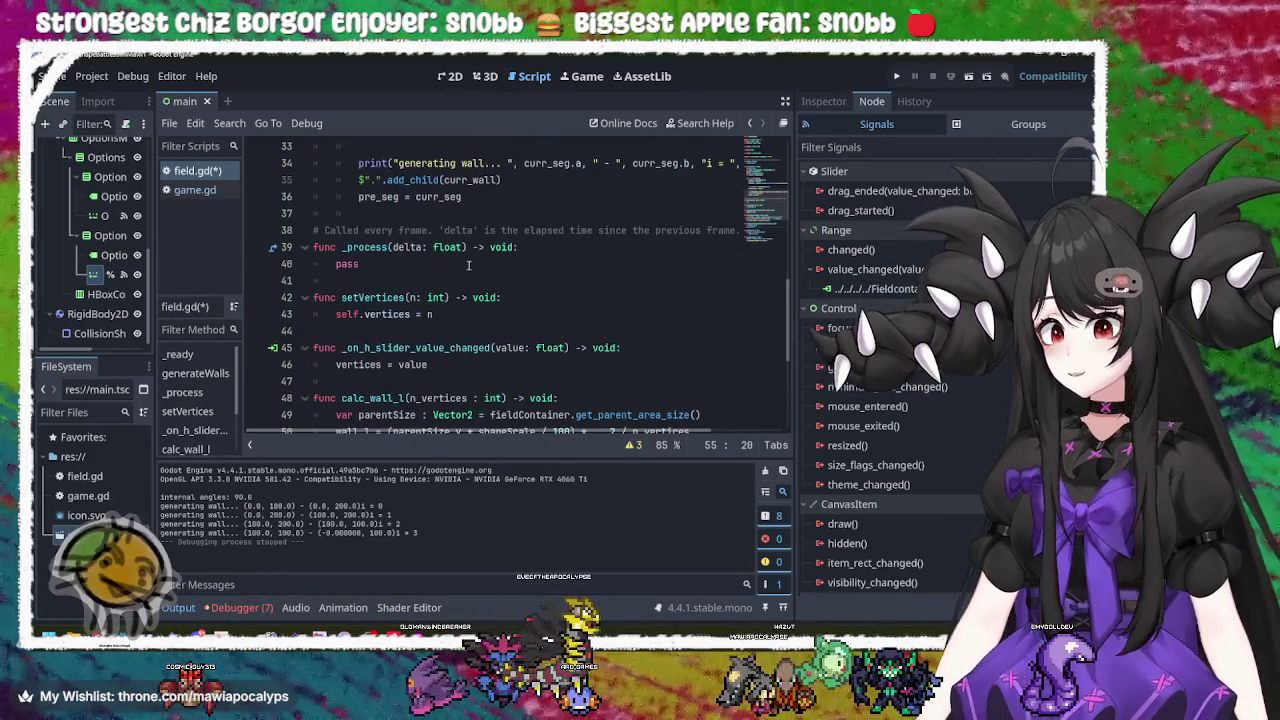
scroll(468, 264, up, 4)
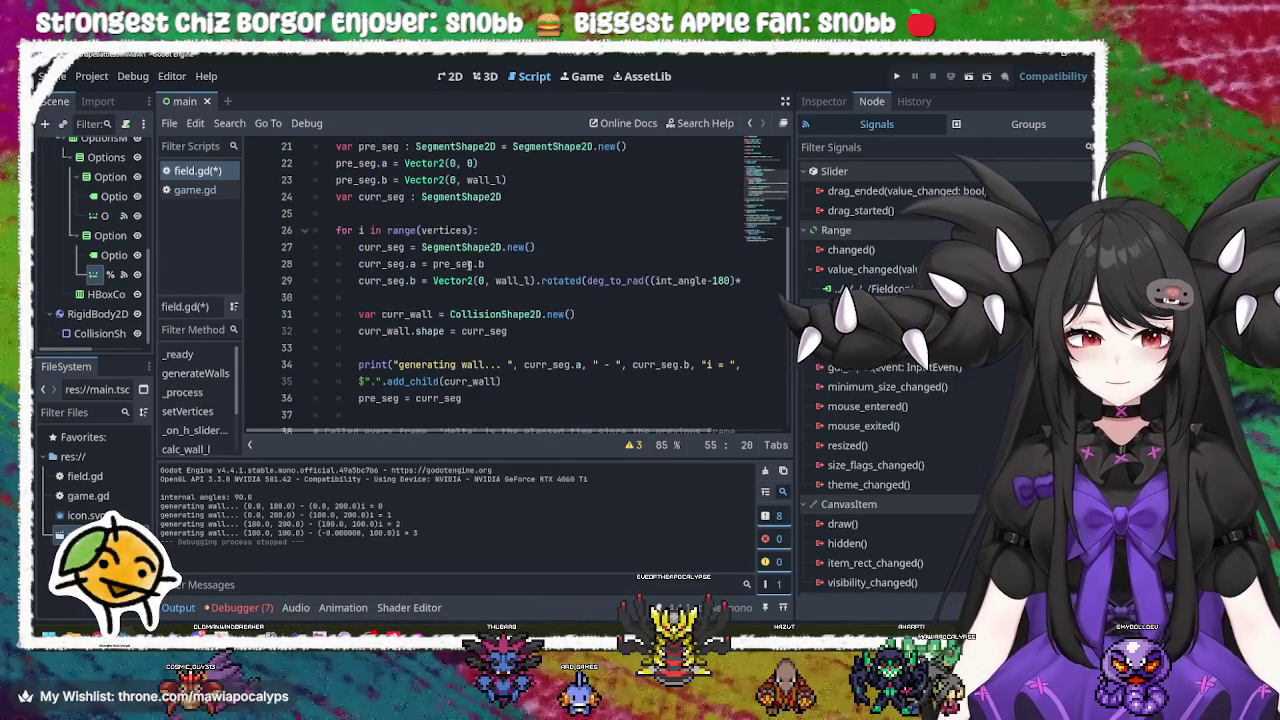
scroll(468, 264, up, 7)
scroll(470, 263, down, 6)
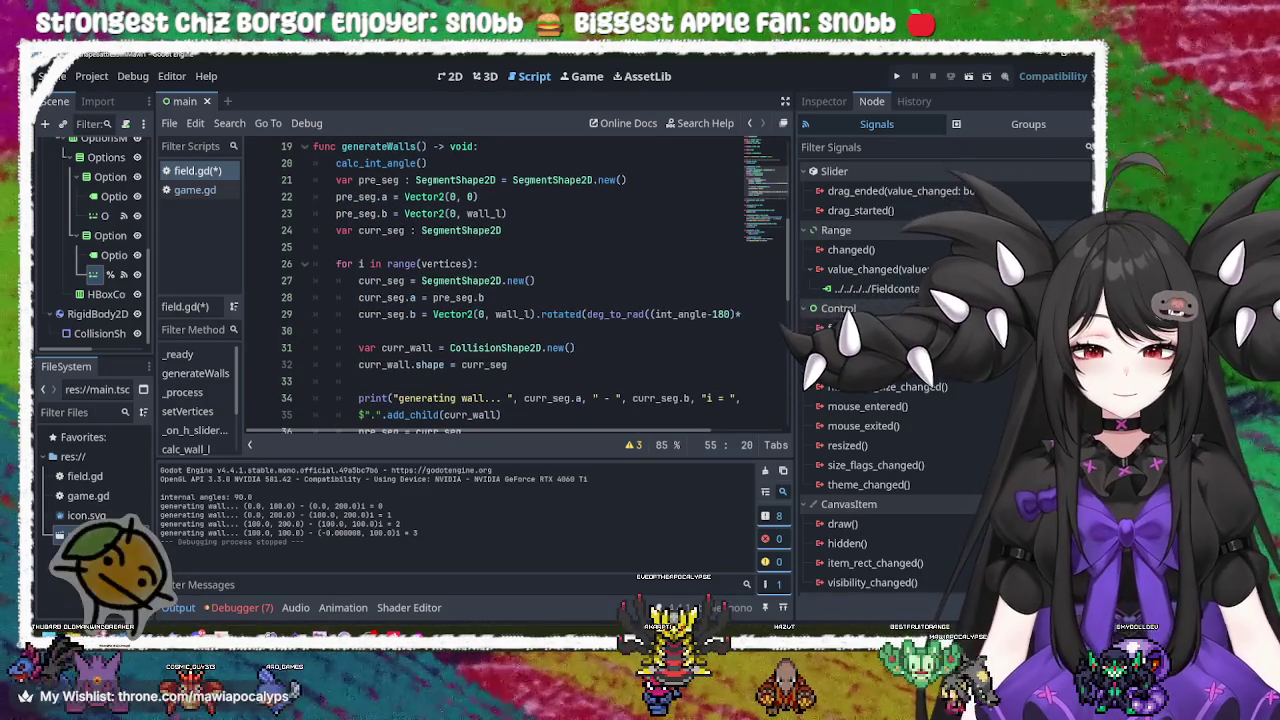
key(alt+Tab)
click(460, 59)
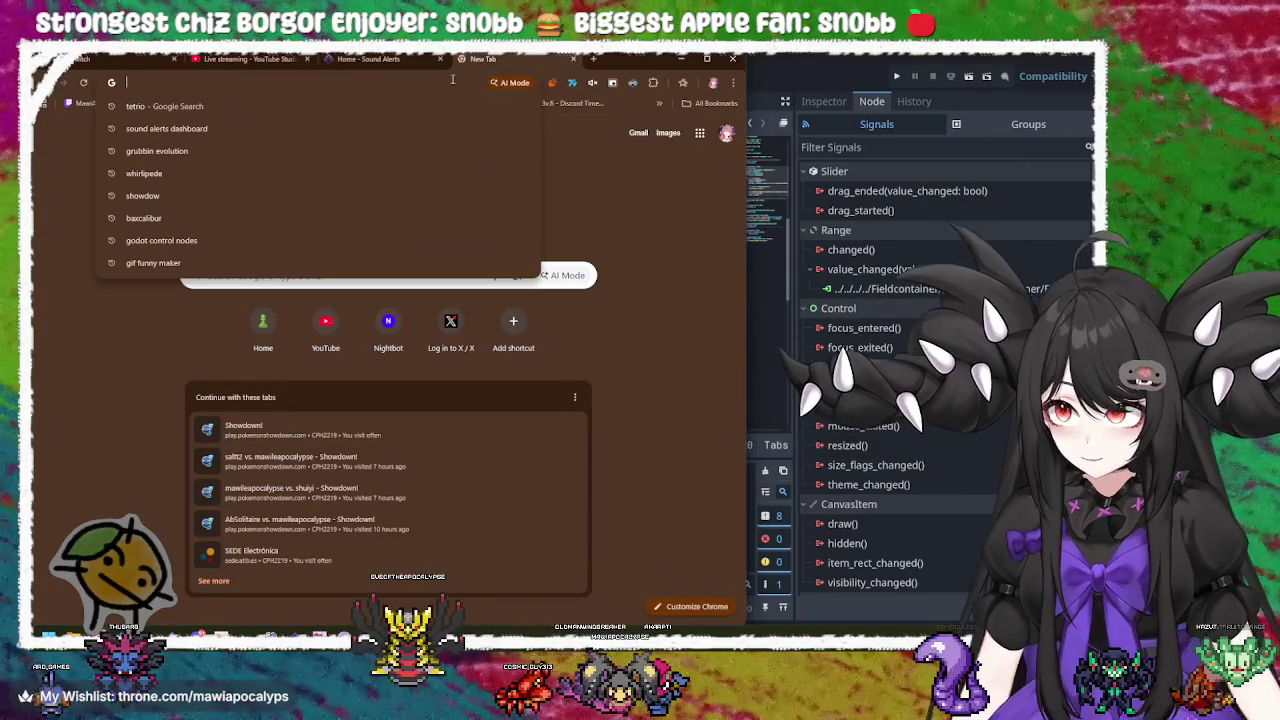
Step: Search 'z destiny bond' and skim the Bulbapedia Destiny Bond article
text(z d)
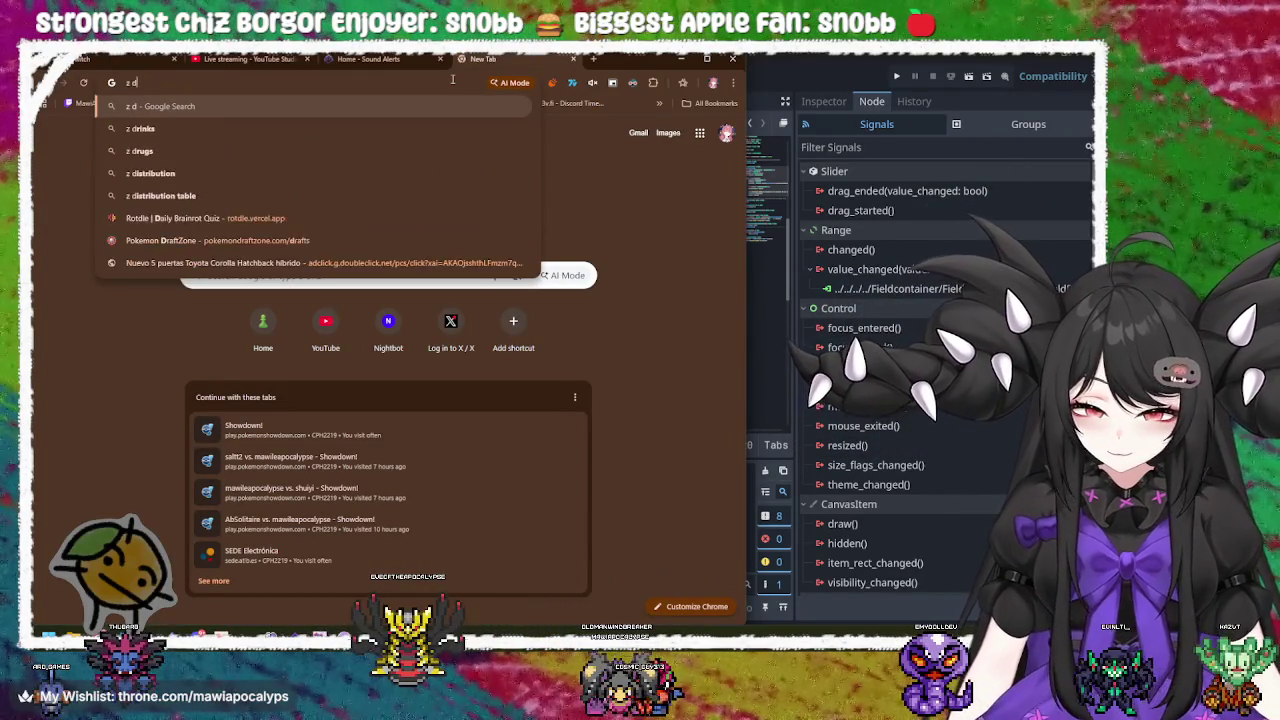
text(estiny bon)
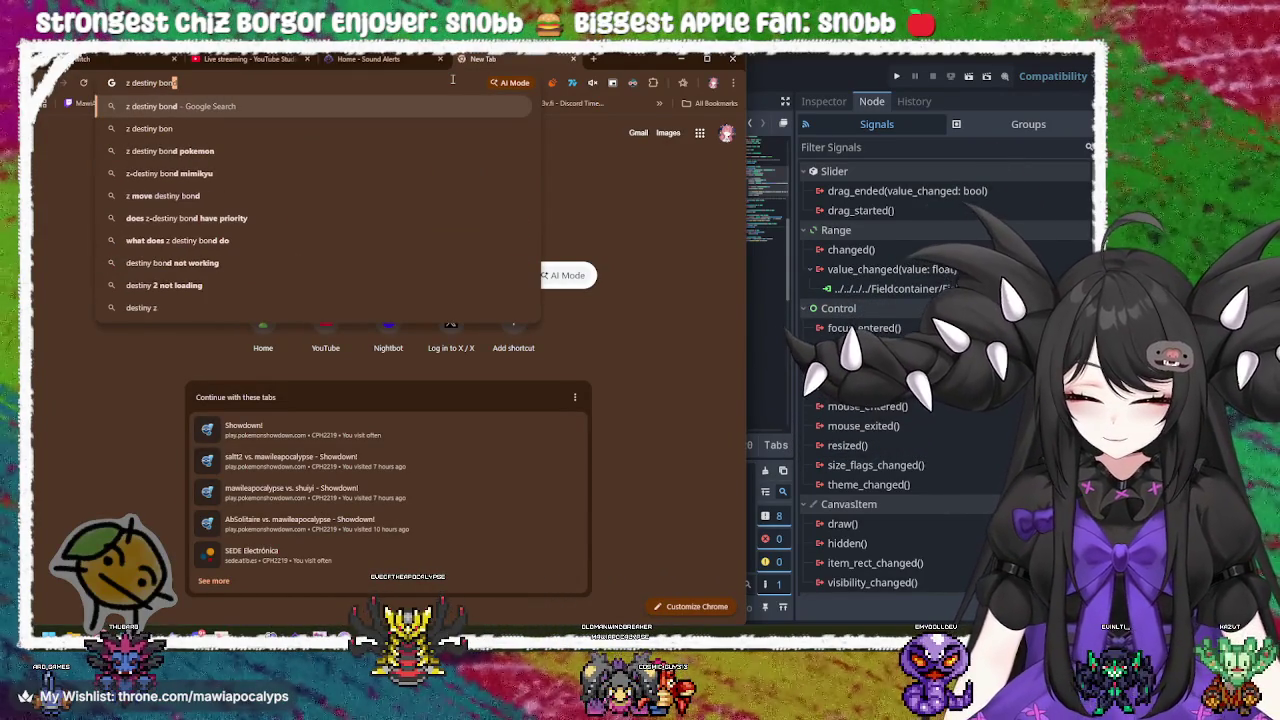
text(d)
key(Return)
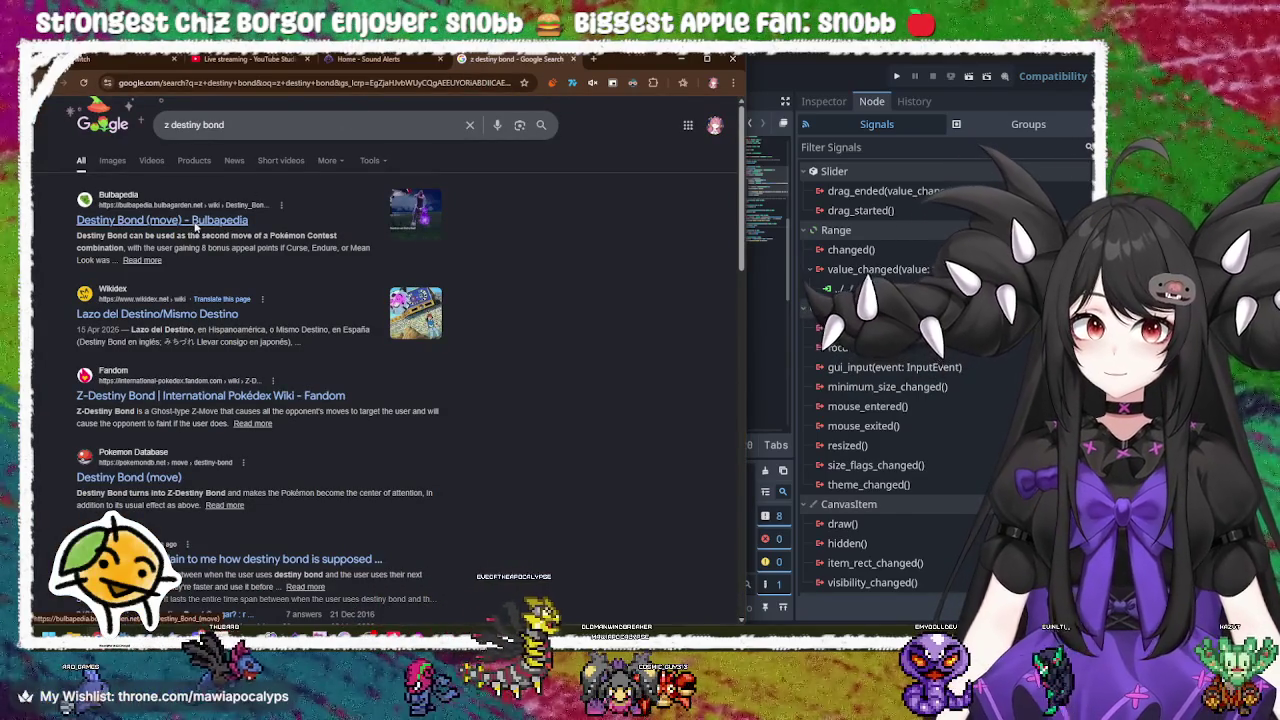
click(195, 224)
scroll(385, 410, down, 5)
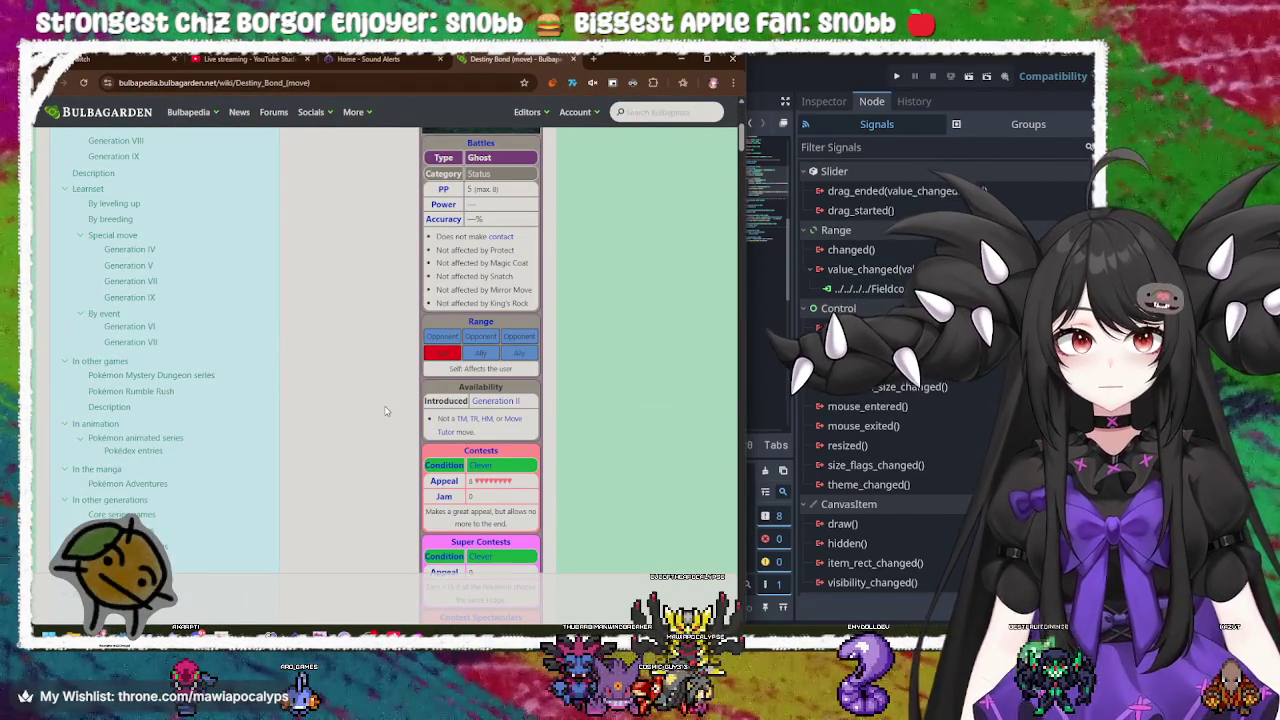
key(alt+Left)
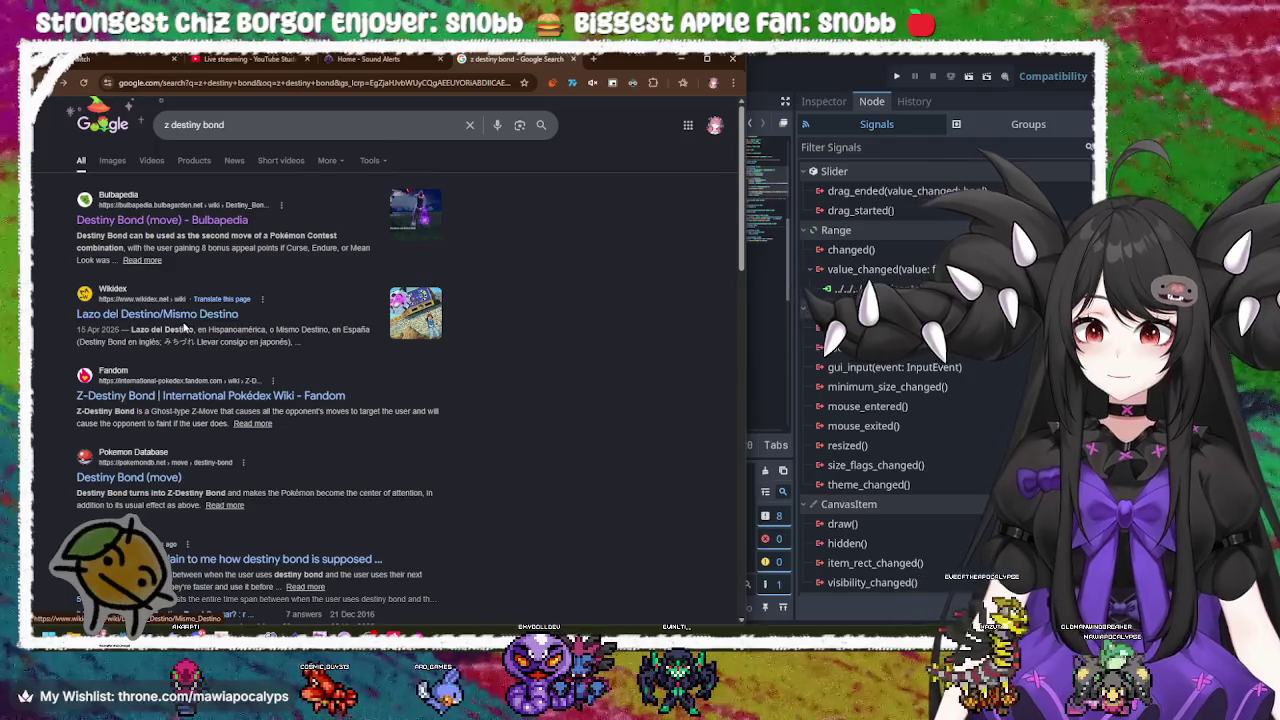
Step: Read the Fandom Z-Destiny Bond page, with forced dark mode off and cookies accepted
click(180, 400)
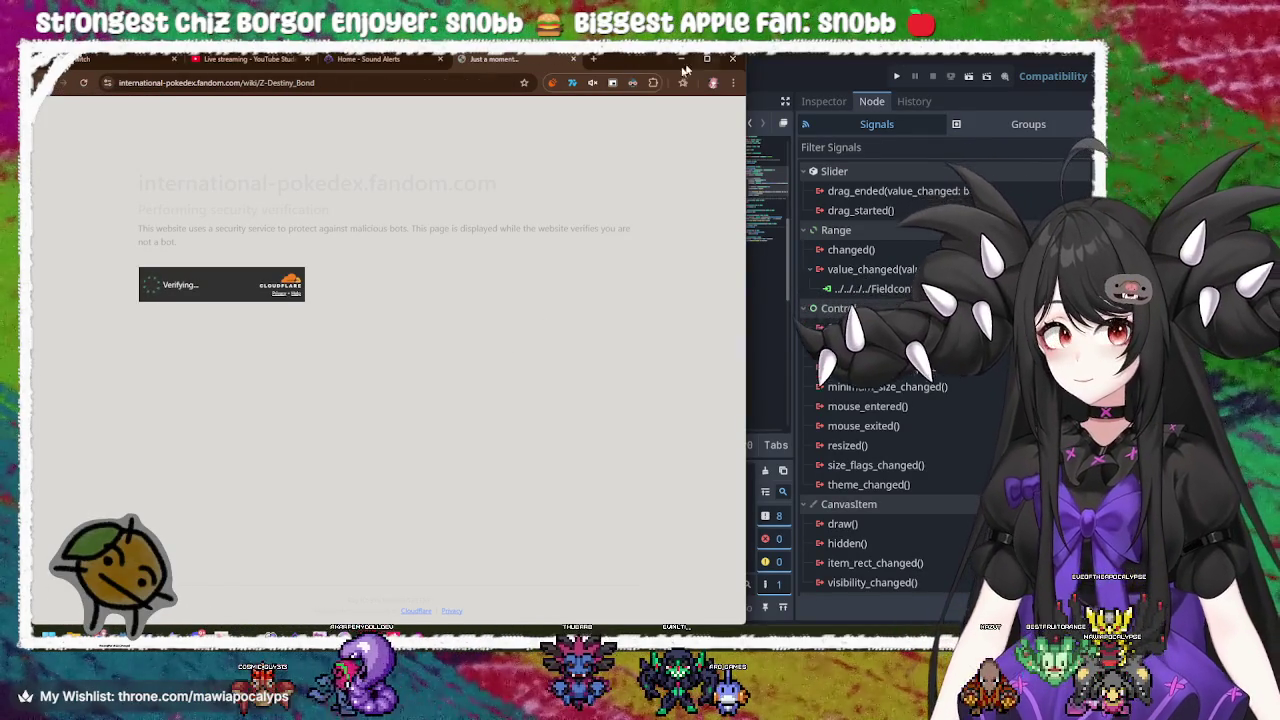
click(632, 83)
click(616, 128)
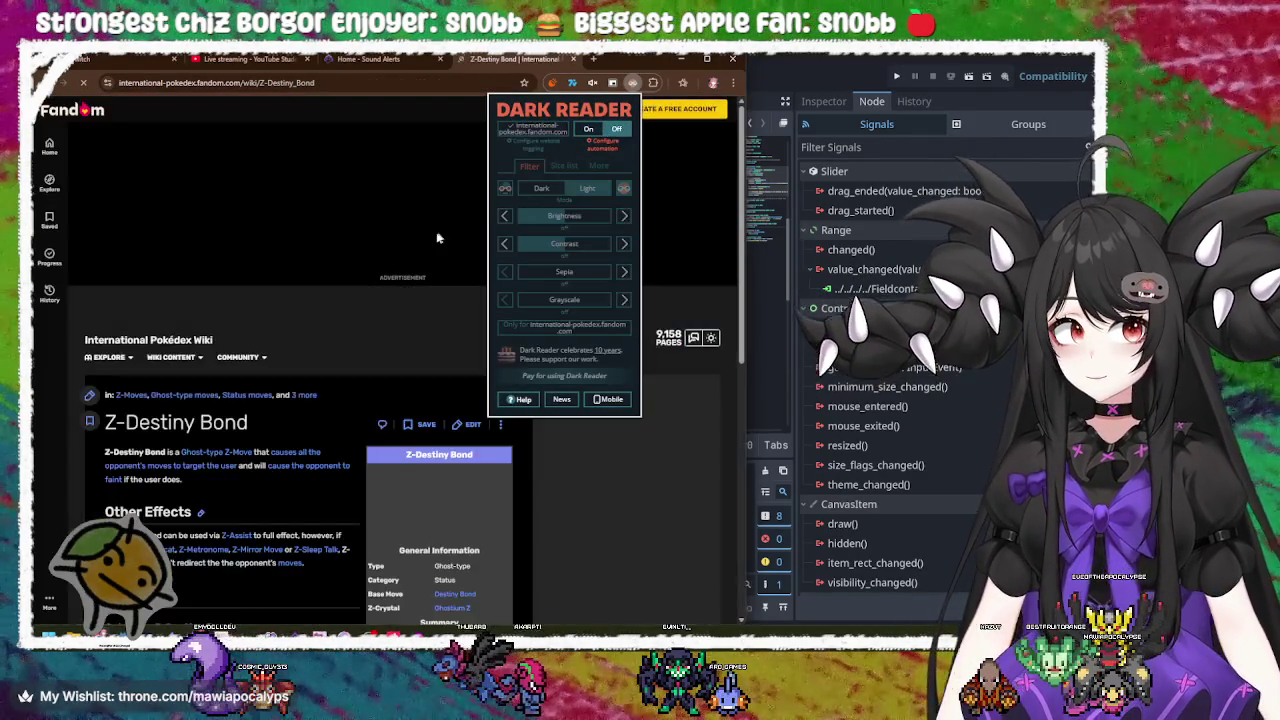
click(658, 536)
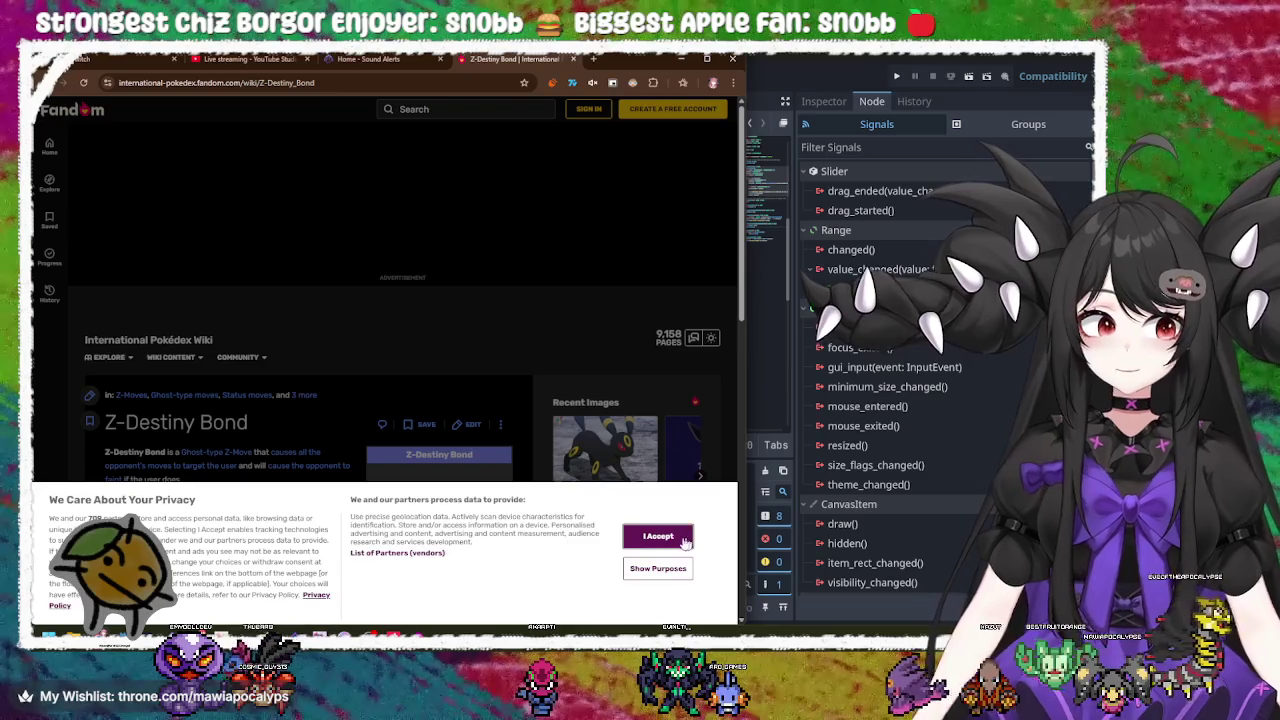
scroll(511, 371, down, 5)
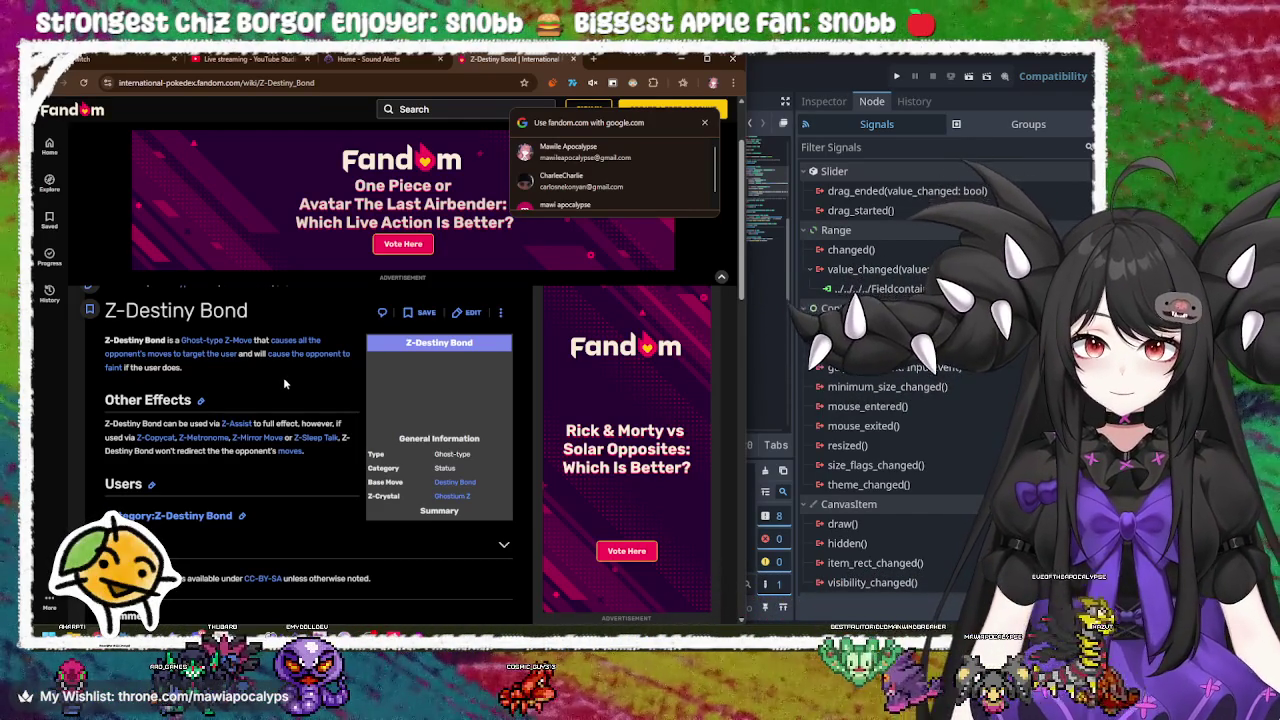
scroll(283, 377, down, 3)
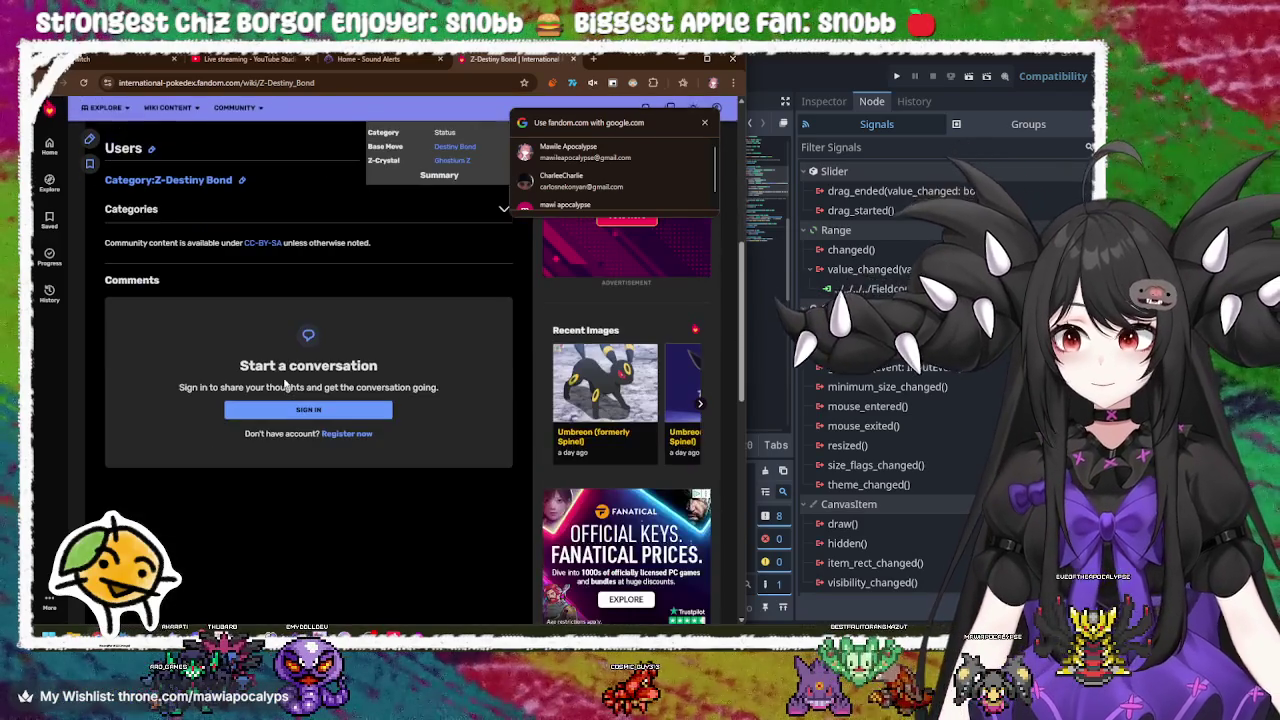
scroll(285, 385, down, 5)
scroll(285, 385, up, 10)
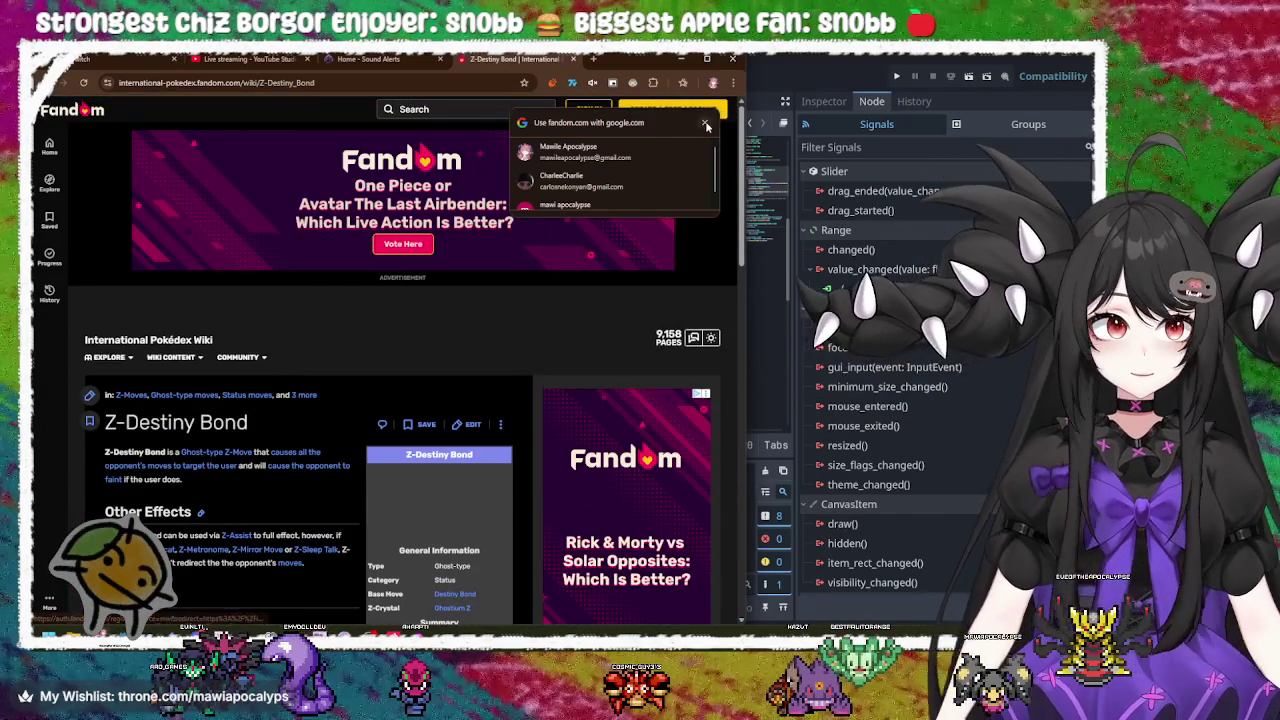
Step: Dismiss the Google sign-in prompt and return to the z destiny bond results
click(706, 126)
click(62, 83)
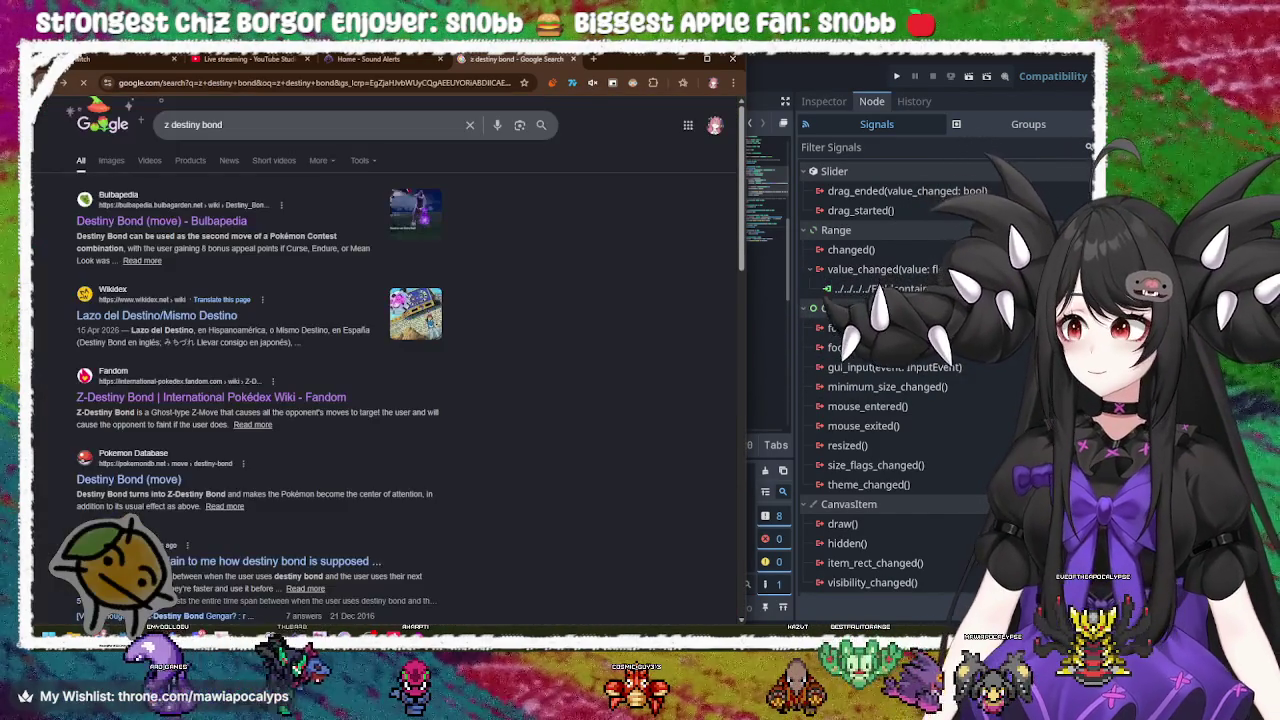
click(321, 126)
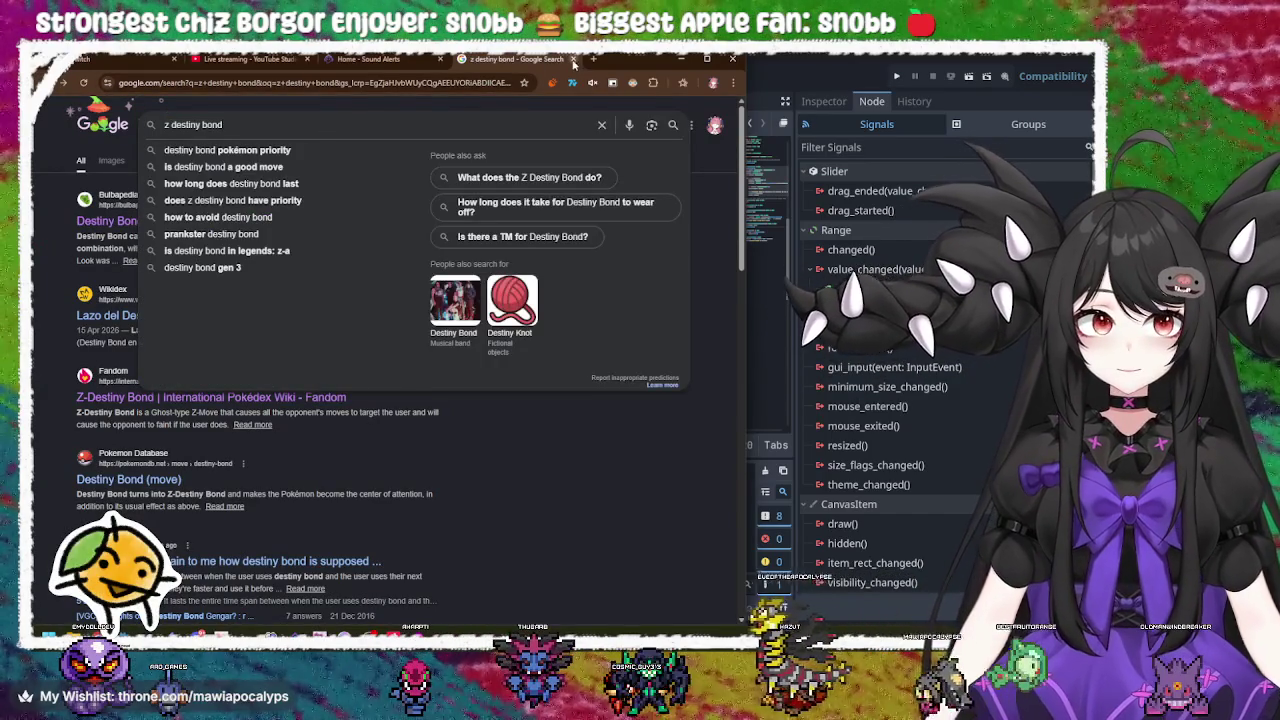
Step: Close the Google tab, check YouTube Studio and Twitch Stream Manager, then minimize Chrome
click(573, 60)
click(281, 61)
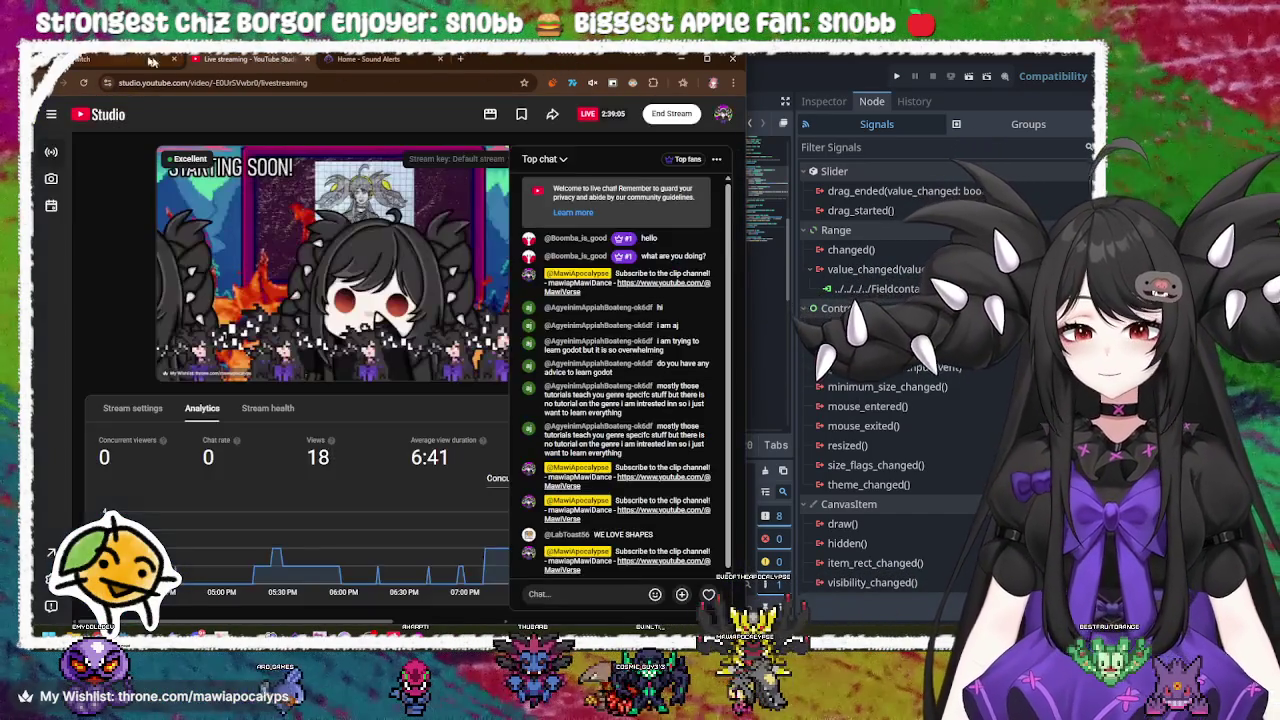
click(100, 58)
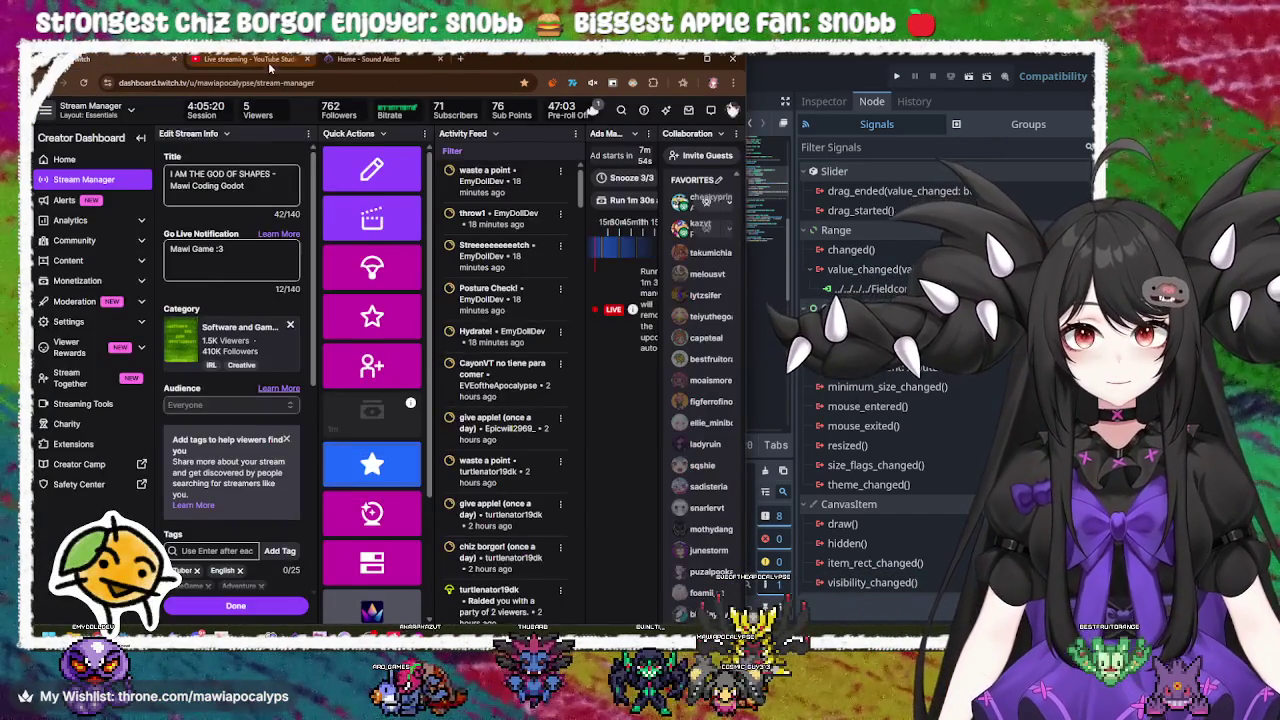
click(269, 64)
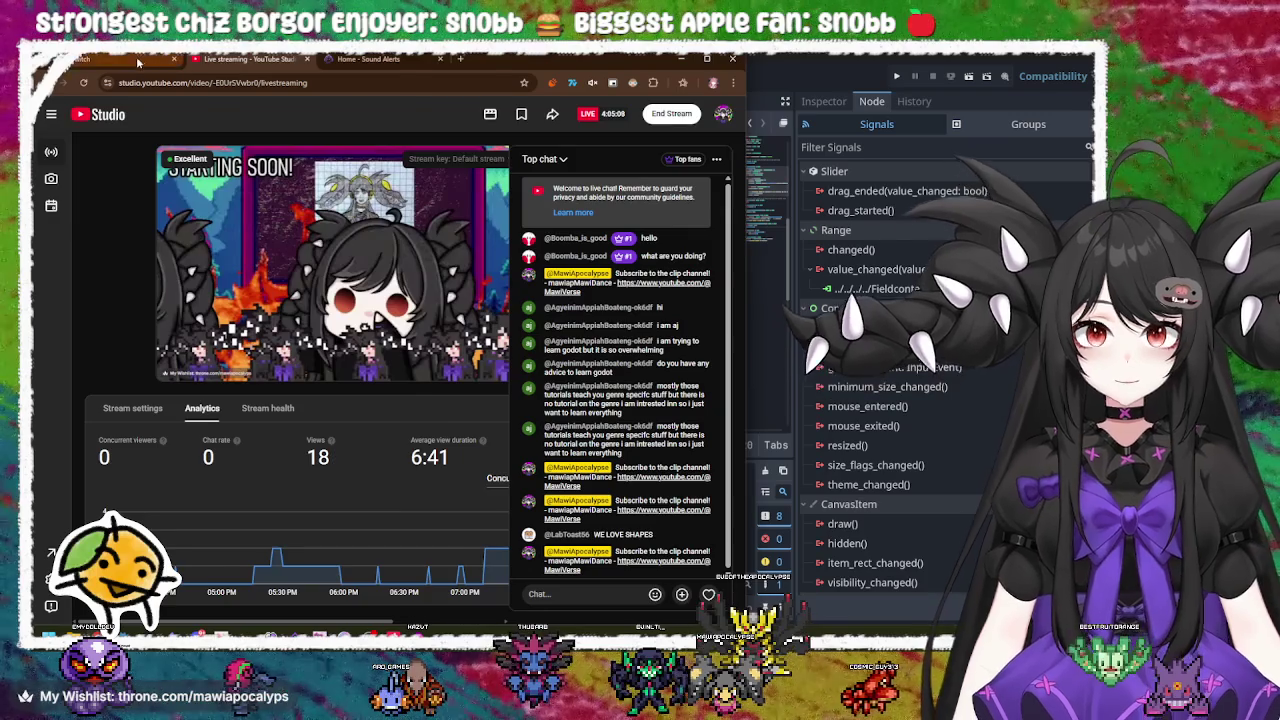
click(140, 62)
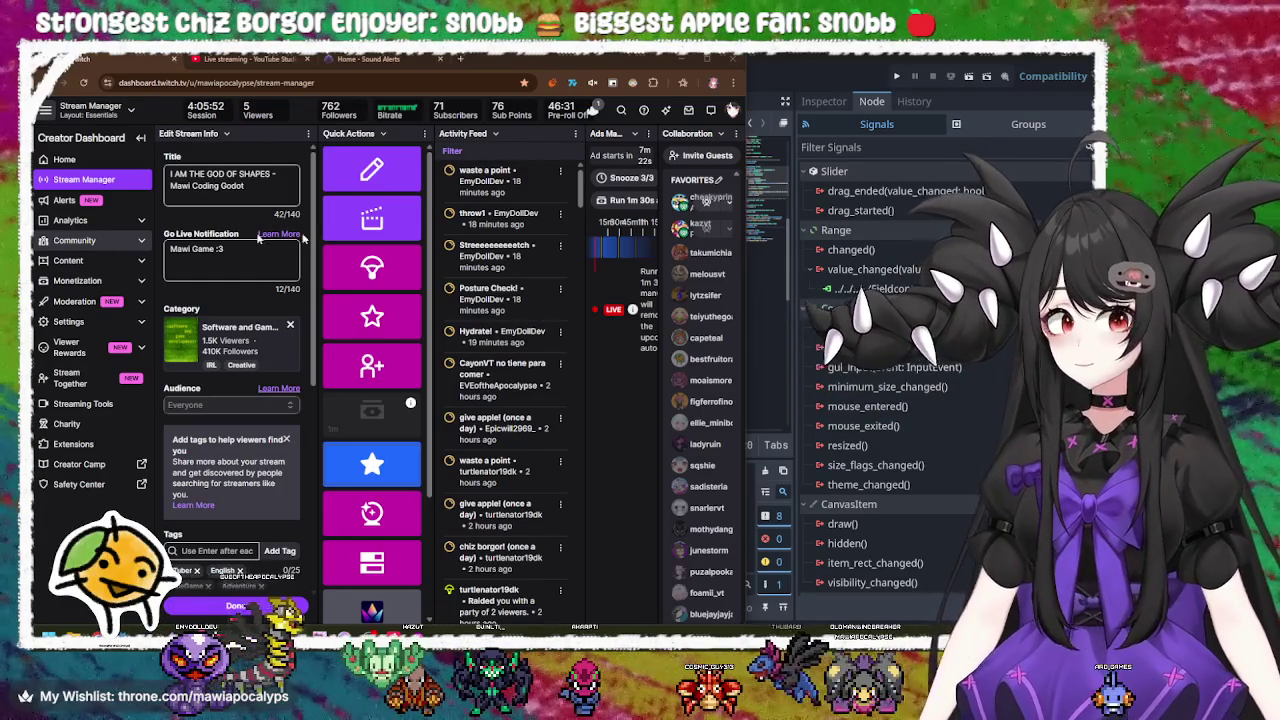
click(683, 60)
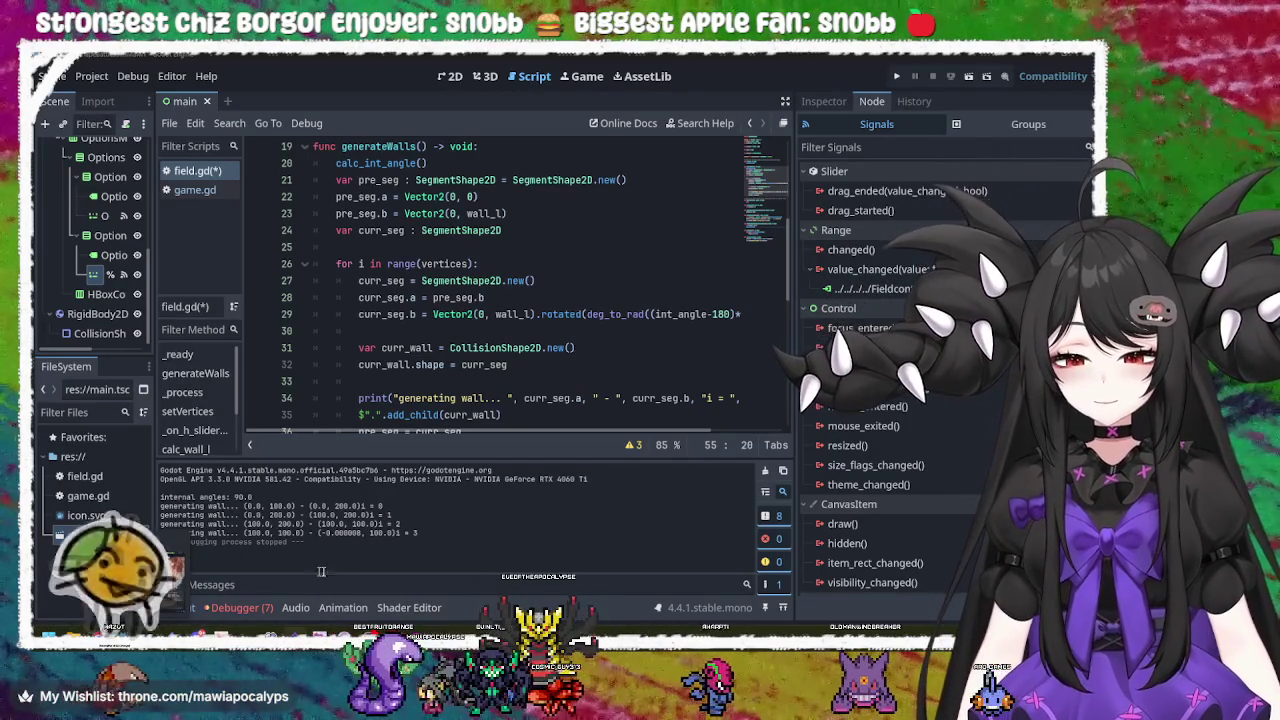
Step: Test-run the game, raising # Vertices and Scale so walls redraw, then close it
click(897, 76)
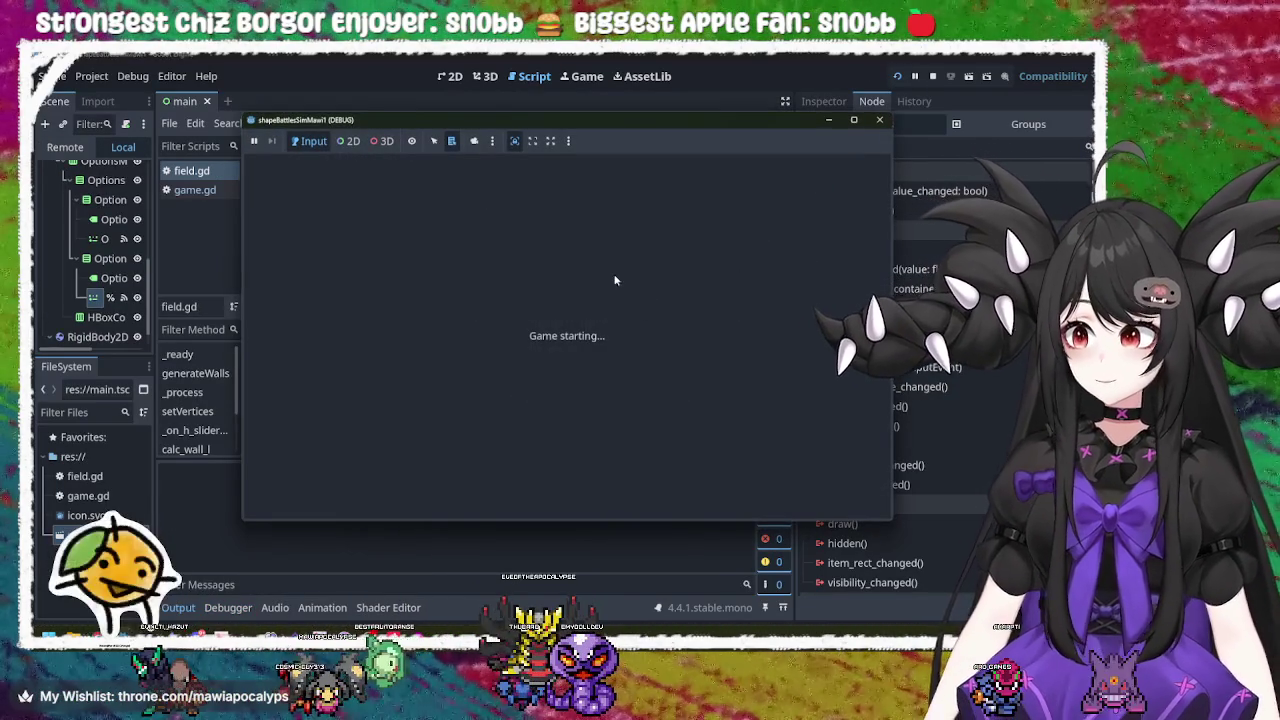
drag(573, 181, 753, 187)
mouse_move(573, 206)
mouse_down()
mouse_move(651, 206)
mouse_move(671, 219)
mouse_move(777, 181)
mouse_move(813, 187)
mouse_up()
drag(720, 206, 748, 206)
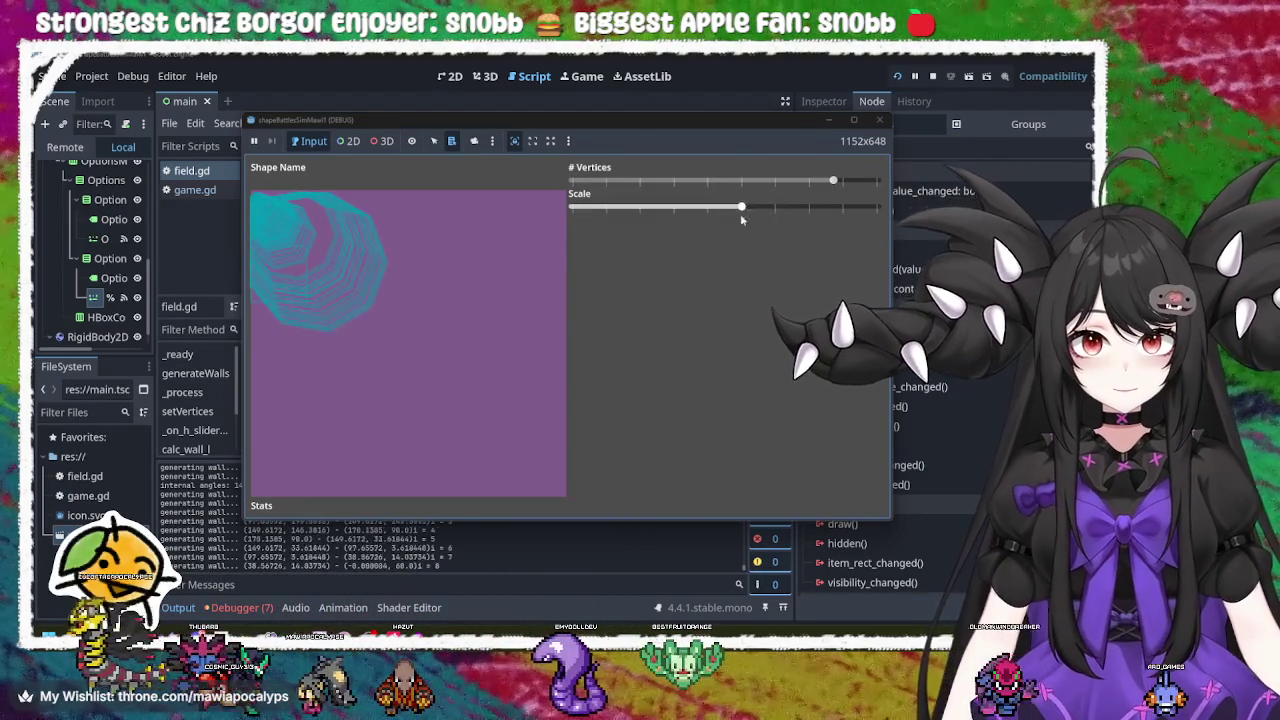
click(877, 119)
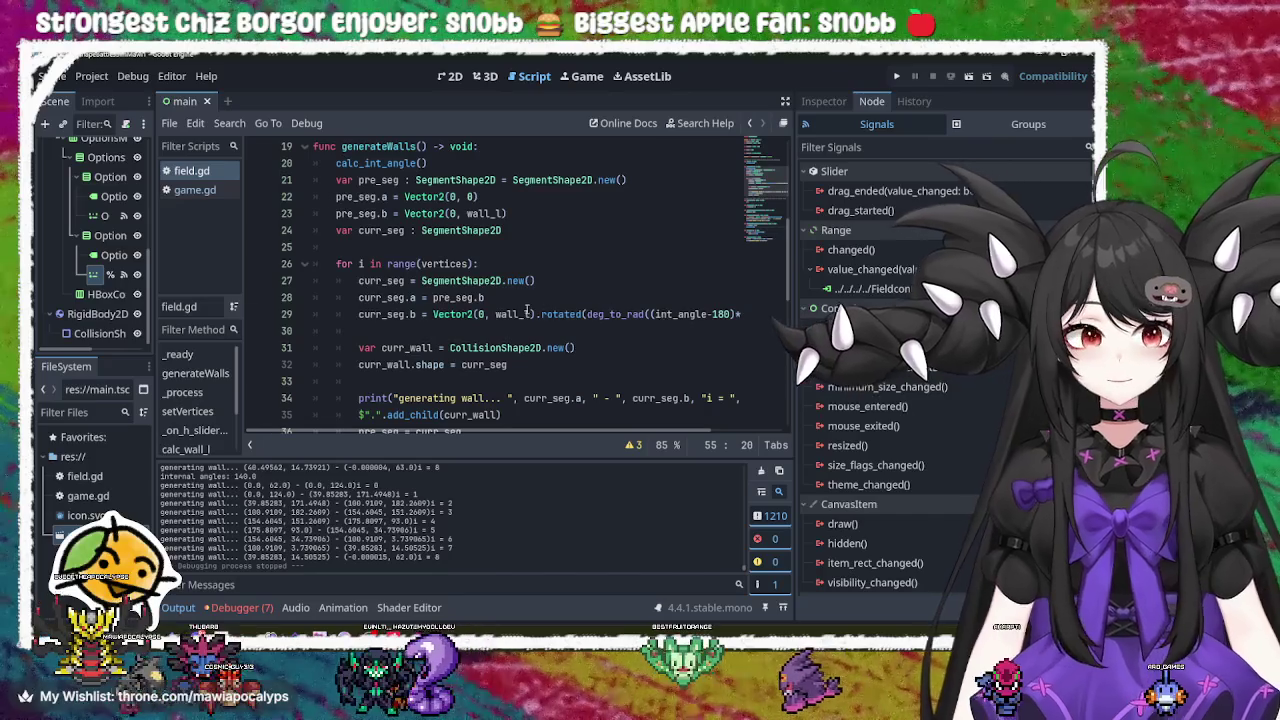
Step: Review generateWalls, setVertices and the vertices = value line in field.gd
click(527, 313)
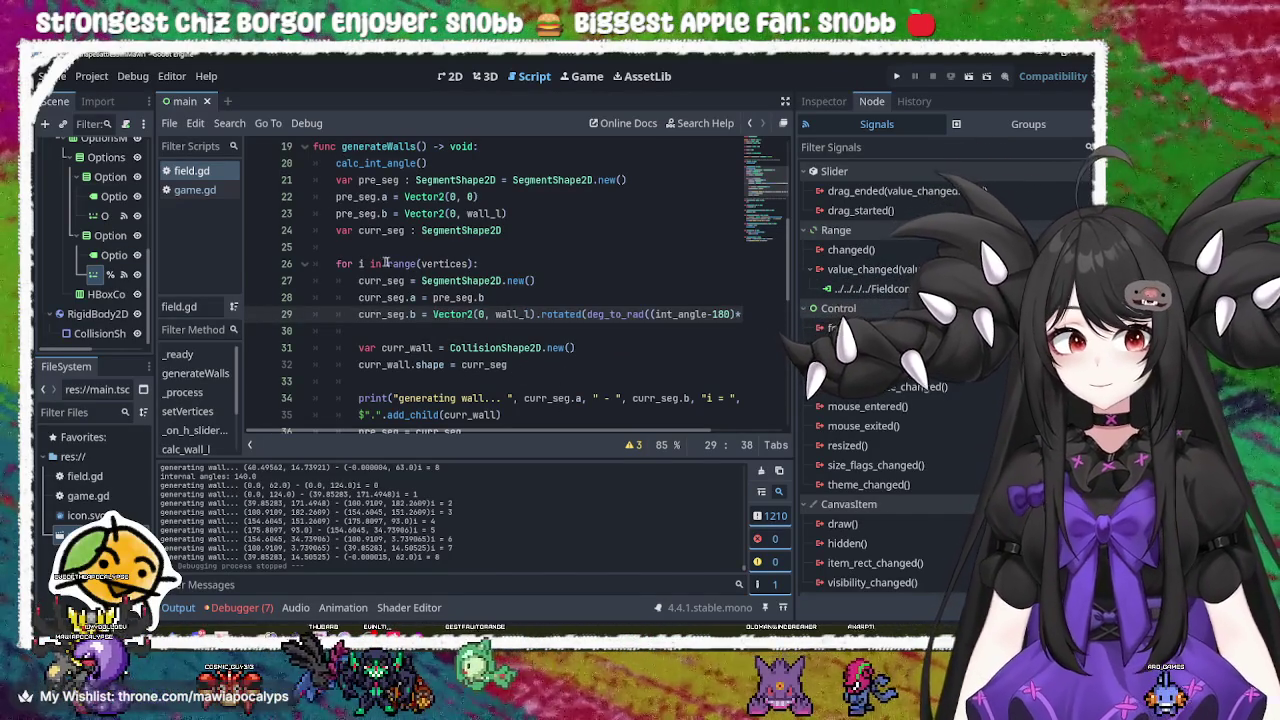
click(410, 263)
scroll(445, 371, down, 5)
scroll(445, 371, down, 1)
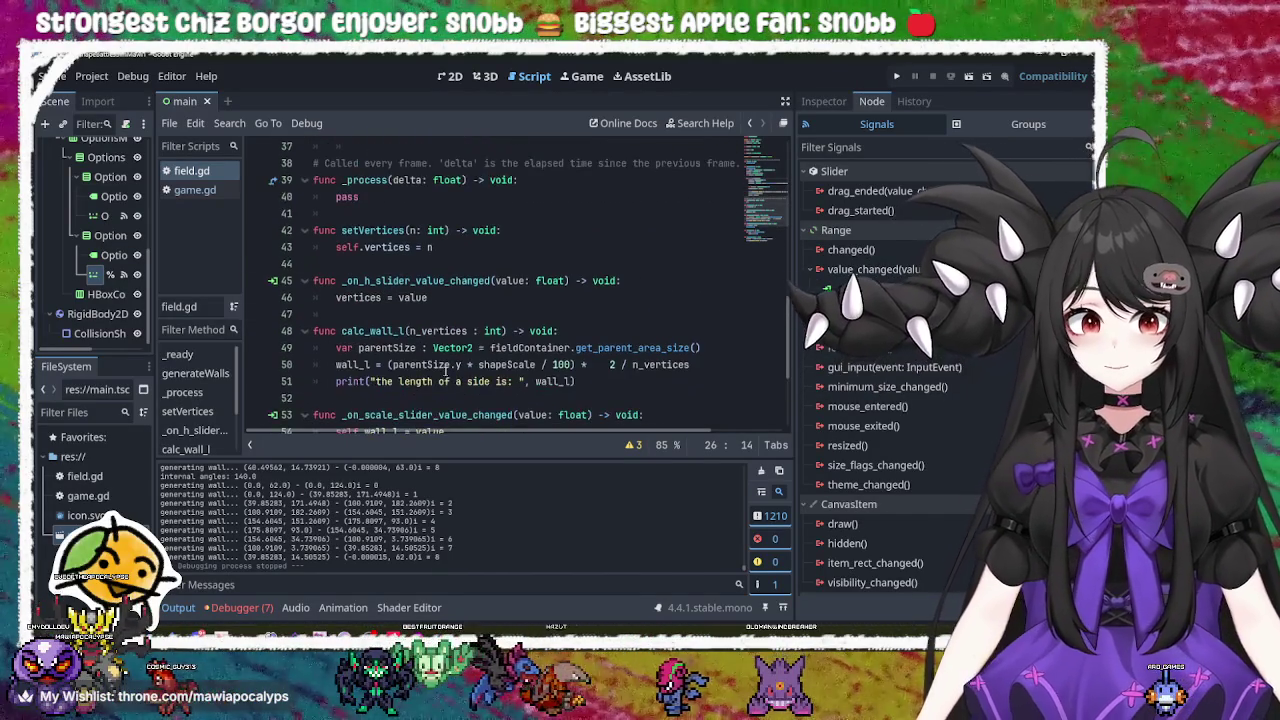
click(450, 297)
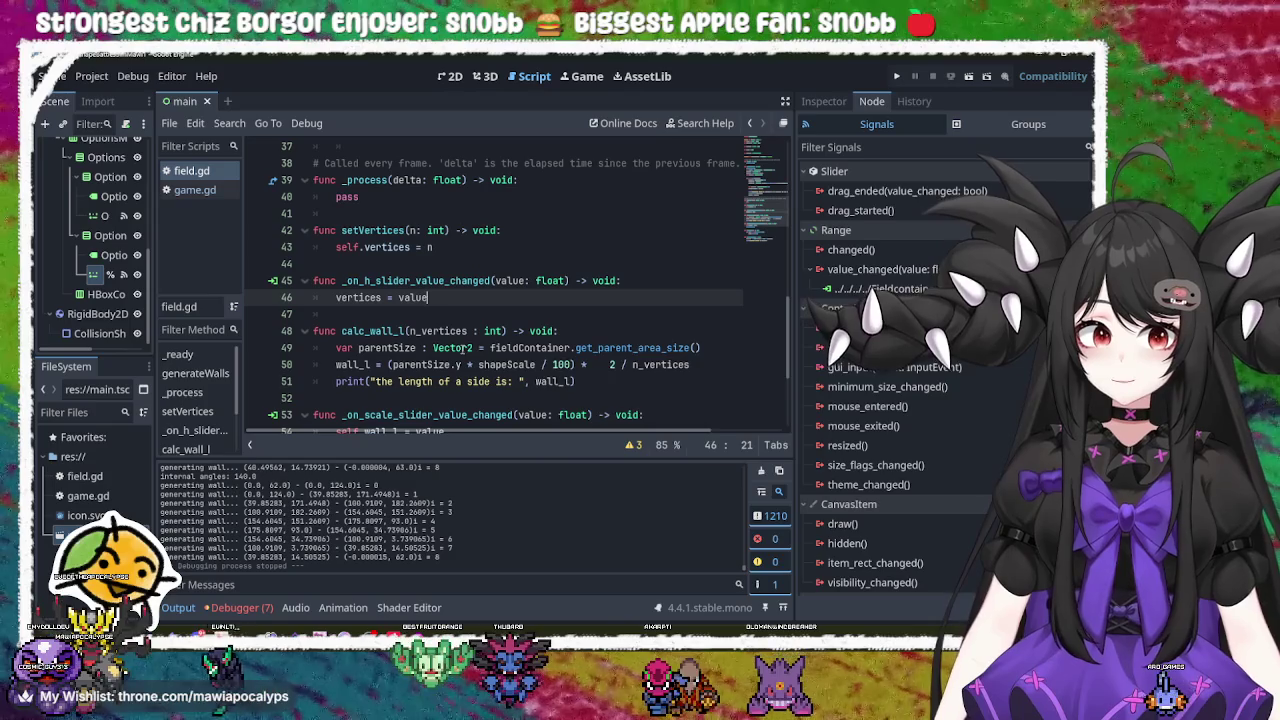
click(444, 246)
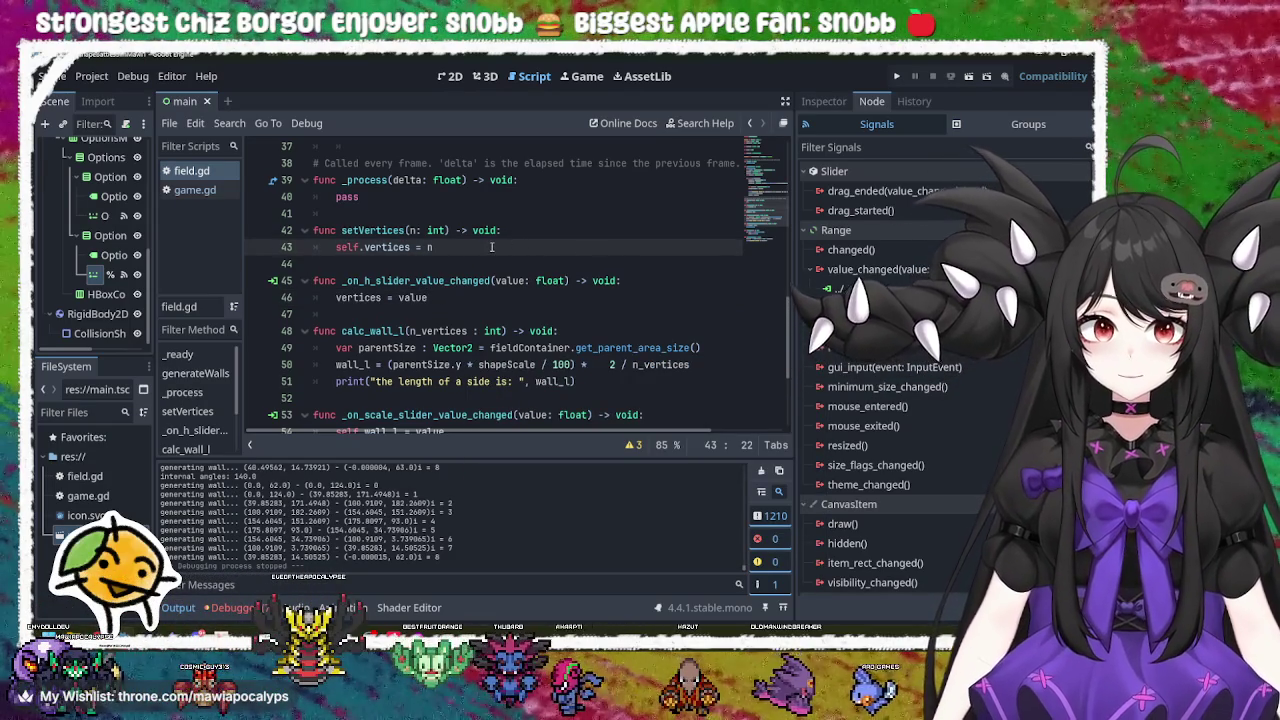
click(444, 296)
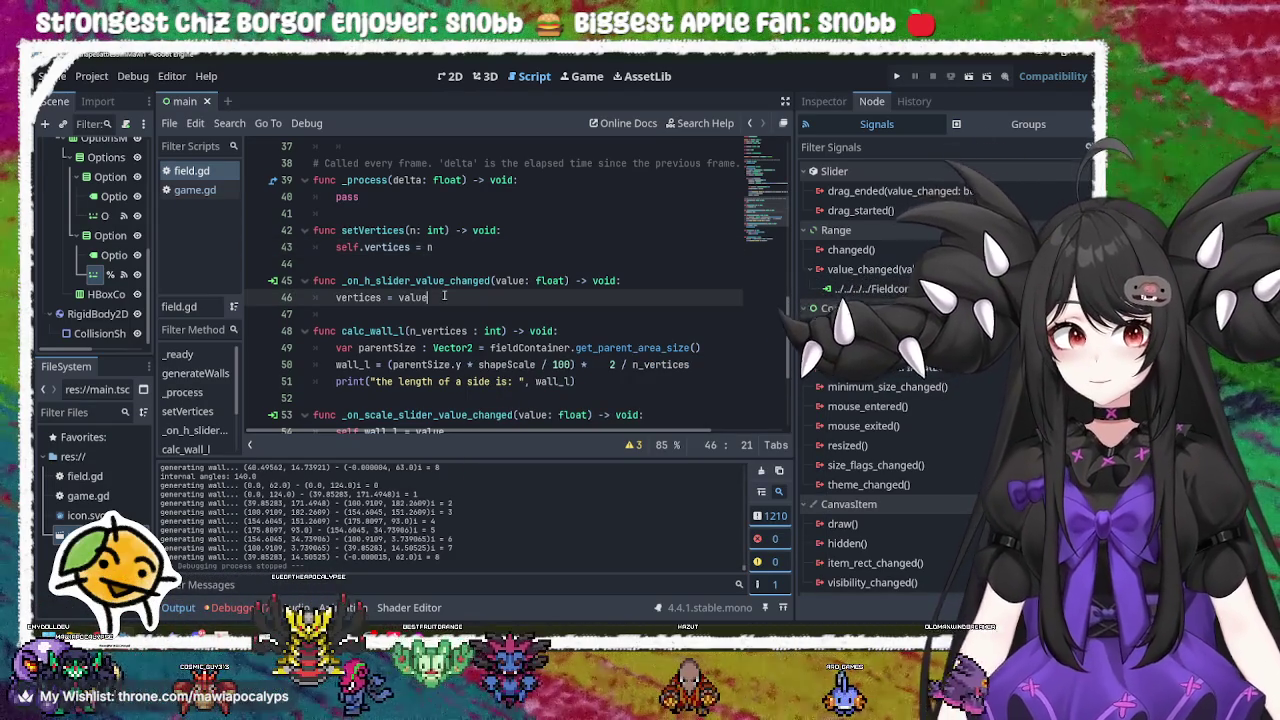
click(450, 246)
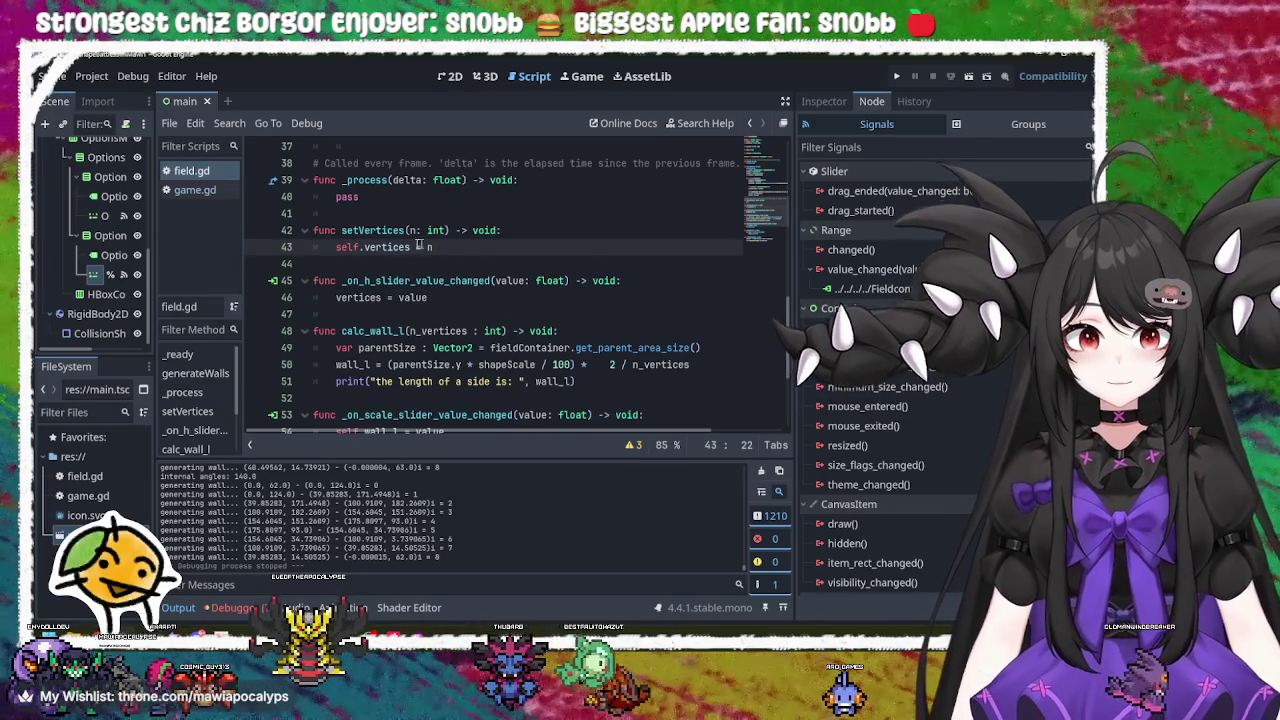
Step: Select and delete the unused setVertices function
double_click(372, 230)
scroll(418, 300, down, 4)
scroll(418, 330, up, 7)
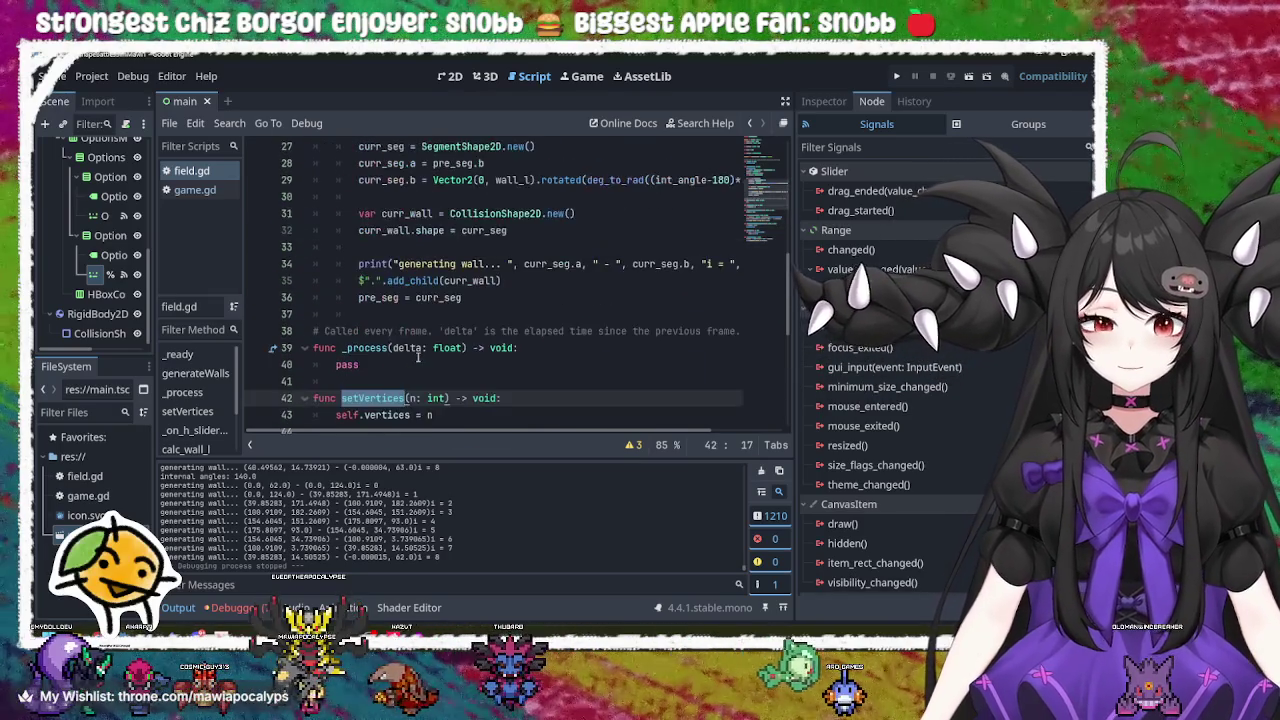
scroll(418, 357, down, 2)
drag(465, 314, 472, 270)
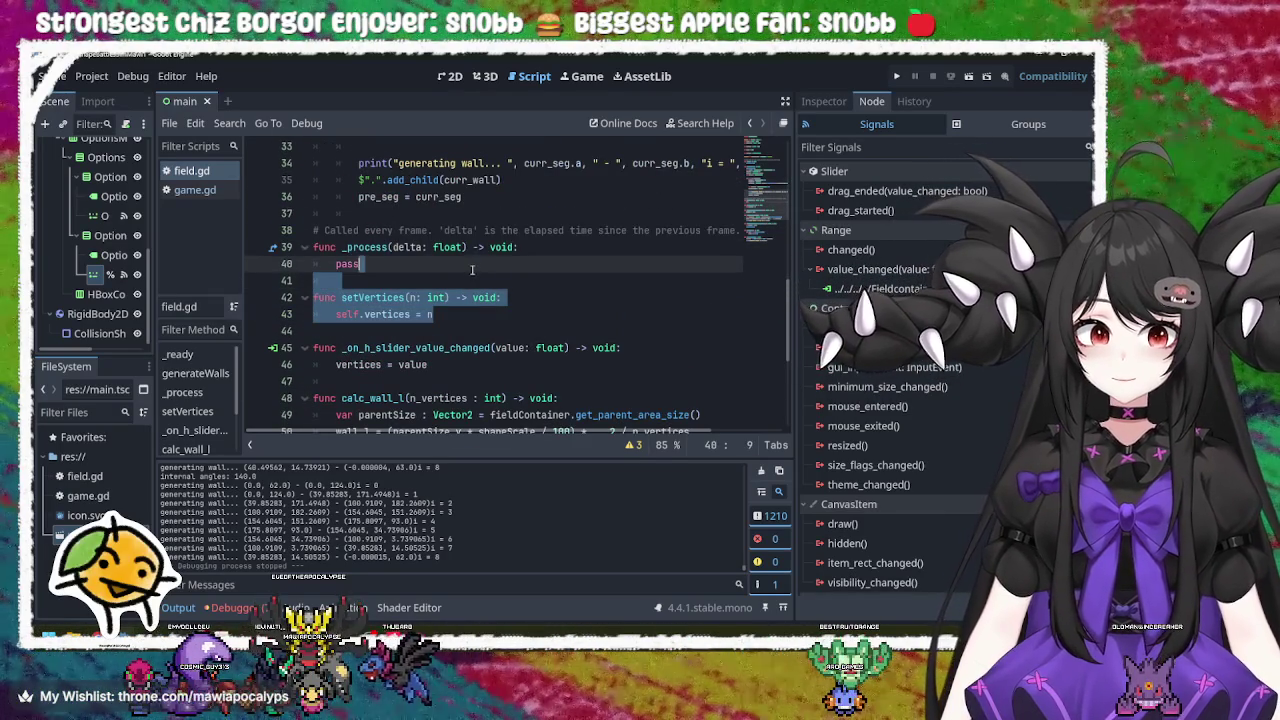
key(BackSpace)
Step: Add generateWalls() after vertices = value in _on_h_slider_value_changed and launch a test run
click(464, 314)
scroll(464, 298, down, 1)
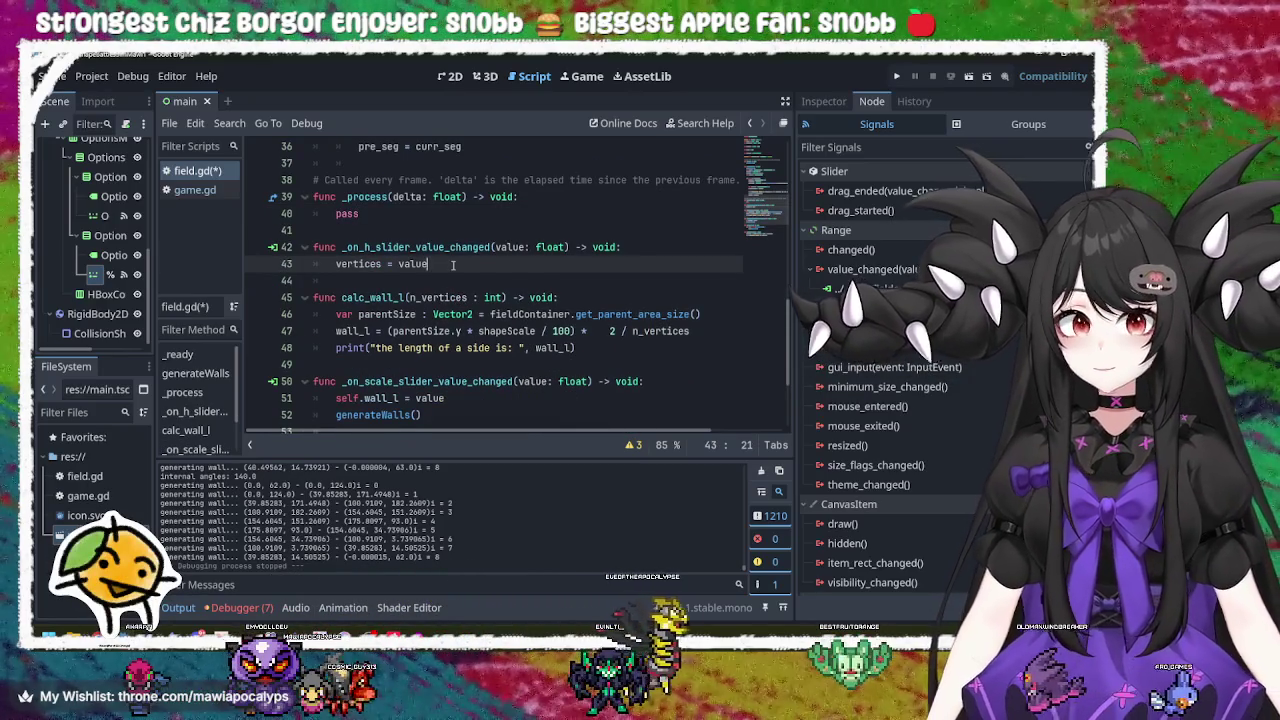
key(Return)
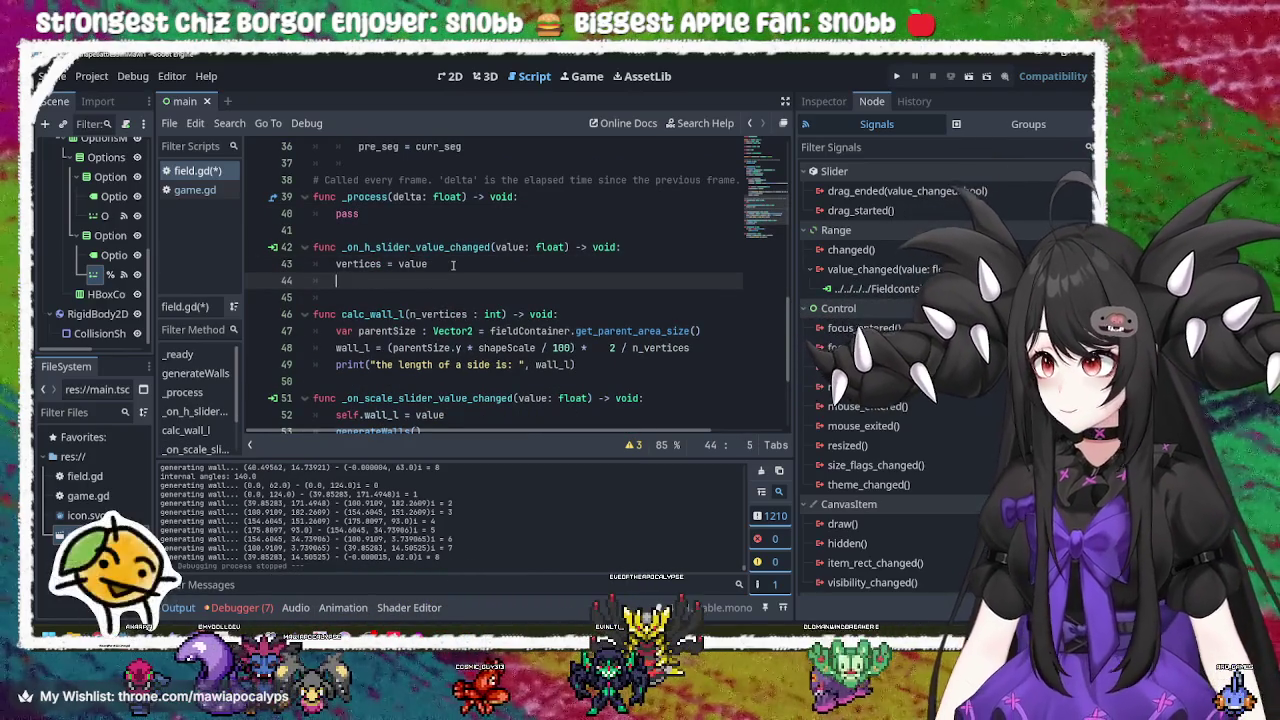
text(gene)
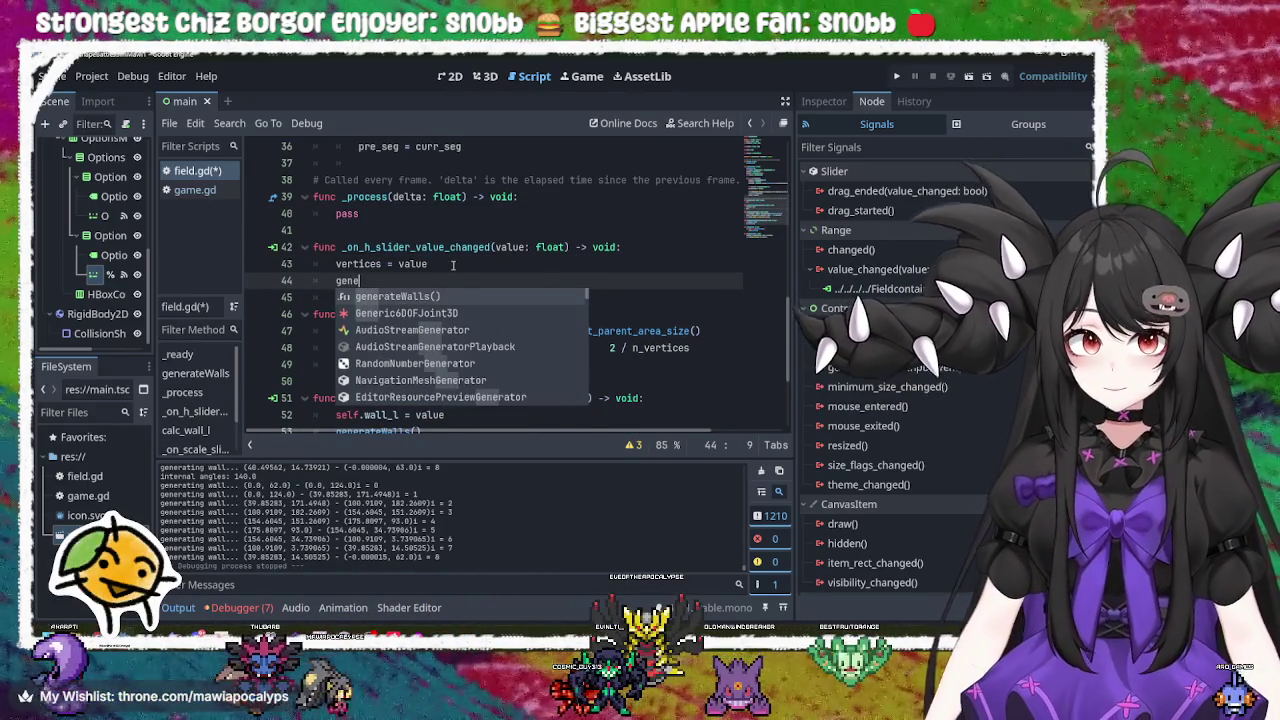
key(Return)
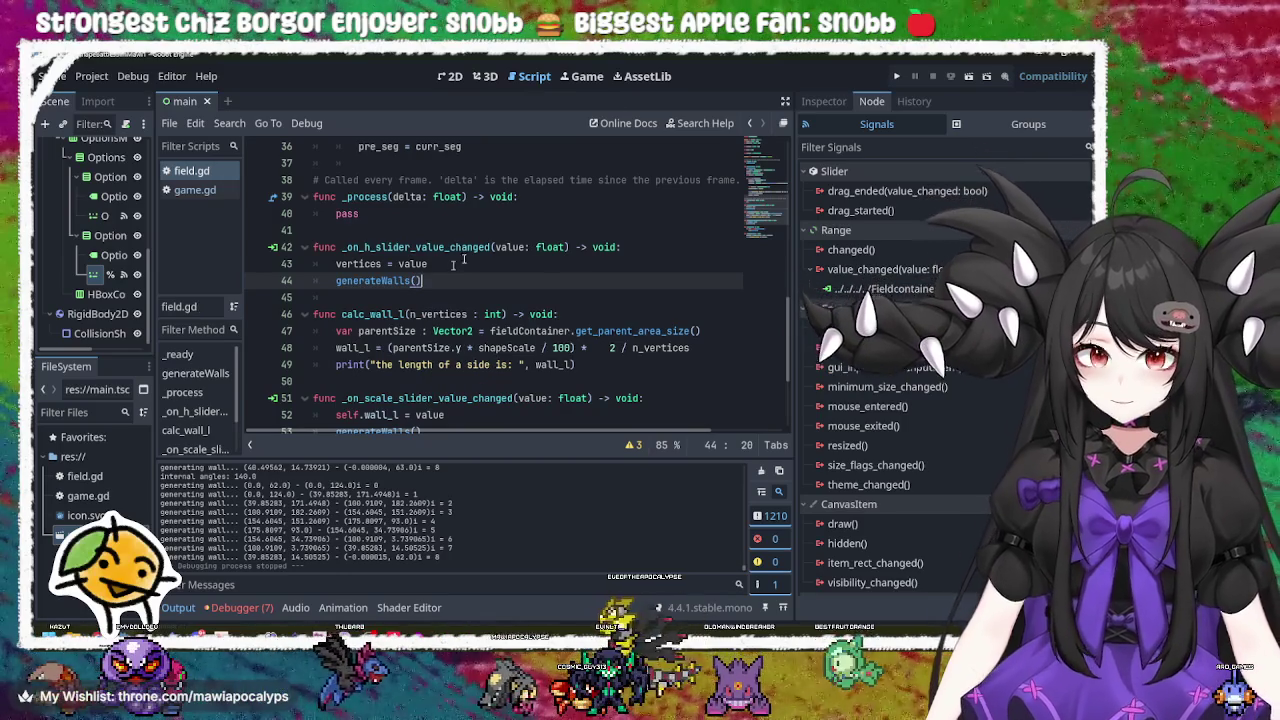
click(896, 76)
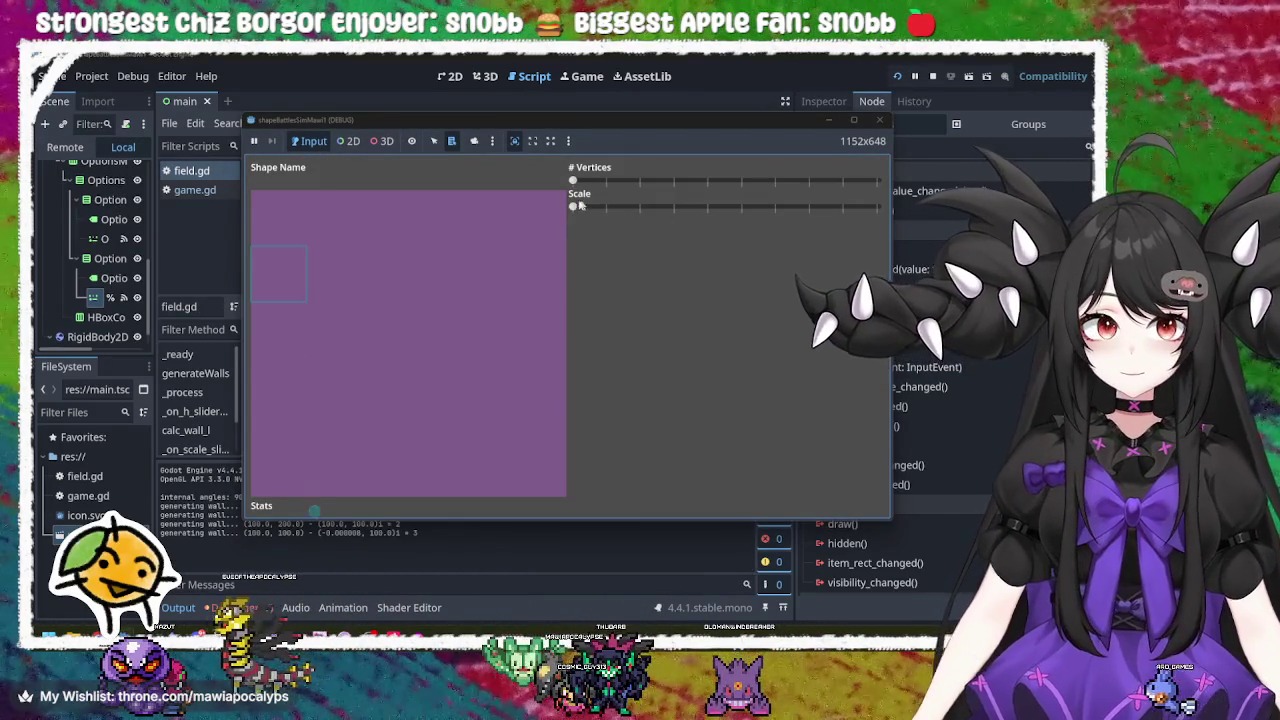
Step: Raise Scale and push # Vertices to maximum in the running game, then close it
drag(574, 206, 677, 206)
drag(573, 181, 876, 180)
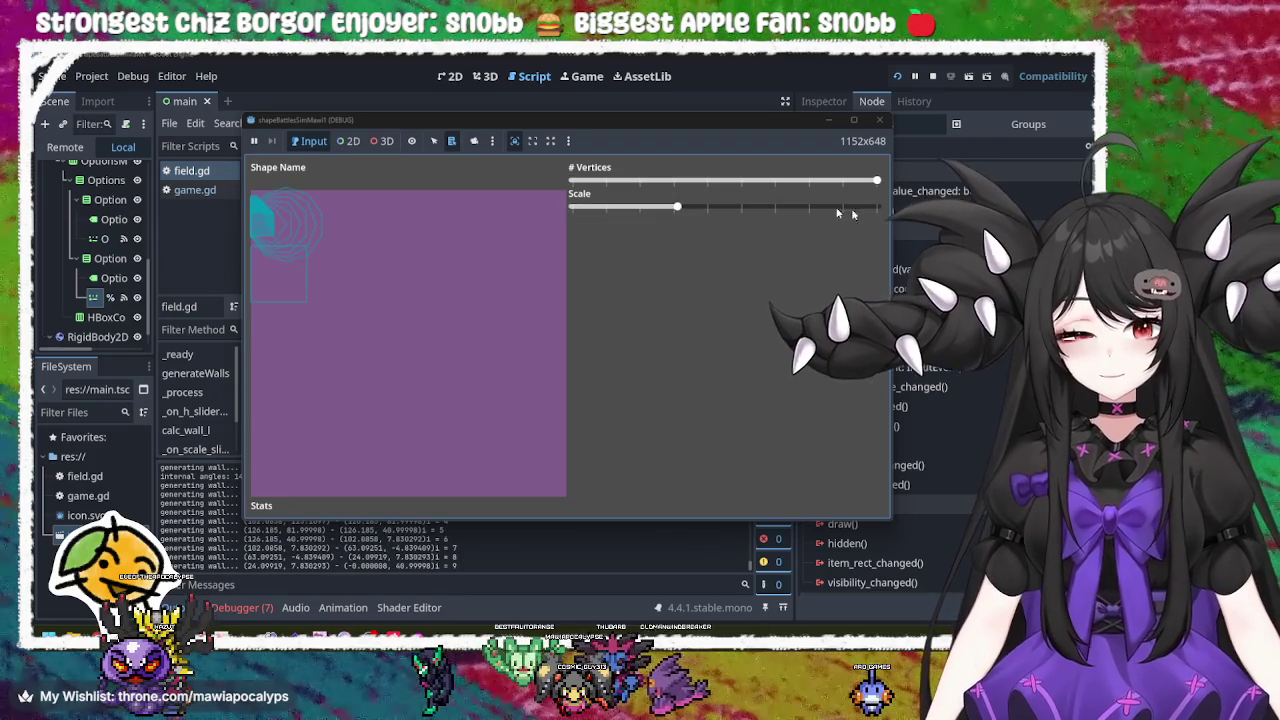
mouse_move(680, 206)
mouse_down()
mouse_move(871, 206)
mouse_move(670, 206)
mouse_up()
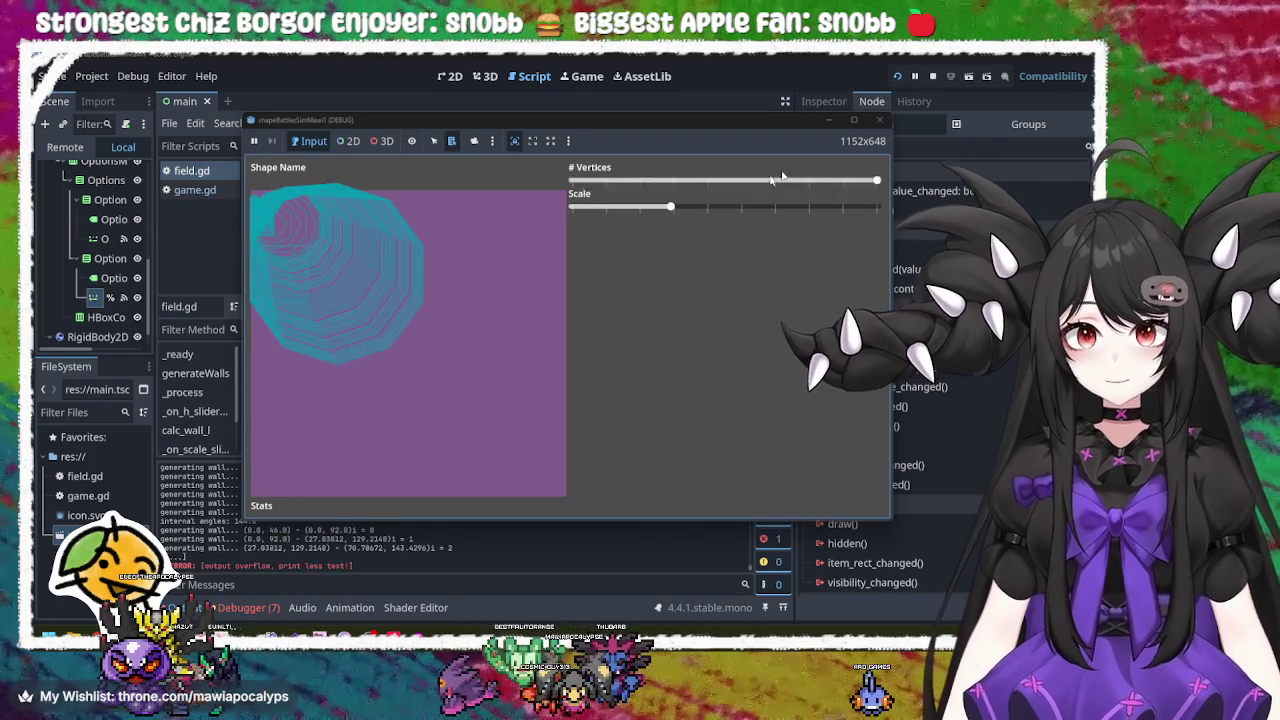
click(879, 119)
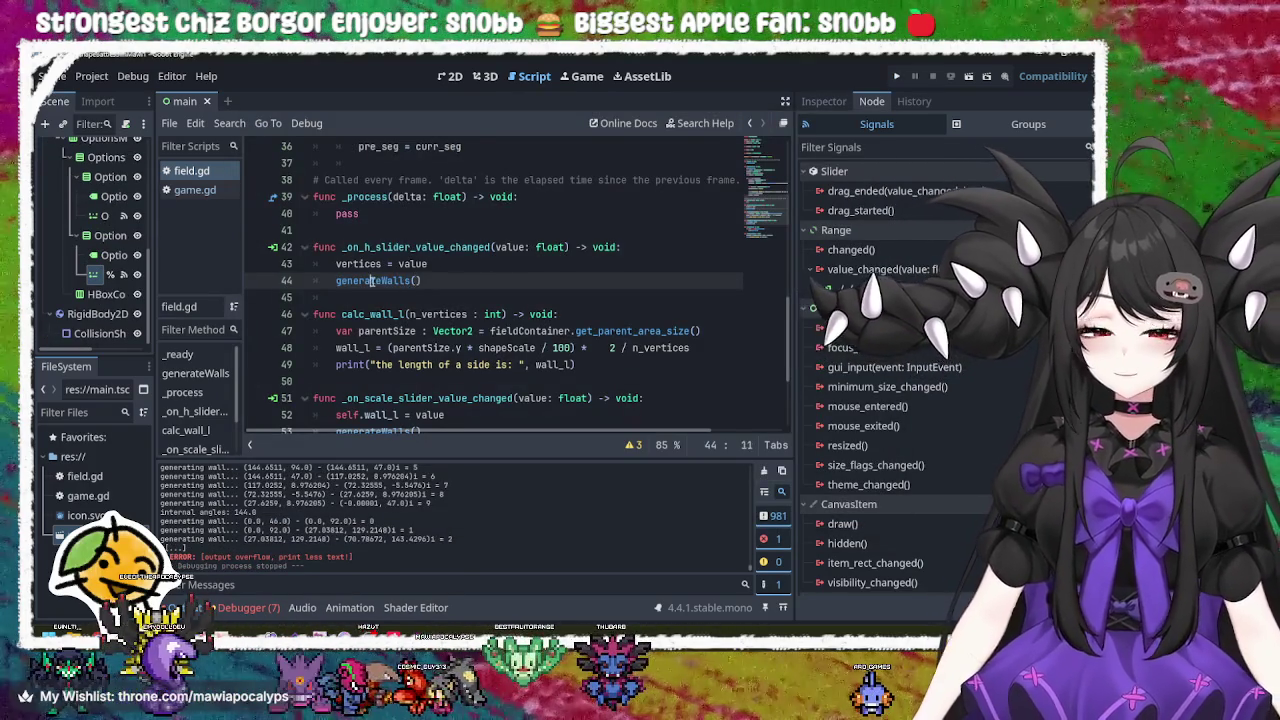
Step: Insert a blank line right after the generateWalls() header, above calc_int_angle()
scroll(393, 280, up, 11)
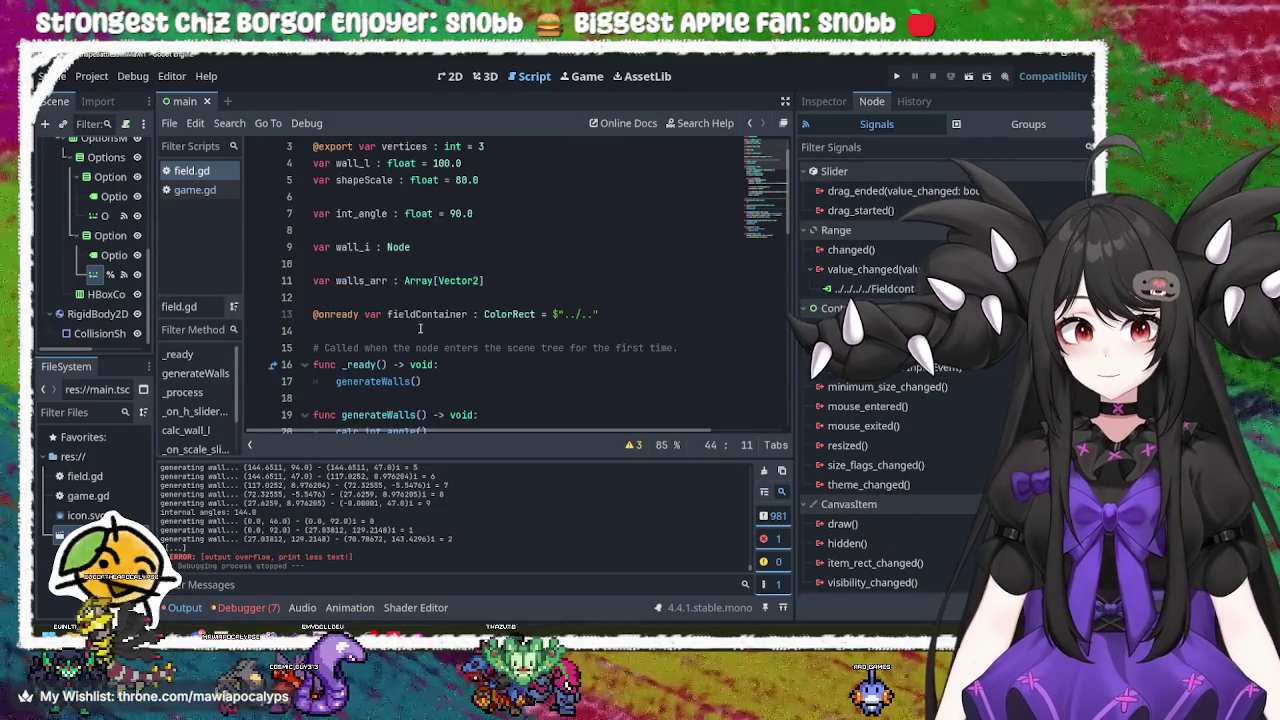
scroll(398, 284, down, 2)
click(398, 283)
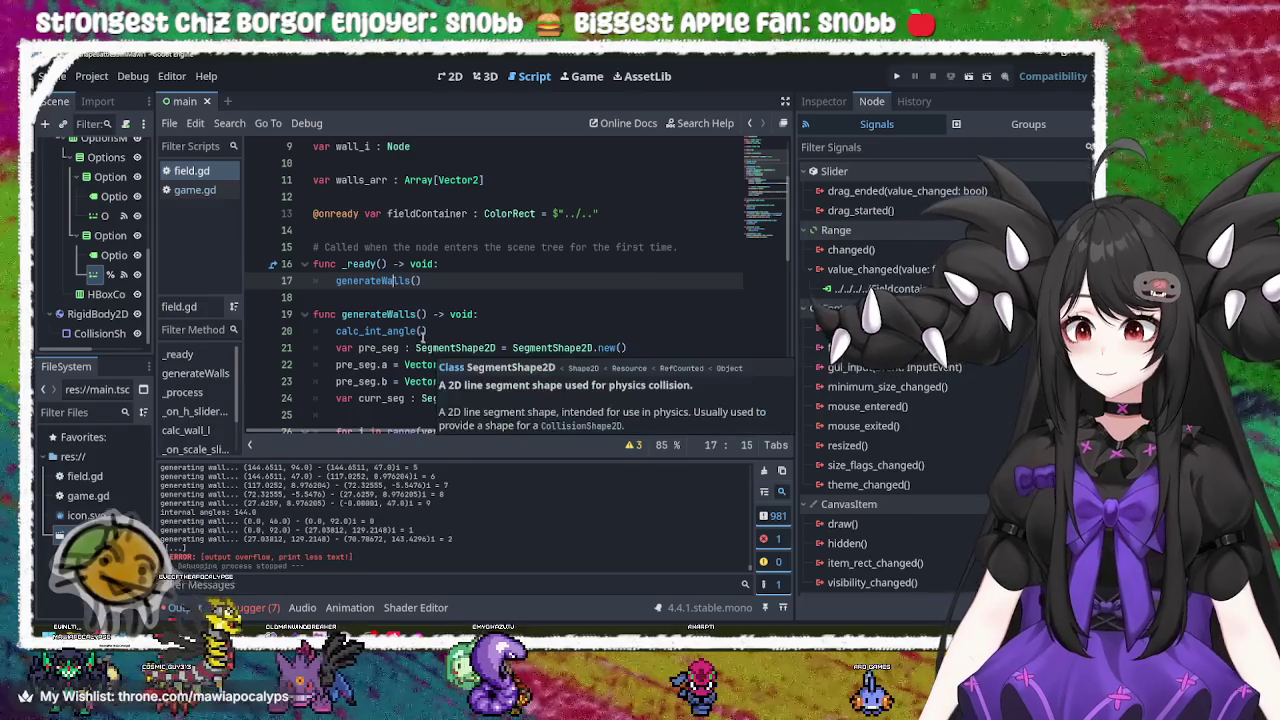
click(388, 330)
scroll(581, 285, down, 2)
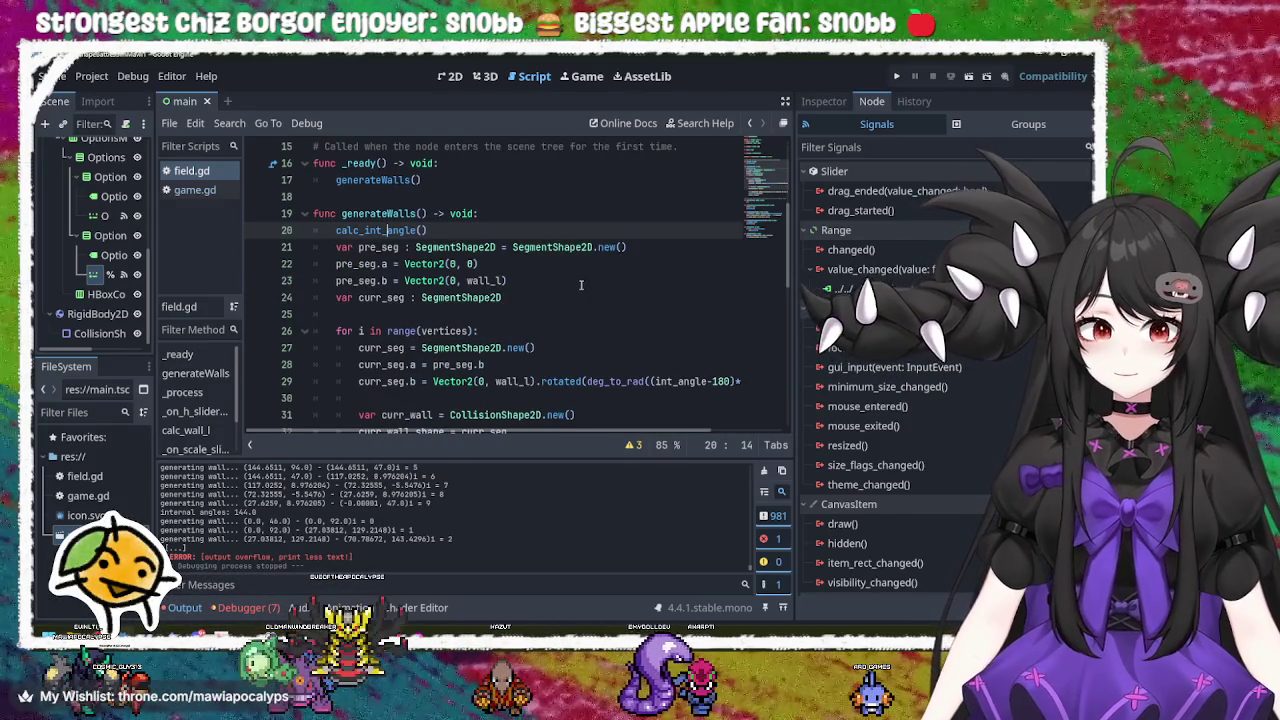
scroll(390, 260, down, 3)
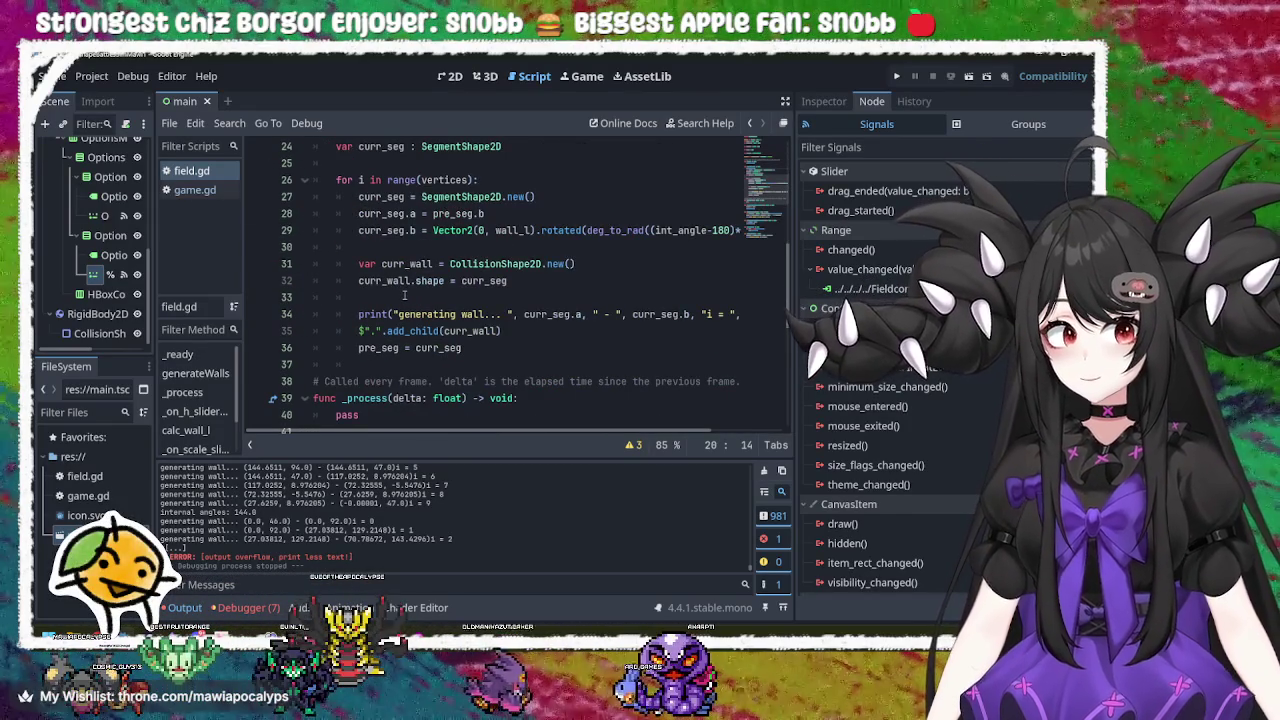
scroll(404, 296, down, 2)
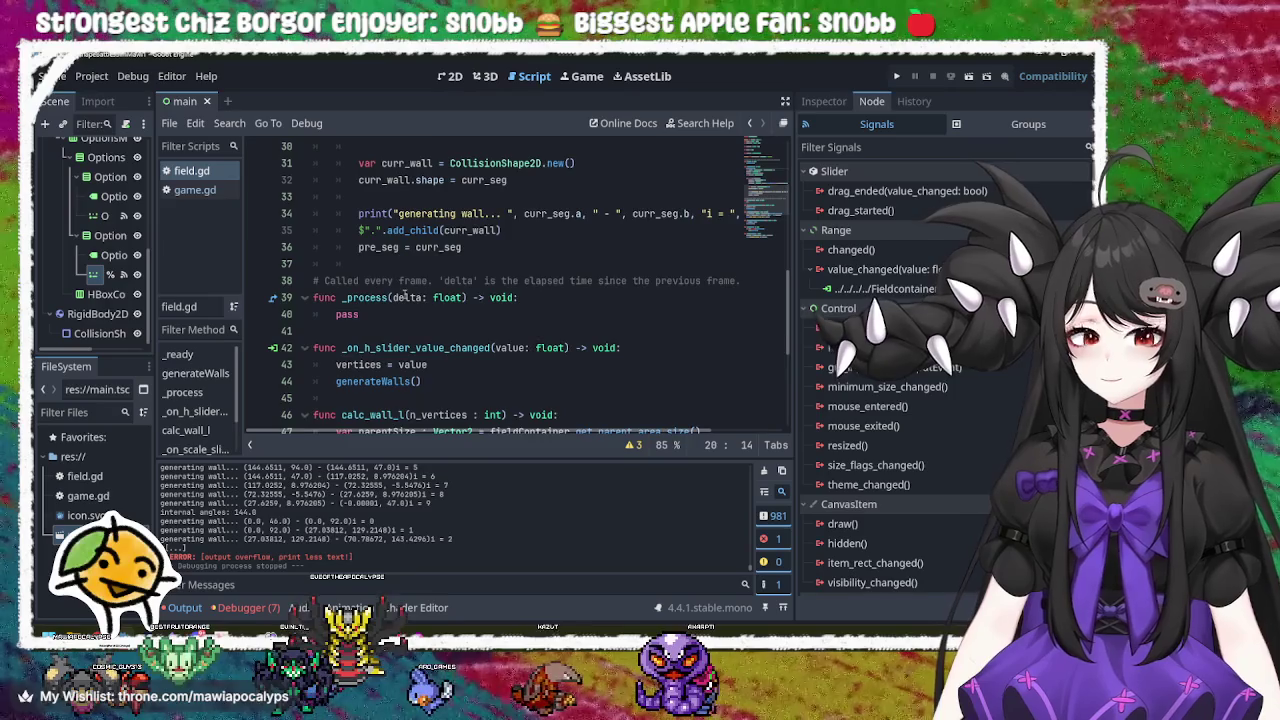
scroll(404, 296, up, 5)
scroll(404, 296, up, 1)
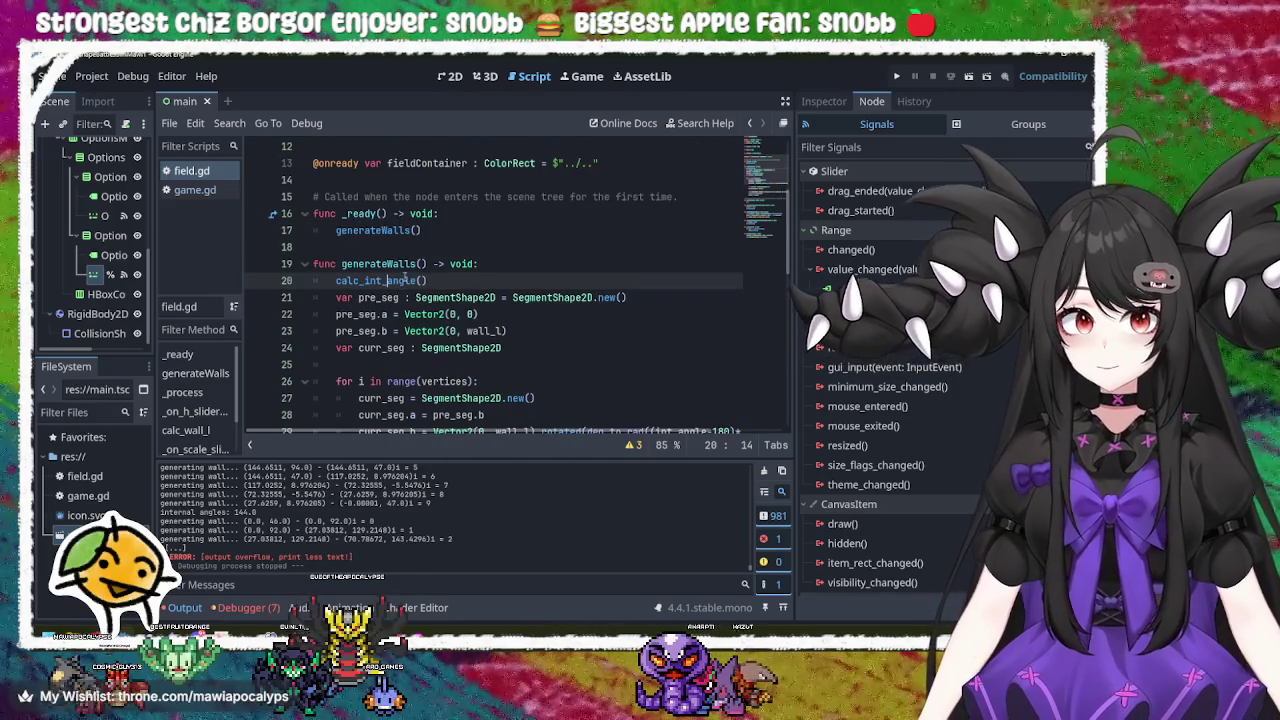
click(464, 281)
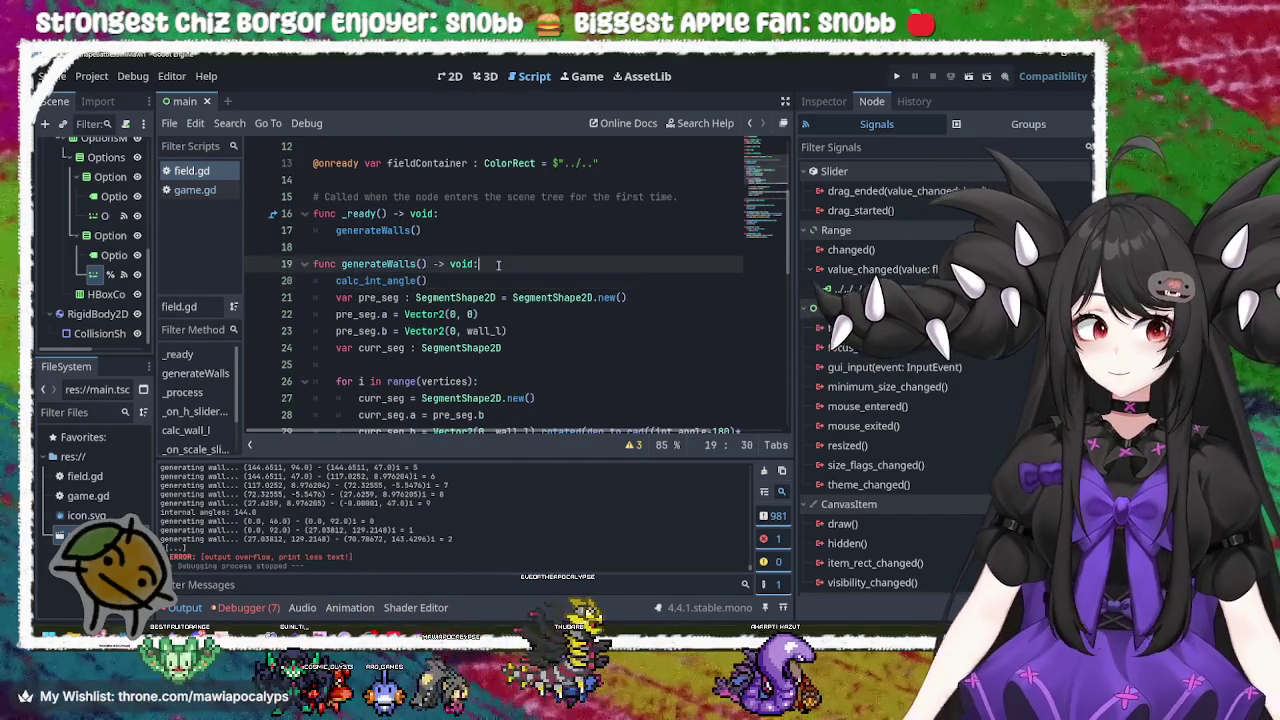
click(498, 265)
key(Return)
text(dele)
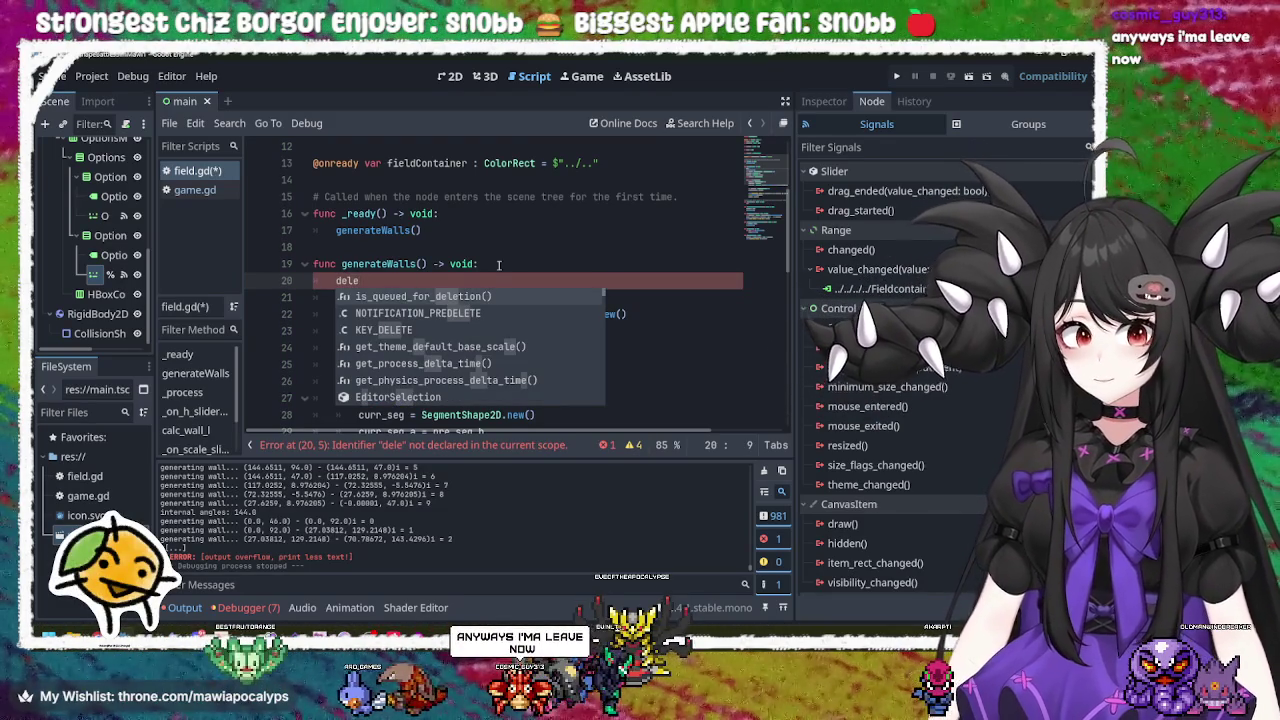
Step: Abandon the trial delete line at the start of generateWalls
text(te)
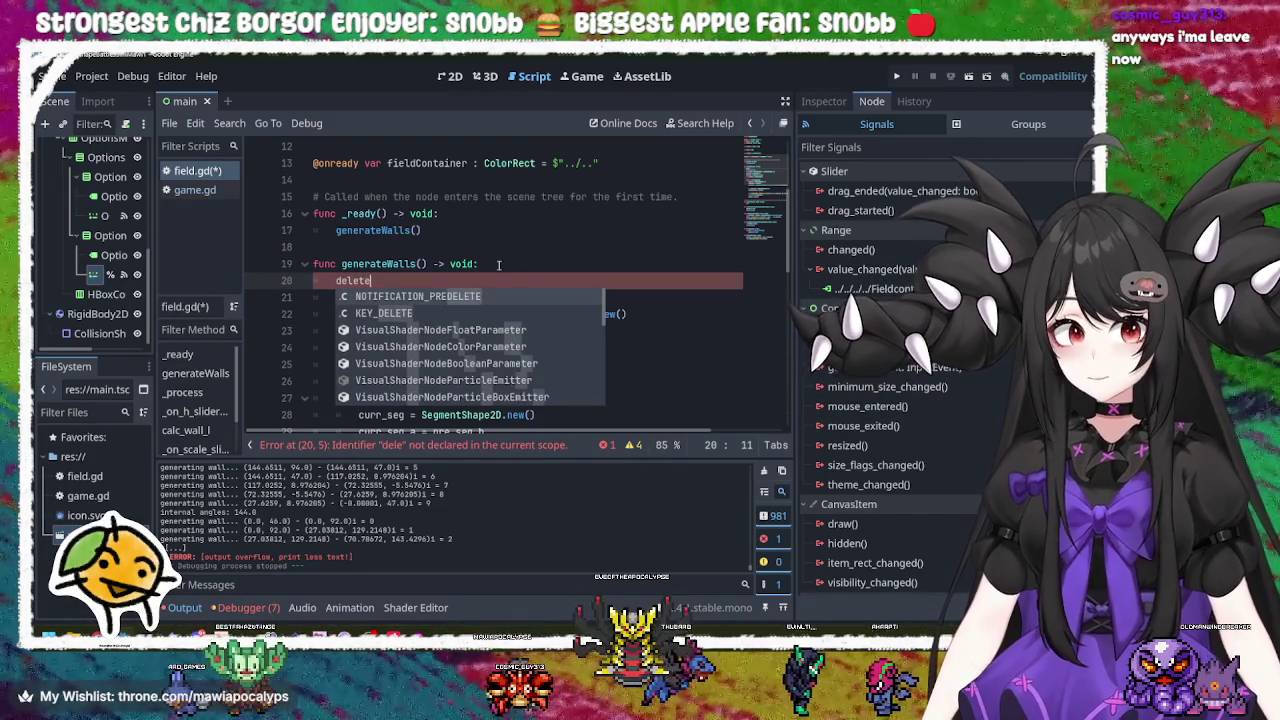
key(BackSpace)
key(BackSpace)
key(BackSpace)
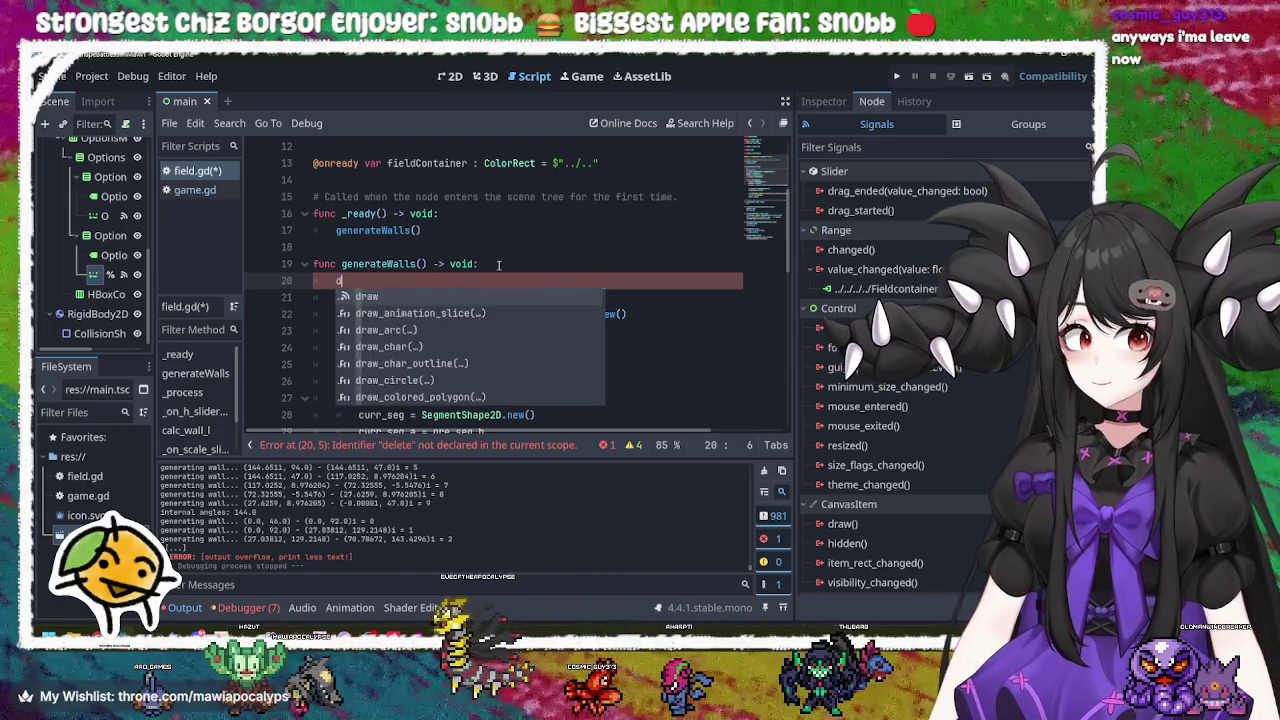
scroll(490, 270, down, 10)
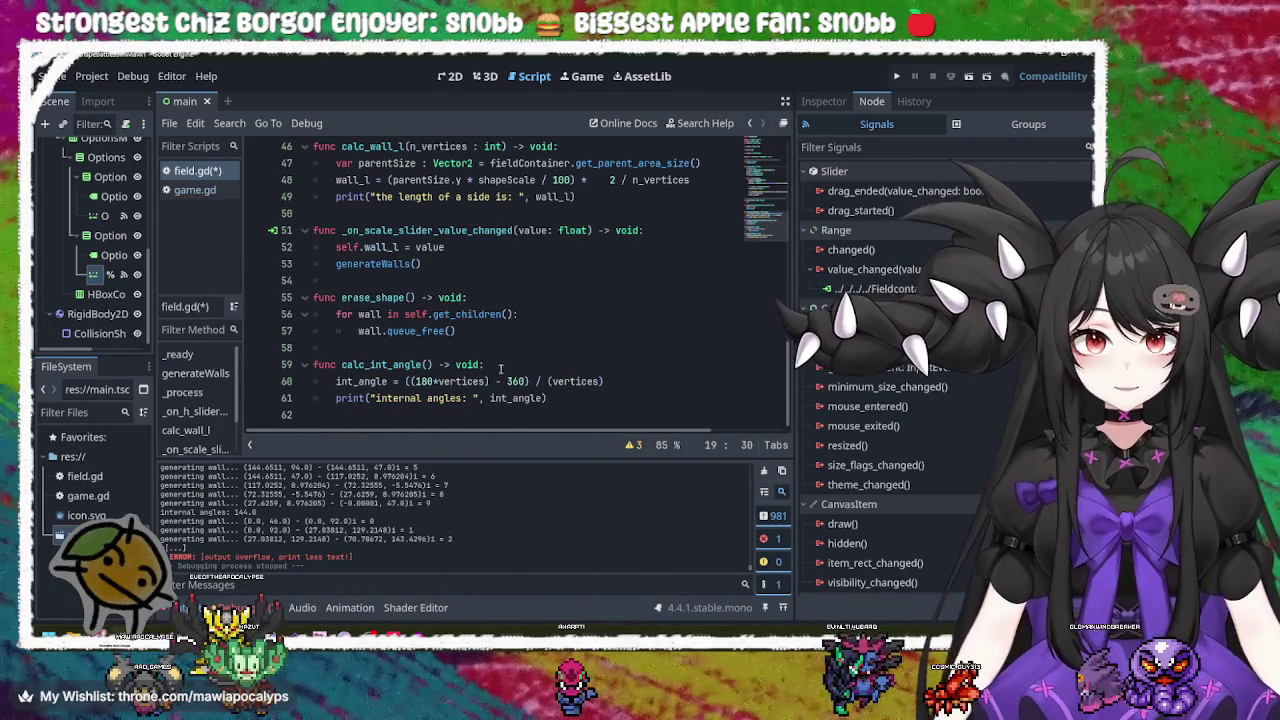
Step: Remove the leftover tab indentation from the blank line under queue_free()
click(501, 352)
click(503, 364)
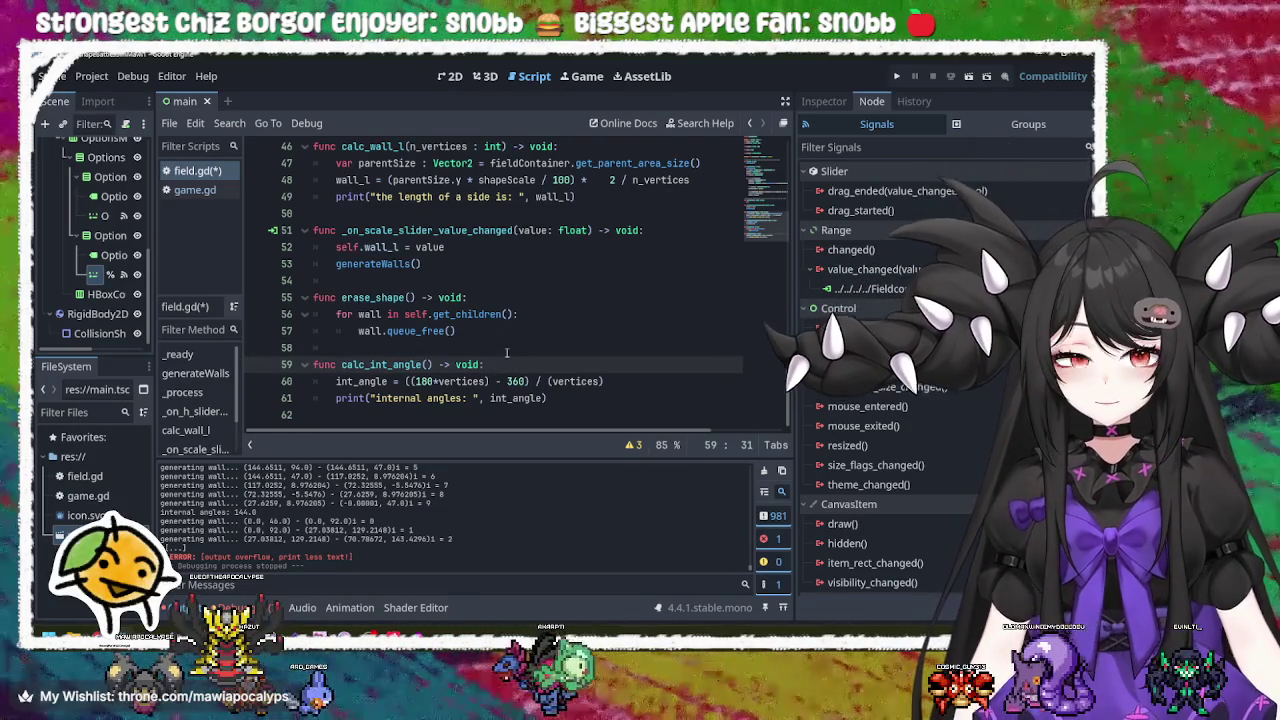
click(507, 352)
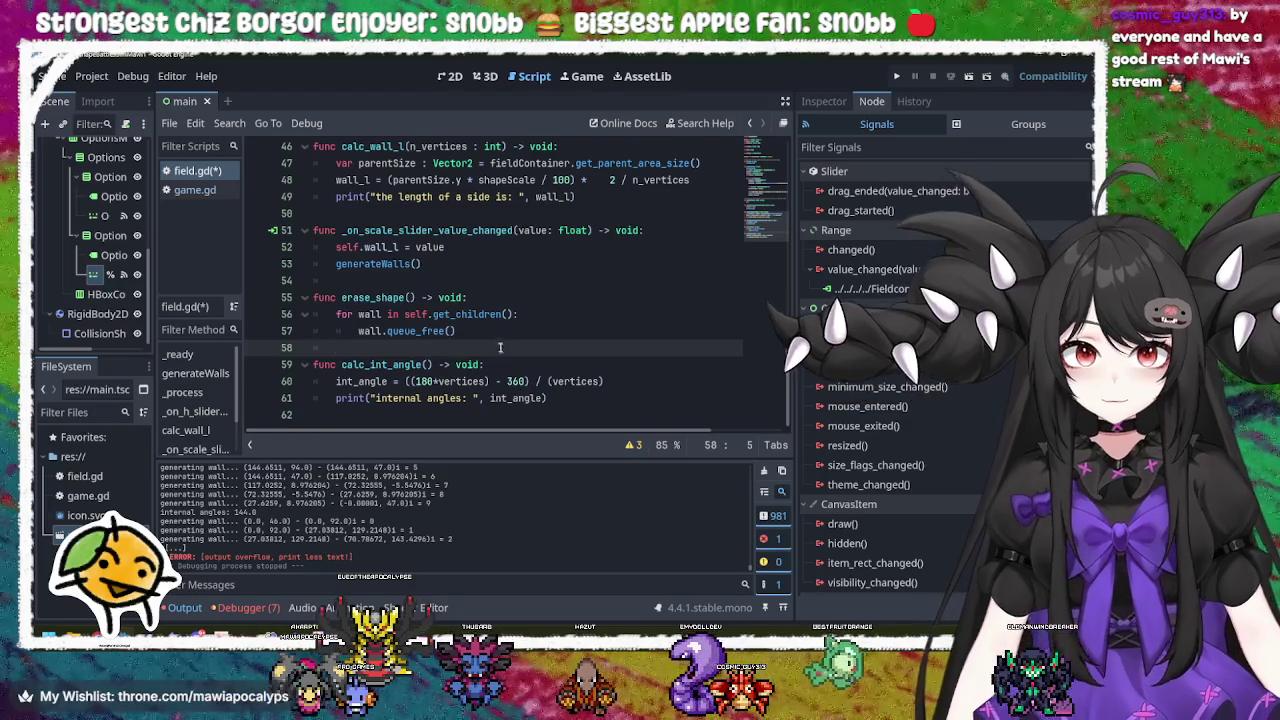
click(508, 331)
click(506, 342)
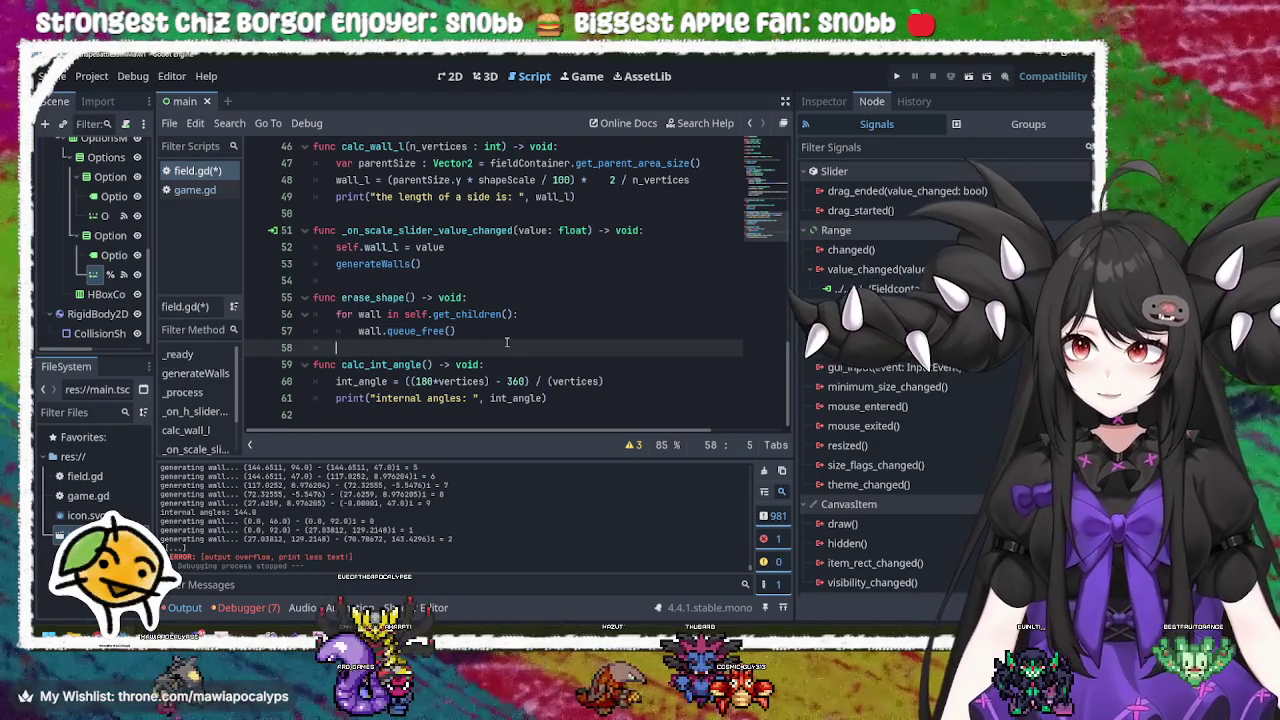
key(BackSpace)
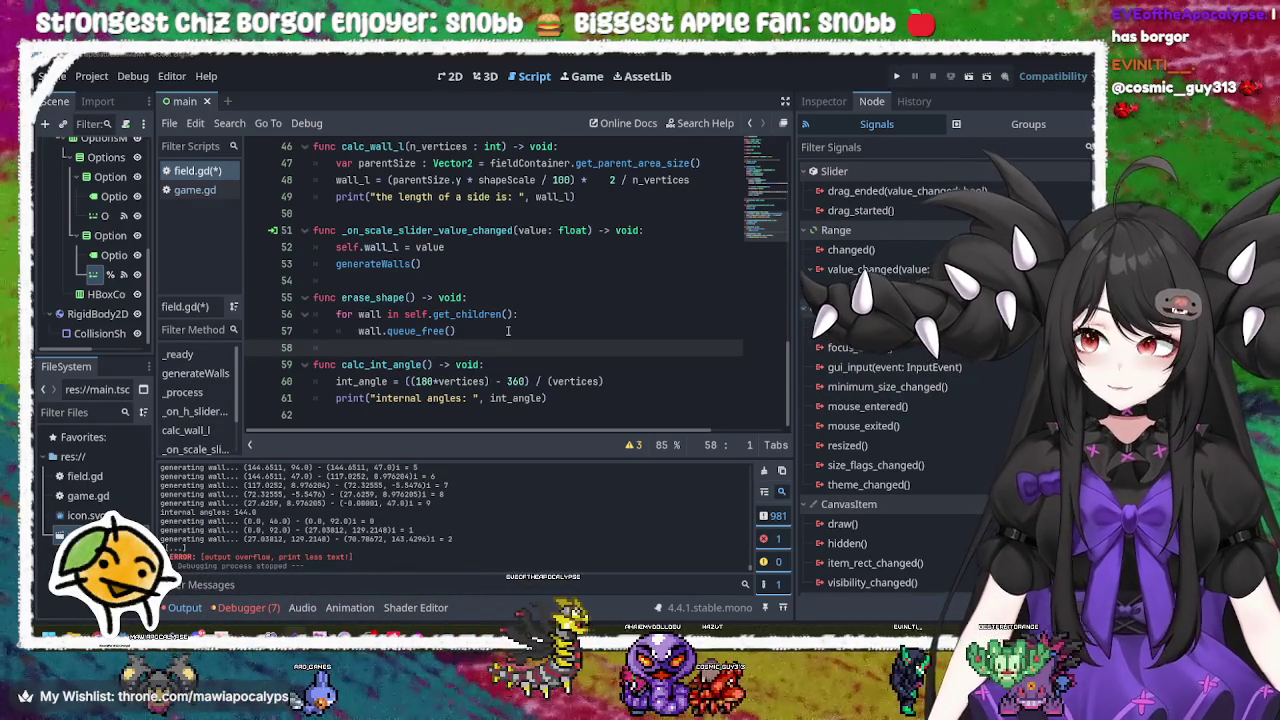
Step: Review the int_angle formula and its 180 value on line 60
click(460, 333)
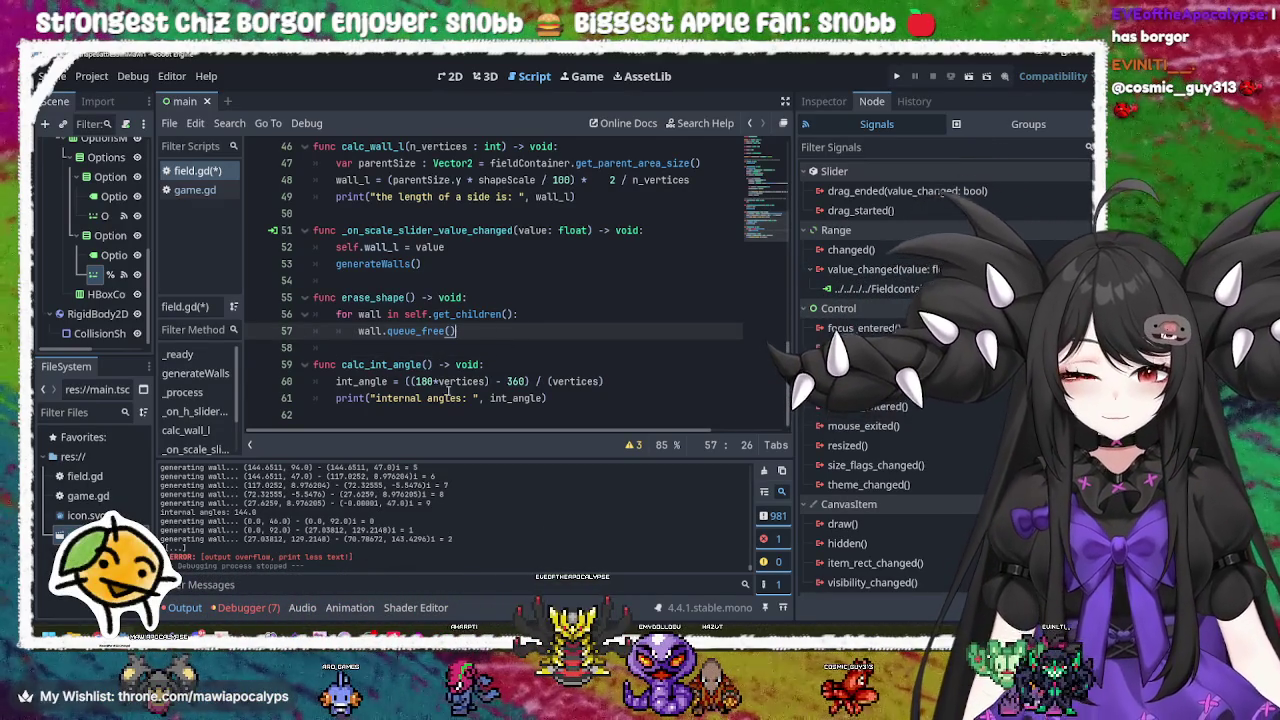
click(405, 382)
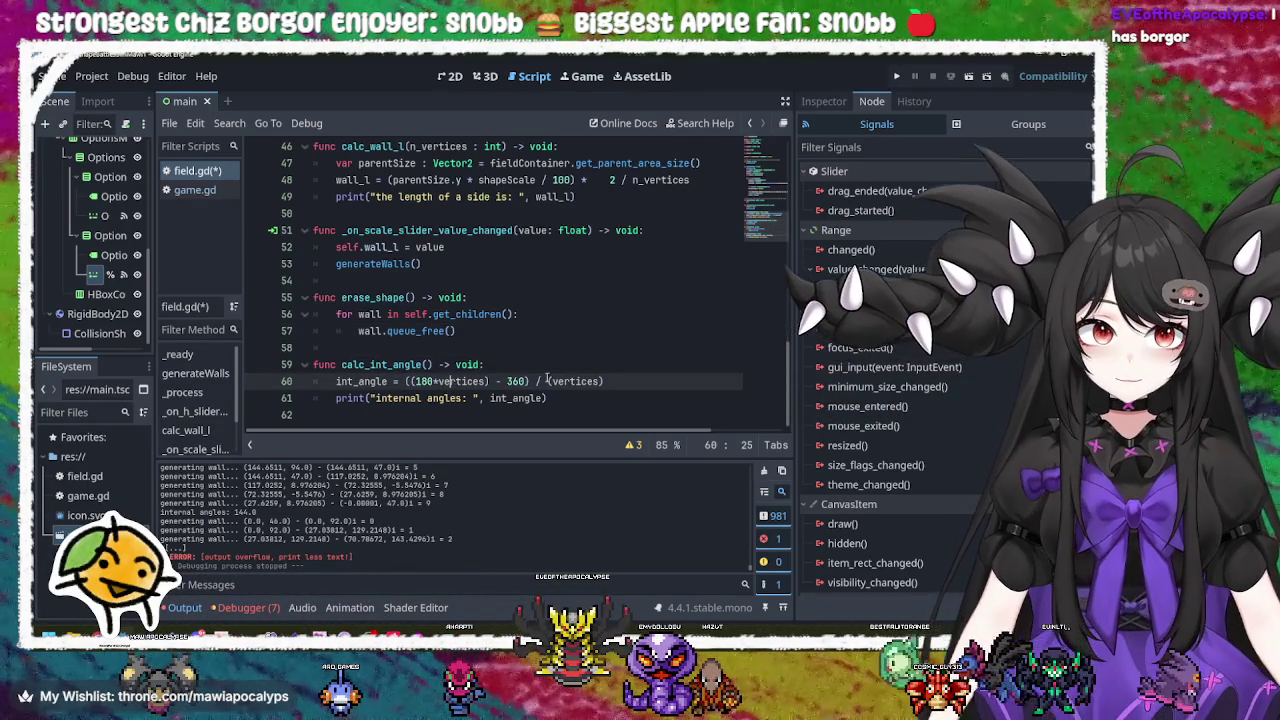
click(592, 381)
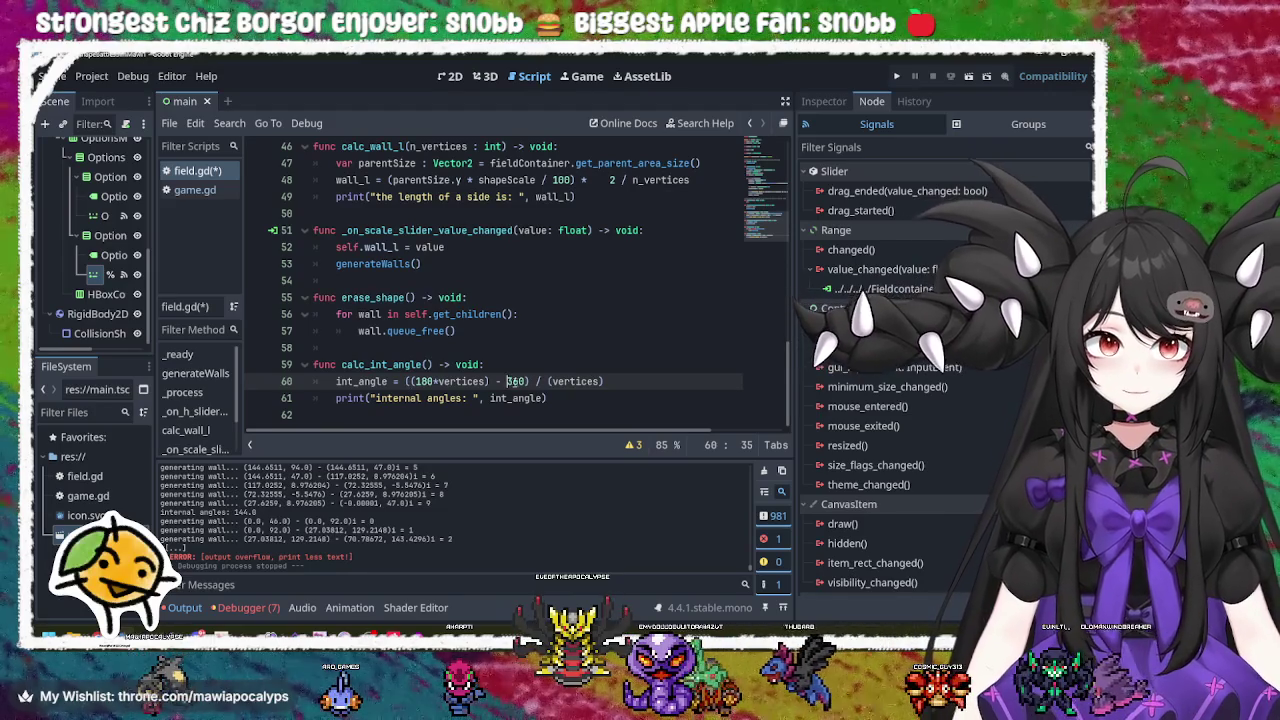
double_click(425, 381)
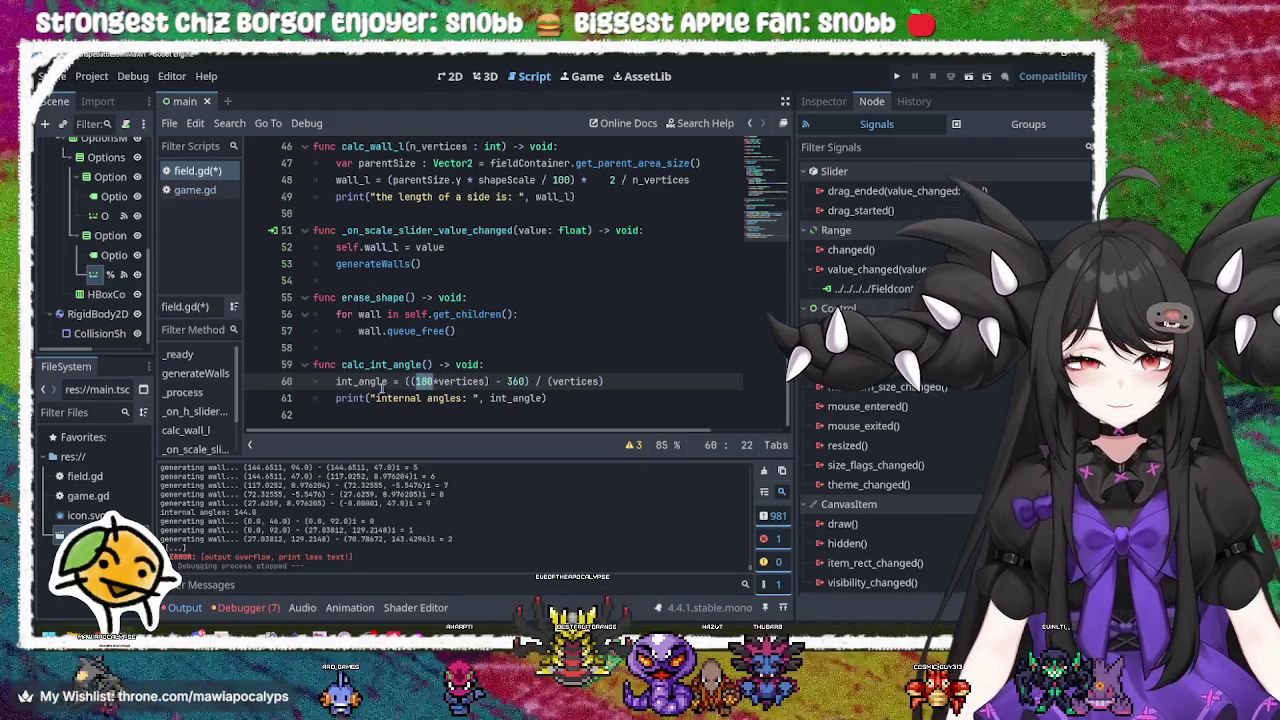
double_click(362, 381)
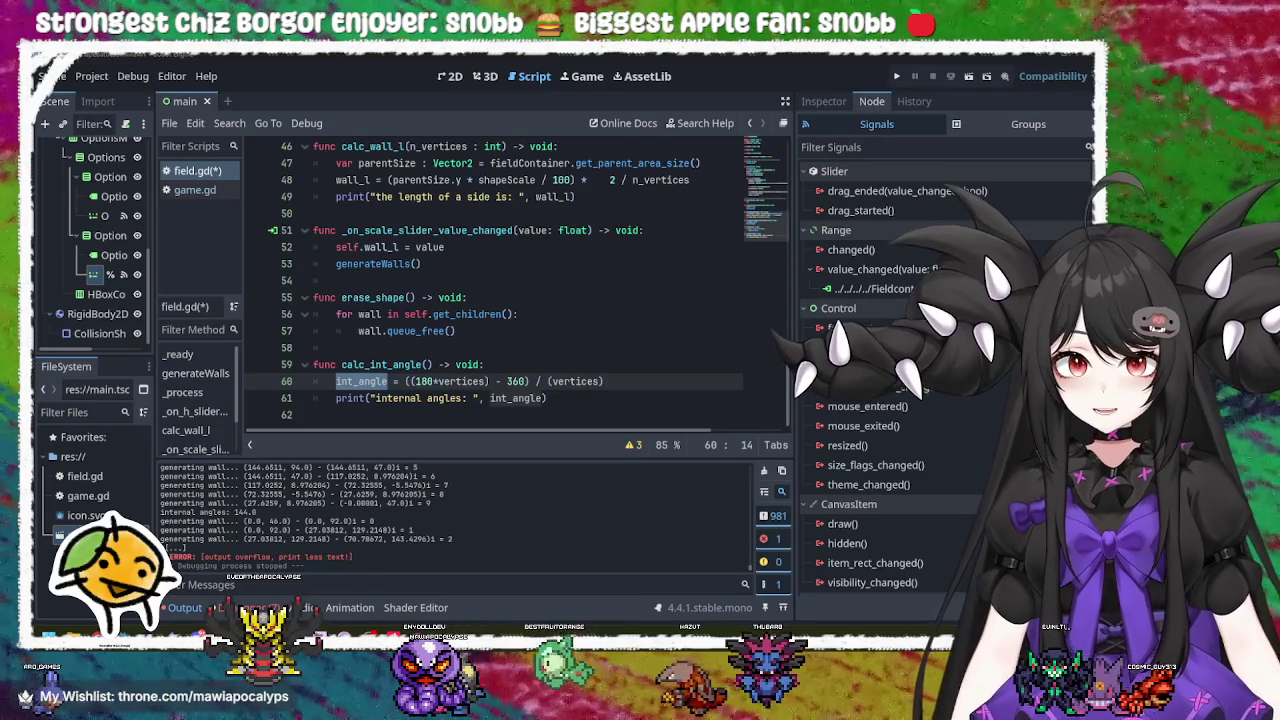
Step: Delete the empty last line after calc_int_angle's internal angles print
click(573, 399)
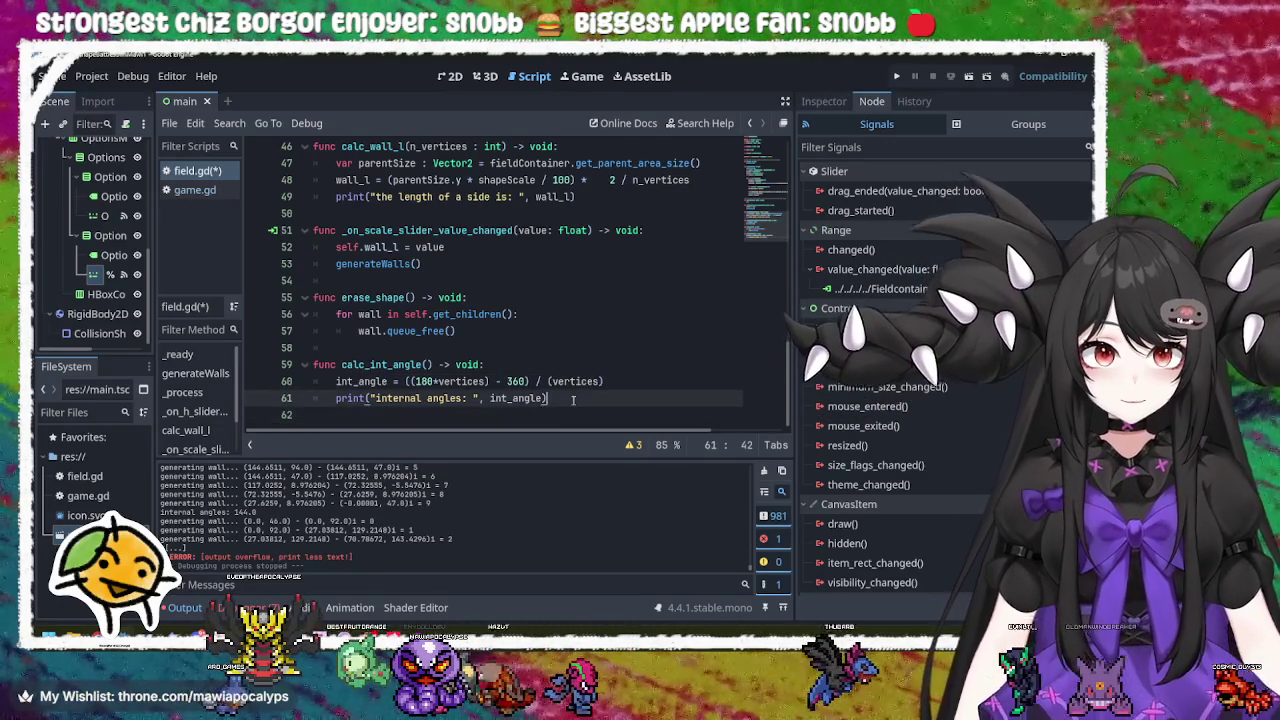
click(572, 420)
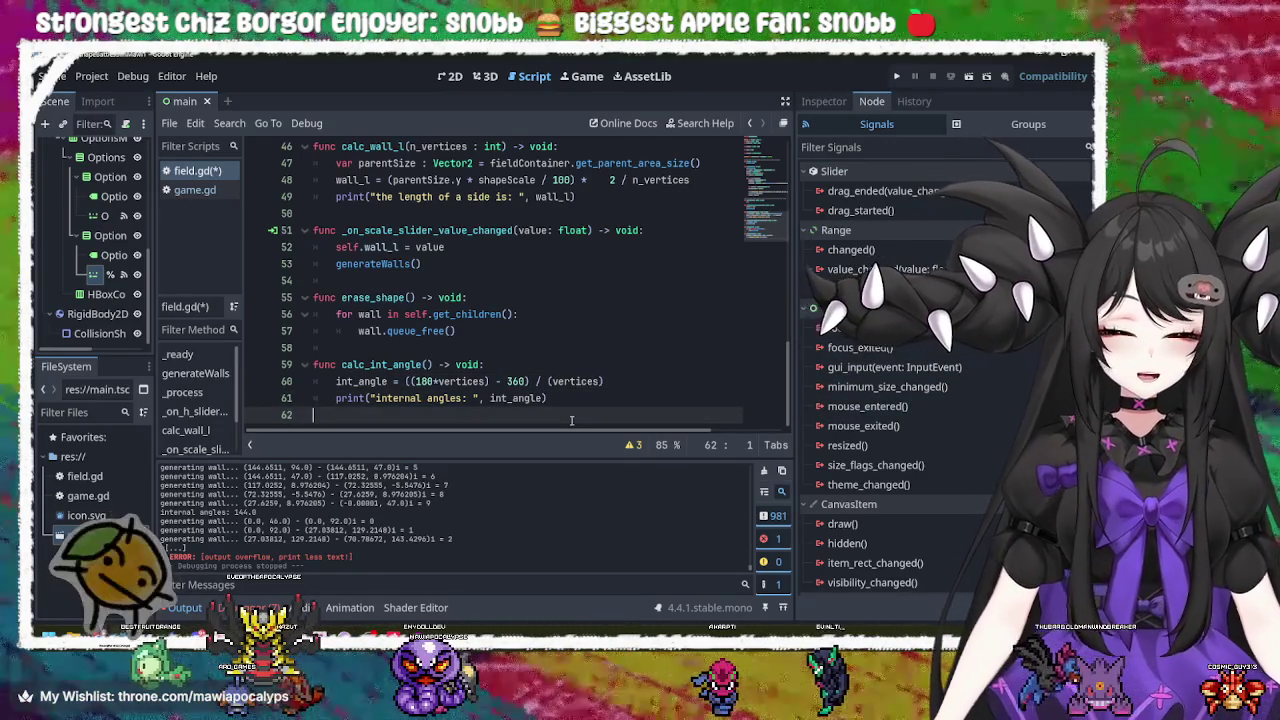
key(BackSpace)
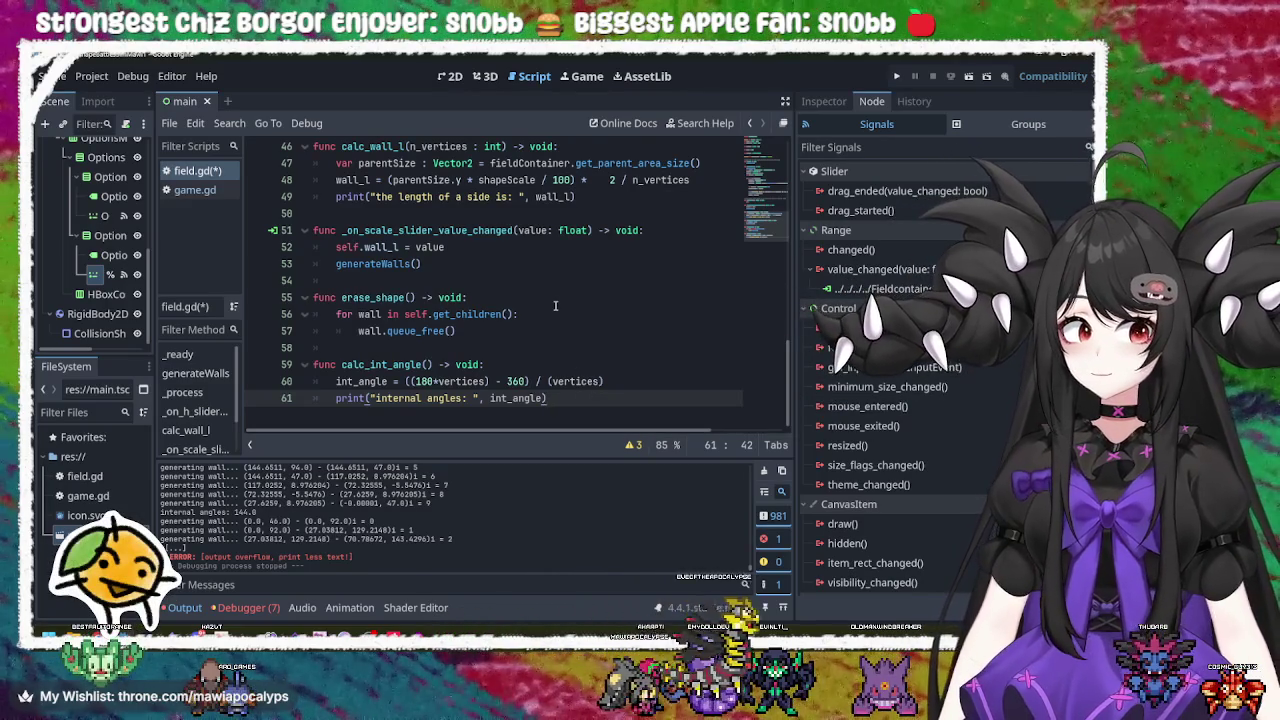
click(556, 296)
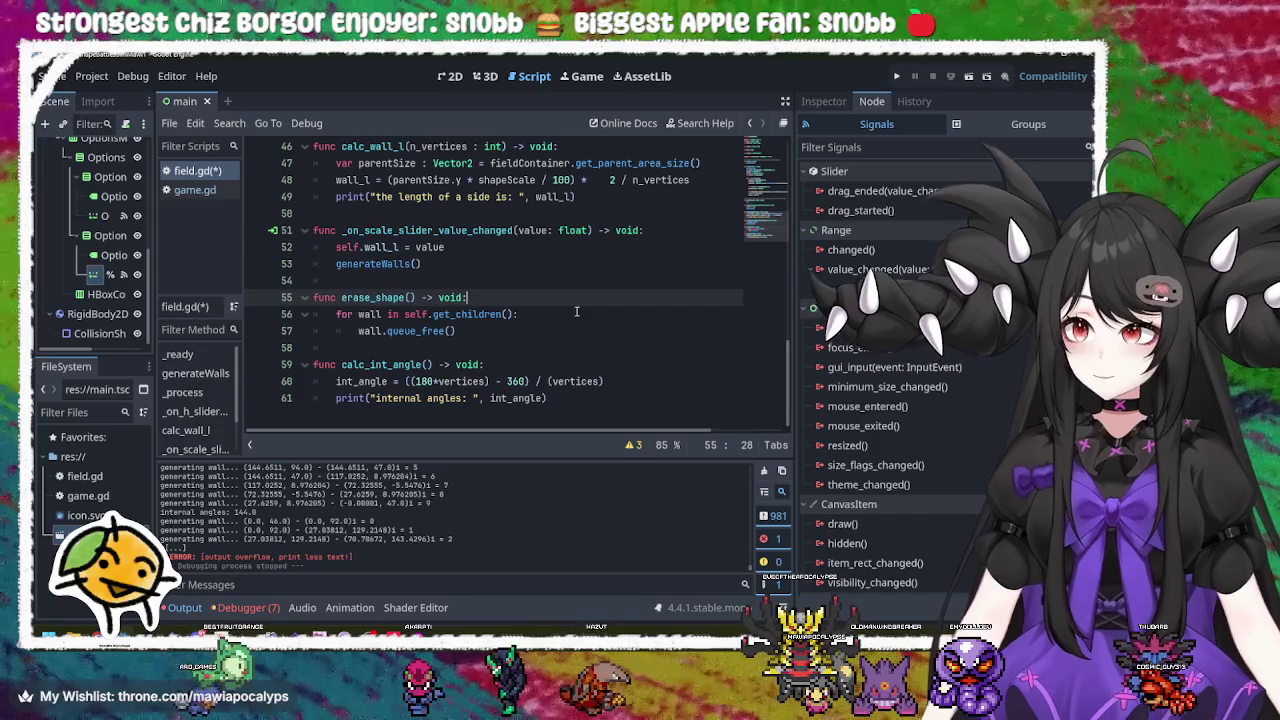
Step: Delete the extra spaces before the 2 on line 48 so it reads '* 2 / n_vertices'
scroll(576, 312, up, 3)
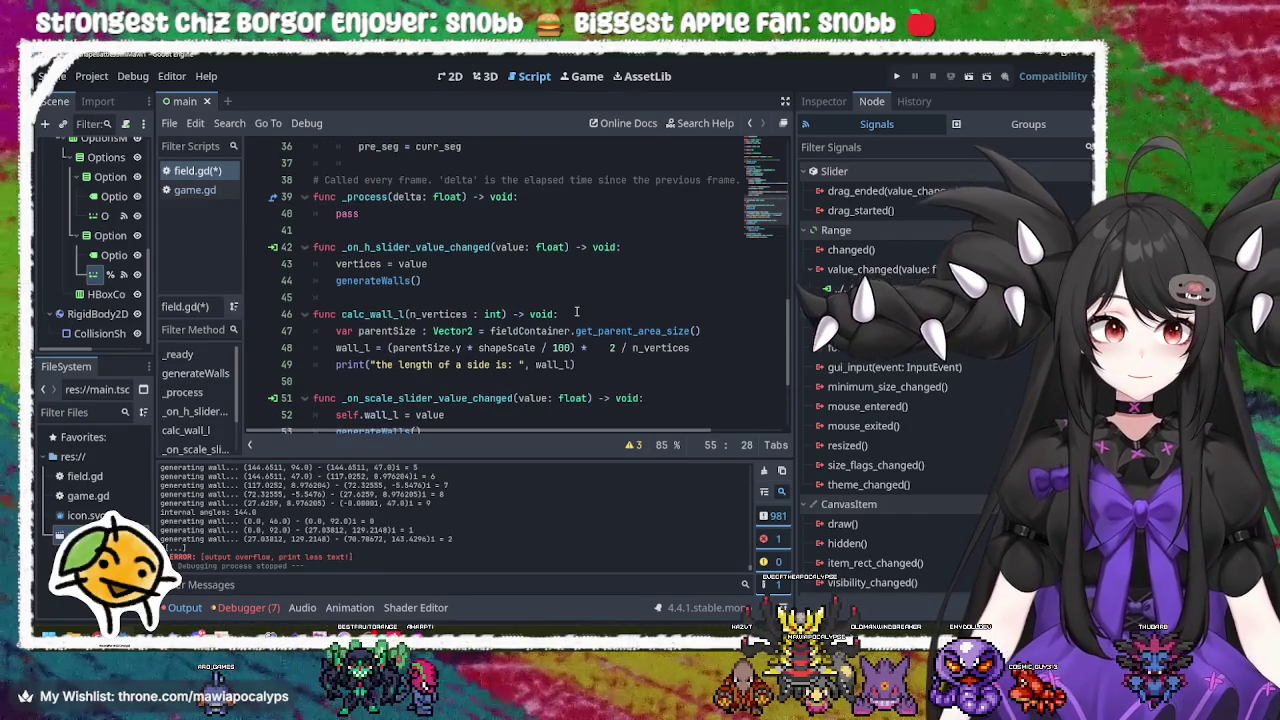
click(612, 348)
key(BackSpace)
key(BackSpace)
key(BackSpace)
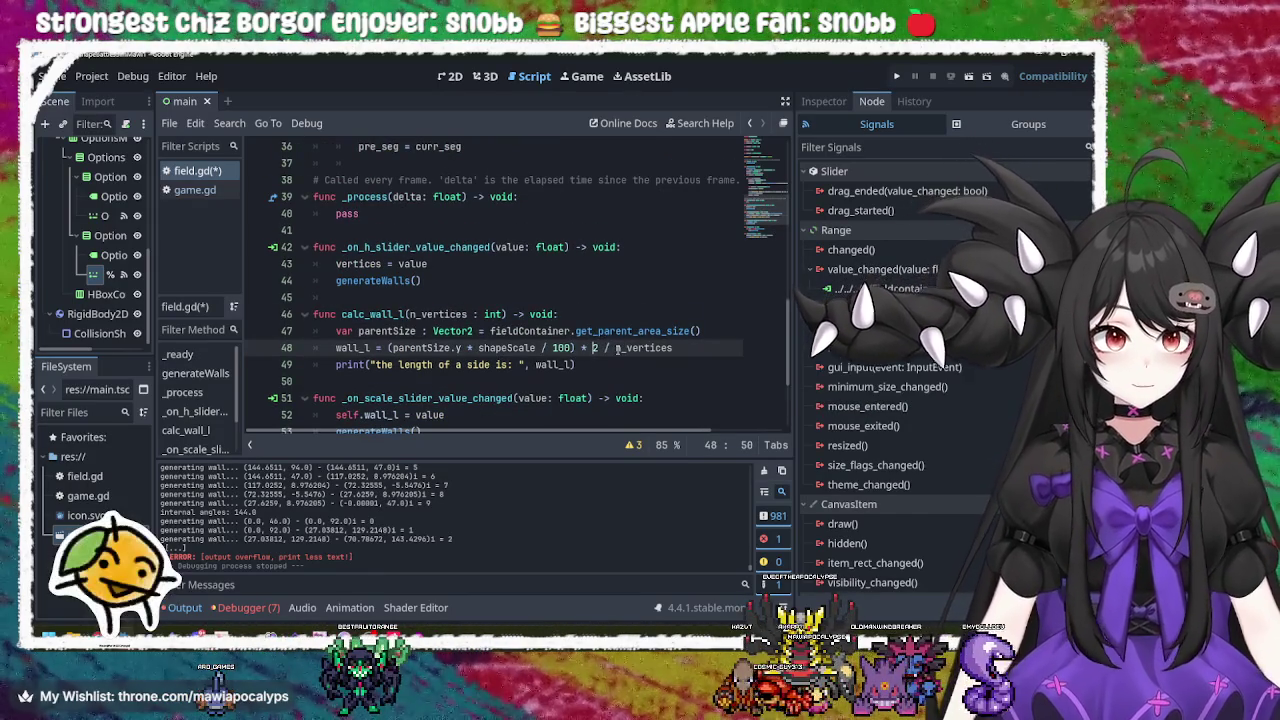
key(Down)
Step: Review the script up through the _process declaration and the for loop over vertices
scroll(717, 399, up, 3)
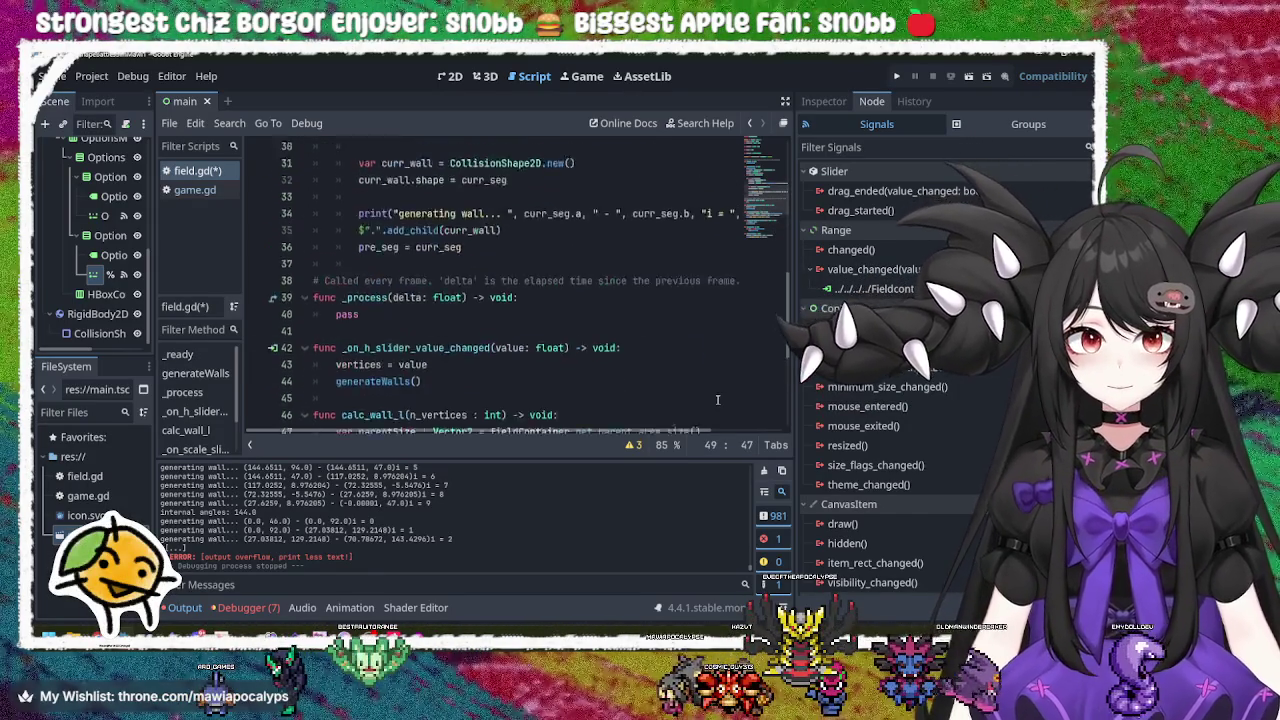
scroll(717, 399, up, 5)
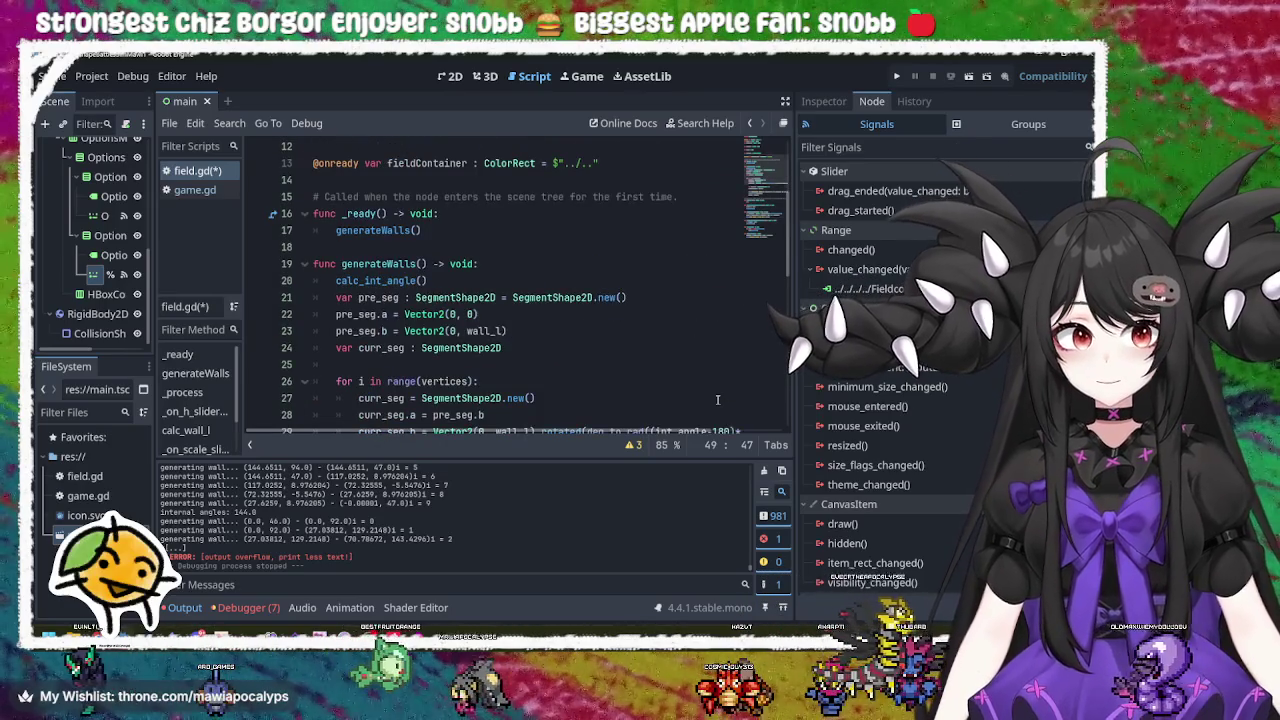
scroll(717, 399, down, 5)
click(552, 370)
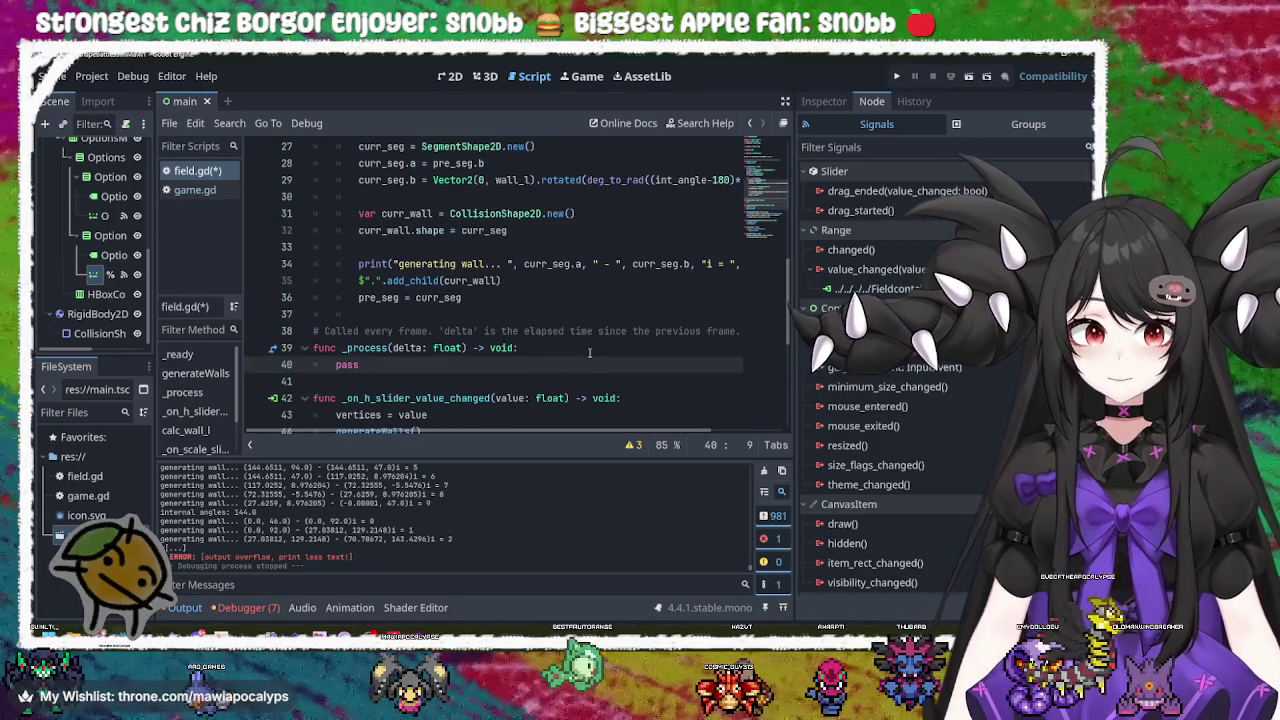
click(589, 352)
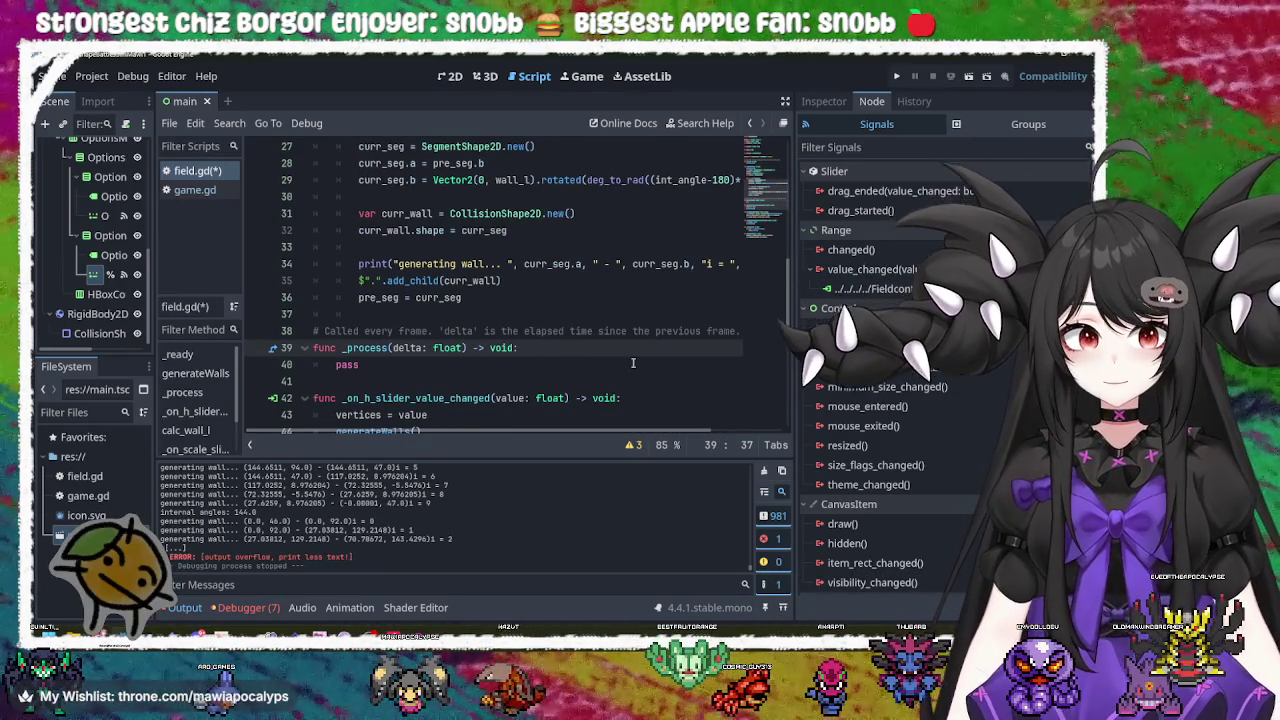
scroll(540, 312, up, 2)
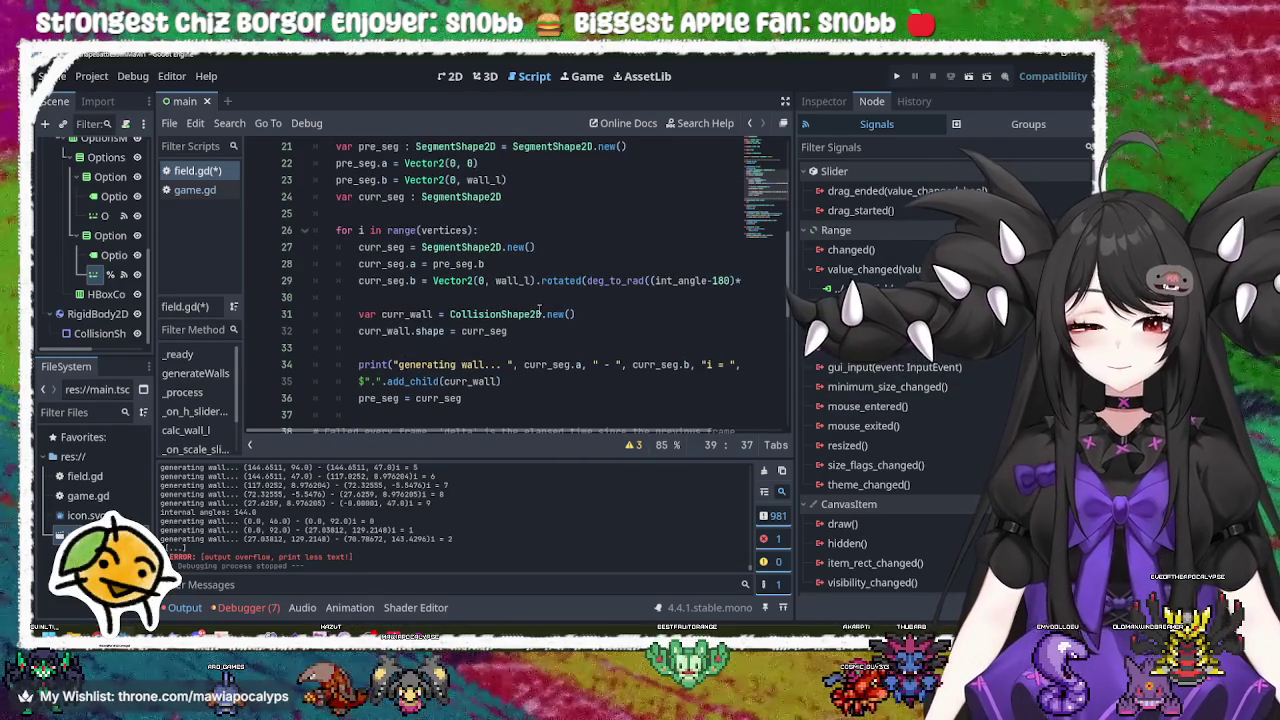
click(546, 231)
scroll(548, 250, up, 3)
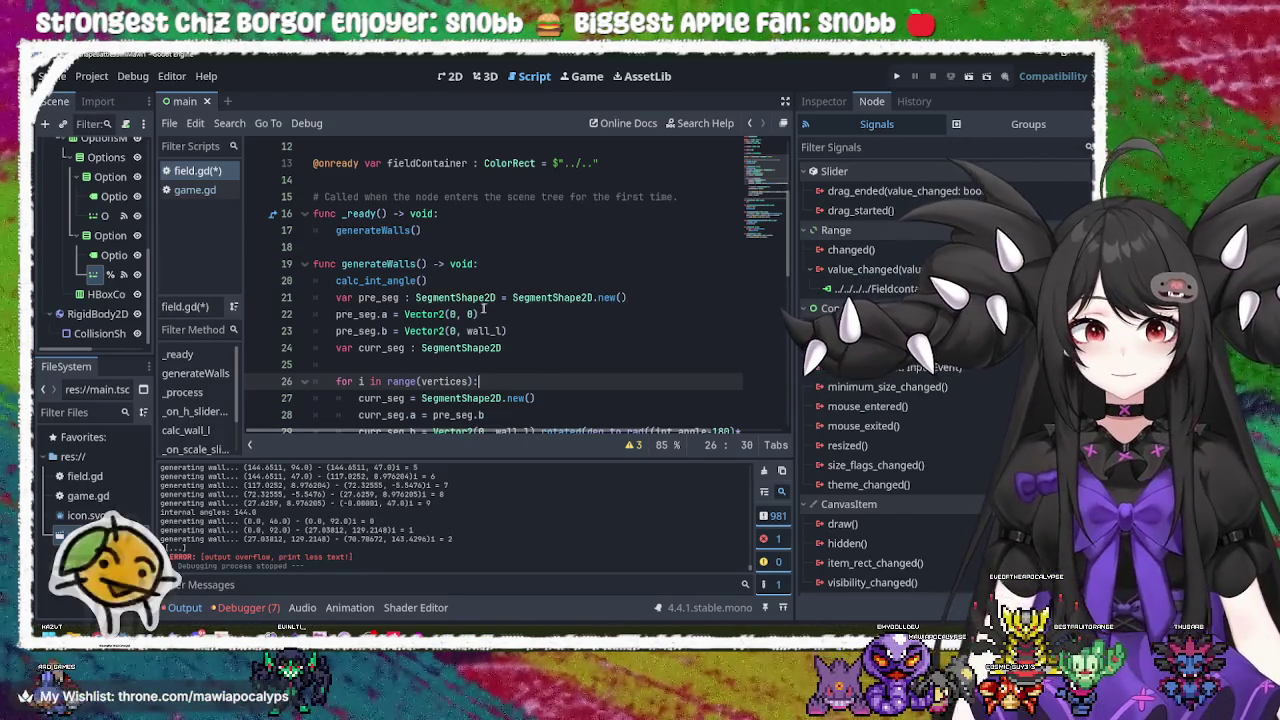
Step: Inspect the pre_seg SegmentShape2D constructor on line 21 and the curr_seg constructor on line 27
double_click(455, 297)
double_click(553, 297)
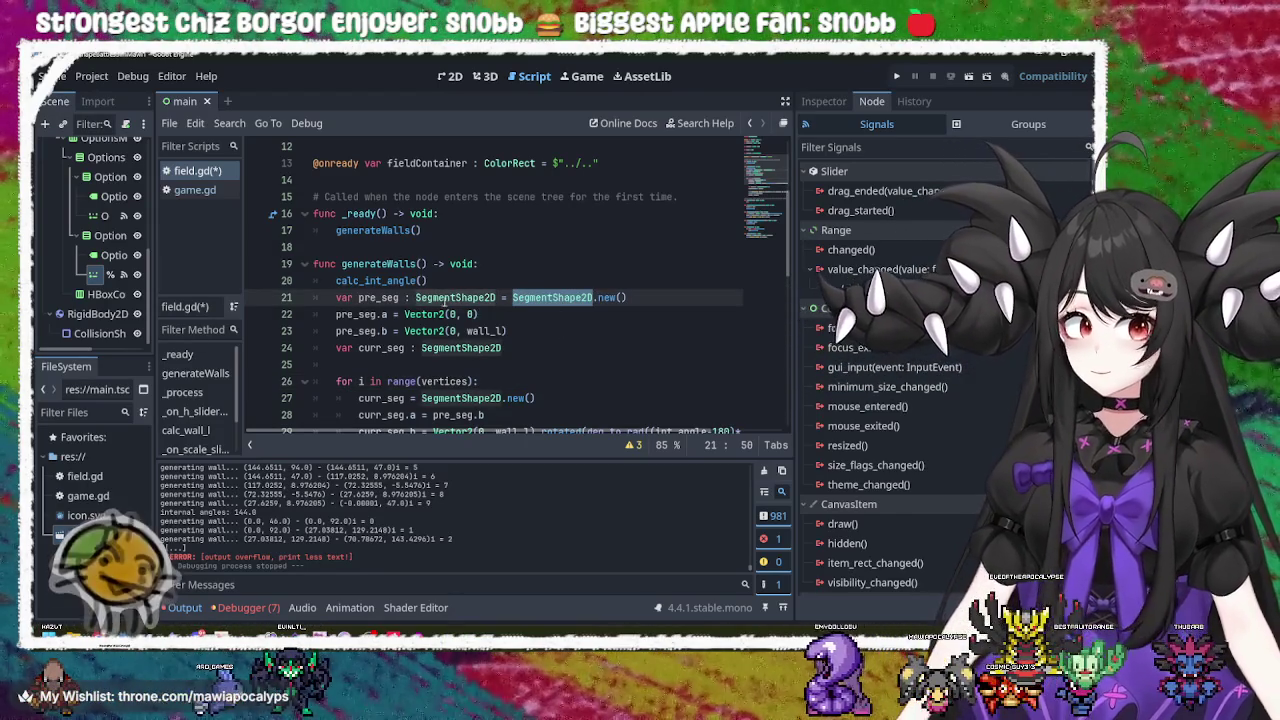
double_click(380, 297)
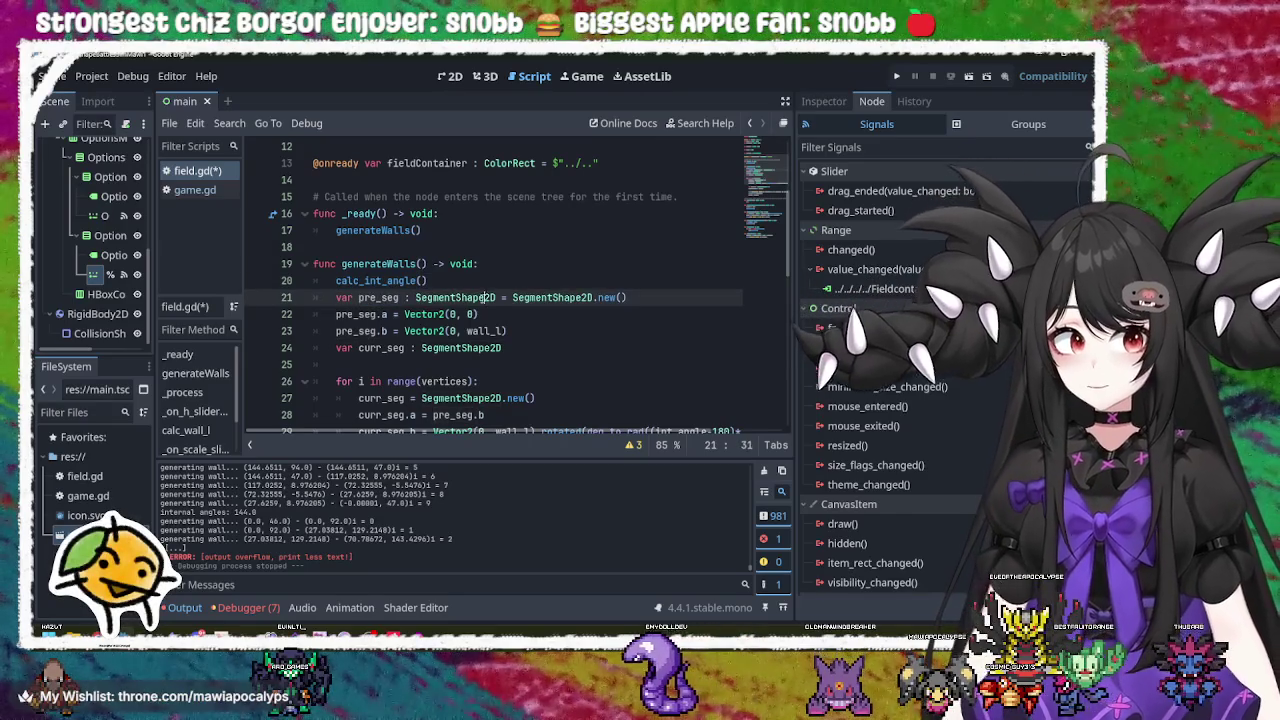
double_click(455, 297)
double_click(553, 297)
scroll(551, 367, down, 2)
click(543, 264)
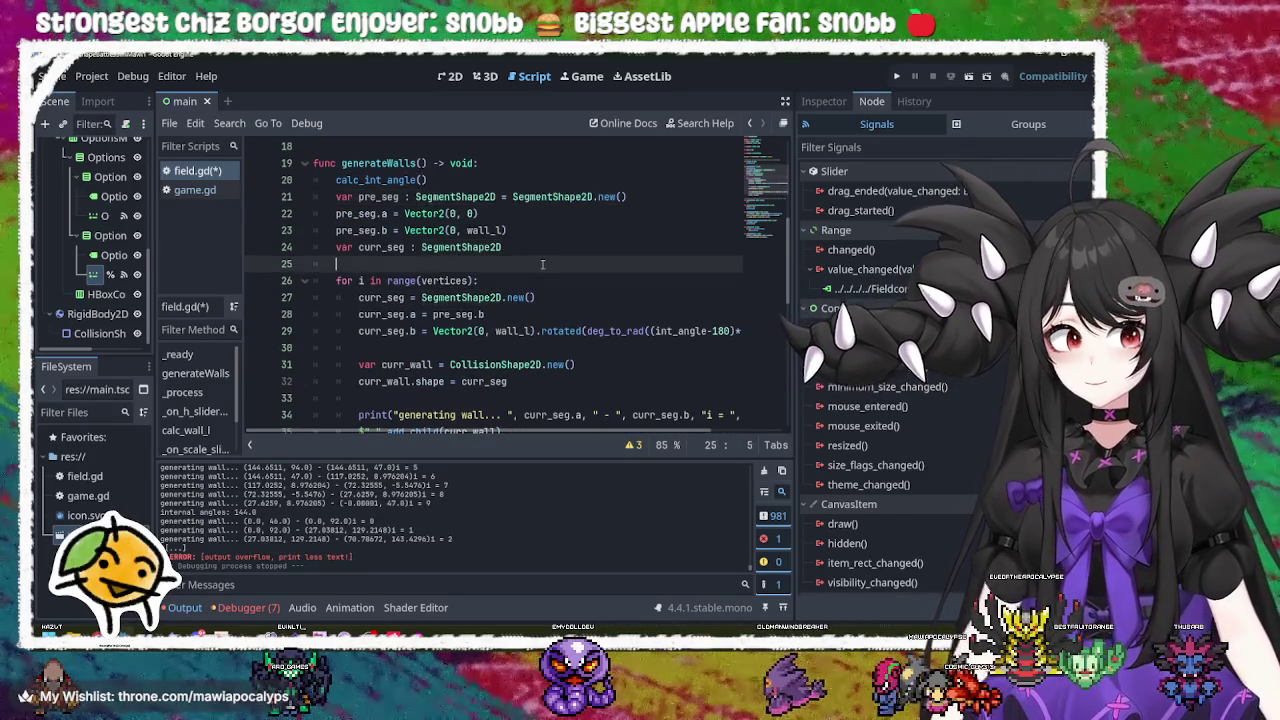
click(530, 283)
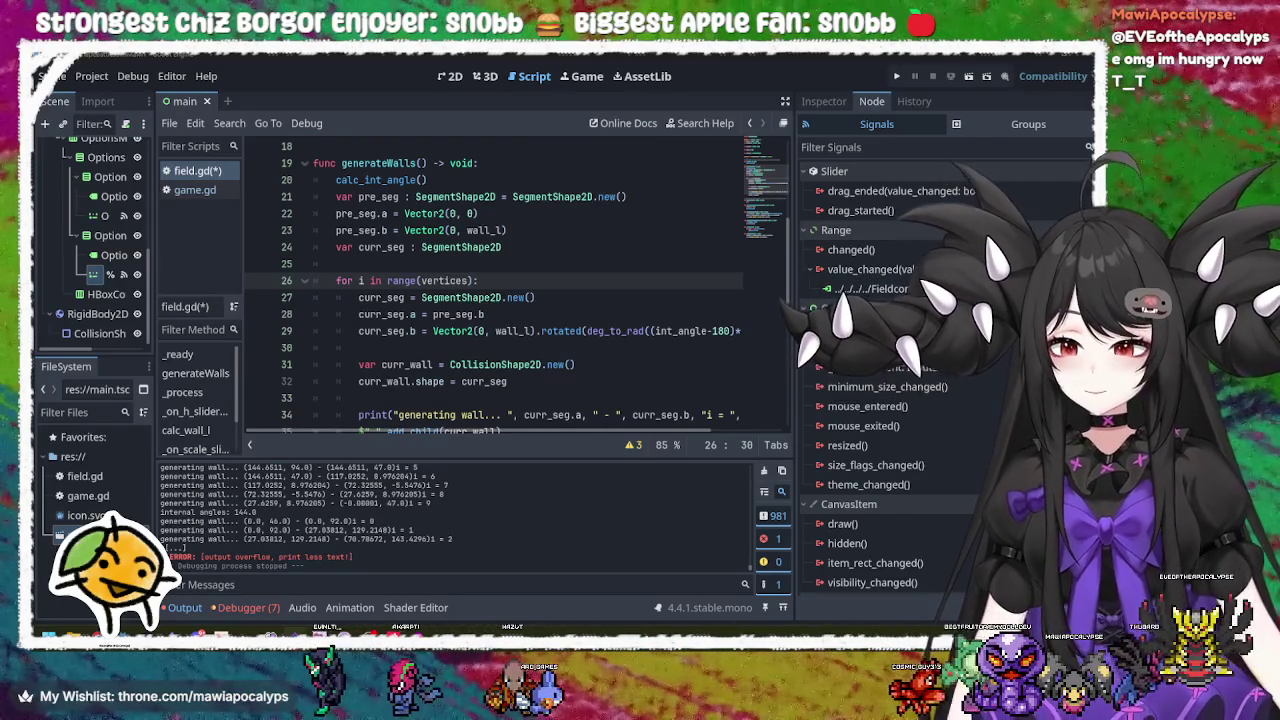
click(626, 302)
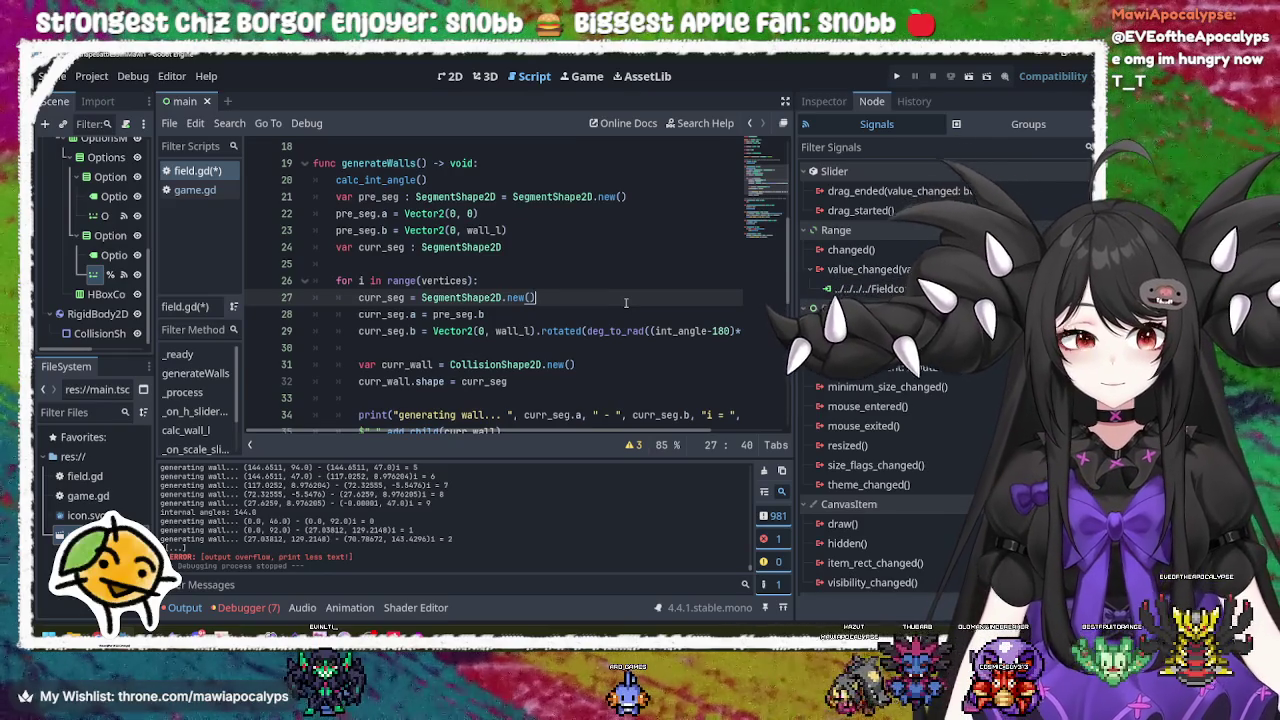
scroll(626, 302, down, 4)
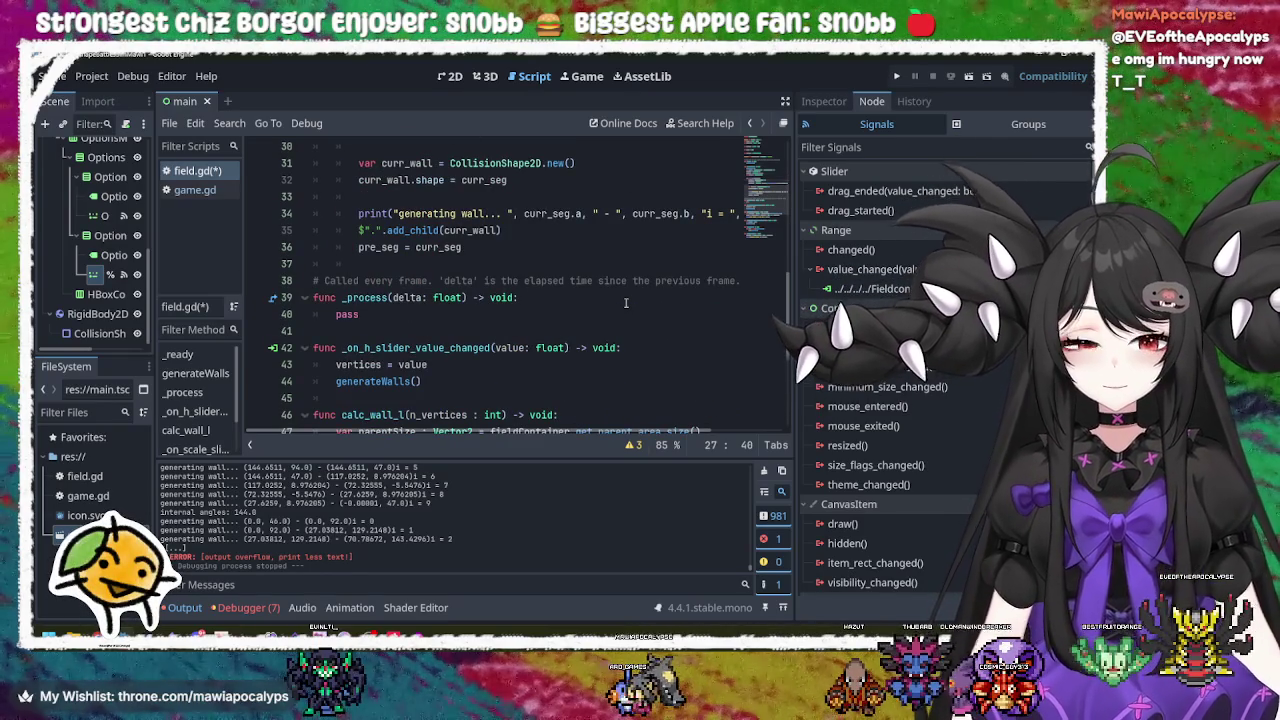
click(626, 302)
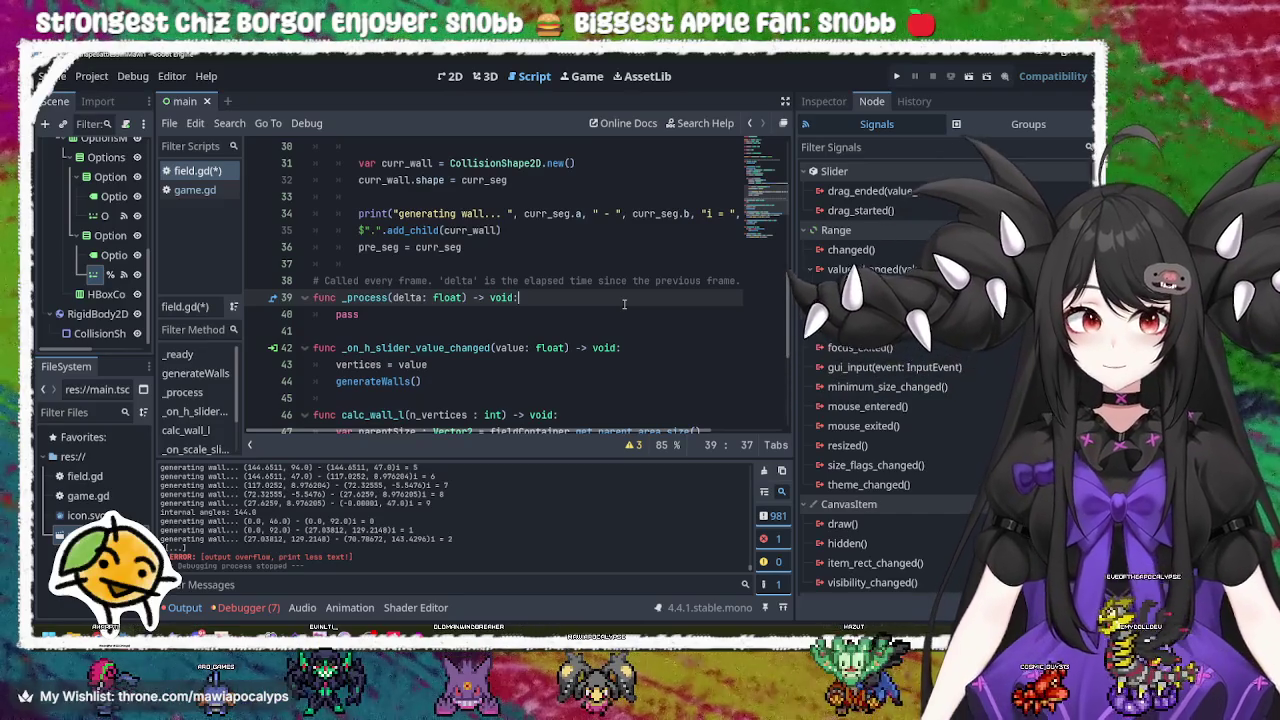
scroll(624, 303, down, 2)
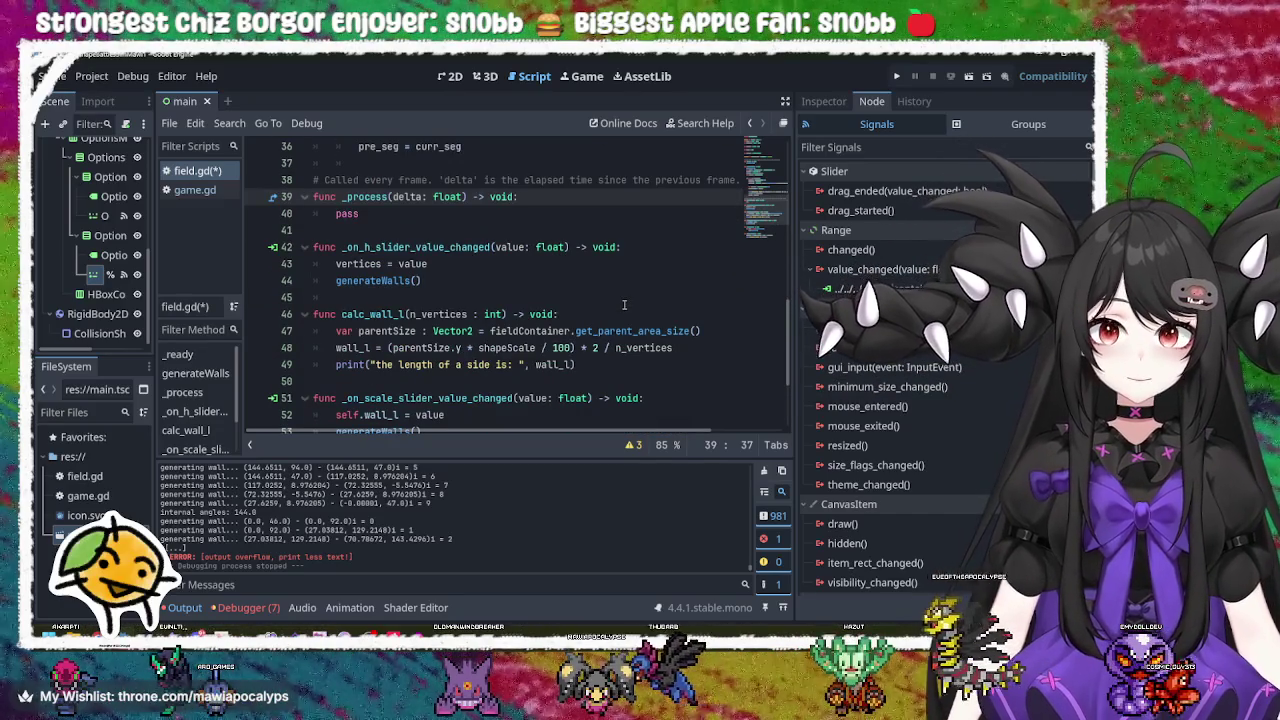
scroll(624, 304, down, 2)
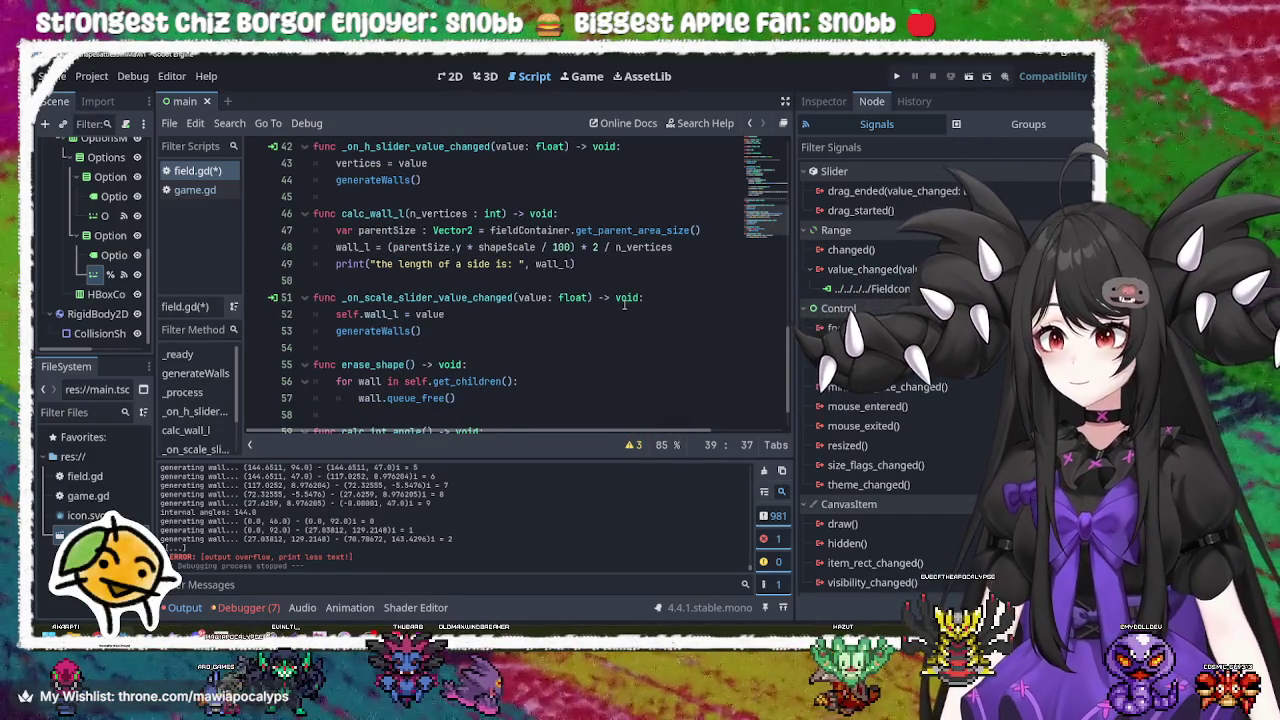
click(432, 299)
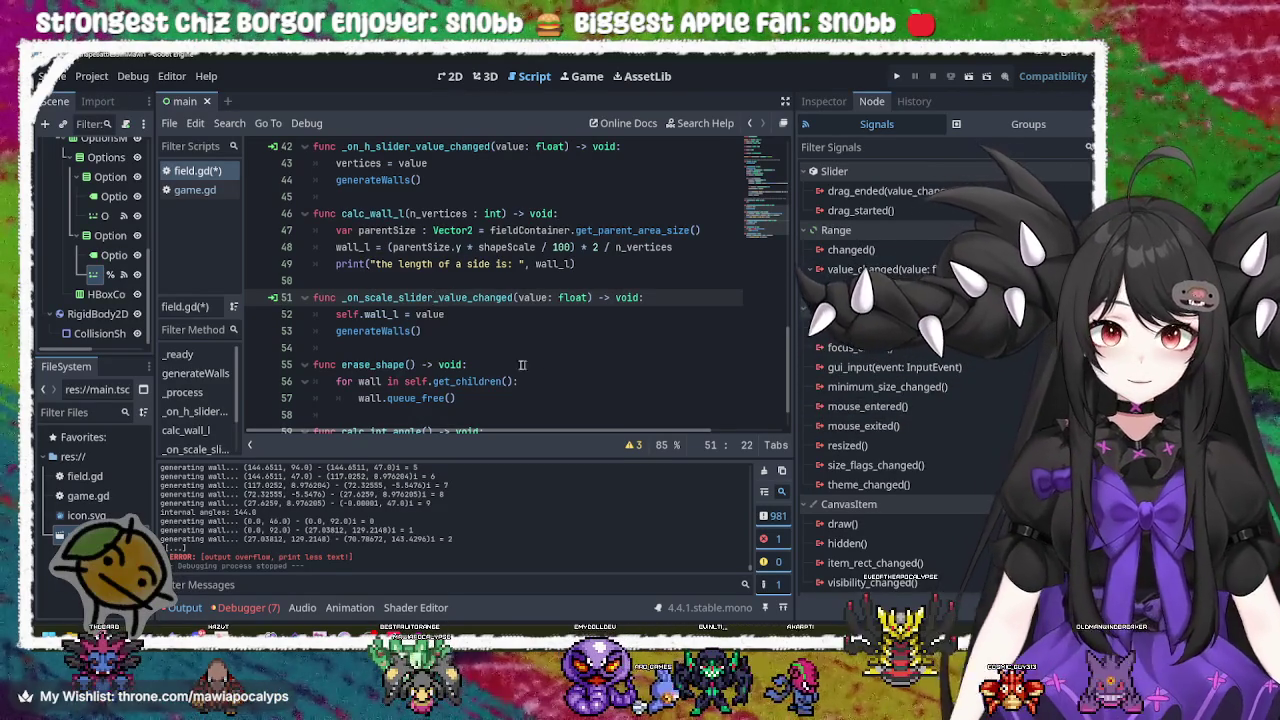
click(424, 332)
click(446, 316)
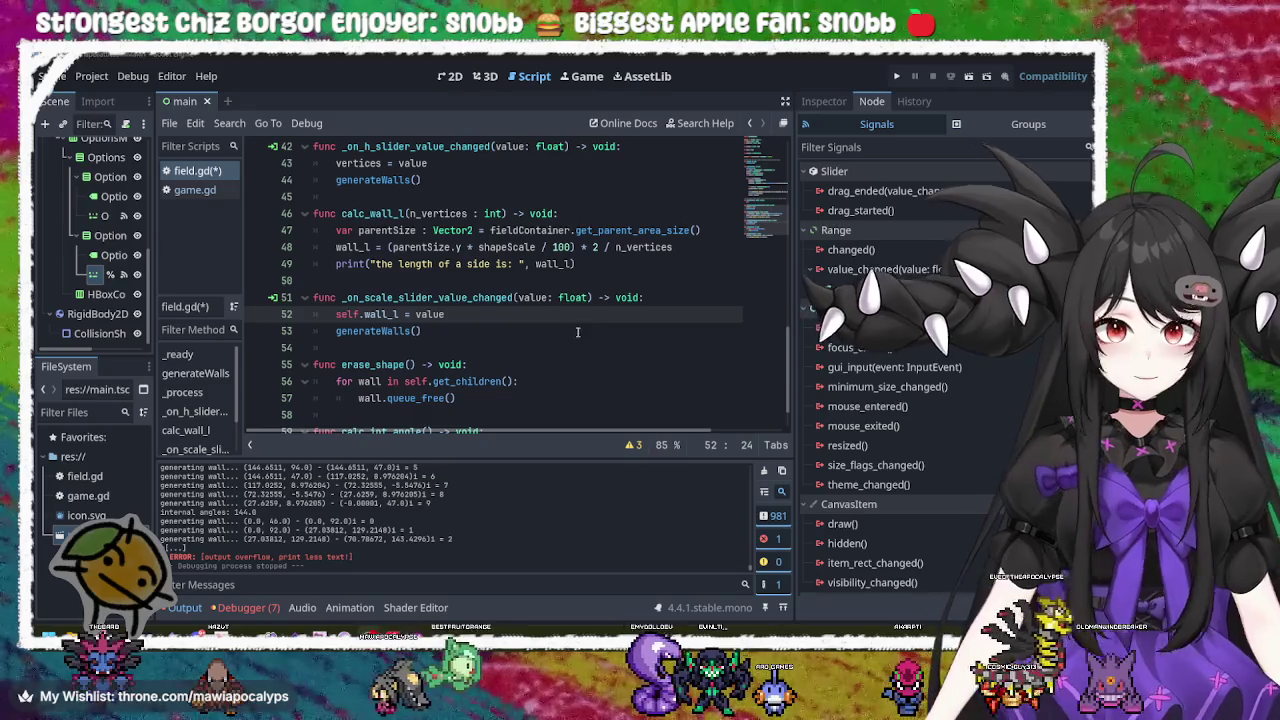
scroll(578, 311, up, 13)
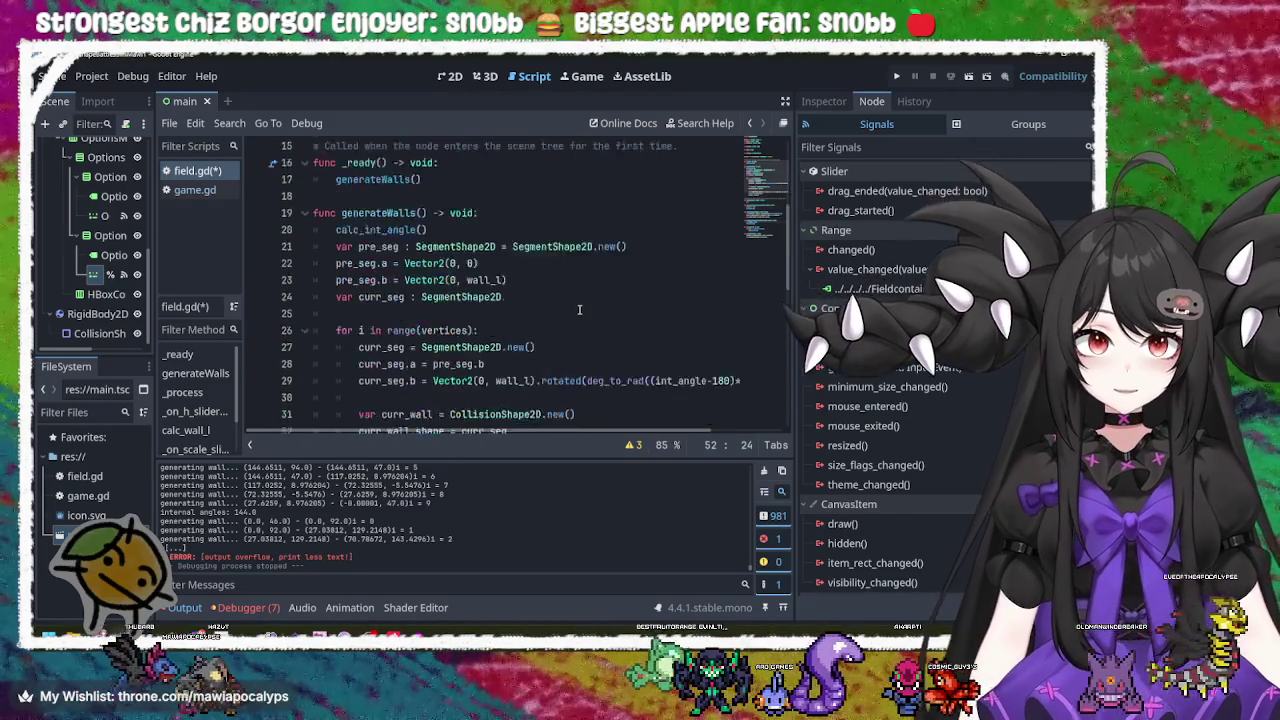
click(498, 288)
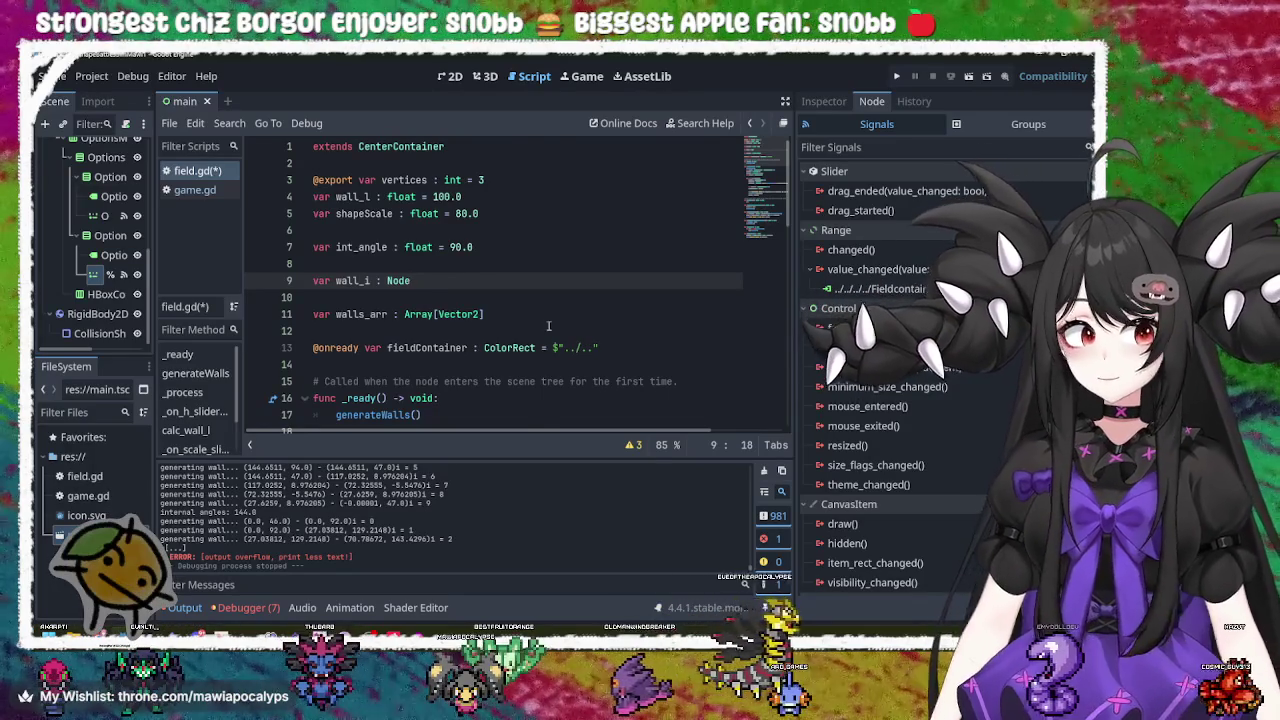
scroll(548, 325, down, 10)
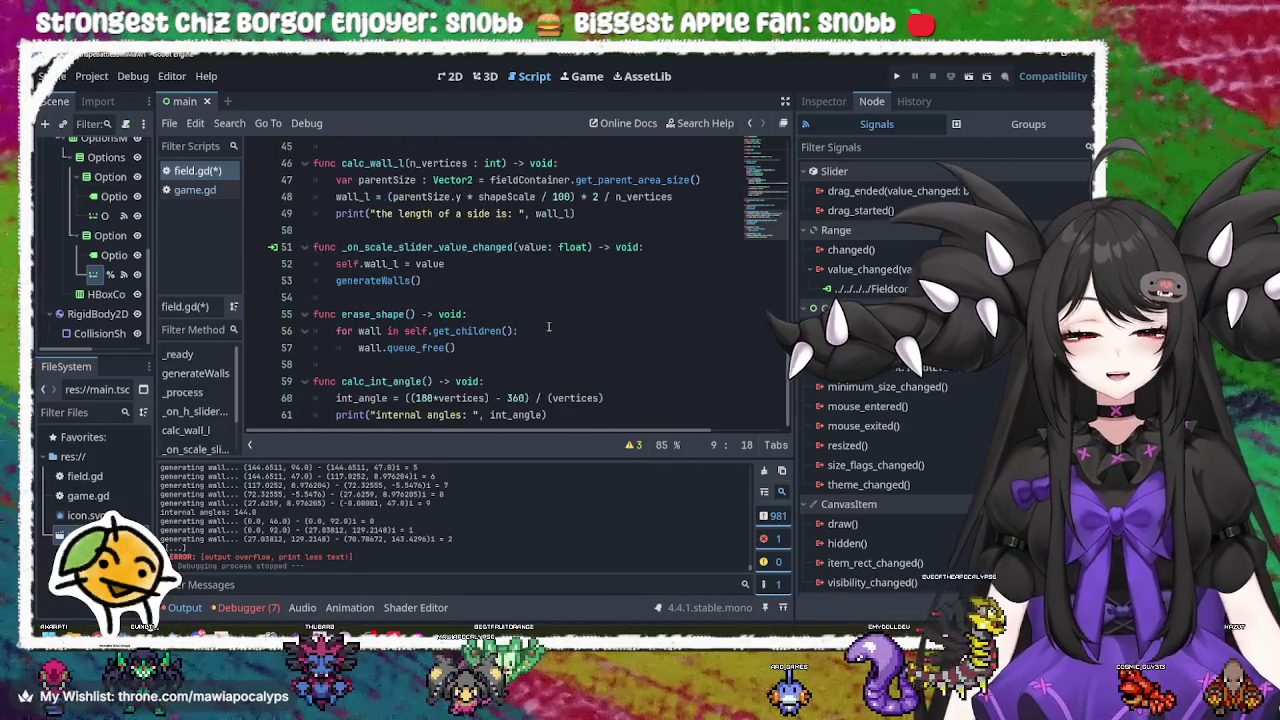
click(608, 418)
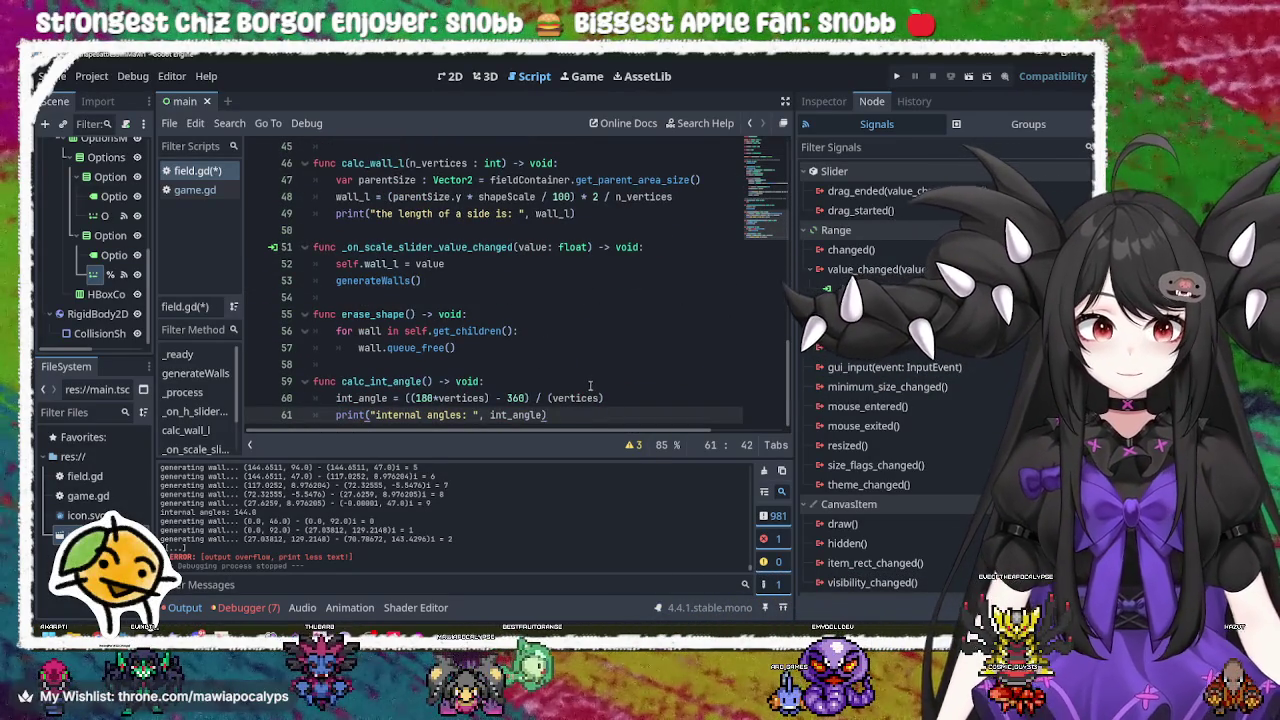
scroll(587, 376, up, 5)
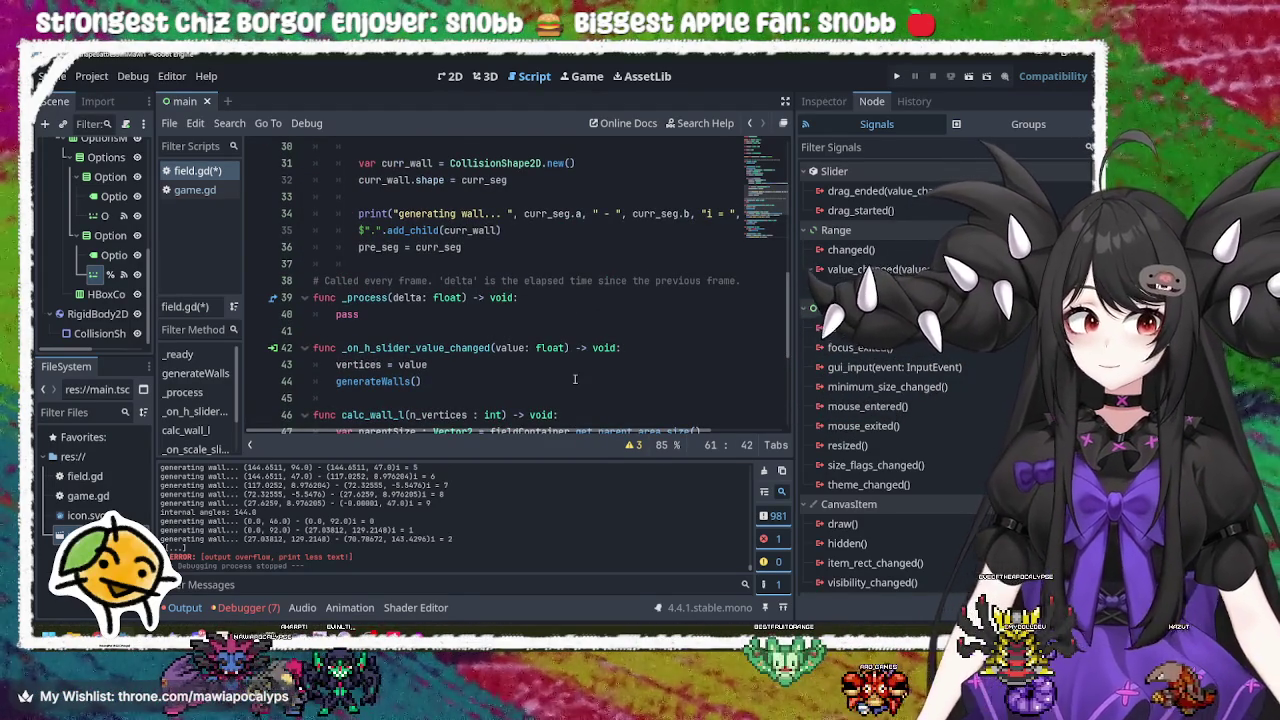
click(575, 379)
click(586, 362)
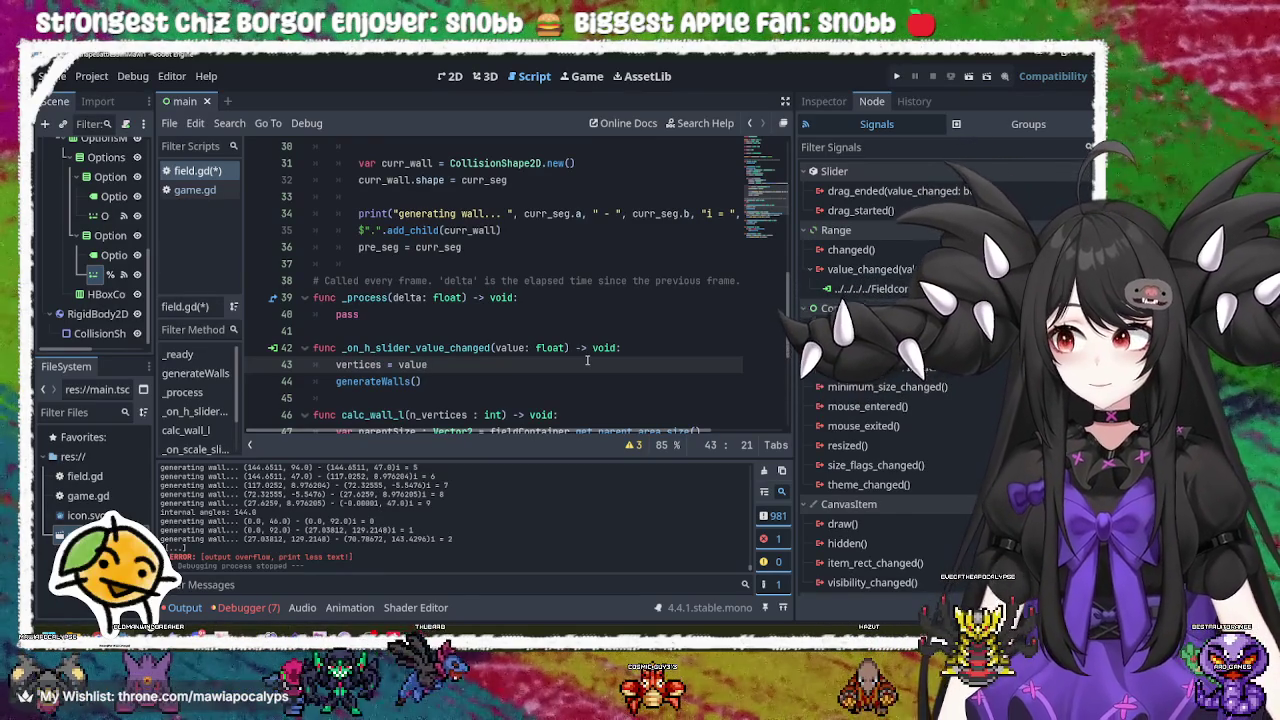
scroll(587, 360, up, 5)
scroll(587, 360, up, 1)
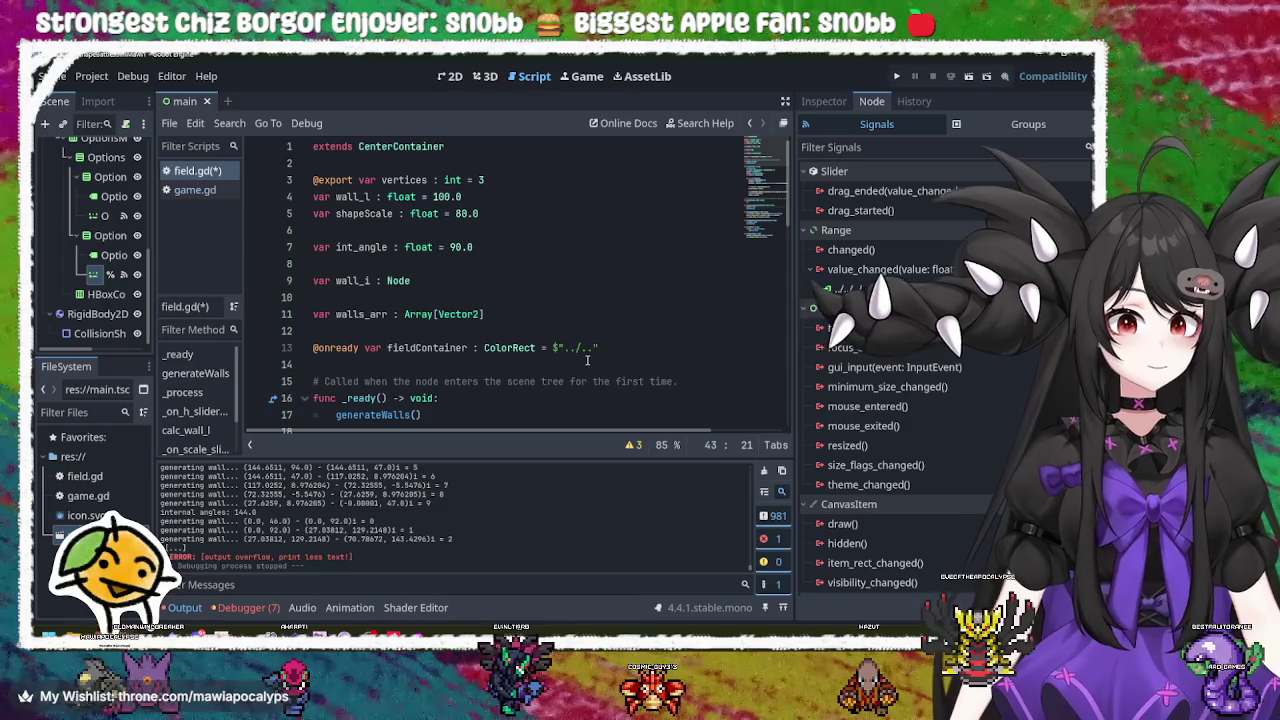
click(587, 360)
scroll(587, 360, down, 3)
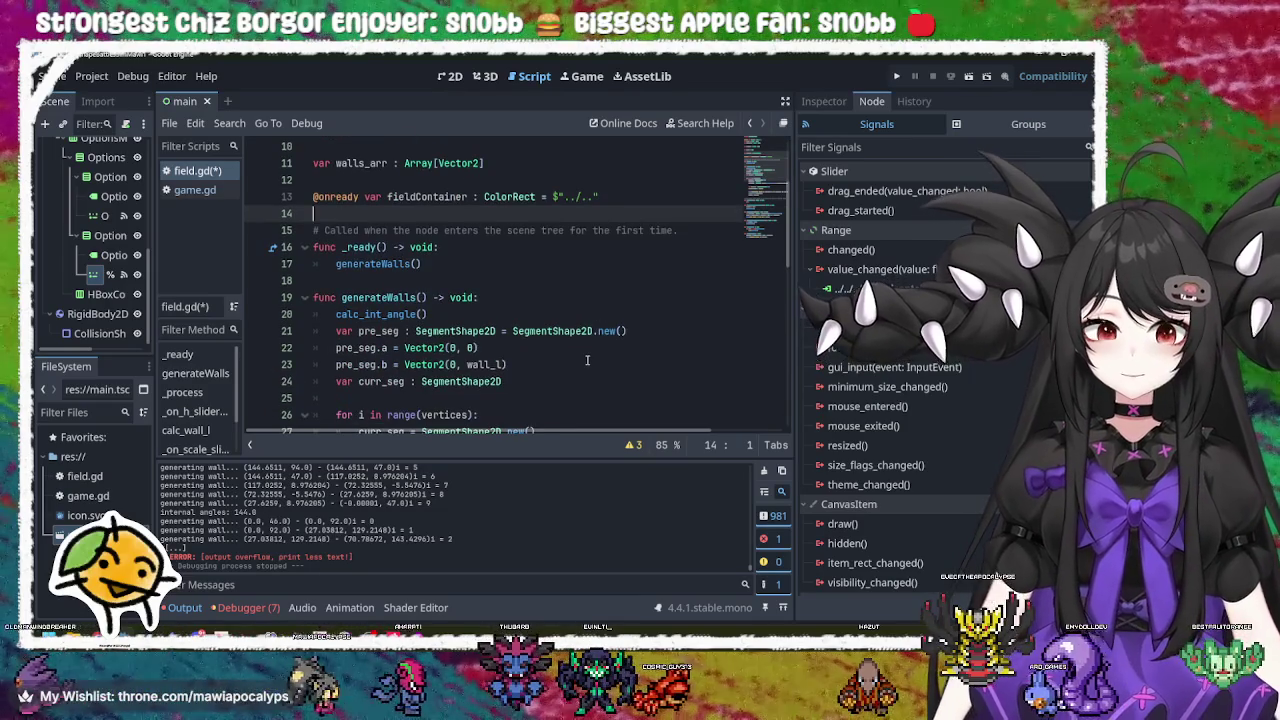
scroll(587, 360, down, 1)
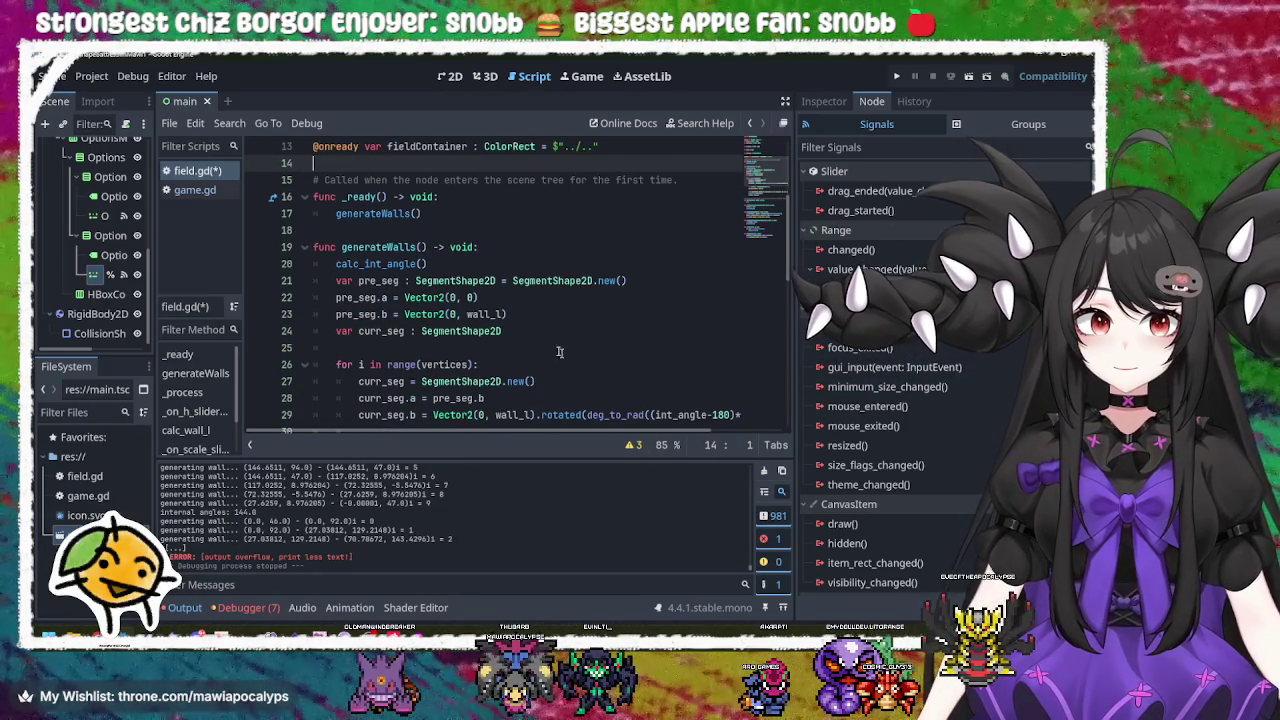
double_click(406, 265)
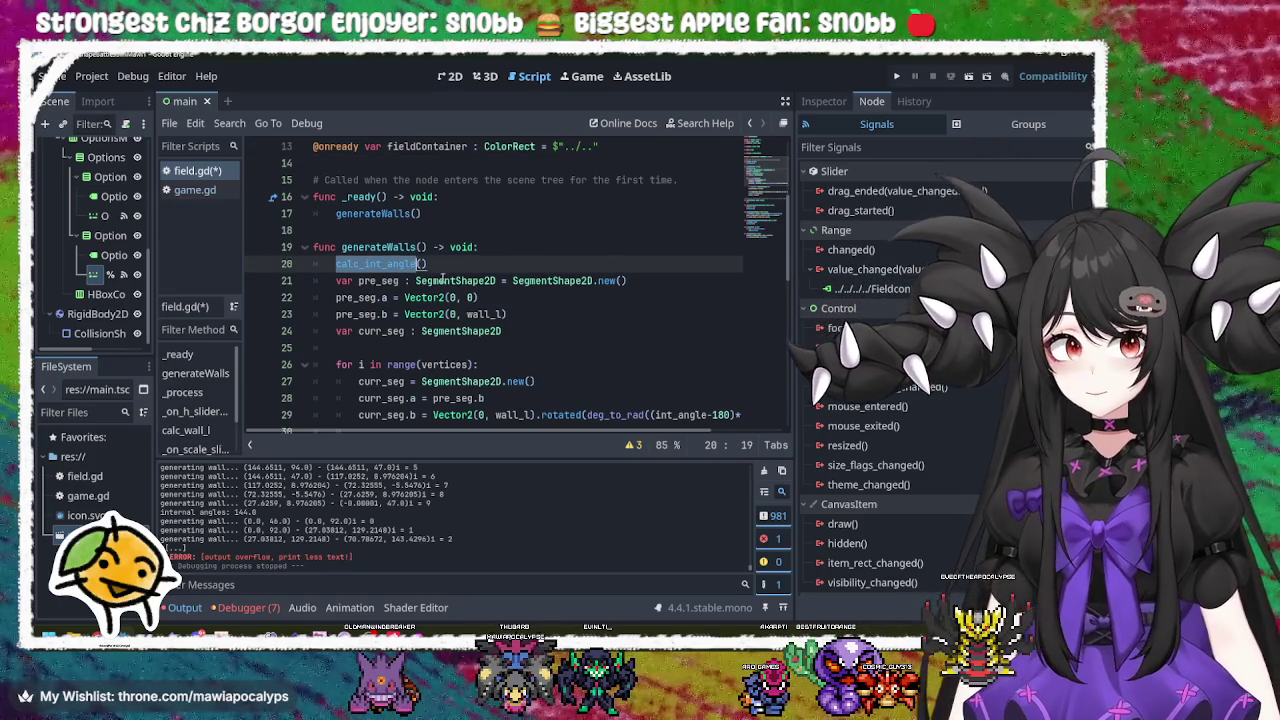
double_click(550, 281)
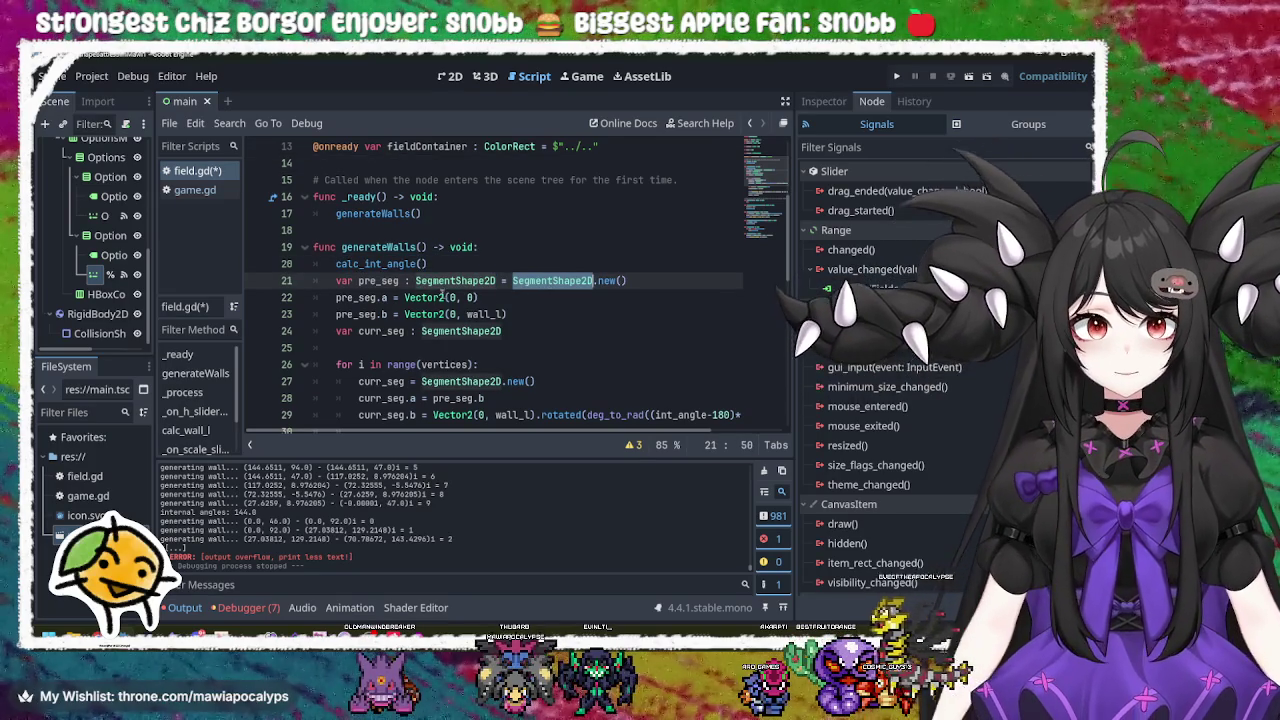
double_click(430, 297)
double_click(430, 314)
double_click(447, 331)
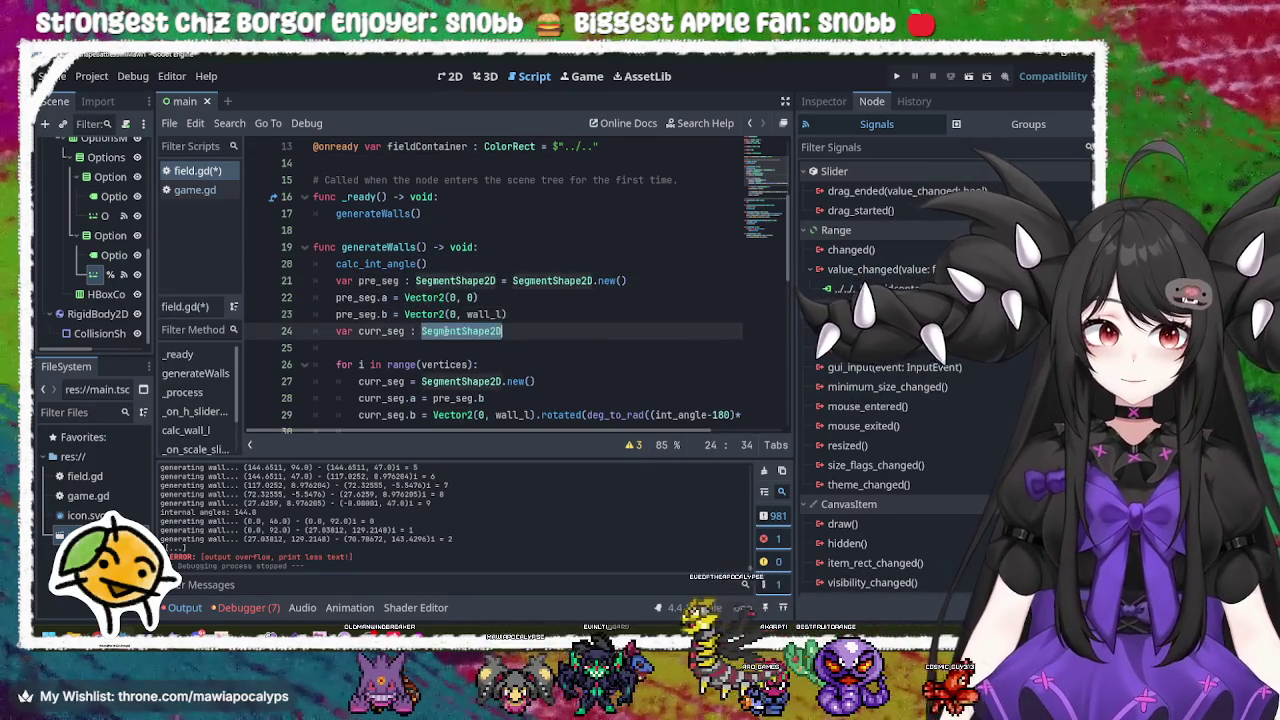
click(531, 331)
scroll(531, 331, down, 3)
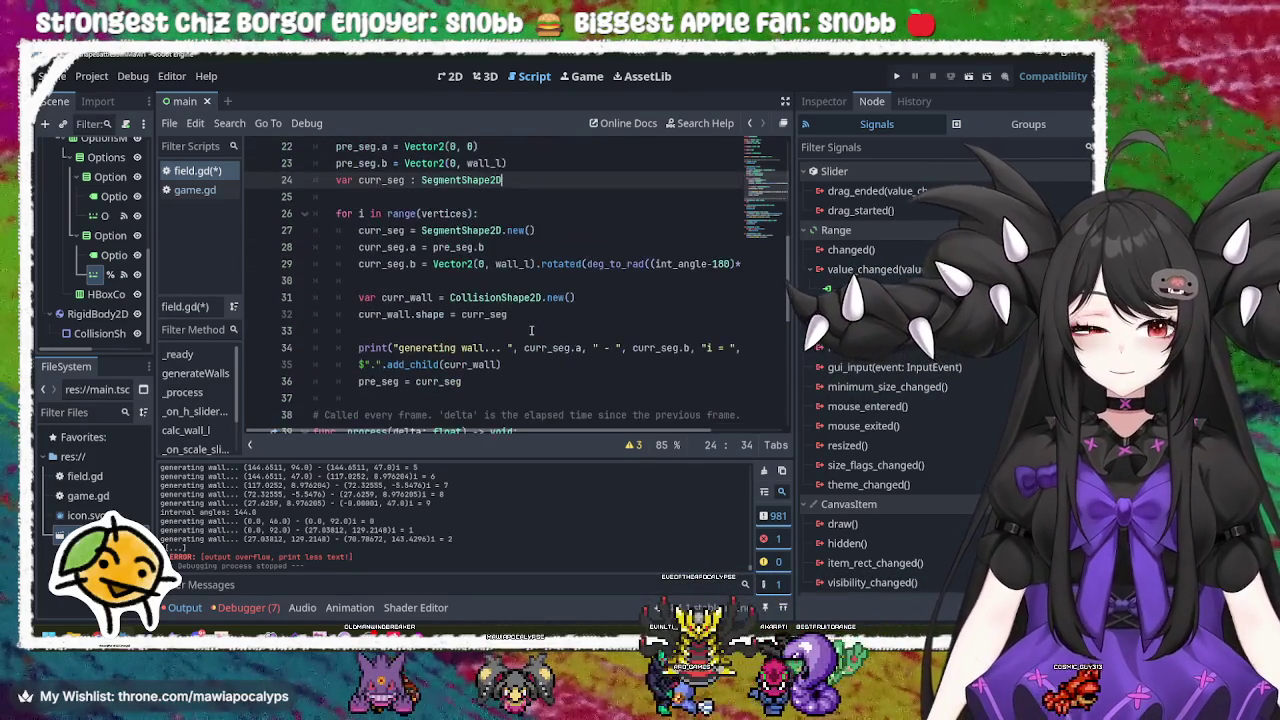
scroll(531, 331, up, 1)
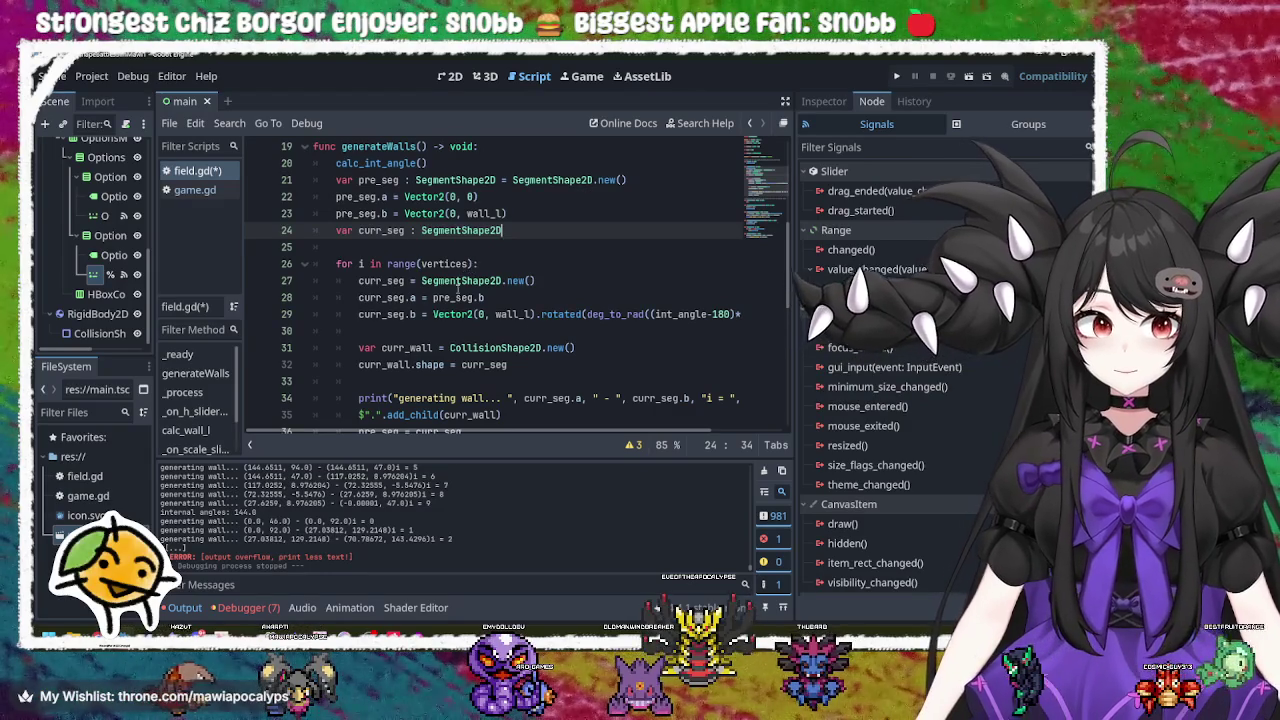
Step: Append pre_seg.b after the + on line 29 to offset the rotated end point
double_click(453, 313)
double_click(560, 313)
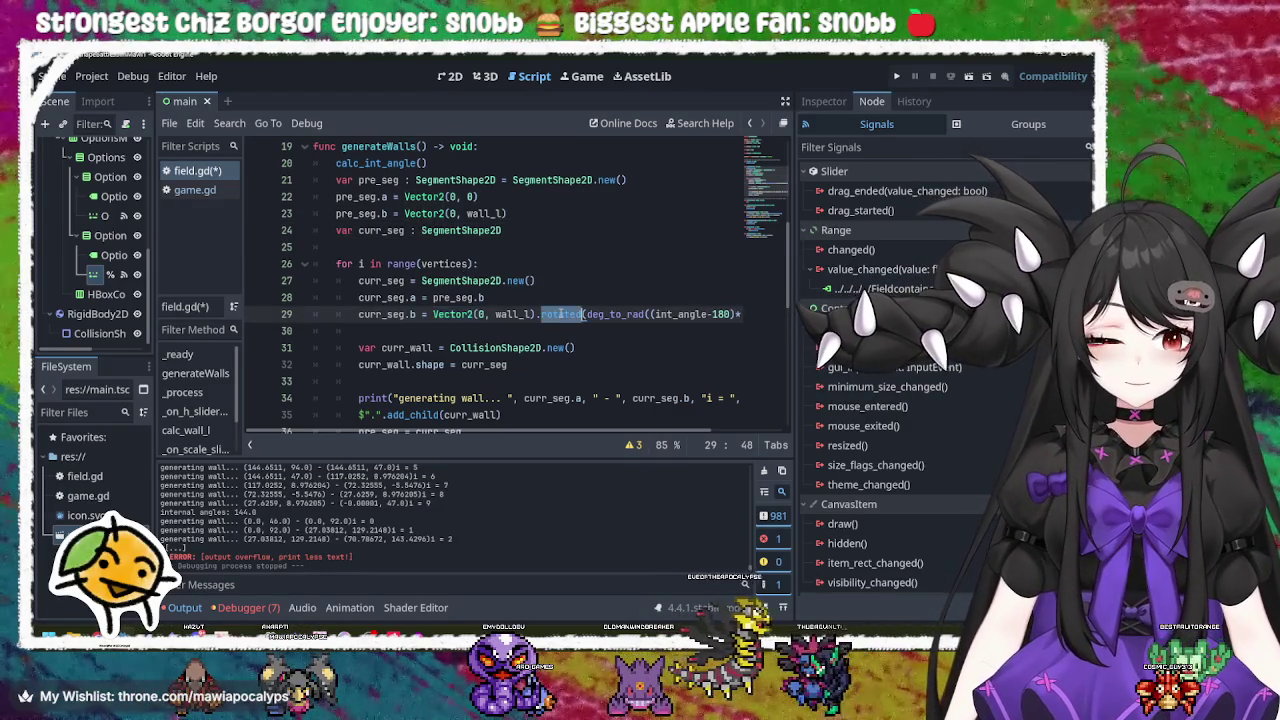
double_click(618, 314)
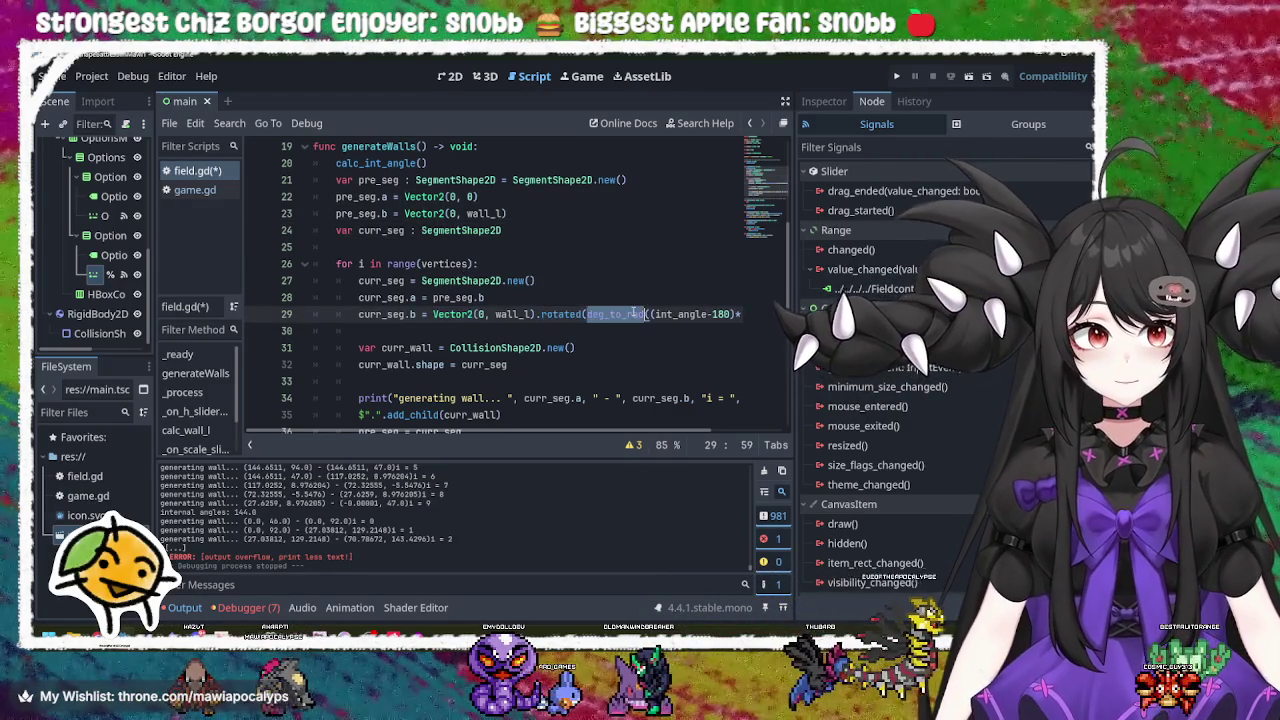
click(746, 314)
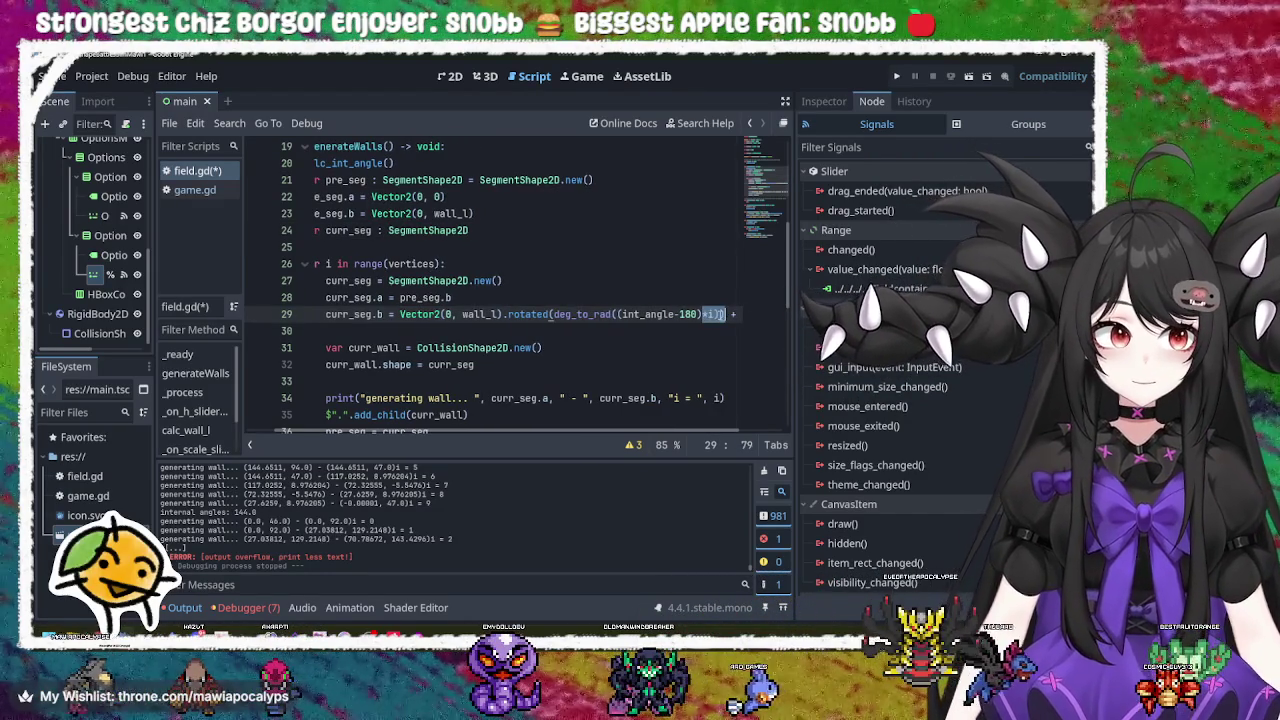
text(pre)
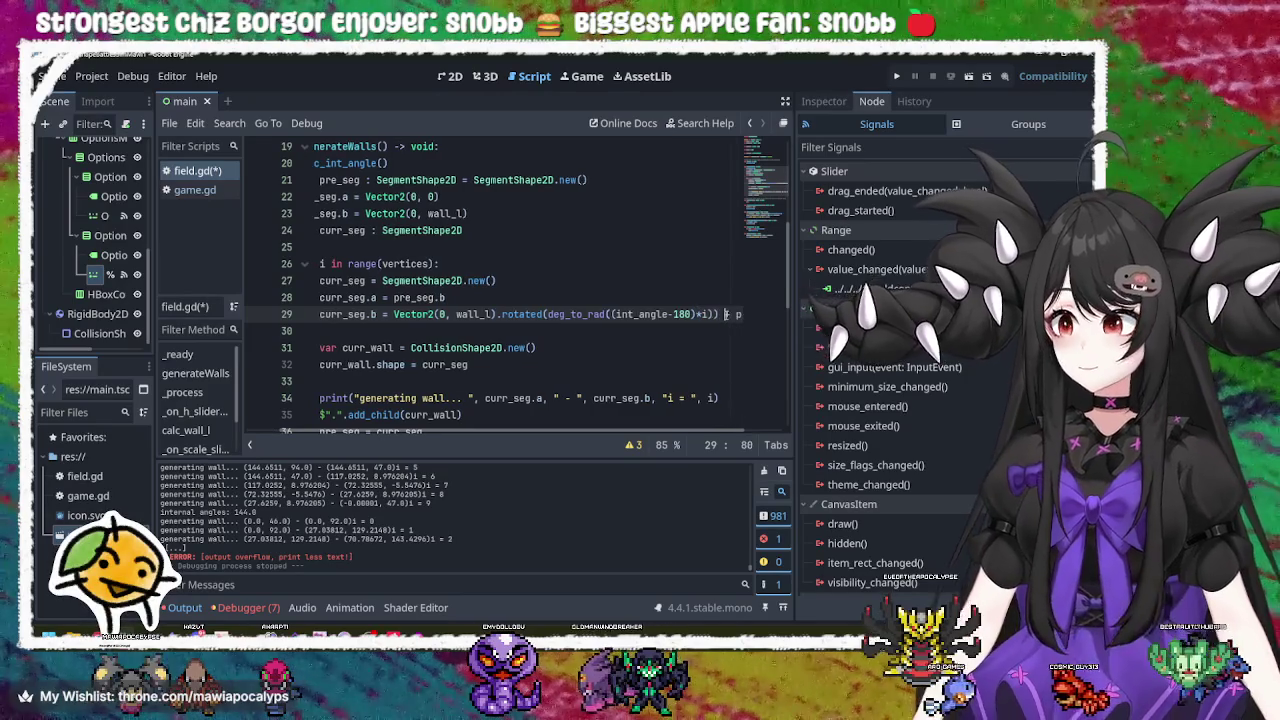
Step: Tidy blank line 30, then review the pre_seg end point on line 23 and the calc_int_angle call on line 20
click(359, 331)
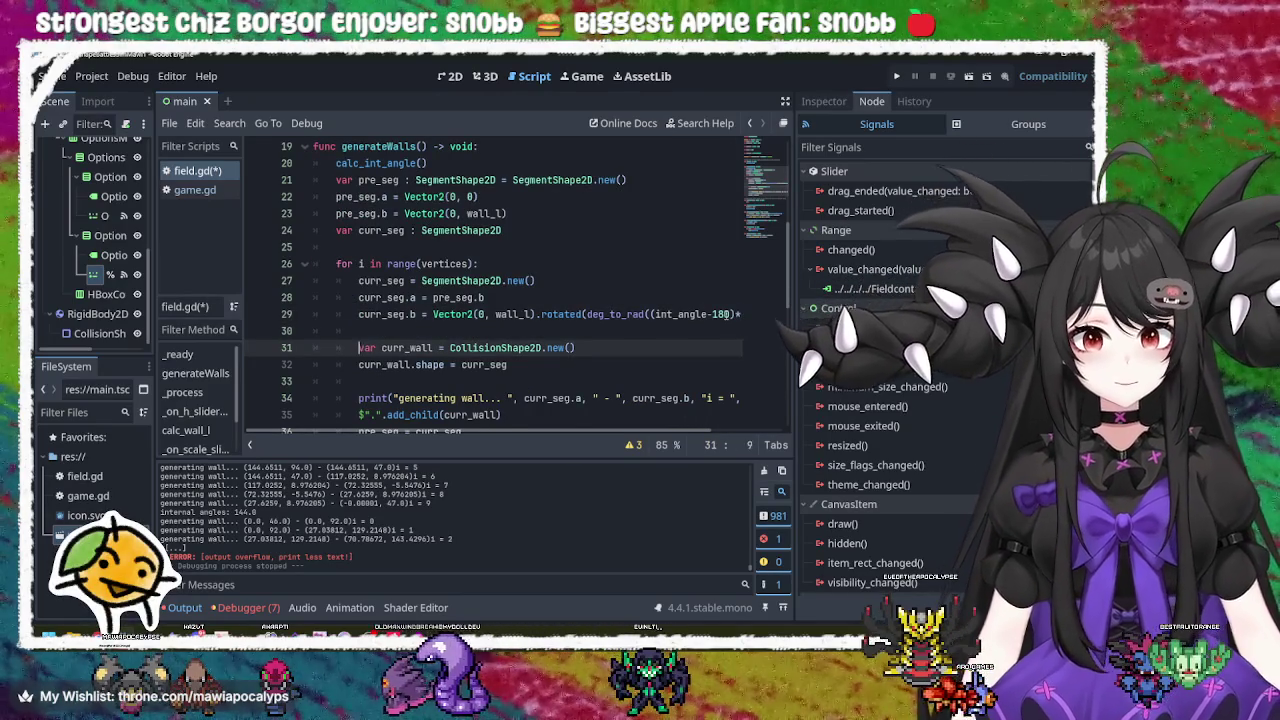
key(BackSpace)
key(BackSpace)
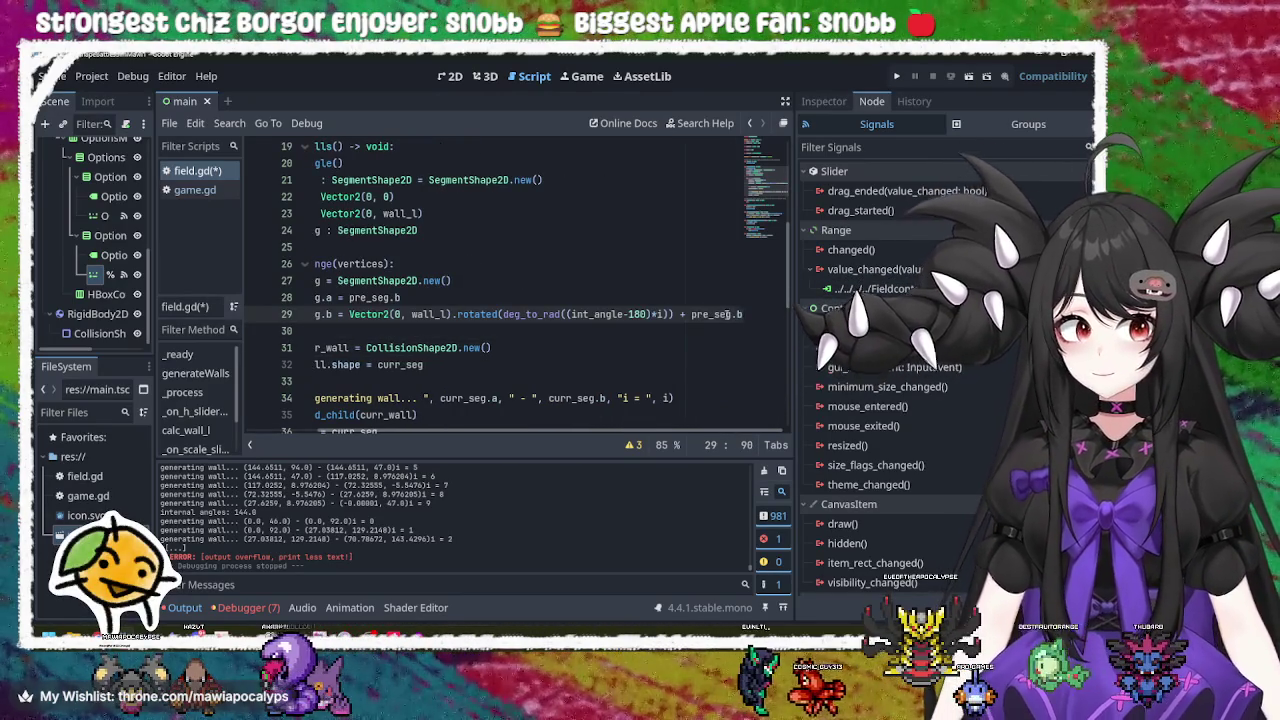
scroll(577, 253, up, 1)
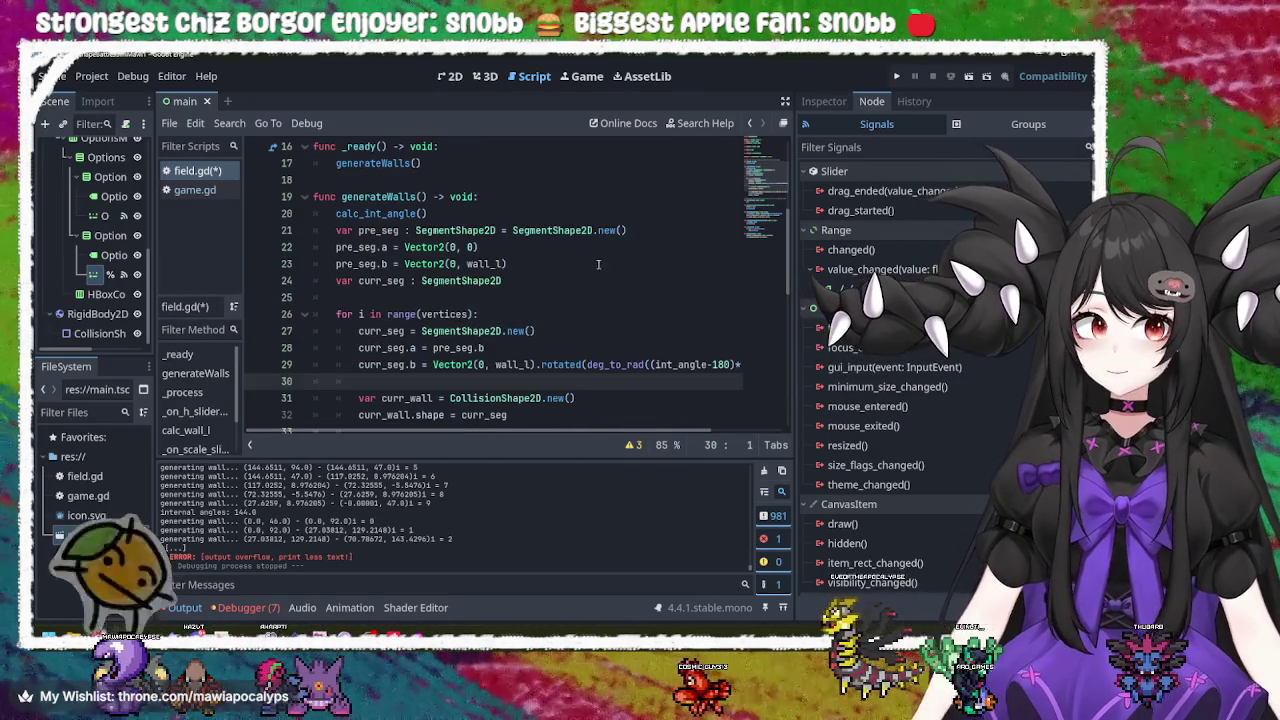
click(577, 253)
click(507, 214)
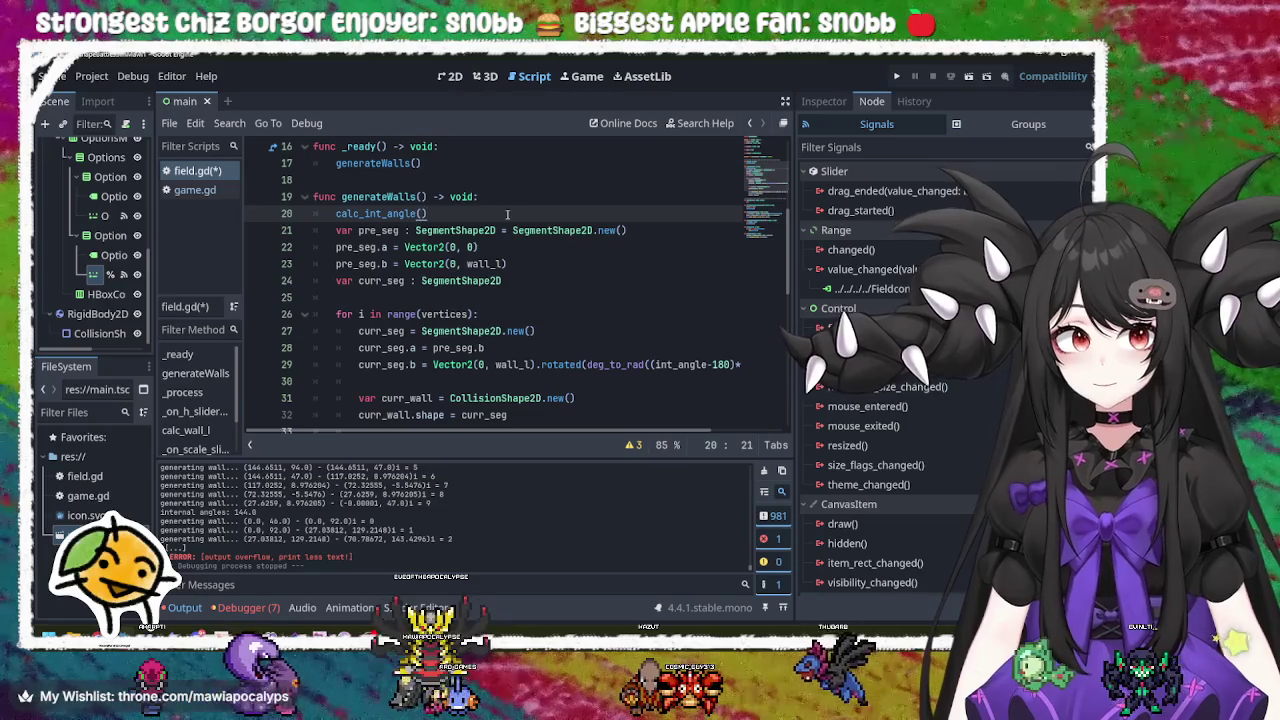
double_click(377, 213)
click(459, 213)
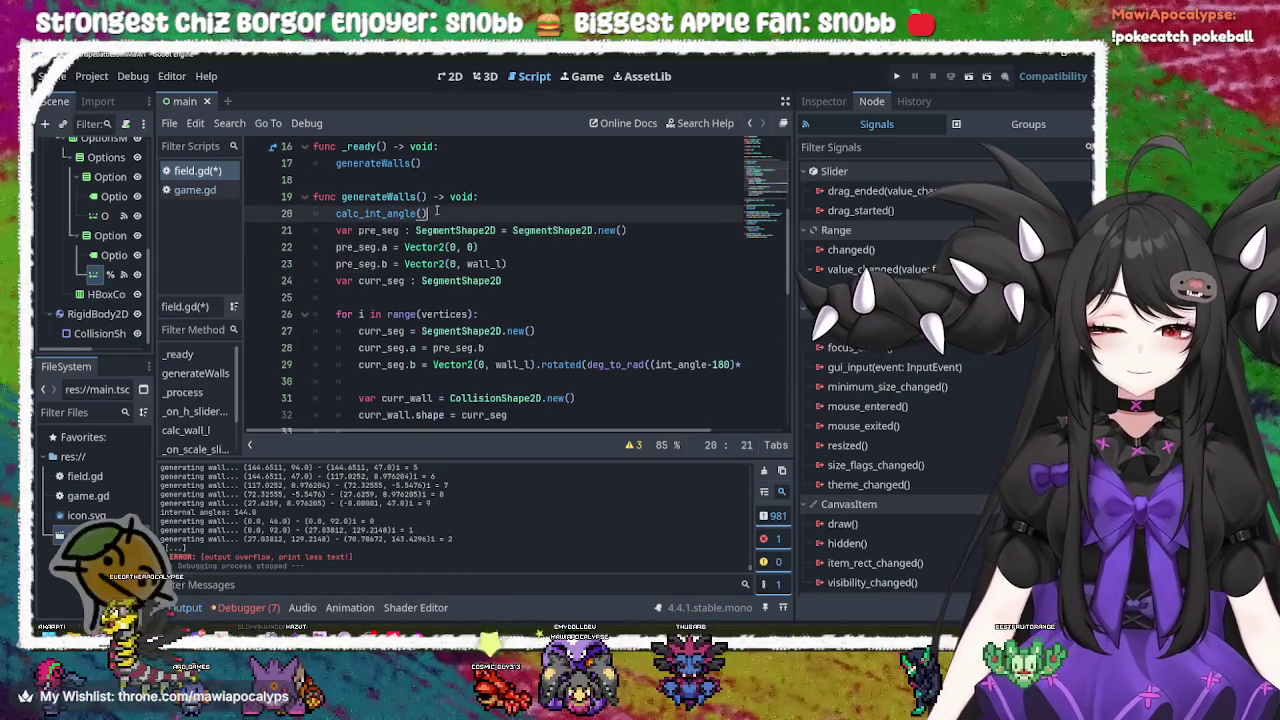
click(398, 230)
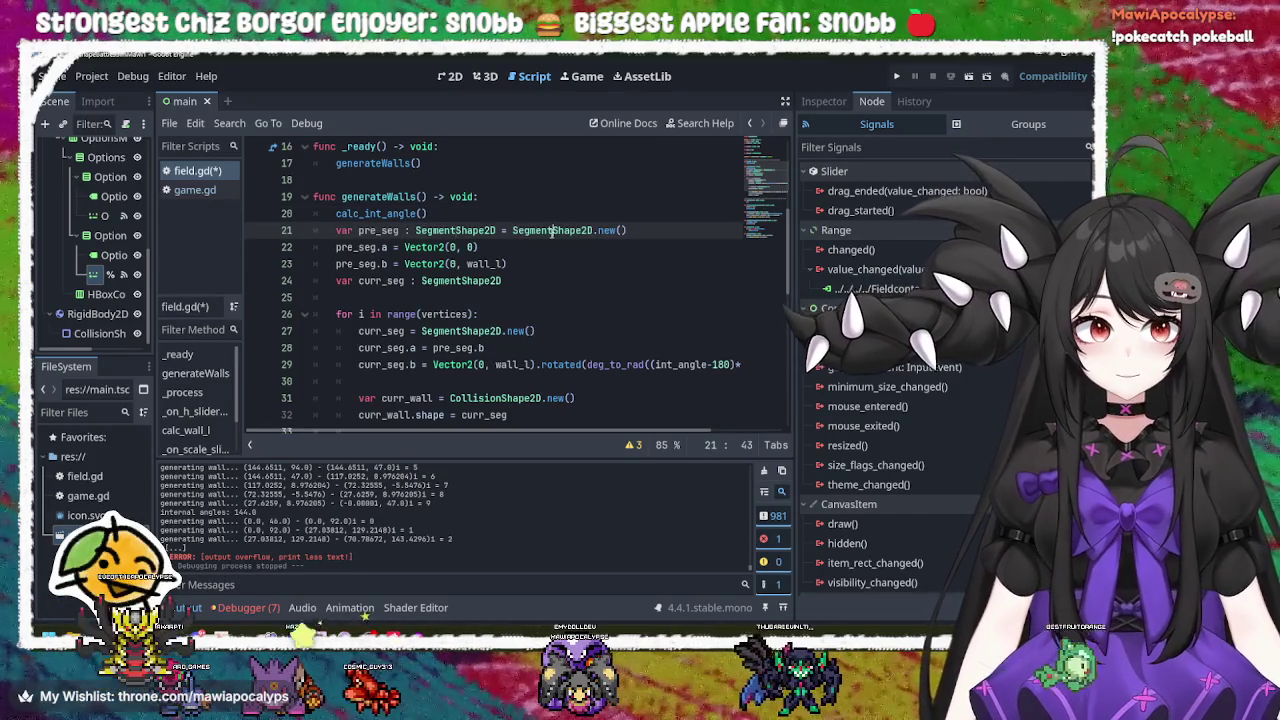
double_click(483, 232)
double_click(378, 230)
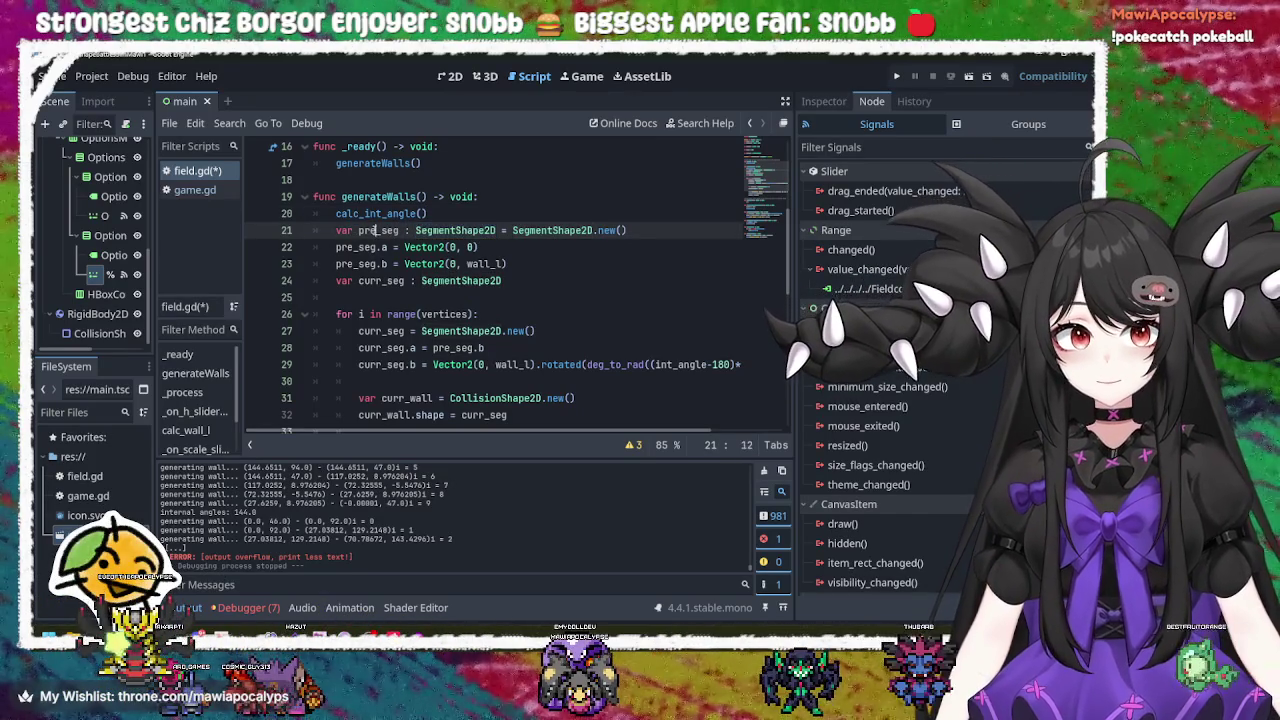
double_click(370, 248)
double_click(393, 231)
drag(530, 281, 538, 215)
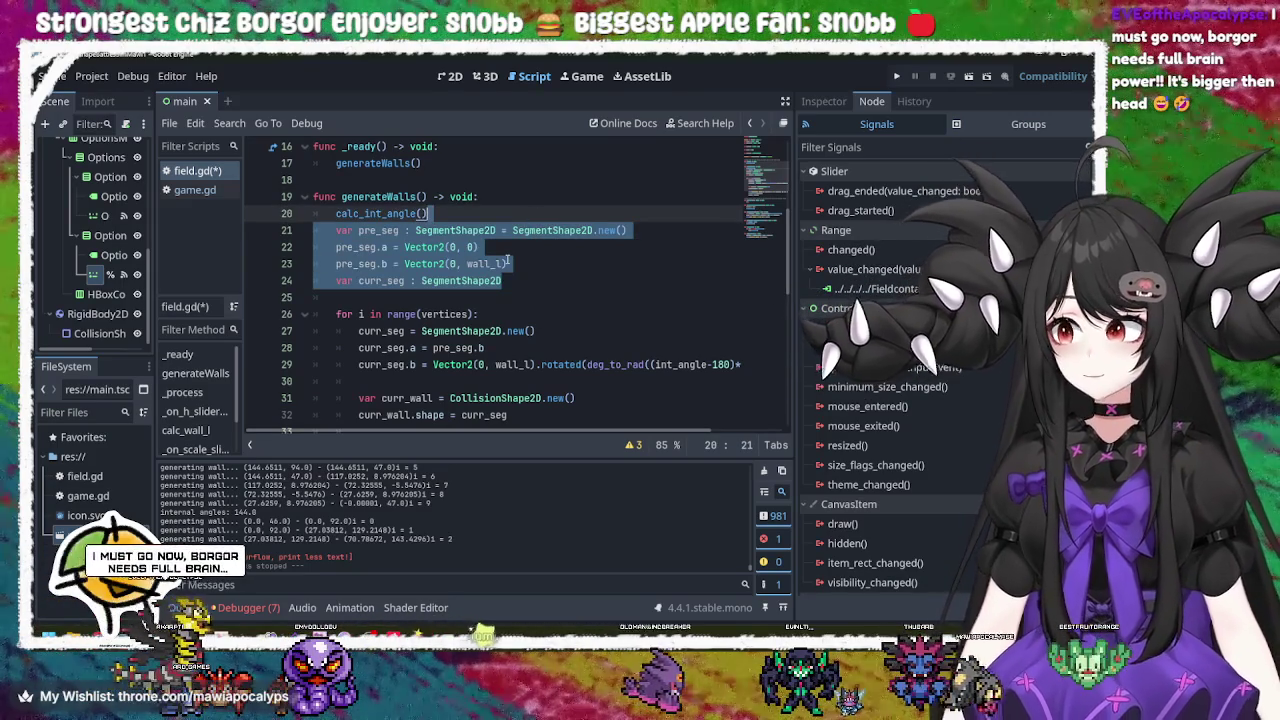
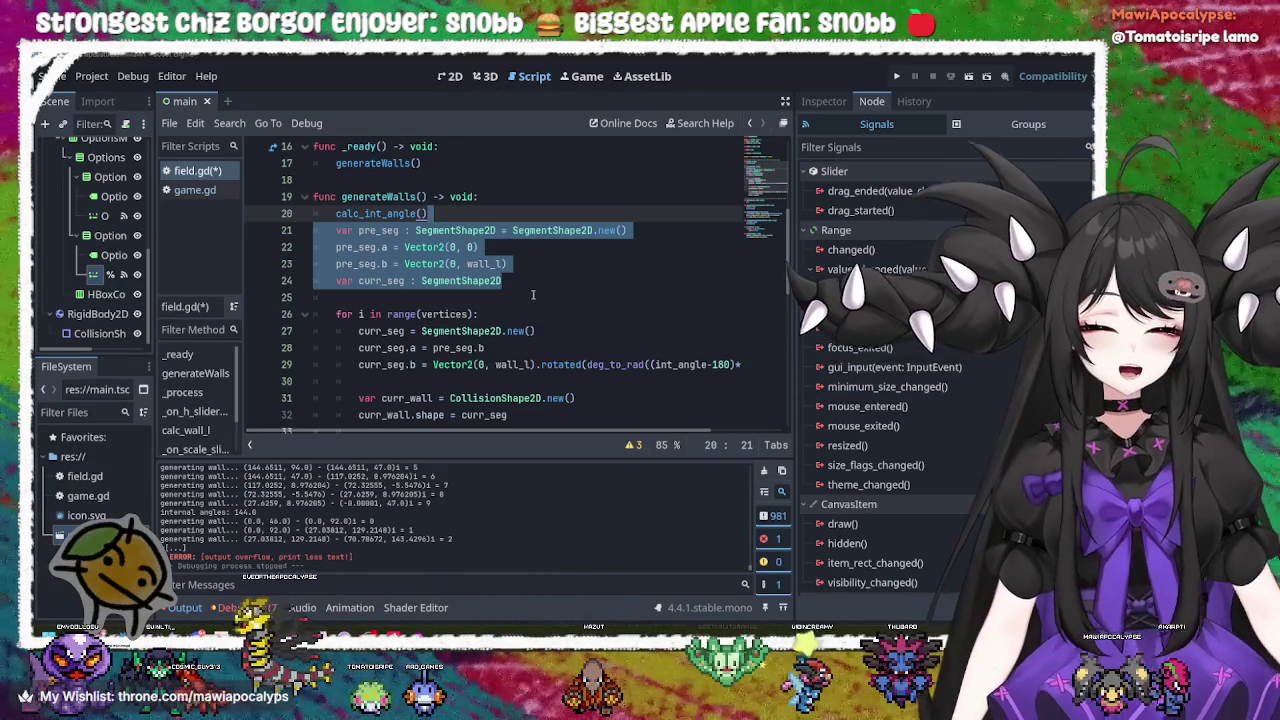
Step: Review the calc_int_angle function header and the generateWalls call in _ready
click(528, 281)
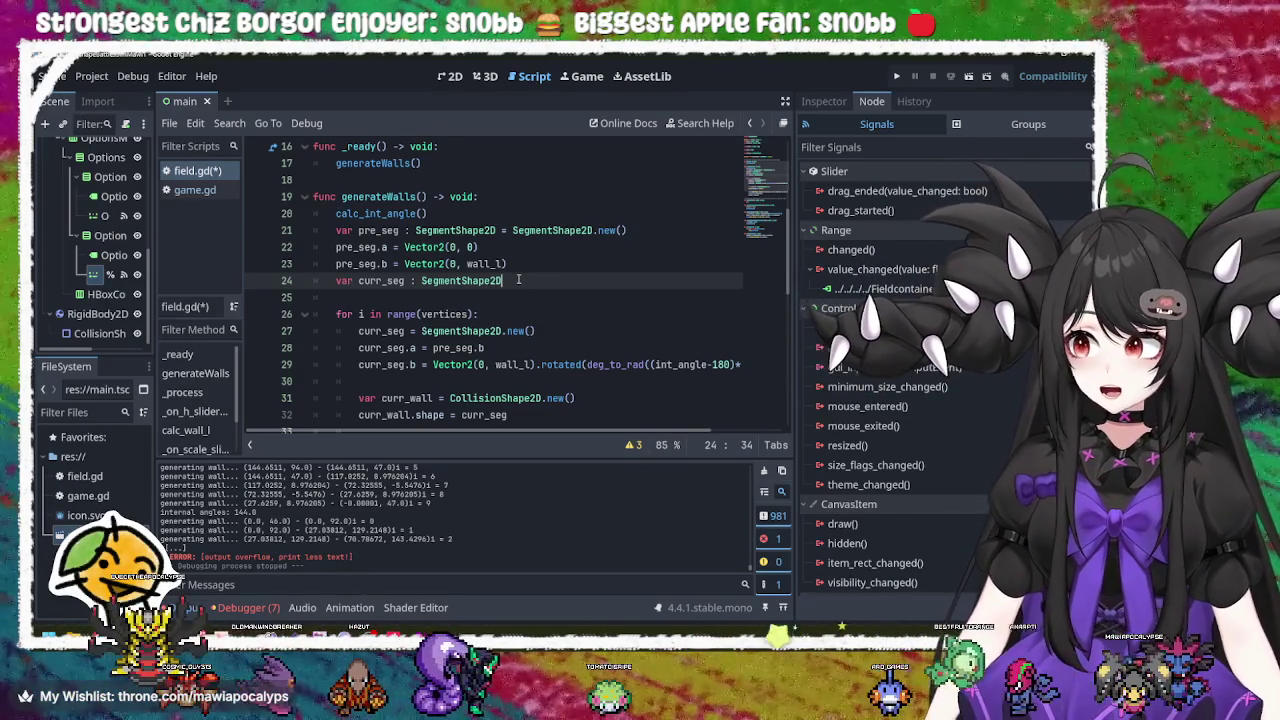
scroll(519, 279, down, 10)
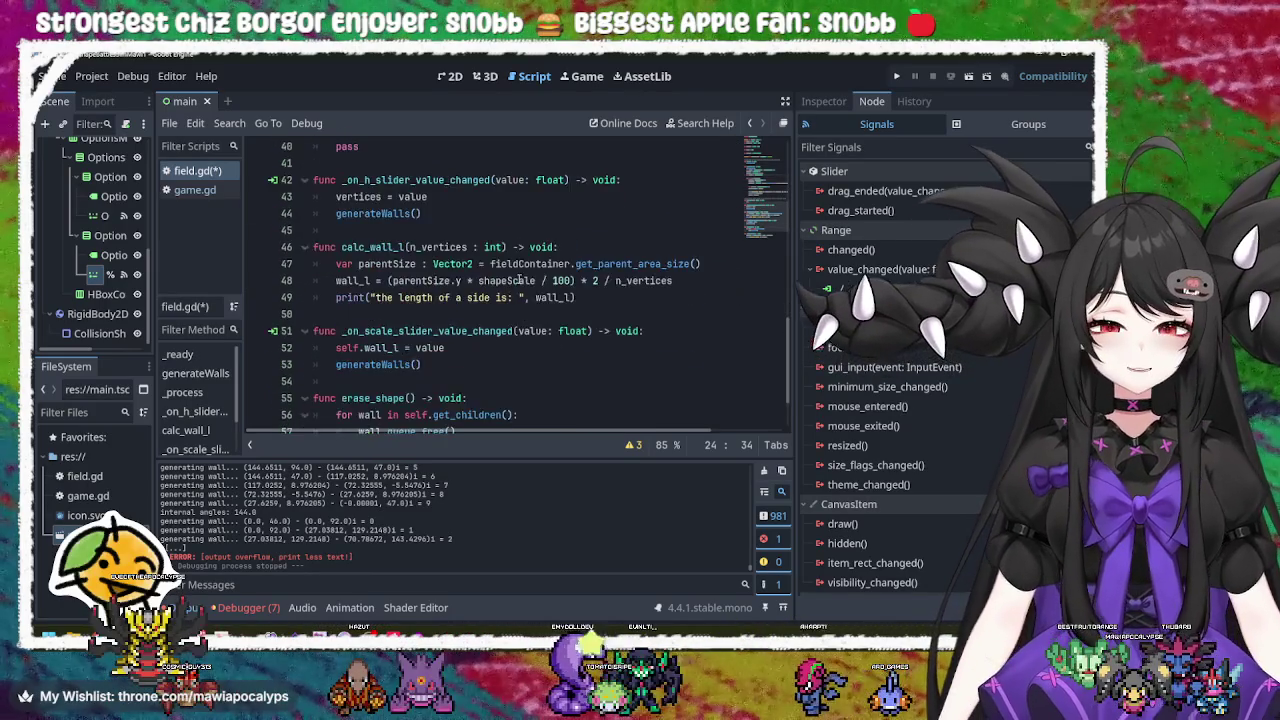
click(519, 279)
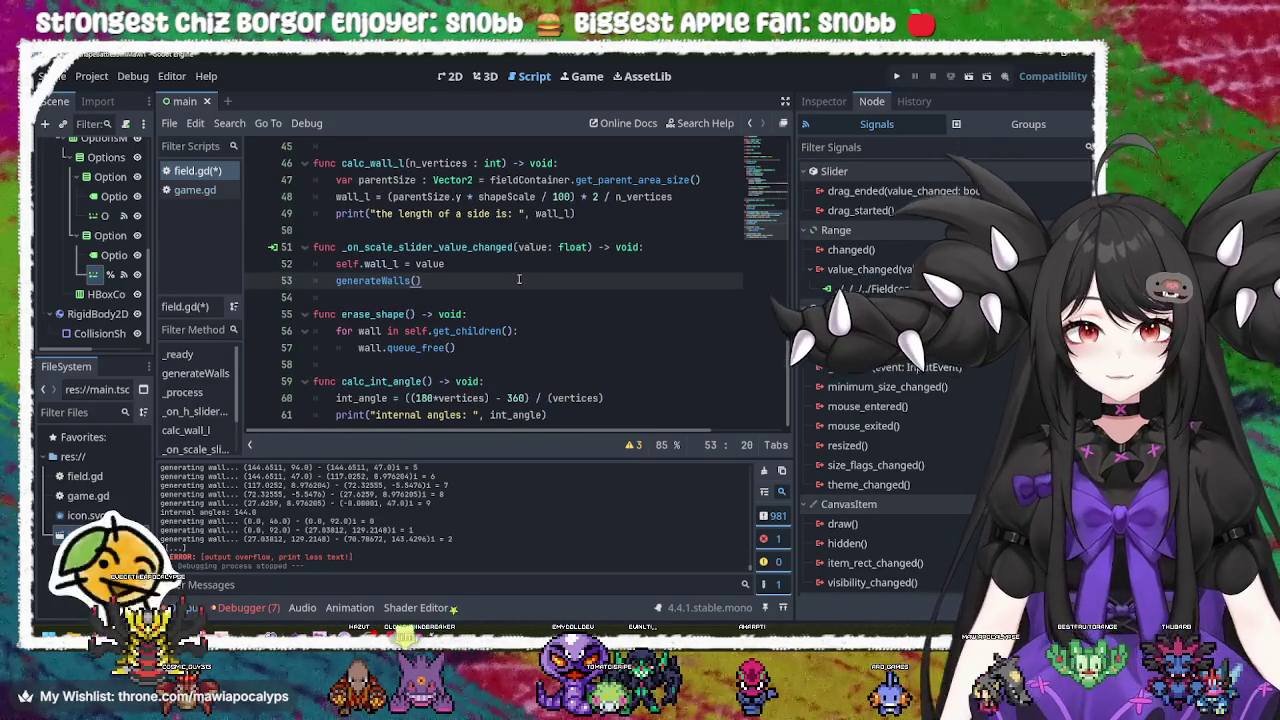
click(487, 380)
click(497, 380)
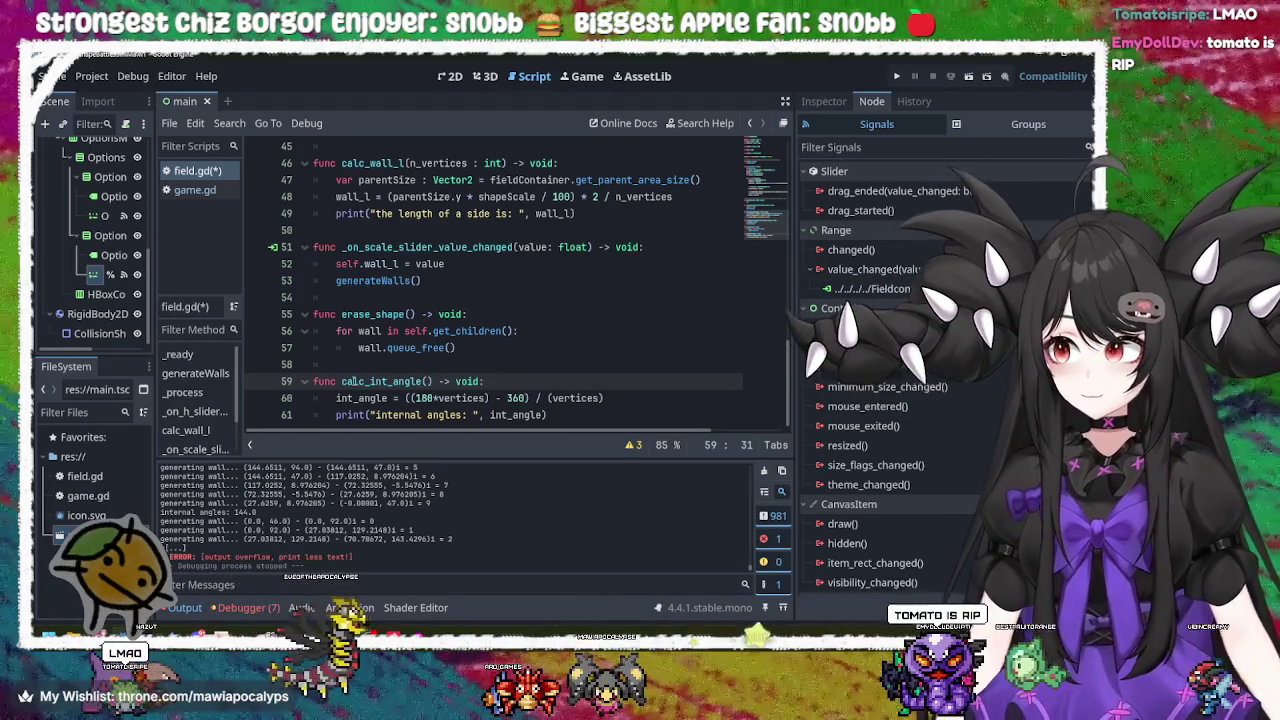
click(501, 281)
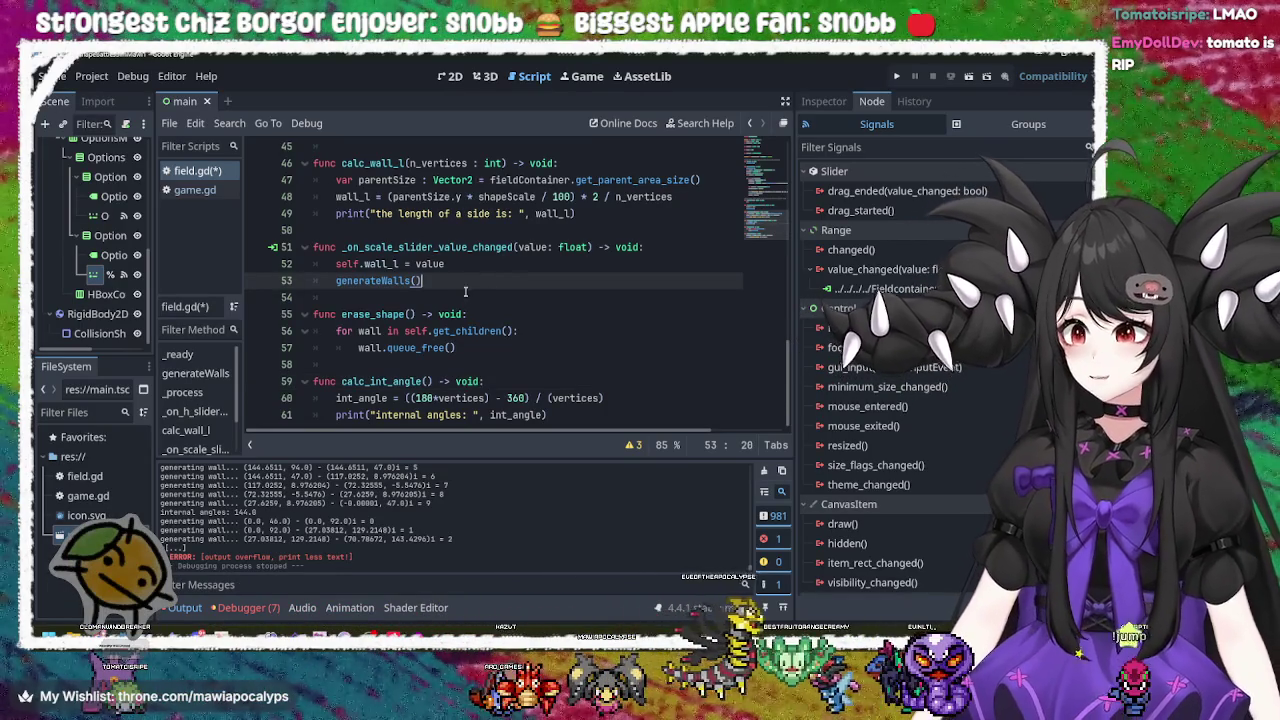
scroll(466, 270, up, 15)
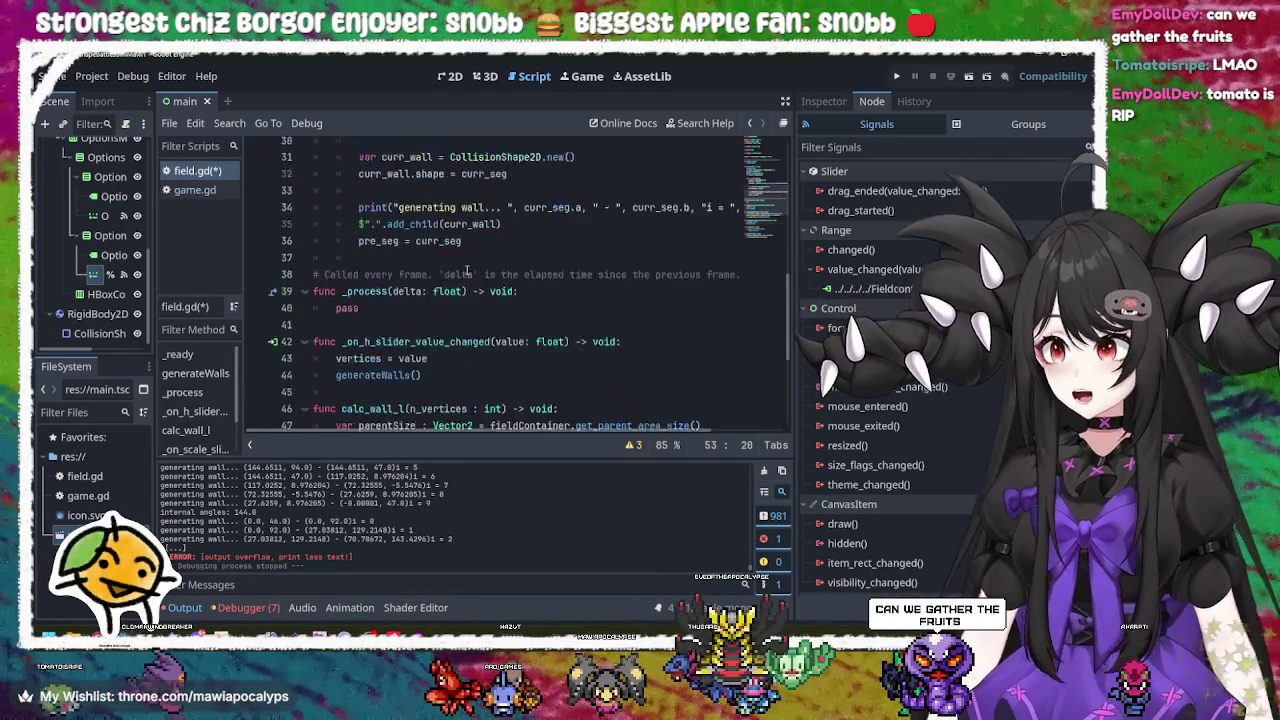
scroll(466, 270, down, 3)
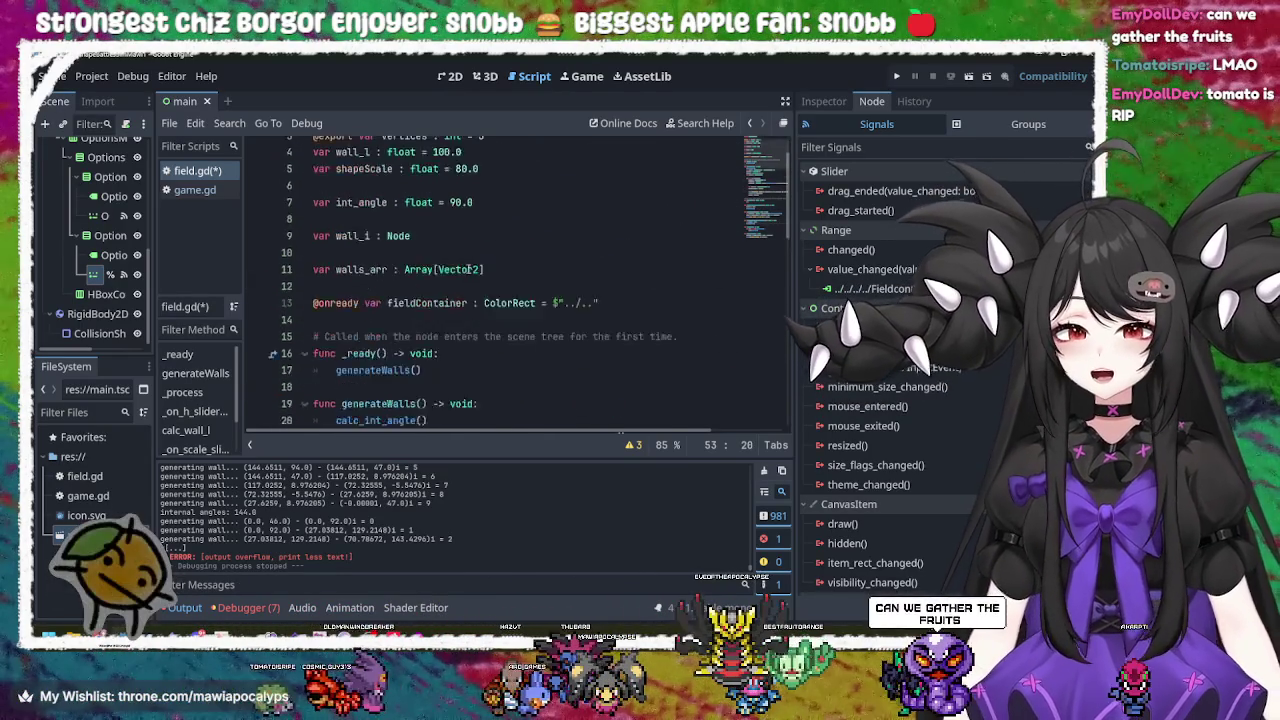
click(479, 262)
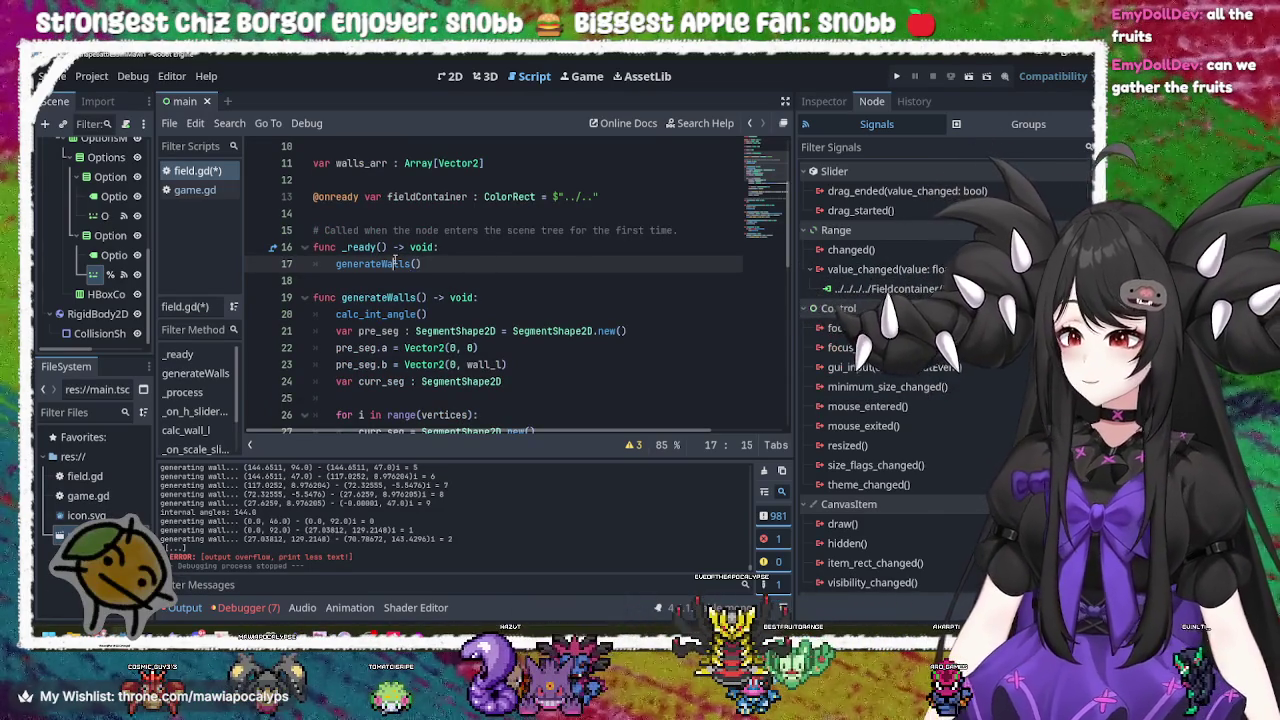
Step: Highlight the generateWalls call, its definition on line 19, and the calc_int_angle call
mouse_move(395, 262)
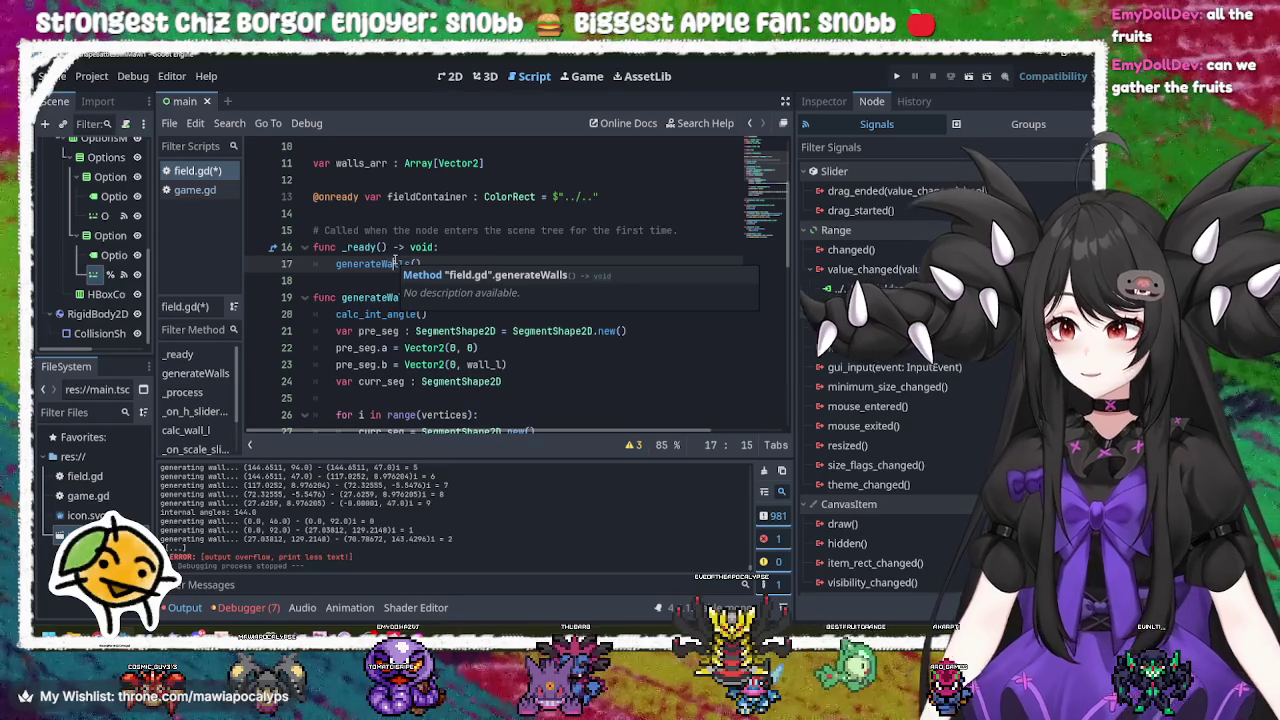
double_click(395, 263)
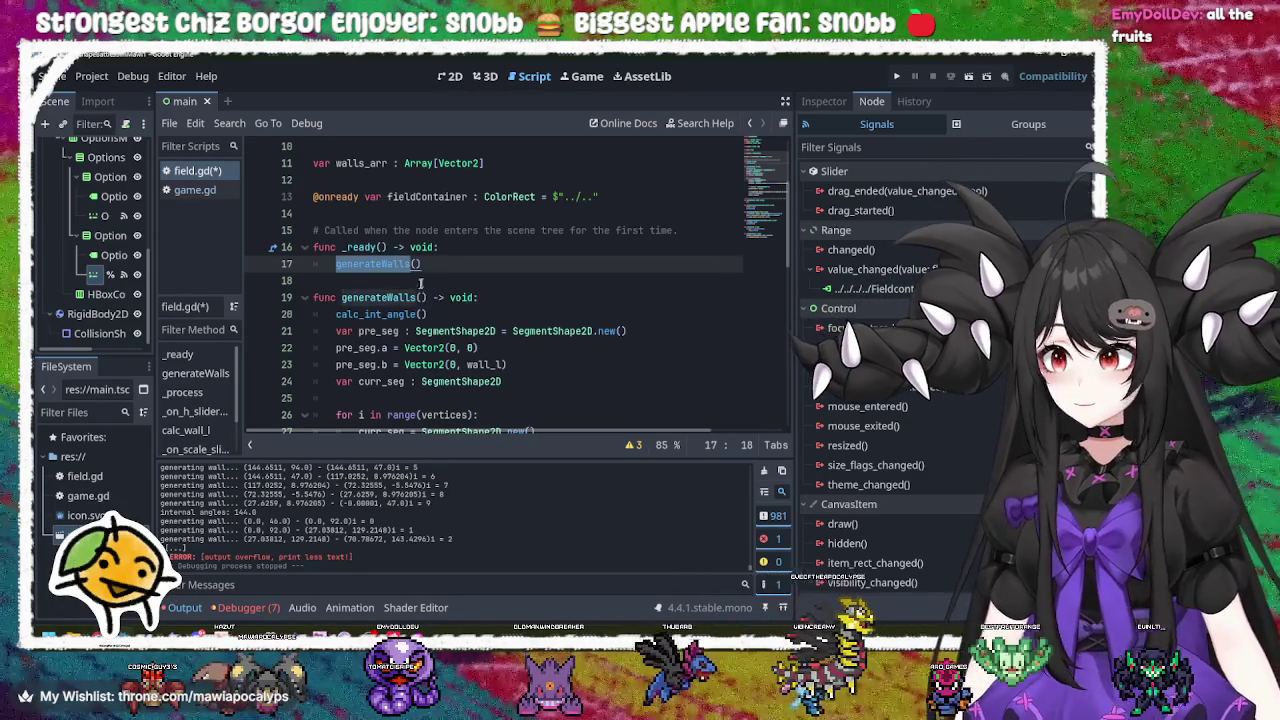
double_click(378, 297)
double_click(380, 314)
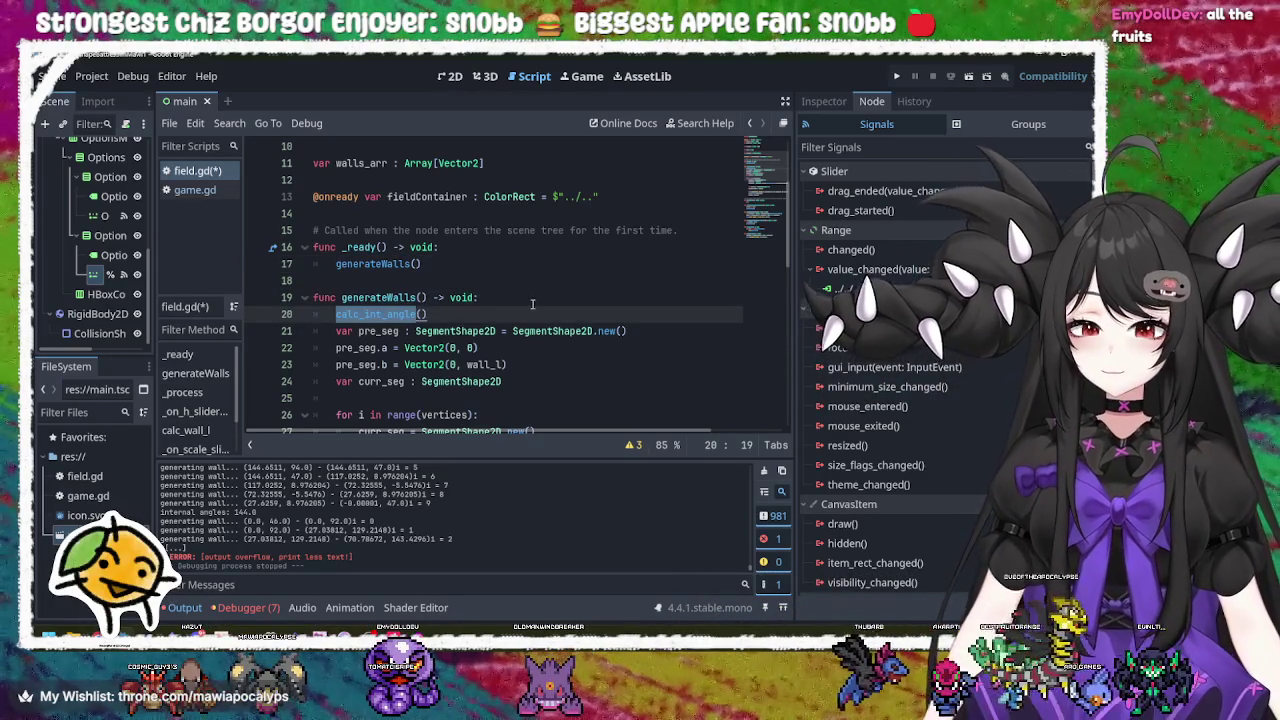
click(510, 318)
Step: Examine lines 21–24 that set up the pre_seg and curr_seg segments
scroll(510, 317, down, 2)
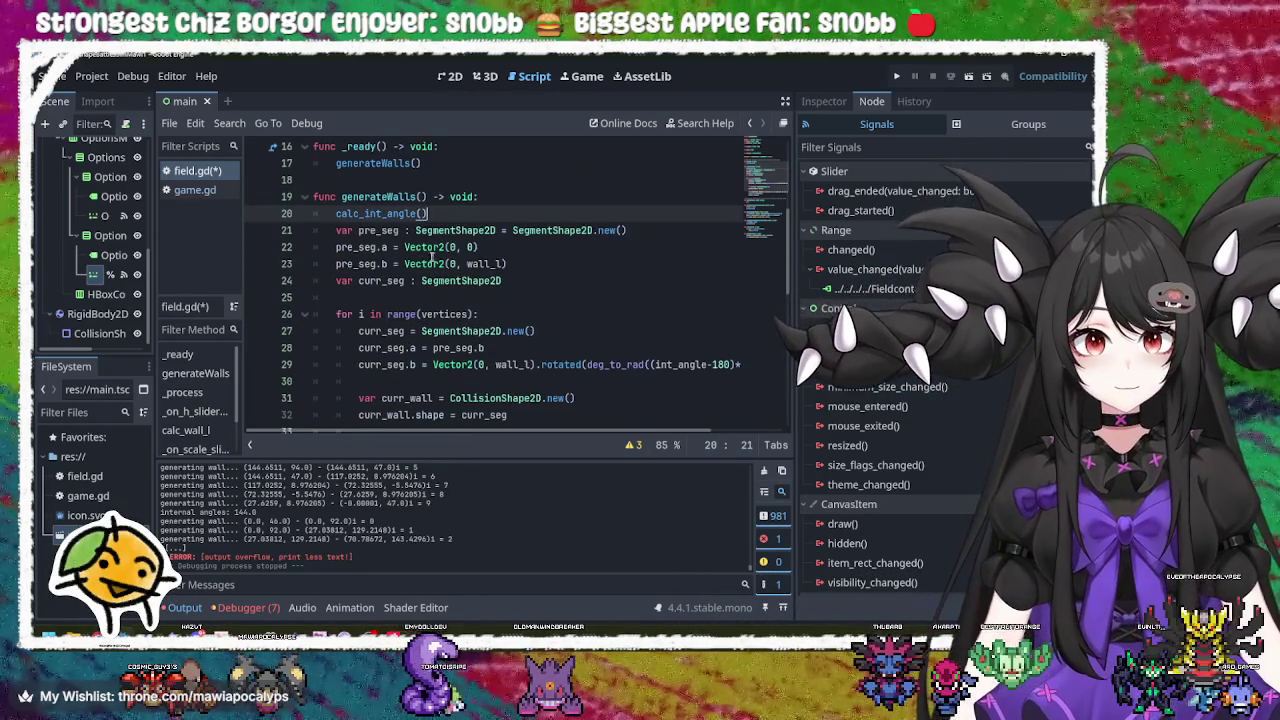
double_click(425, 263)
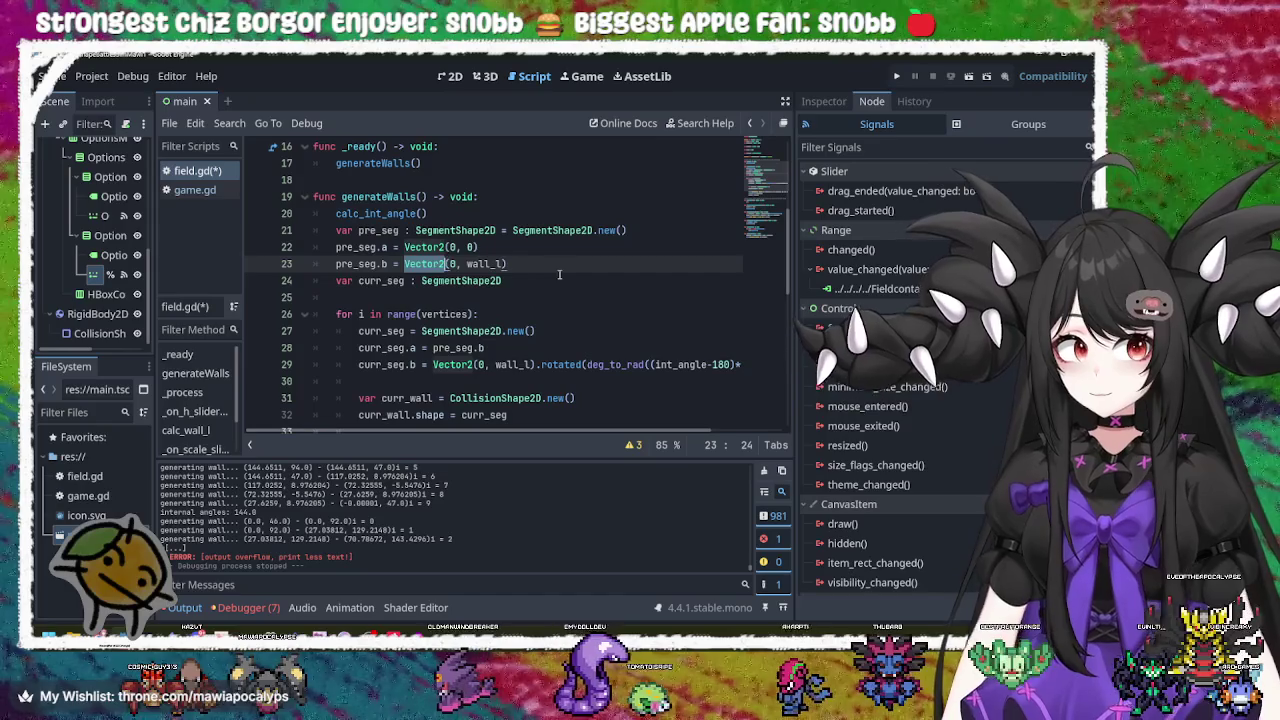
click(557, 280)
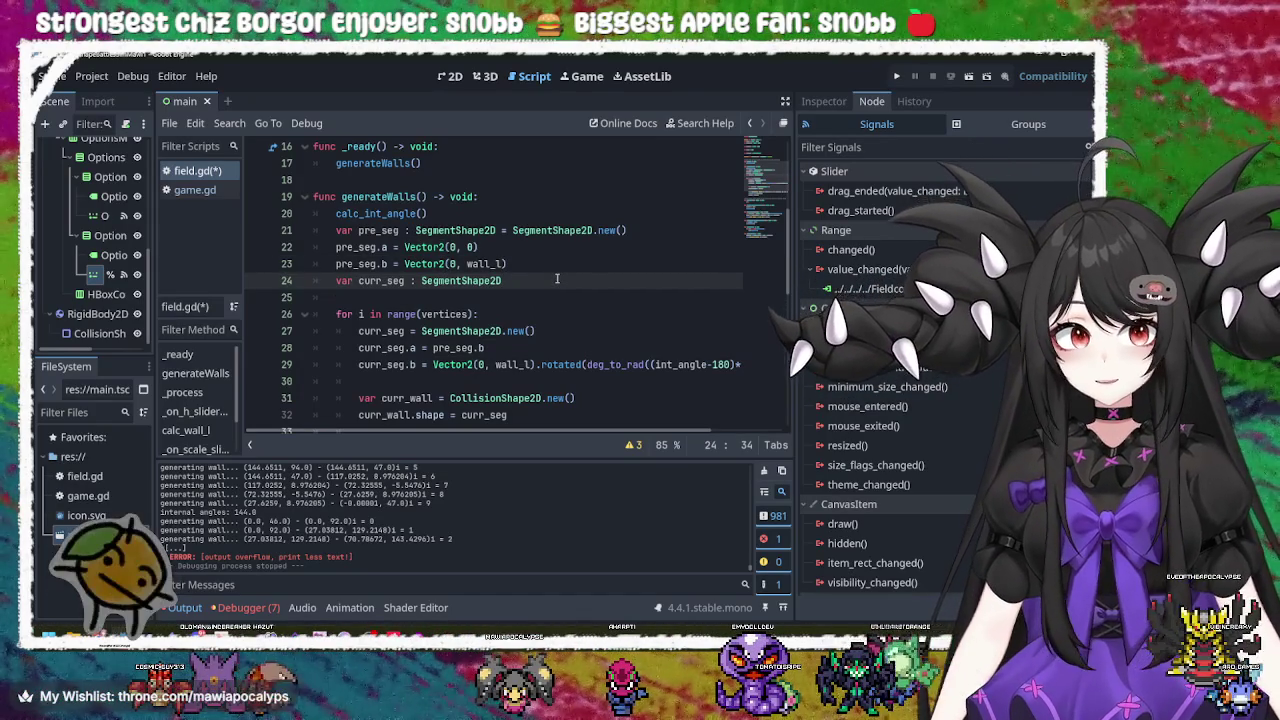
click(450, 213)
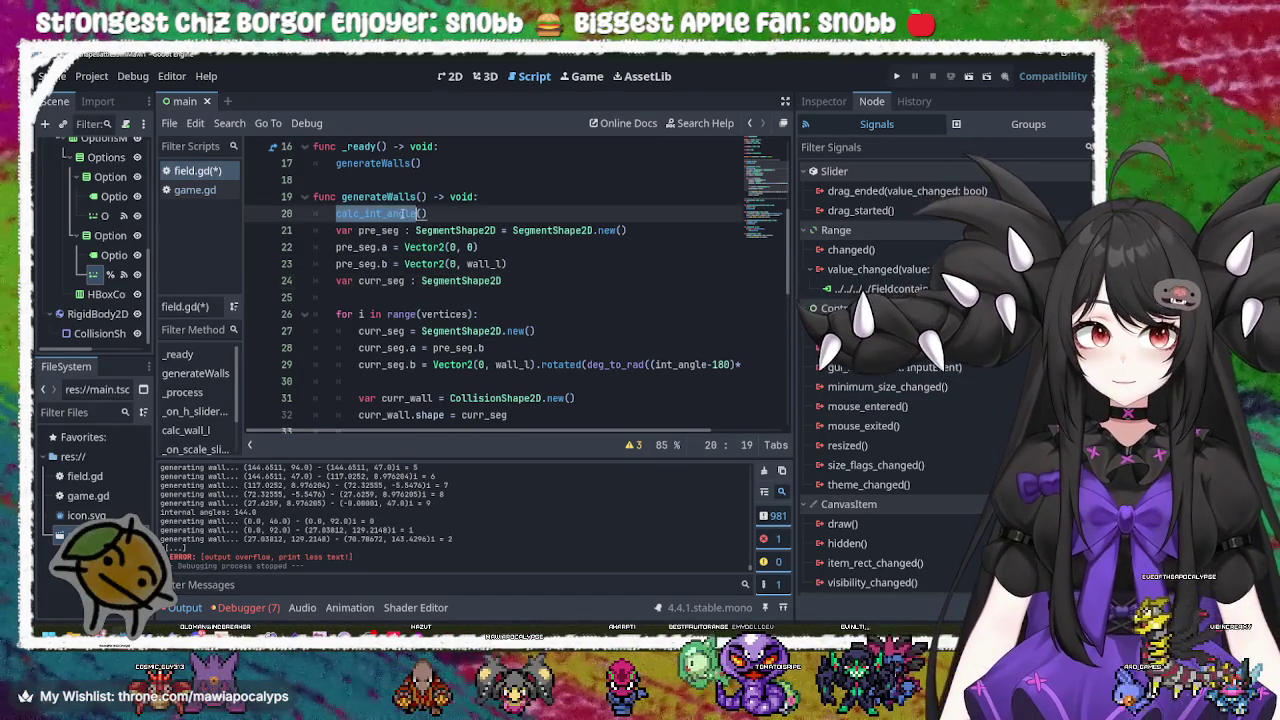
click(547, 280)
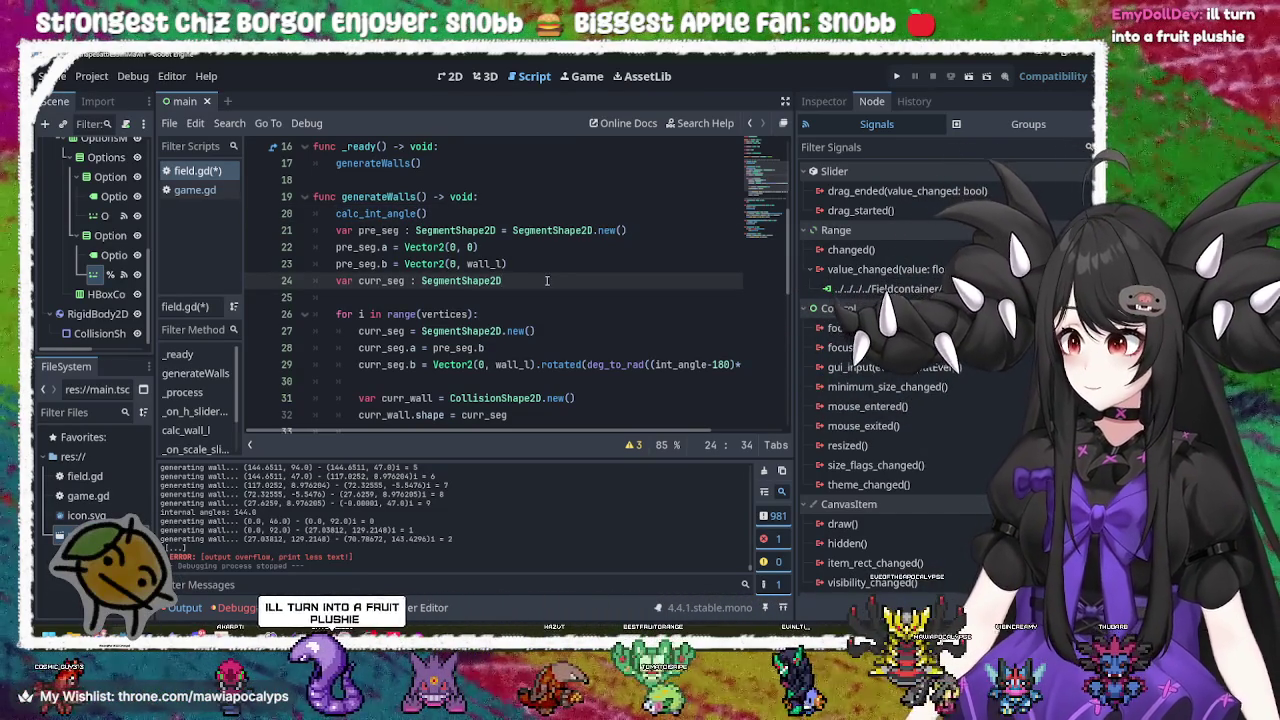
mouse_move(547, 280)
mouse_down()
mouse_move(460, 230)
mouse_move(340, 230)
mouse_up()
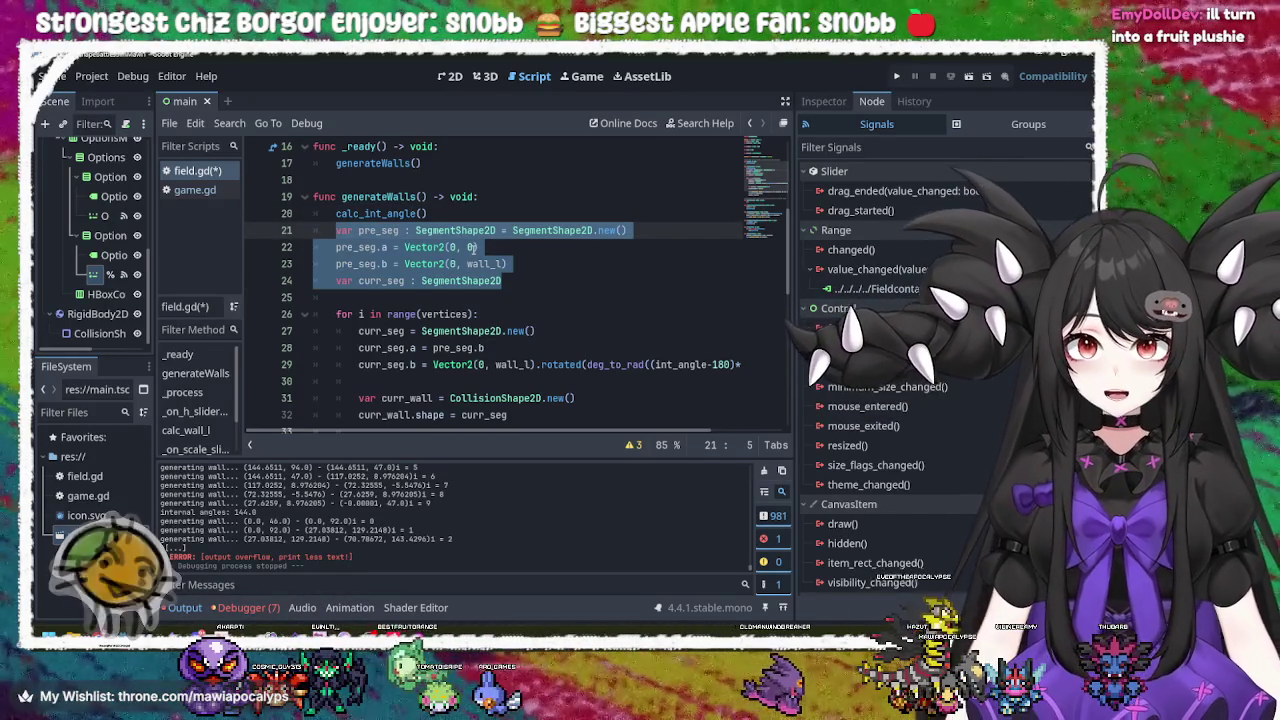
key(Left)
Step: Select and re-check the pre_seg and curr_seg declarations on lines 21–24
scroll(472, 247, down, 5)
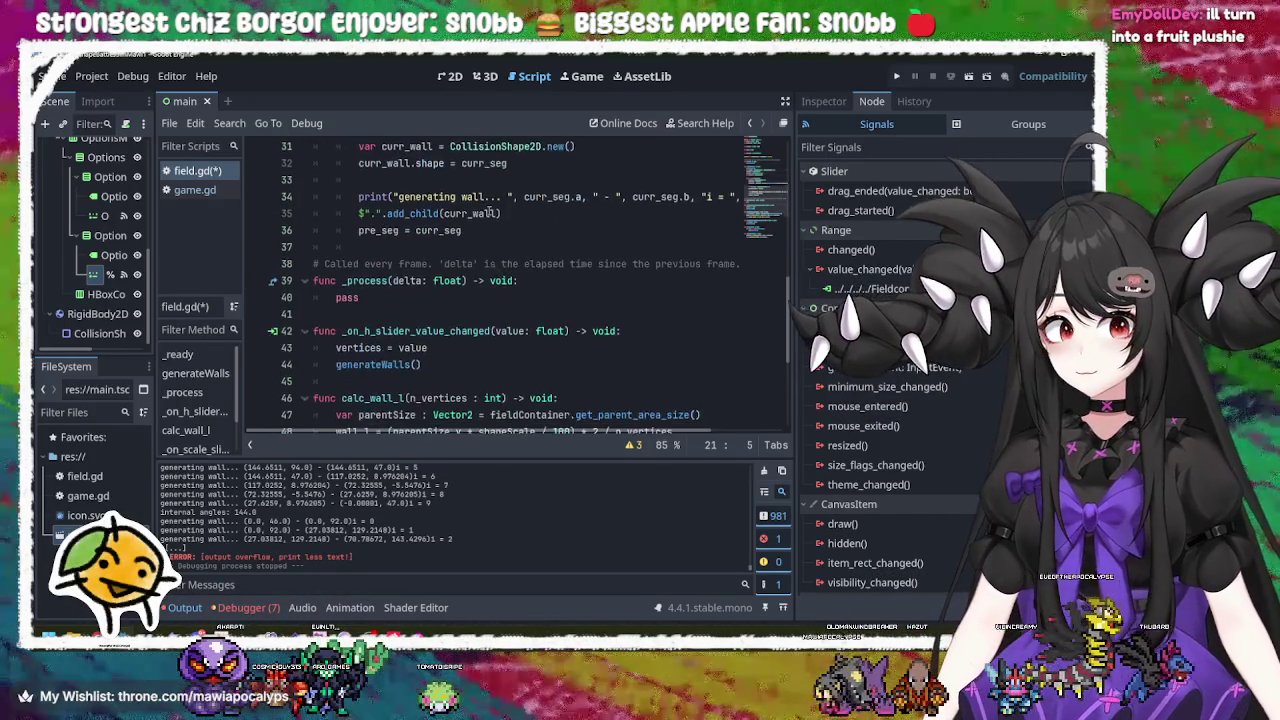
scroll(485, 220, up, 7)
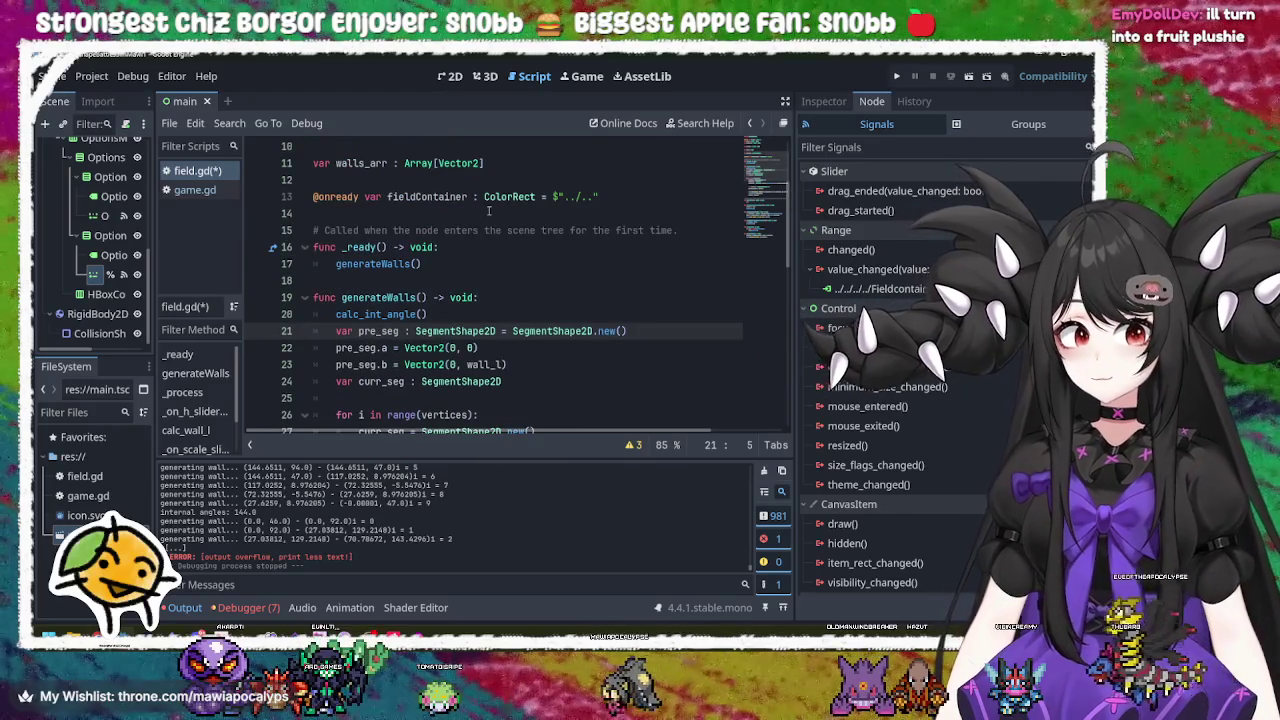
scroll(445, 302, down, 1)
click(384, 213)
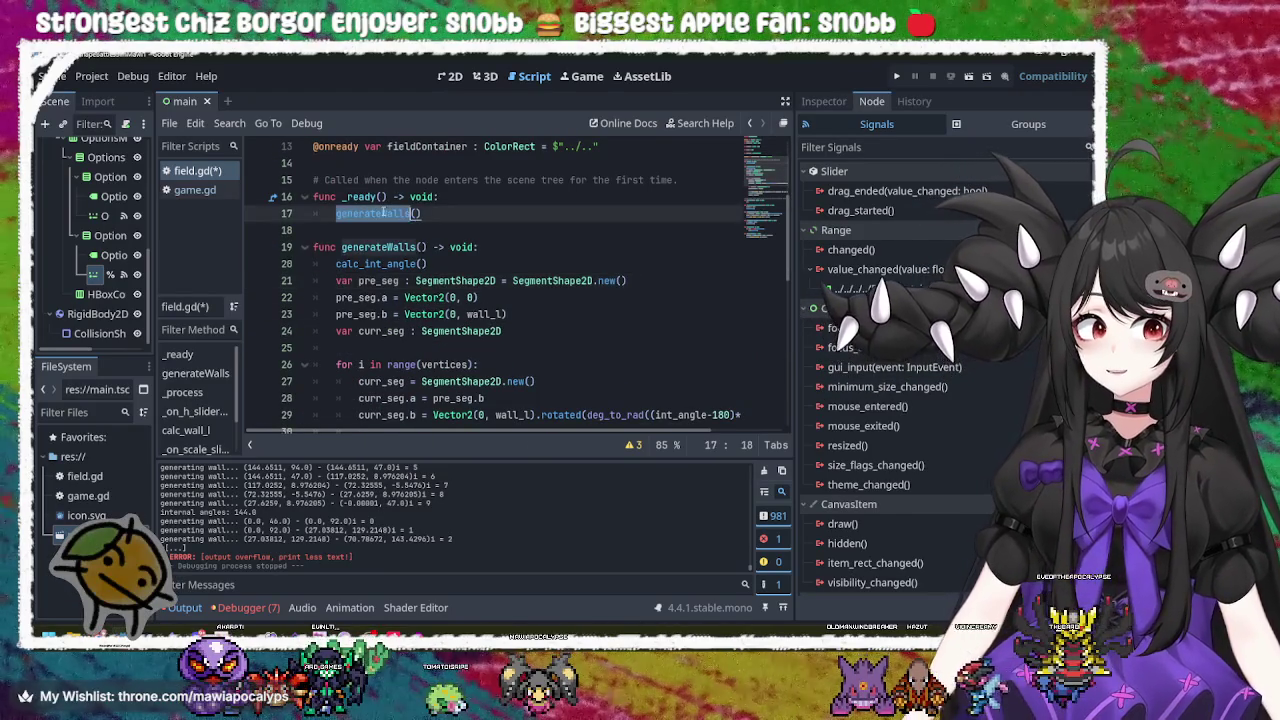
click(400, 281)
click(349, 281)
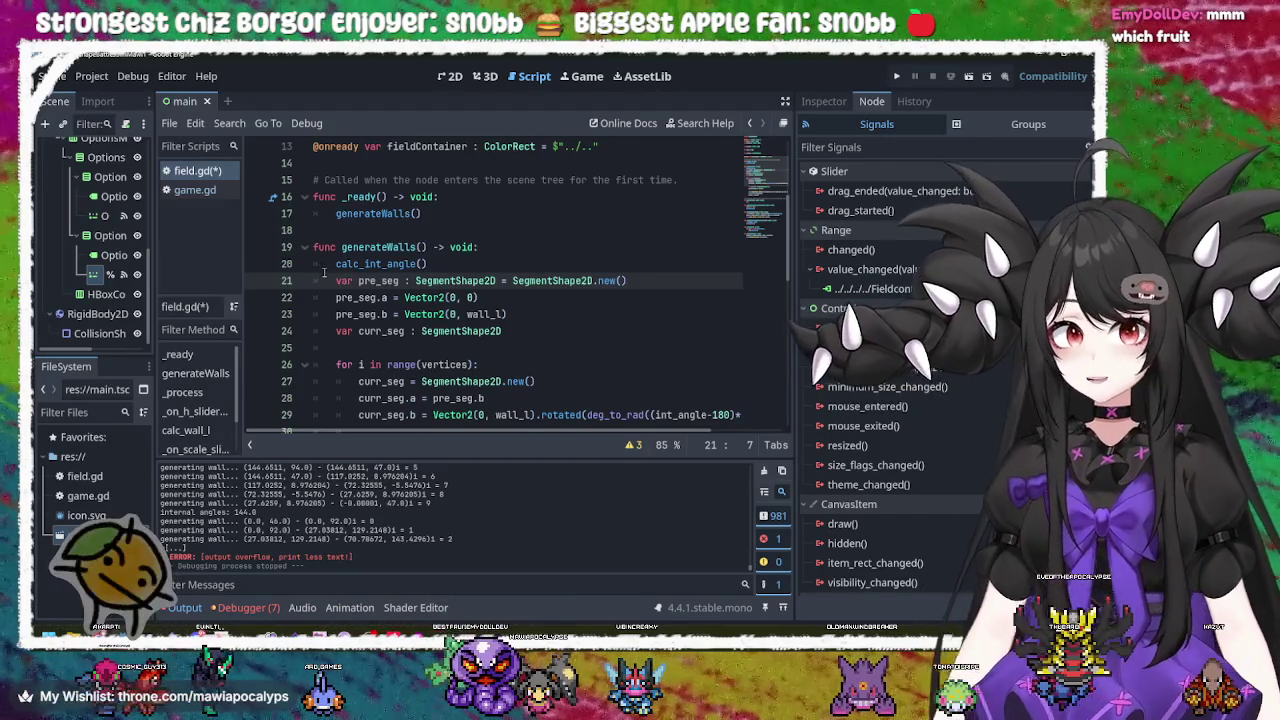
mouse_move(336, 281)
mouse_down()
mouse_move(430, 334)
mouse_move(565, 332)
mouse_up()
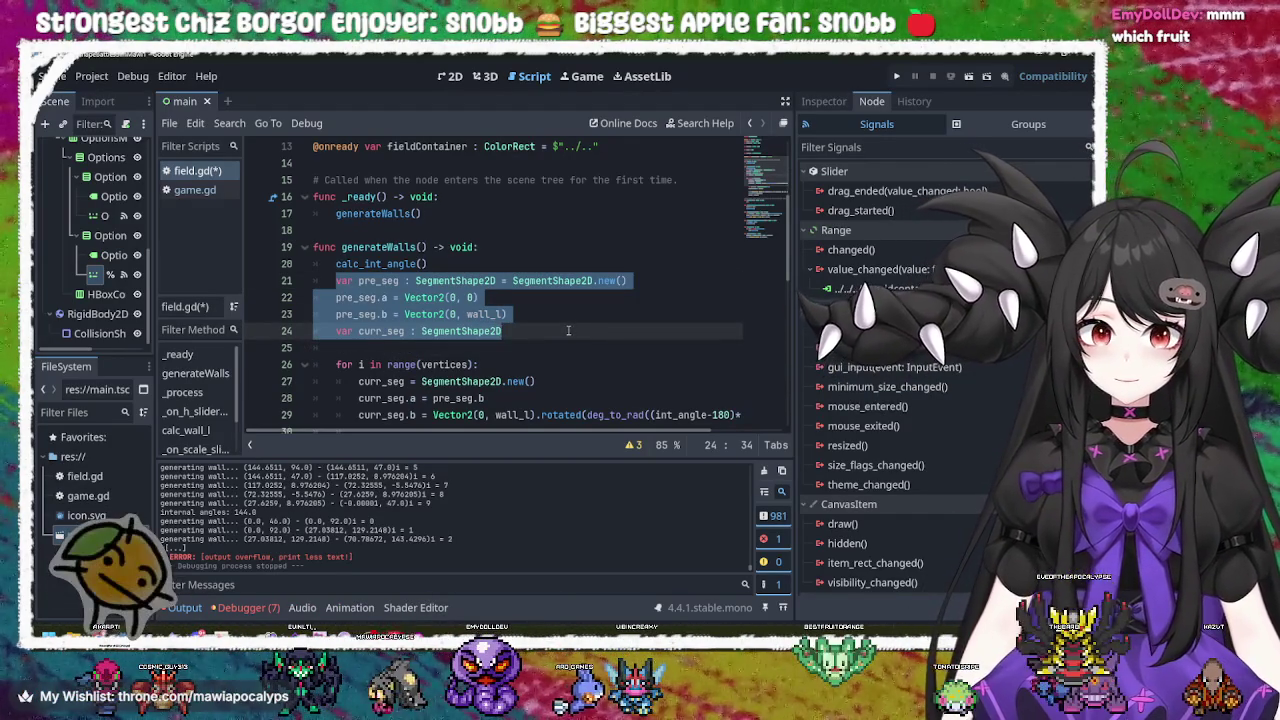
scroll(568, 330, down, 1)
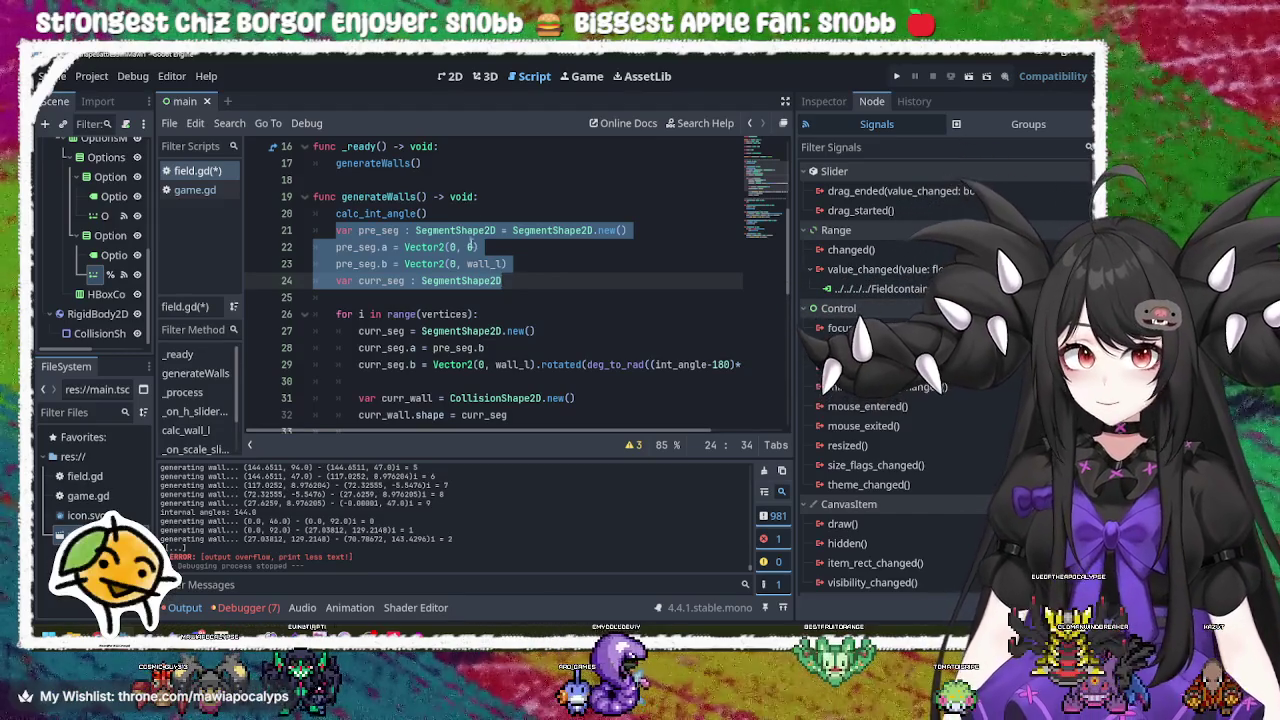
click(507, 280)
Step: Trace curr_seg's other uses and the vertices range in the for loop on line 26
double_click(378, 281)
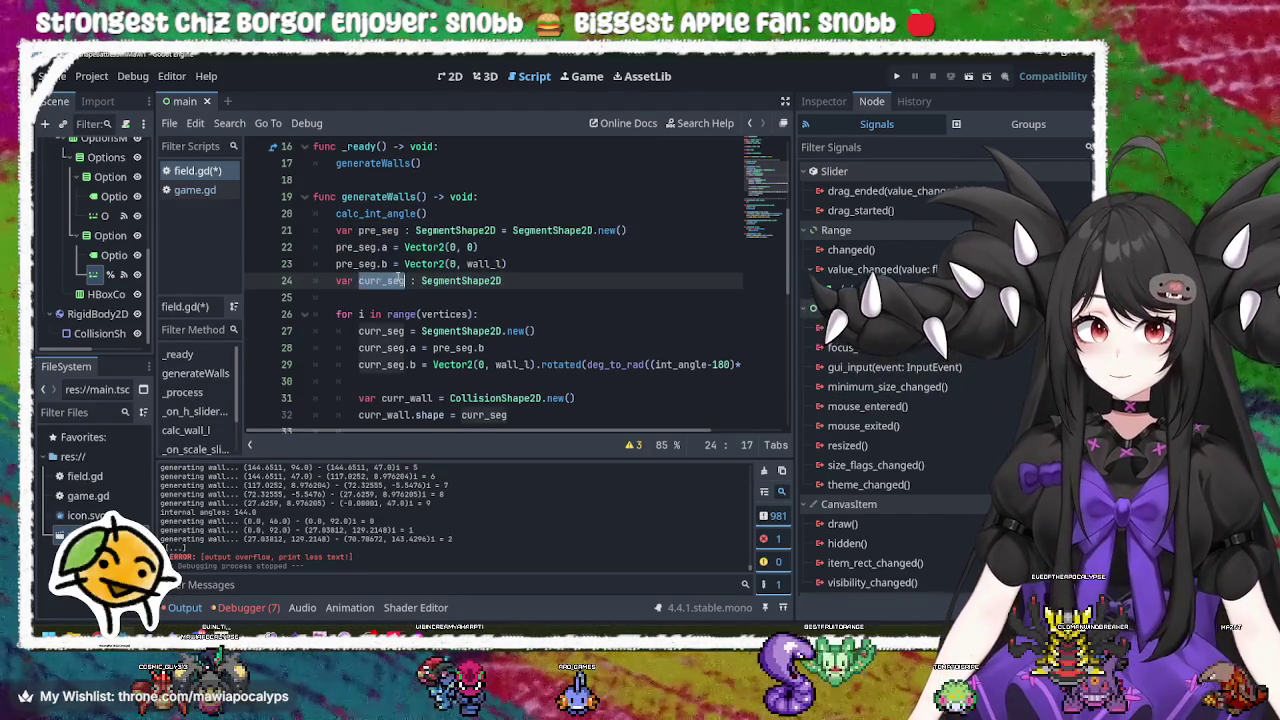
scroll(485, 268, down, 3)
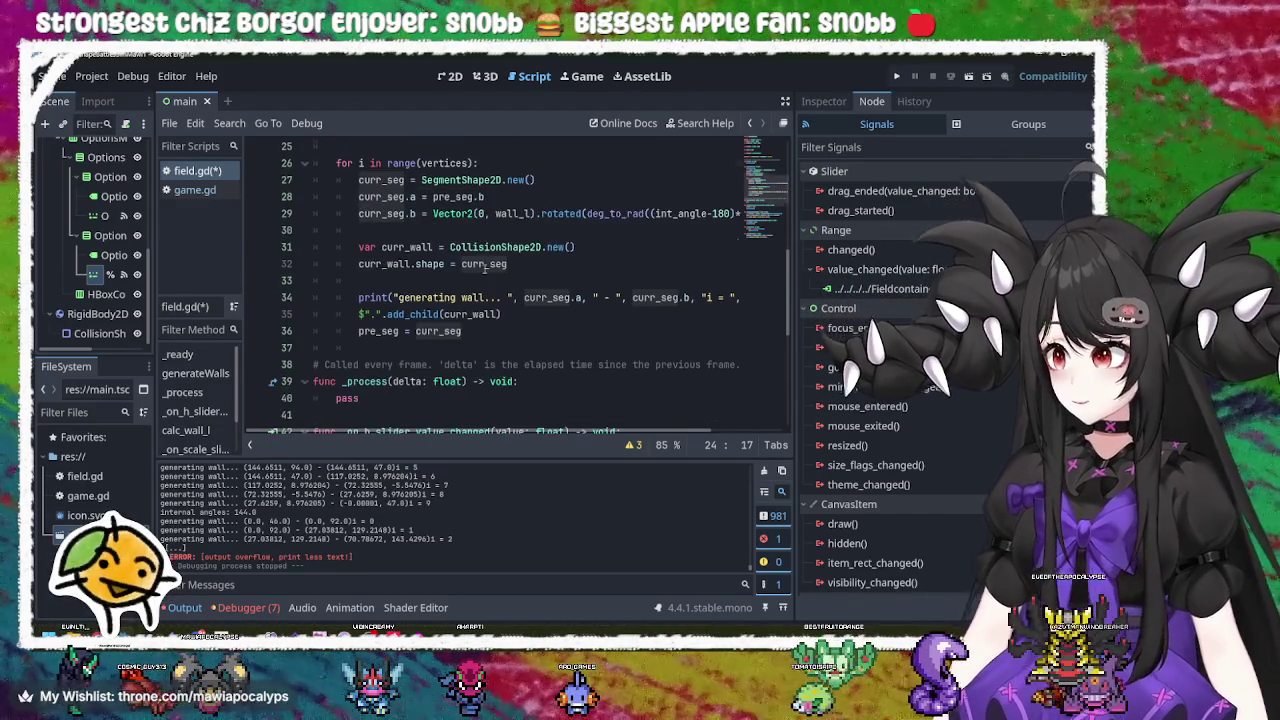
scroll(485, 268, up, 1)
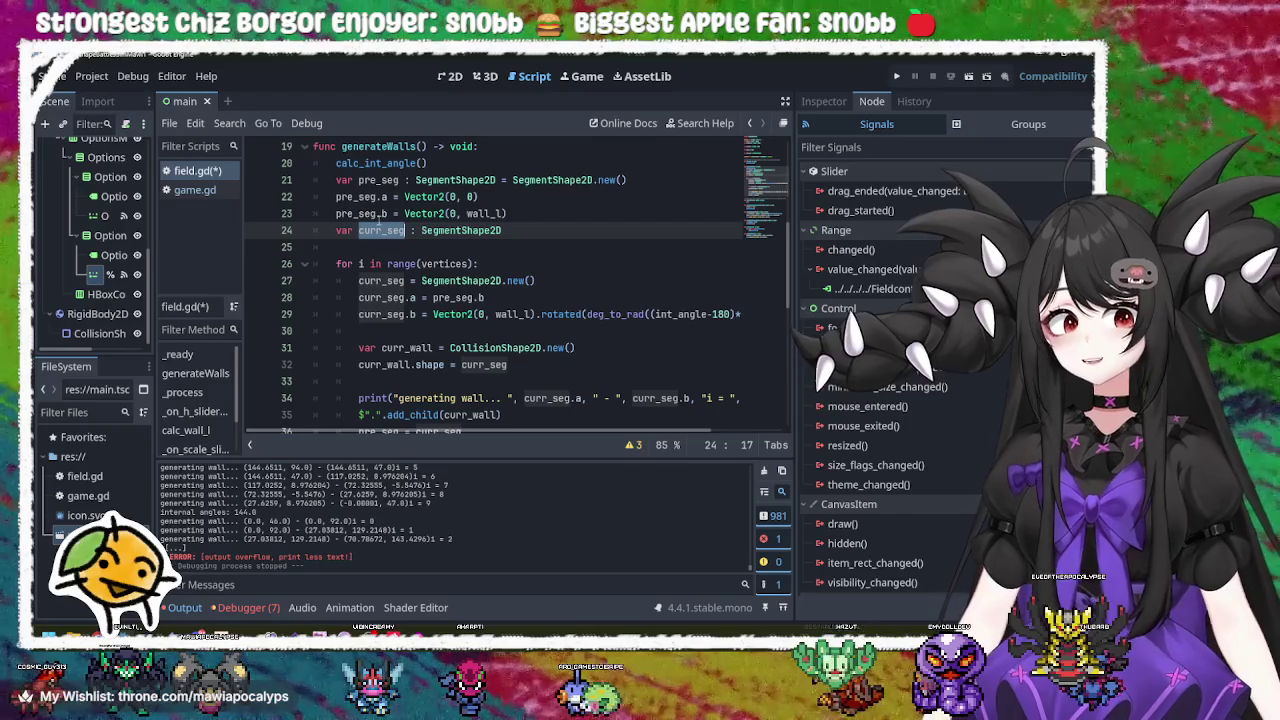
click(455, 281)
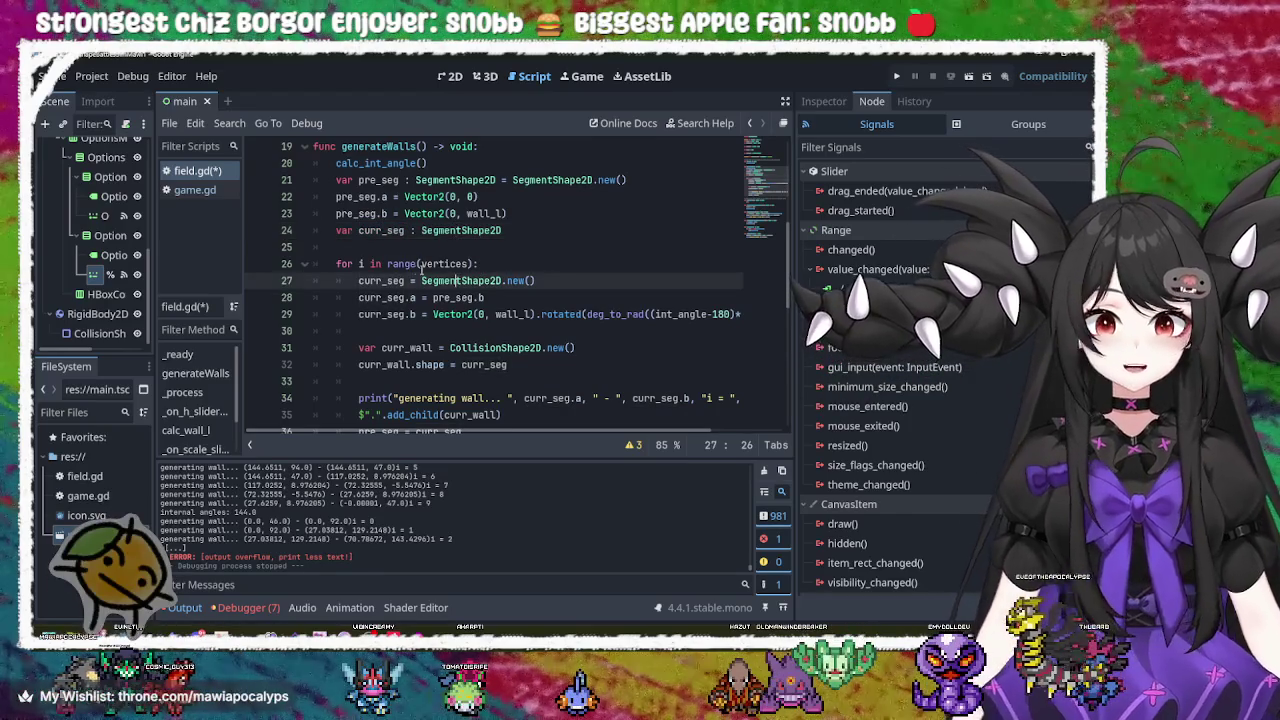
double_click(403, 264)
double_click(345, 264)
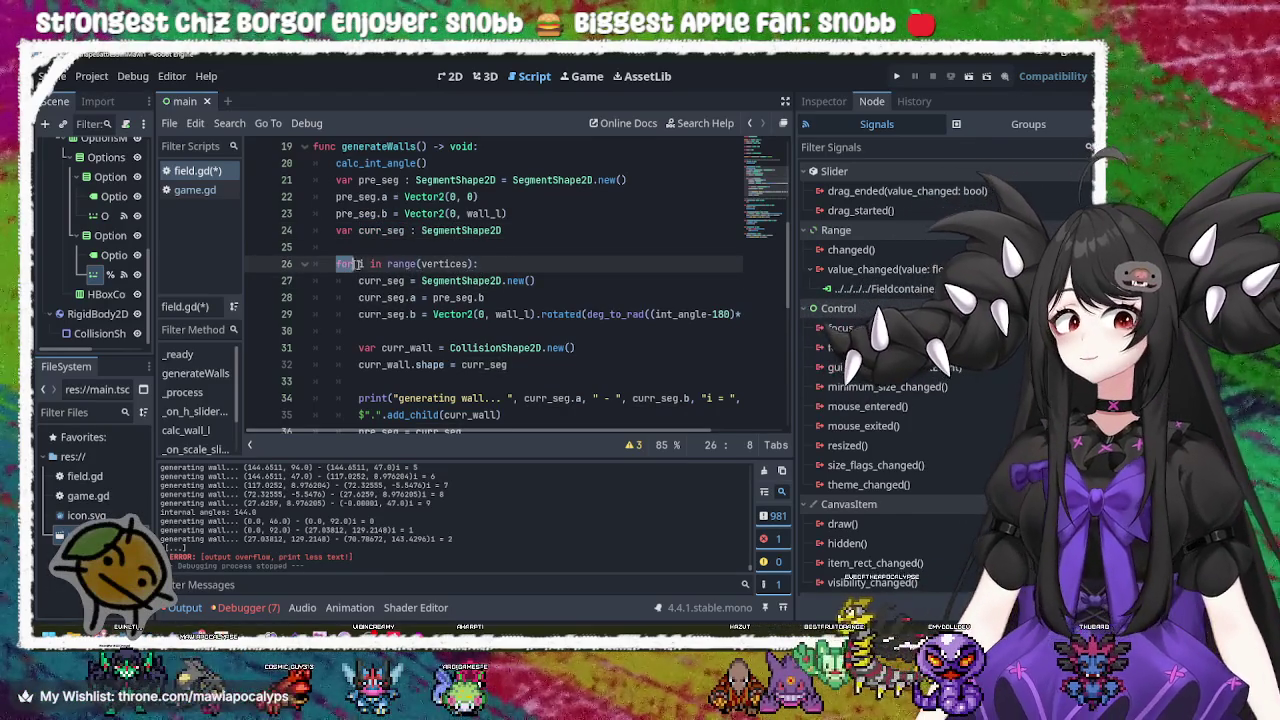
double_click(403, 264)
click(445, 264)
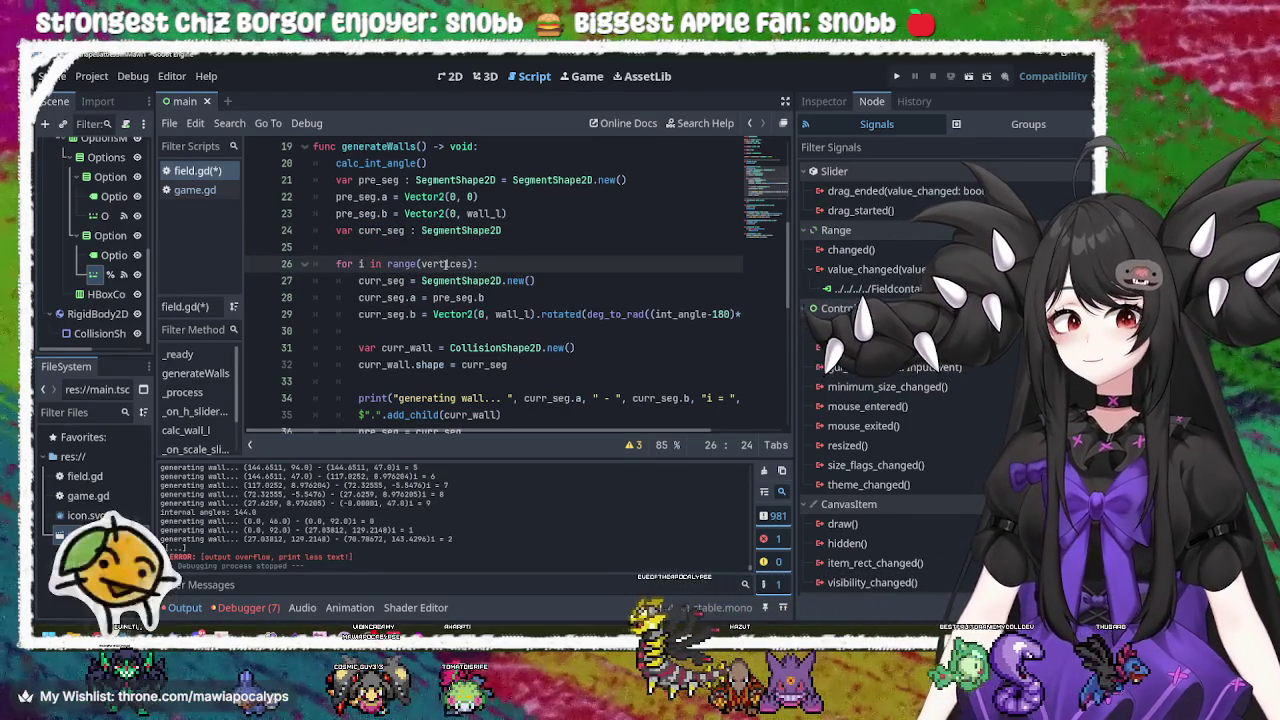
mouse_move(445, 264)
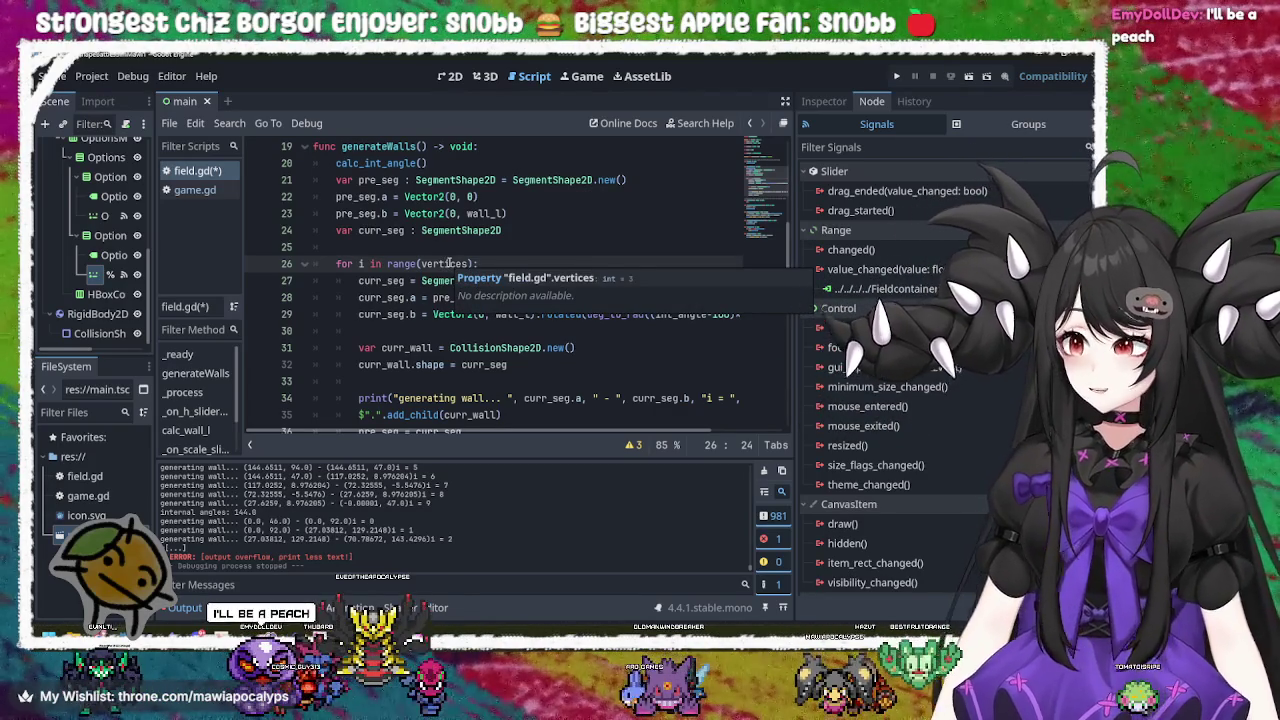
double_click(444, 264)
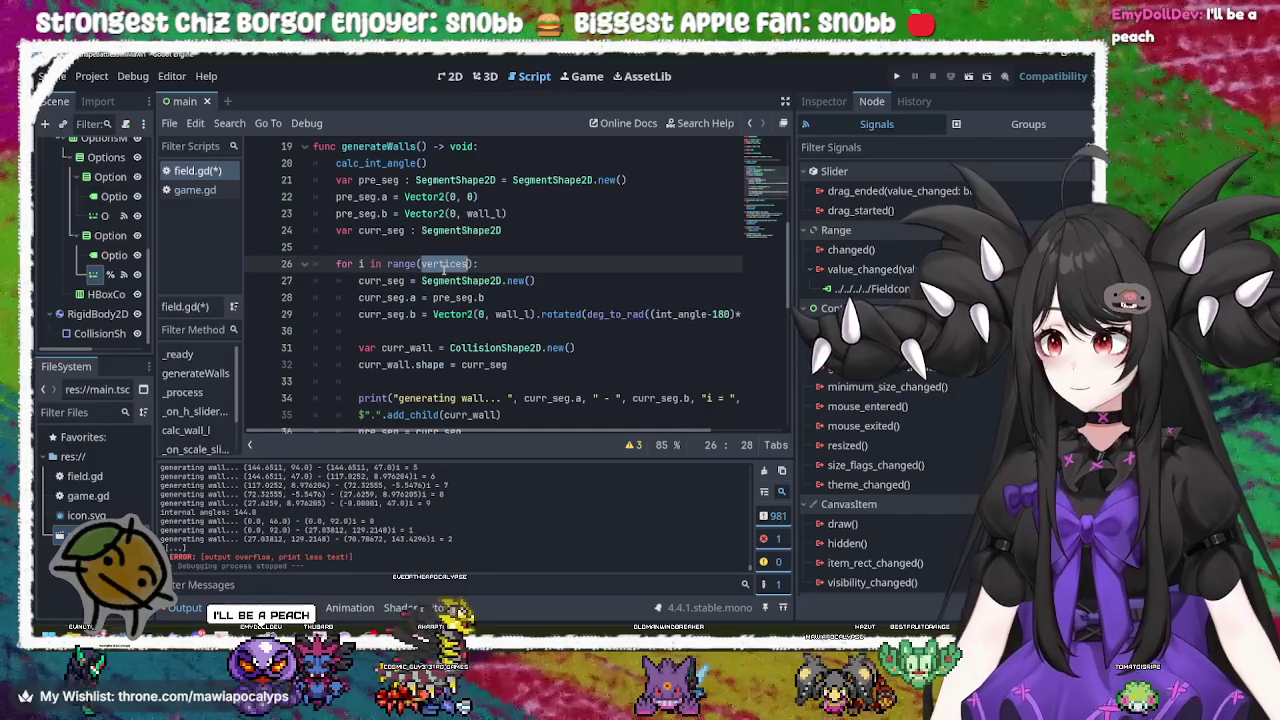
click(444, 266)
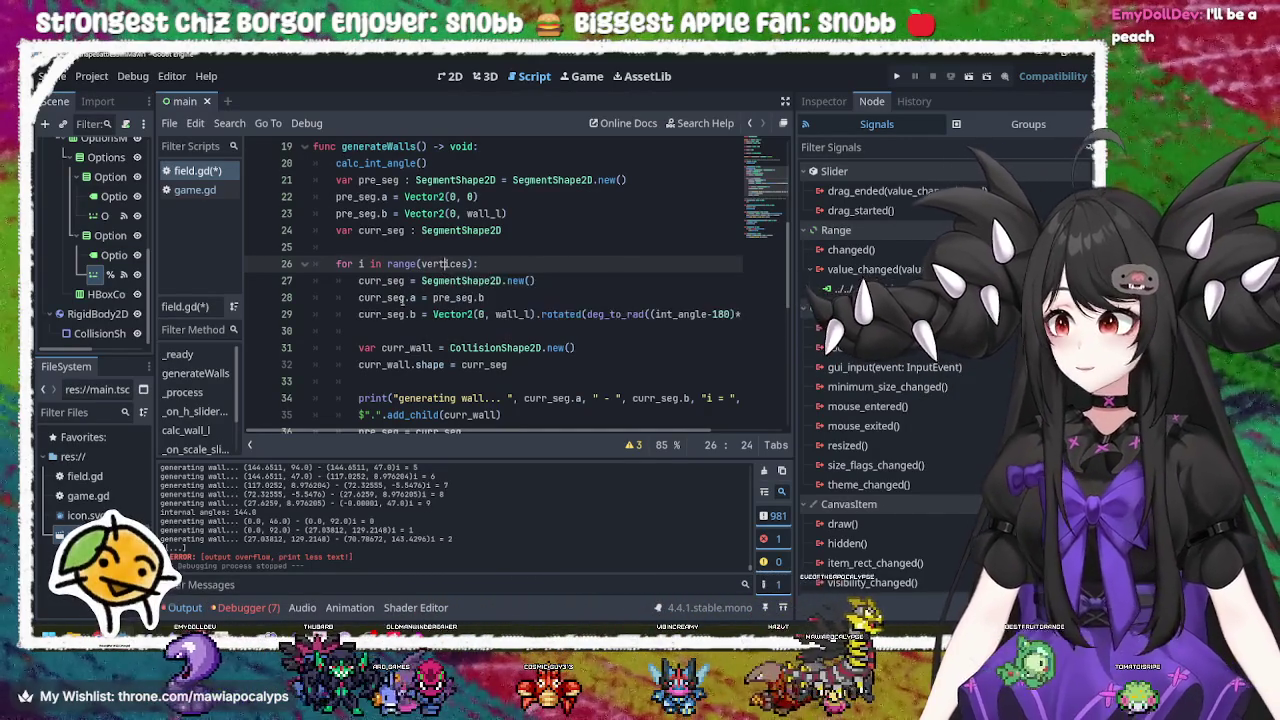
Step: Inspect the SegmentShape2D.new() call on line 27
scroll(405, 297, down, 2)
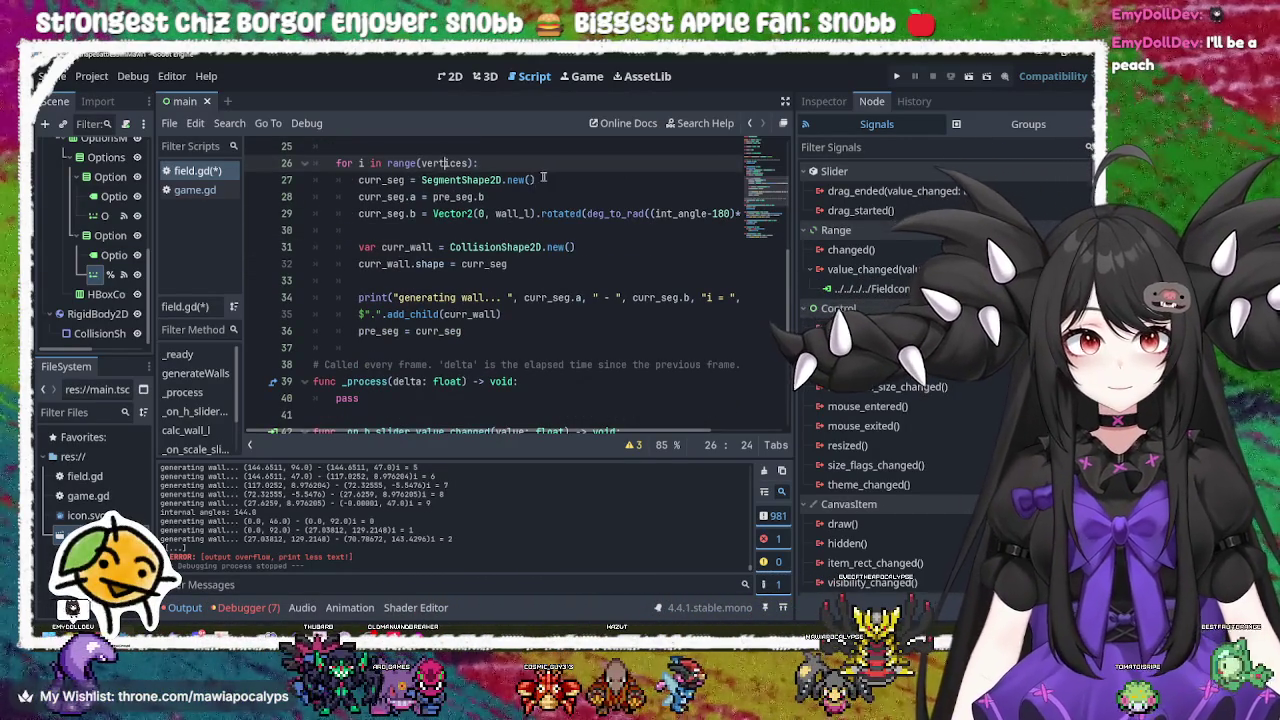
click(541, 179)
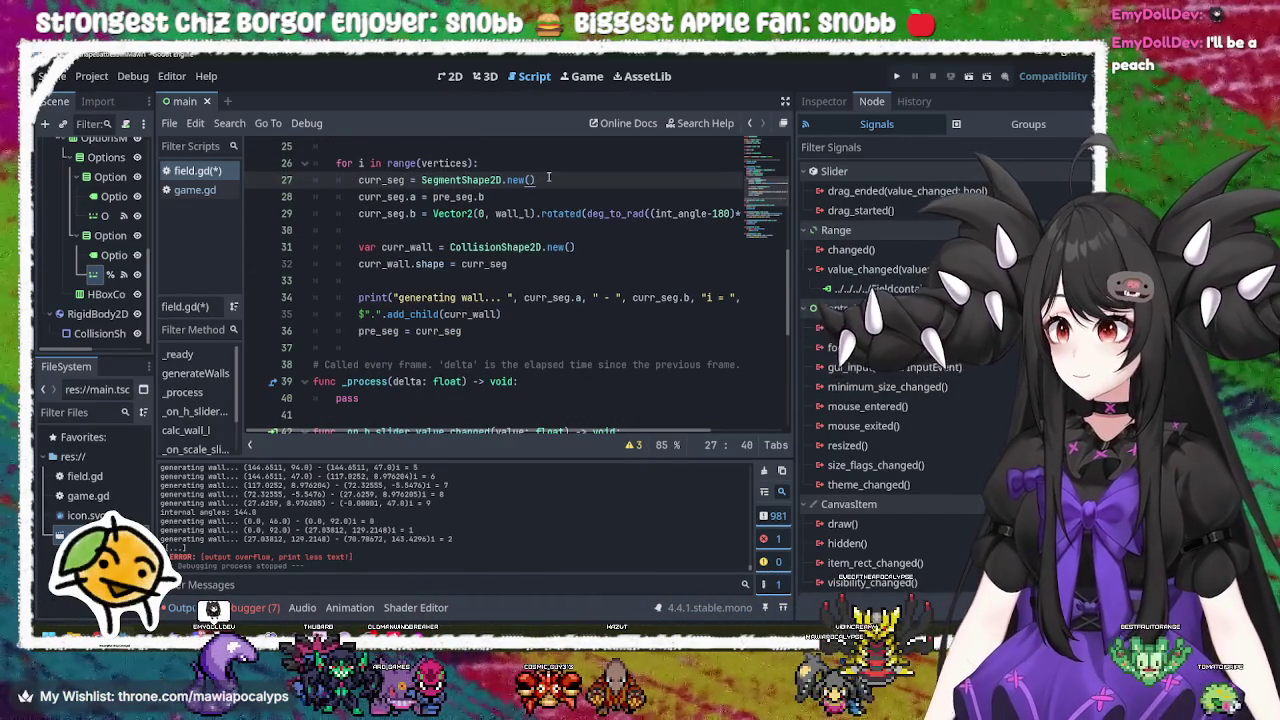
click(492, 165)
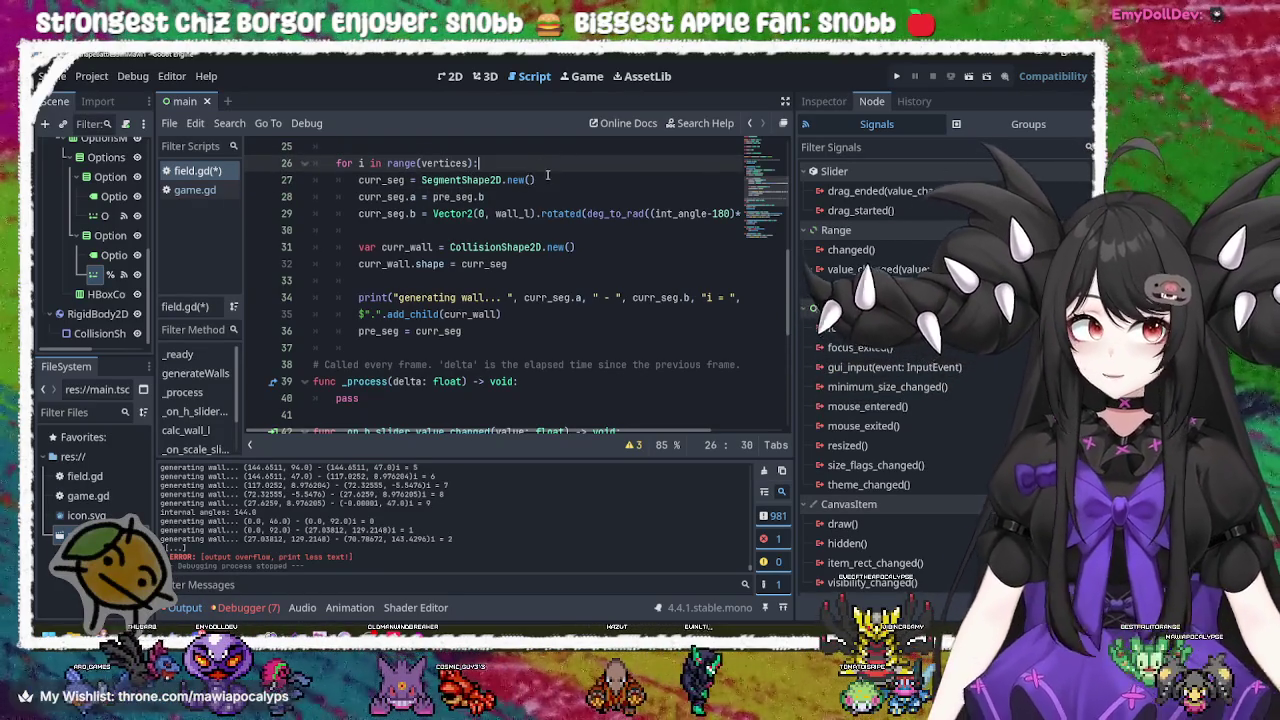
click(531, 180)
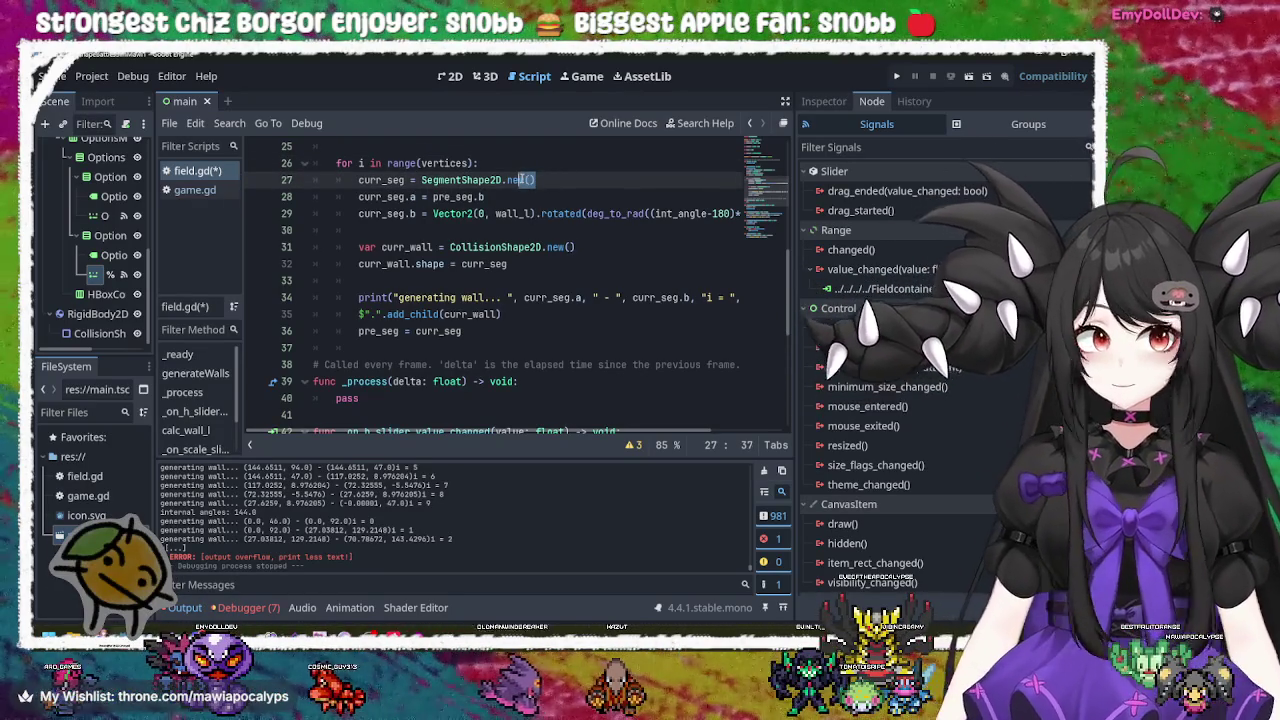
click(543, 179)
click(536, 180)
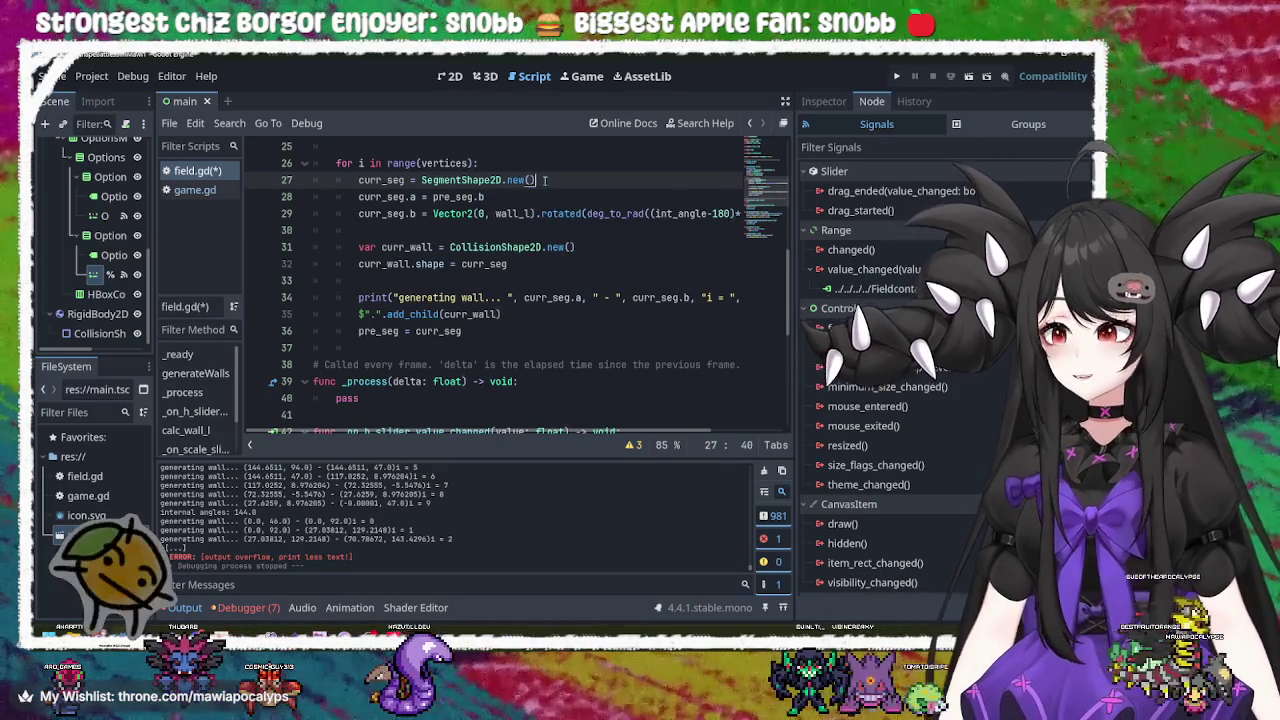
drag(529, 180, 508, 180)
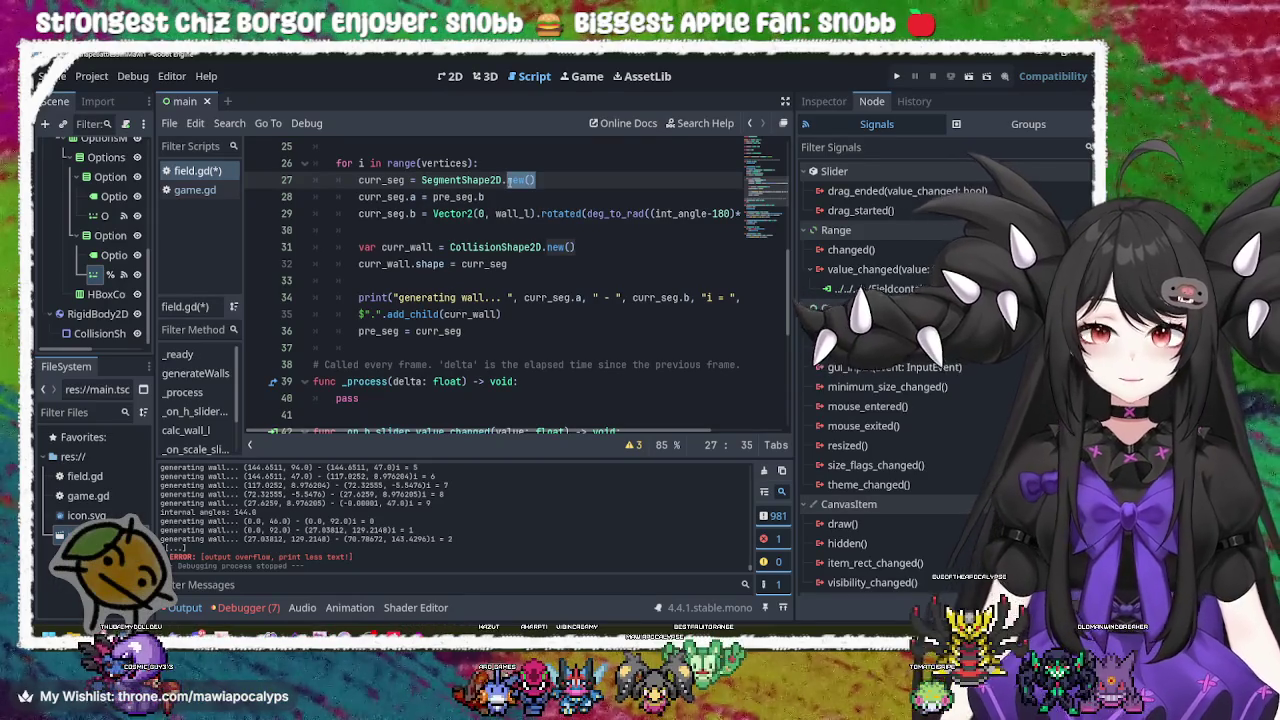
scroll(457, 254, up, 6)
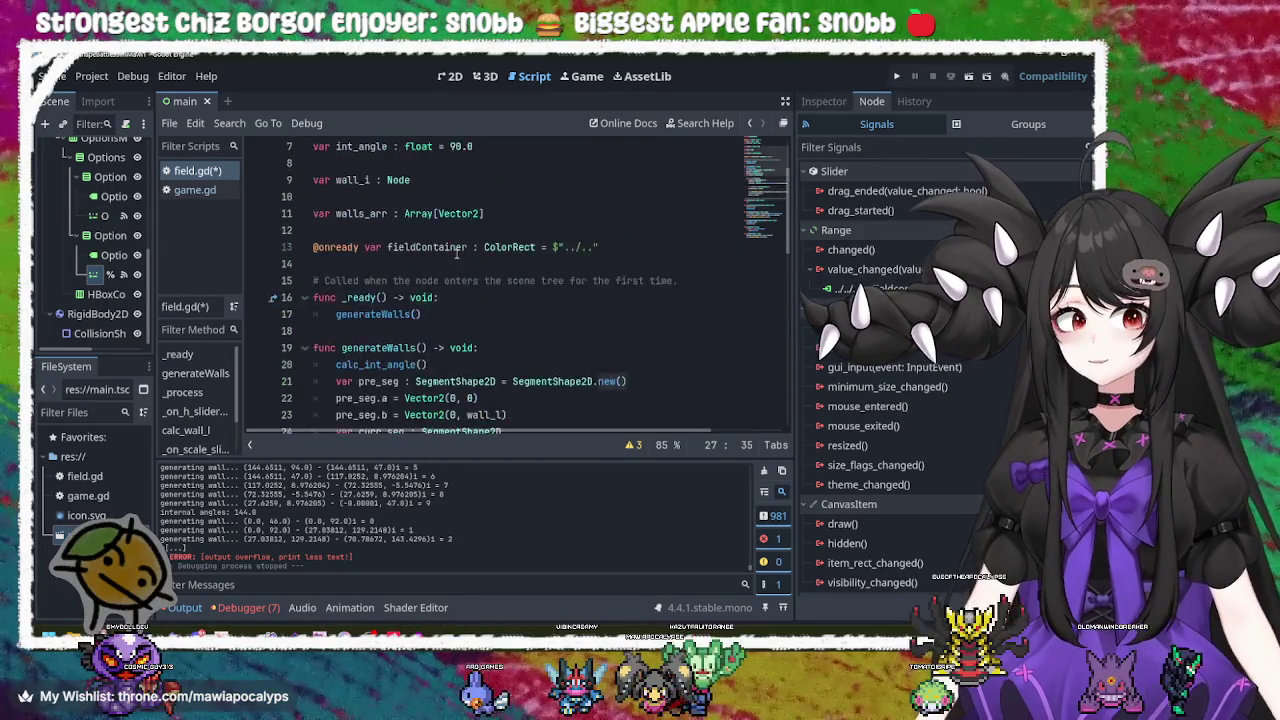
scroll(457, 254, up, 2)
scroll(100, 245, up, 5)
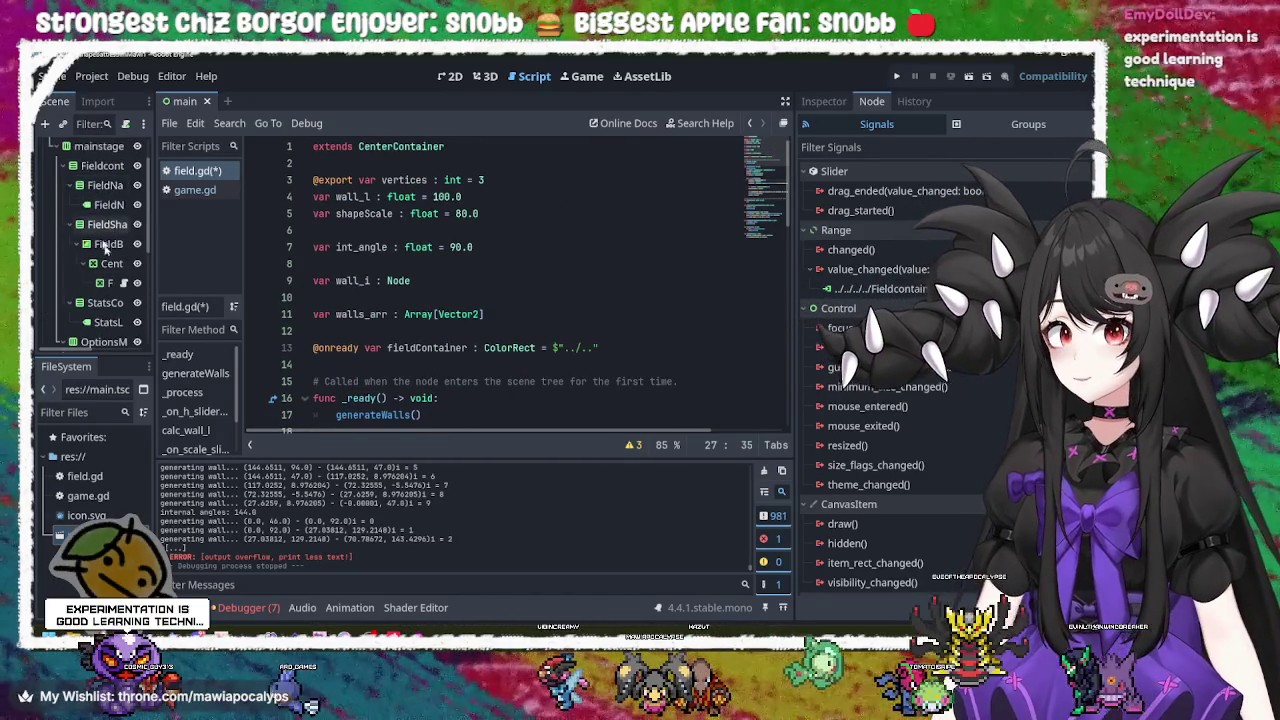
scroll(118, 285, down, 5)
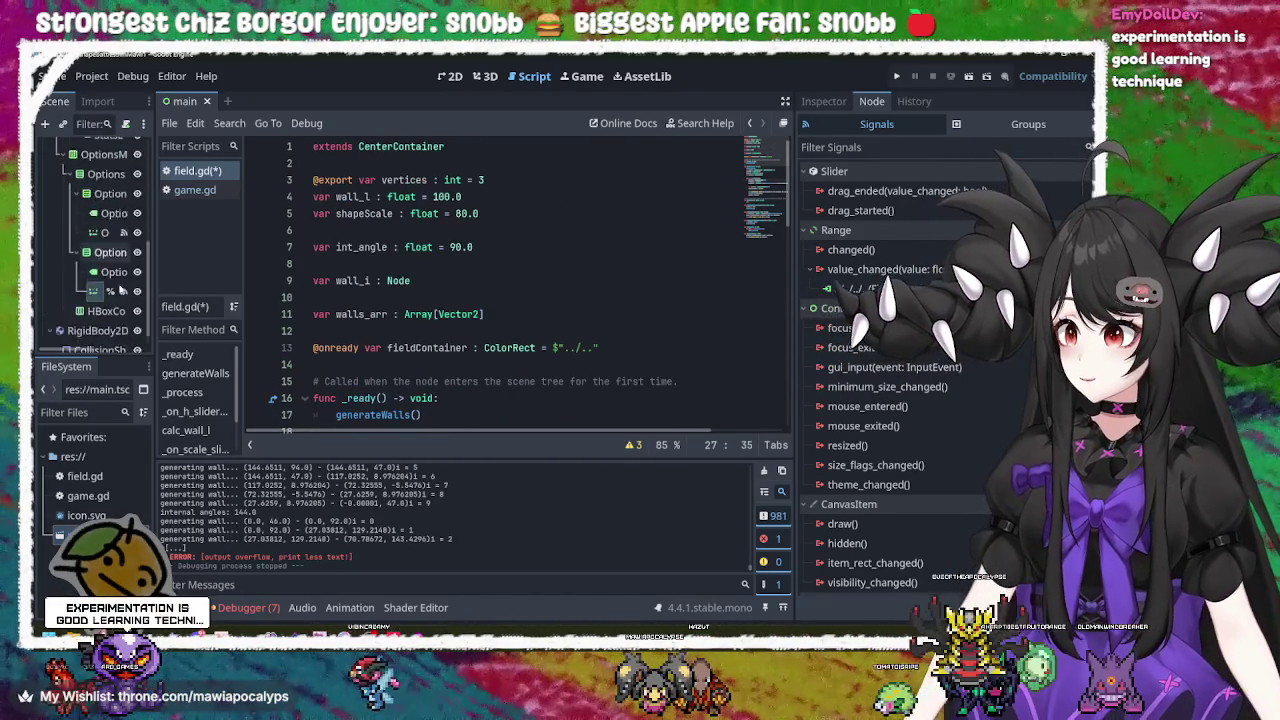
scroll(118, 287, down, 1)
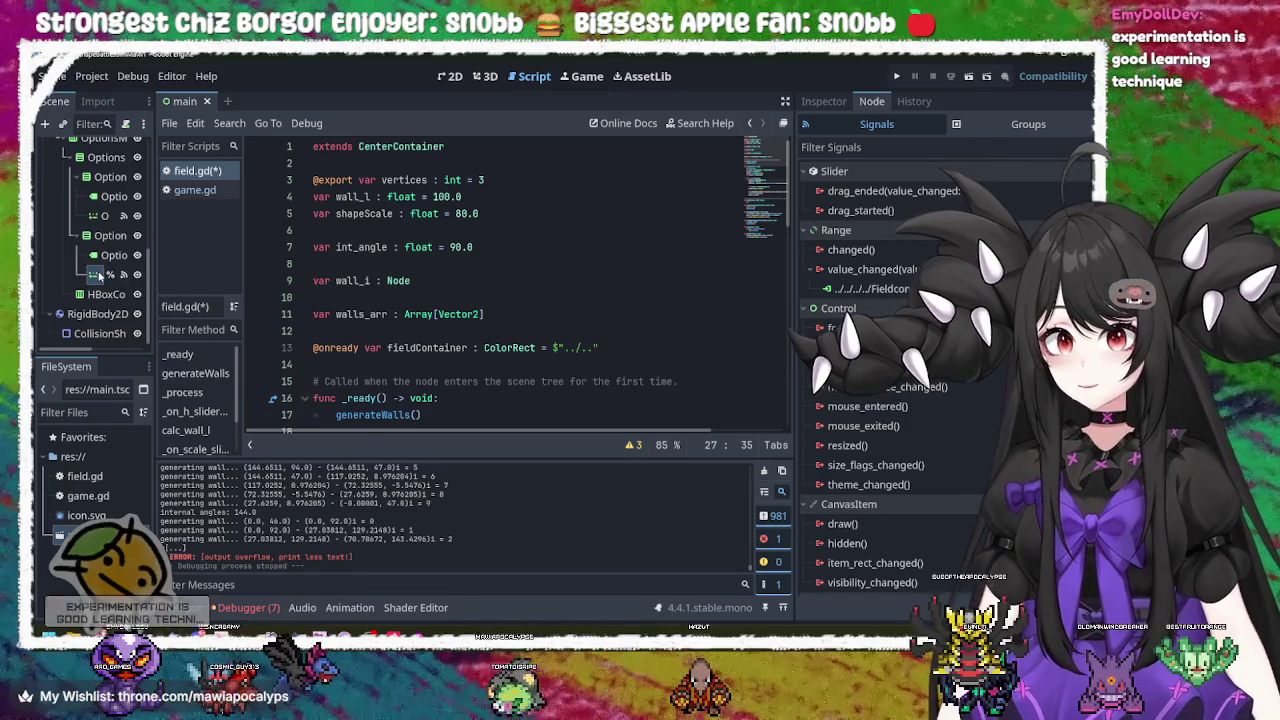
Step: Review the int_angle declaration, the erase_shape function and the calc_int_angle() call
click(560, 264)
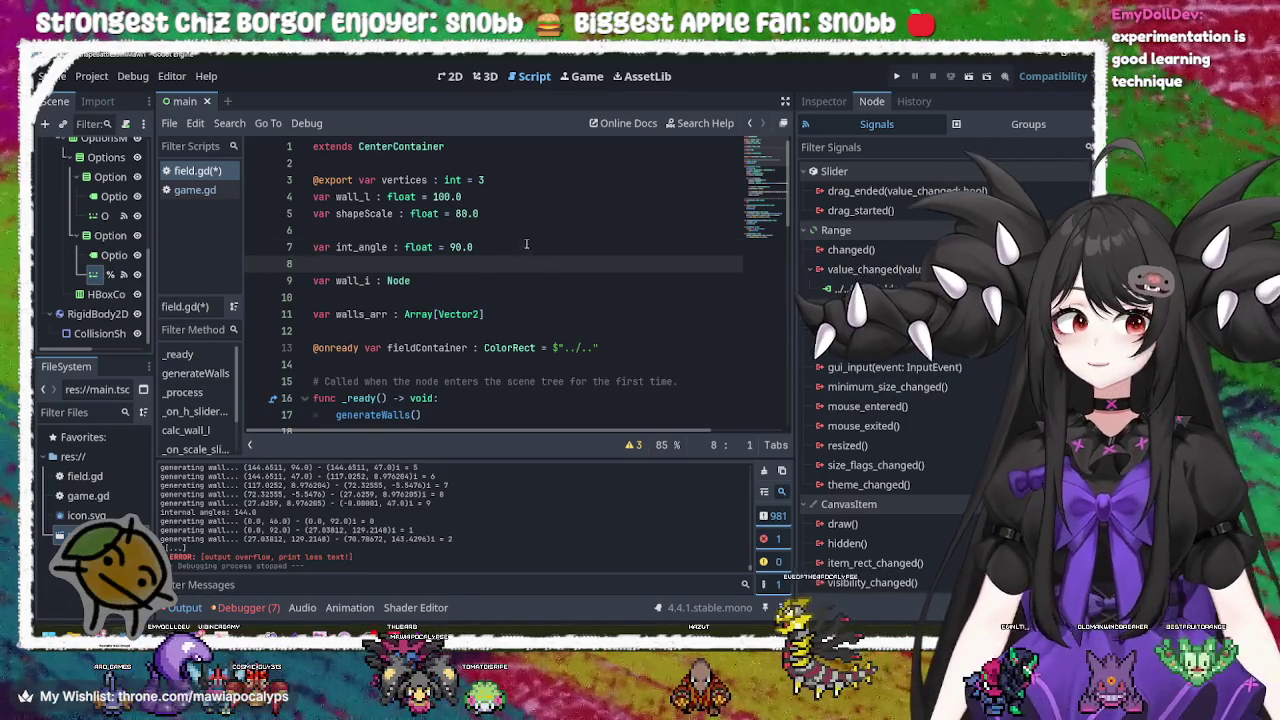
click(527, 245)
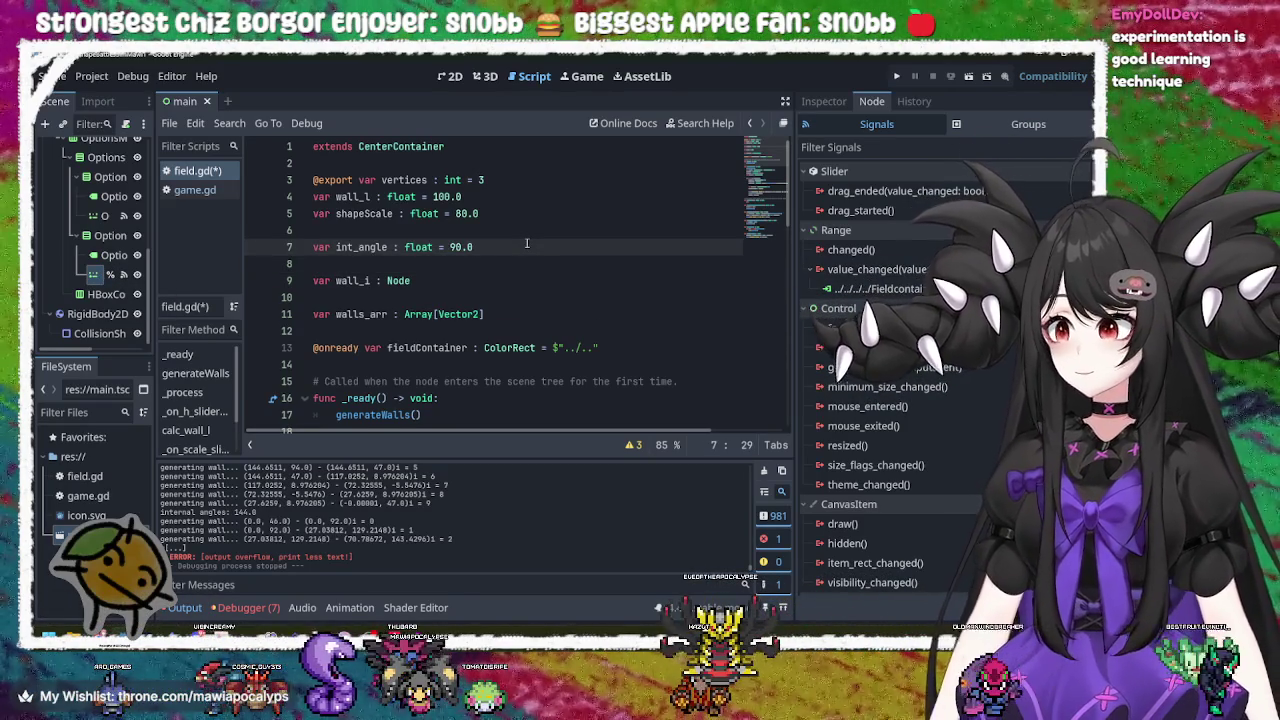
scroll(527, 243, down, 6)
scroll(527, 243, down, 9)
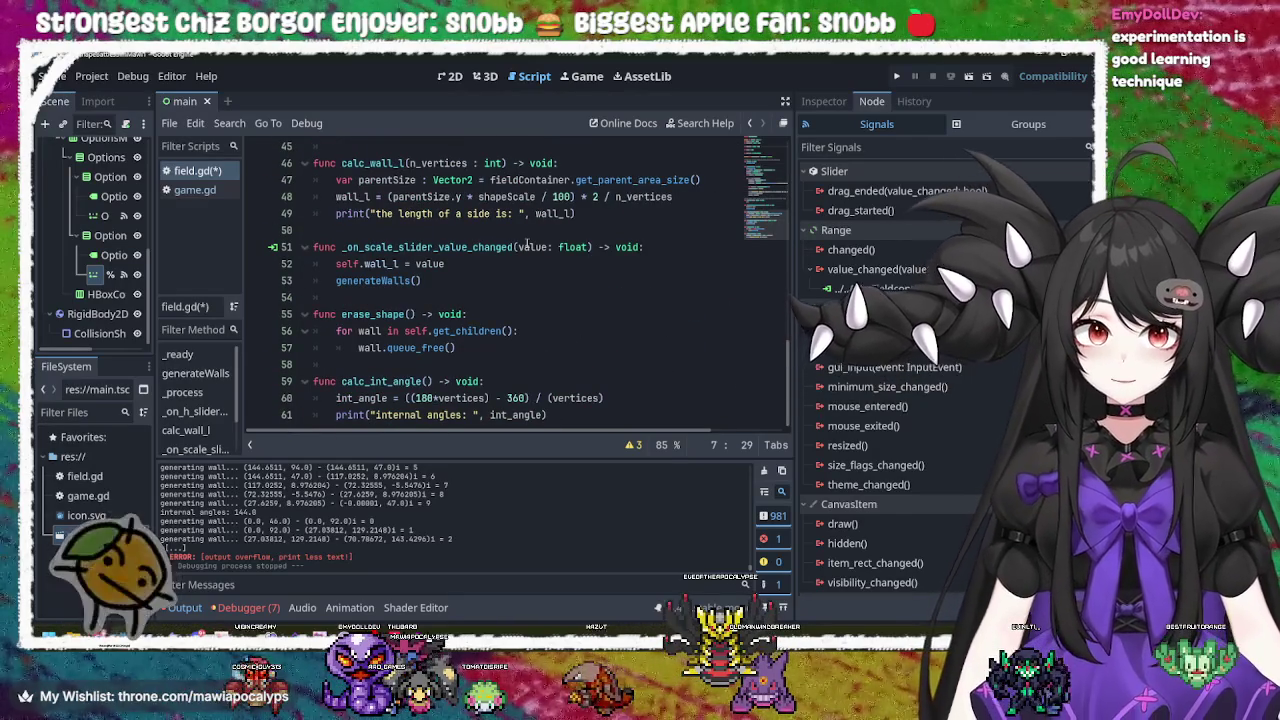
click(547, 365)
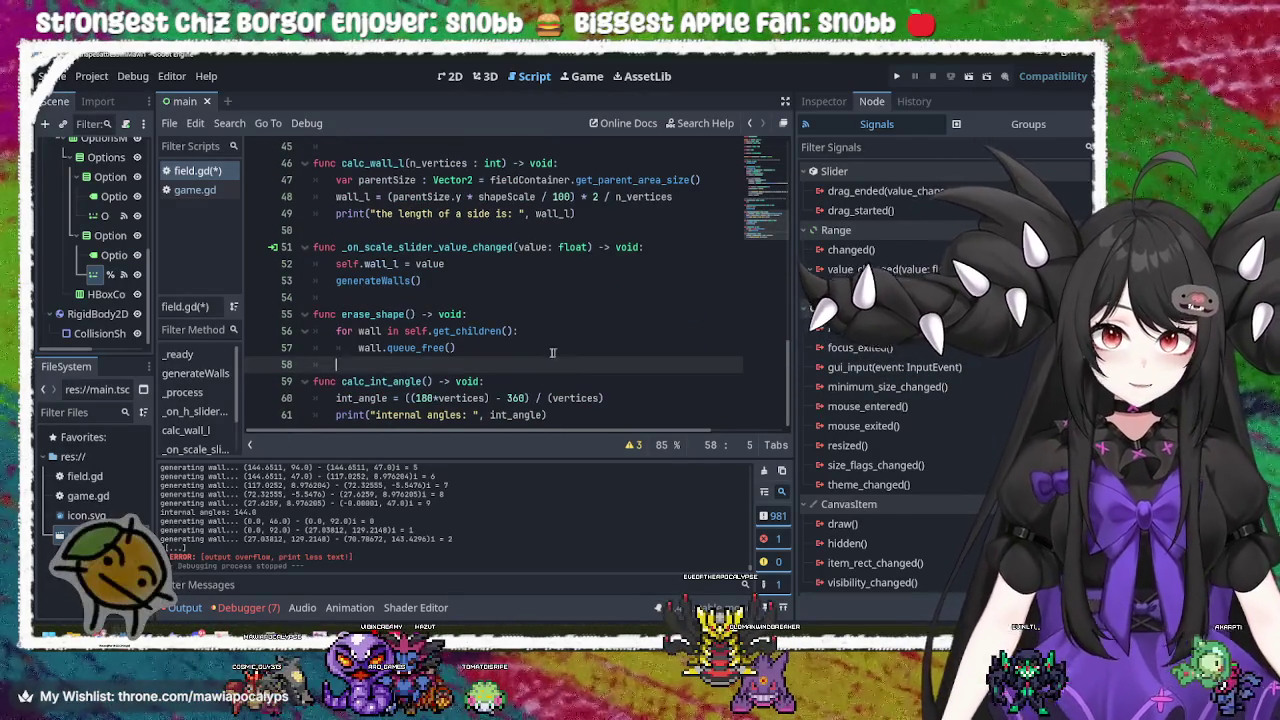
scroll(536, 300, up, 11)
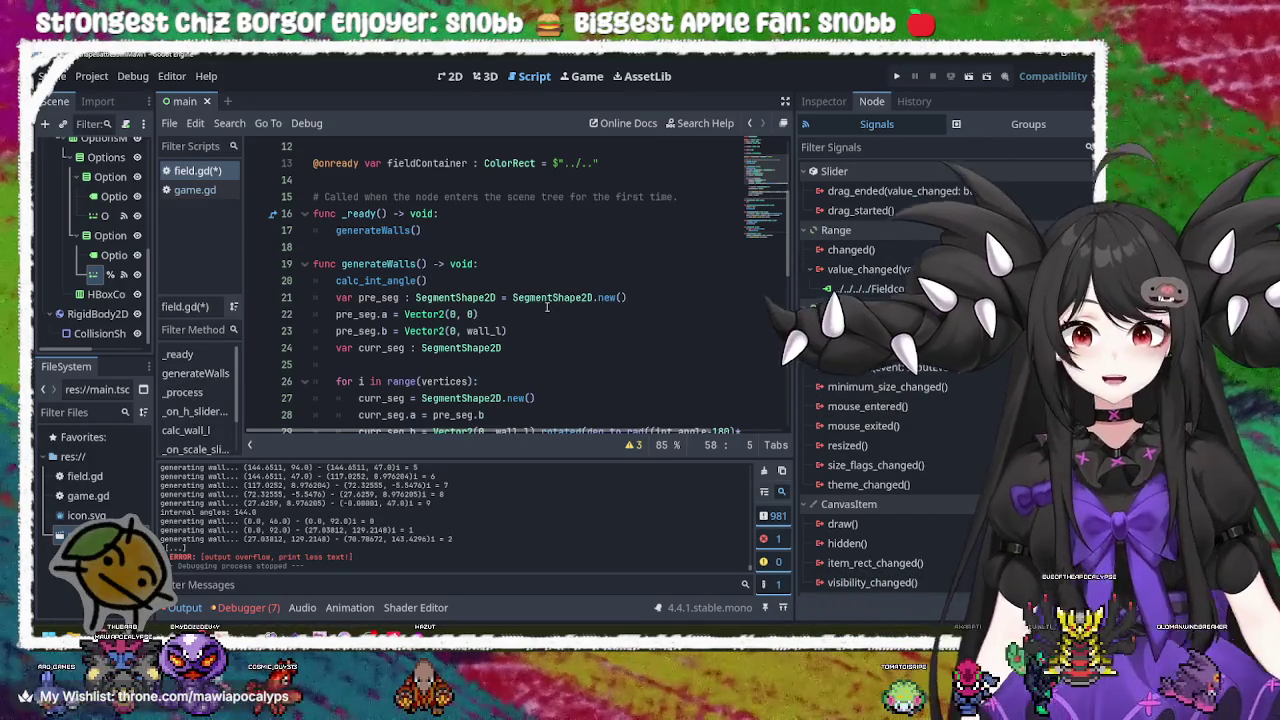
scroll(525, 343, down, 1)
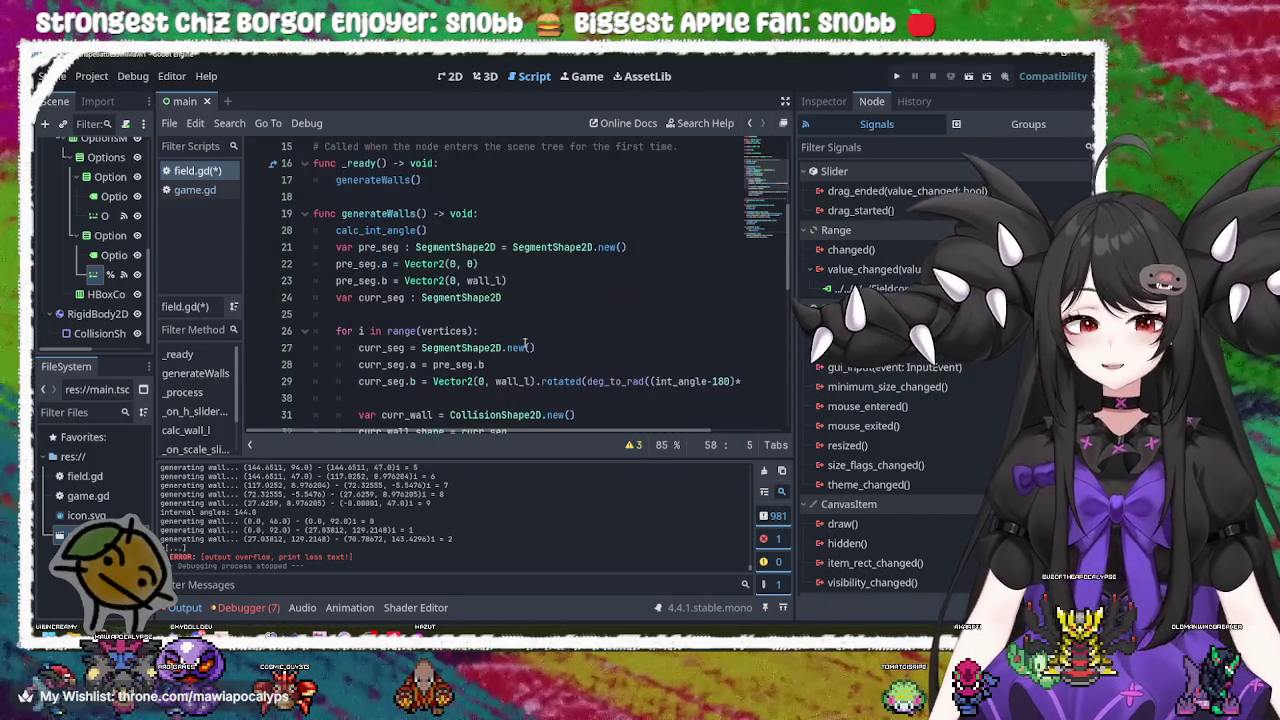
drag(537, 298, 337, 248)
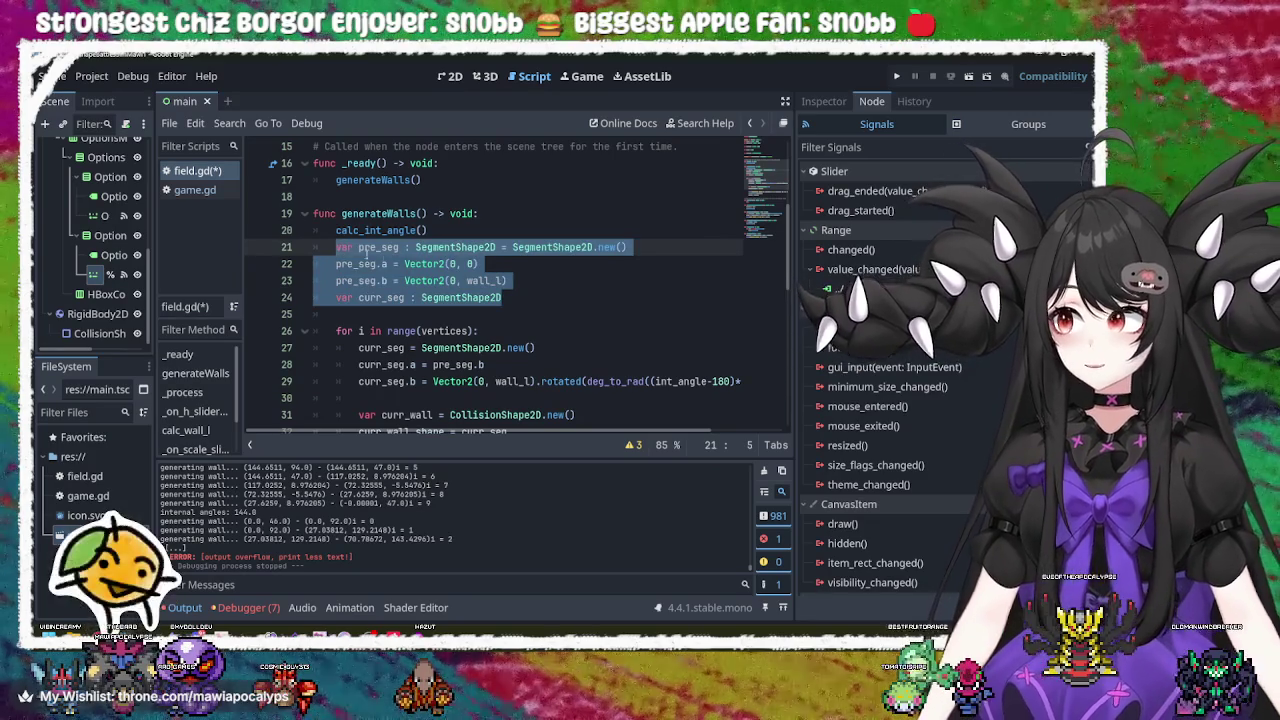
click(470, 233)
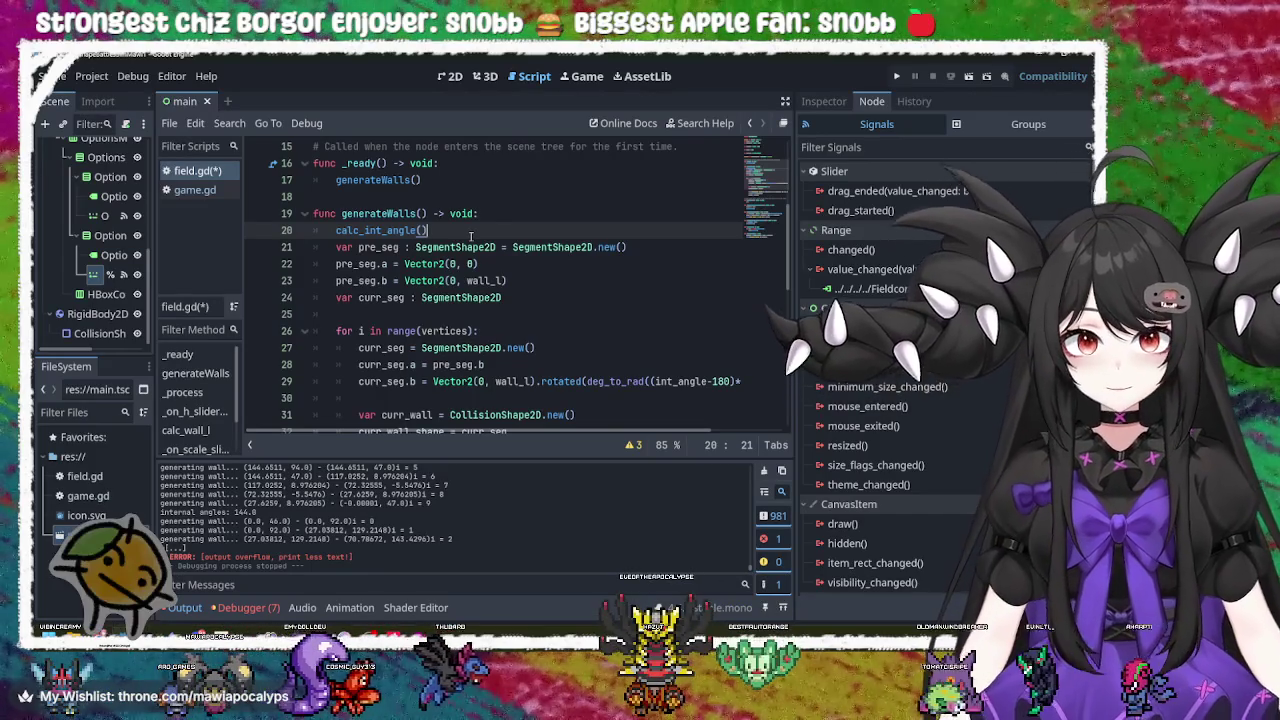
scroll(470, 236, down, 3)
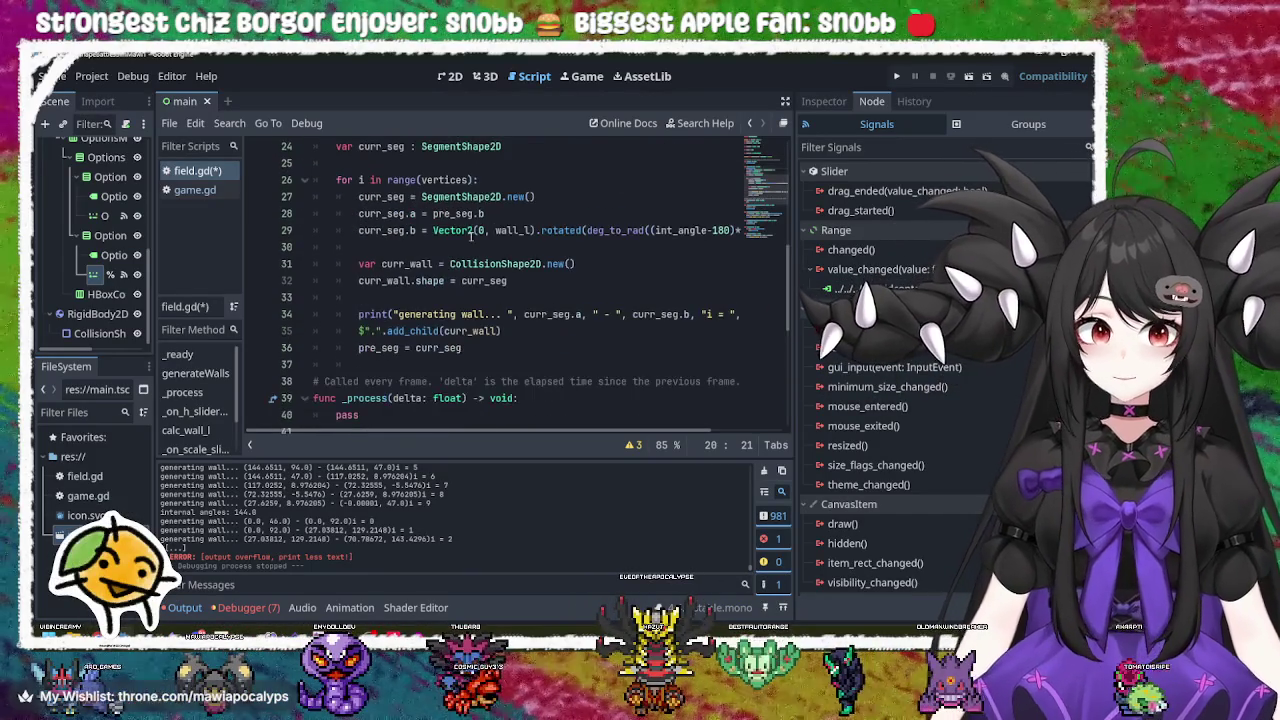
Step: Type 'i' before the loop variable in the for loop on line 26
click(341, 180)
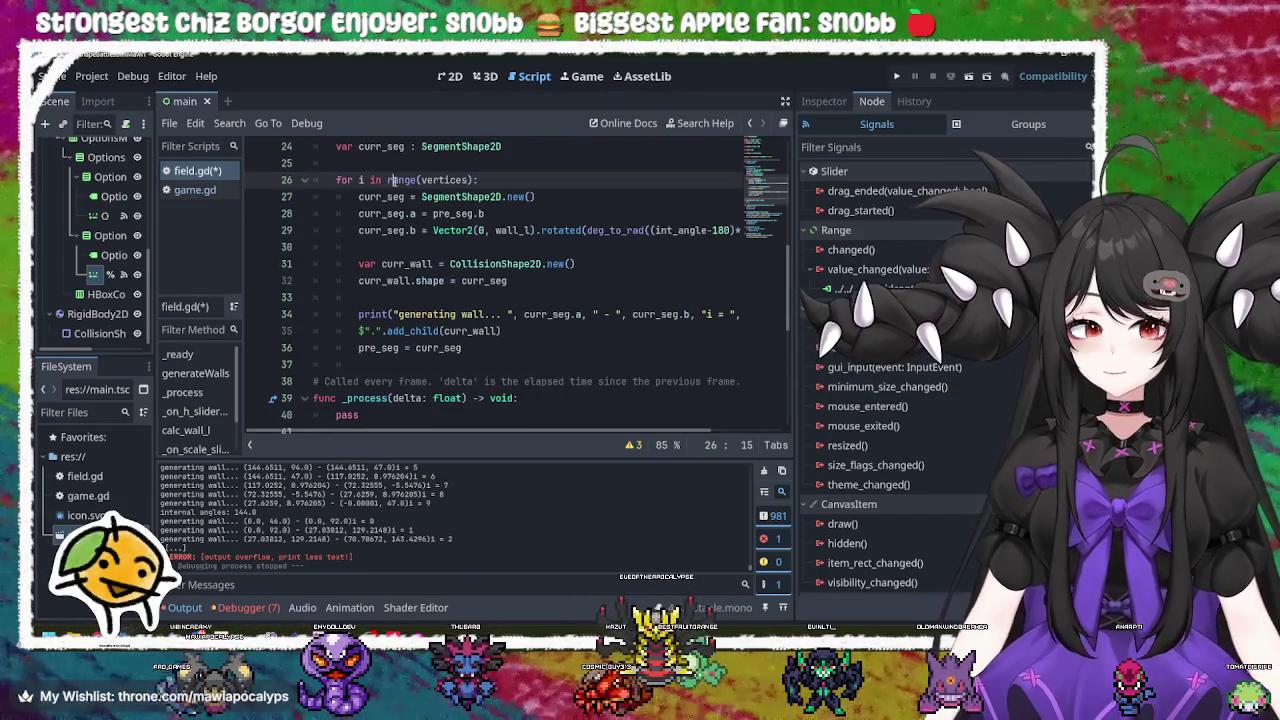
double_click(376, 180)
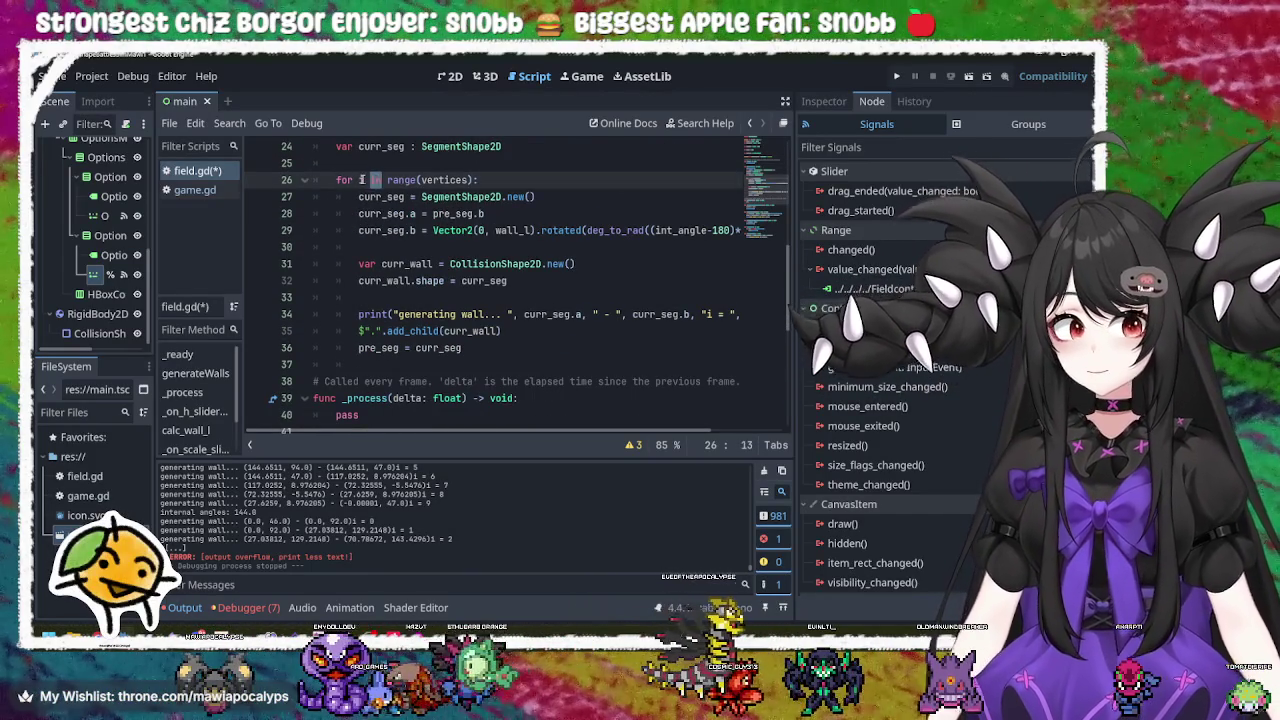
click(360, 180)
text(i)
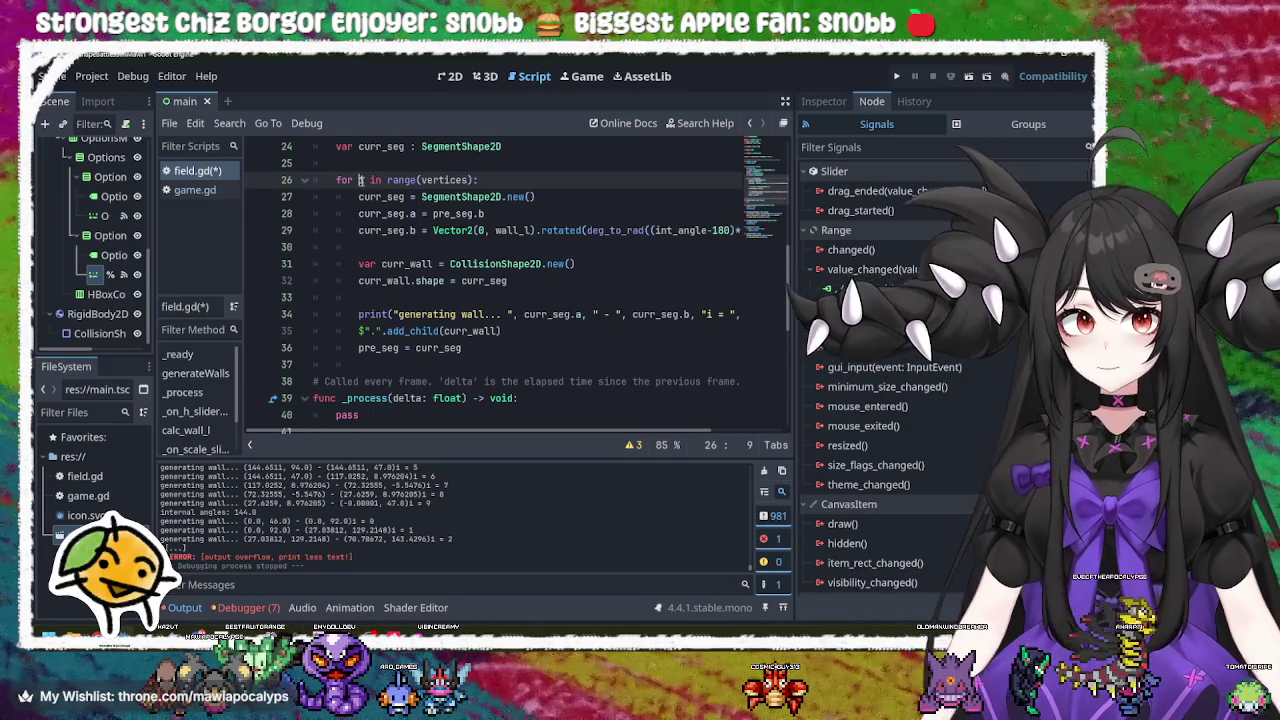
triple_click(361, 180)
click(361, 180)
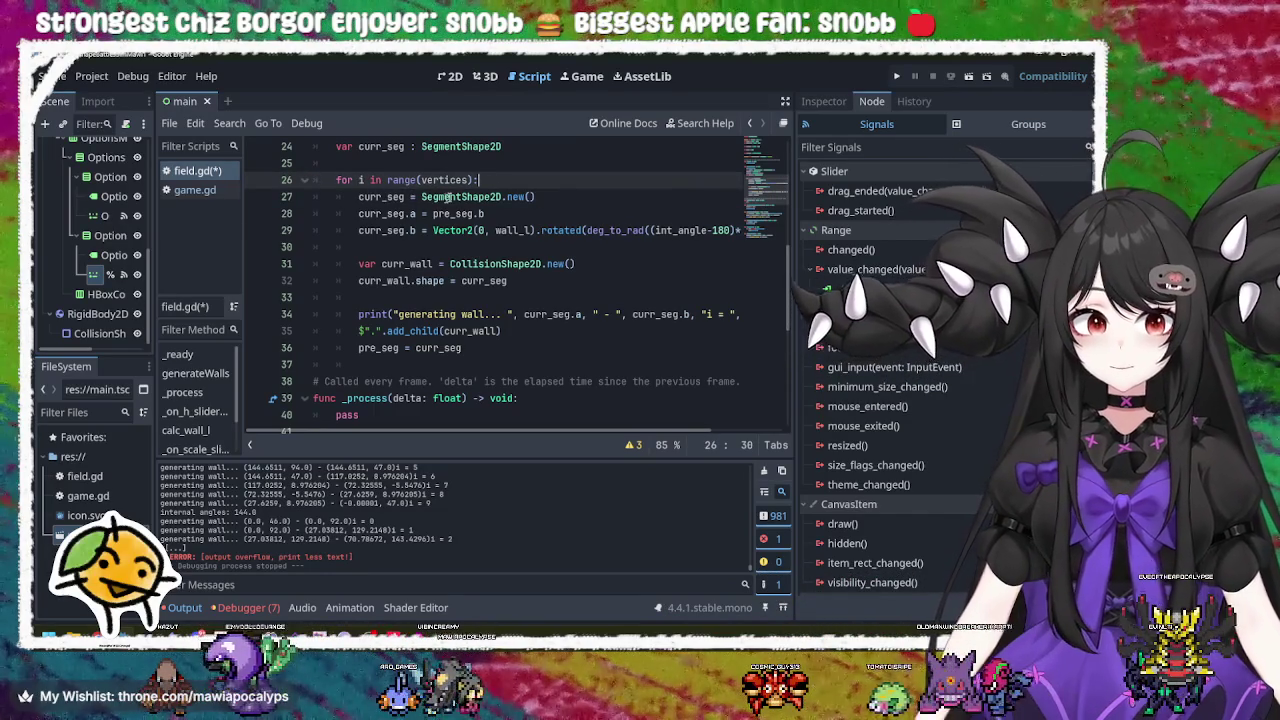
click(548, 197)
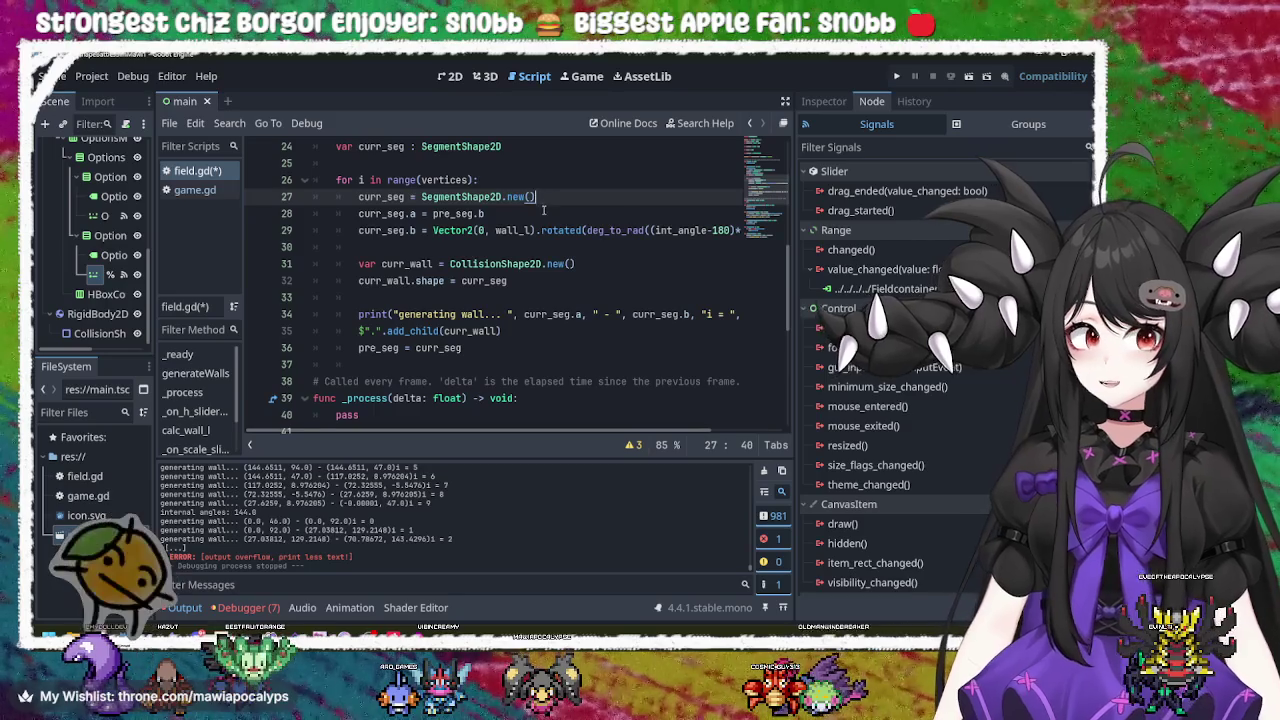
click(544, 212)
Step: Review the CollisionShape2D creation, shape assignment, print call and add_child lines
mouse_move(506, 432)
mouse_down()
mouse_move(601, 435)
mouse_move(503, 426)
mouse_up()
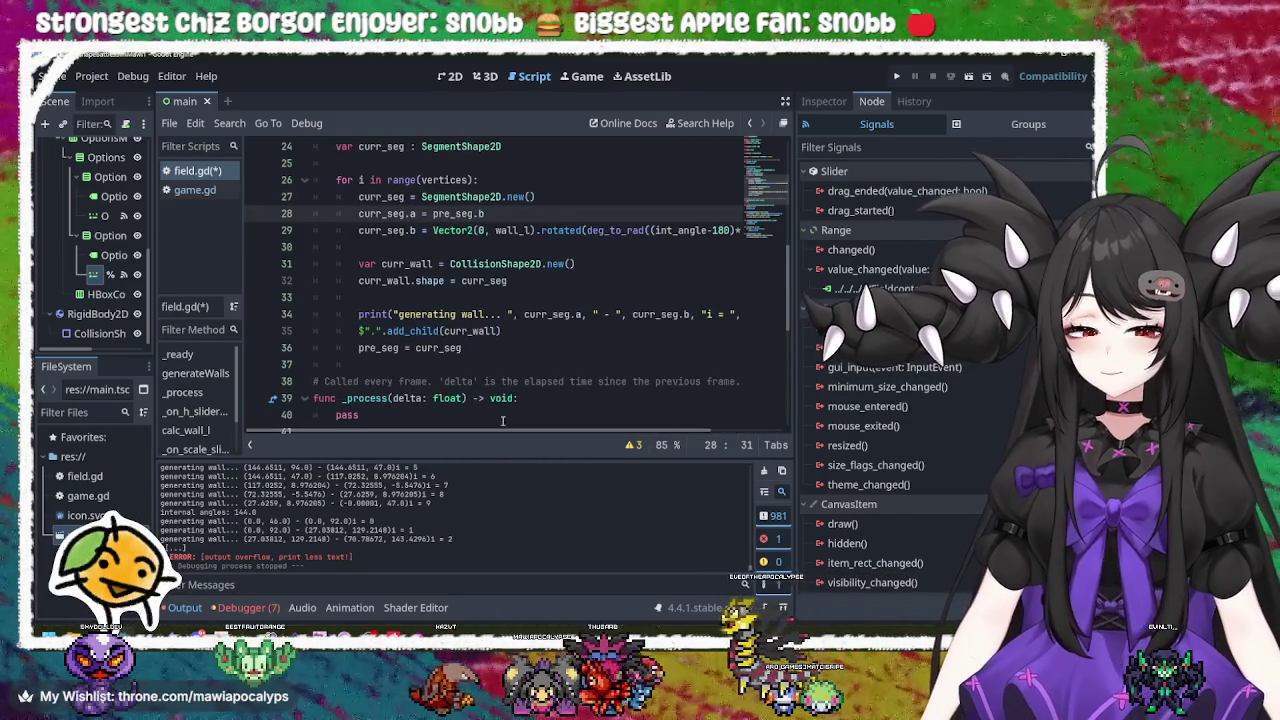
click(586, 264)
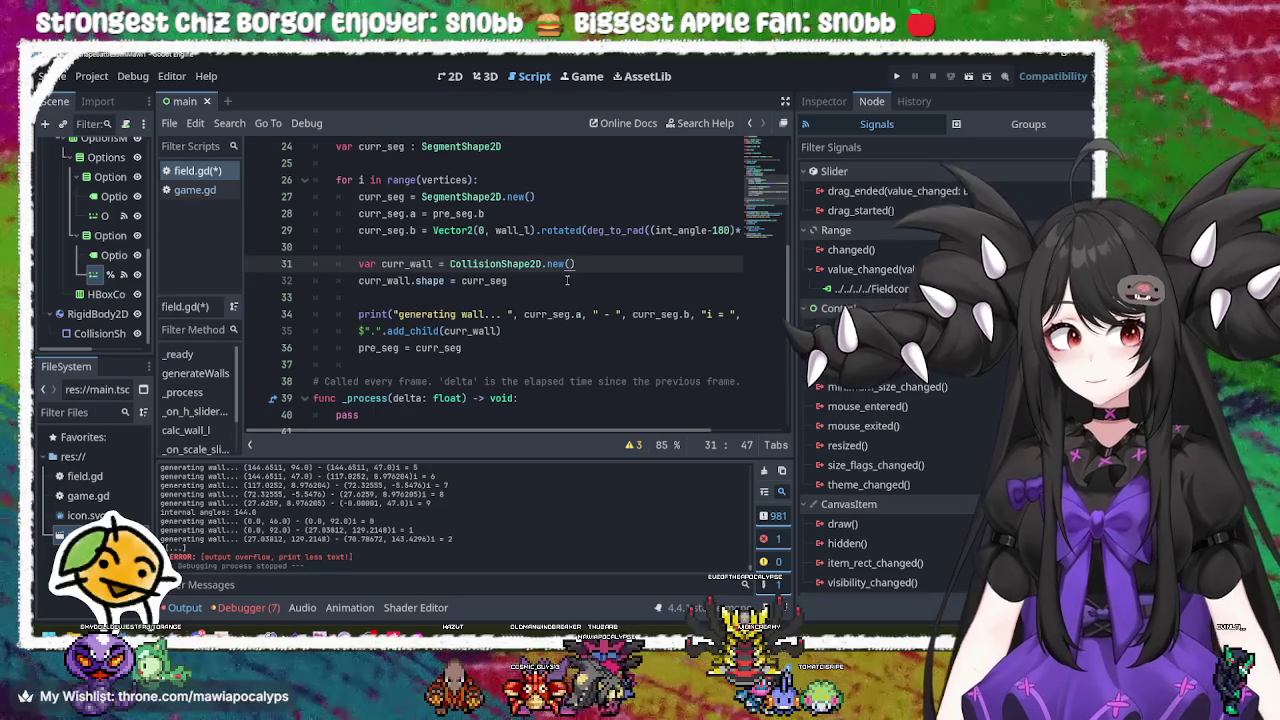
click(567, 280)
click(527, 331)
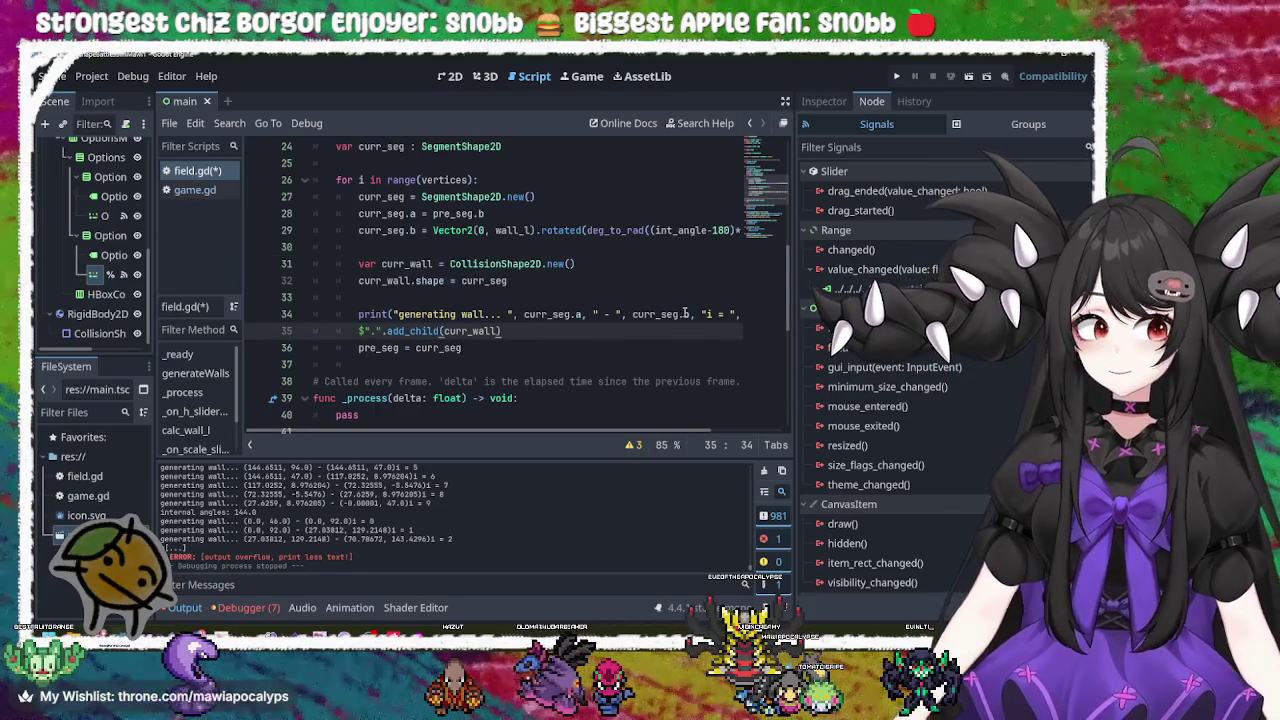
click(685, 314)
double_click(365, 314)
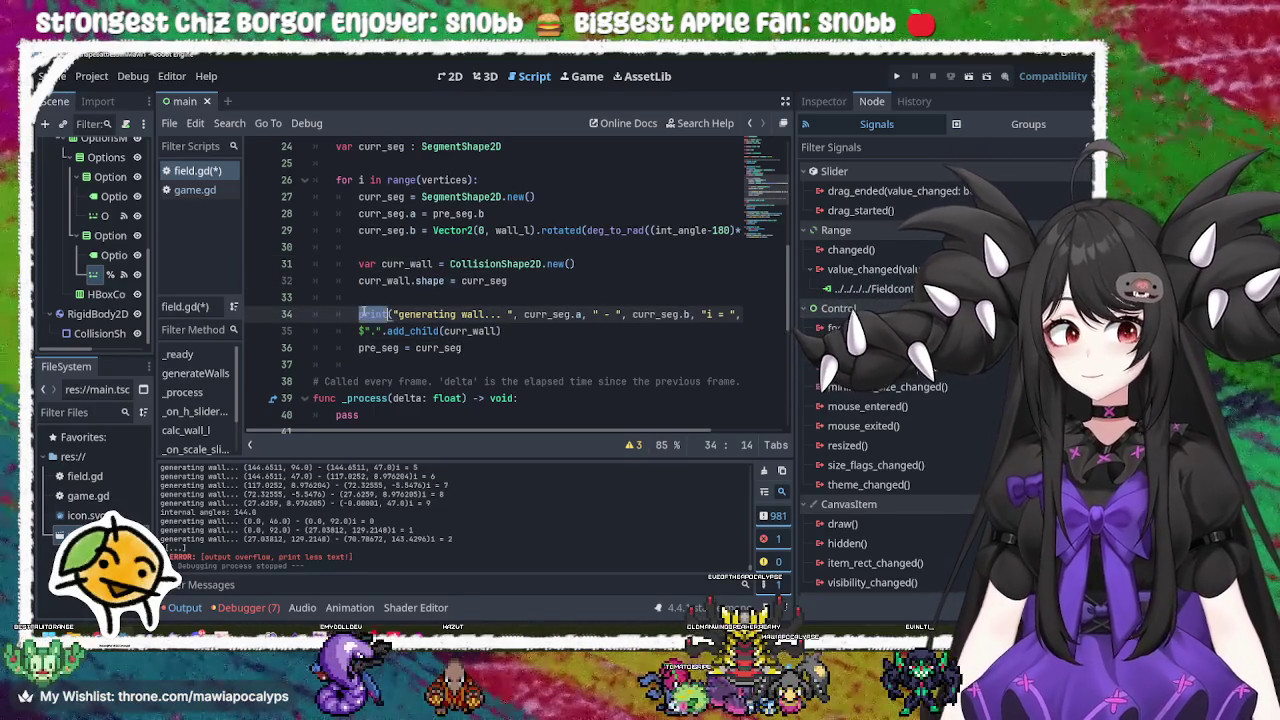
click(477, 349)
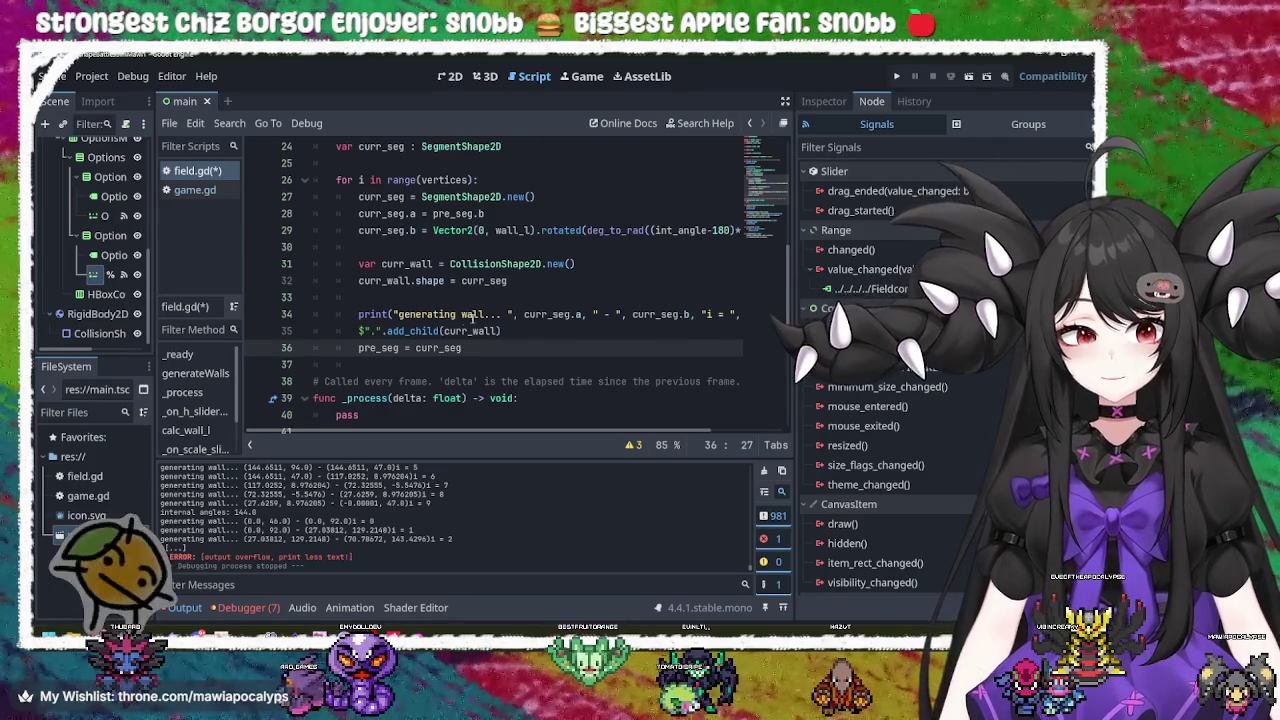
click(477, 333)
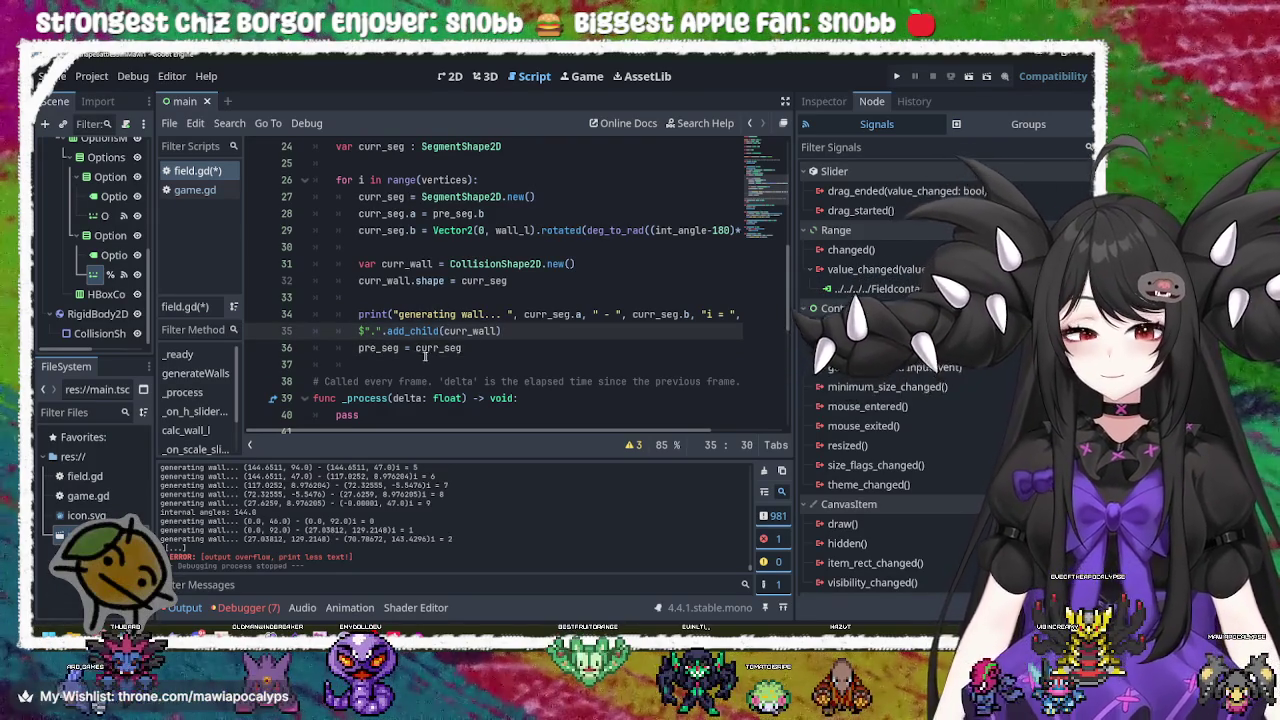
scroll(440, 352, up, 3)
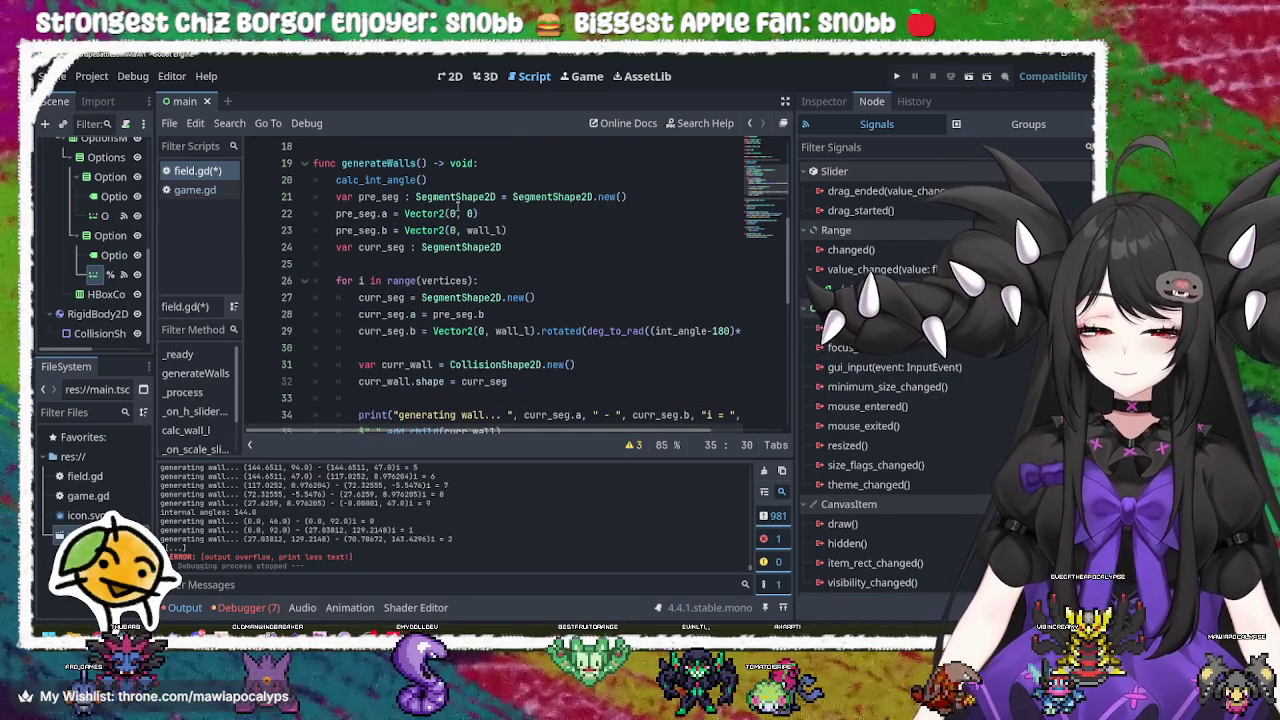
click(393, 180)
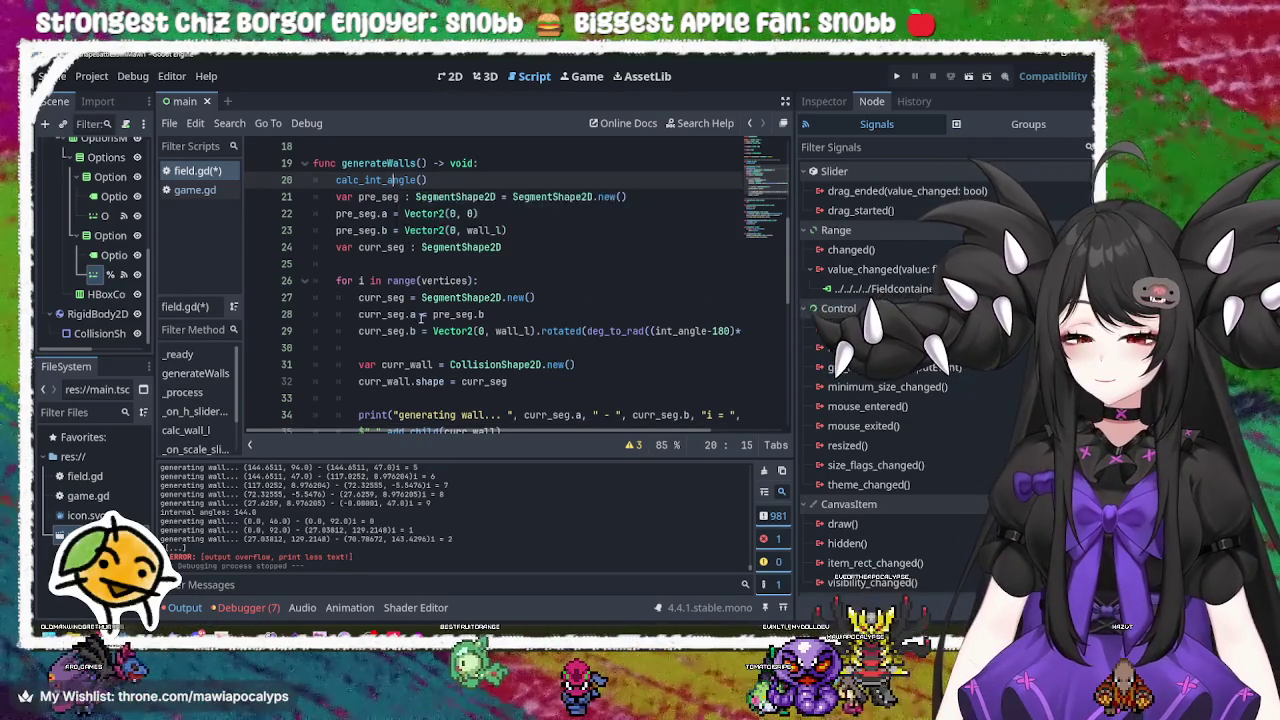
scroll(414, 300, down, 7)
scroll(421, 330, down, 3)
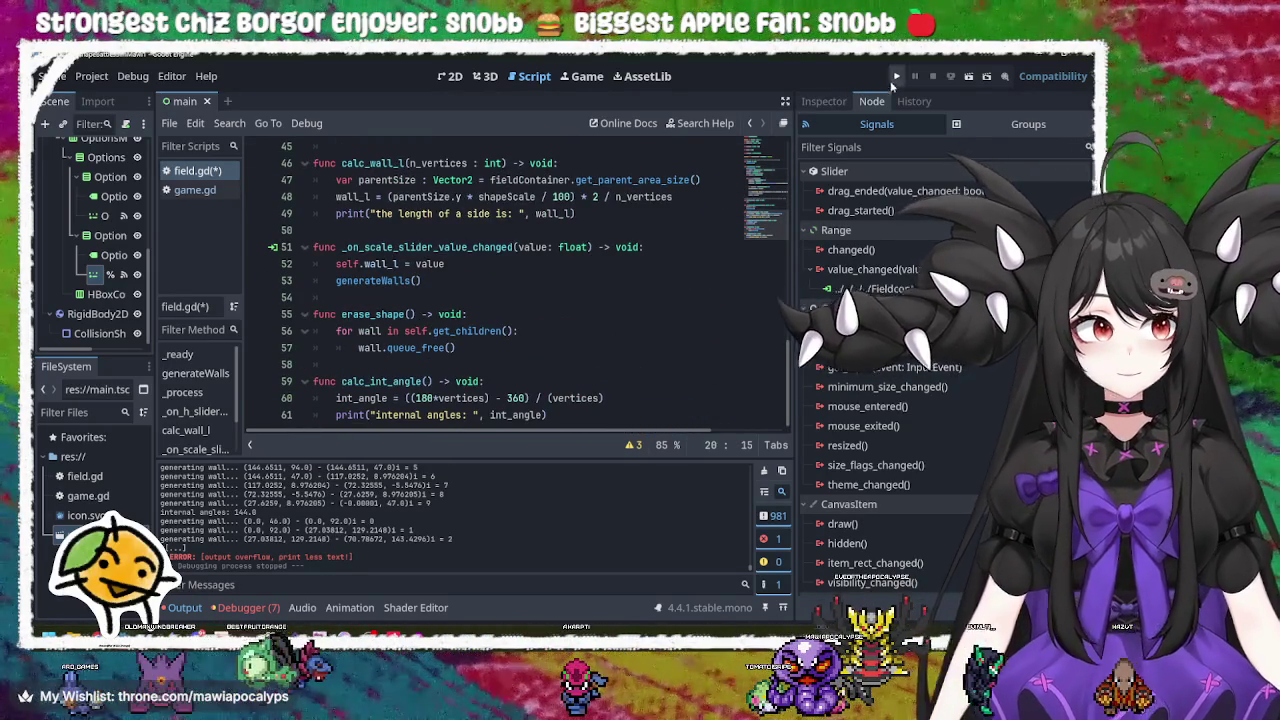
Step: Run the game, raise the # Vertices and Scale sliders to get a seven-sided polygon, then close it
click(897, 76)
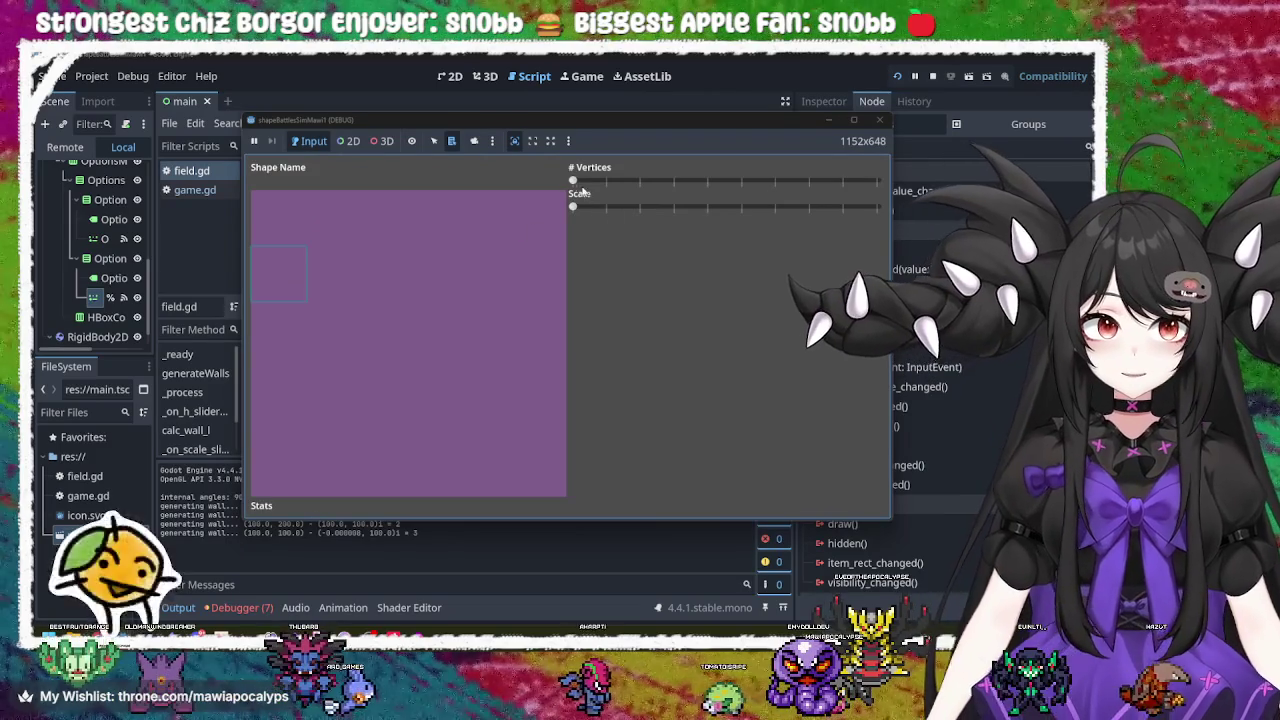
drag(574, 181, 745, 181)
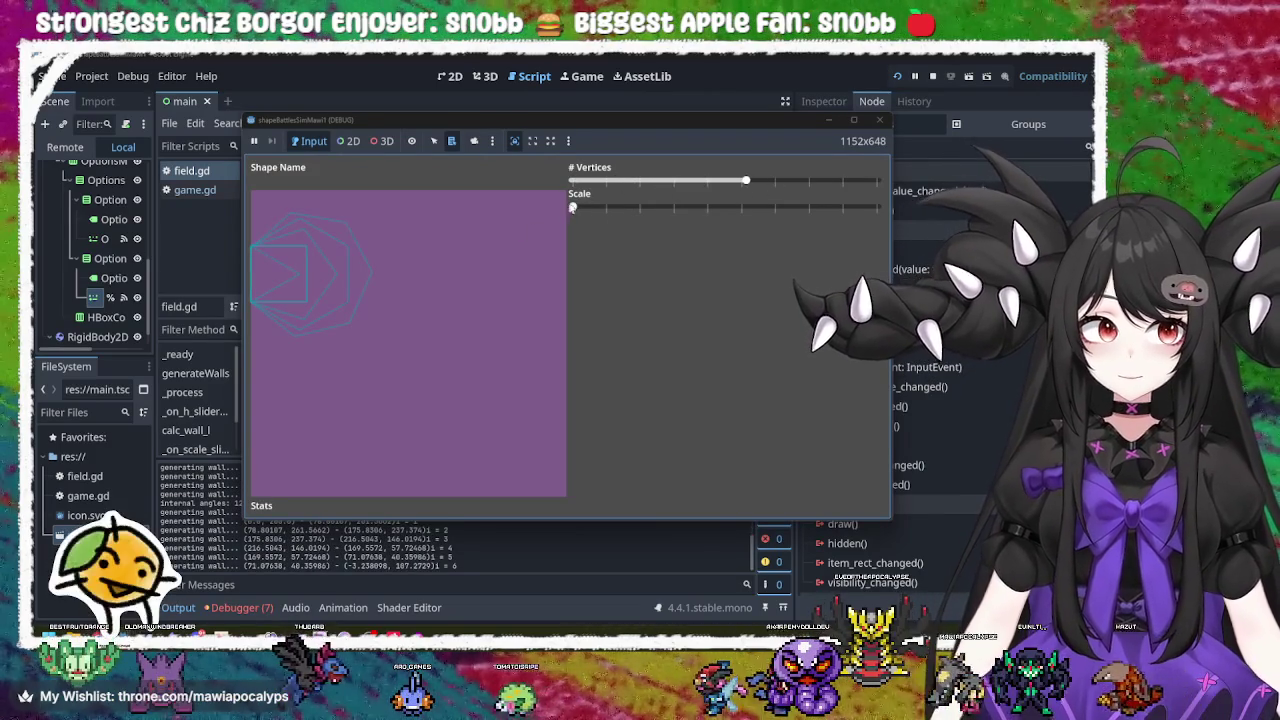
drag(572, 206, 693, 208)
click(880, 120)
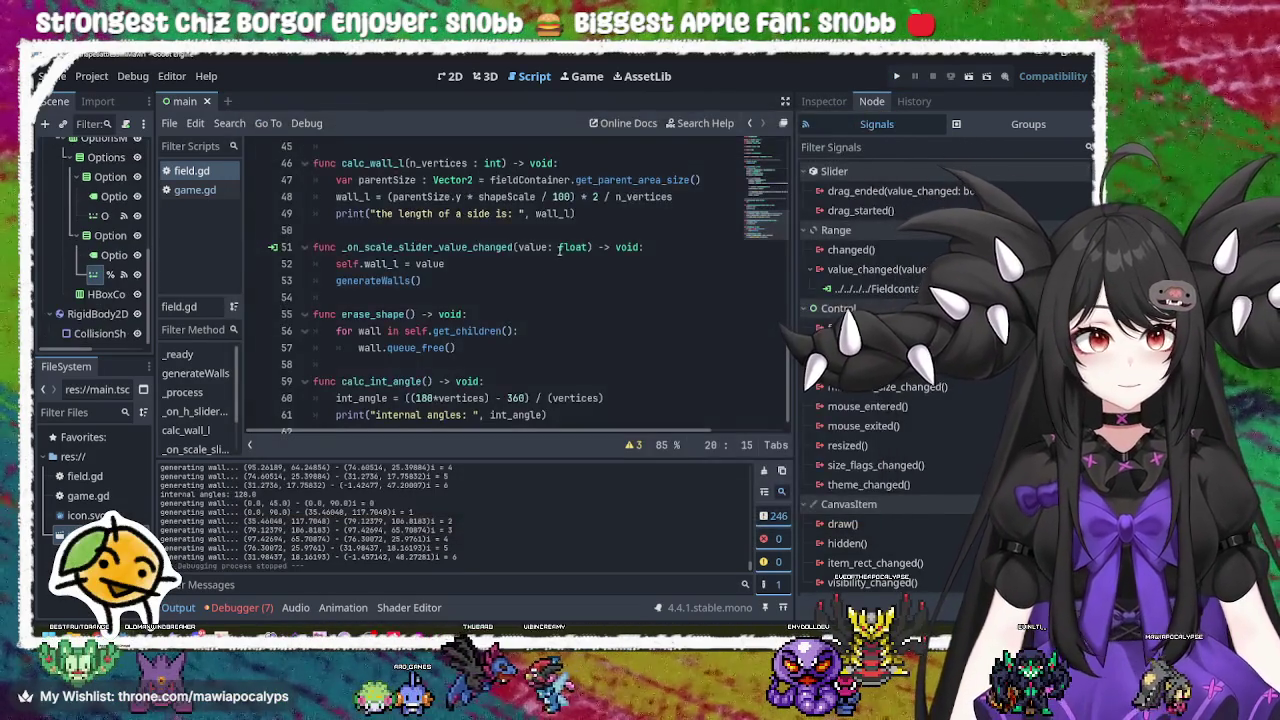
scroll(480, 289, up, 10)
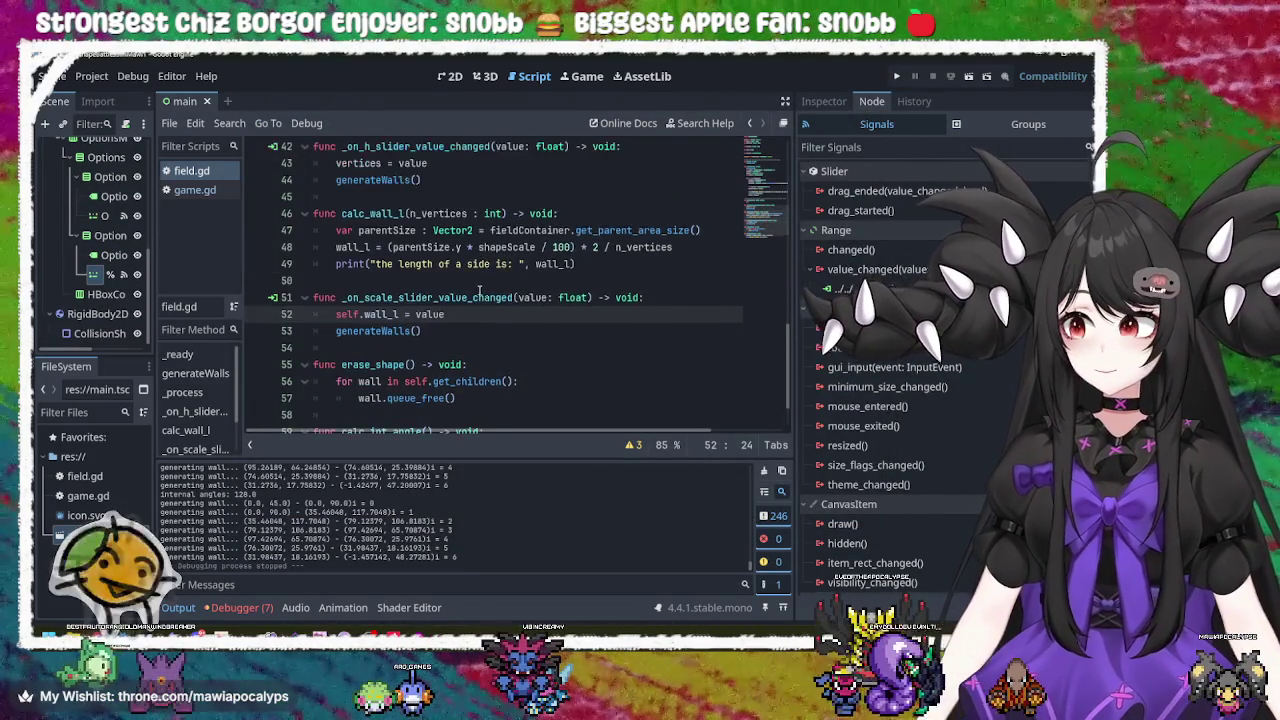
scroll(480, 289, up, 4)
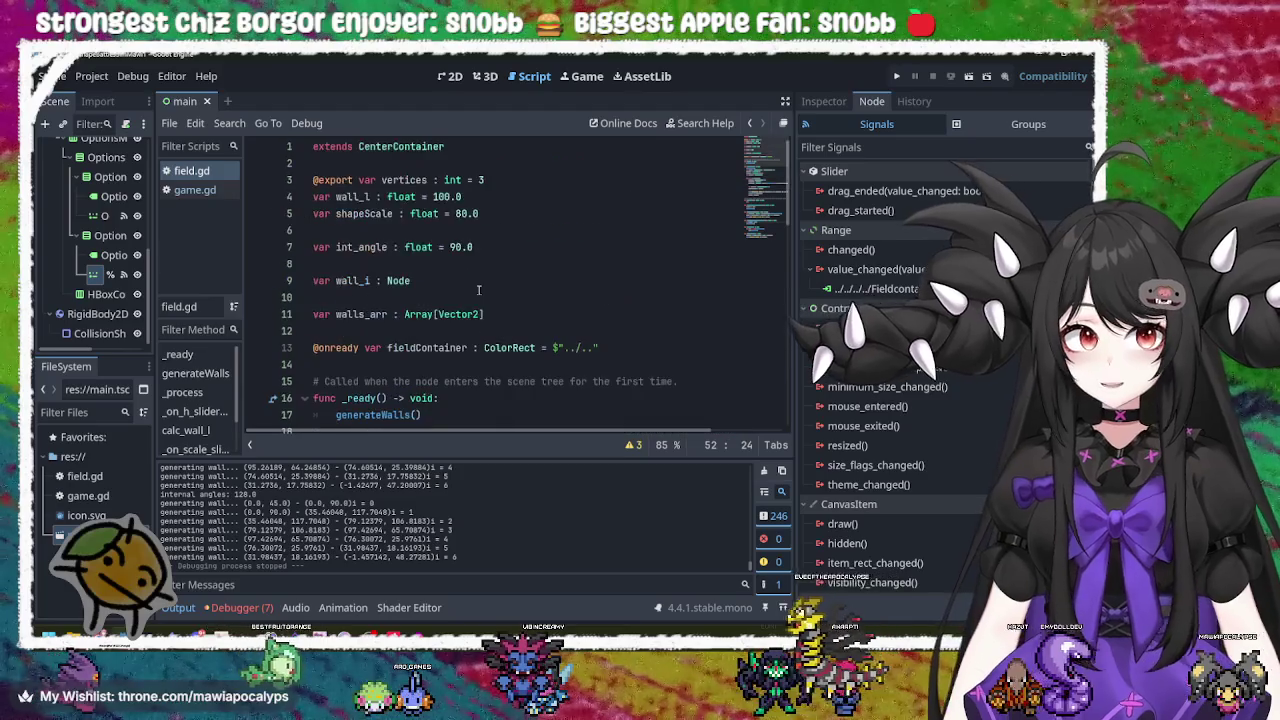
scroll(520, 280, down, 5)
click(560, 279)
scroll(562, 270, up, 1)
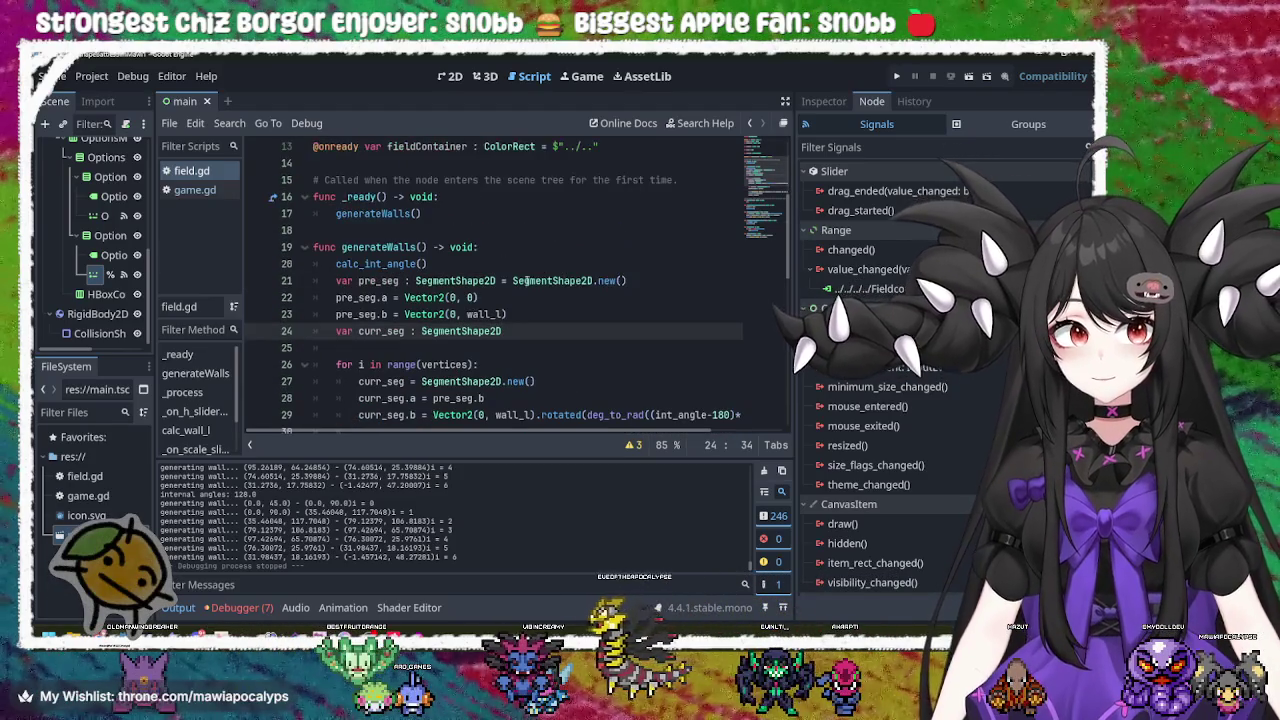
click(522, 247)
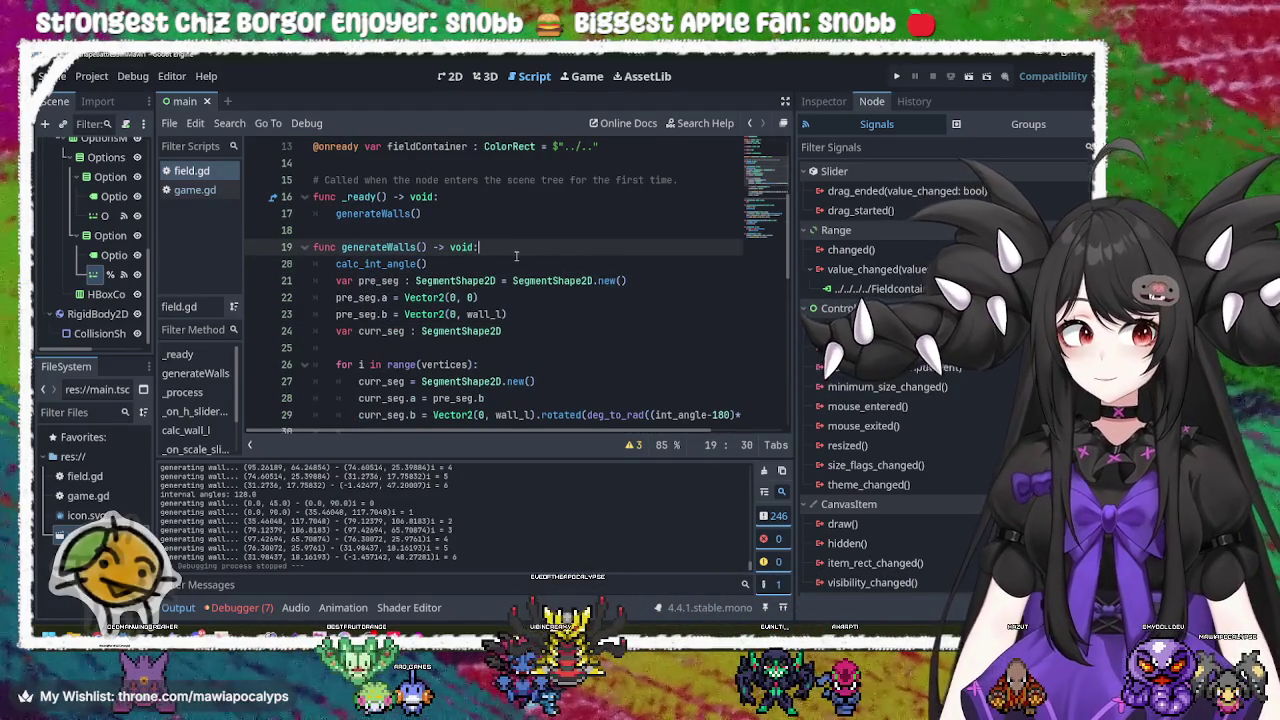
click(517, 263)
click(670, 286)
click(621, 313)
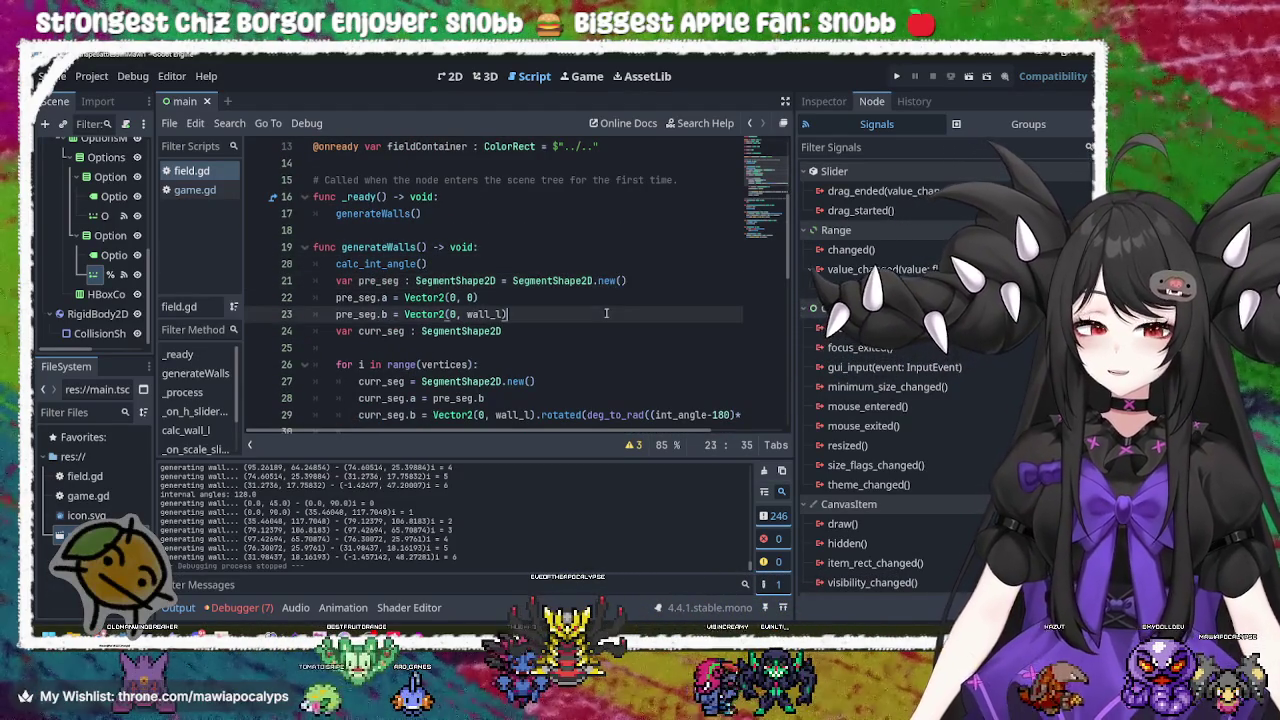
click(605, 341)
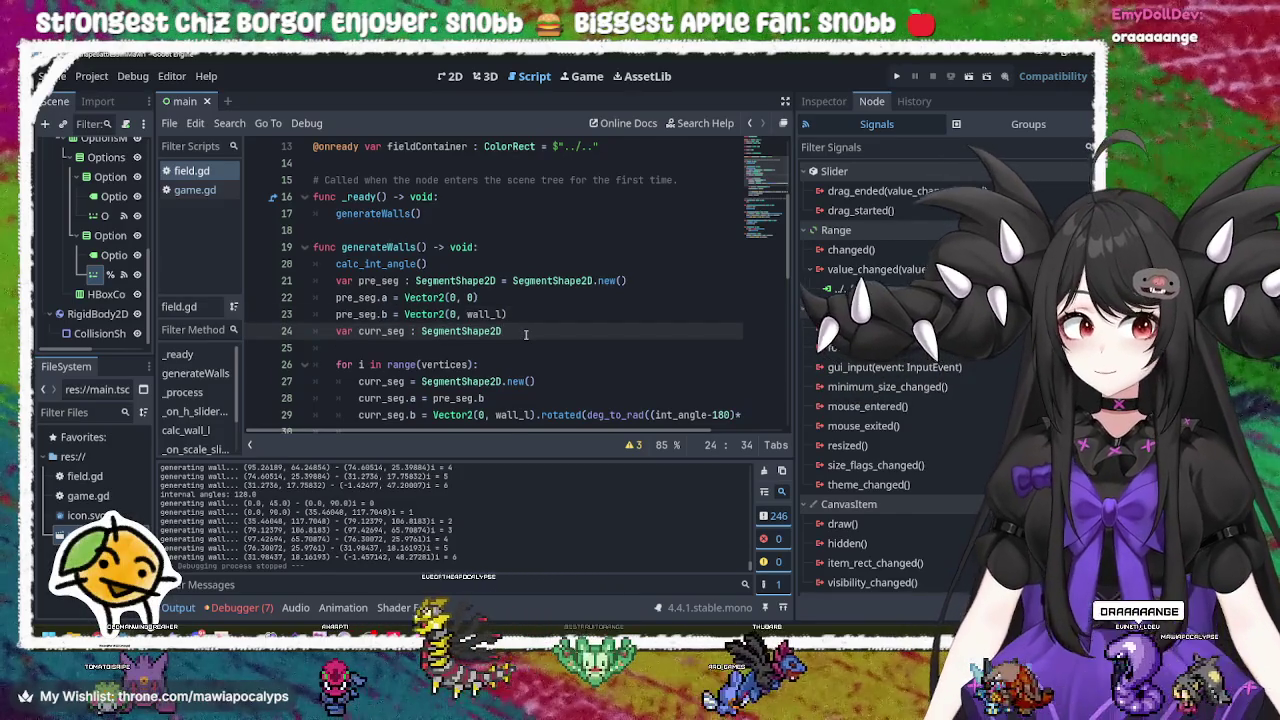
scroll(525, 334, down, 3)
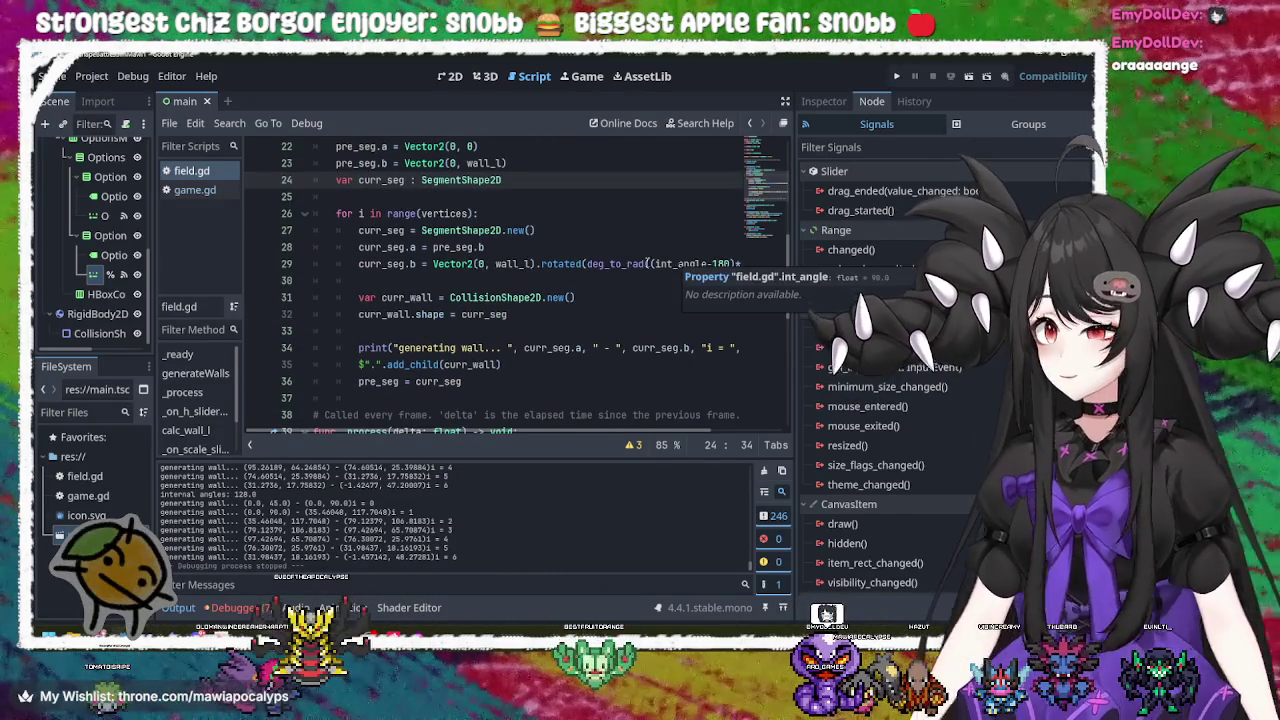
click(578, 297)
click(543, 310)
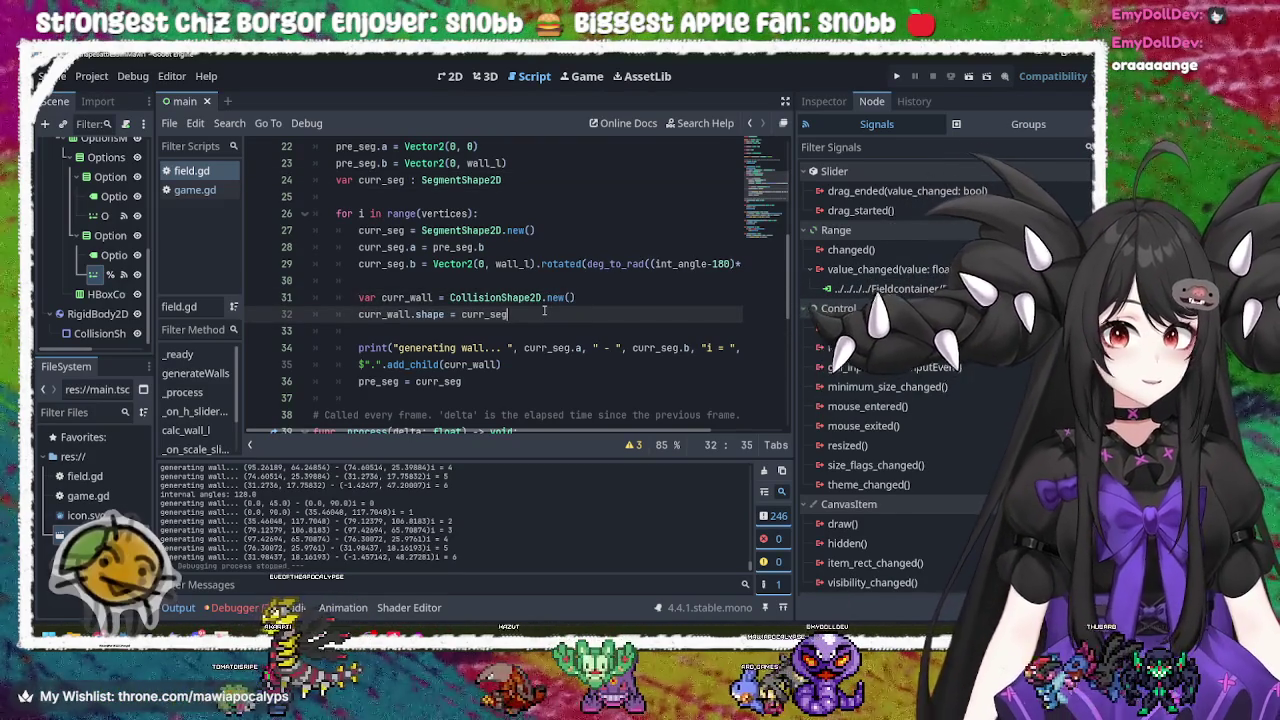
scroll(544, 310, up, 4)
scroll(544, 310, up, 3)
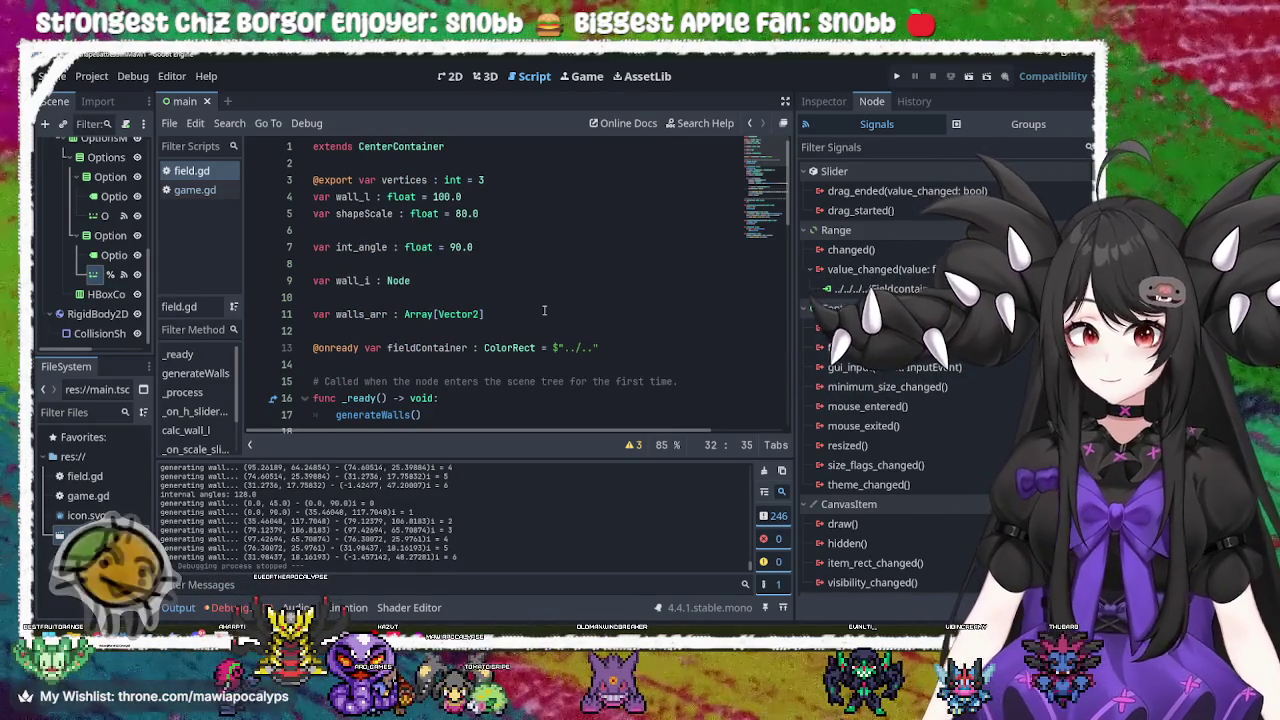
scroll(544, 310, down, 3)
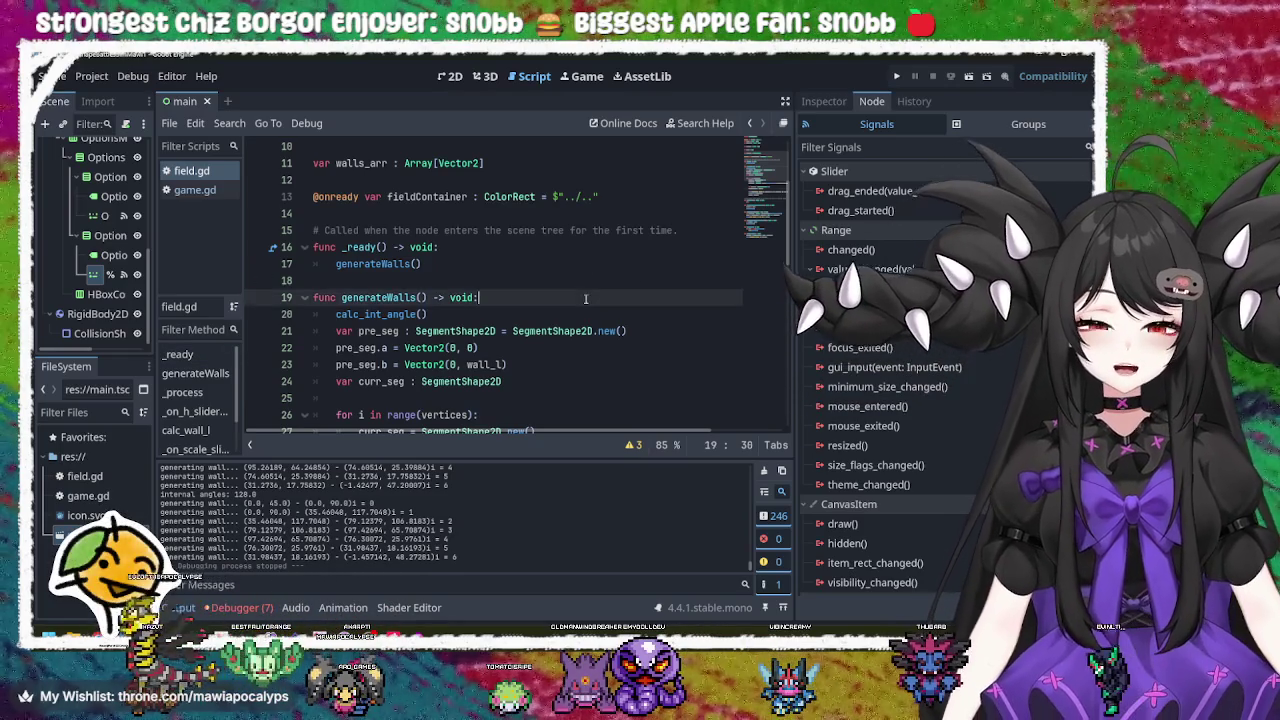
click(485, 246)
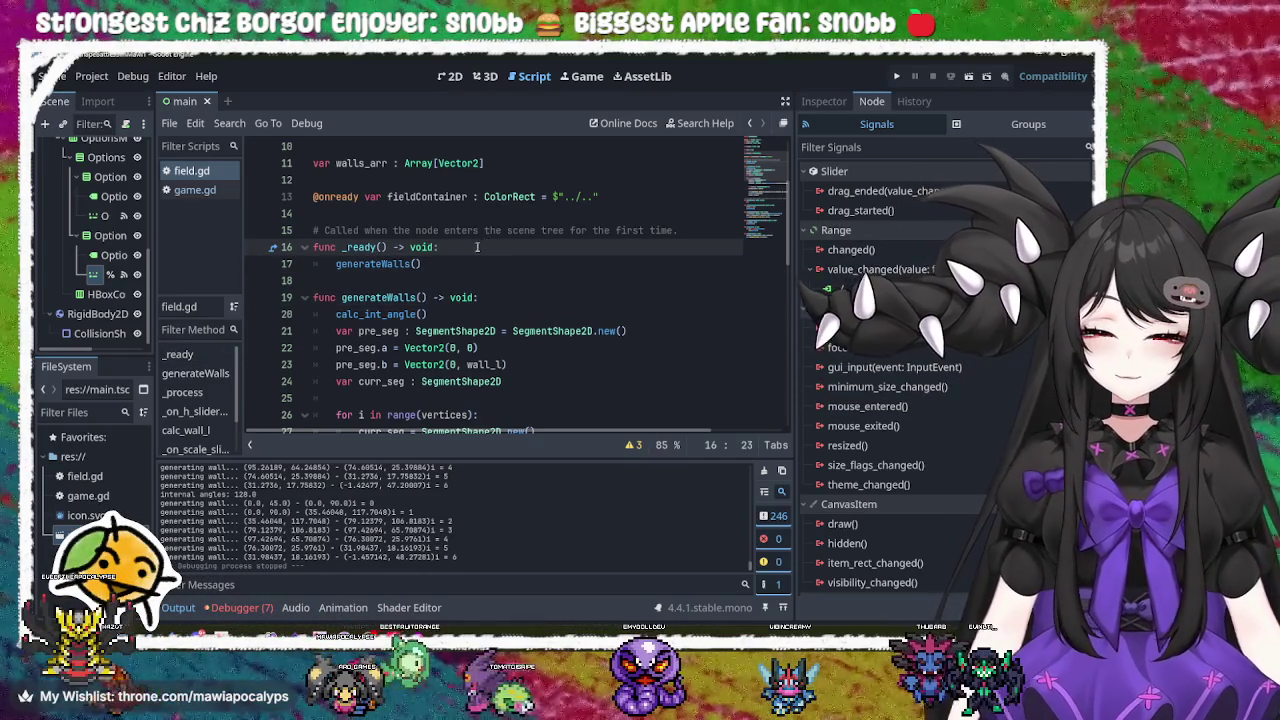
click(451, 264)
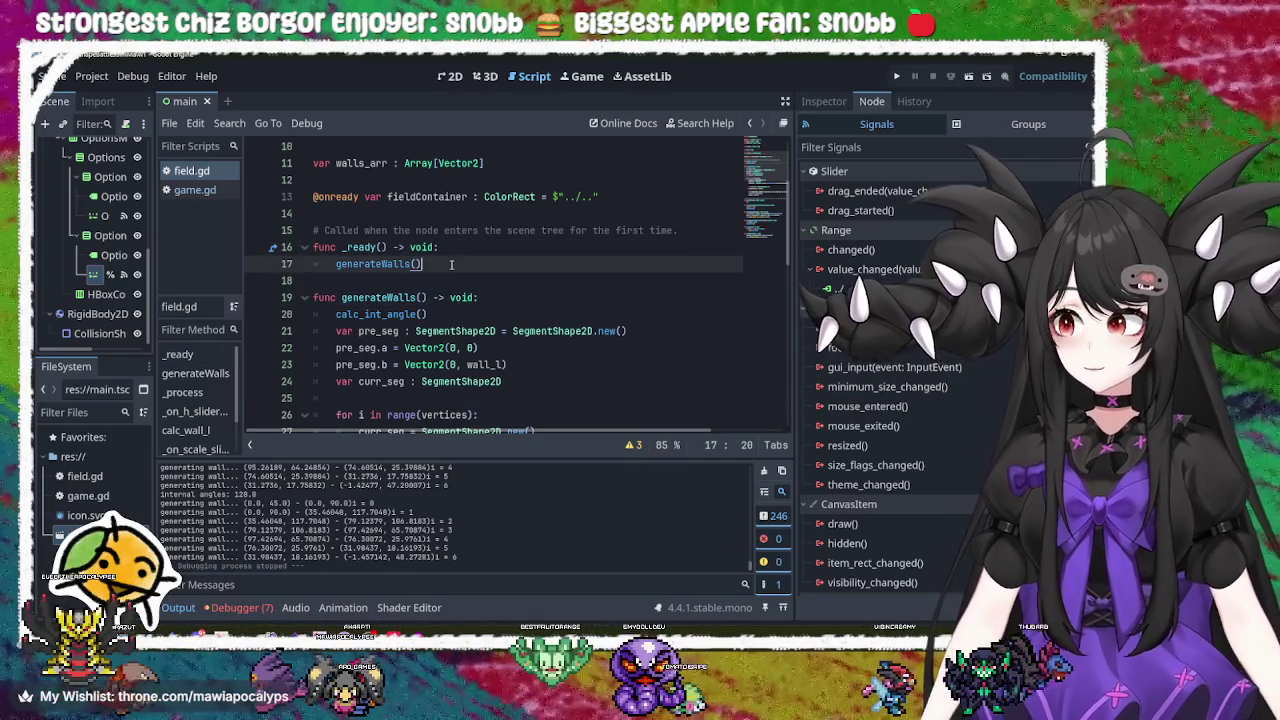
key(Left)
key(Left)
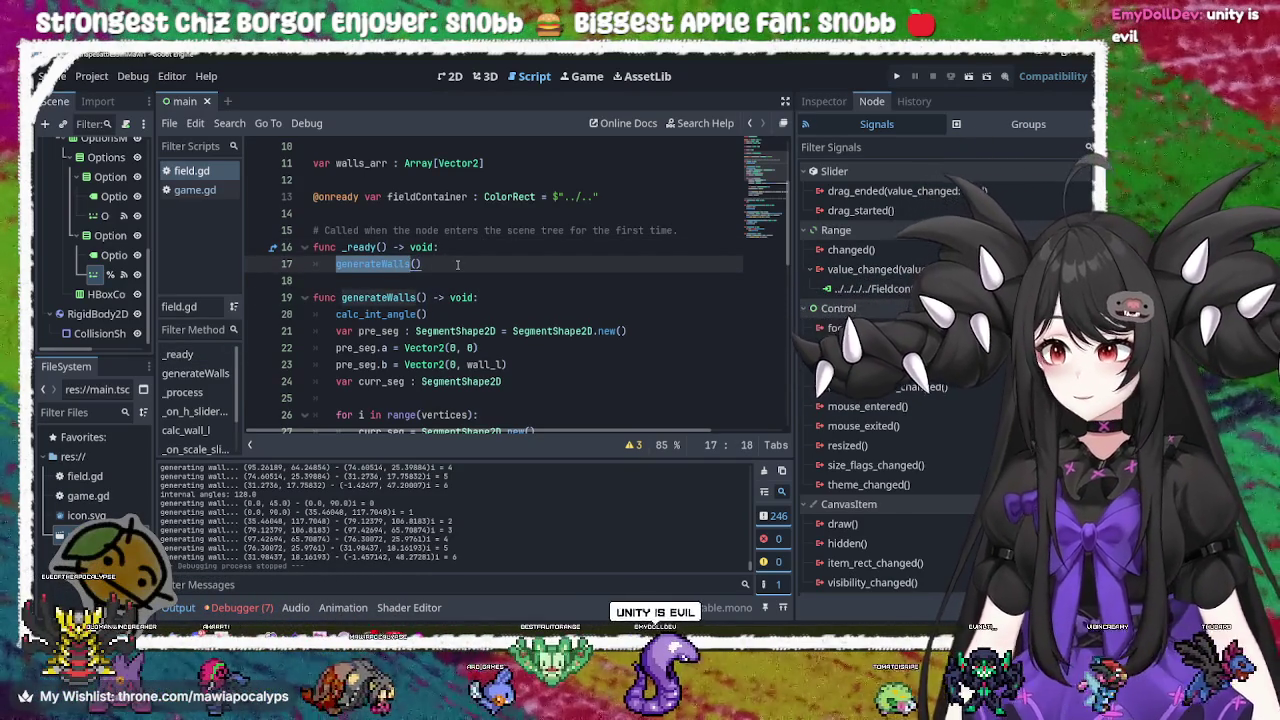
key(Right)
key(Right)
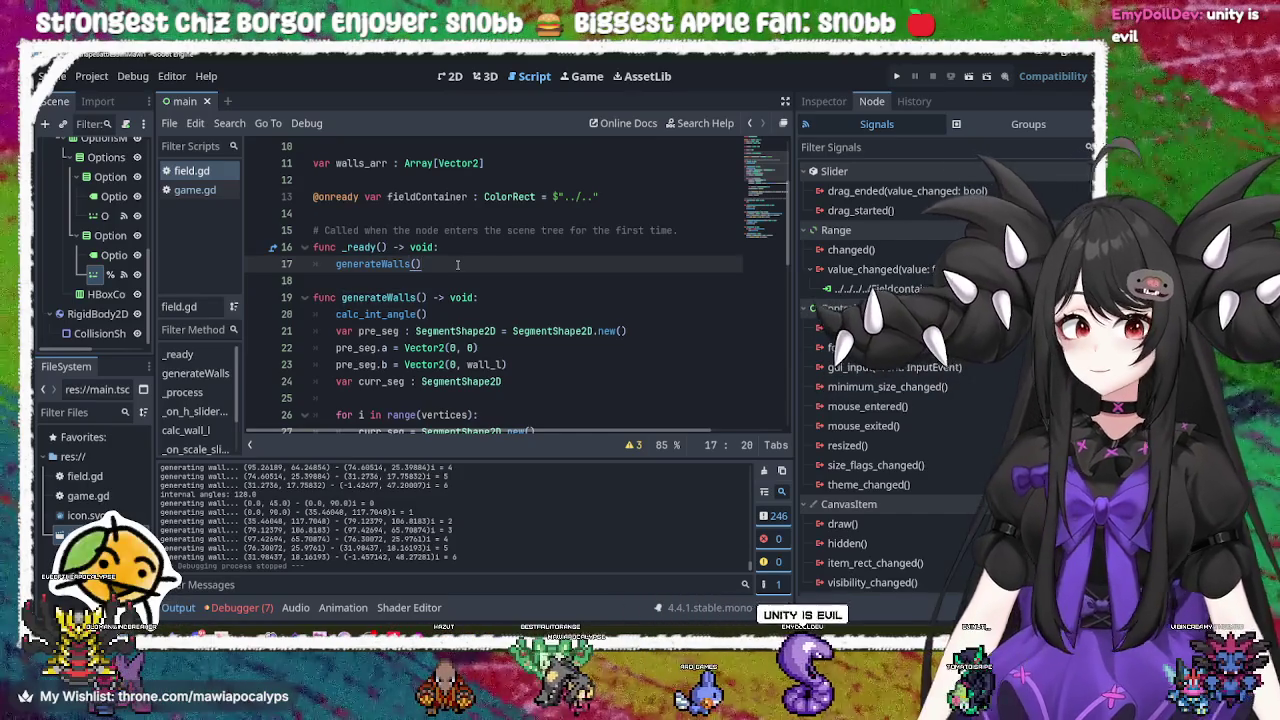
click(372, 264)
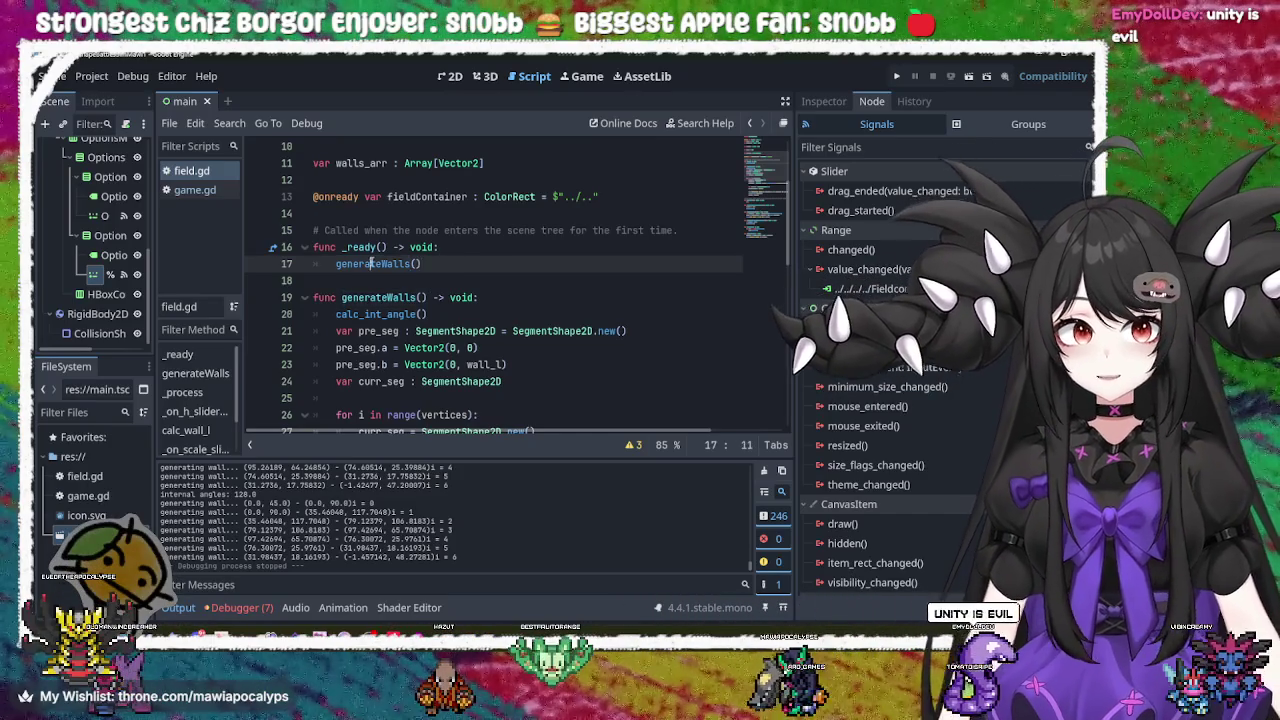
double_click(372, 264)
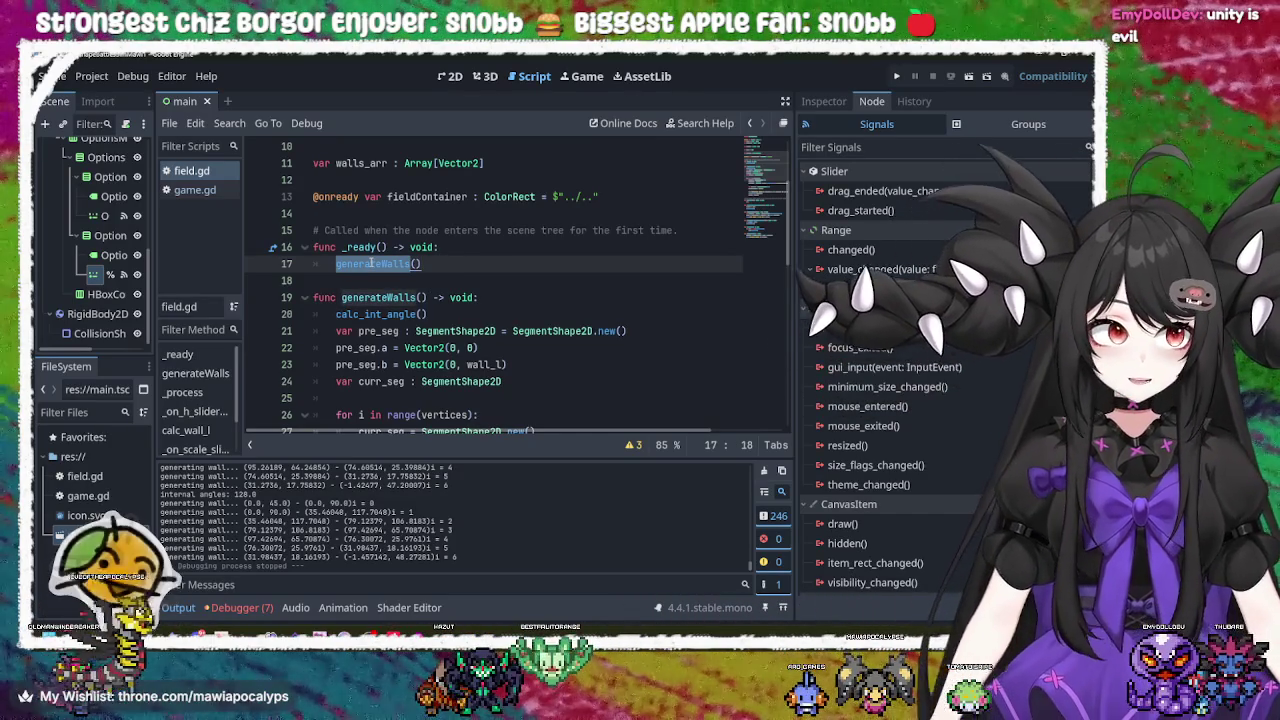
click(502, 310)
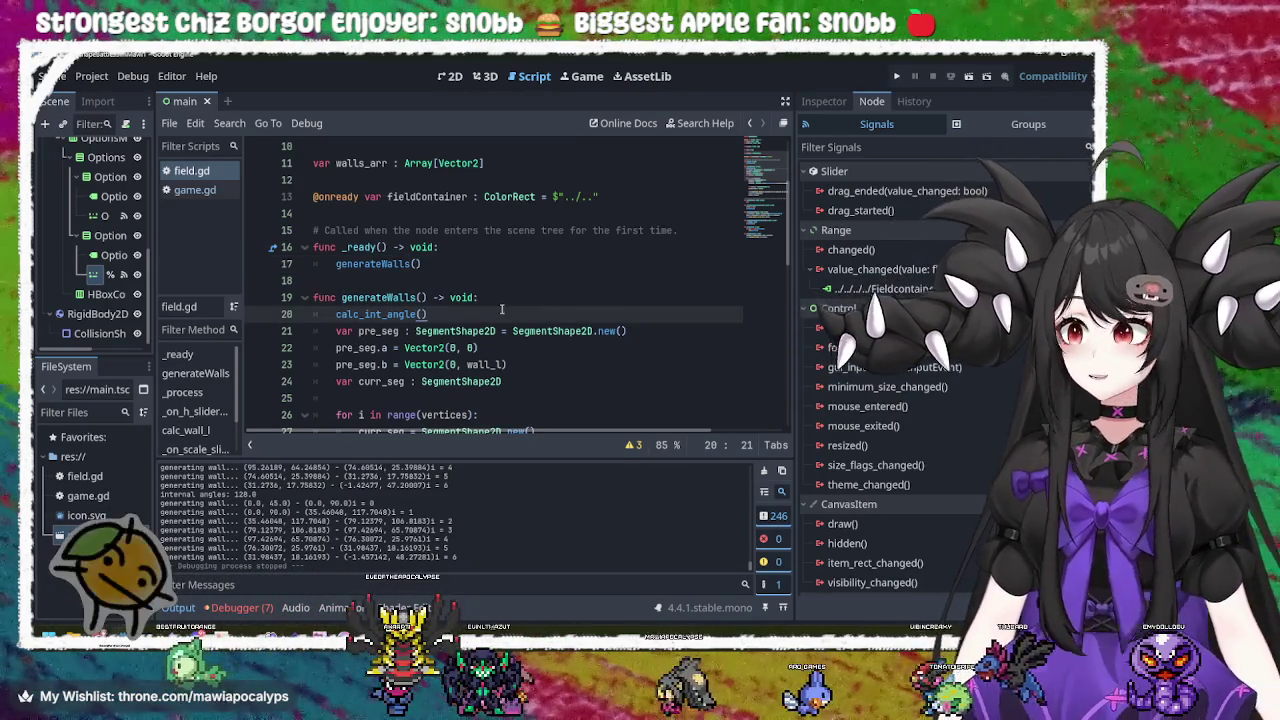
mouse_move(415, 605)
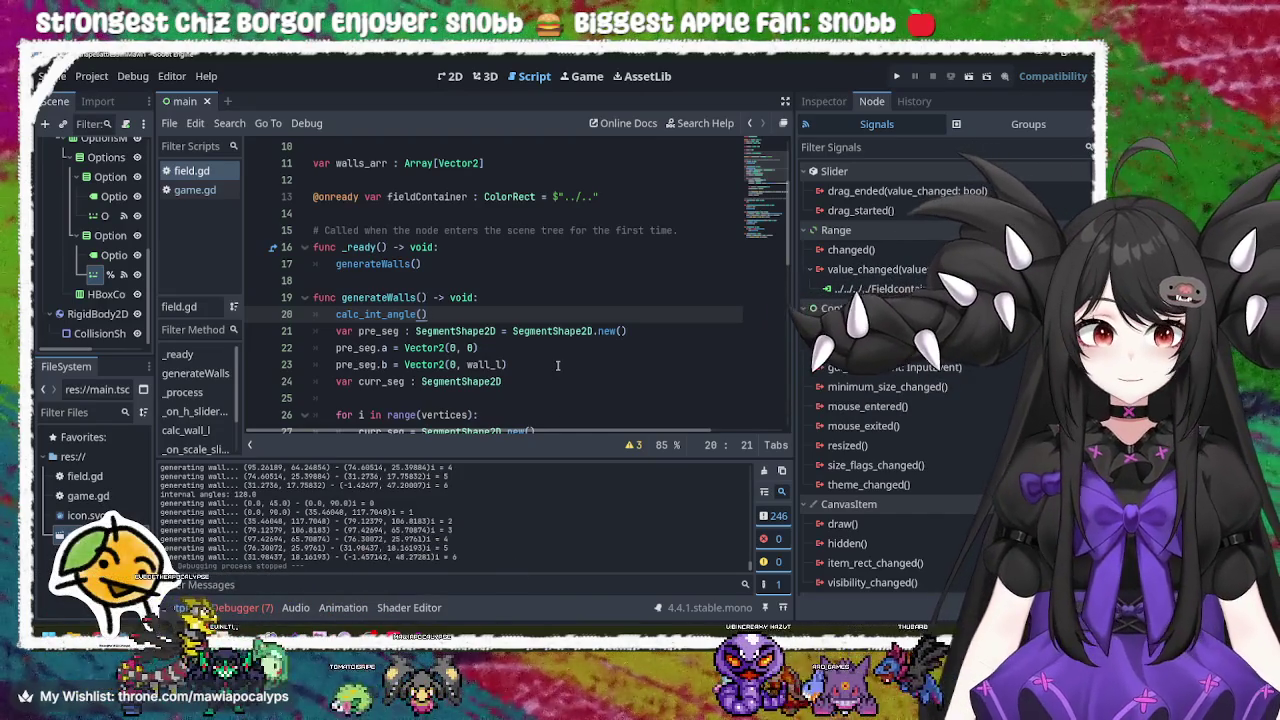
click(546, 334)
key(Down)
key(Down)
key(Down)
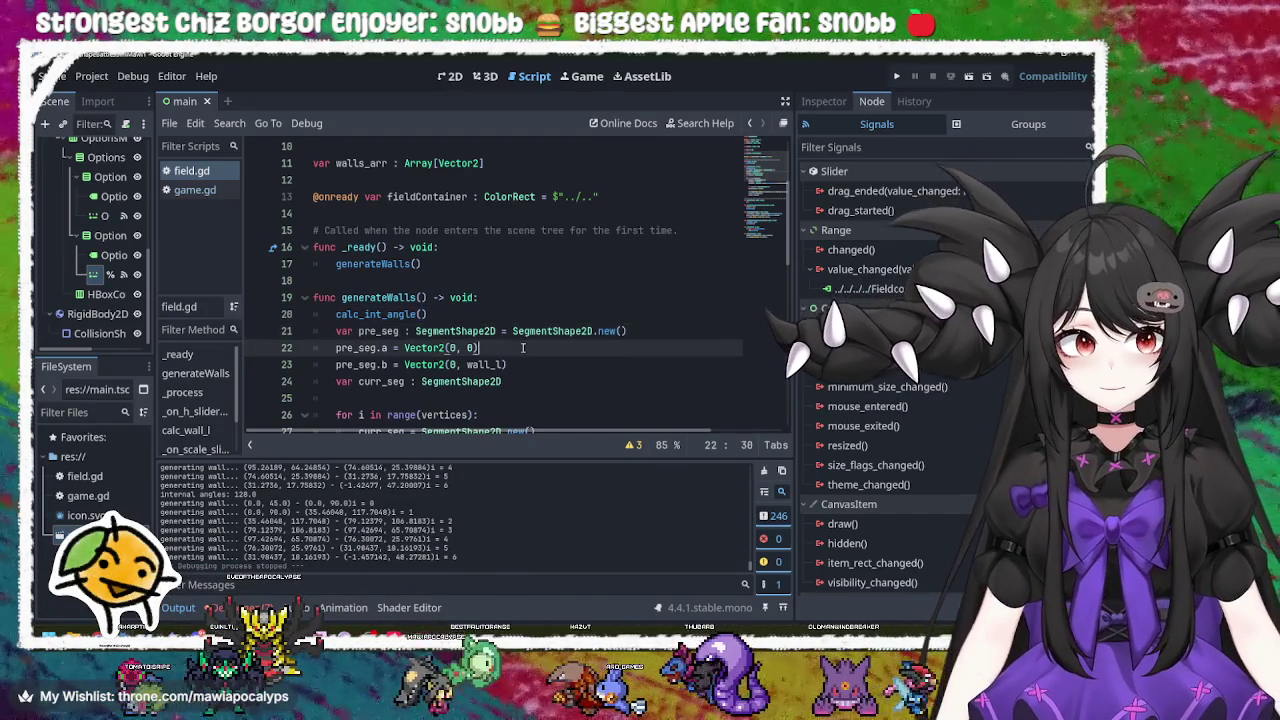
click(522, 366)
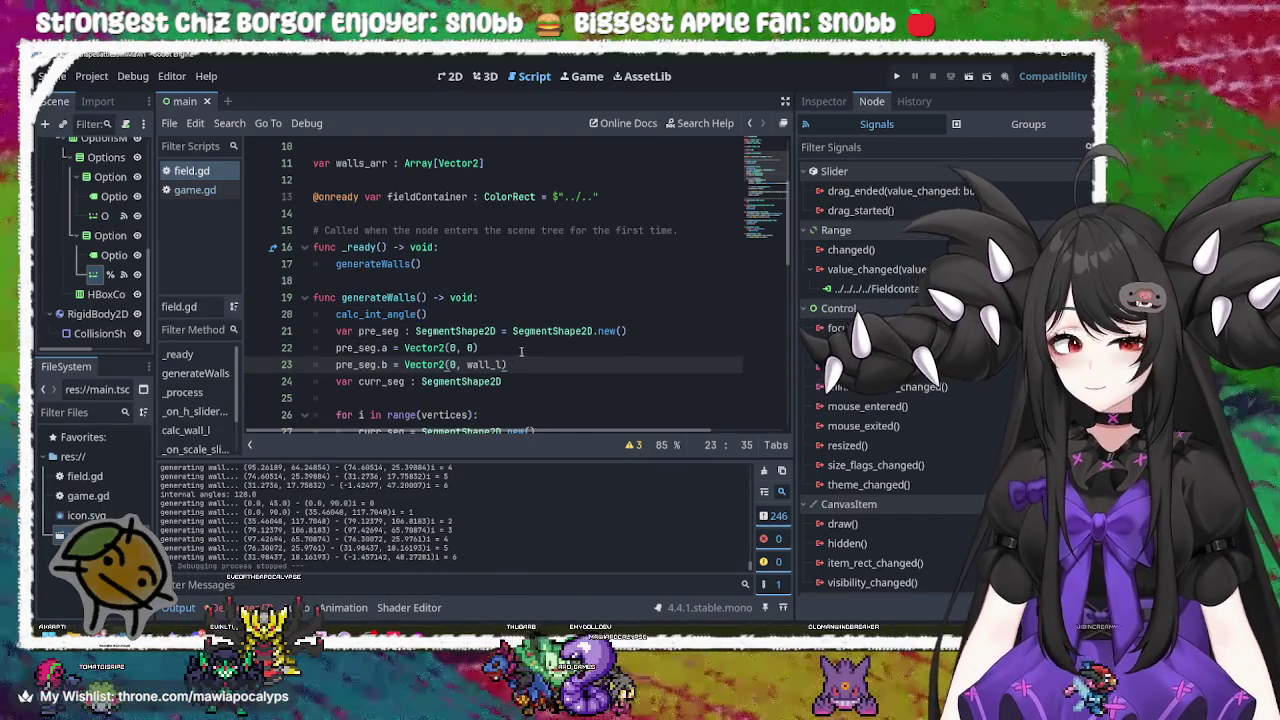
click(592, 346)
key(Up)
key(Up)
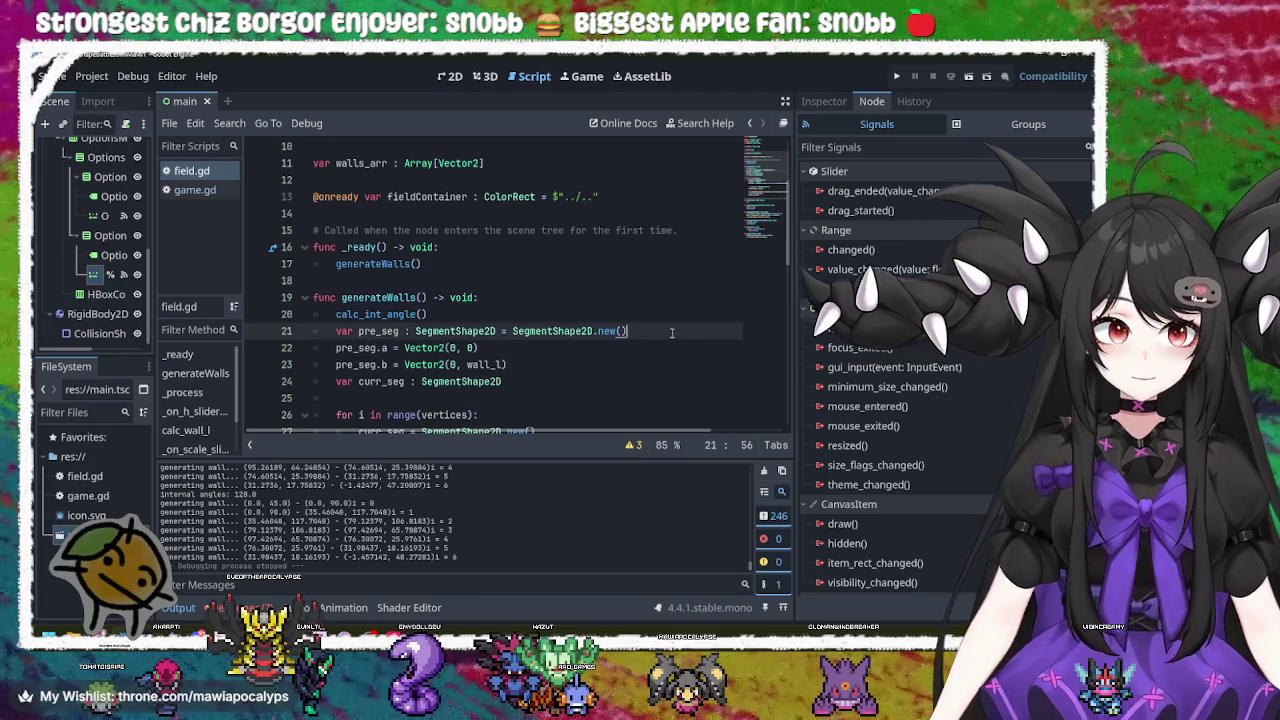
click(450, 264)
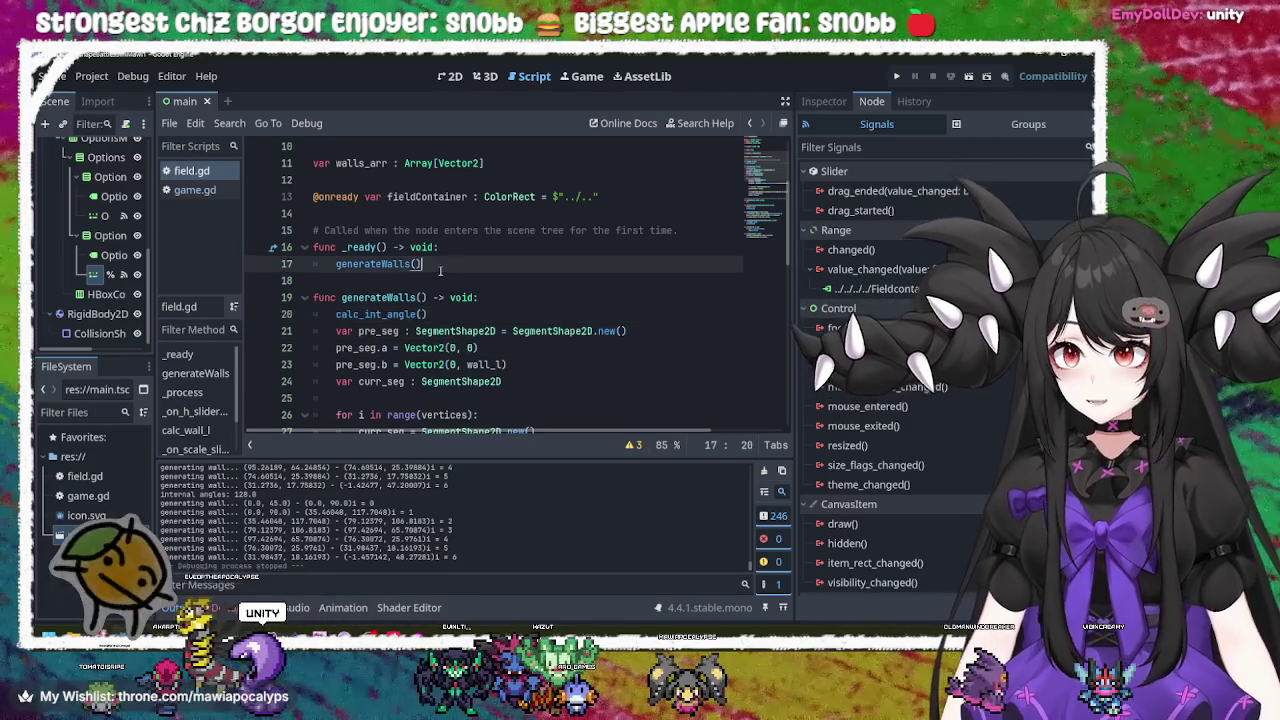
key(Down)
key(Down)
key(Down)
click(450, 264)
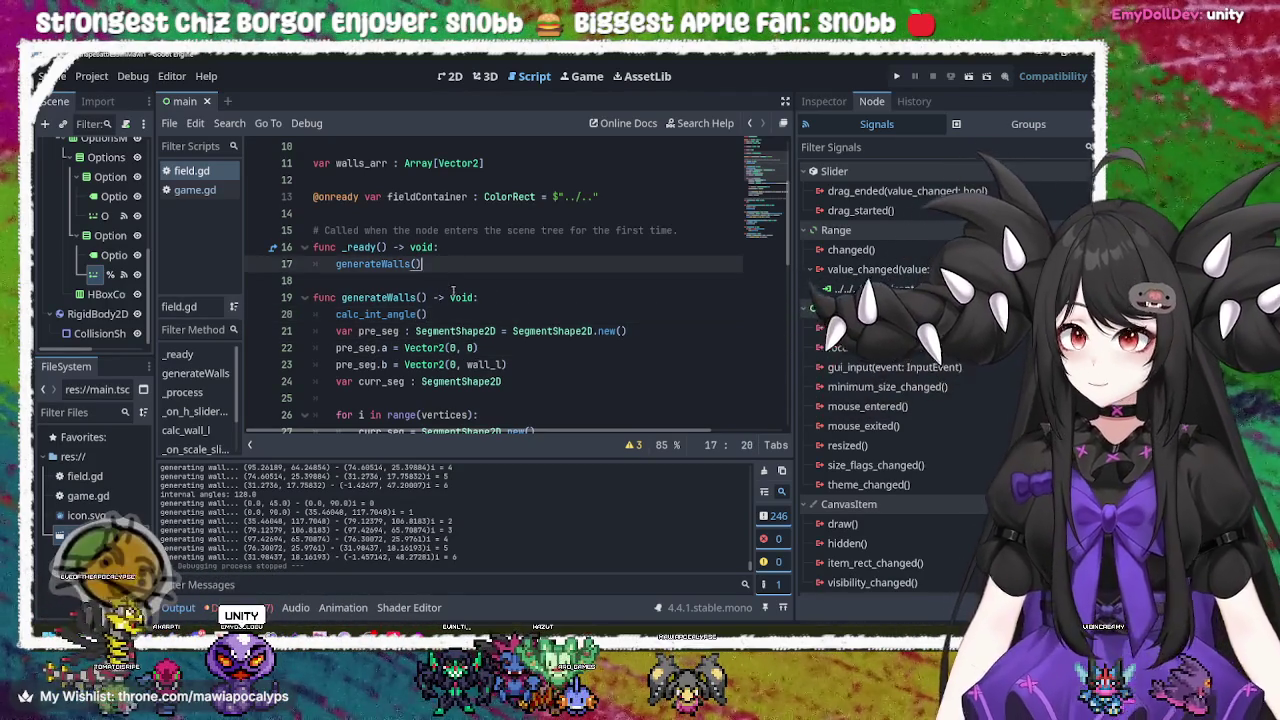
click(450, 316)
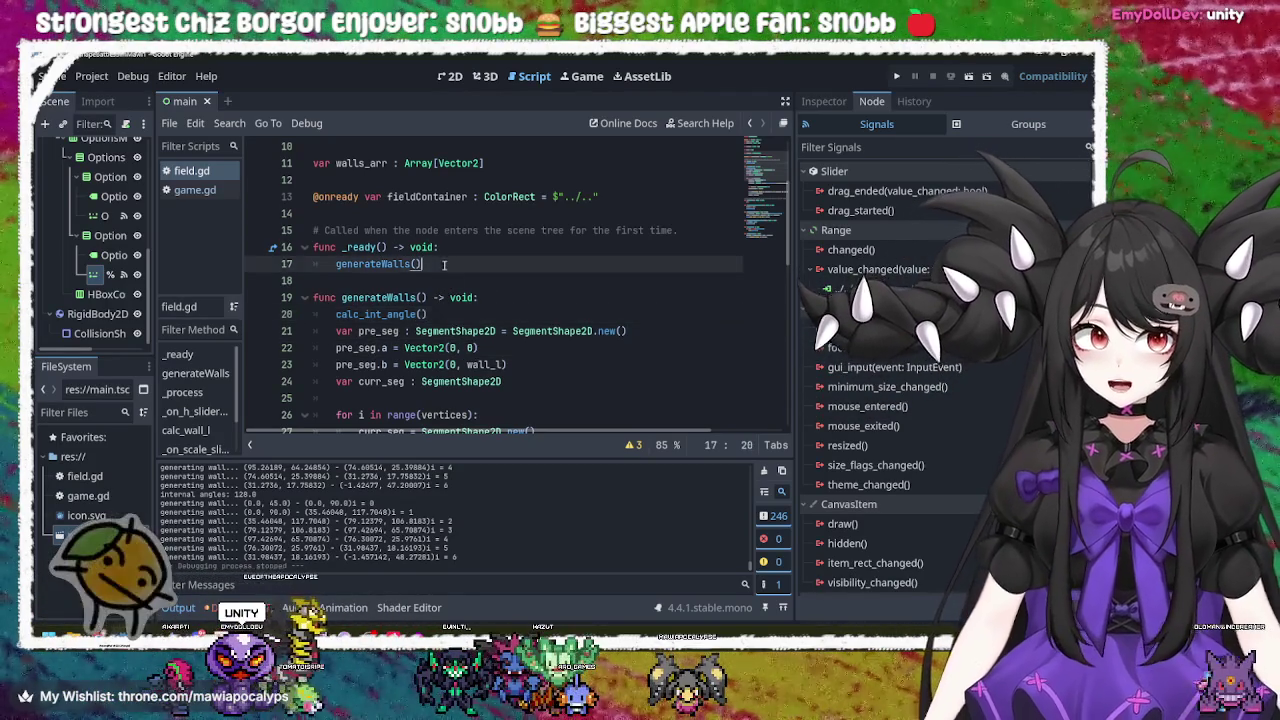
click(445, 266)
click(450, 316)
click(648, 333)
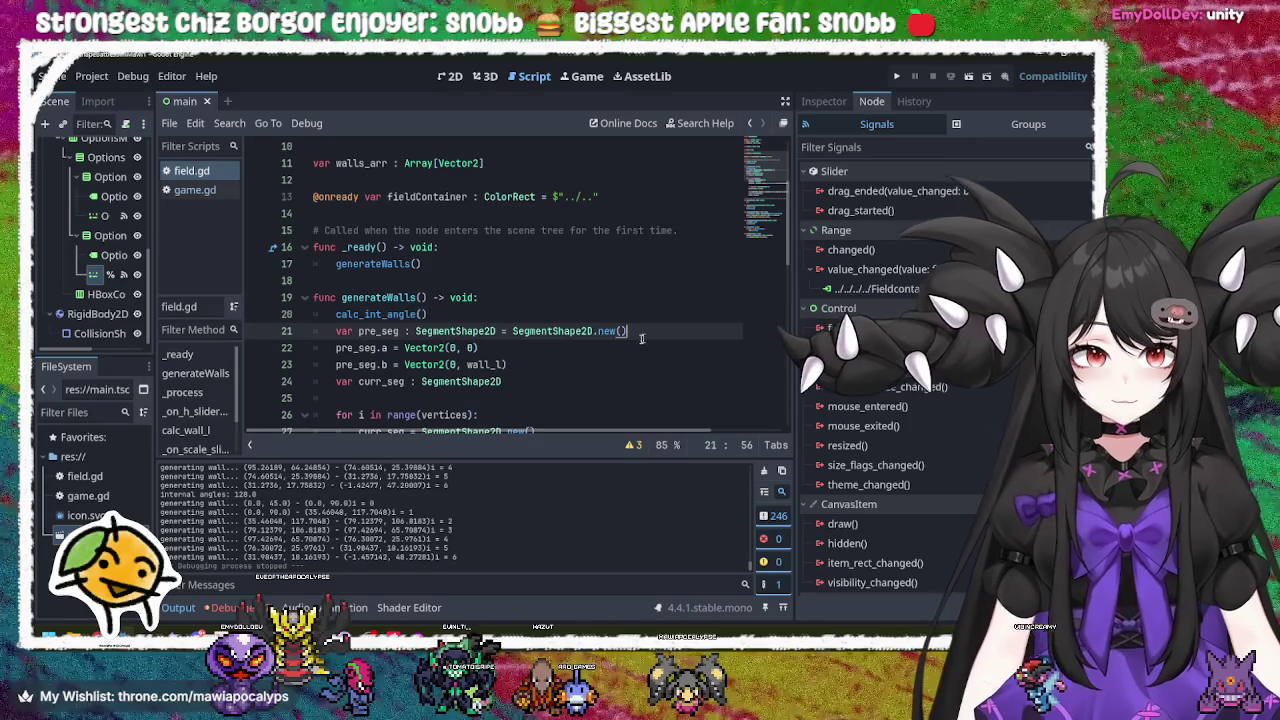
click(550, 343)
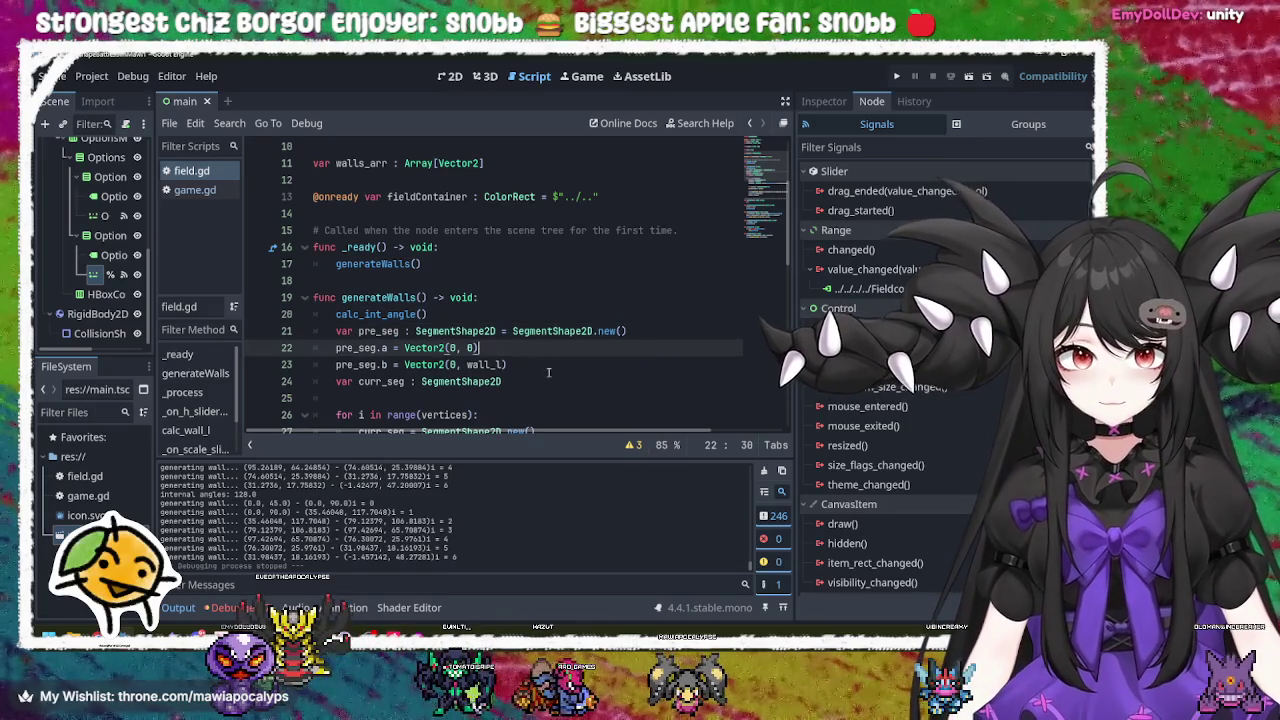
click(548, 366)
scroll(548, 370, down, 2)
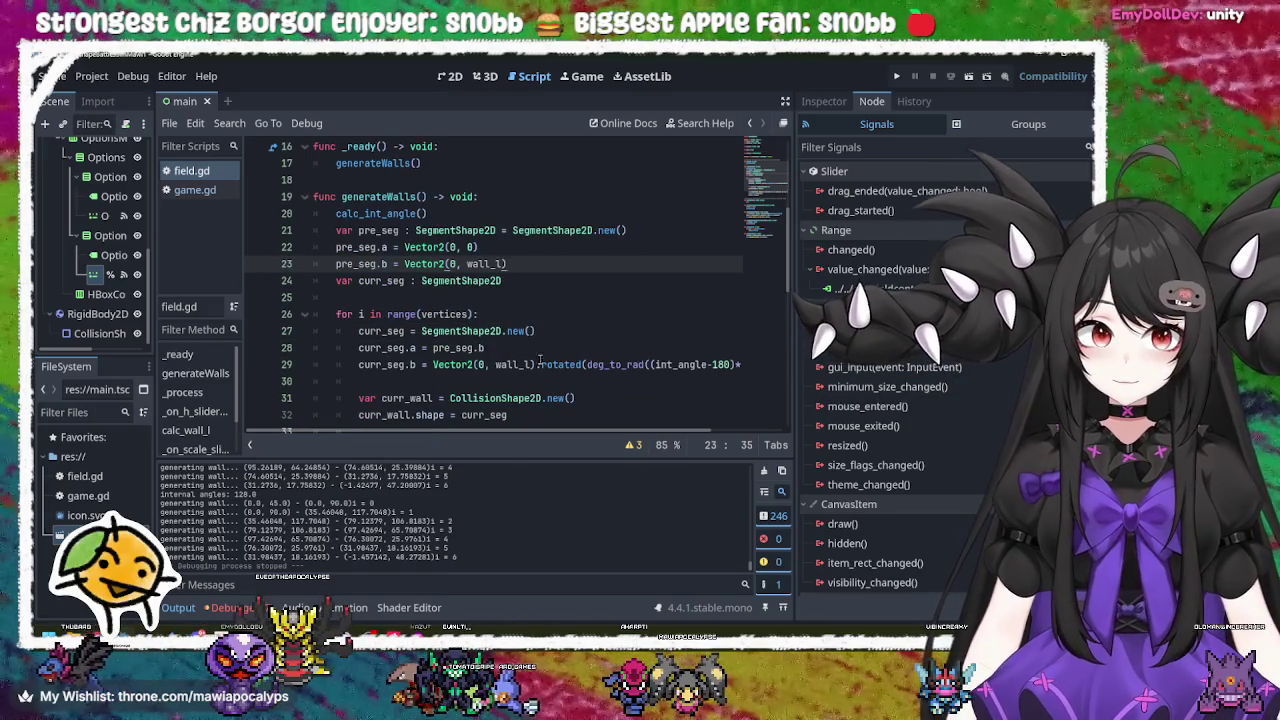
click(541, 332)
click(548, 315)
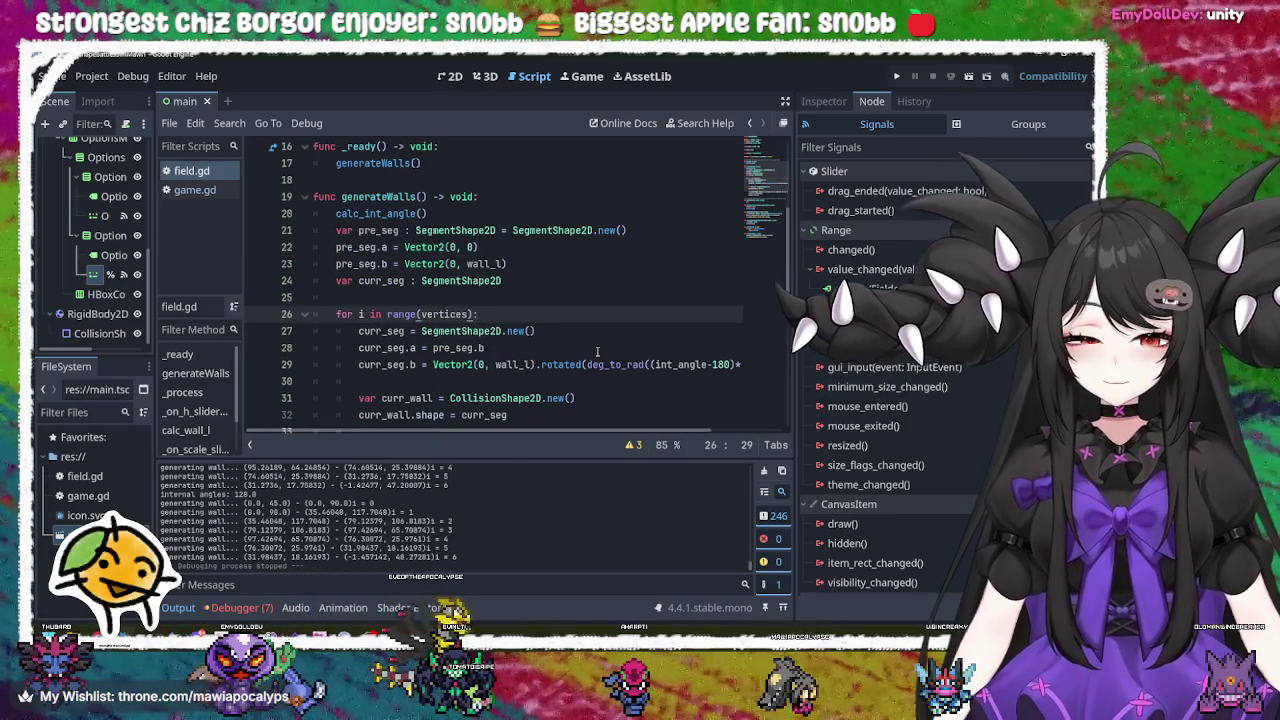
click(540, 331)
click(533, 364)
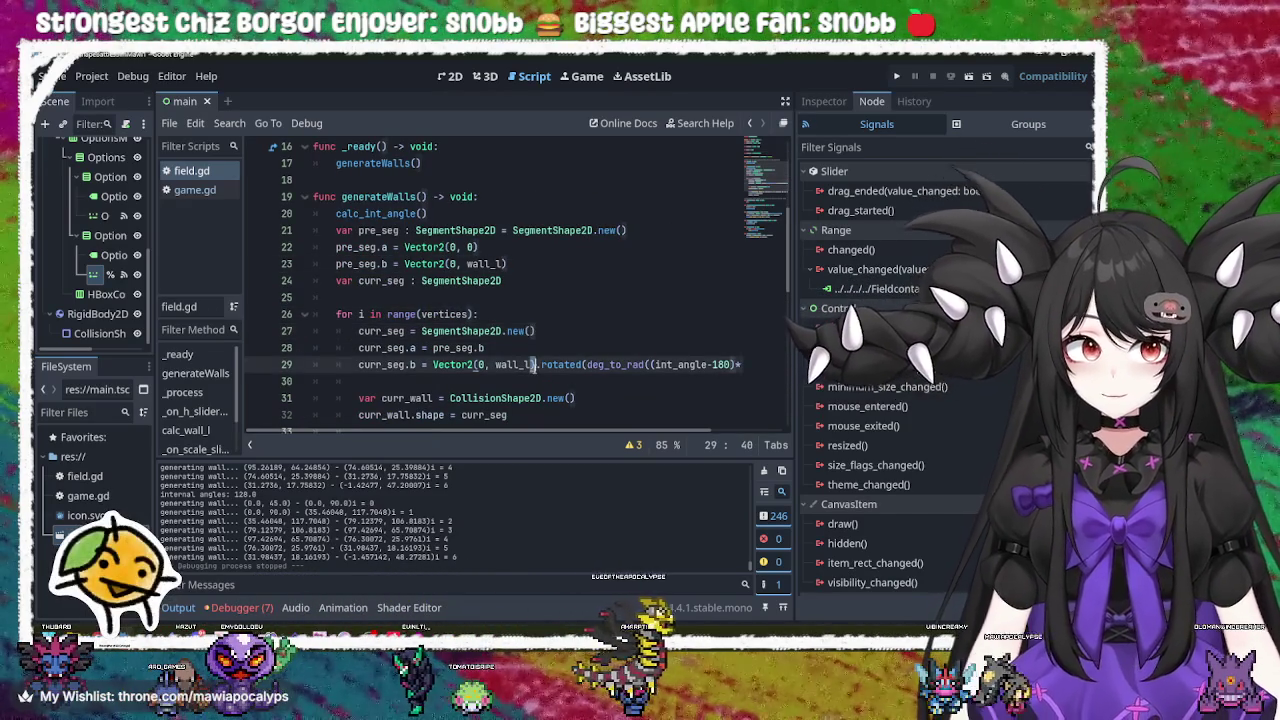
scroll(612, 368, down, 1)
scroll(612, 368, down, 1)
click(591, 297)
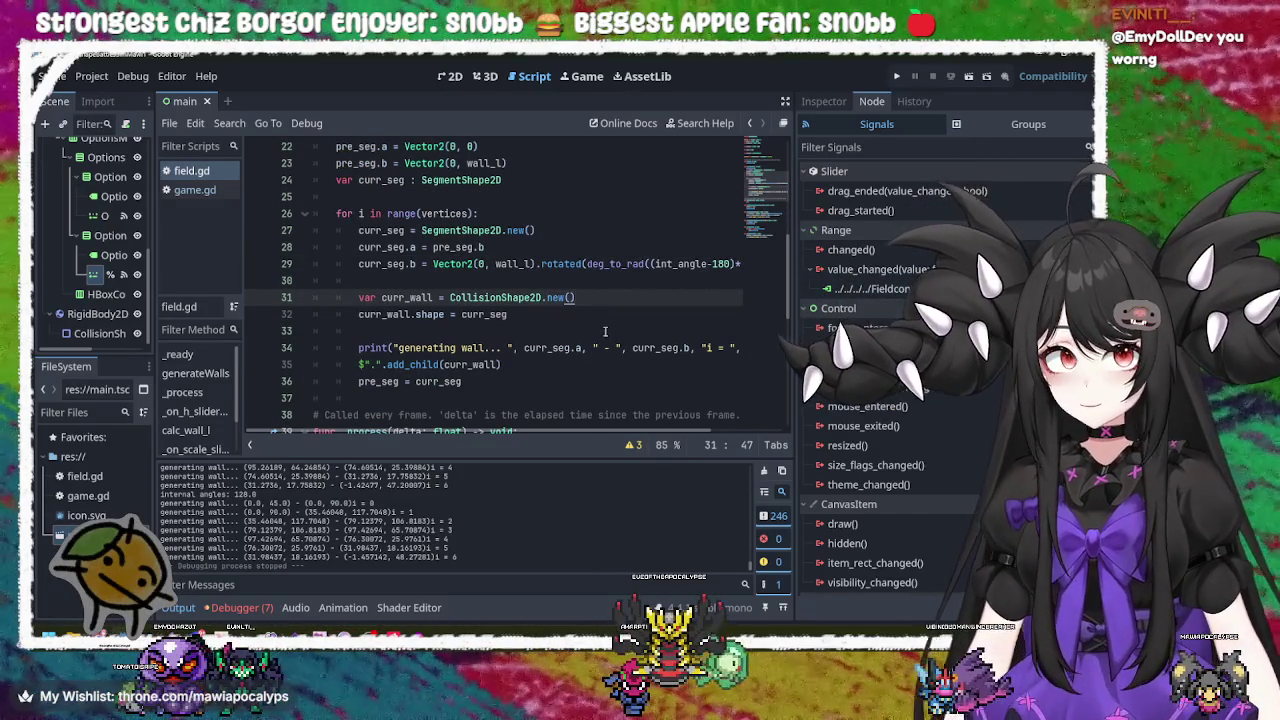
key(alt+Tab)
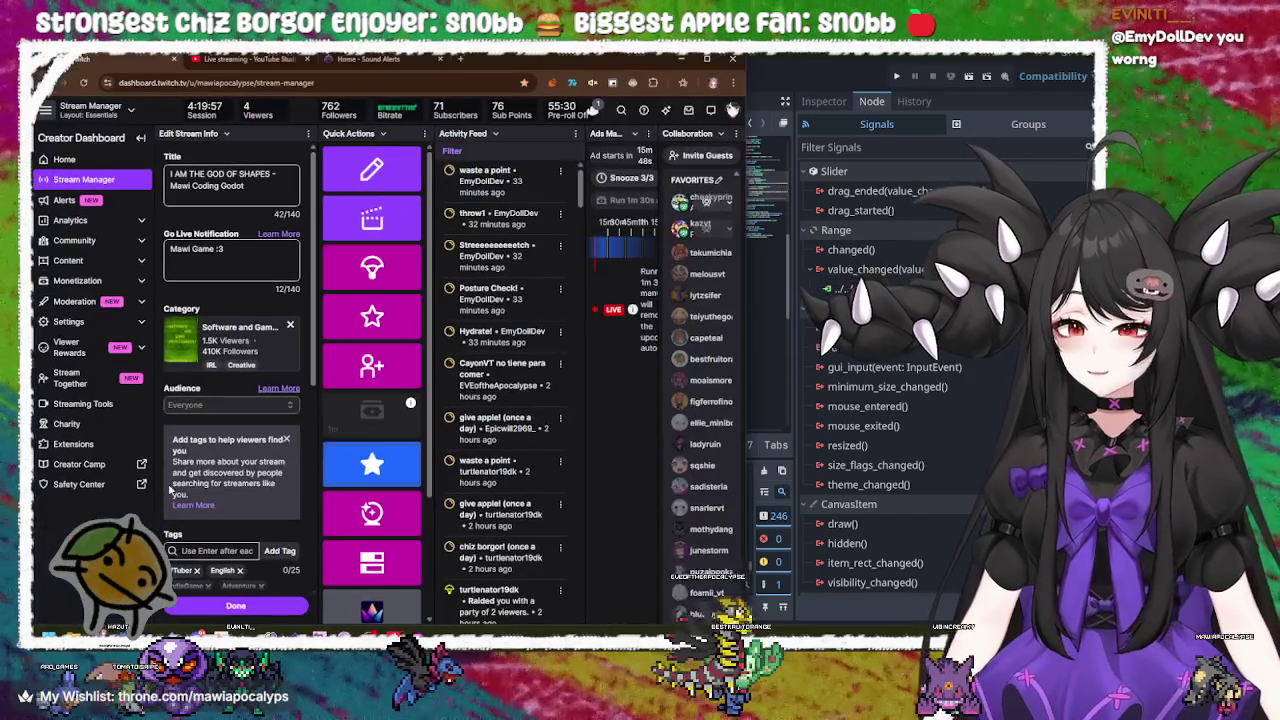
click(455, 58)
click(440, 81)
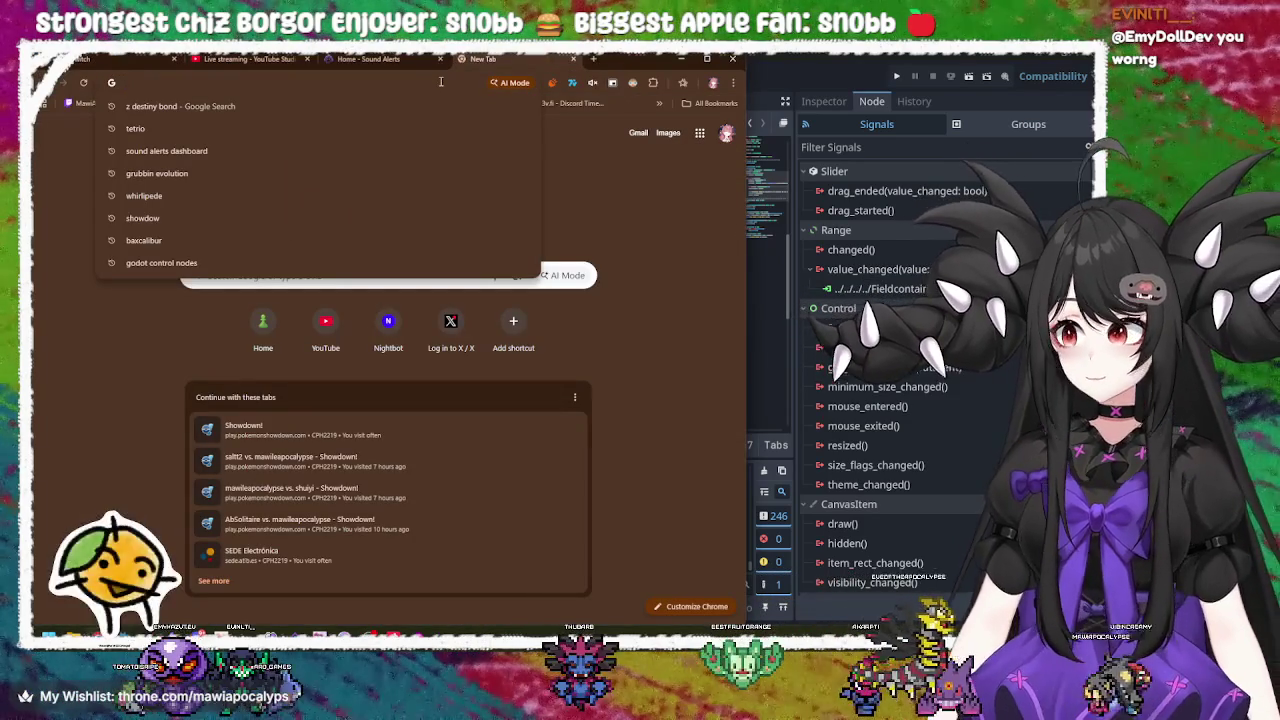
text(ren)
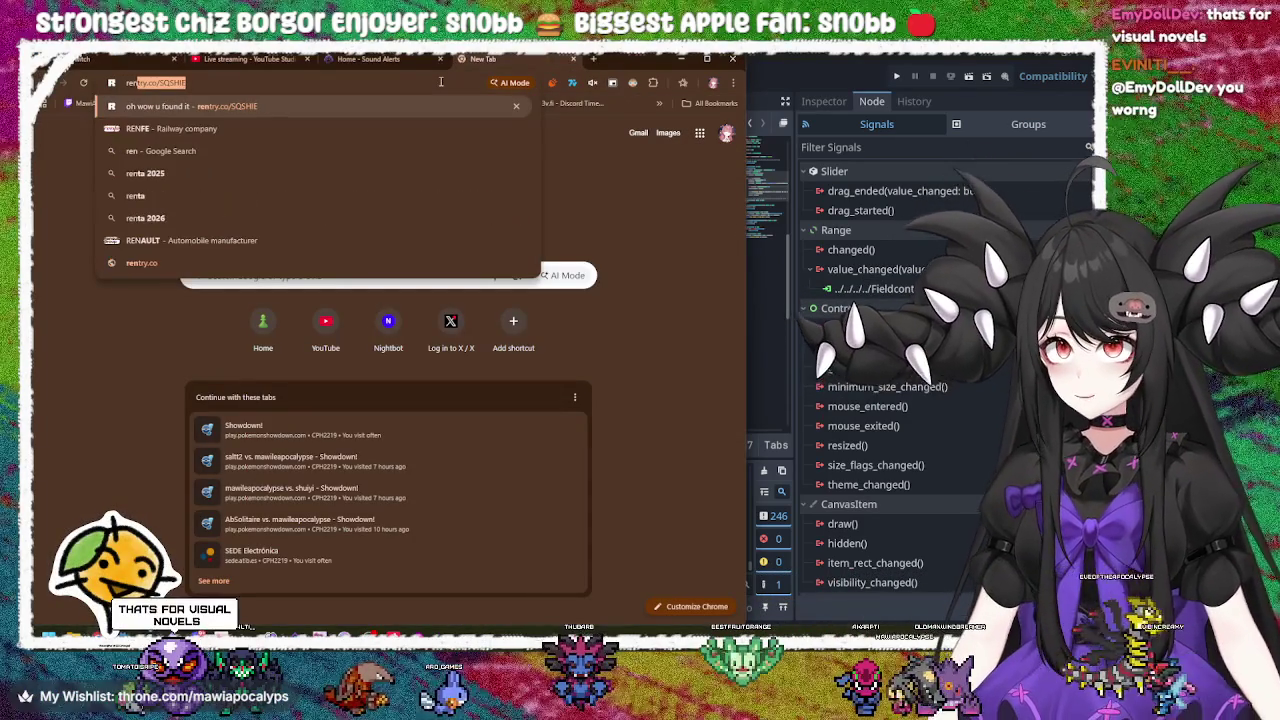
text(py)
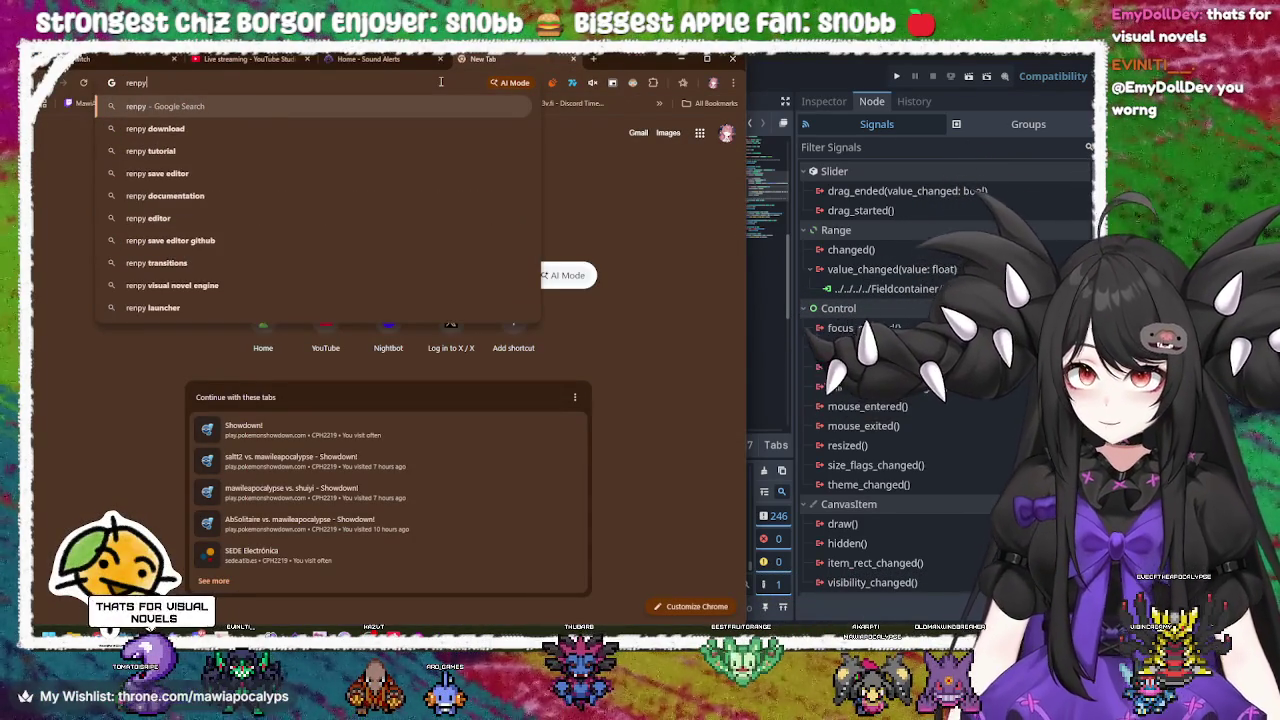
key(Return)
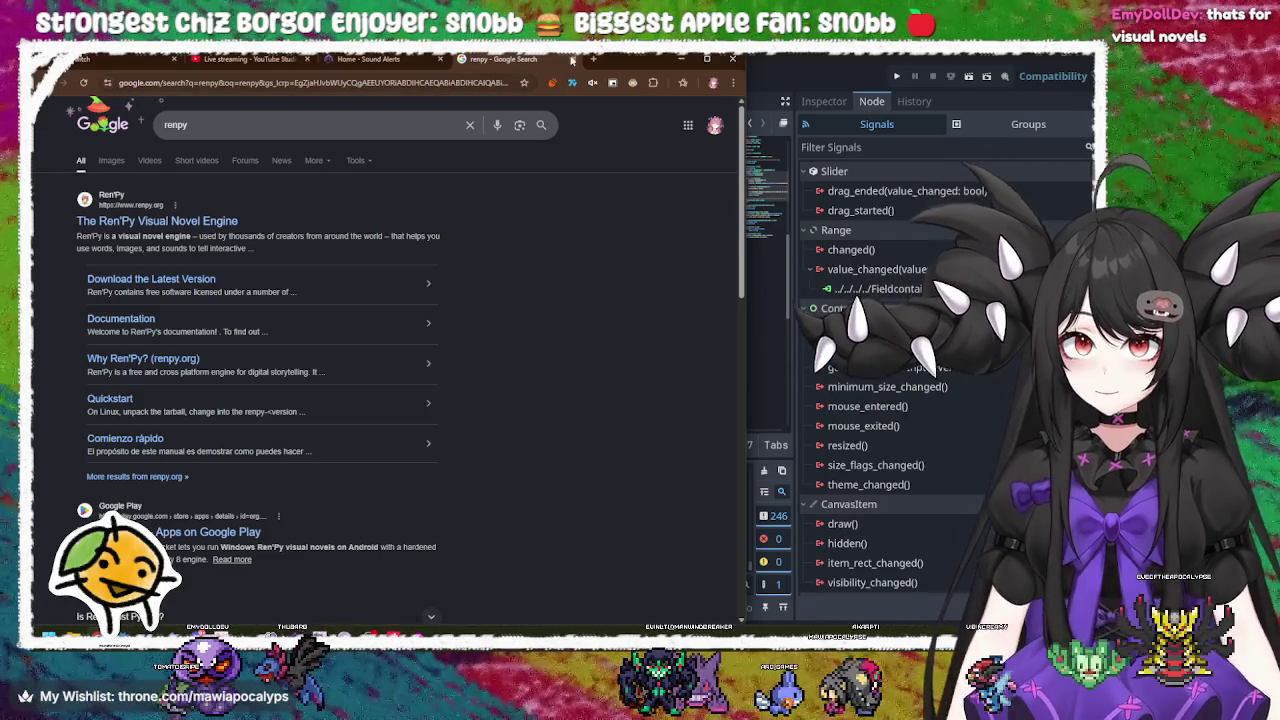
key(ctrl+w)
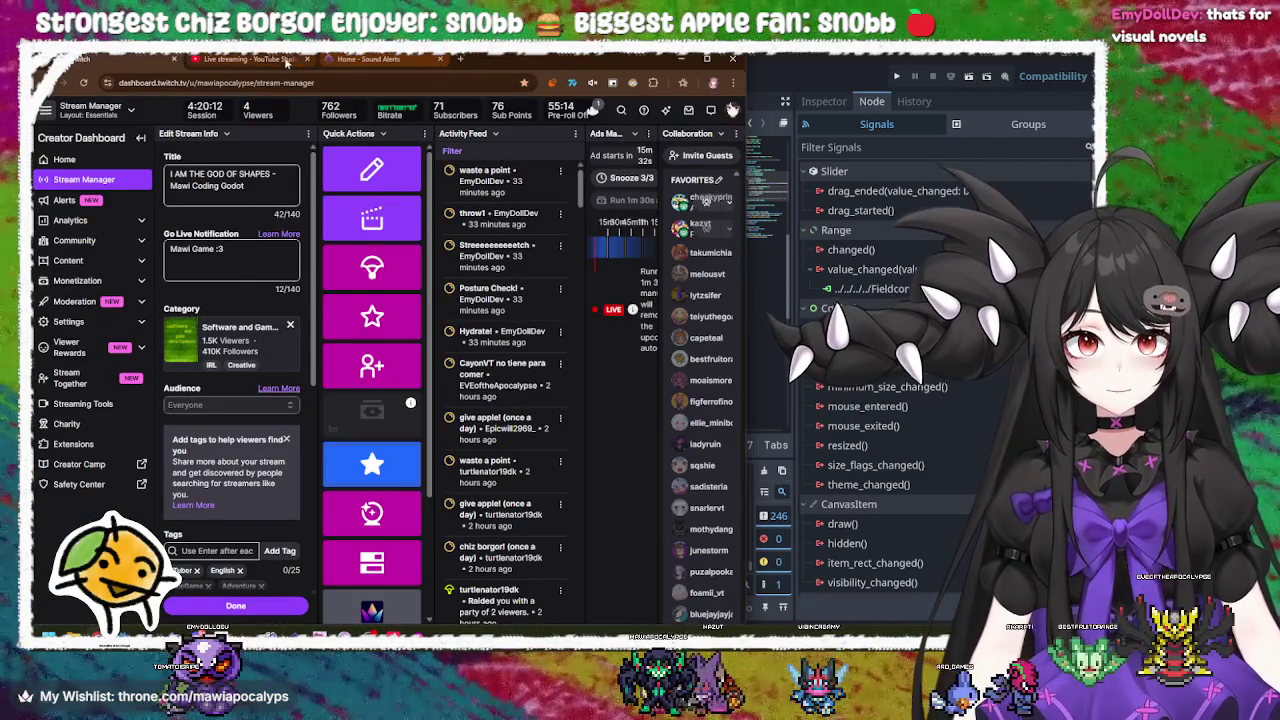
click(296, 62)
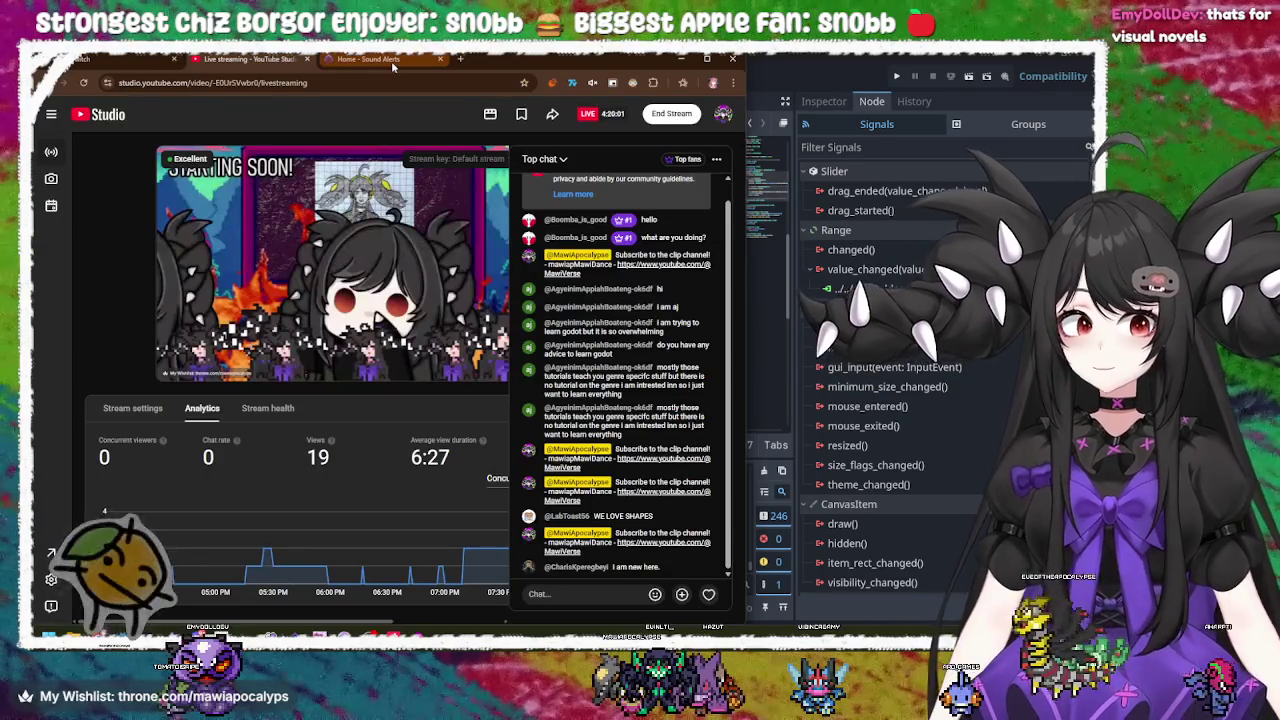
click(393, 62)
click(681, 60)
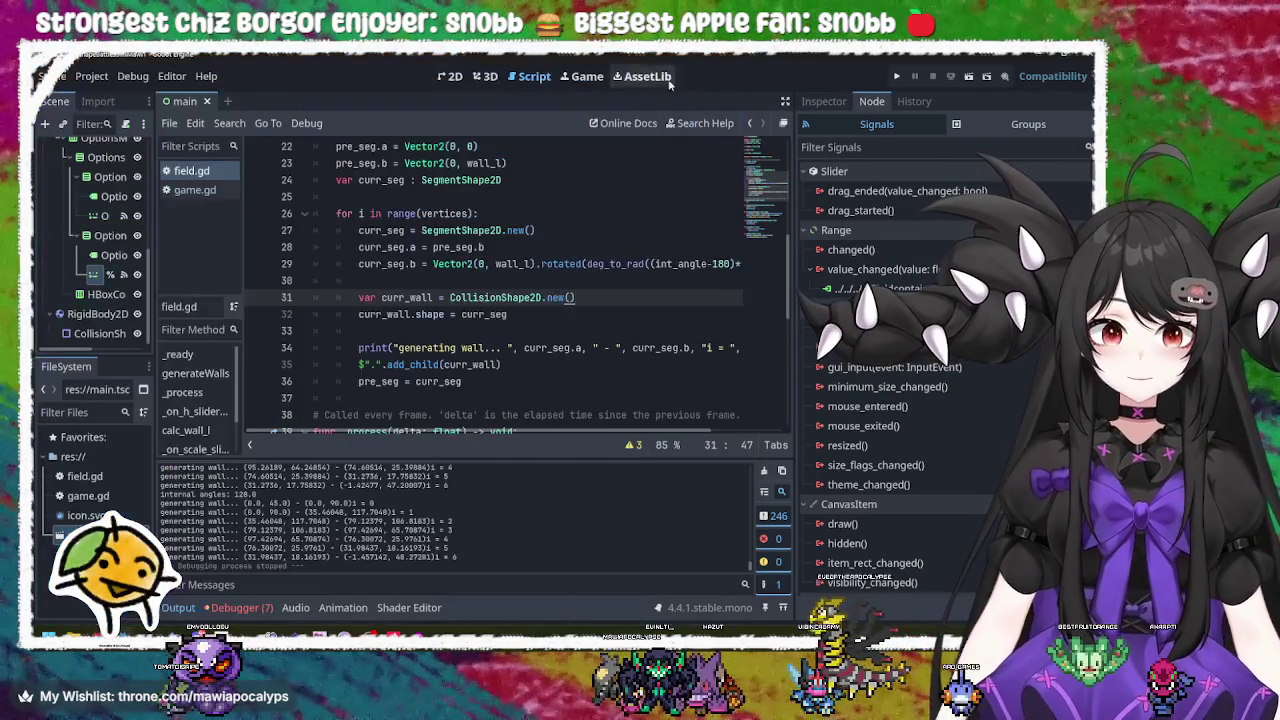
click(561, 314)
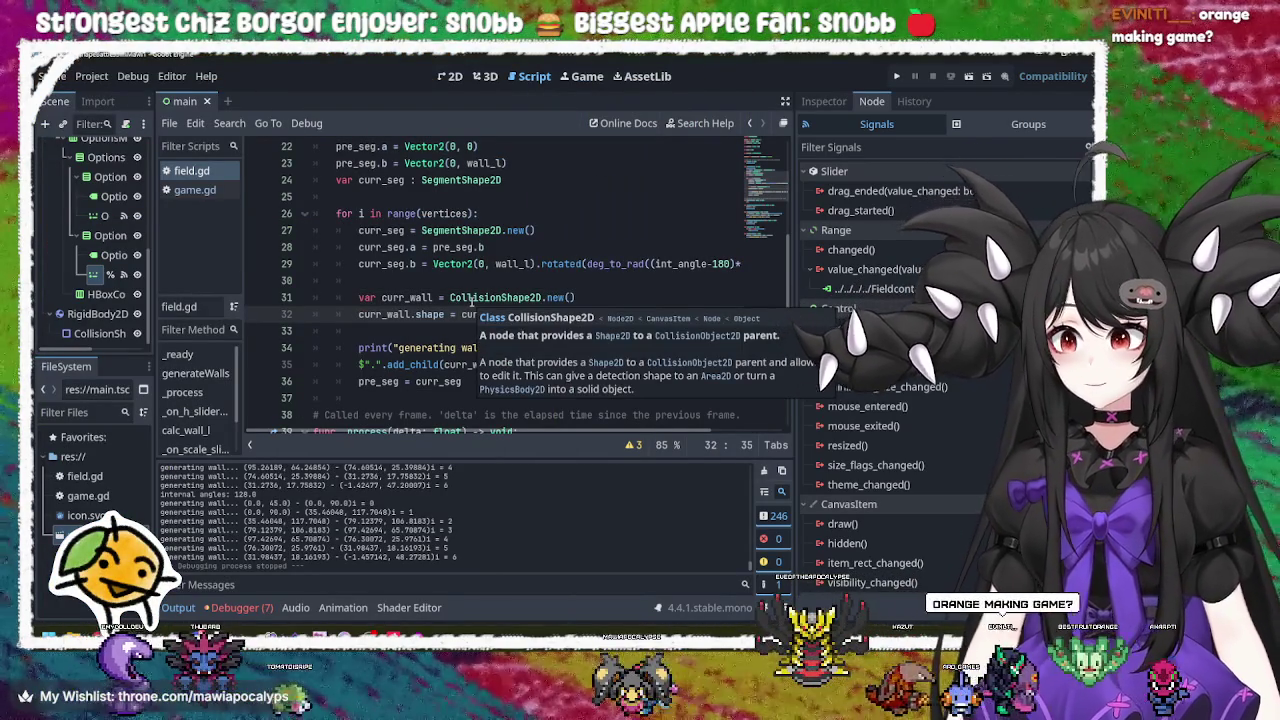
click(604, 298)
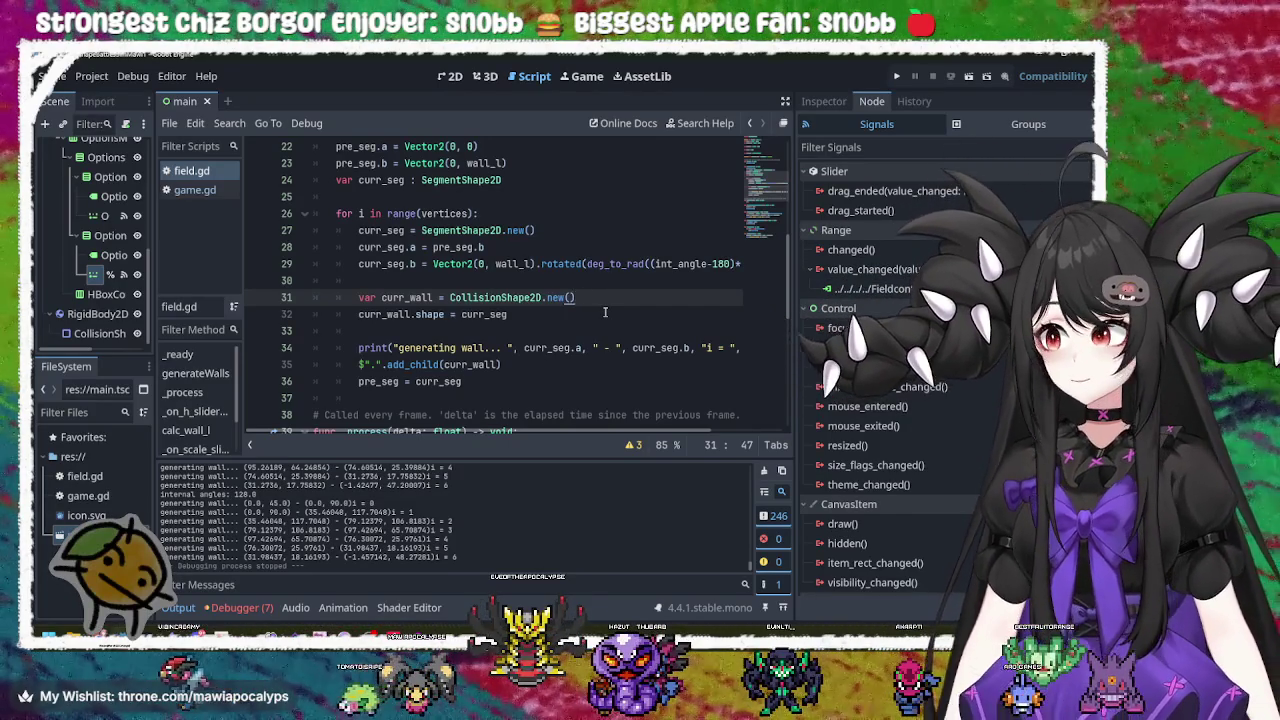
scroll(604, 312, down, 4)
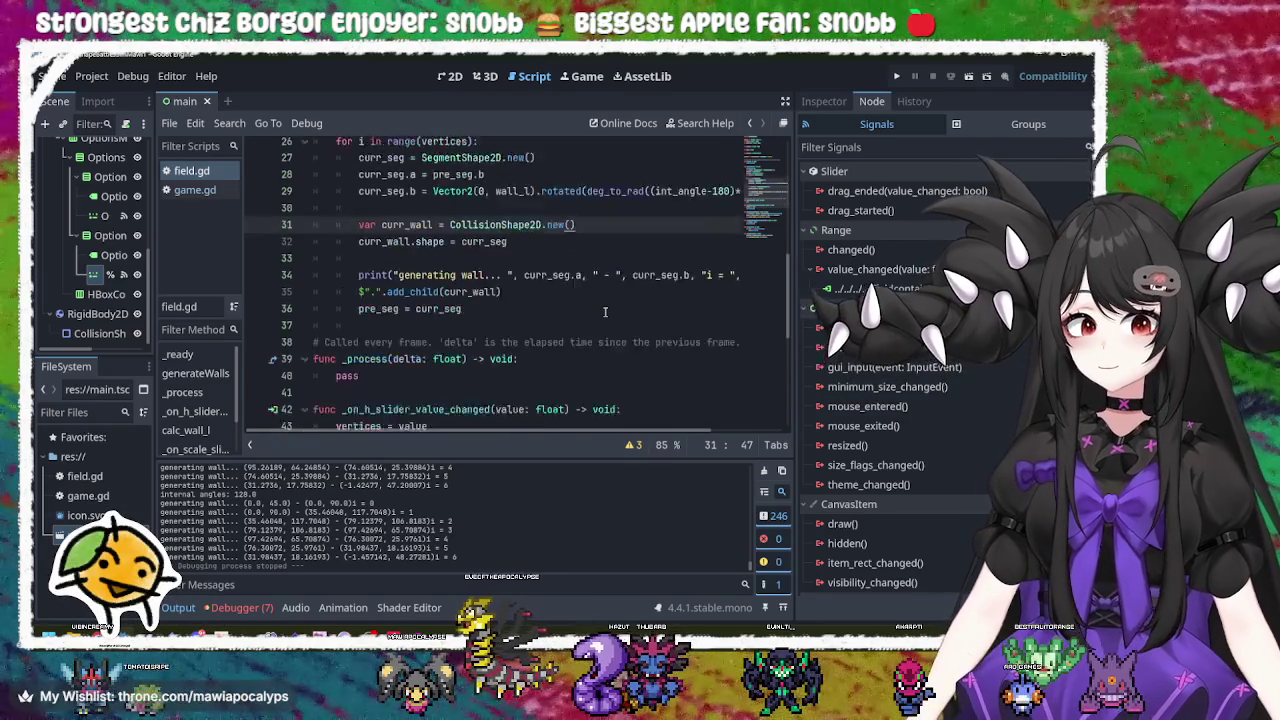
click(899, 77)
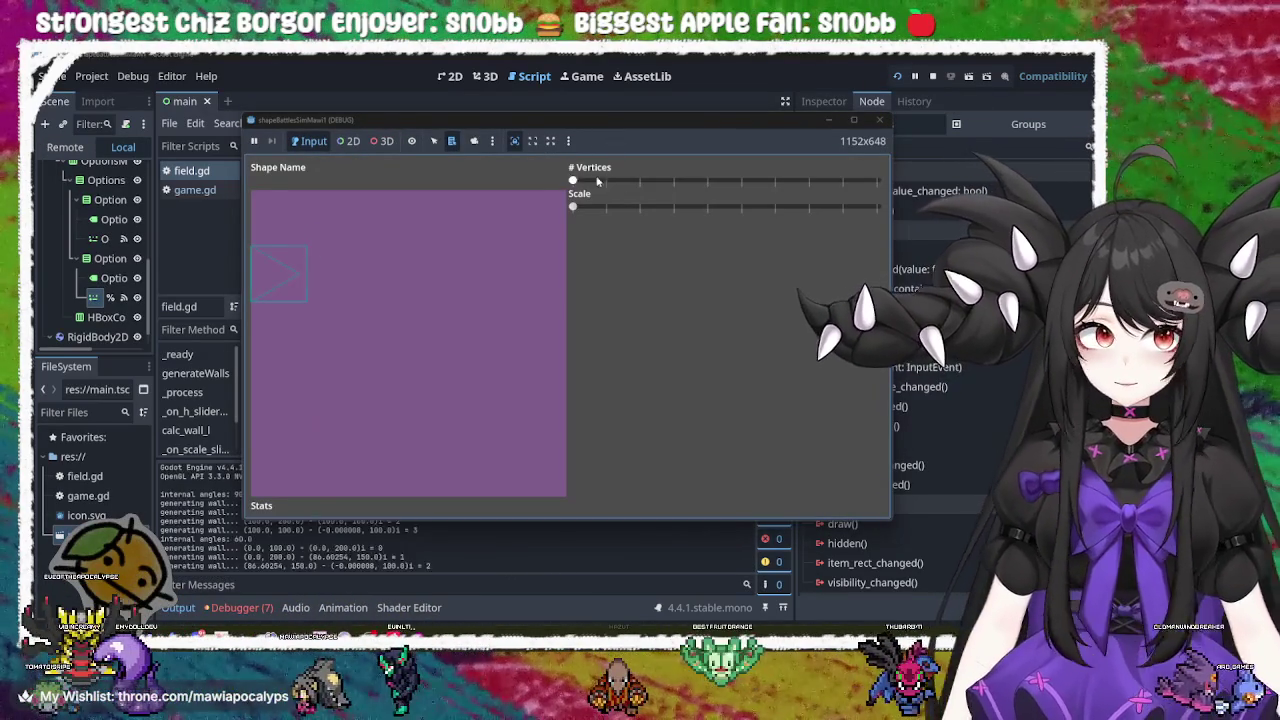
Step: Raise the # Vertices slider to produce an eight-sided polygon (135.0° angle), then close the game
drag(573, 181, 801, 203)
click(879, 120)
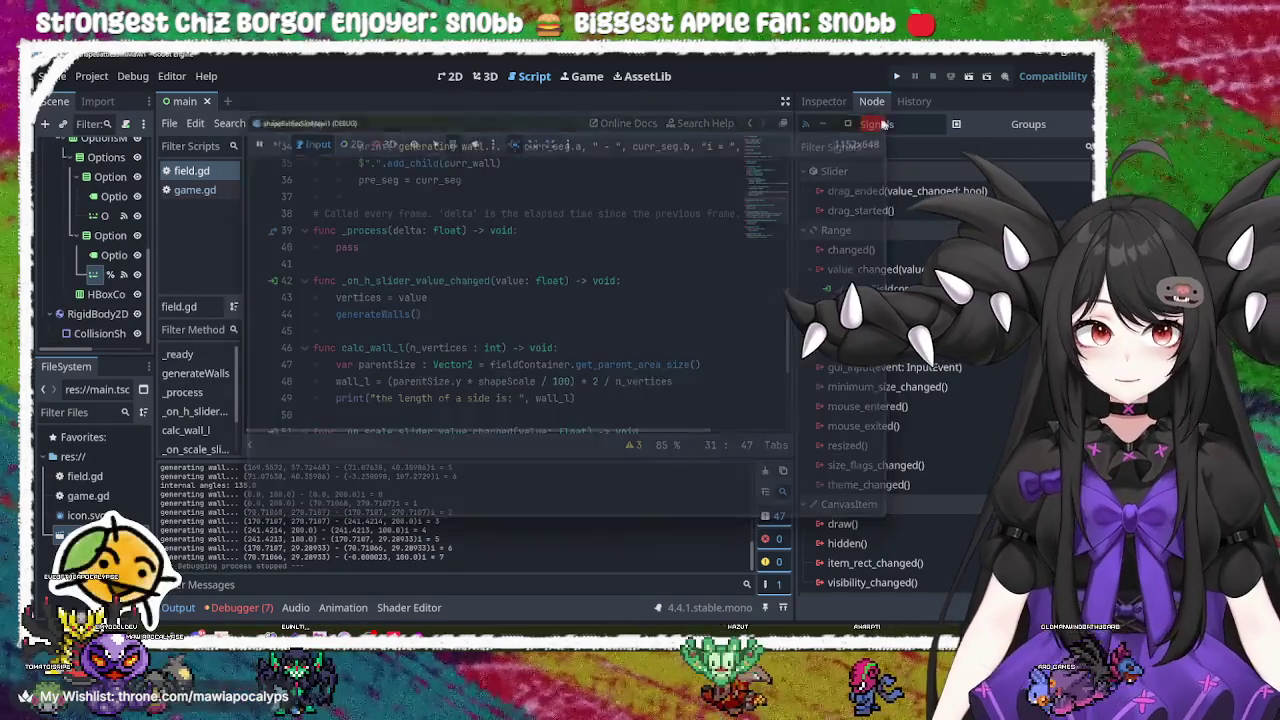
scroll(438, 233, down, 4)
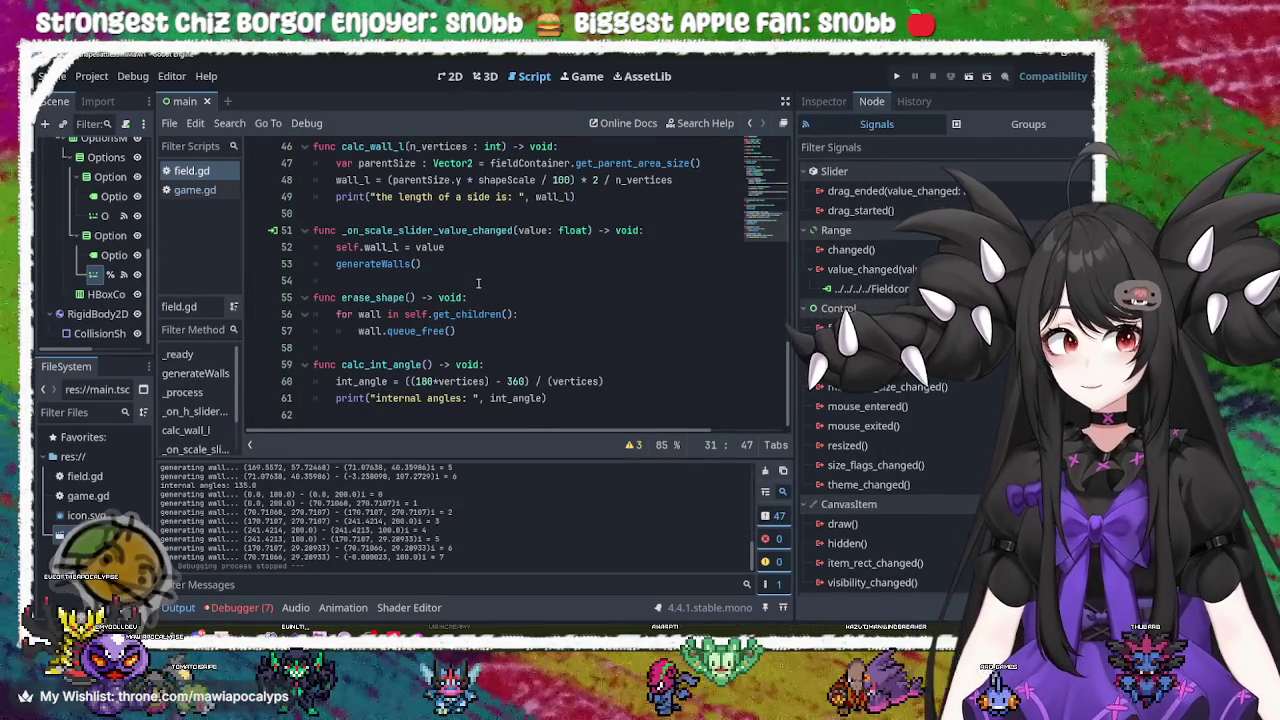
Step: Trace the generateWalls calls, its definition and the erase_shape function in field.gd
click(381, 264)
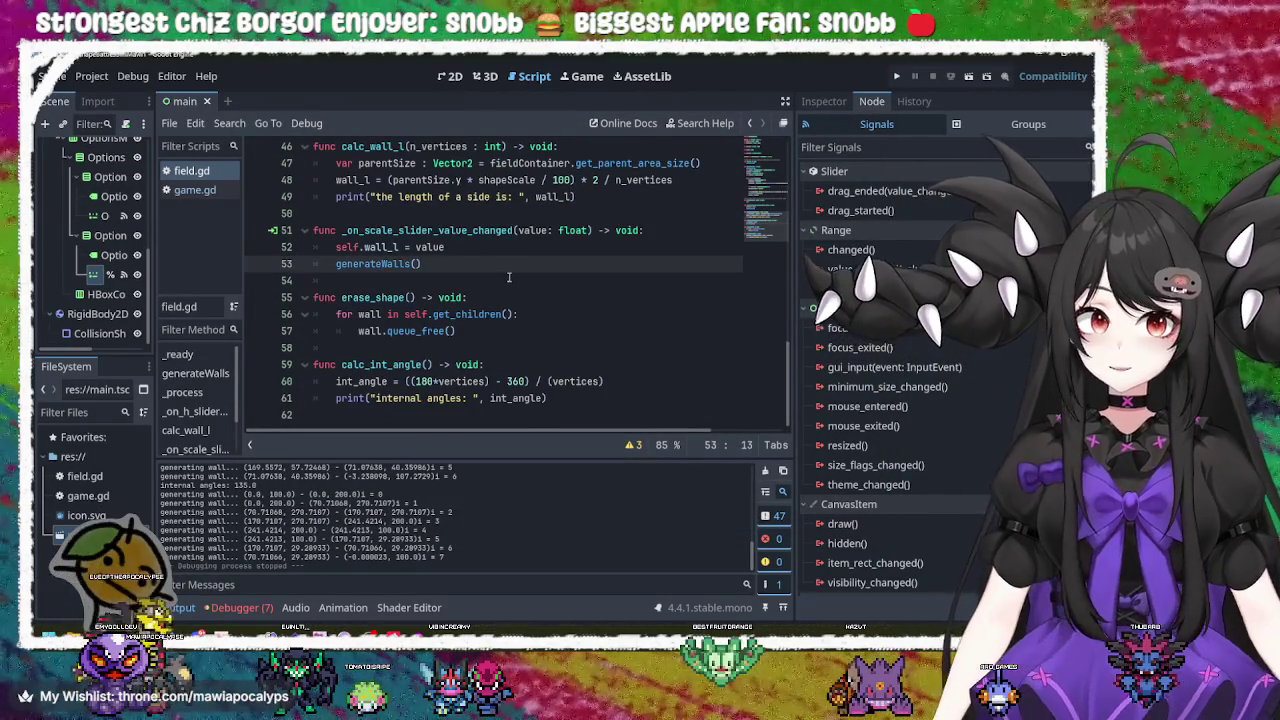
click(548, 398)
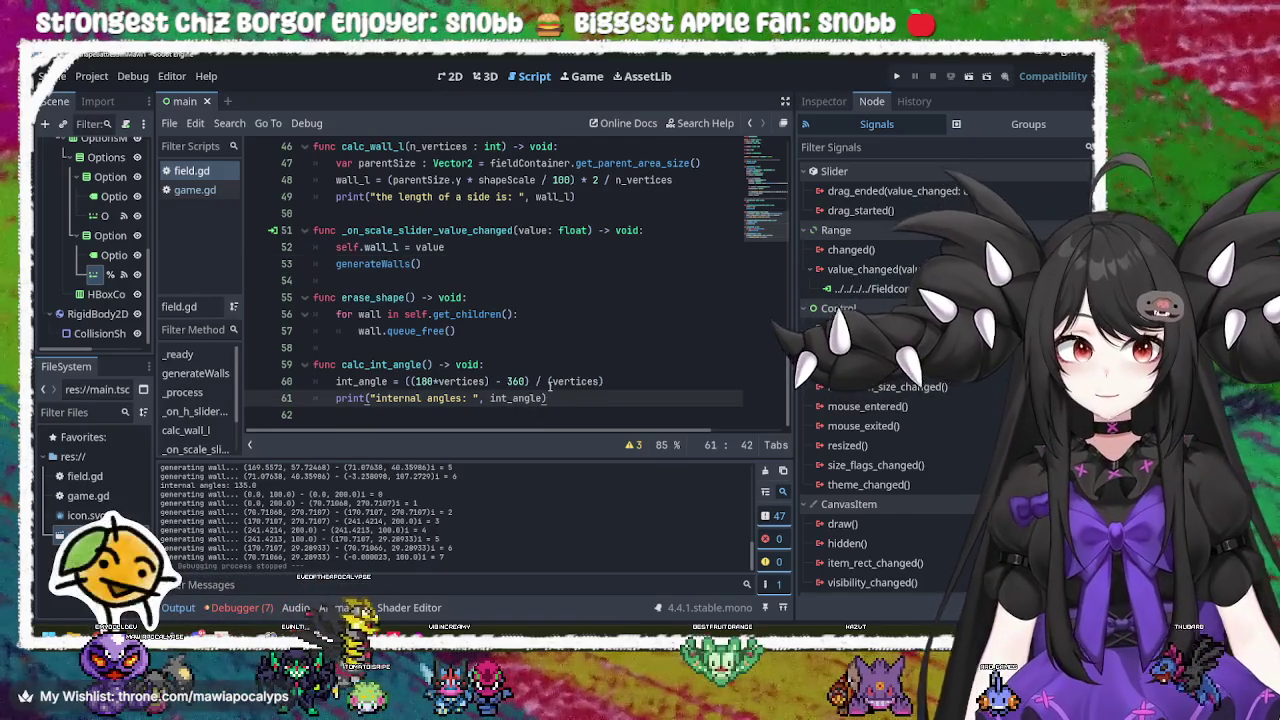
scroll(548, 390, up, 10)
scroll(548, 384, up, 5)
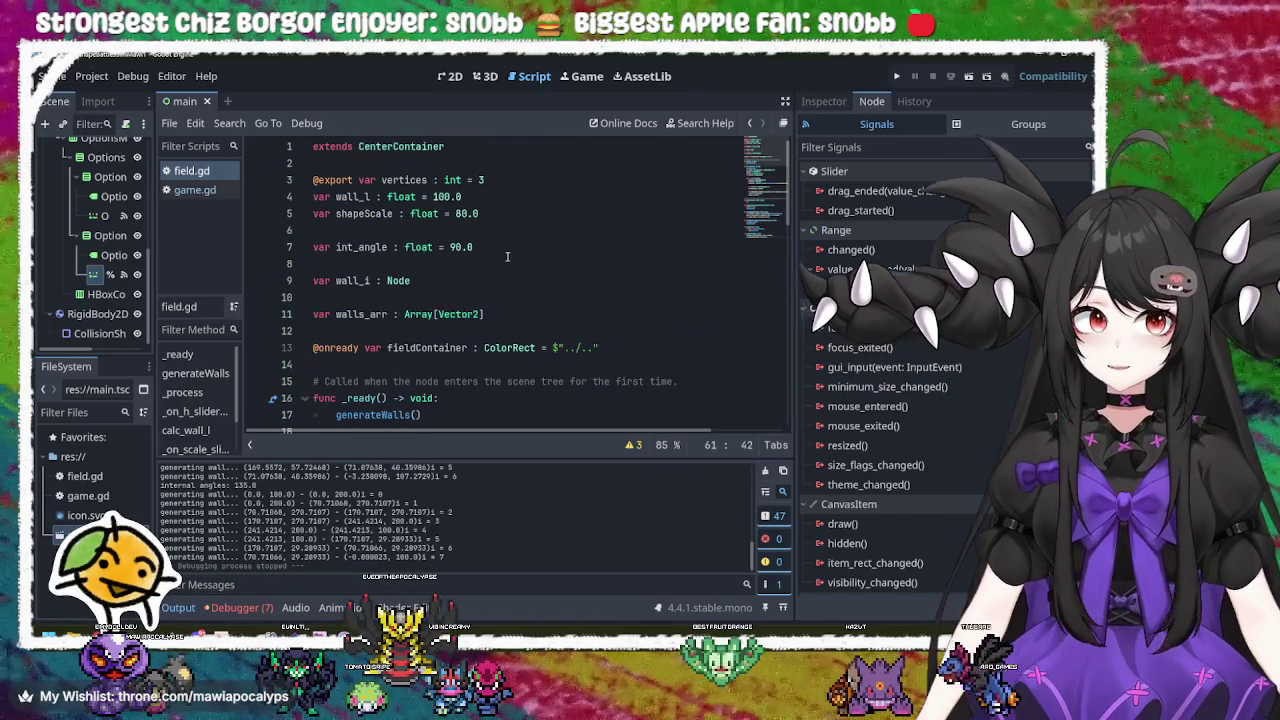
scroll(507, 256, down, 3)
click(458, 263)
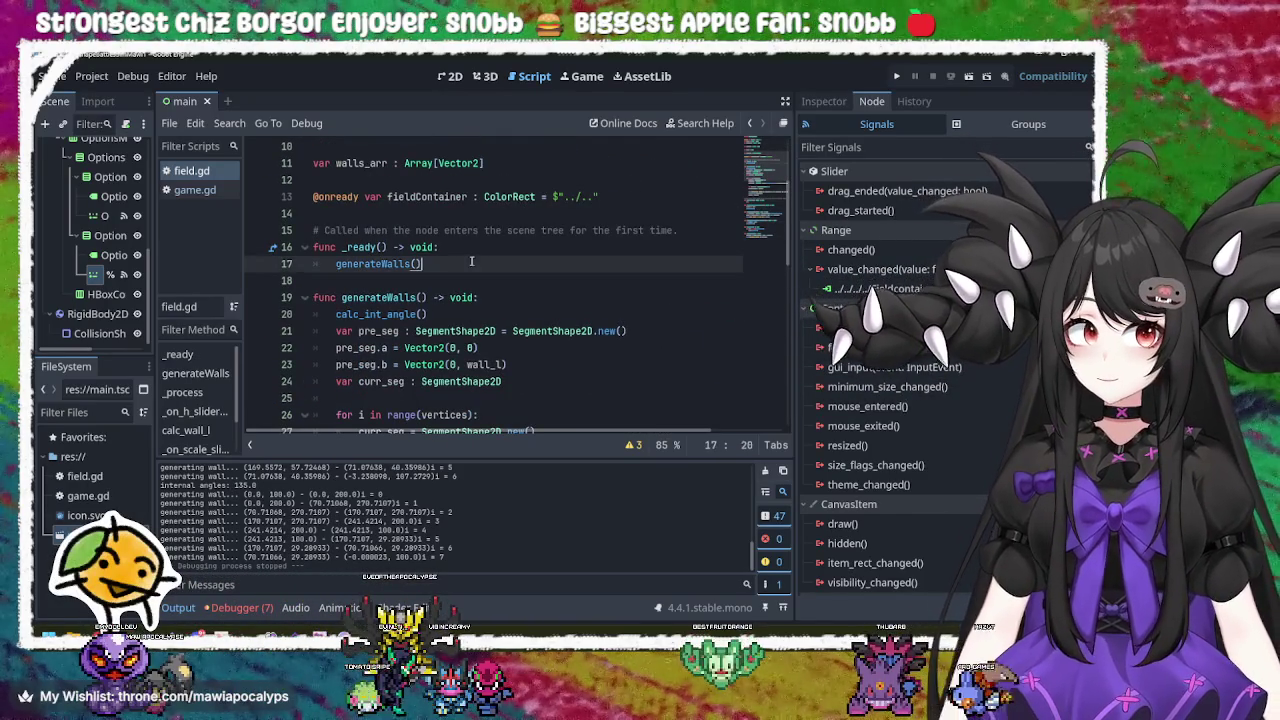
double_click(372, 263)
scroll(380, 250, down, 2)
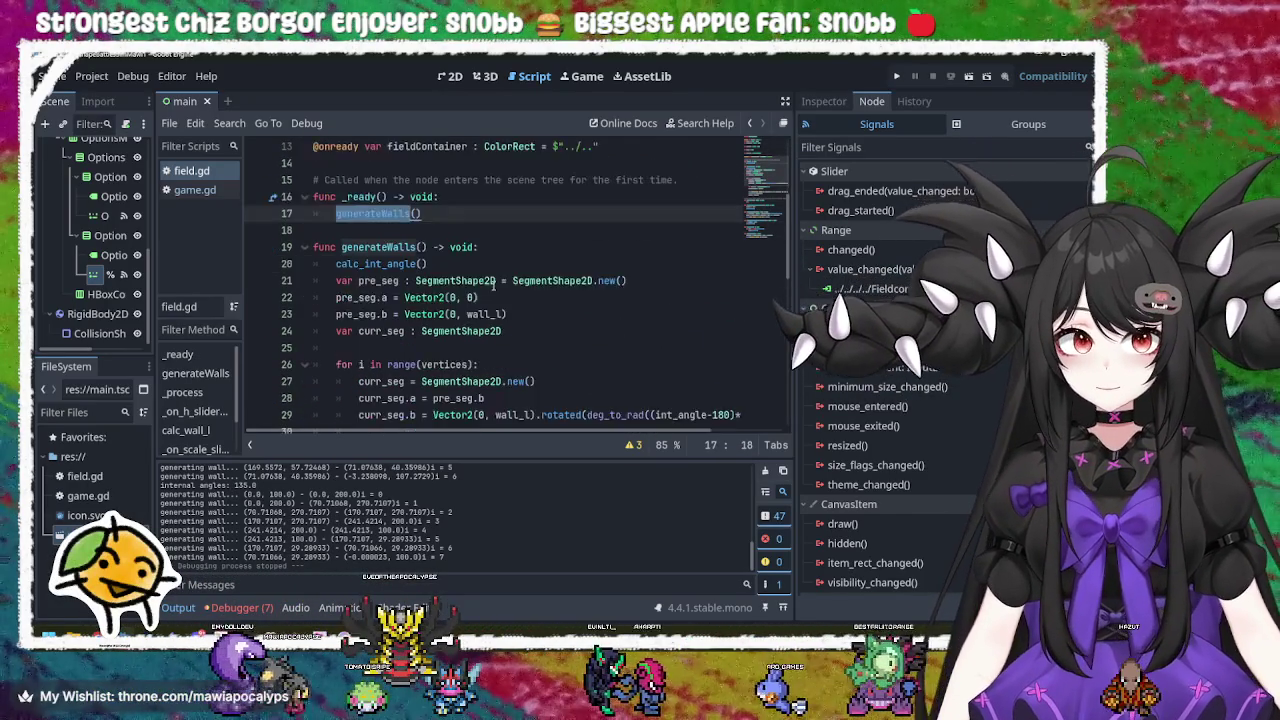
click(393, 214)
scroll(515, 230, down, 10)
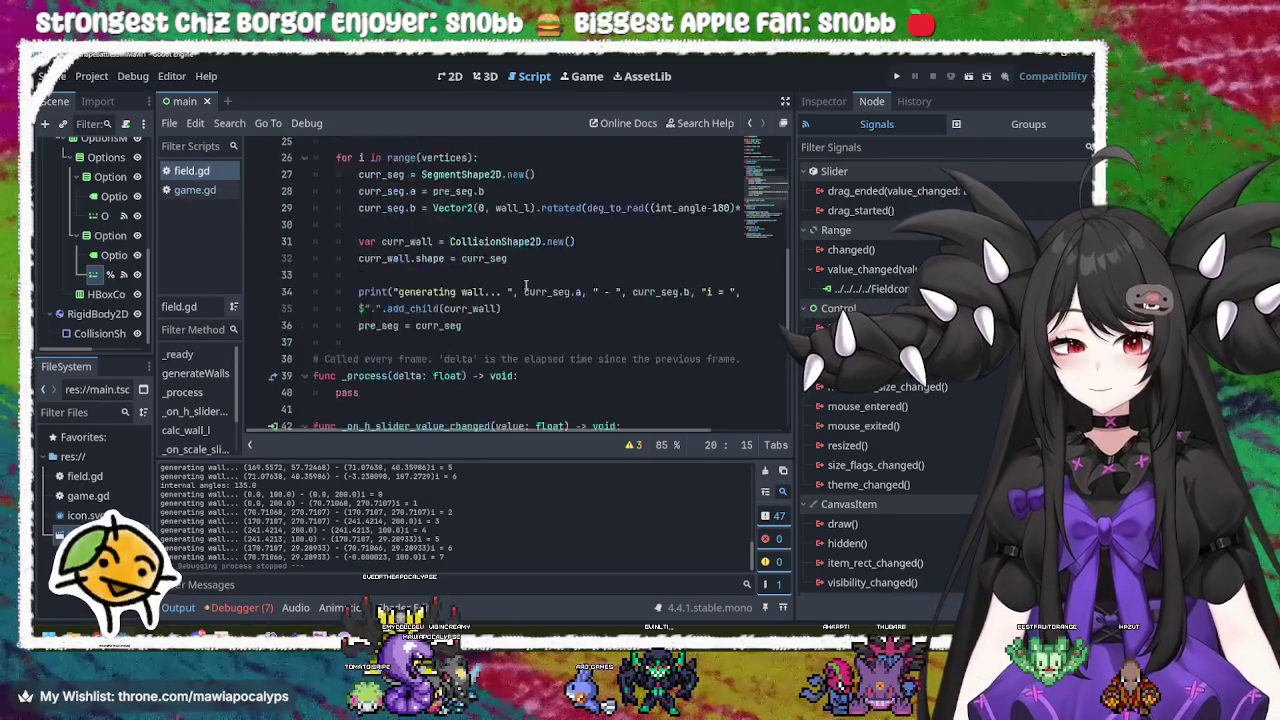
double_click(372, 297)
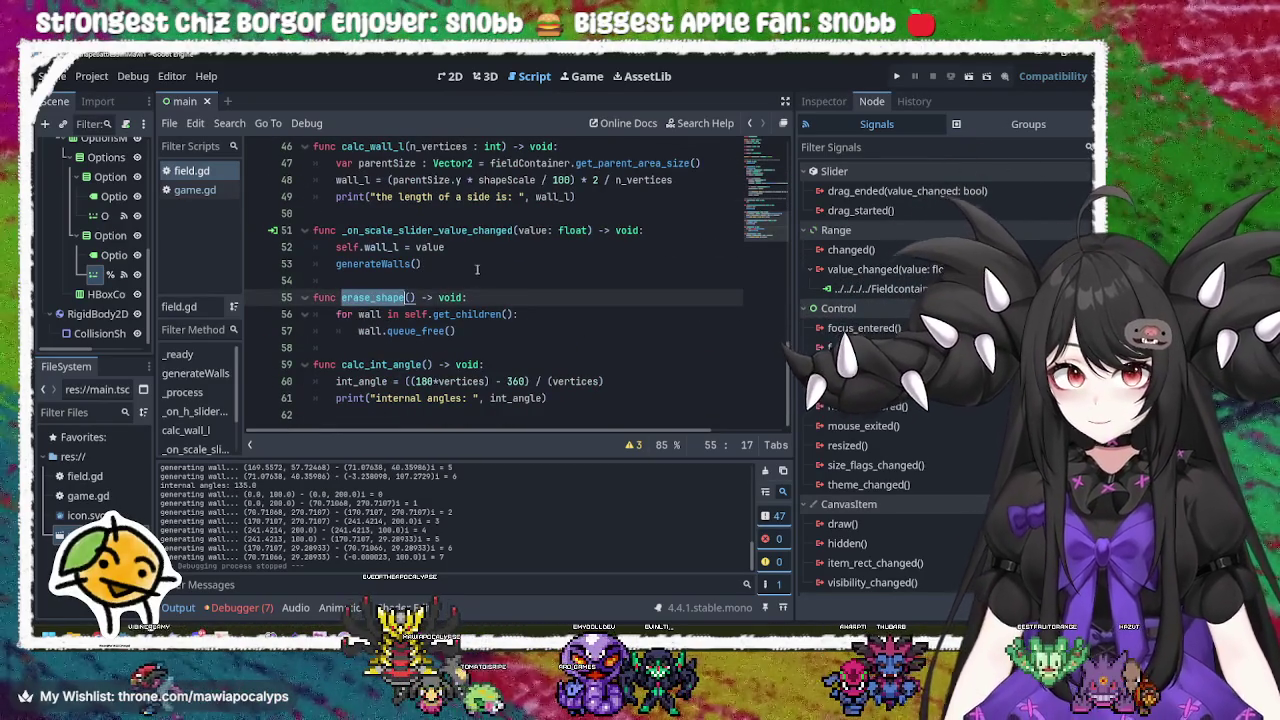
scroll(472, 269, up, 15)
scroll(468, 312, down, 2)
Step: Add erase_shape() as the first line of generateWalls, then relaunch the game
click(490, 348)
scroll(505, 345, down, 2)
key(Return)
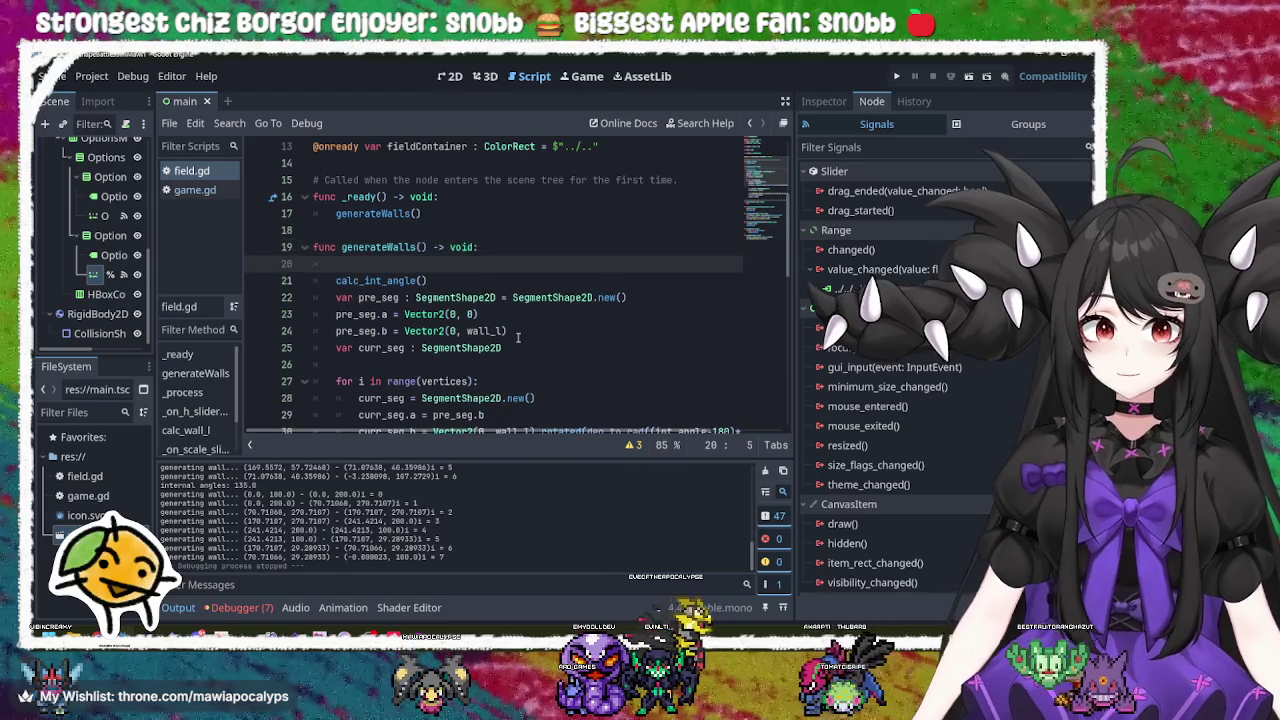
text(erase_shape())
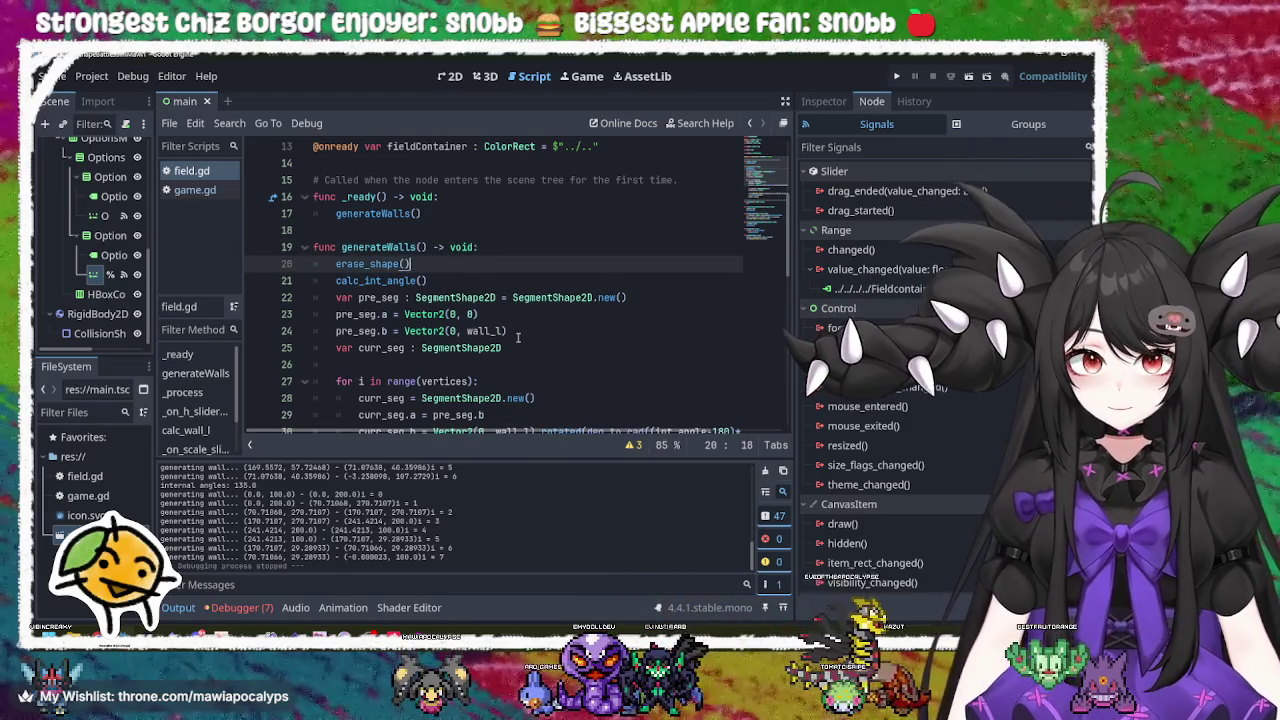
click(896, 76)
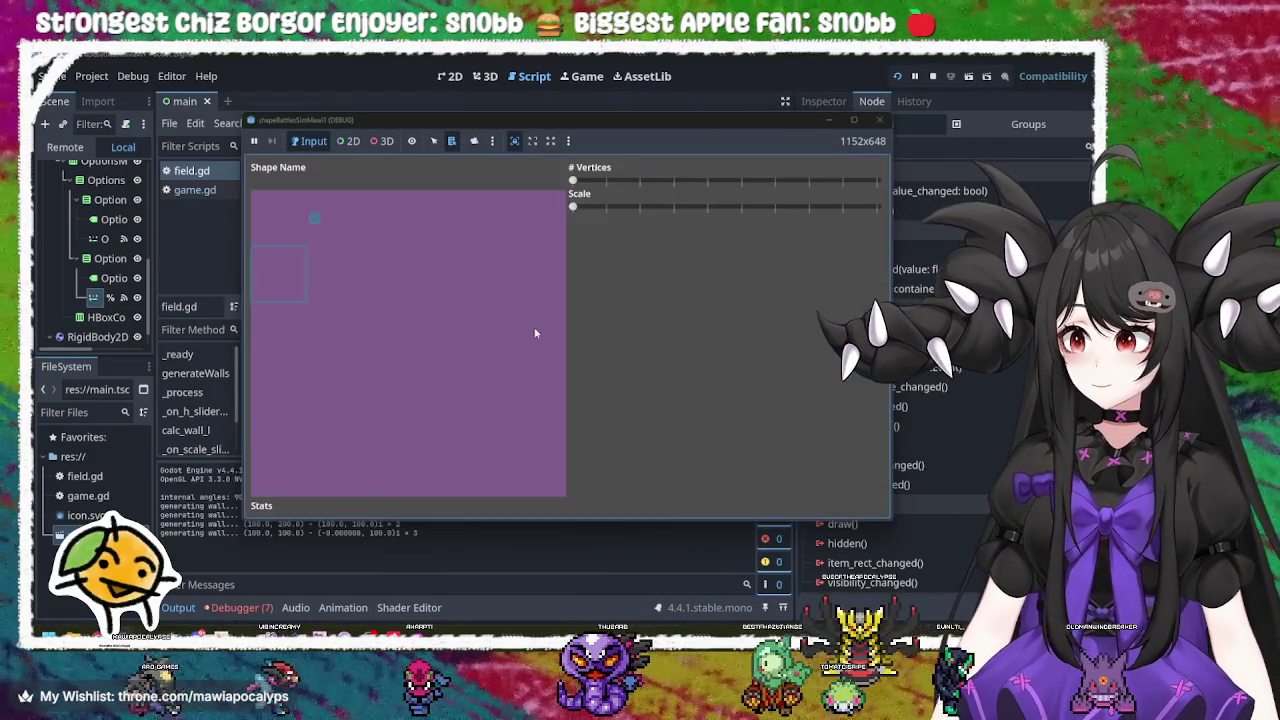
mouse_move(576, 185)
mouse_down()
mouse_move(790, 183)
mouse_move(573, 182)
mouse_move(646, 211)
mouse_move(806, 212)
mouse_move(598, 230)
mouse_up()
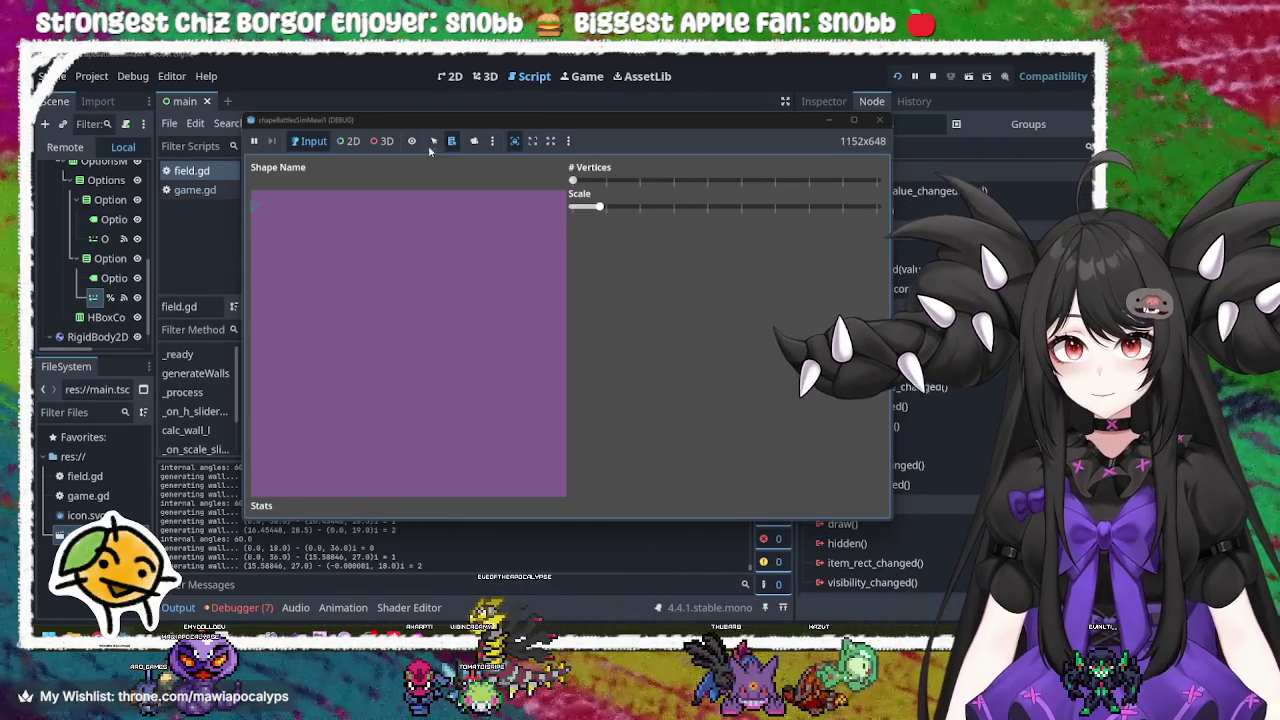
click(476, 146)
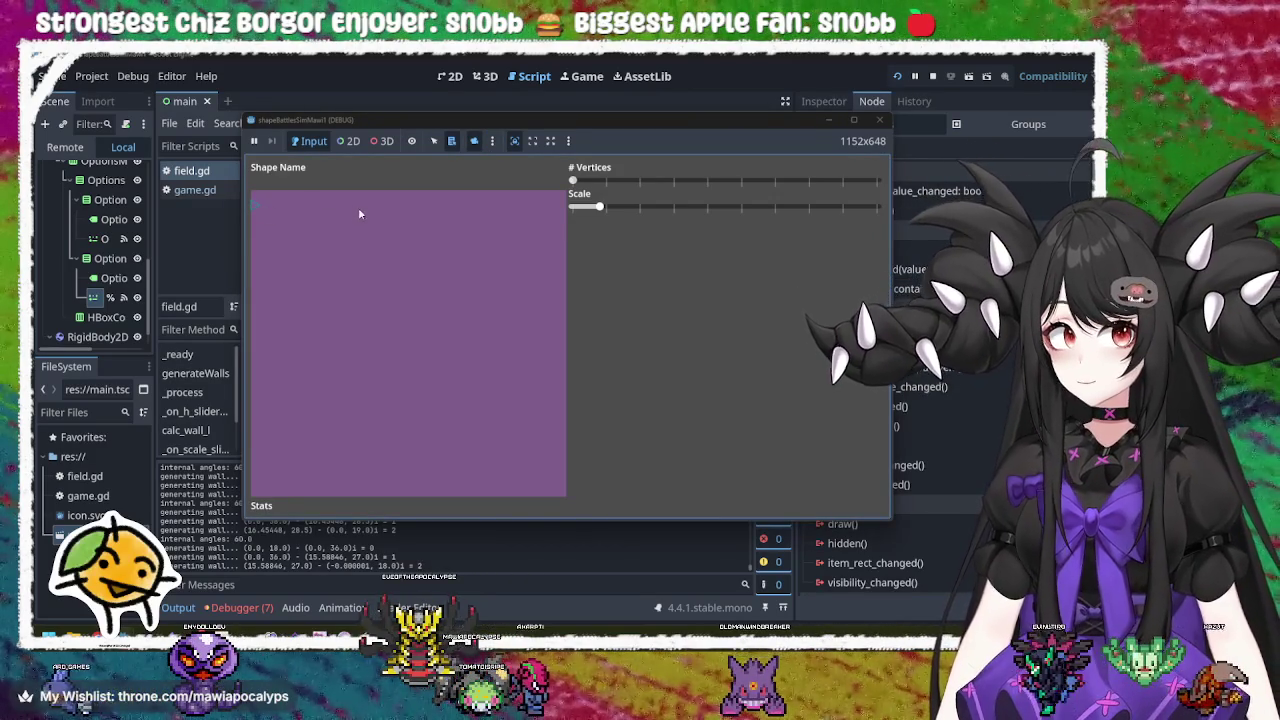
click(348, 141)
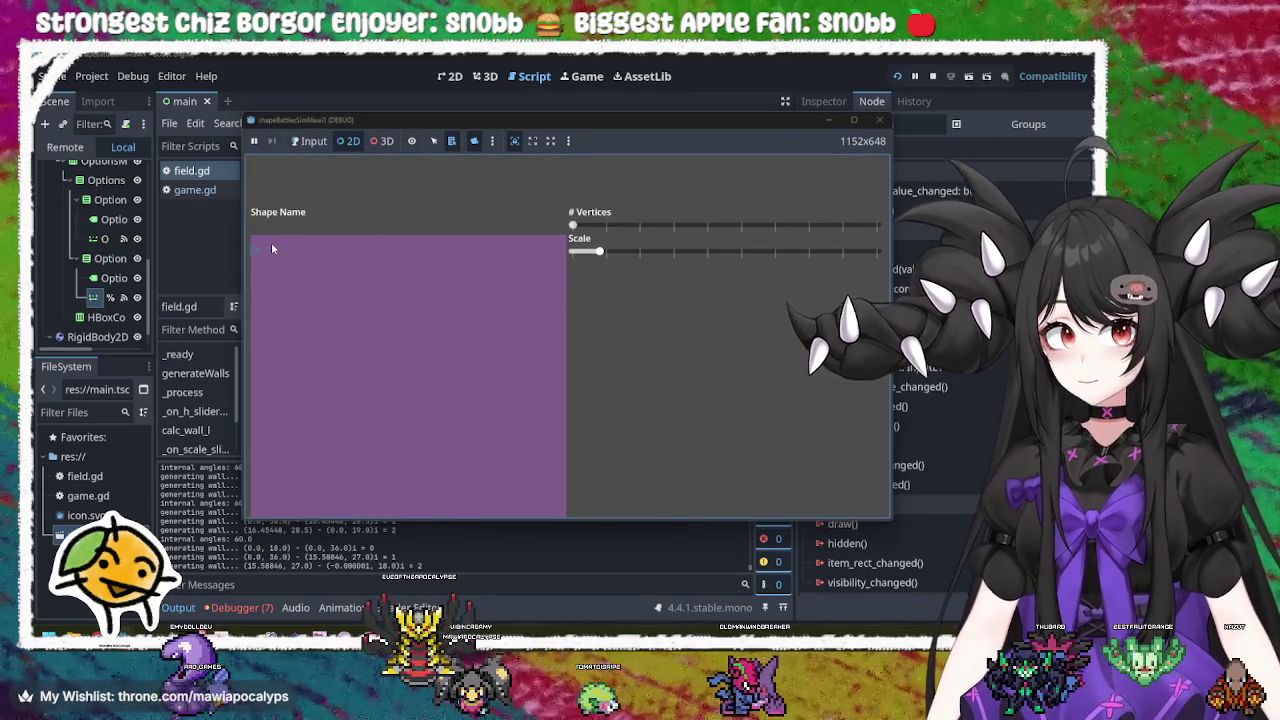
scroll(271, 242, up, 5)
drag(288, 275, 418, 272)
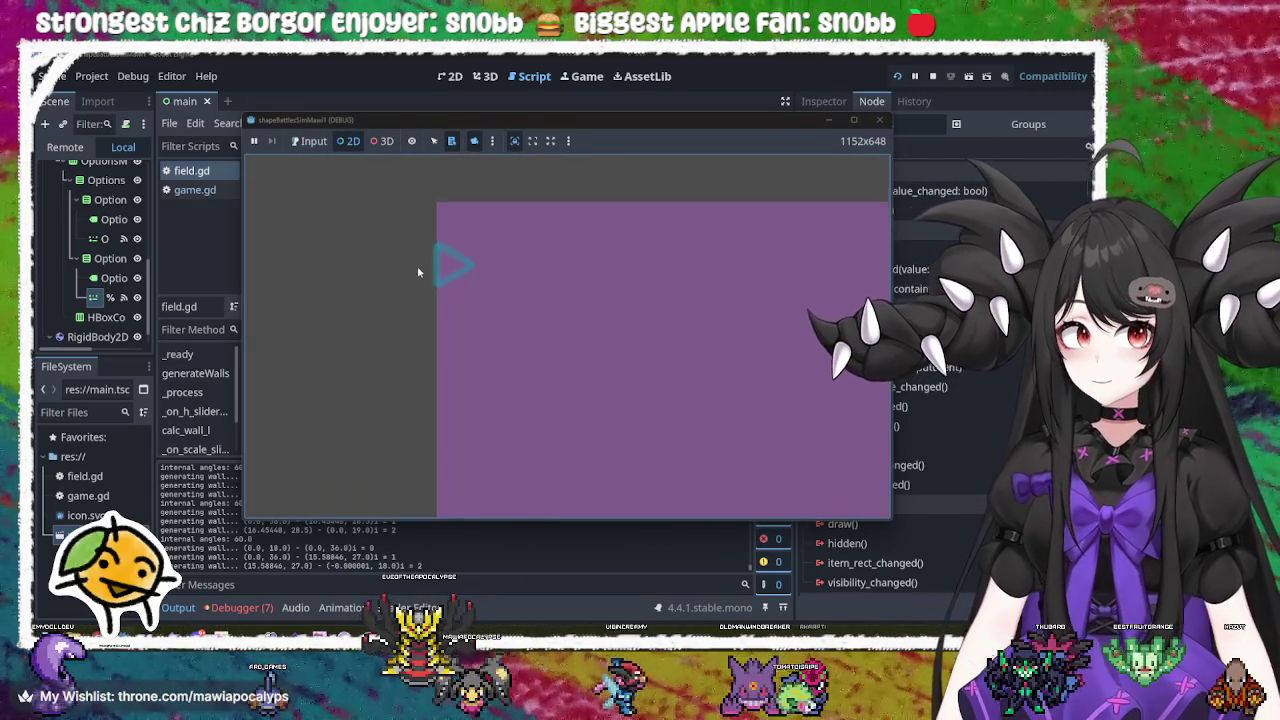
scroll(418, 270, up, 5)
drag(537, 309, 471, 314)
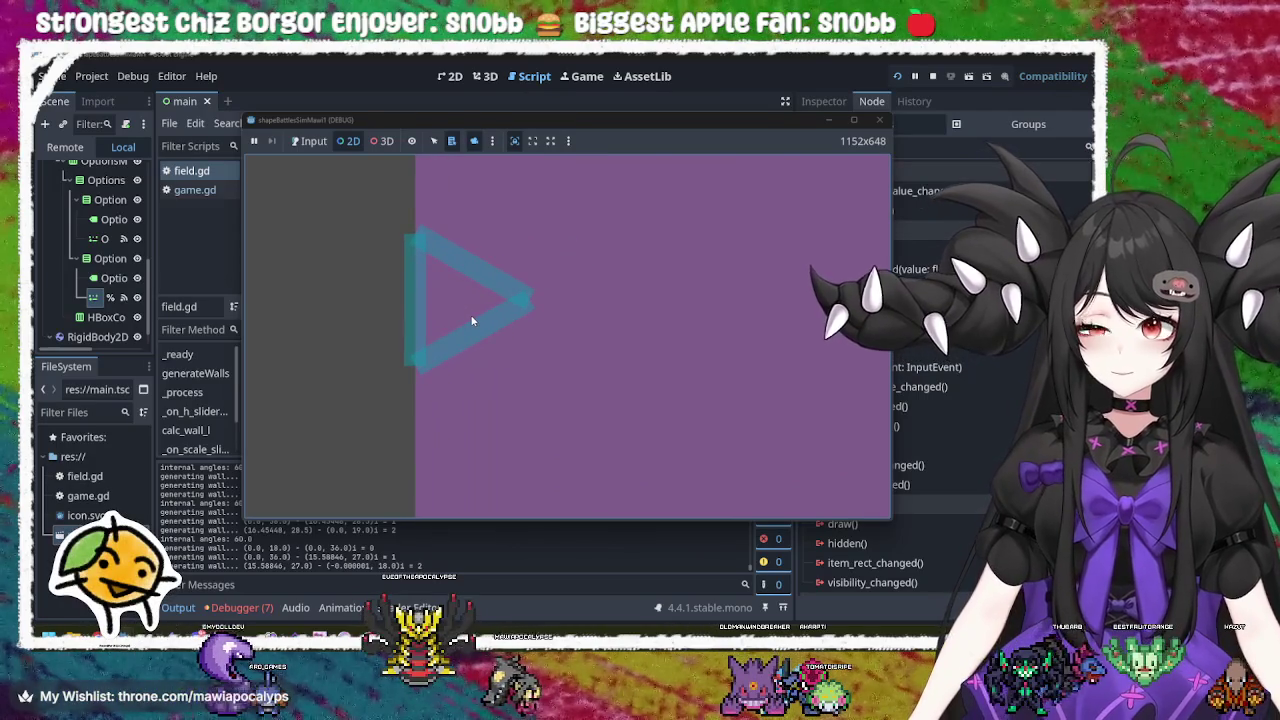
scroll(472, 318, down, 5)
drag(572, 368, 410, 355)
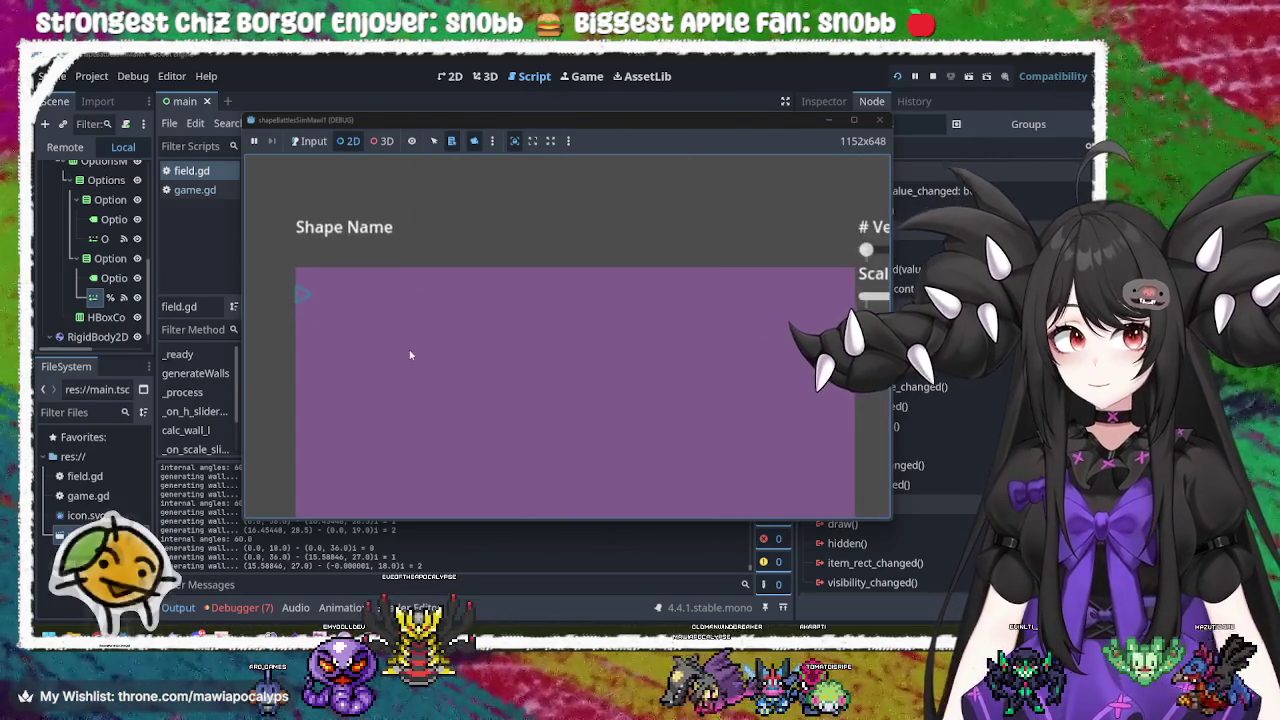
scroll(410, 355, down, 3)
drag(615, 299, 574, 194)
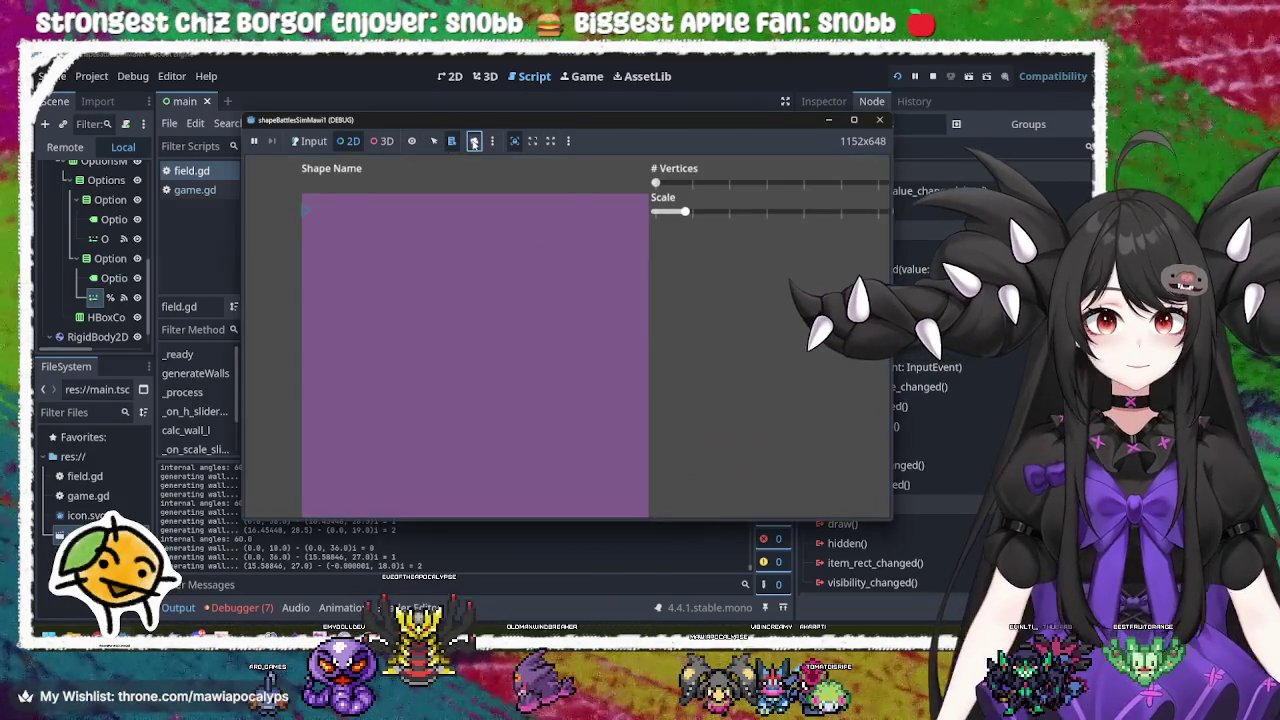
click(310, 141)
mouse_move(599, 206)
mouse_down()
mouse_move(826, 243)
mouse_move(733, 243)
mouse_up()
mouse_move(574, 184)
mouse_down()
mouse_move(776, 190)
mouse_move(690, 197)
mouse_move(760, 212)
mouse_move(864, 208)
mouse_up()
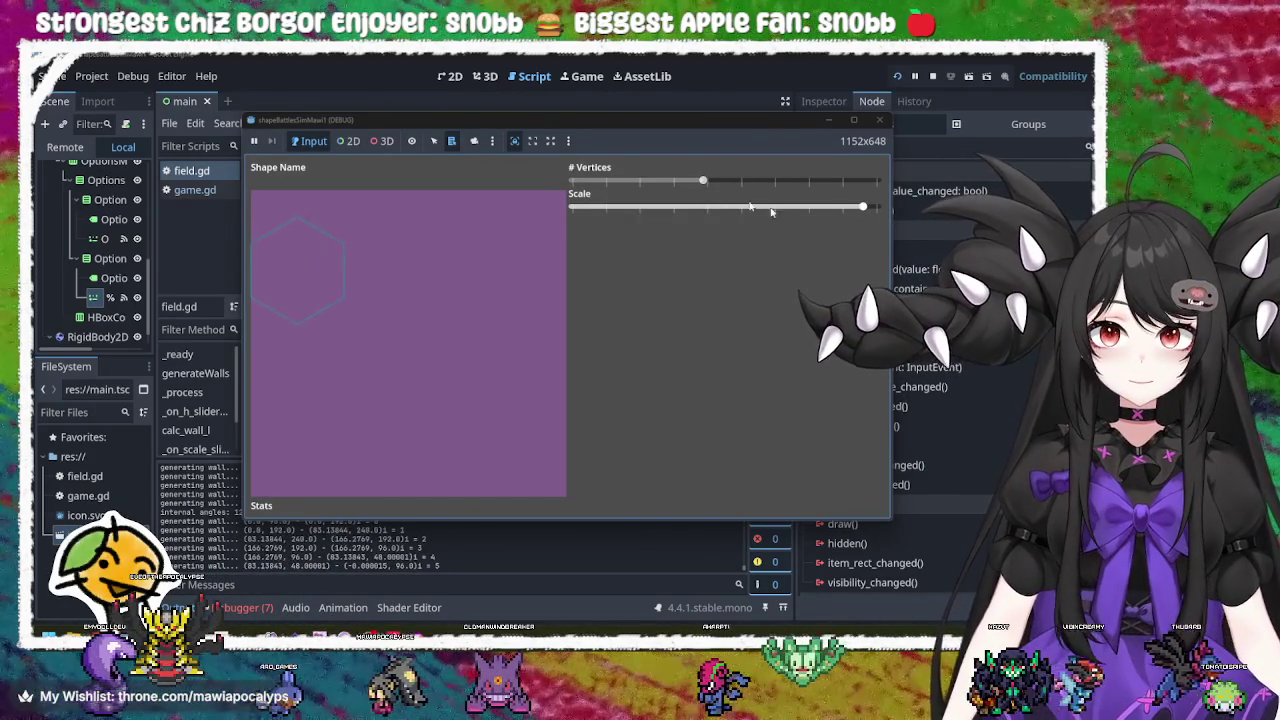
mouse_move(704, 185)
mouse_down()
mouse_move(830, 185)
mouse_move(746, 182)
mouse_up()
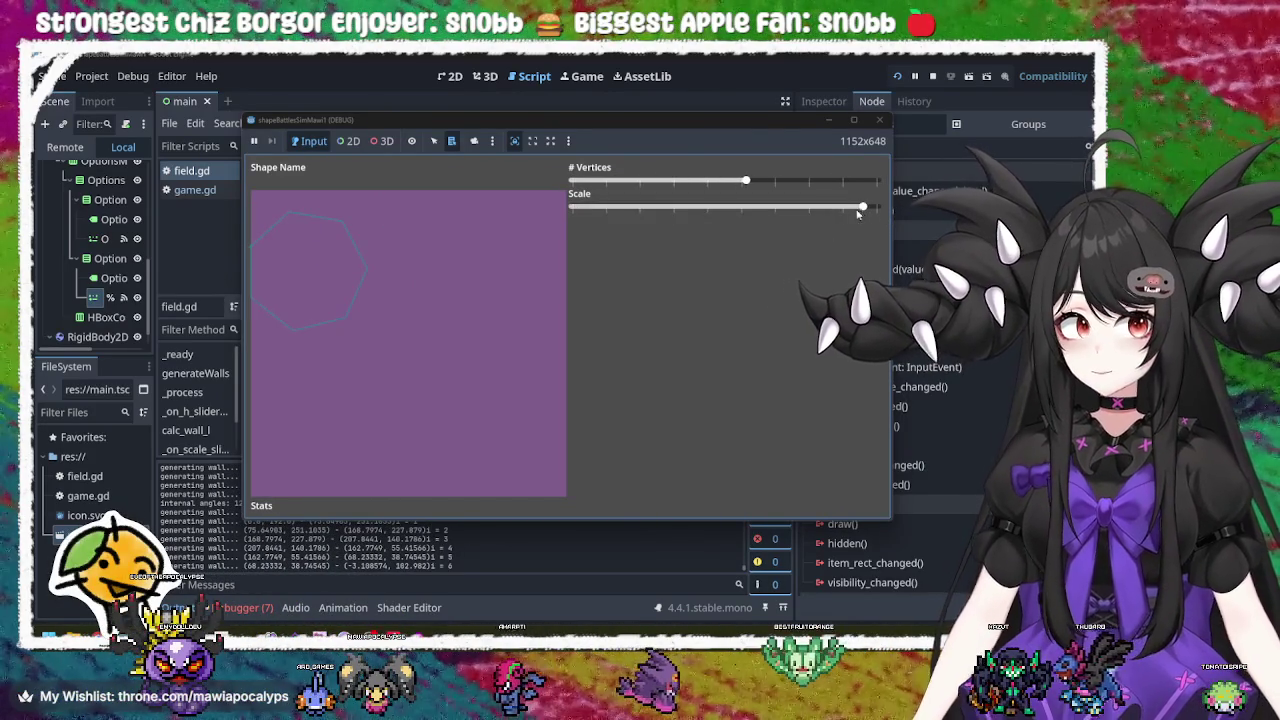
drag(863, 207, 876, 207)
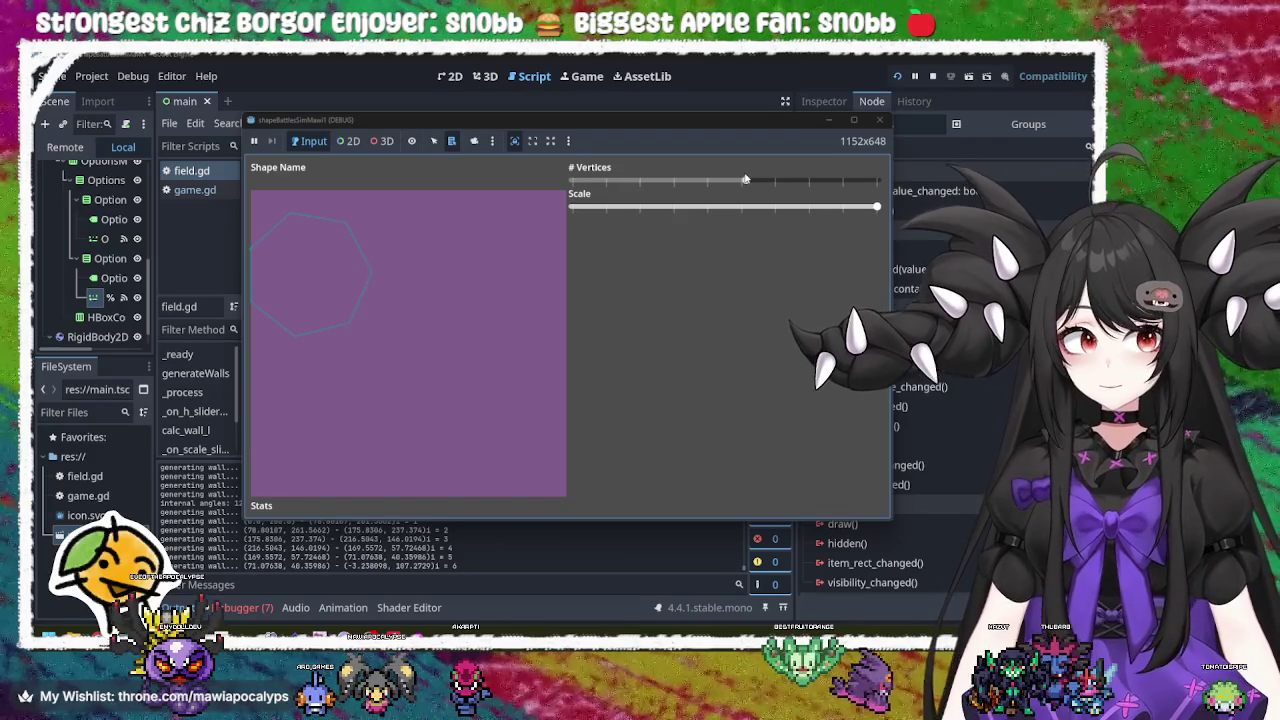
click(879, 120)
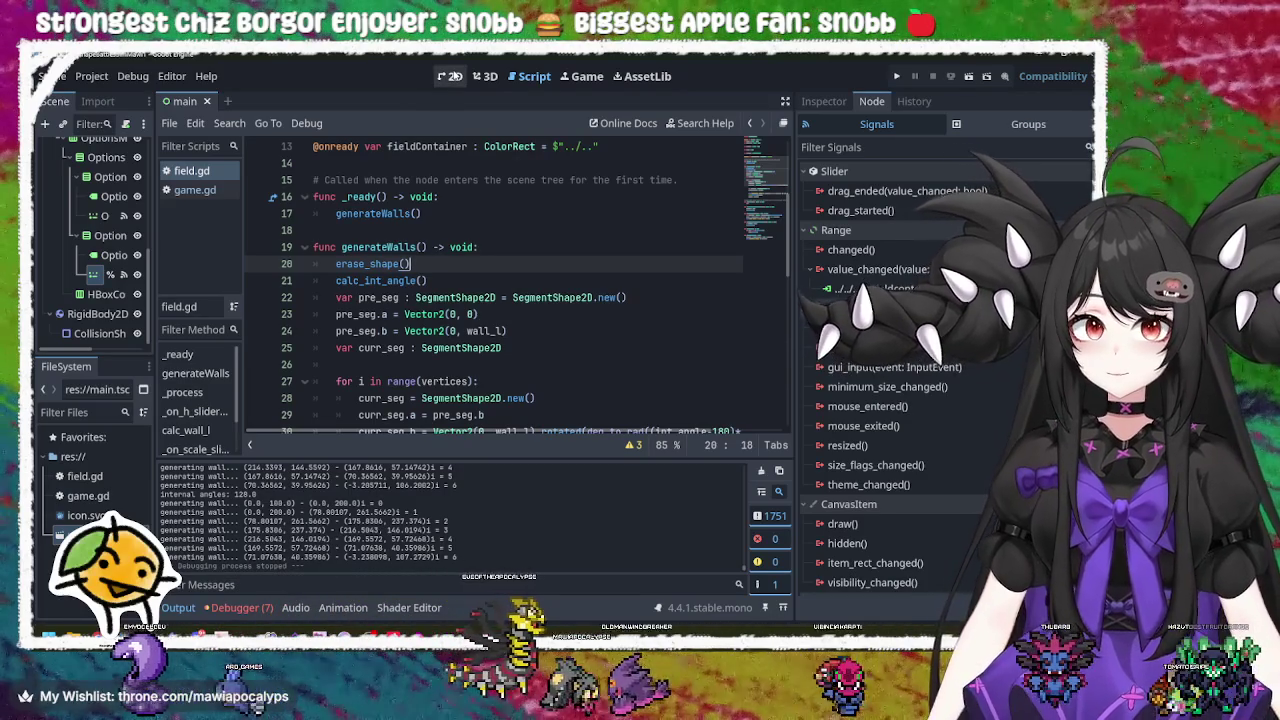
Step: In the 2D view, select ScaleSlider and edit its Step value in the Inspector
click(450, 77)
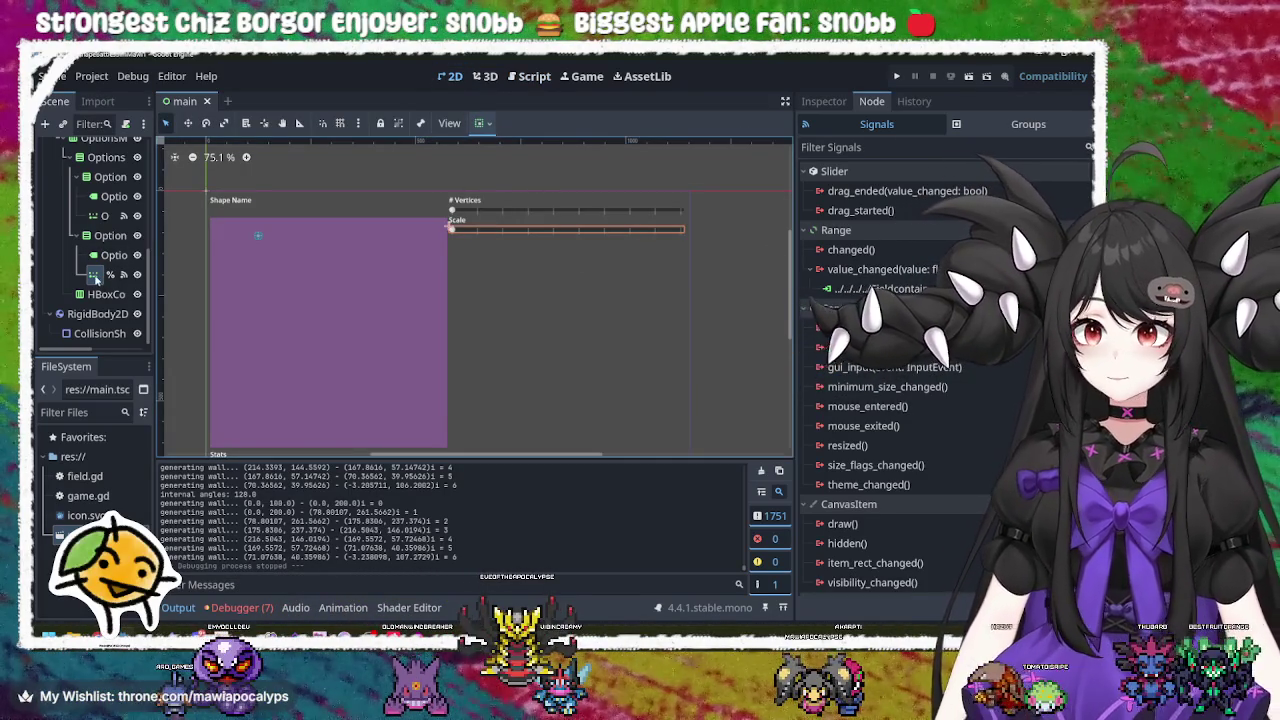
click(823, 102)
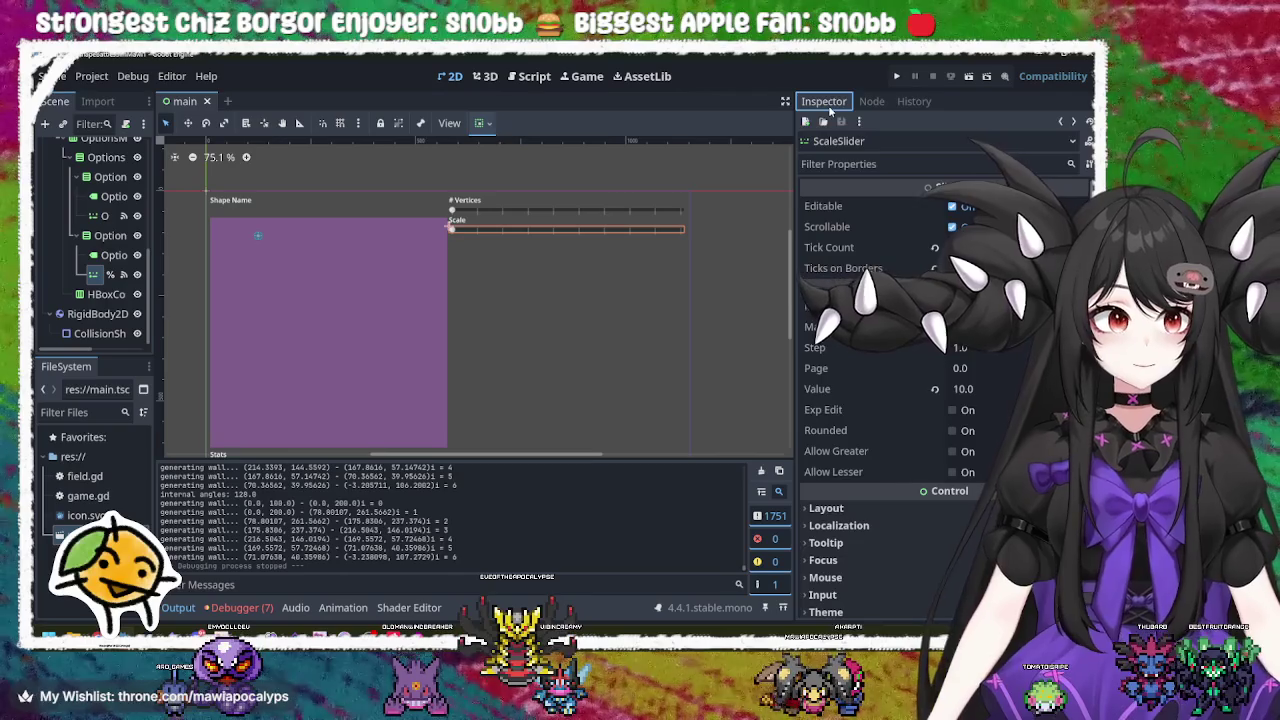
click(990, 347)
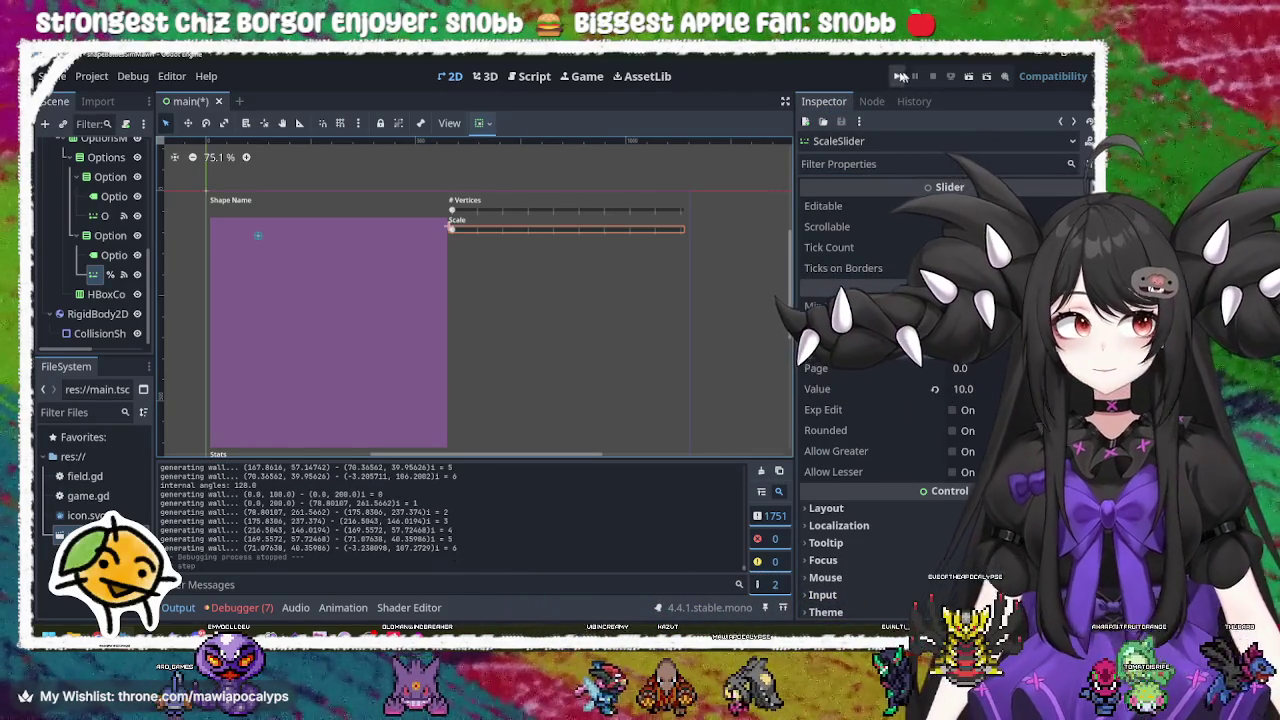
key(ctrl+s)
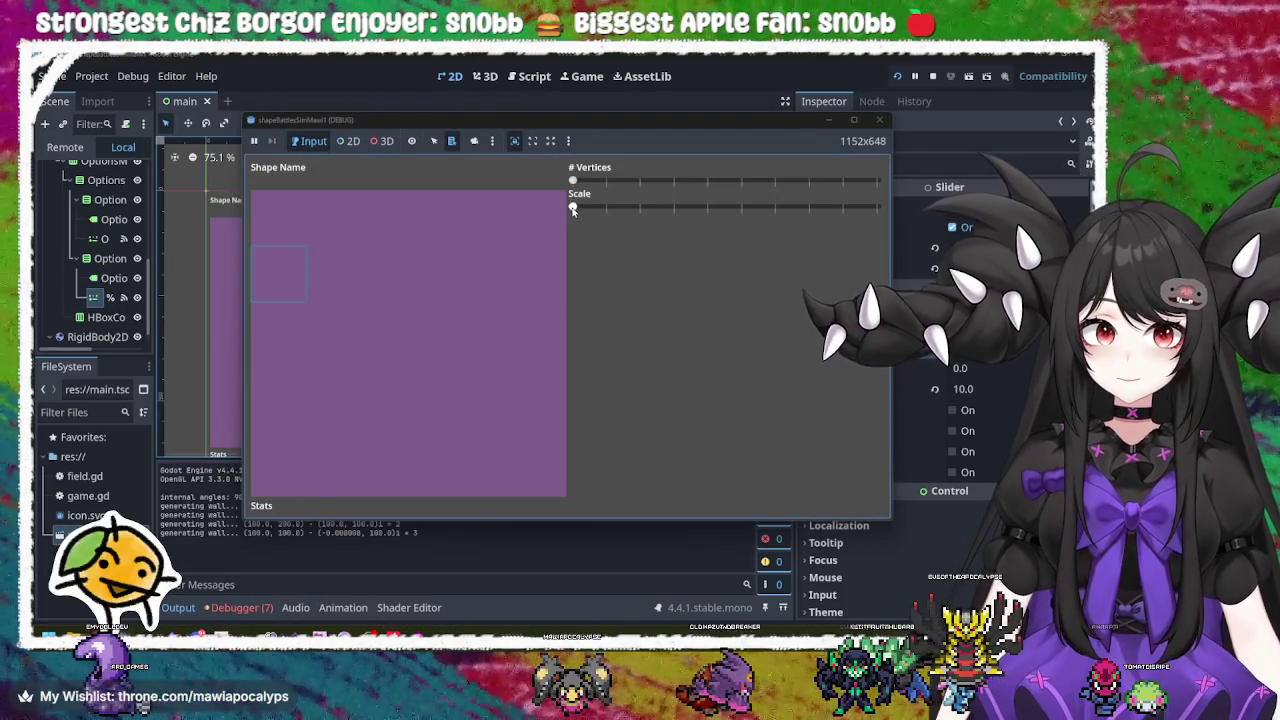
mouse_move(573, 209)
mouse_down()
mouse_move(860, 207)
mouse_move(553, 215)
mouse_move(878, 207)
mouse_move(572, 208)
mouse_up()
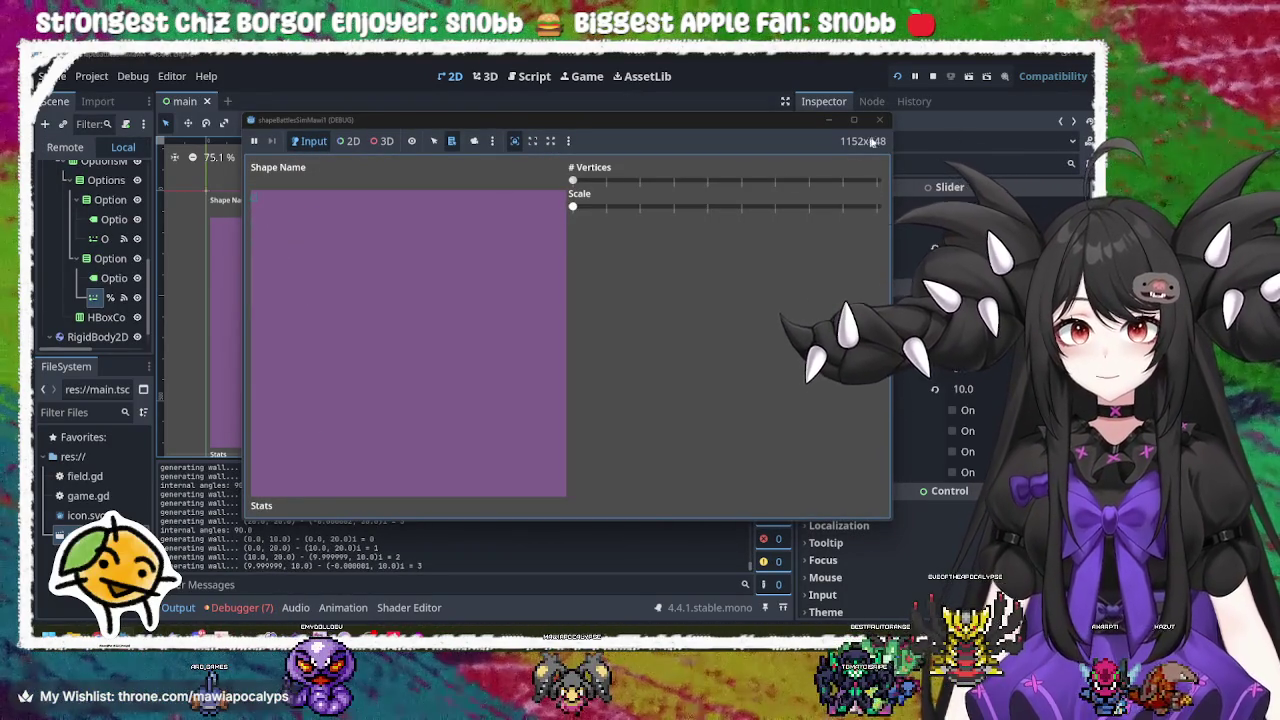
click(879, 120)
click(232, 307)
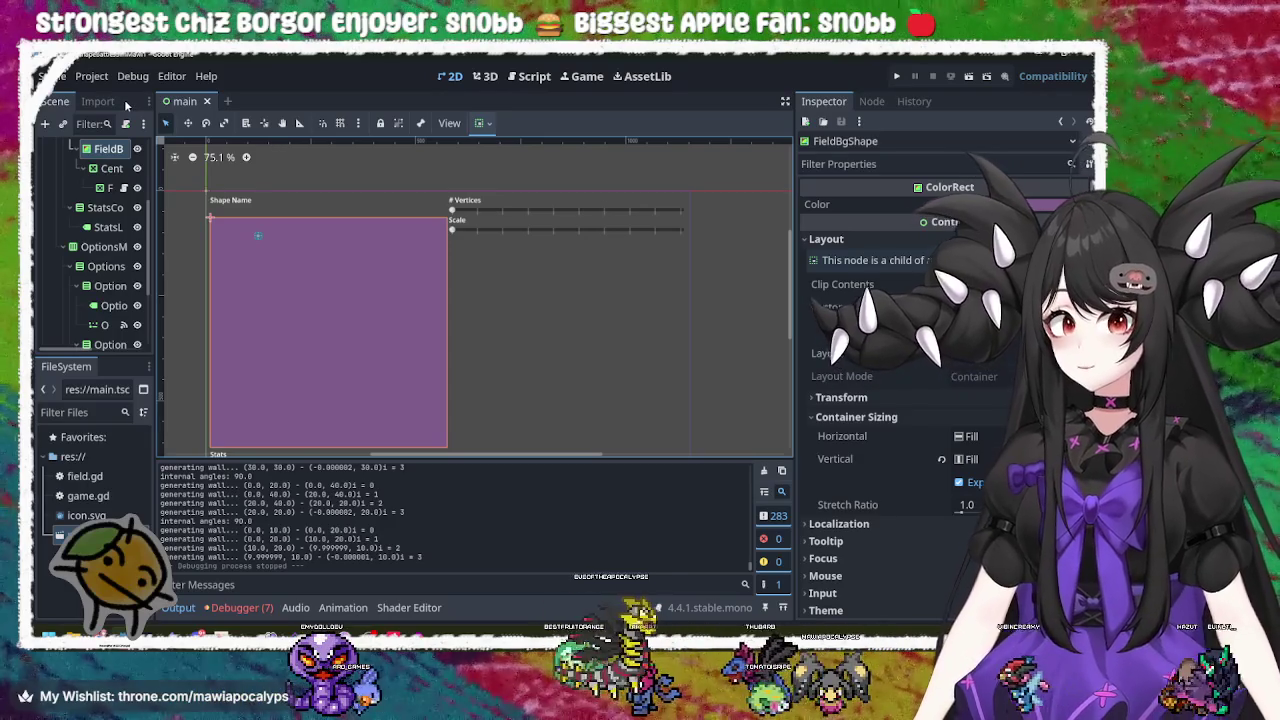
Step: Select the Scale slider and label, widen the Scene dock, and open field.gd from the Field node
click(528, 232)
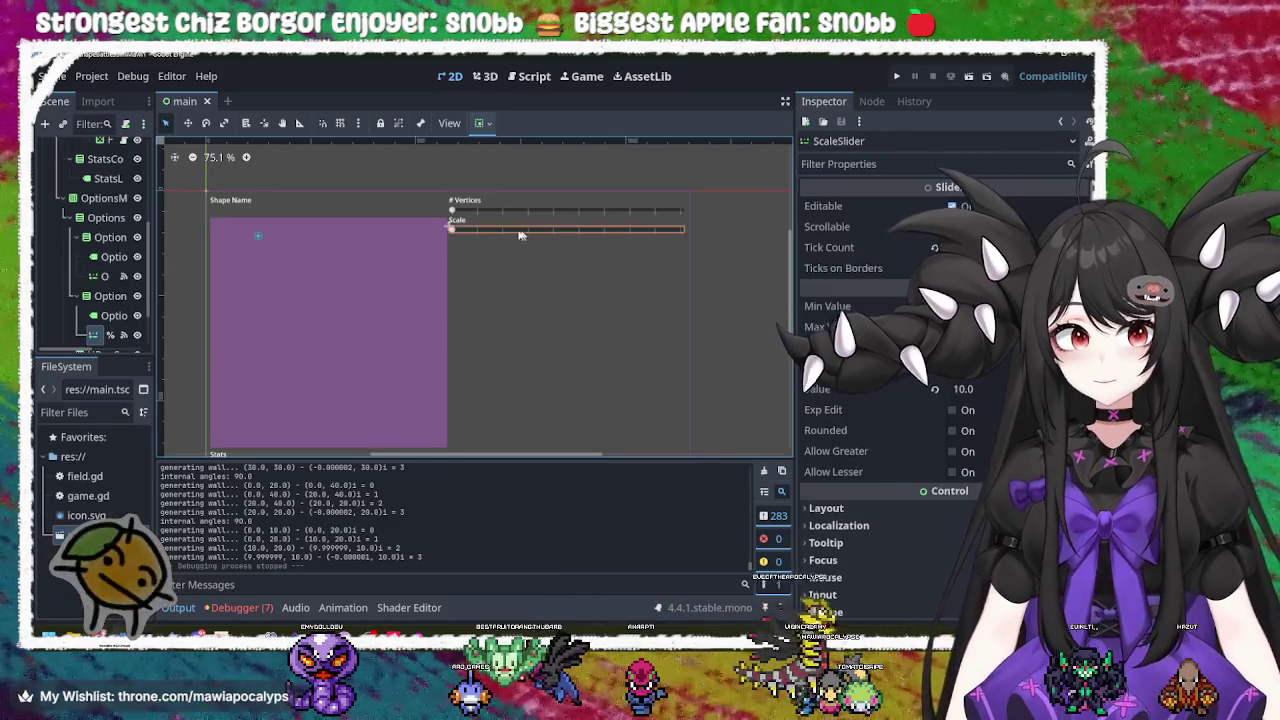
click(500, 222)
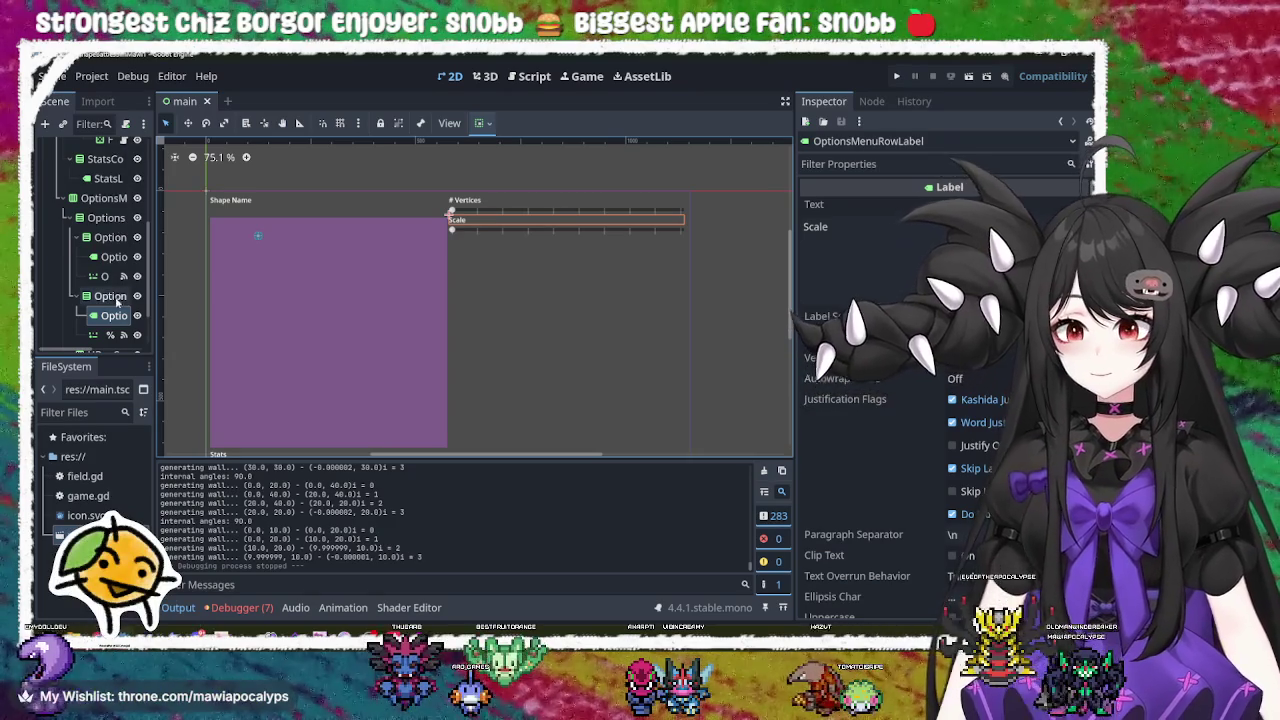
drag(155, 287, 180, 287)
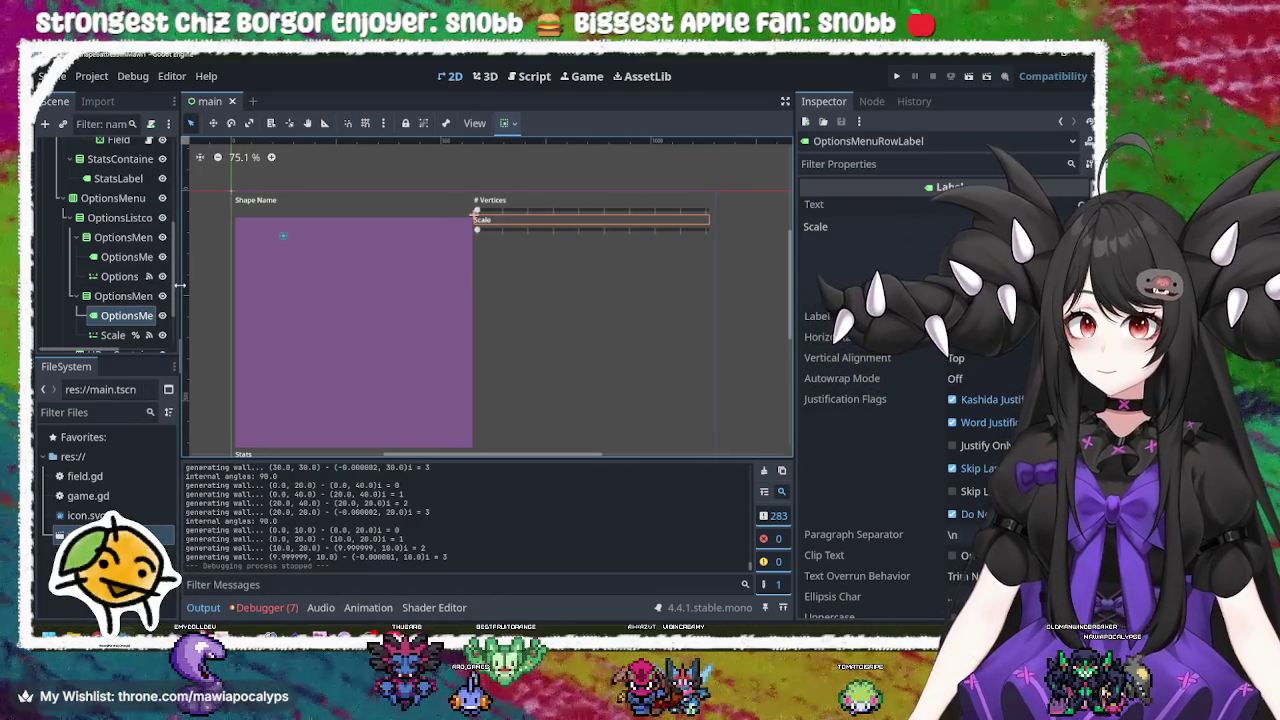
scroll(128, 289, up, 5)
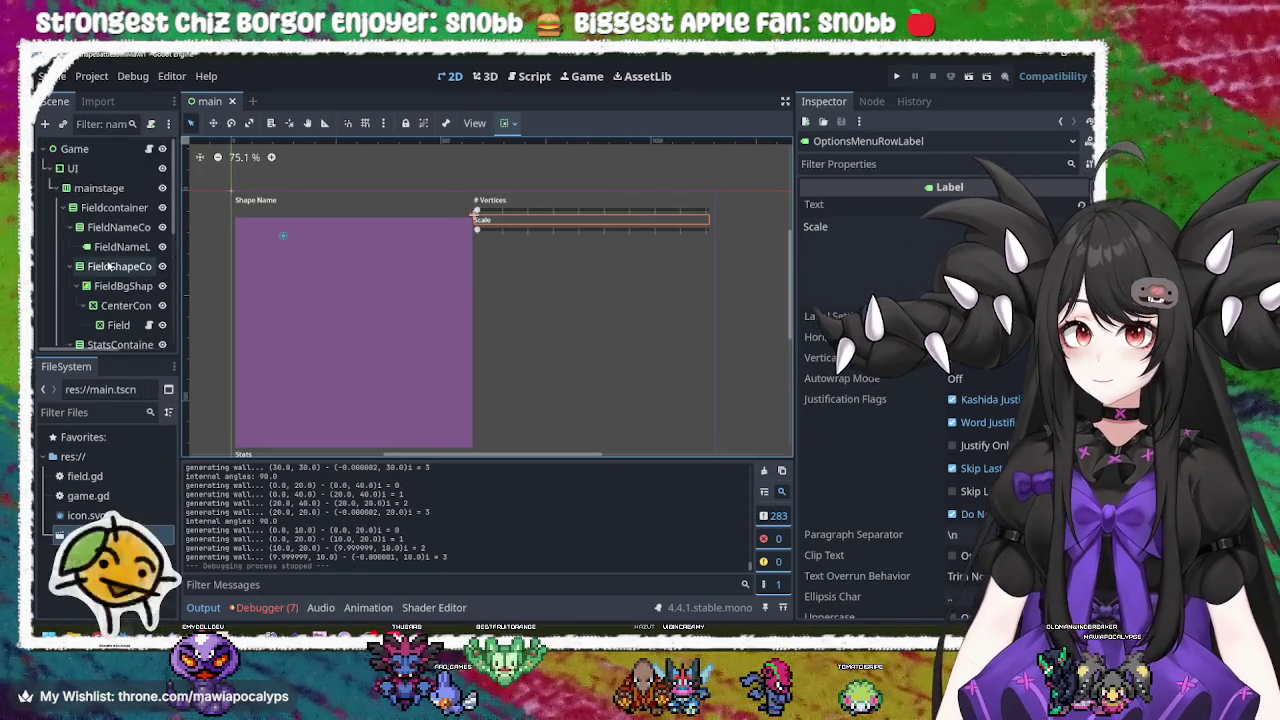
click(148, 273)
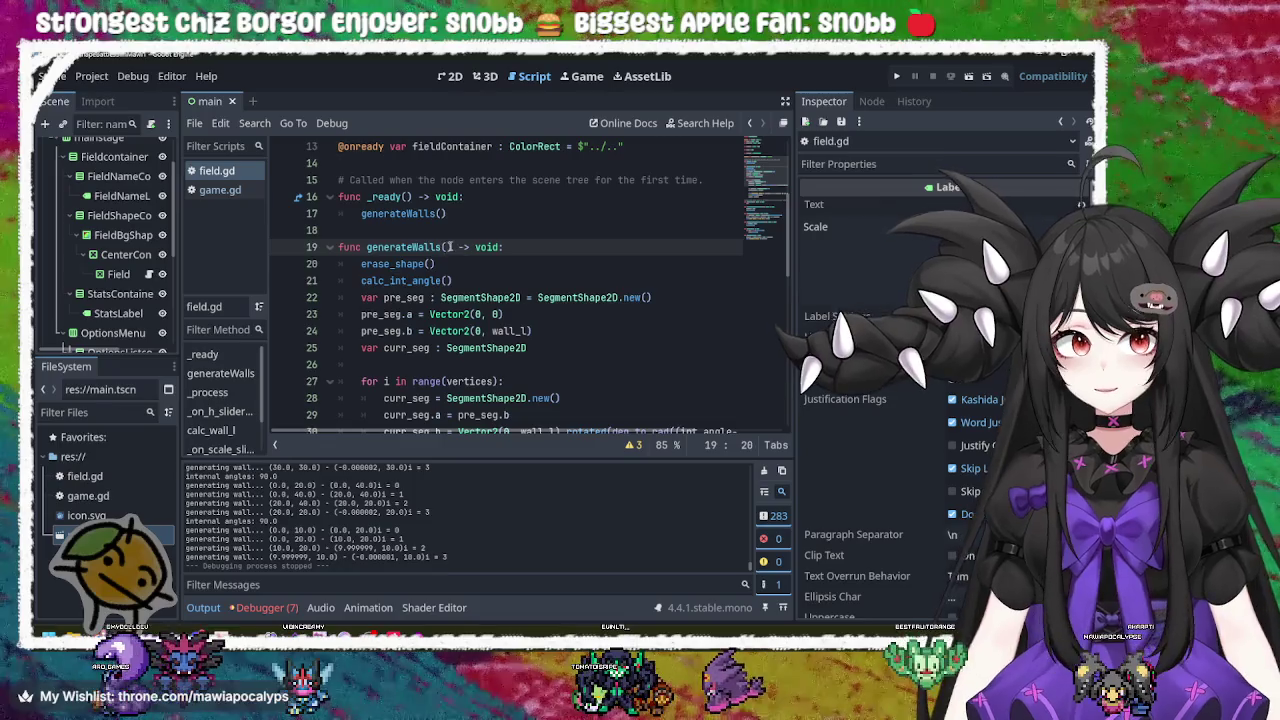
Step: Step through the erase_shape(), calc_int_angle() and pre_seg lines at the top of generateWalls
click(437, 265)
click(465, 284)
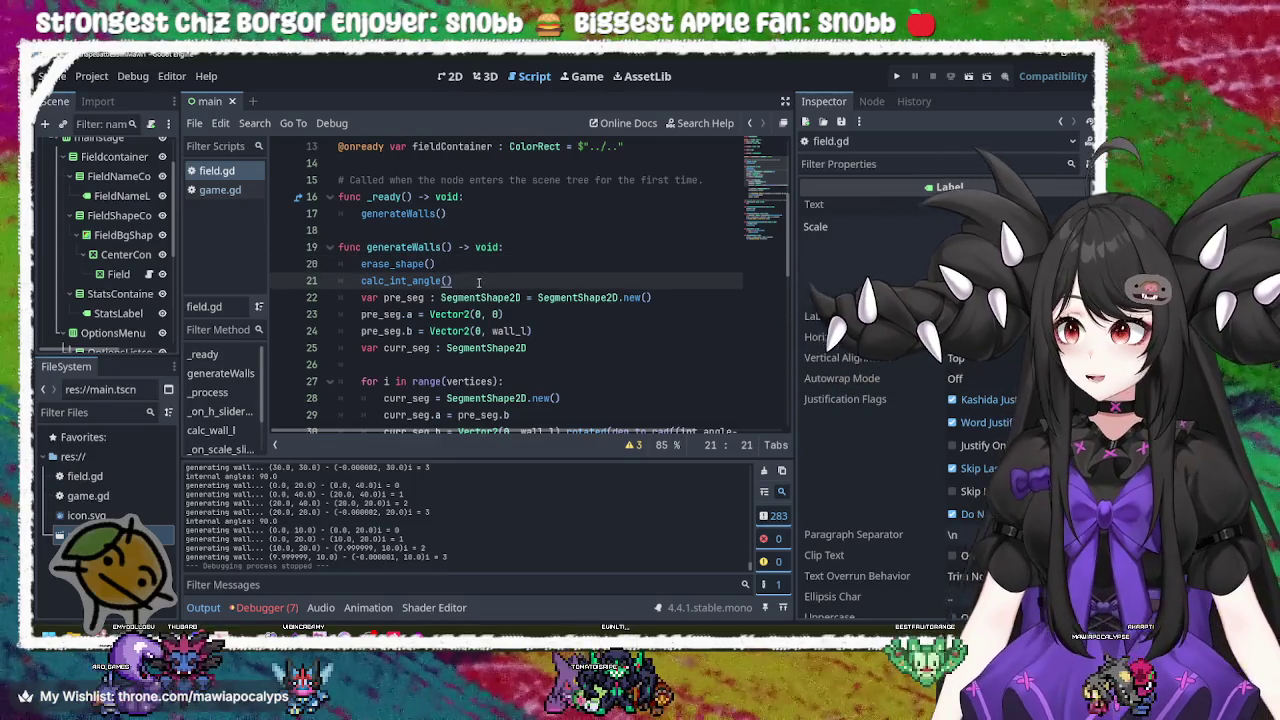
click(526, 313)
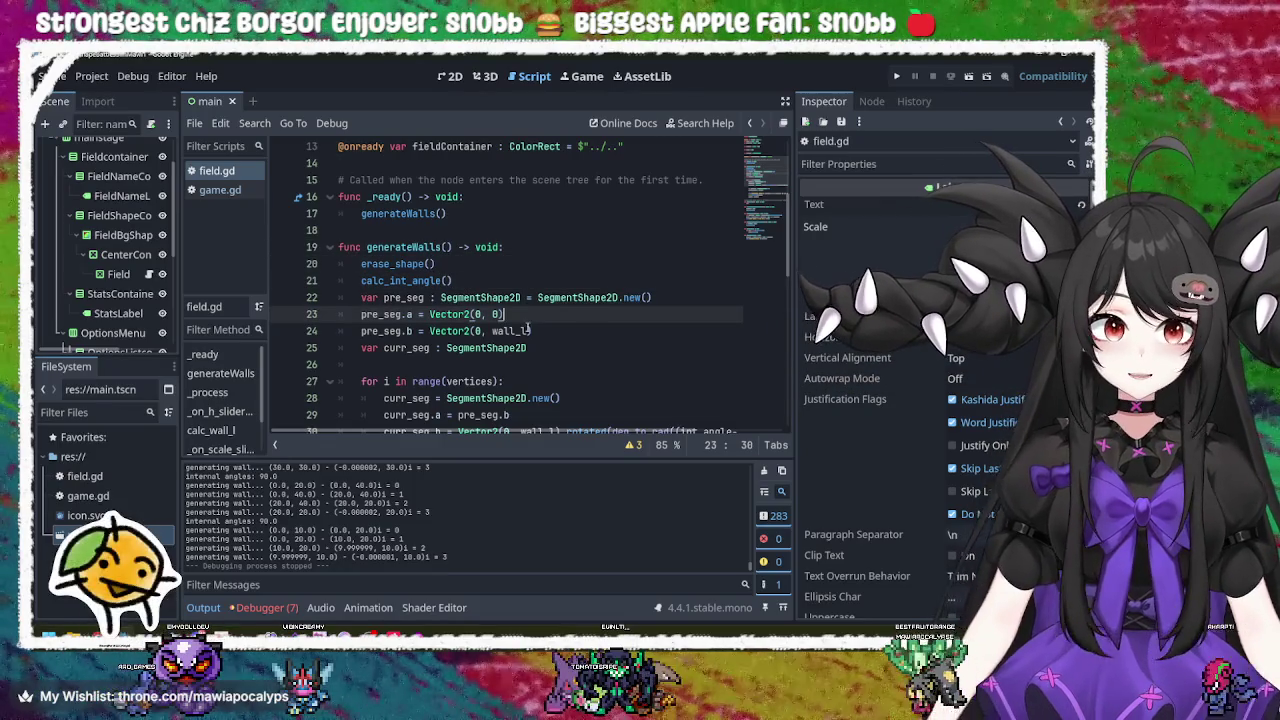
click(539, 331)
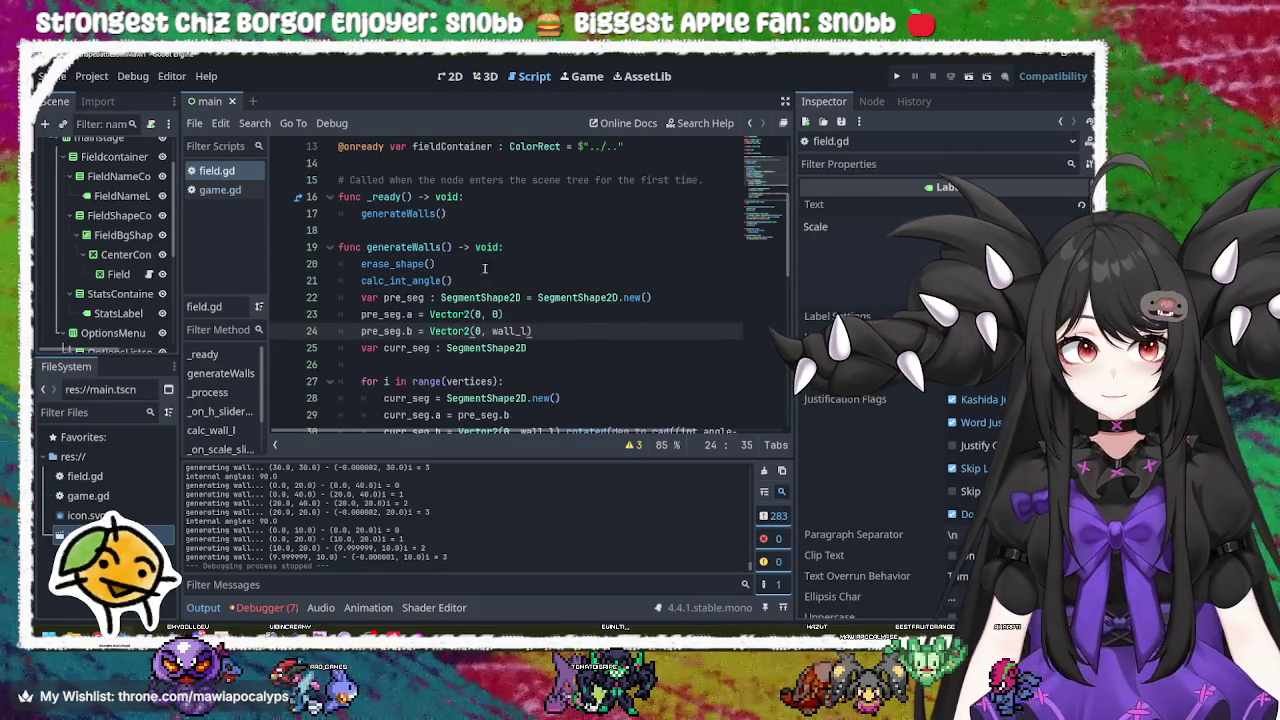
click(449, 254)
click(449, 263)
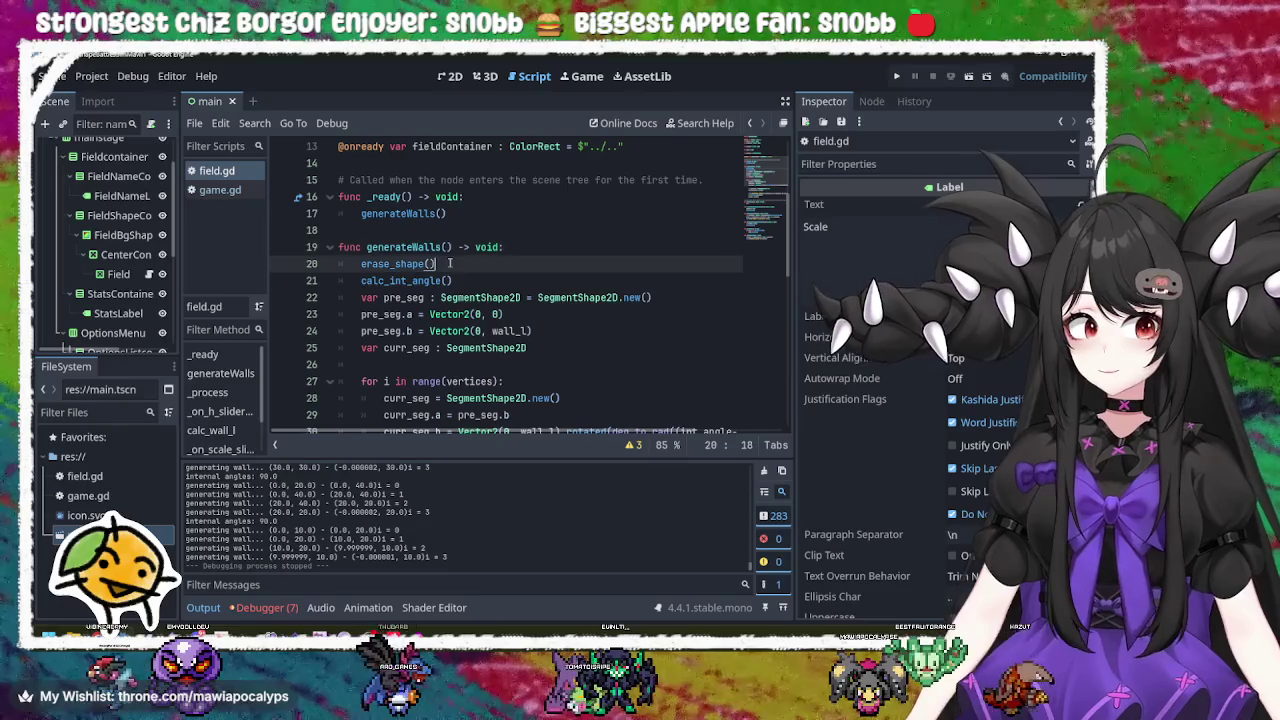
click(453, 247)
click(466, 267)
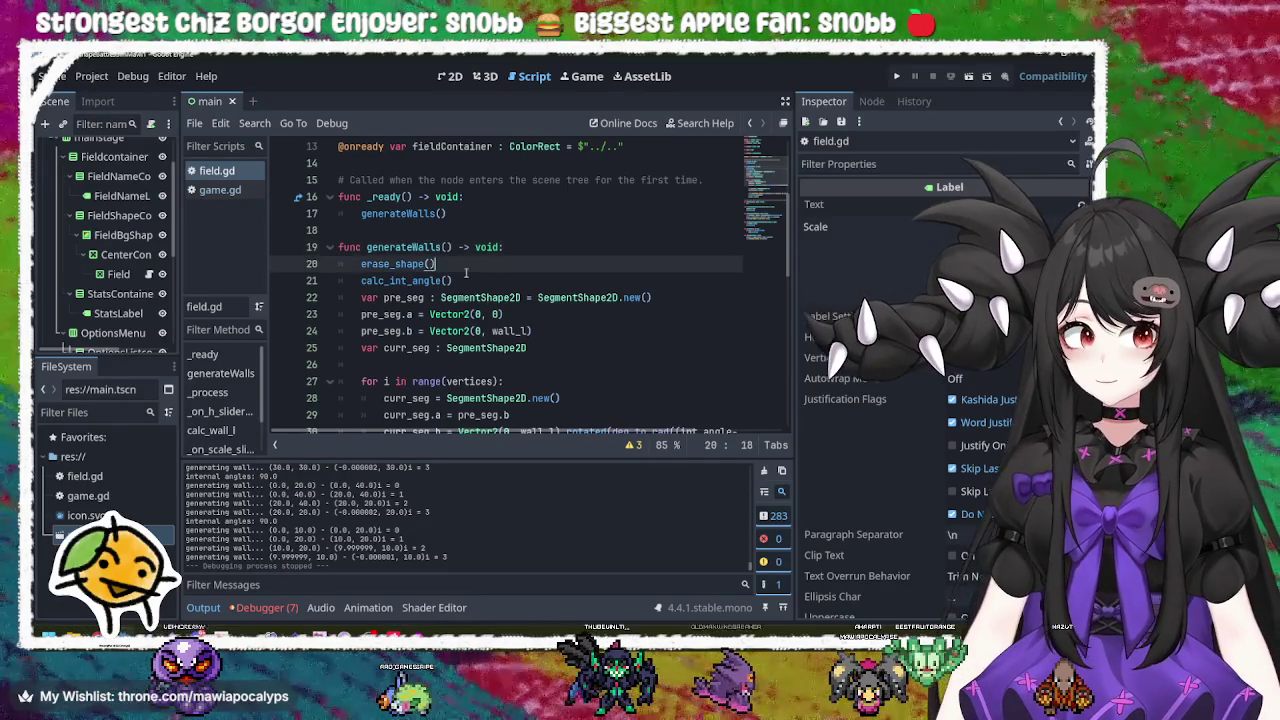
click(461, 281)
click(474, 265)
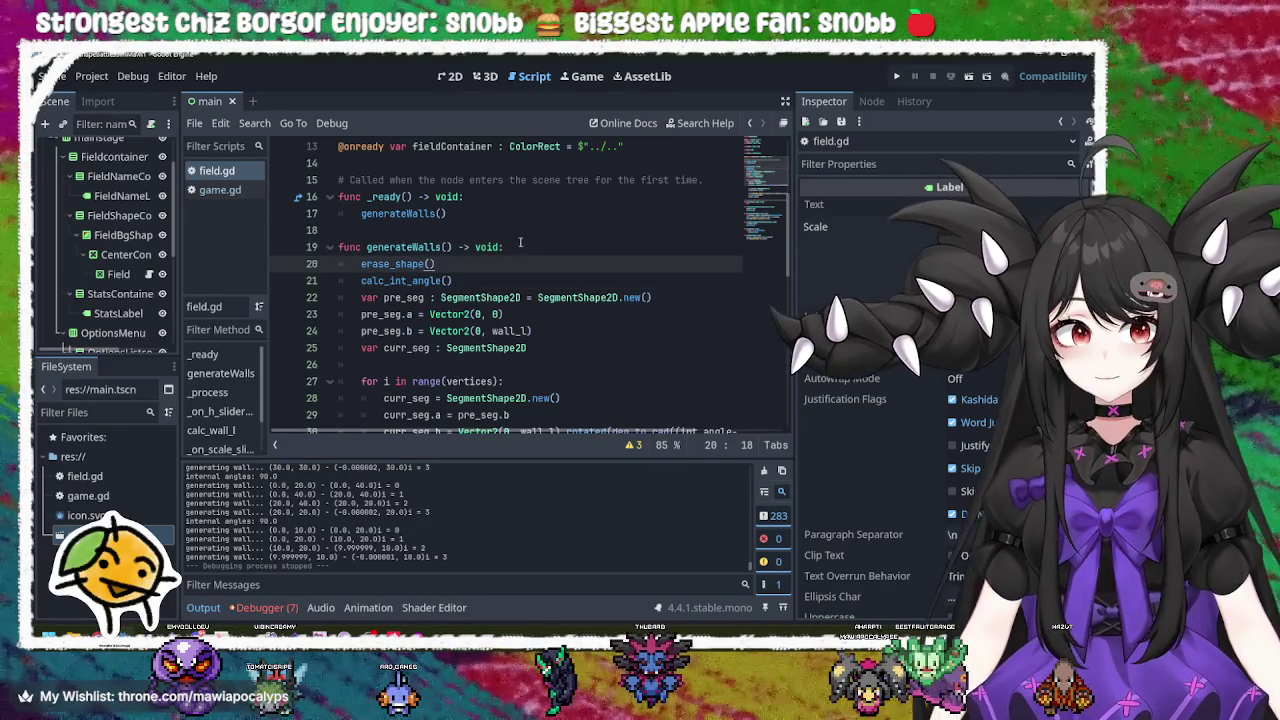
click(520, 242)
Step: Highlight the generateWalls call in _ready and the erase_shape call name
double_click(391, 214)
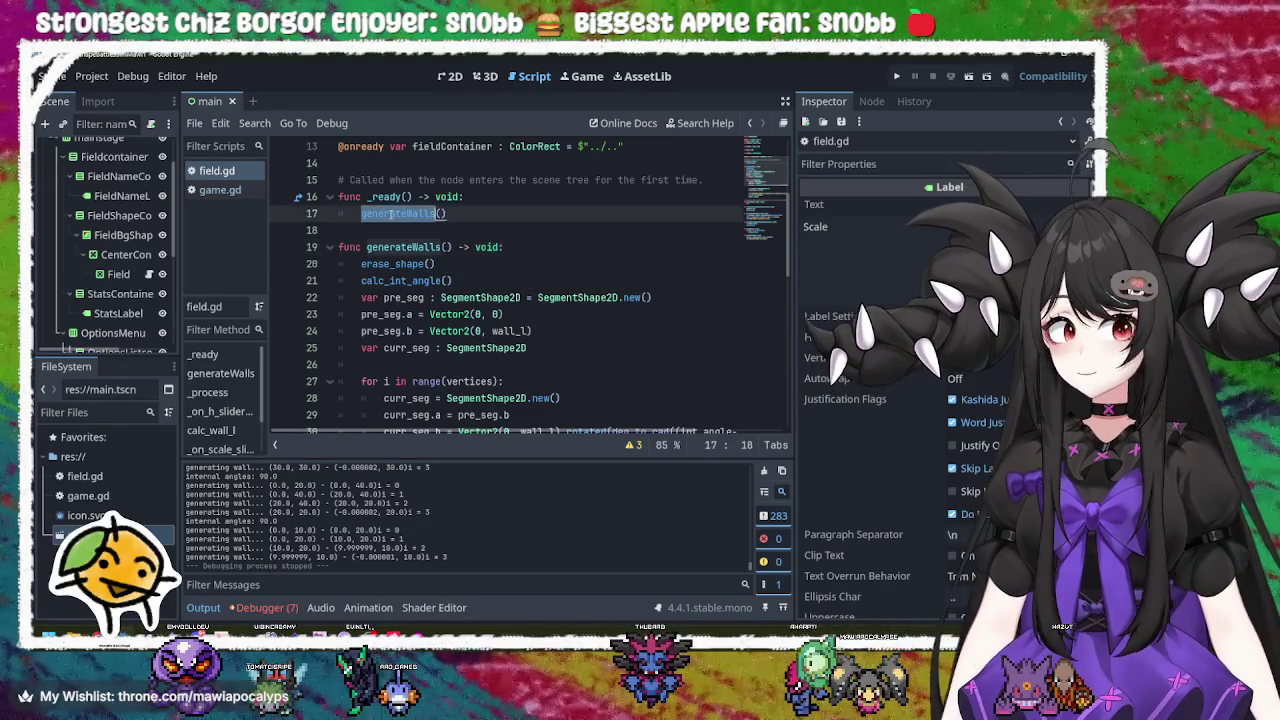
click(434, 214)
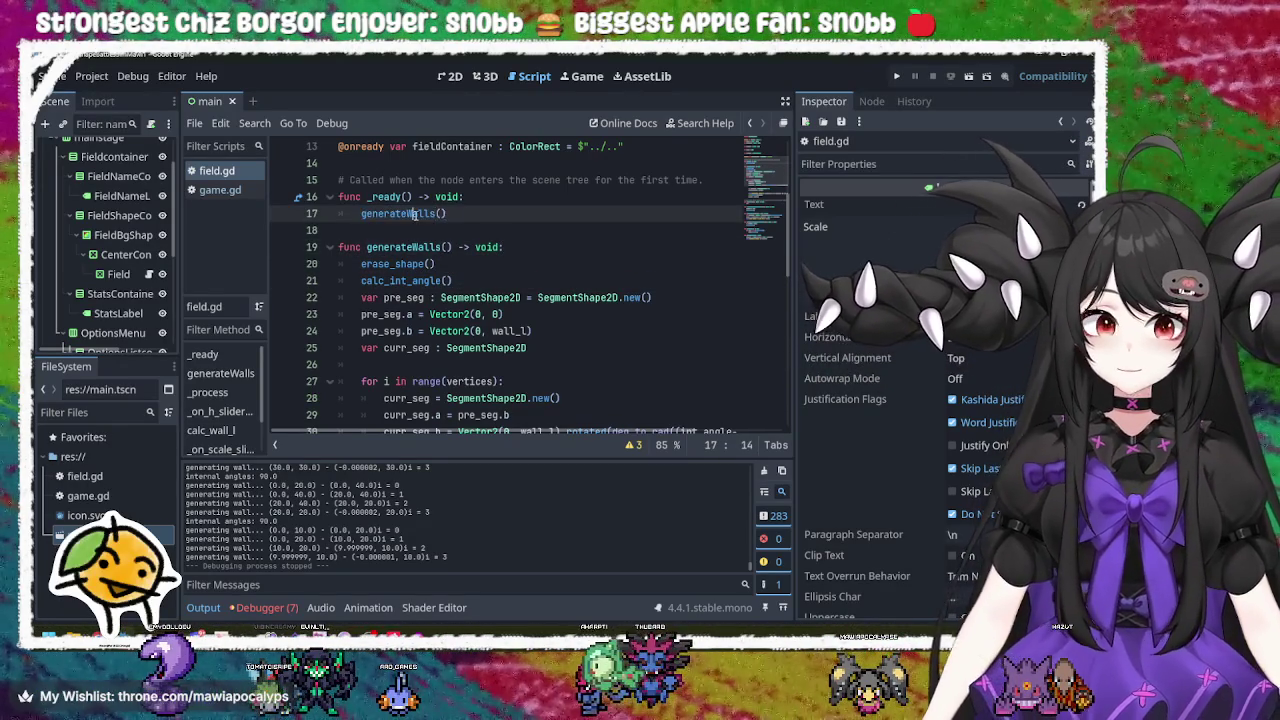
double_click(414, 214)
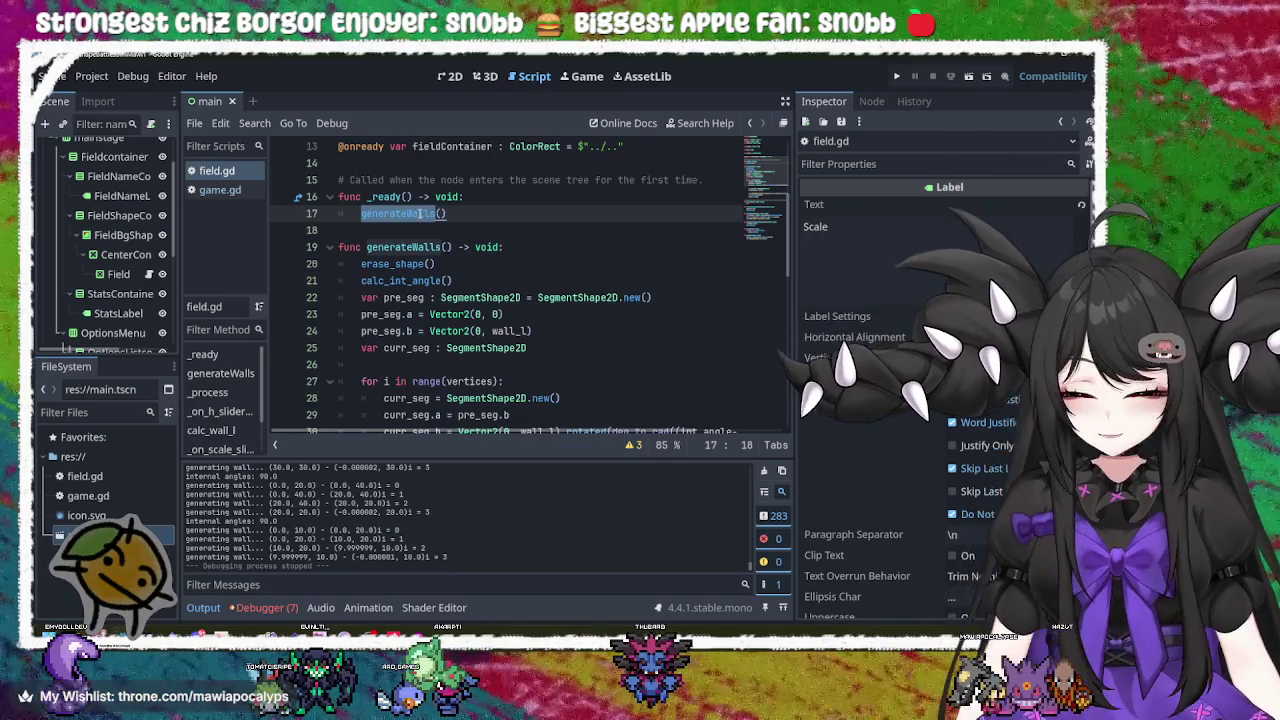
click(438, 264)
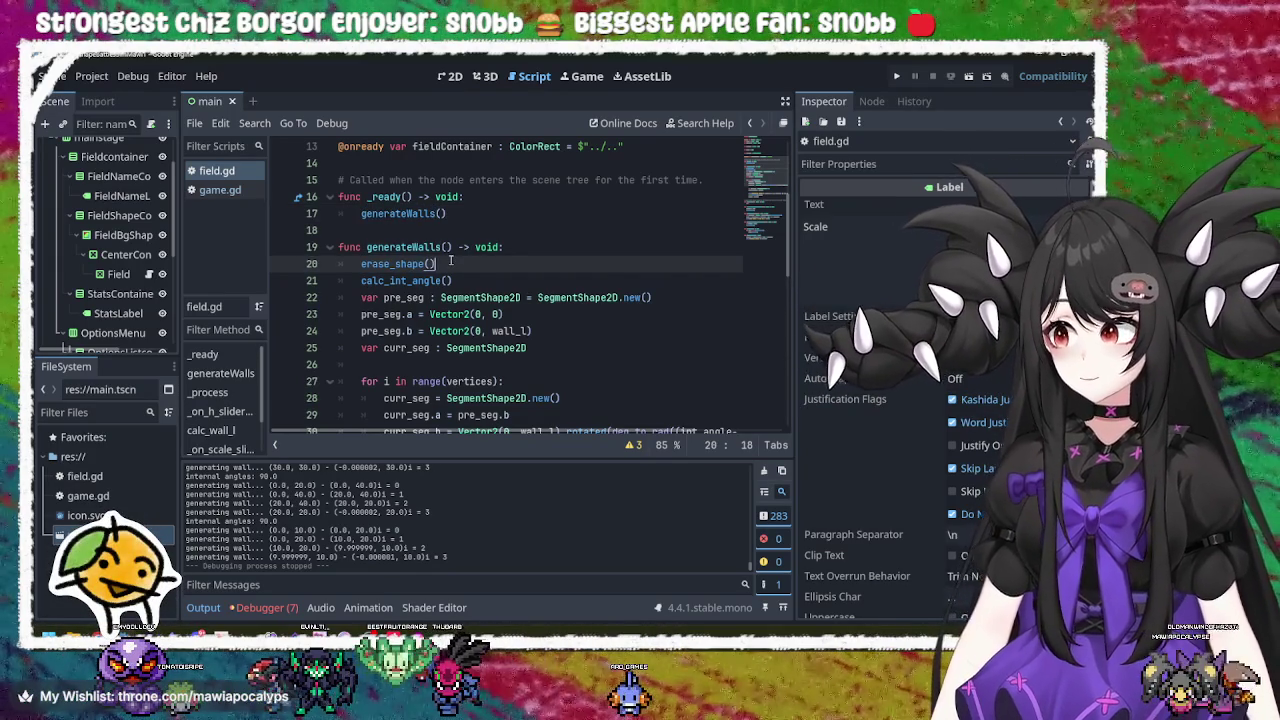
double_click(393, 262)
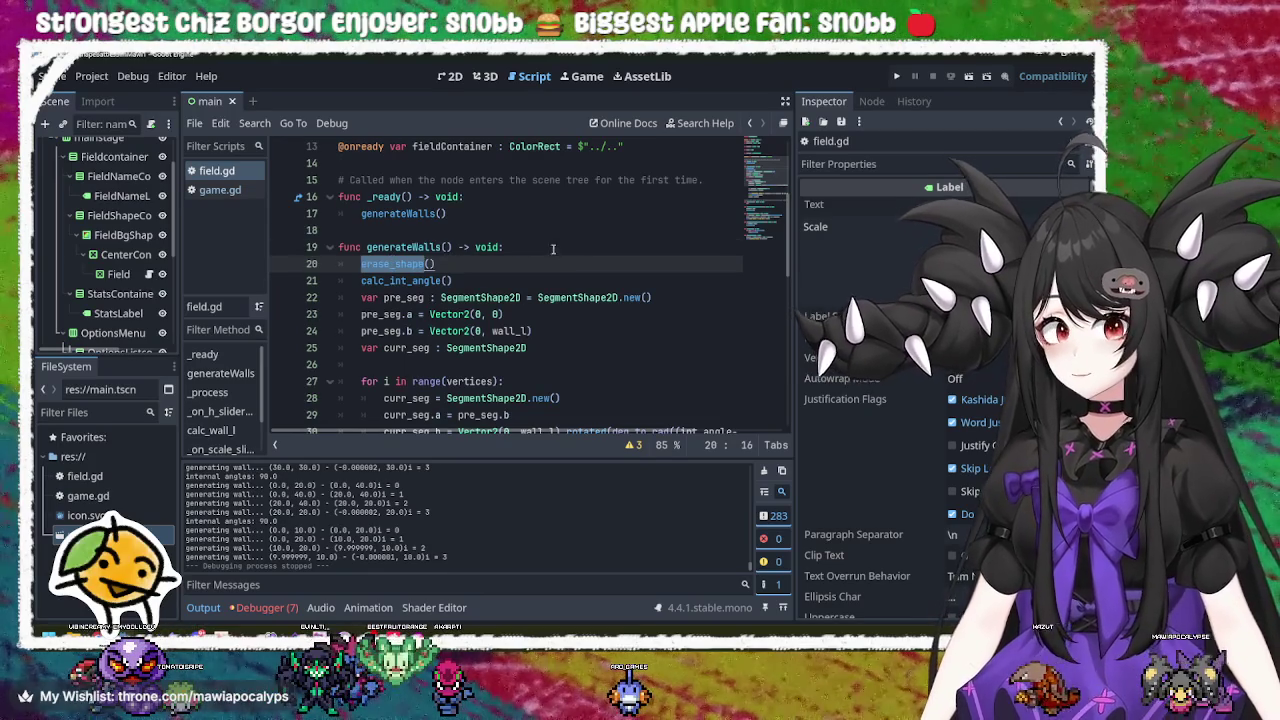
click(555, 248)
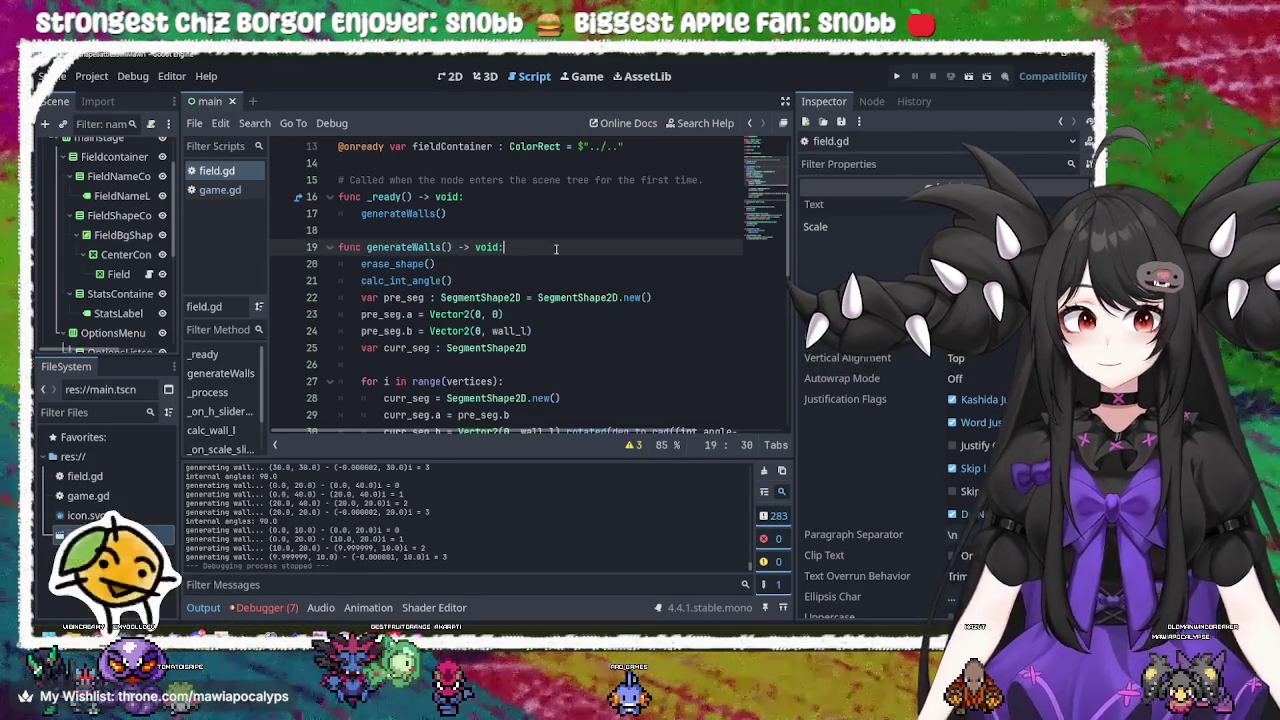
Step: Insert a new indented line after generateWalls() on line 17 in _ready
scroll(560, 240, down, 3)
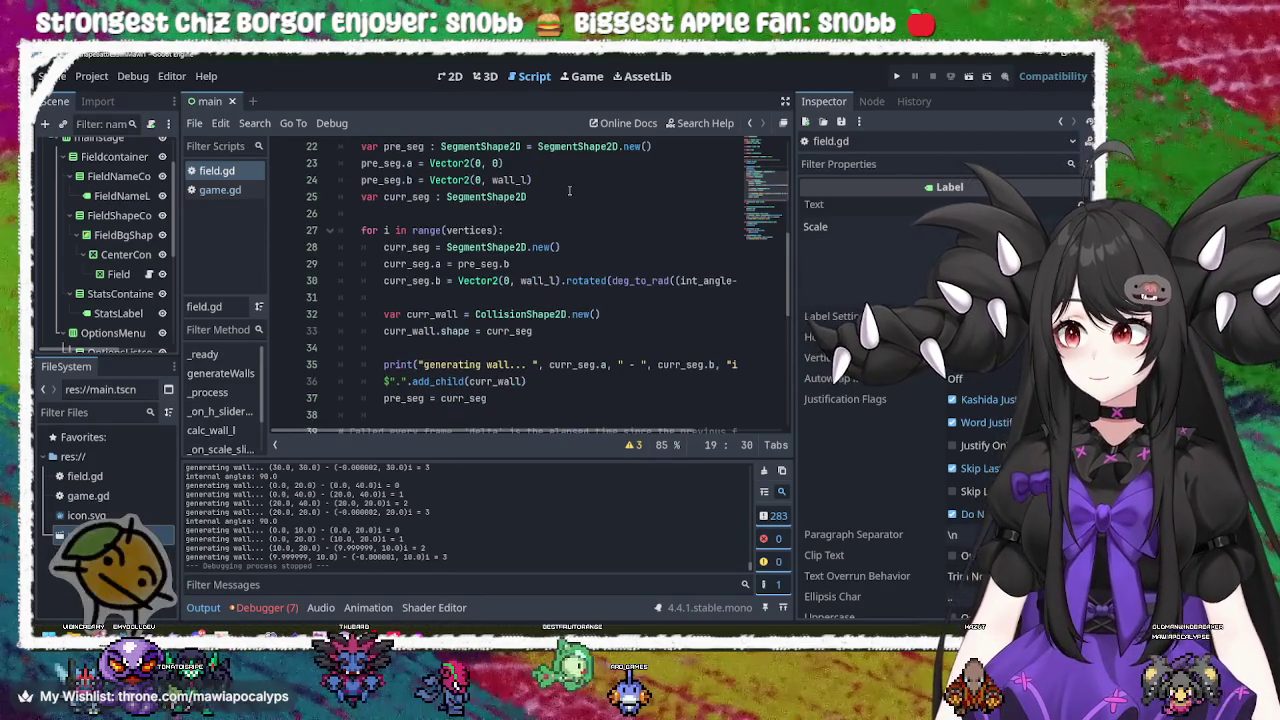
scroll(569, 190, down, 3)
scroll(569, 190, up, 10)
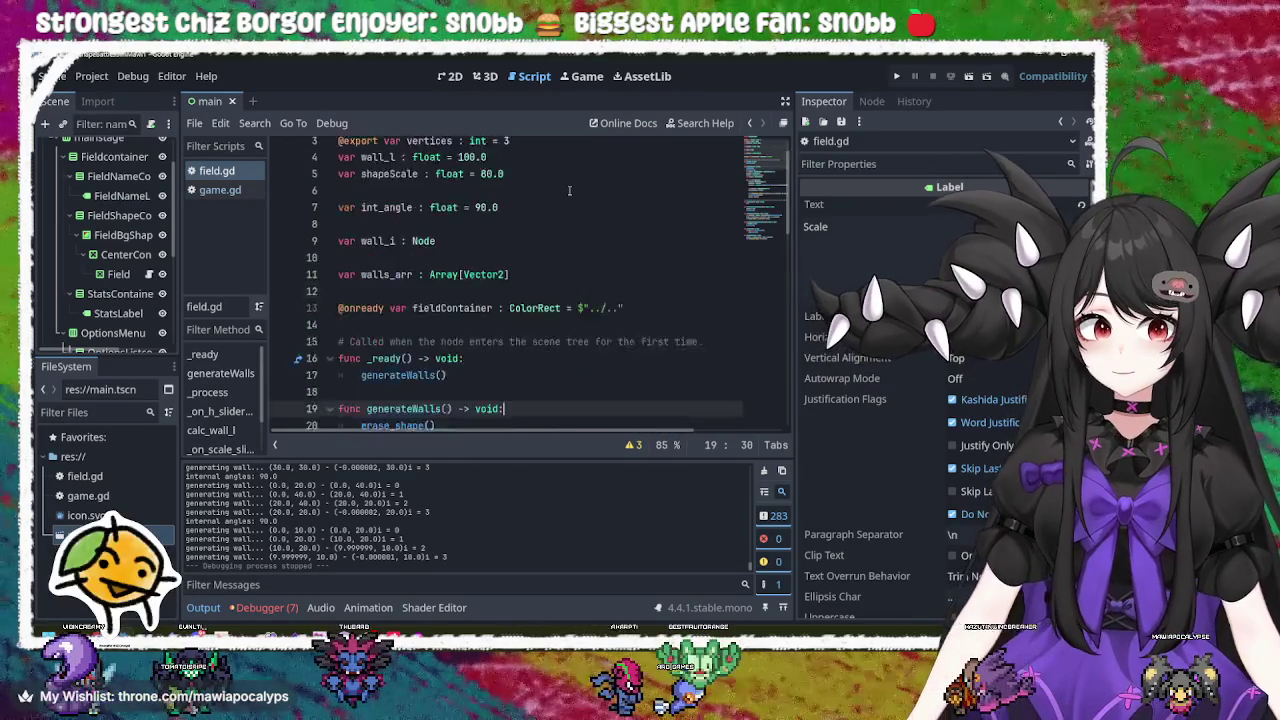
scroll(456, 292, down, 3)
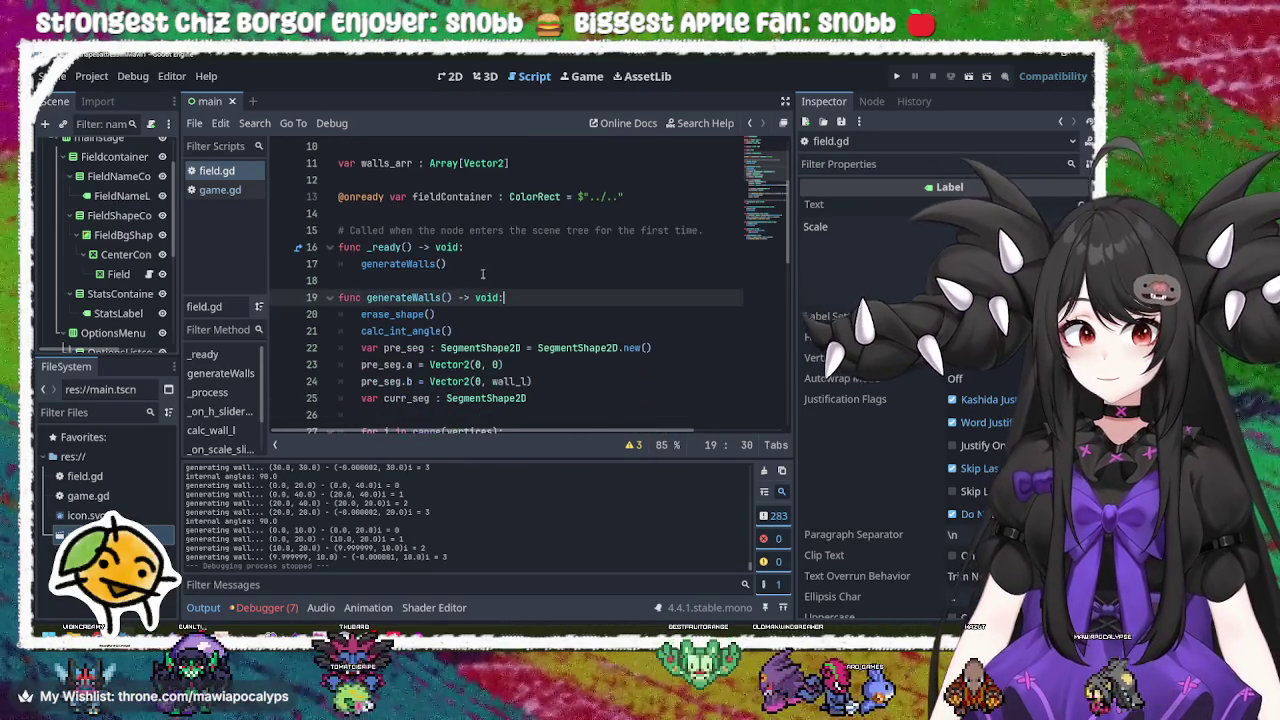
click(492, 263)
key(Return)
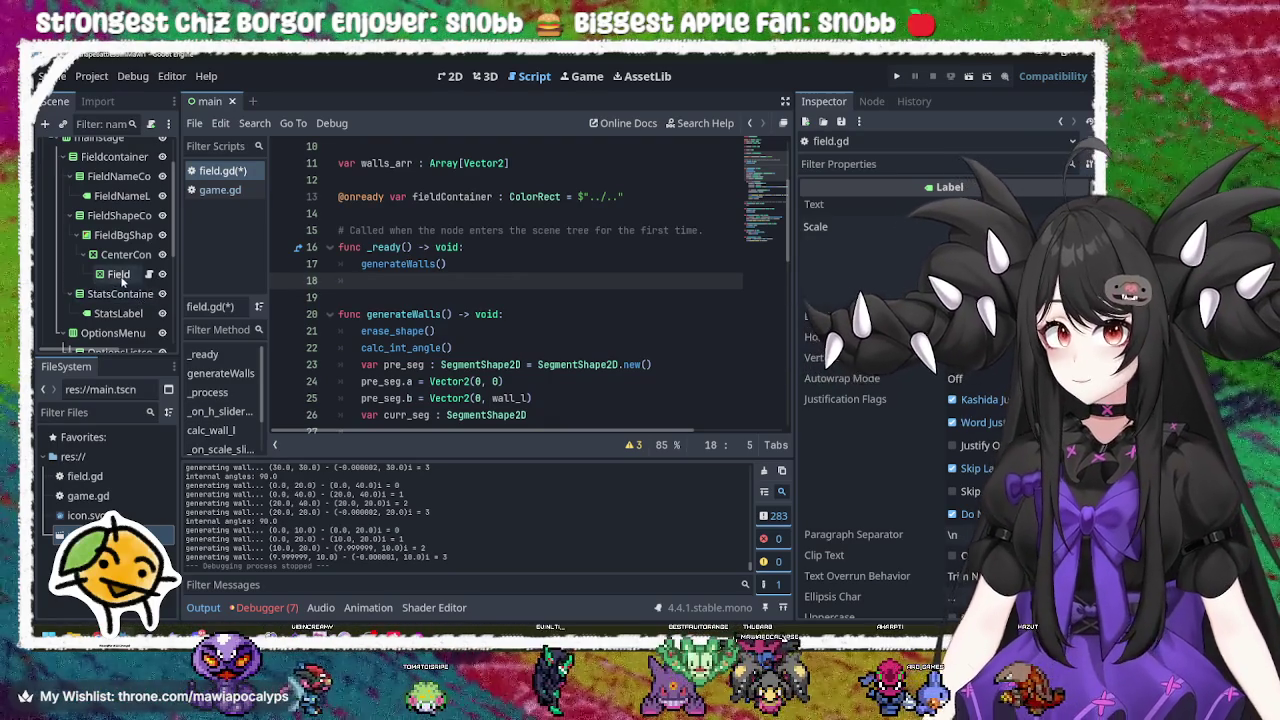
Step: Drag the ScaleSlider node path into the script, then cut it back out of _ready
scroll(120, 280, down, 5)
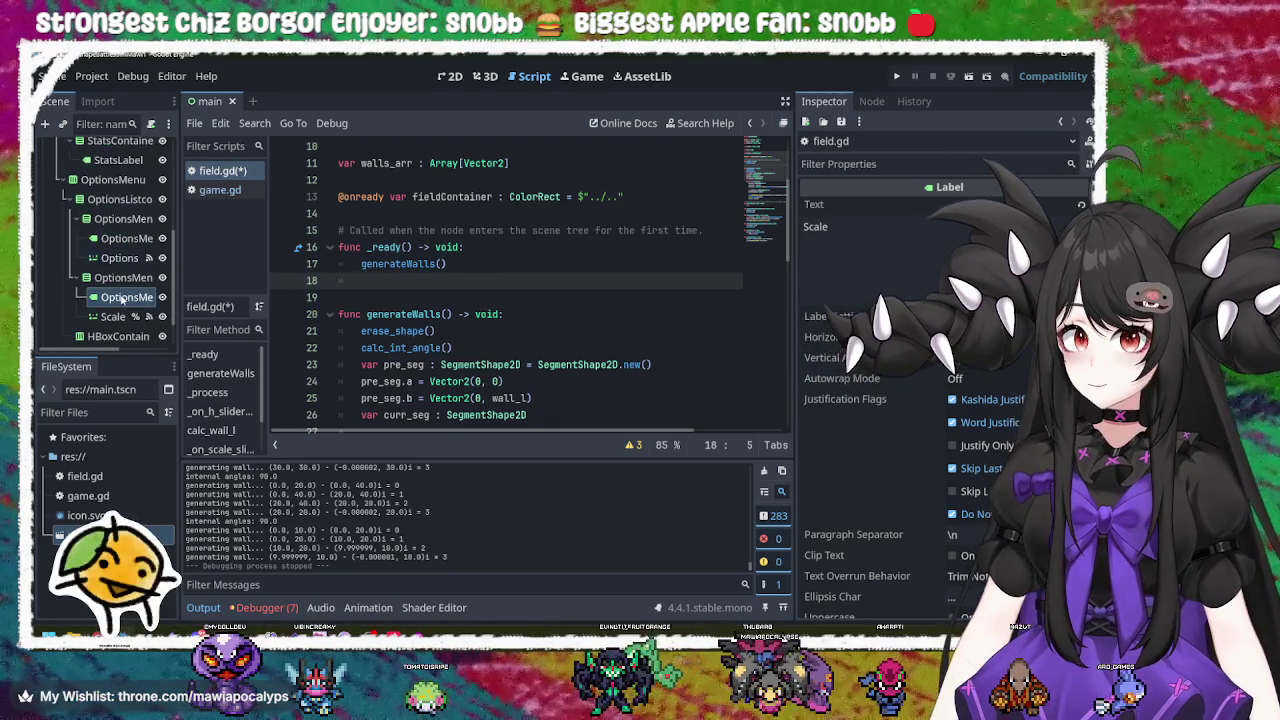
mouse_move(119, 258)
mouse_down()
mouse_move(450, 272)
mouse_move(456, 283)
mouse_up()
mouse_move(112, 317)
mouse_down()
mouse_move(330, 290)
mouse_move(375, 298)
mouse_up()
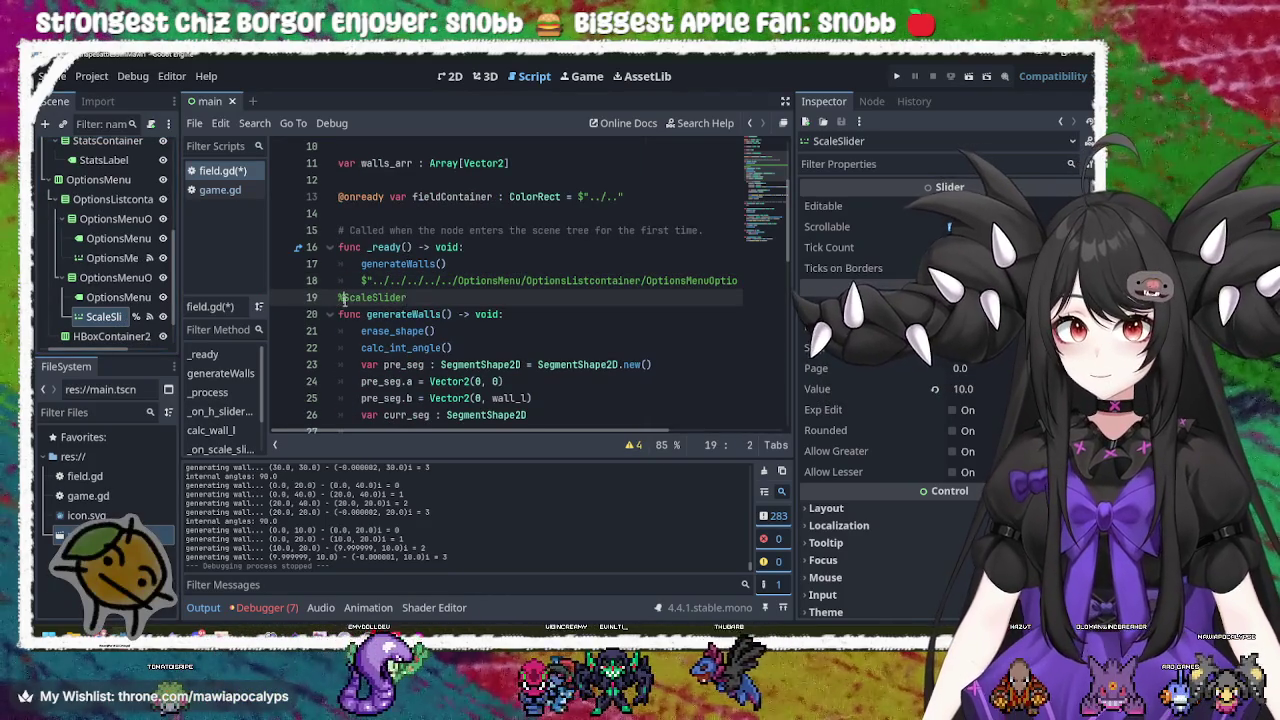
key(Tab)
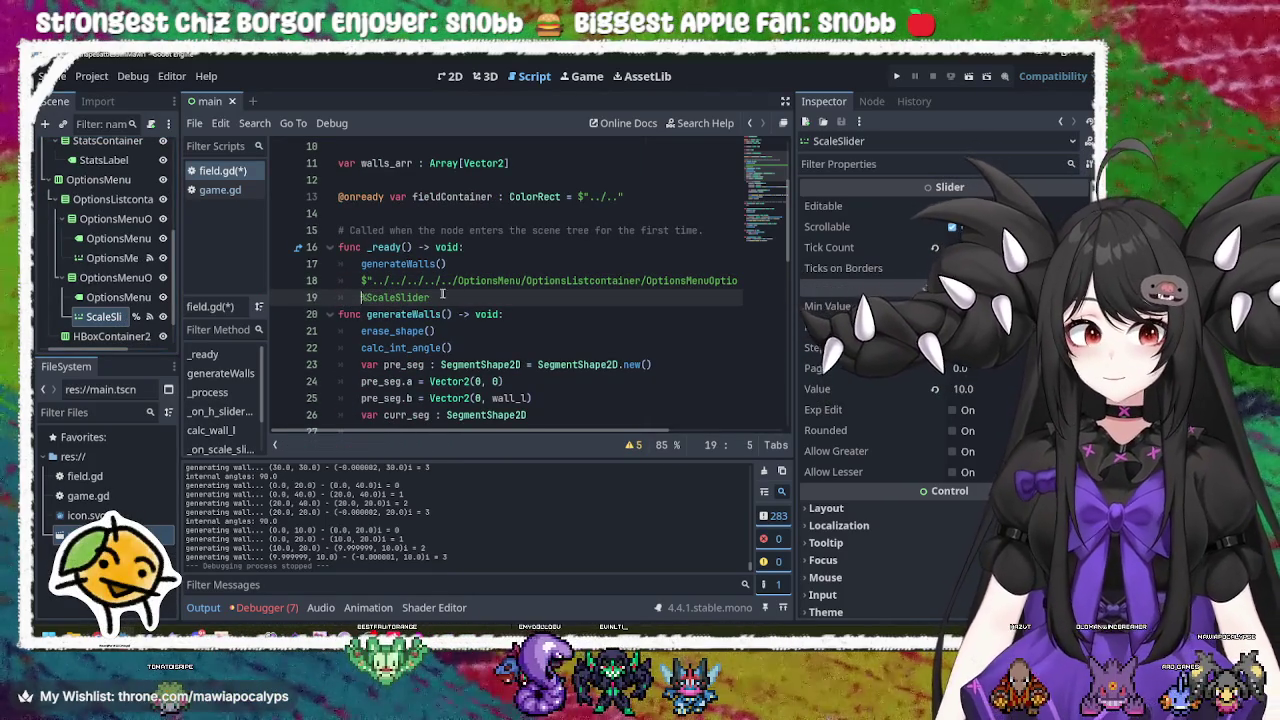
key(Up)
key(Home)
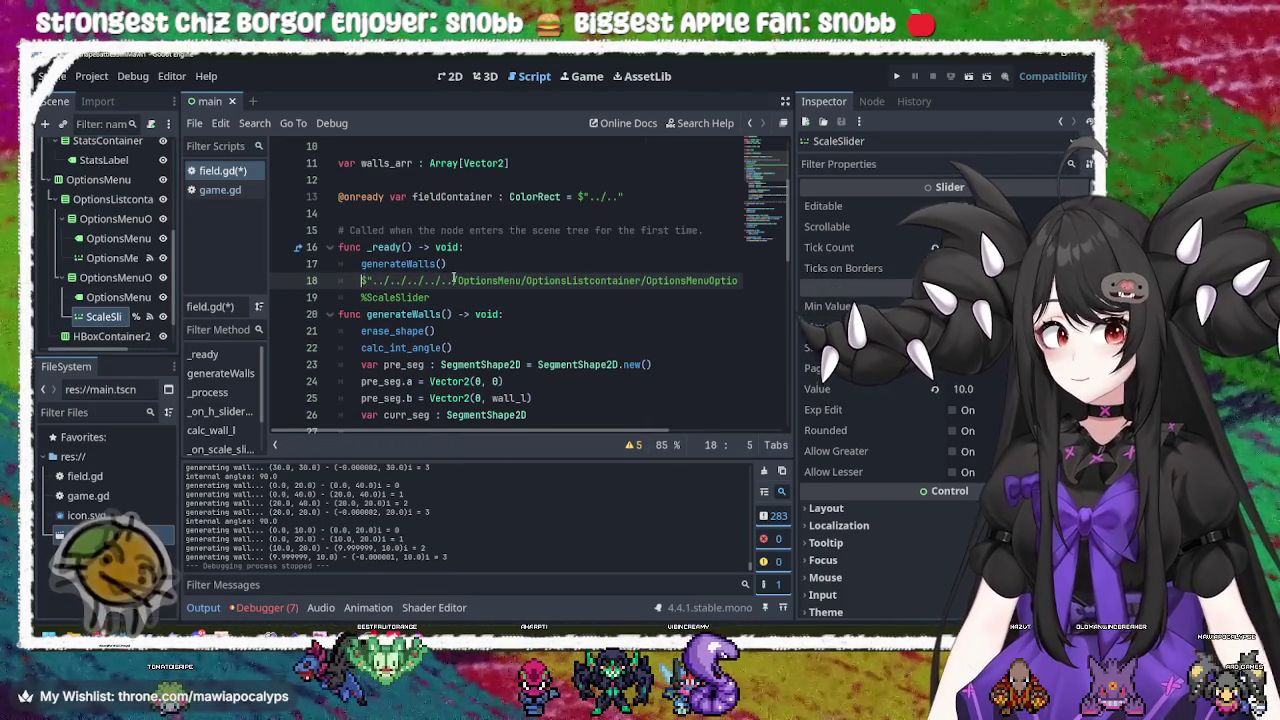
drag(449, 297, 376, 281)
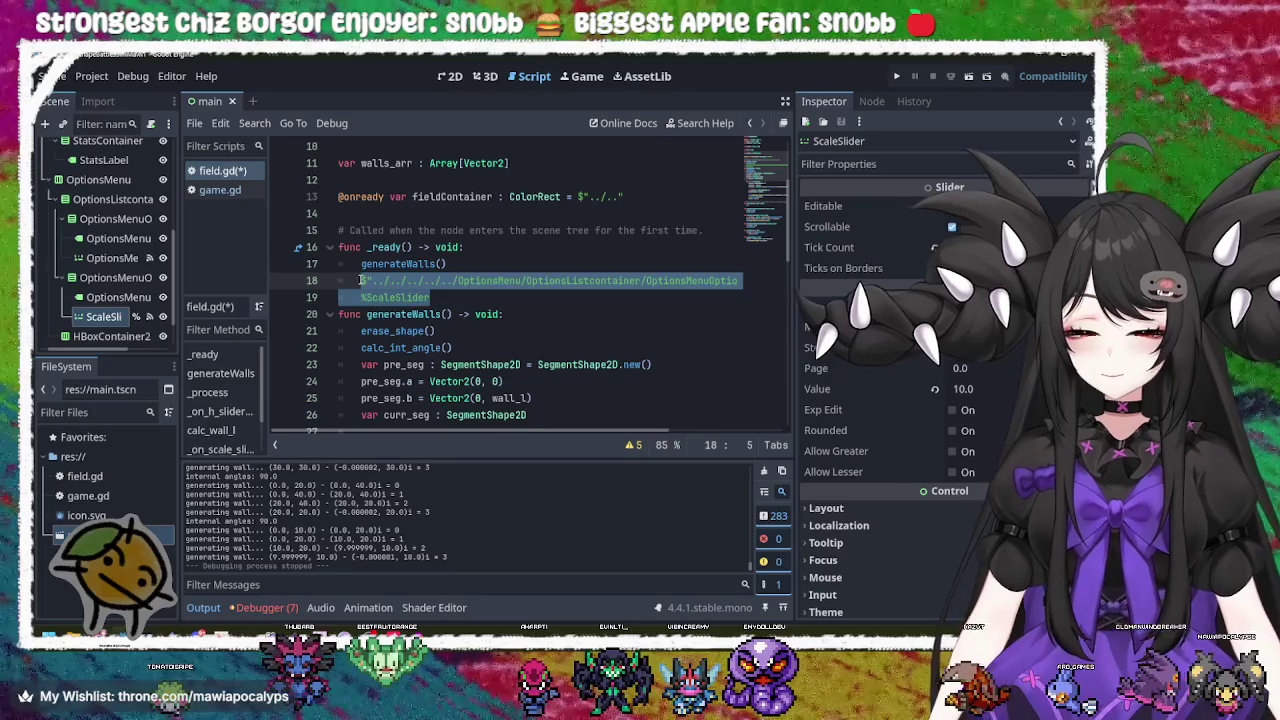
key(ctrl+x)
scroll(392, 272, up, 3)
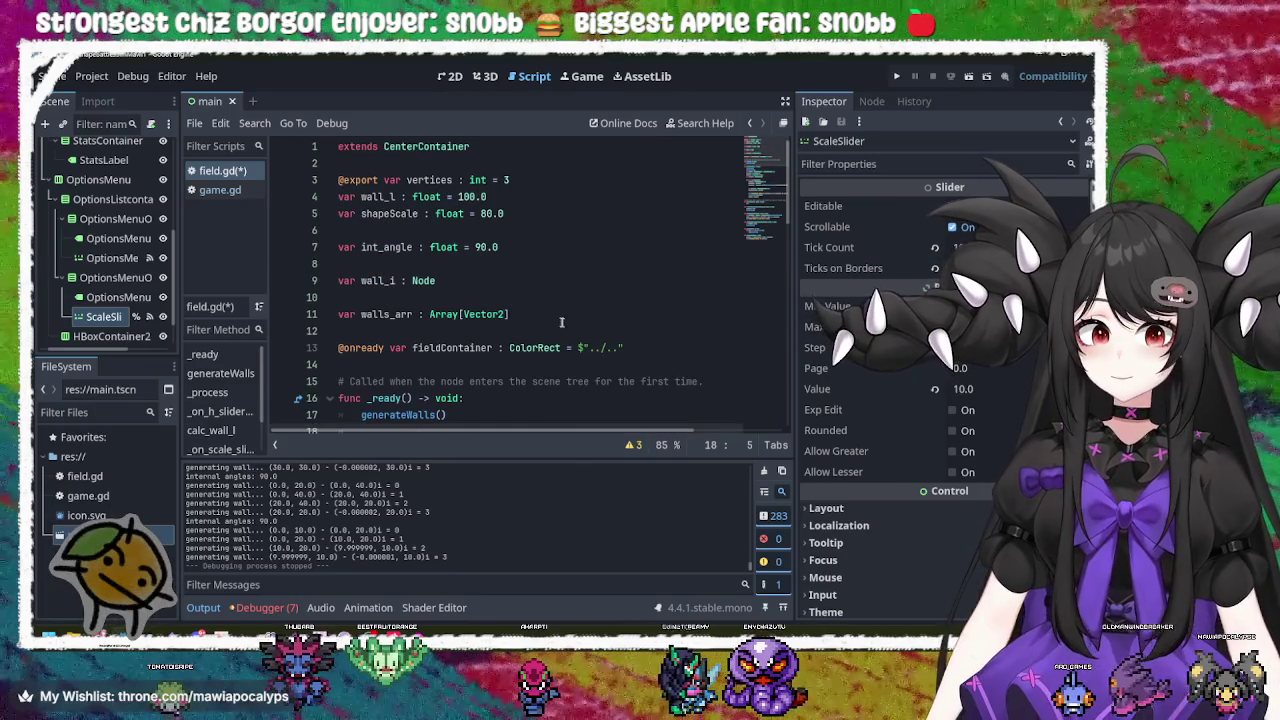
click(666, 343)
key(Return)
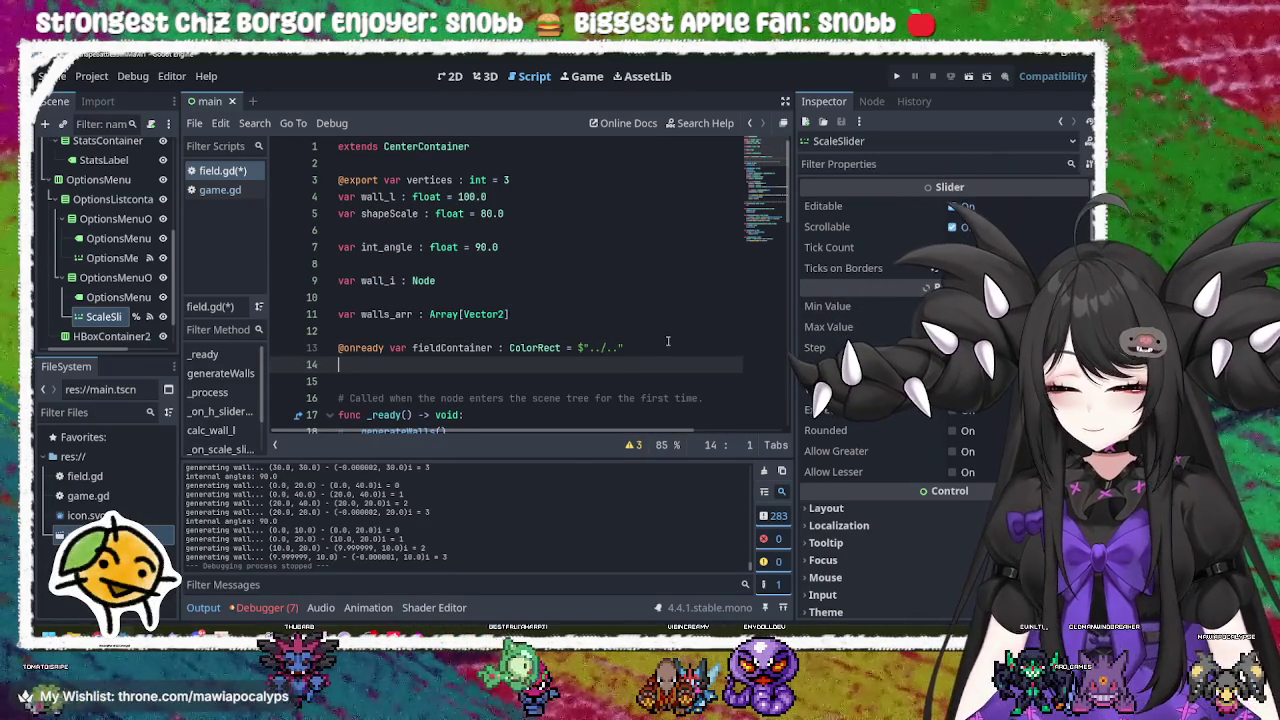
text(@on)
key(Return)
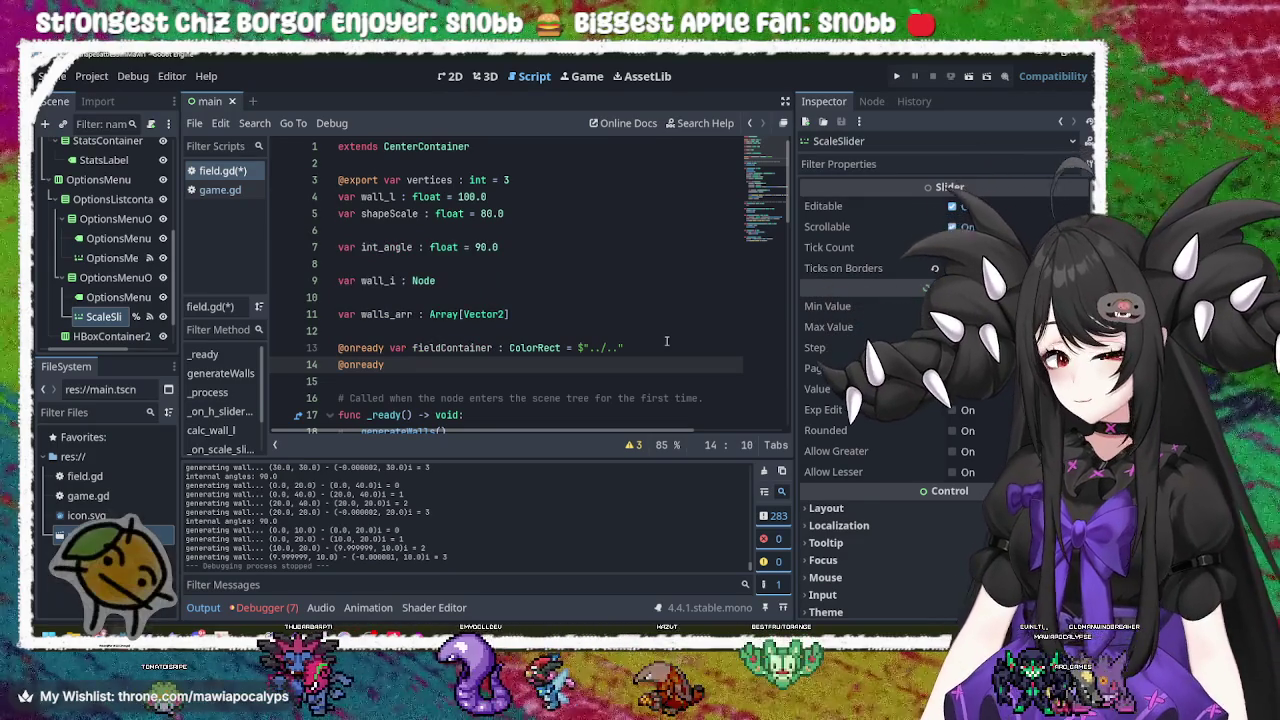
text(var)
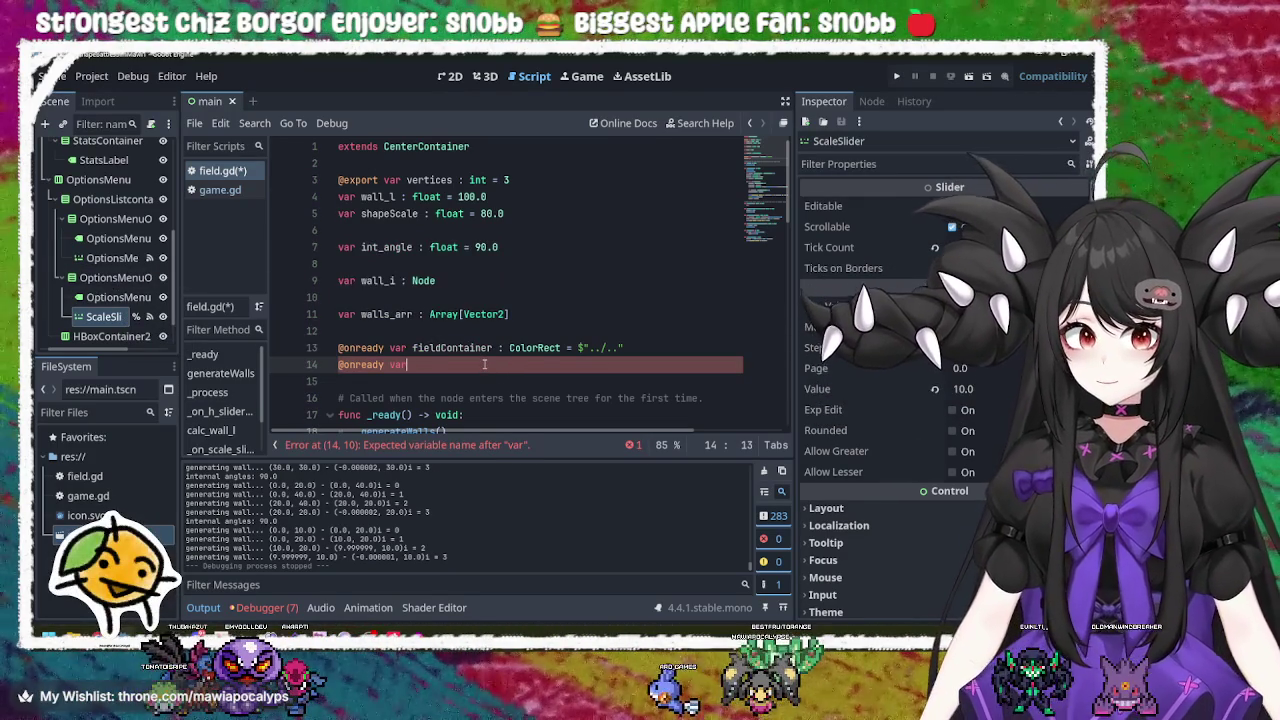
key(ctrl+v)
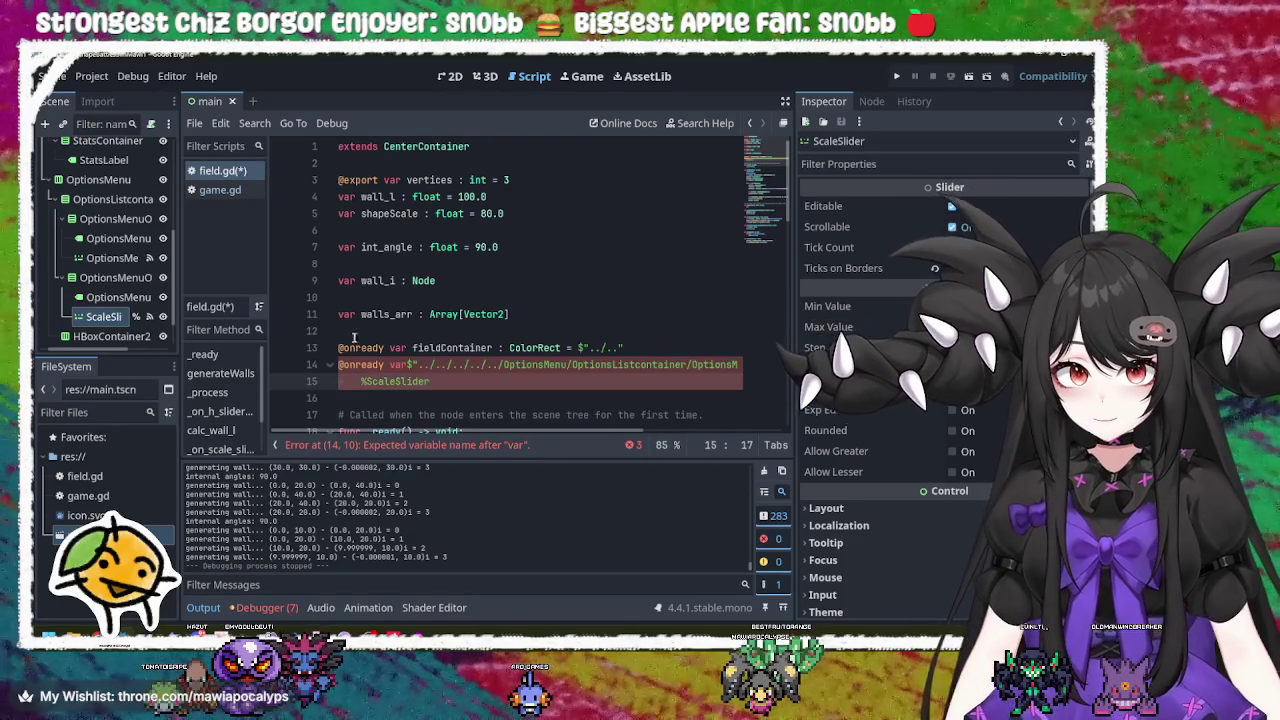
click(408, 365)
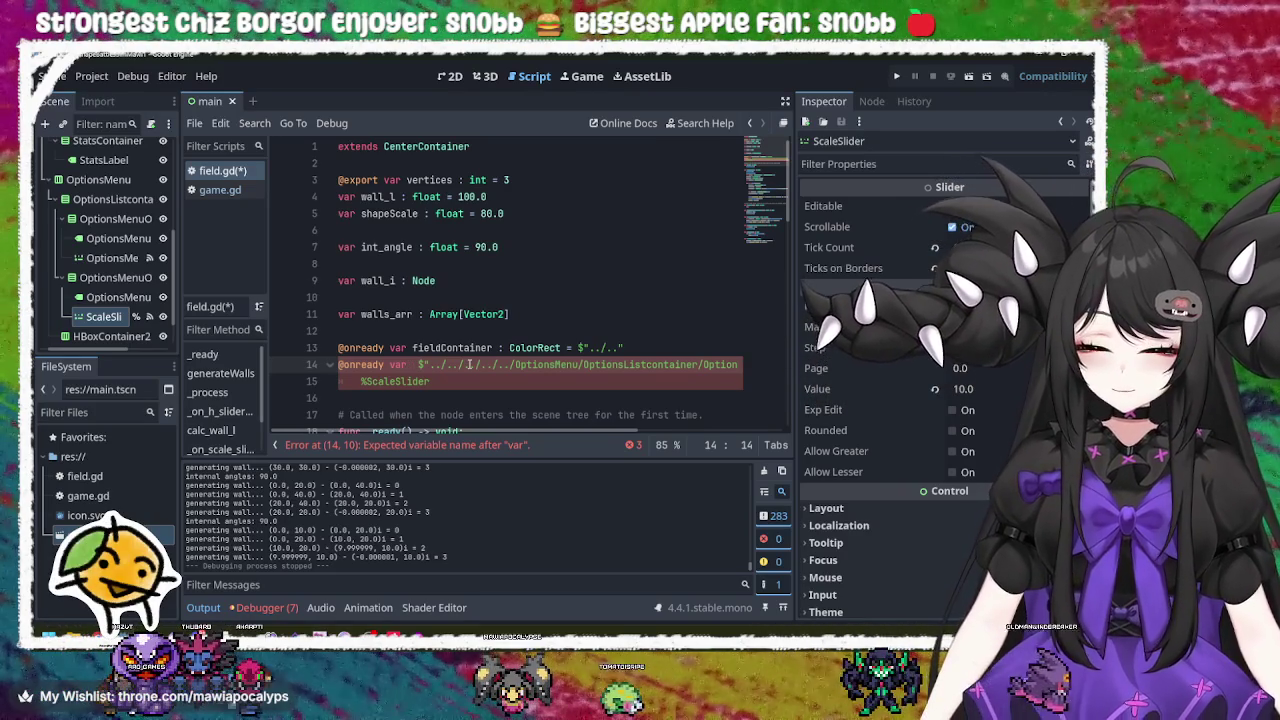
Step: Name the line-14 onready variable ShapeSliderVertices
text(scale)
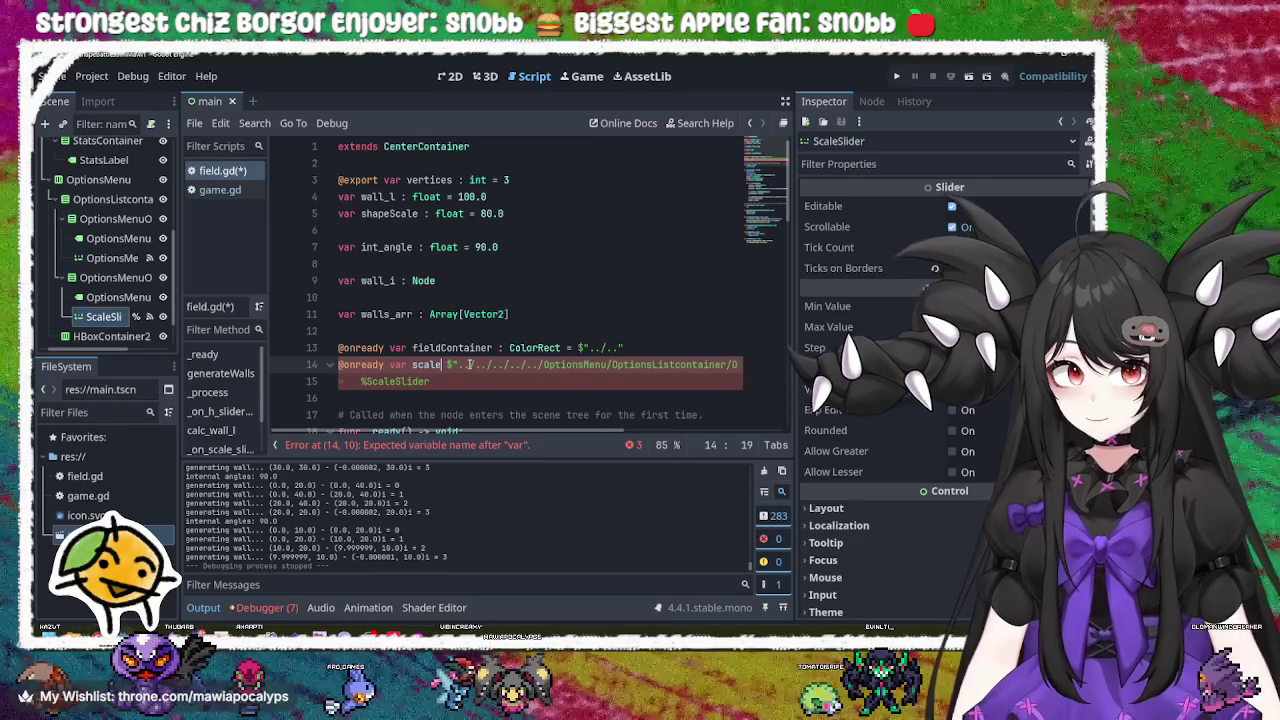
key(BackSpace)
key(BackSpace)
key(BackSpace)
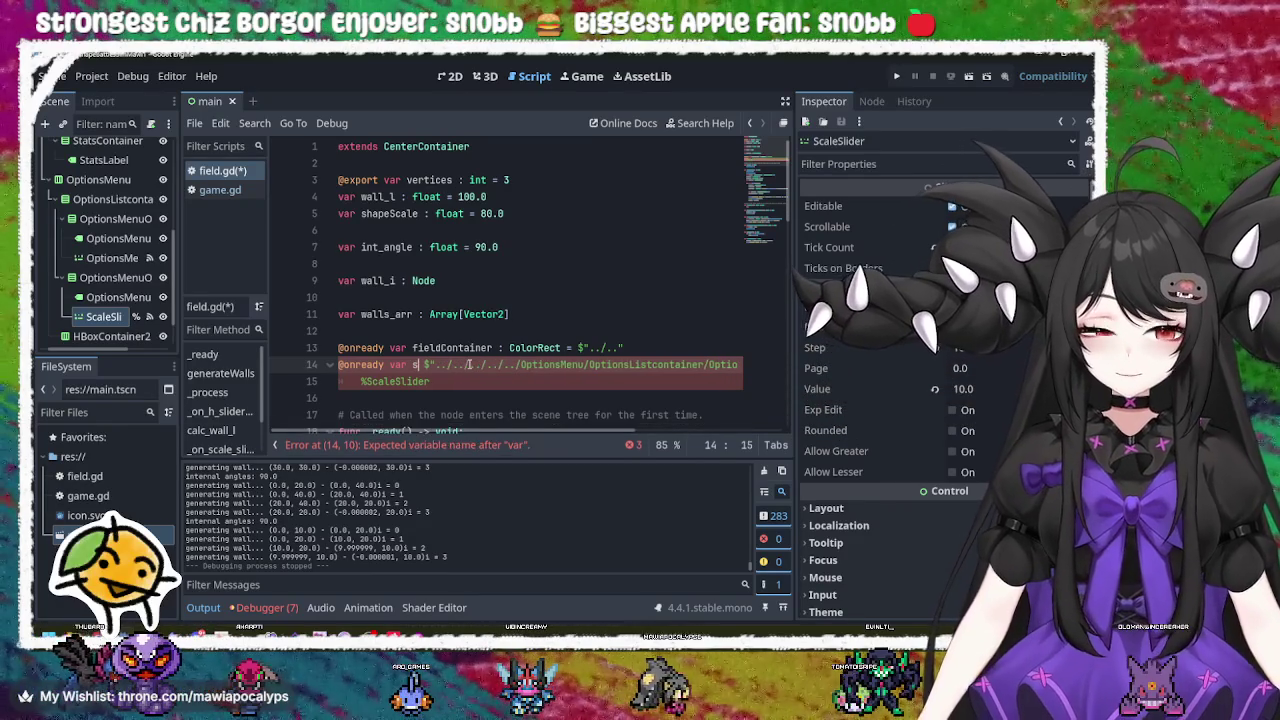
text(slider)
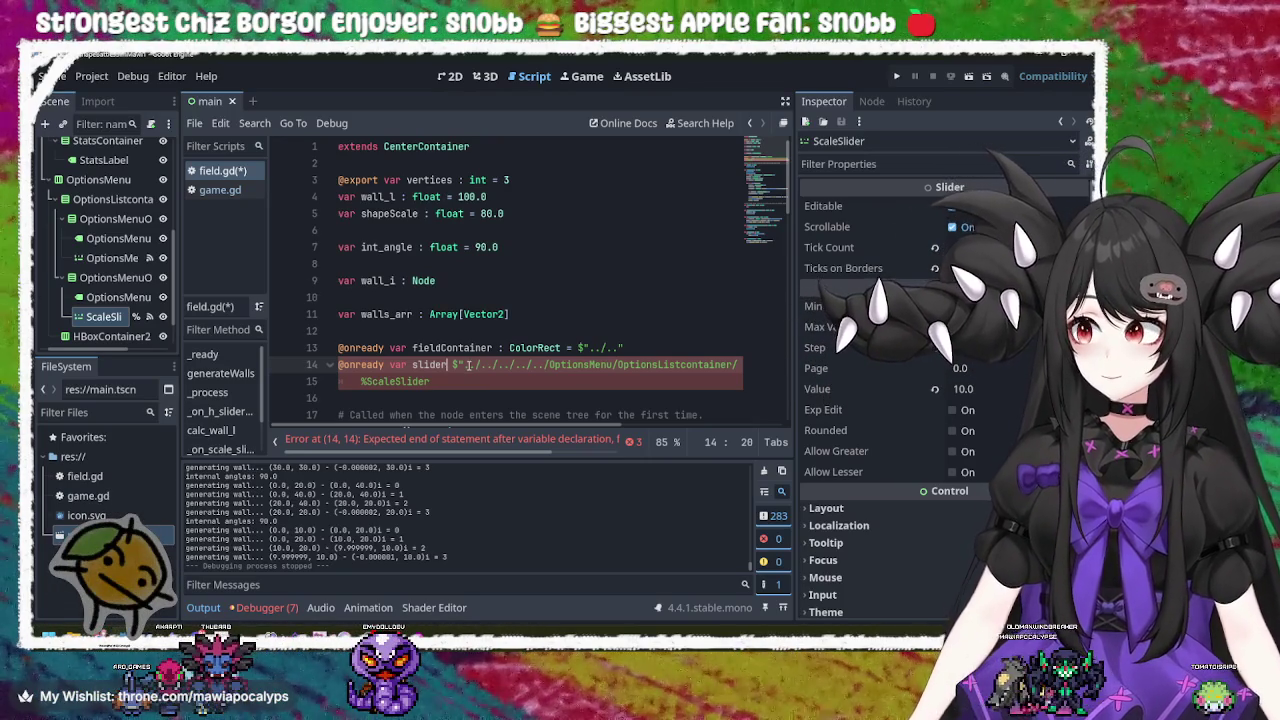
text(Vertices)
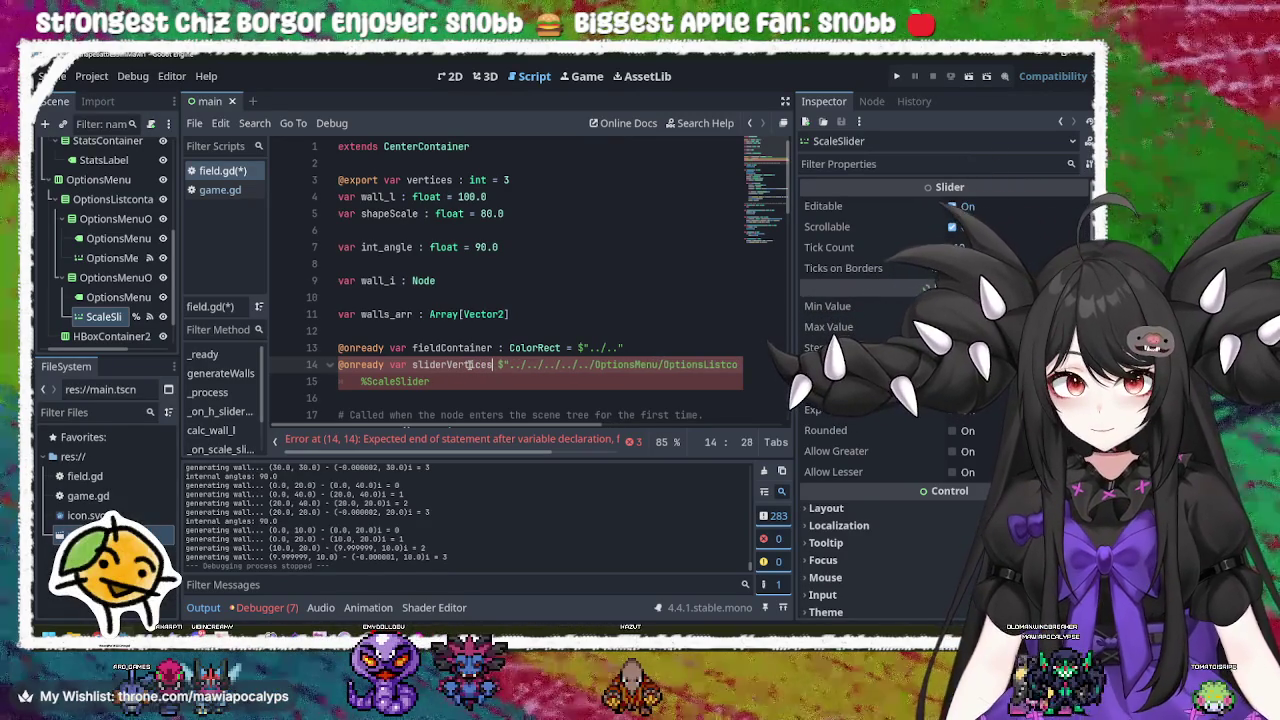
key(Left)
key(Left)
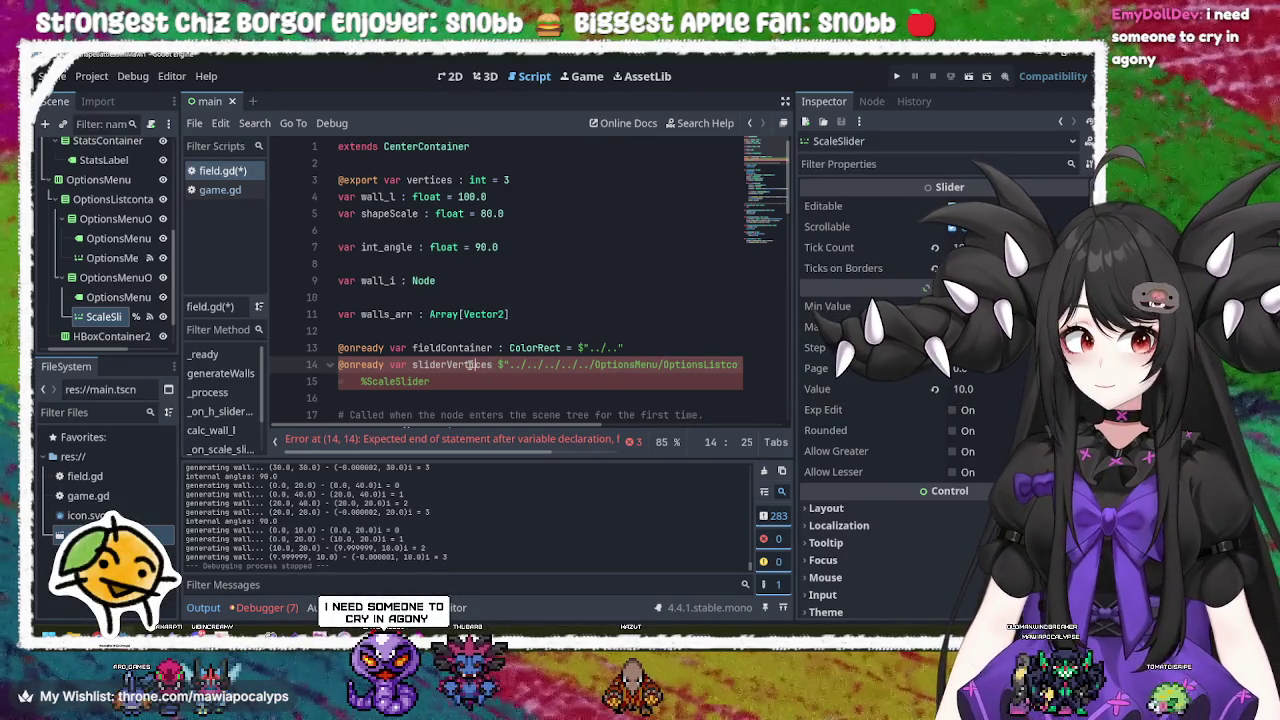
key(ctrl+Left)
text(ShapeS)
key(Delete)
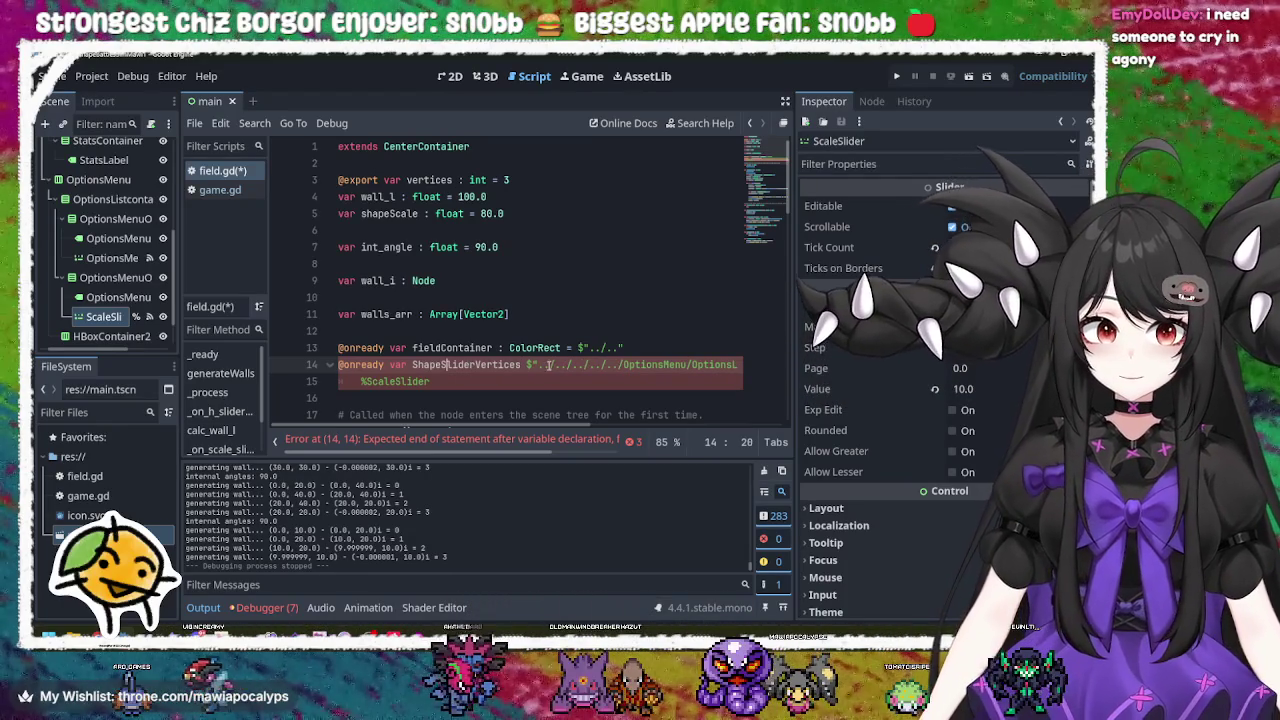
Step: Type ShapeSliderVertices as HSlider, add ' =' before its node path, and unindent line 15
click(524, 364)
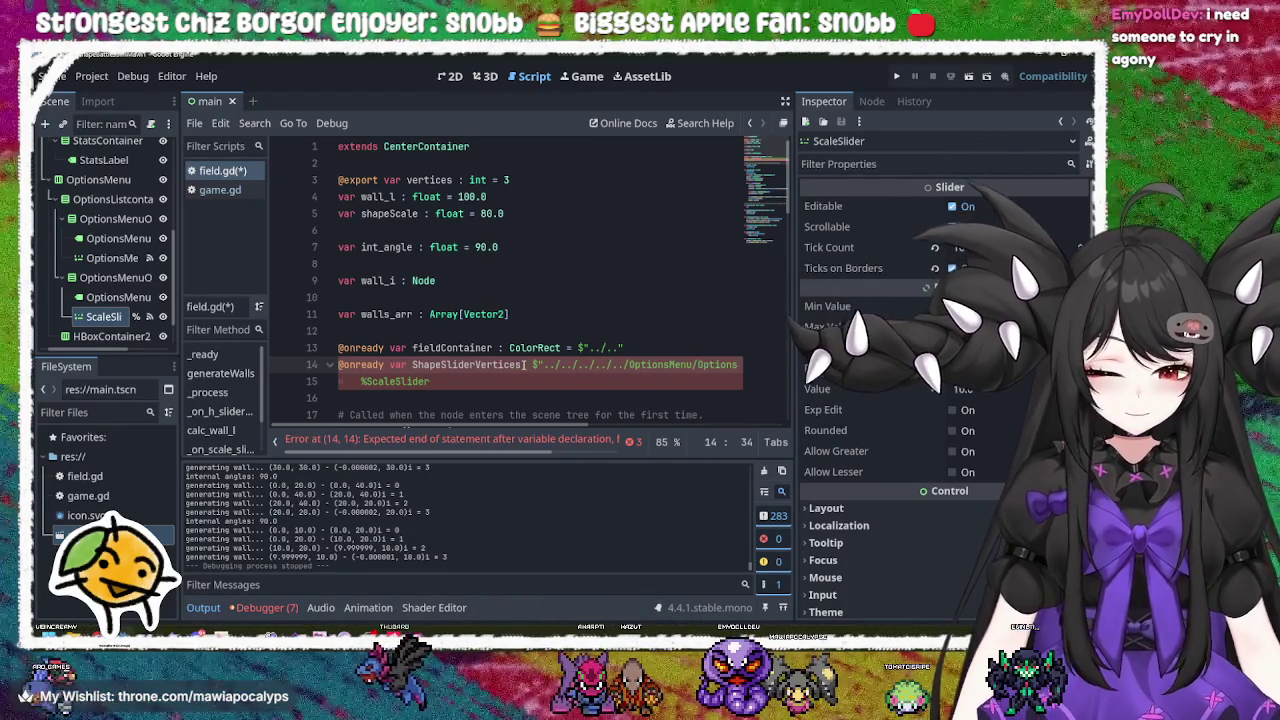
text(: )
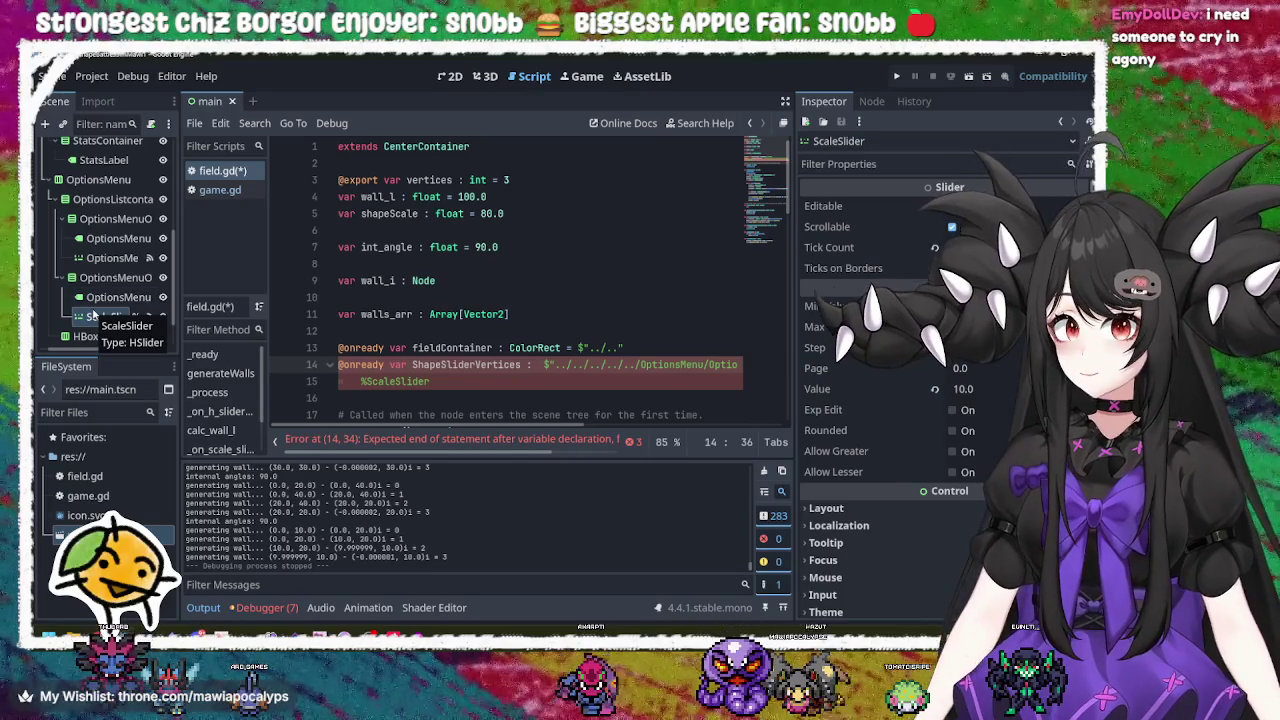
text(Scale)
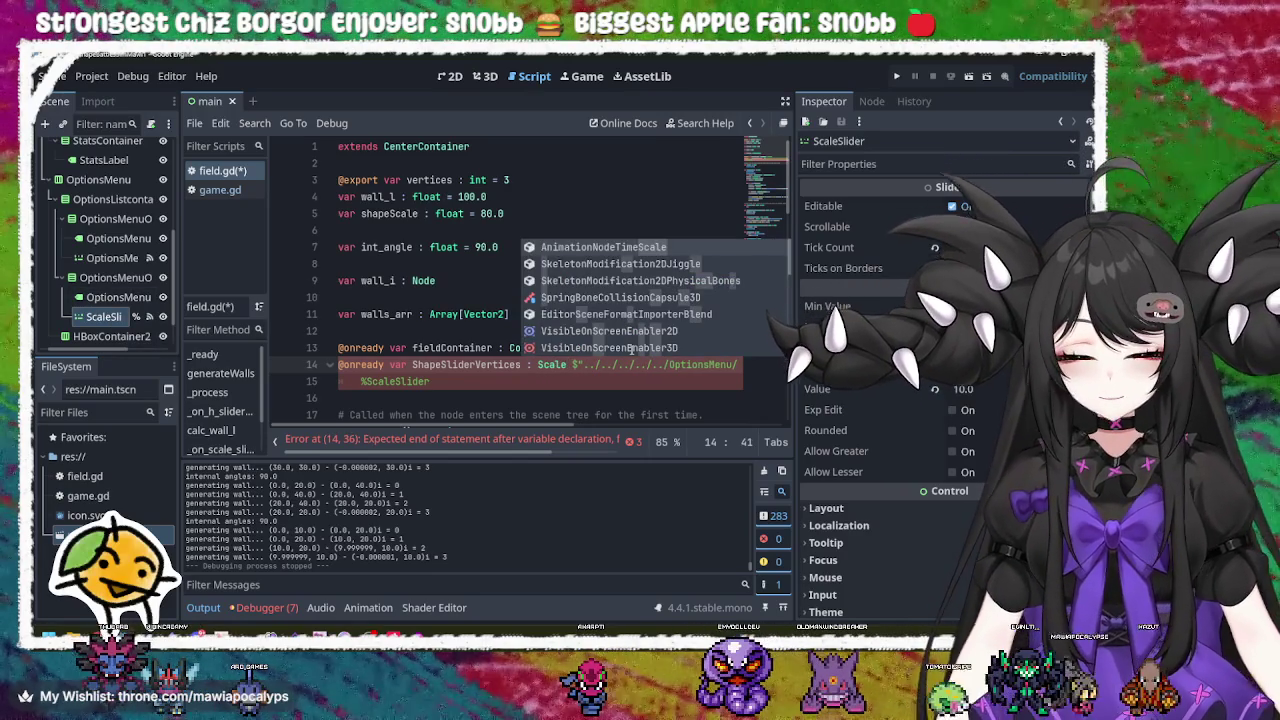
key(Escape)
text(S)
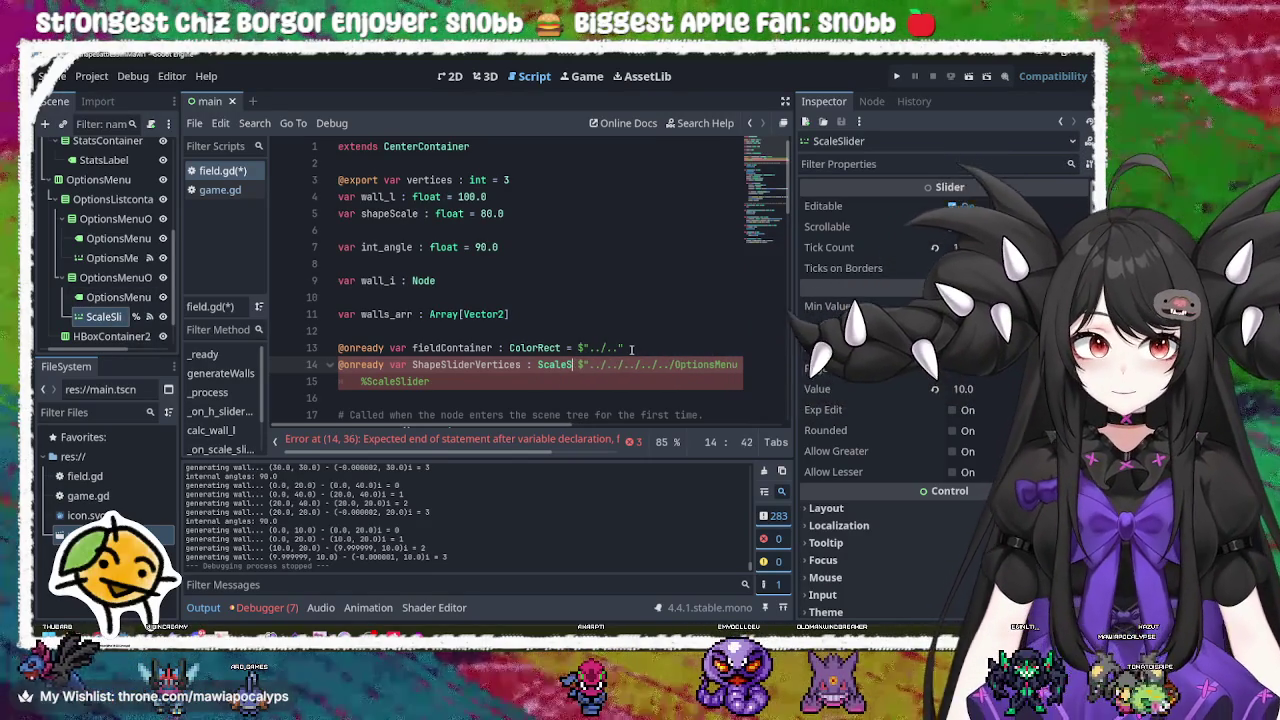
text(l)
key(BackSpace)
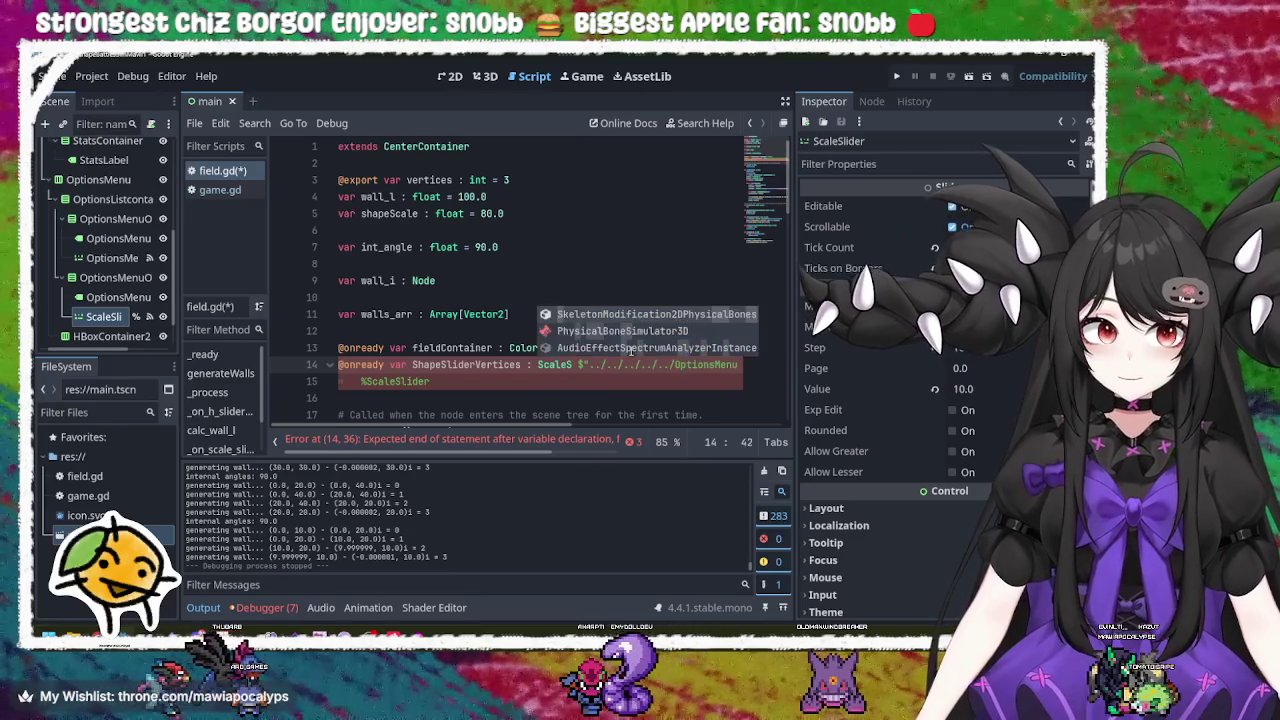
key(BackSpace)
key(BackSpace)
key(BackSpace)
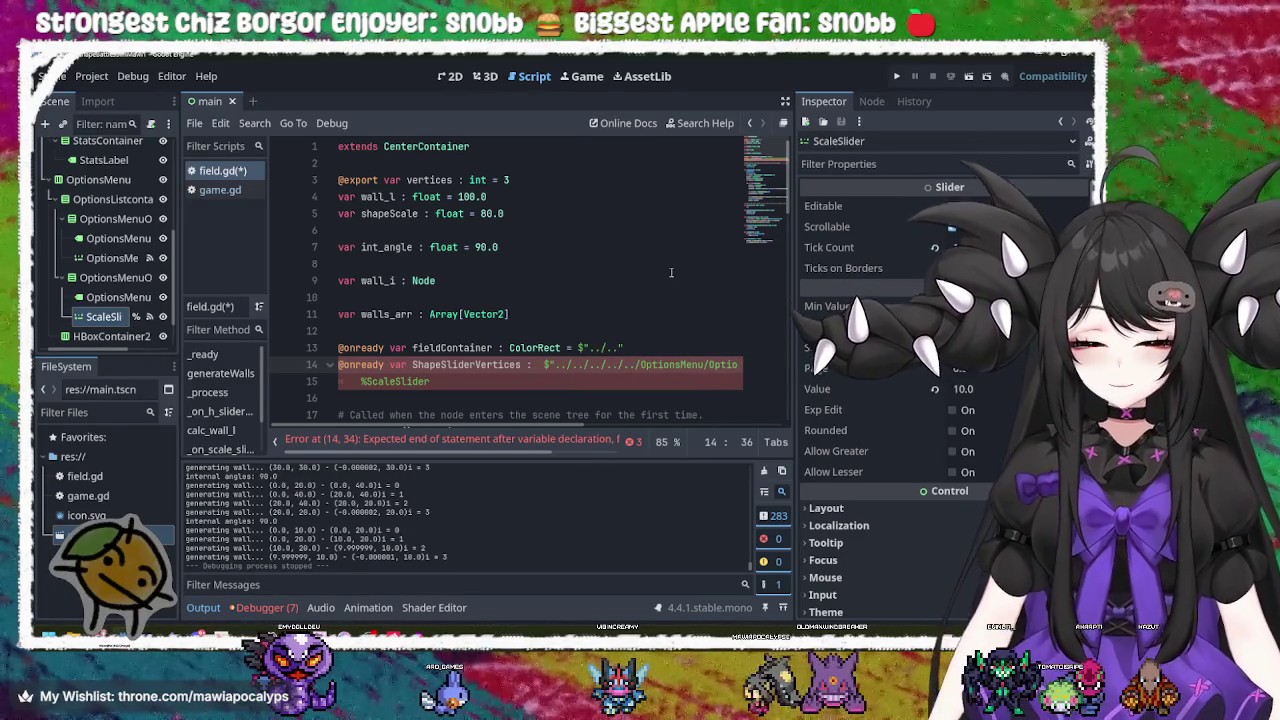
text(HSl)
key(Return)
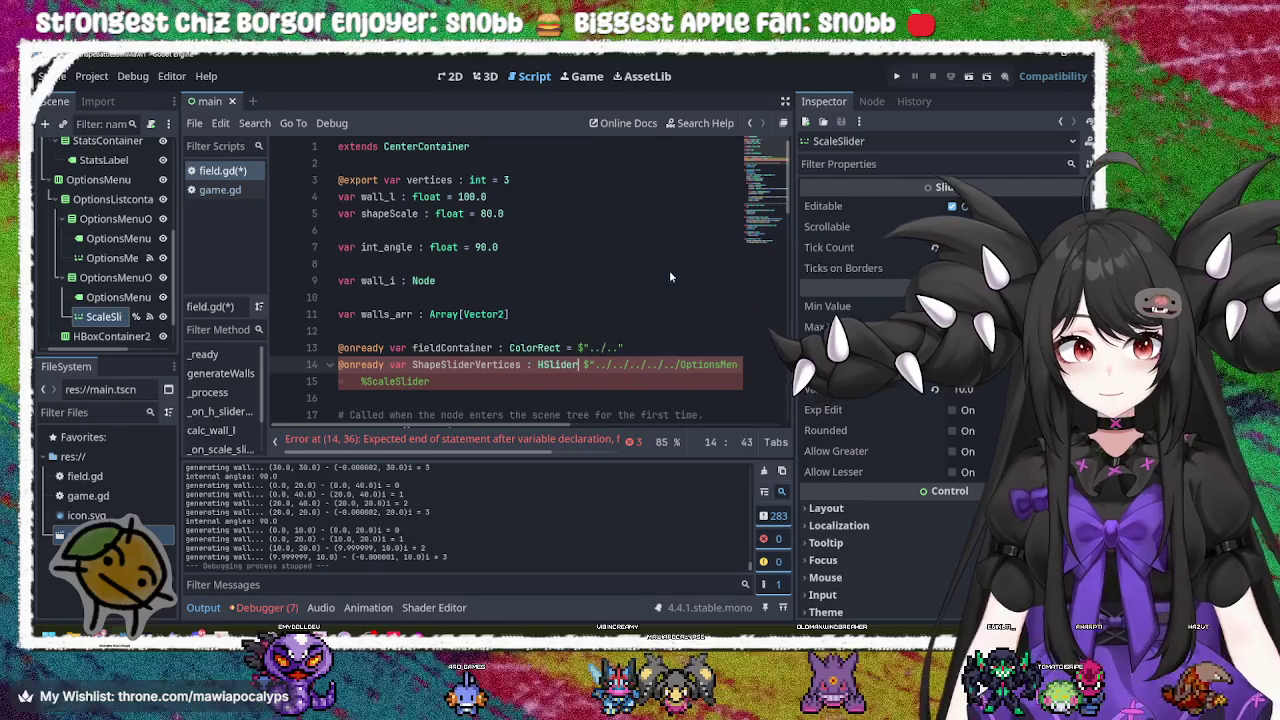
text(=)
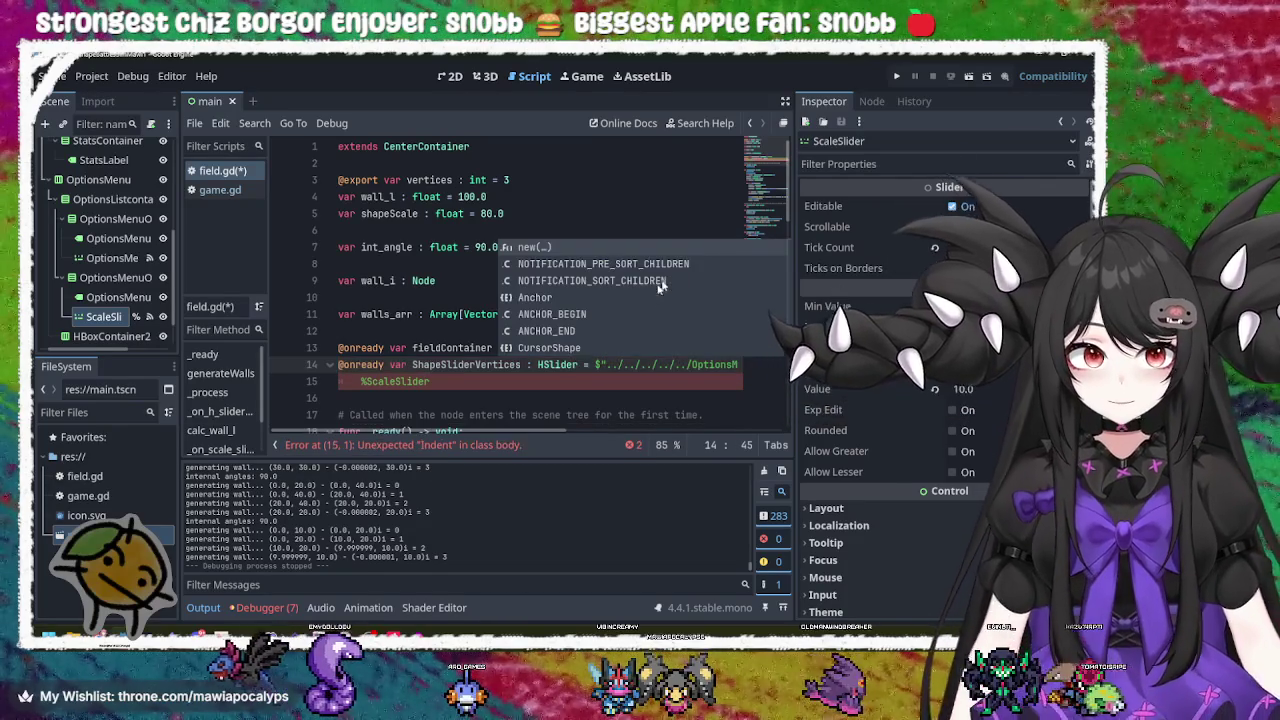
click(361, 381)
key(BackSpace)
text(@on)
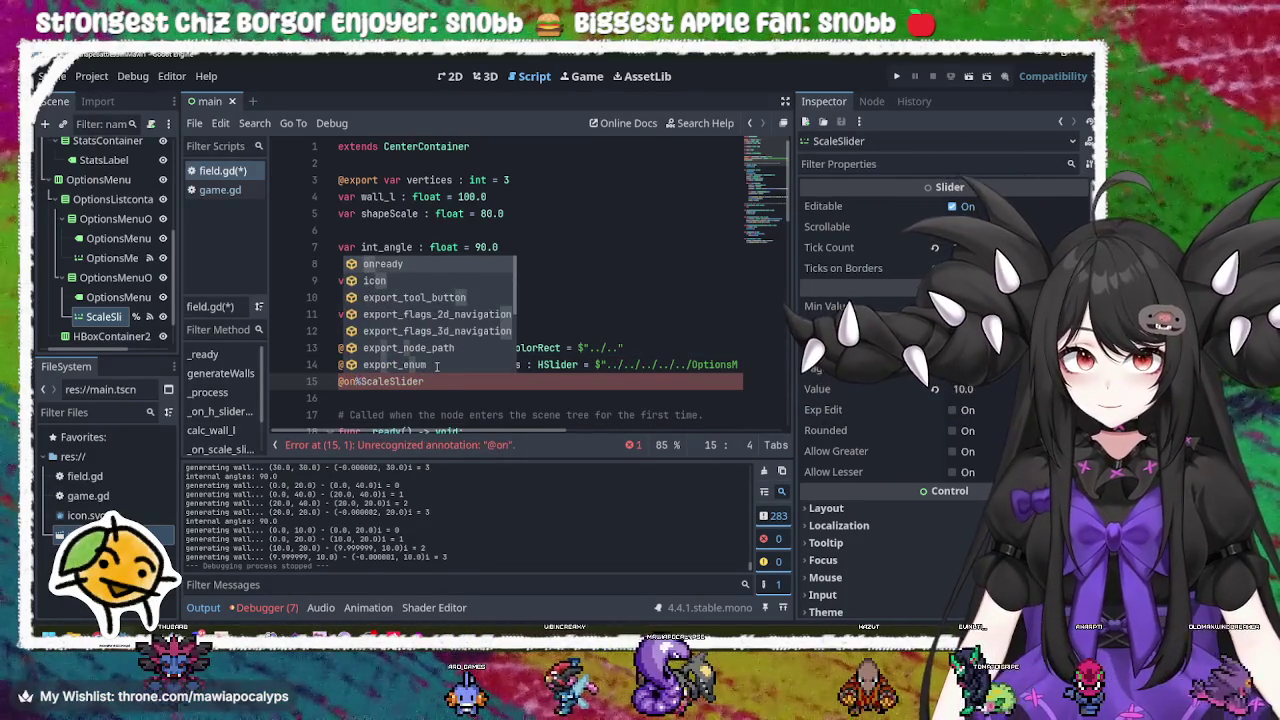
key(Return)
text(var )
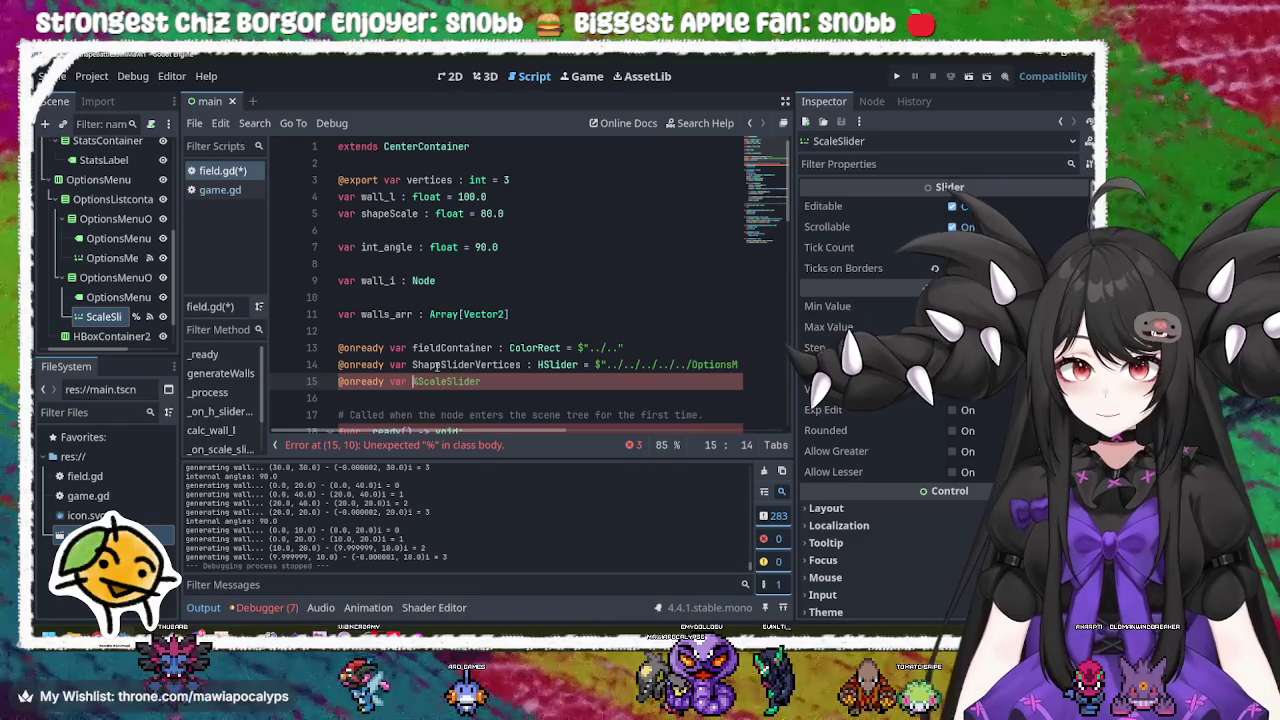
text(Shape)
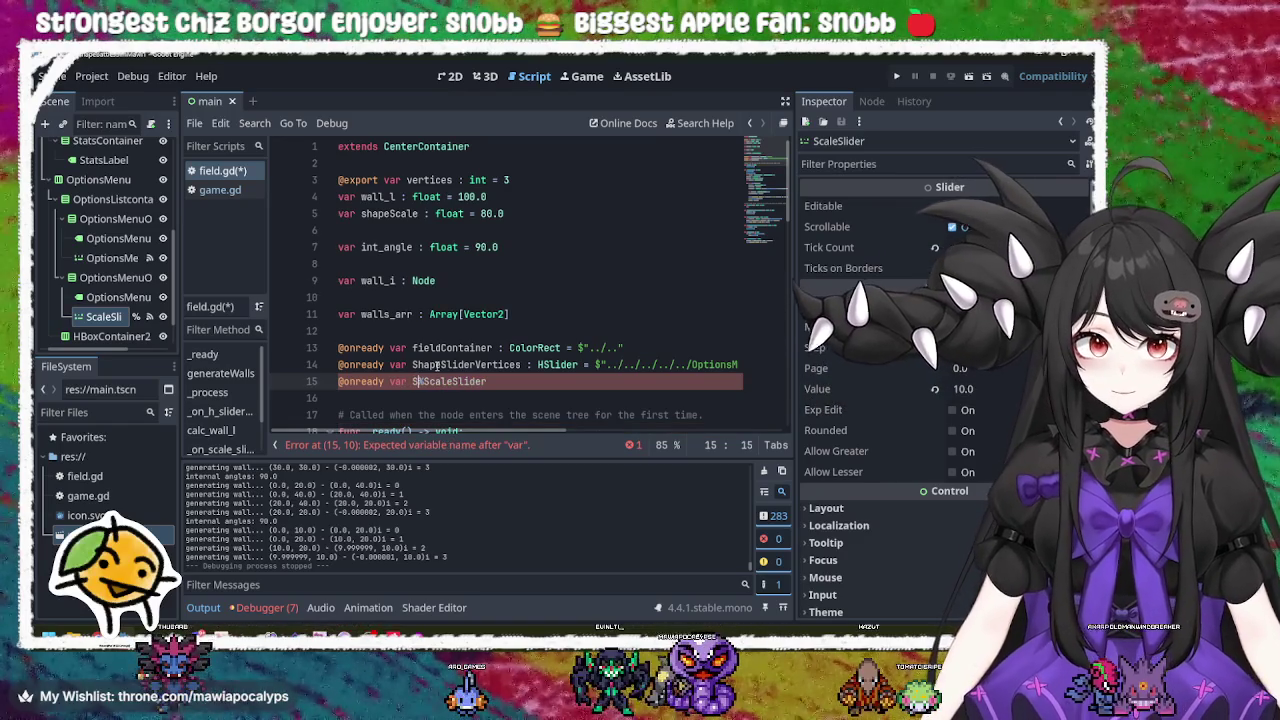
text(Sli)
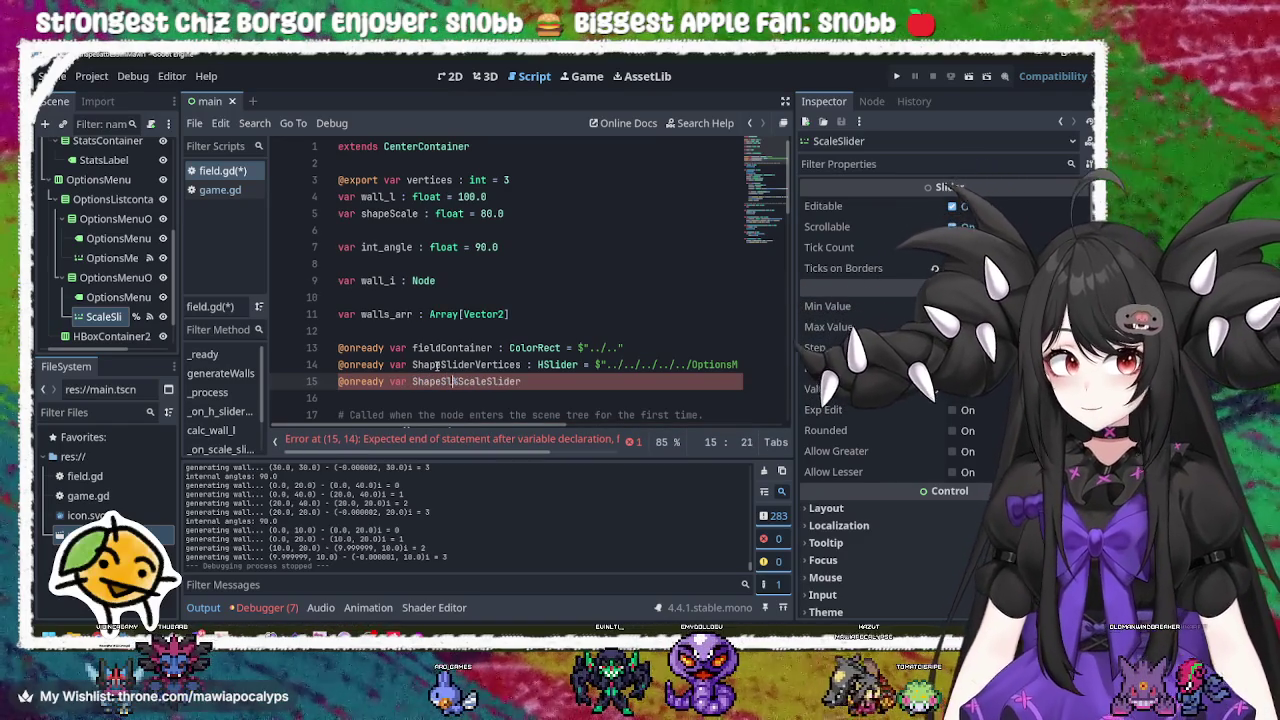
text(der)
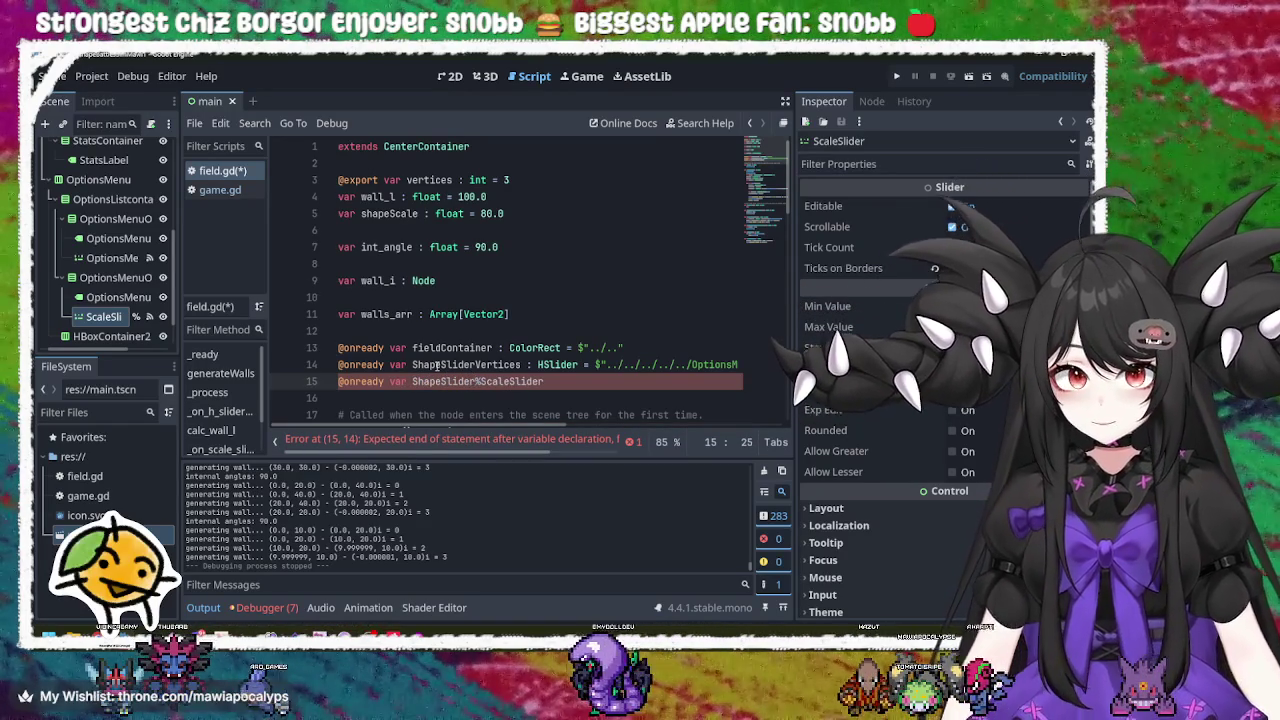
text(Scale)
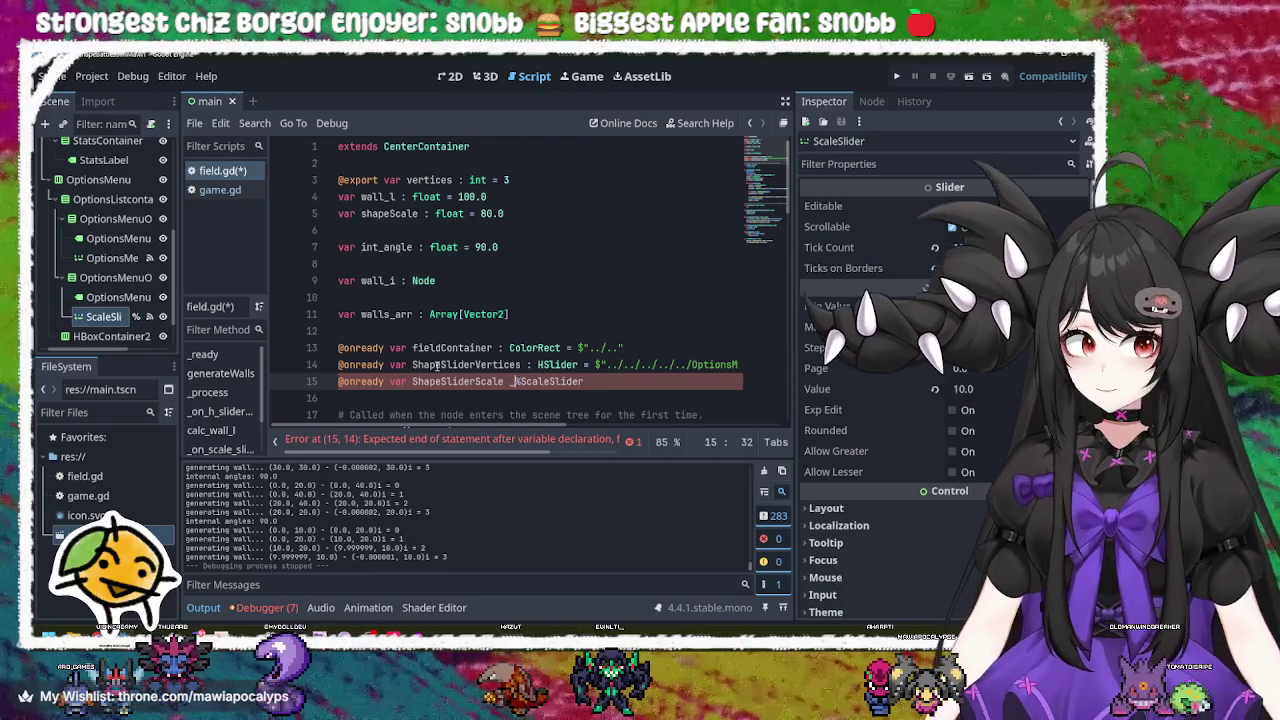
text( : )
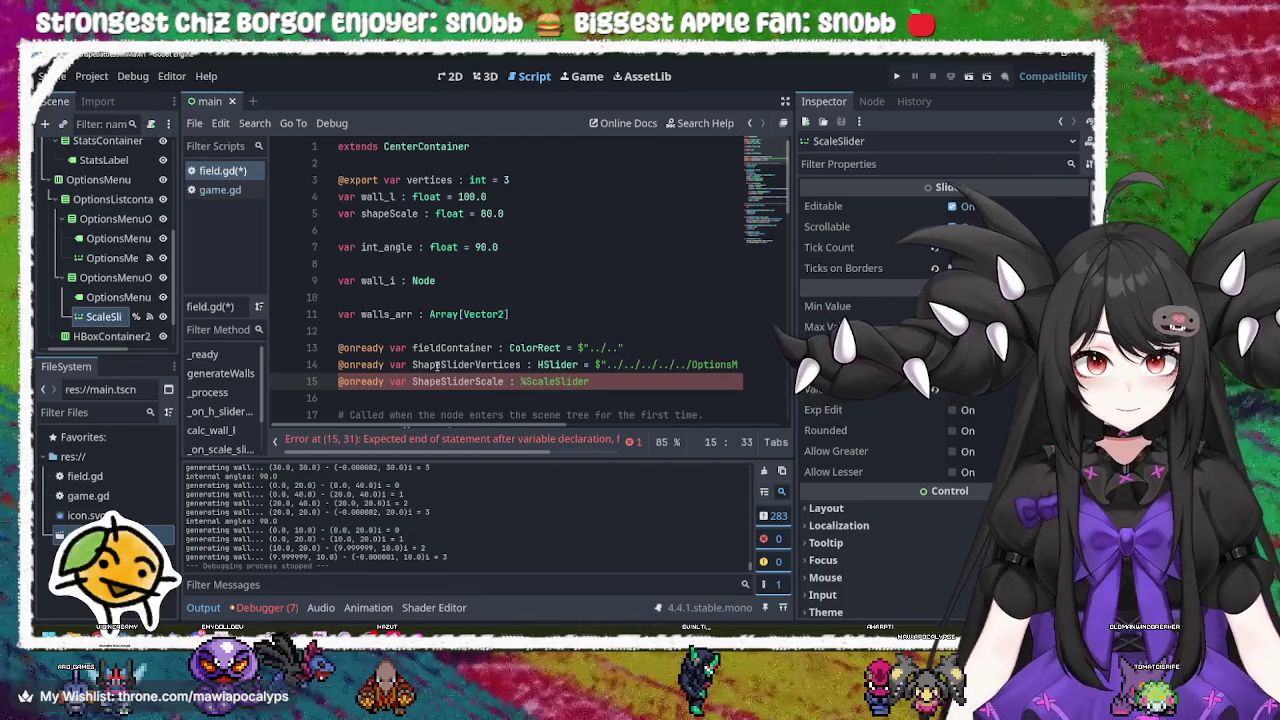
text(HSl)
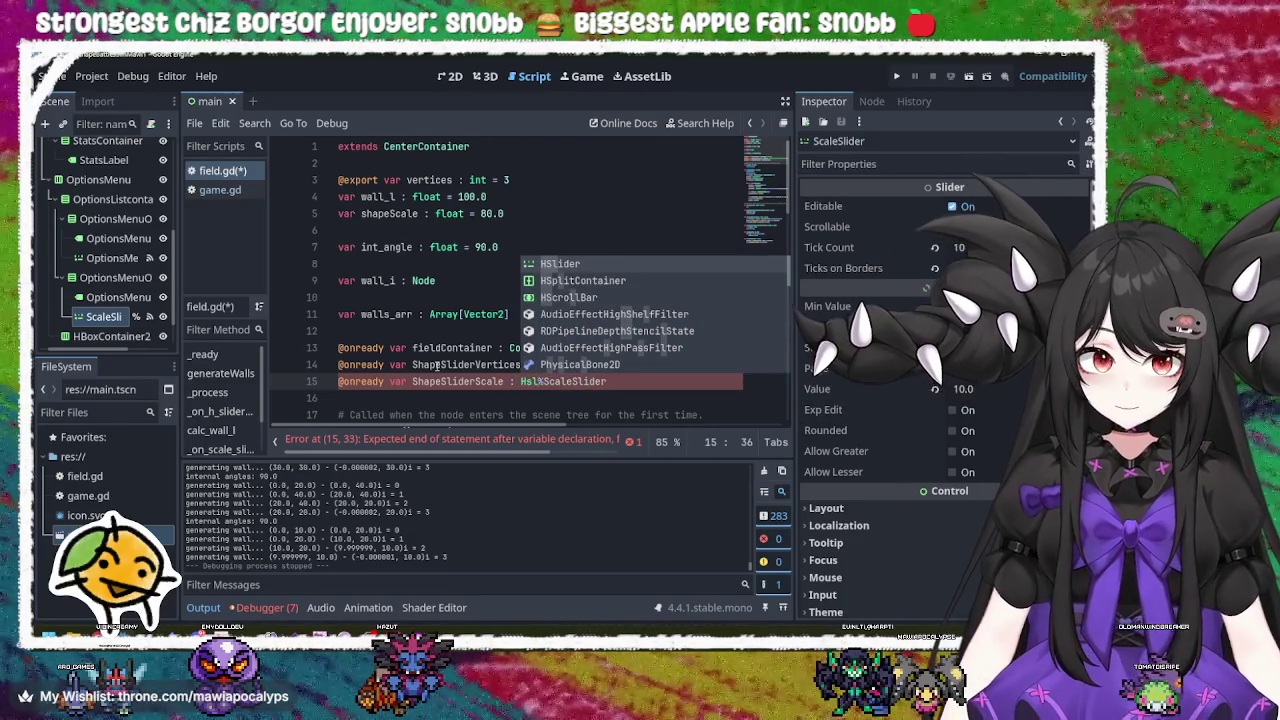
text(ide)
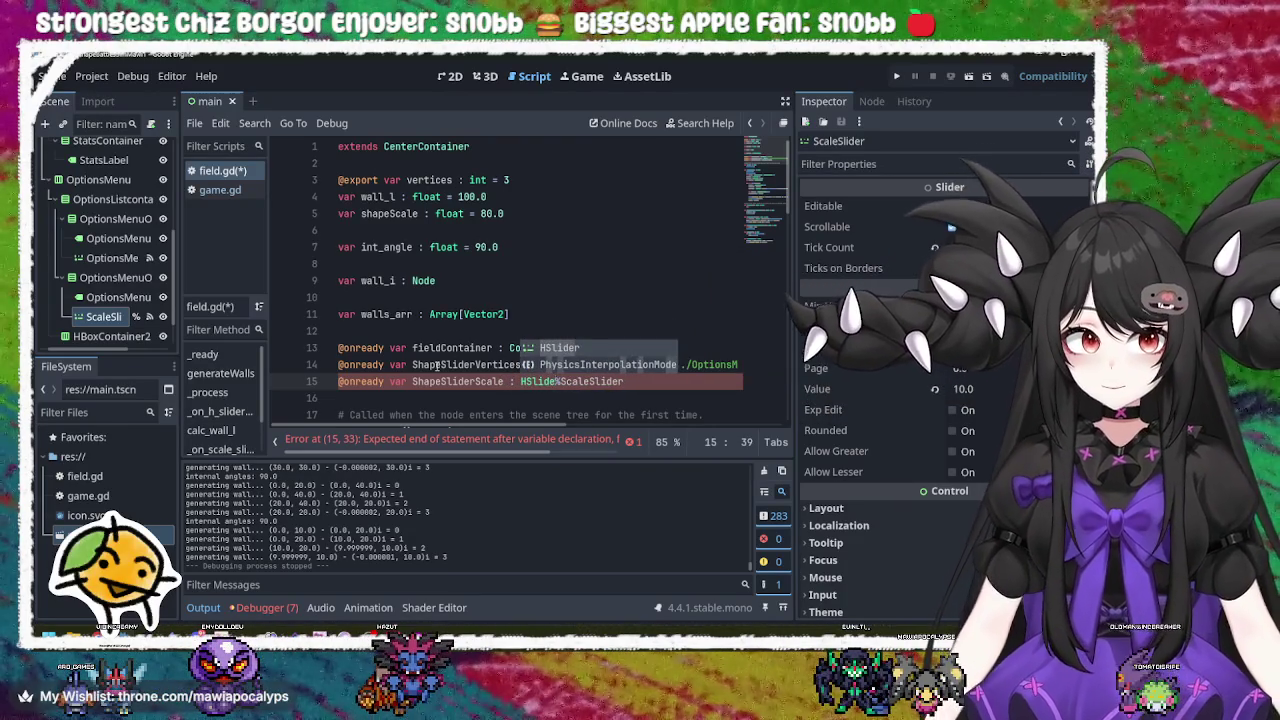
text(r)
text( =)
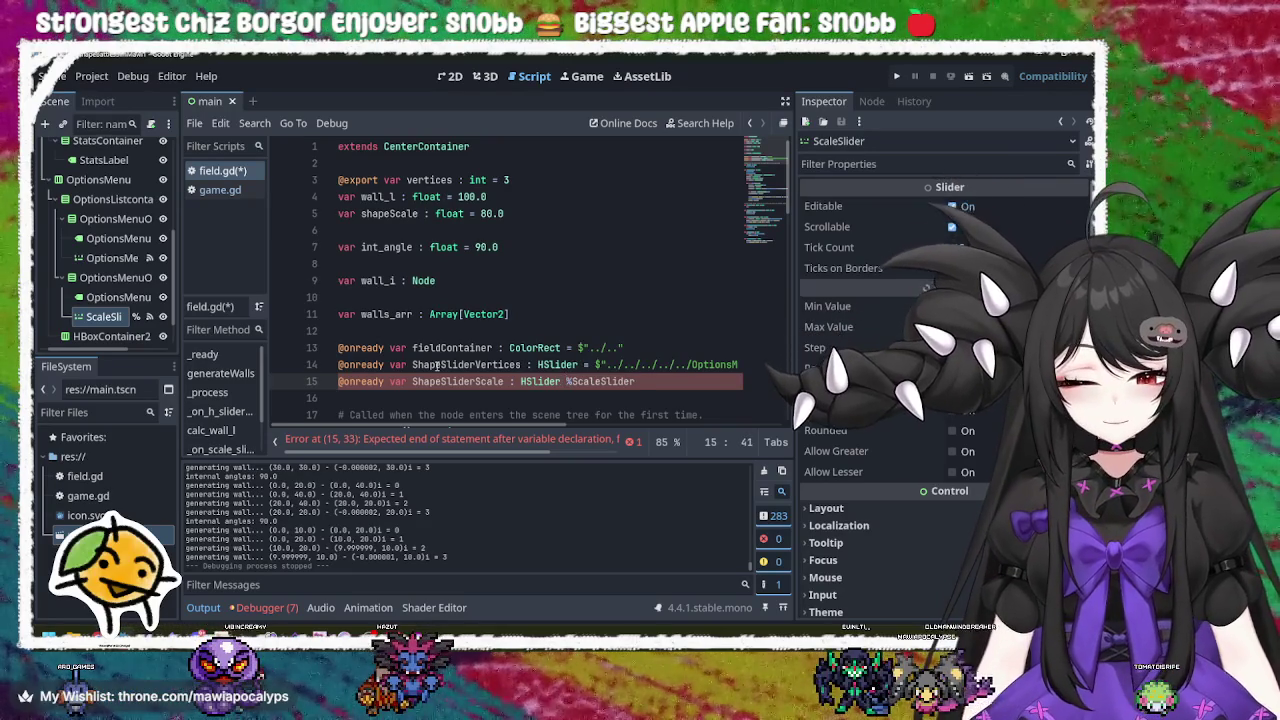
key(ctrl+s)
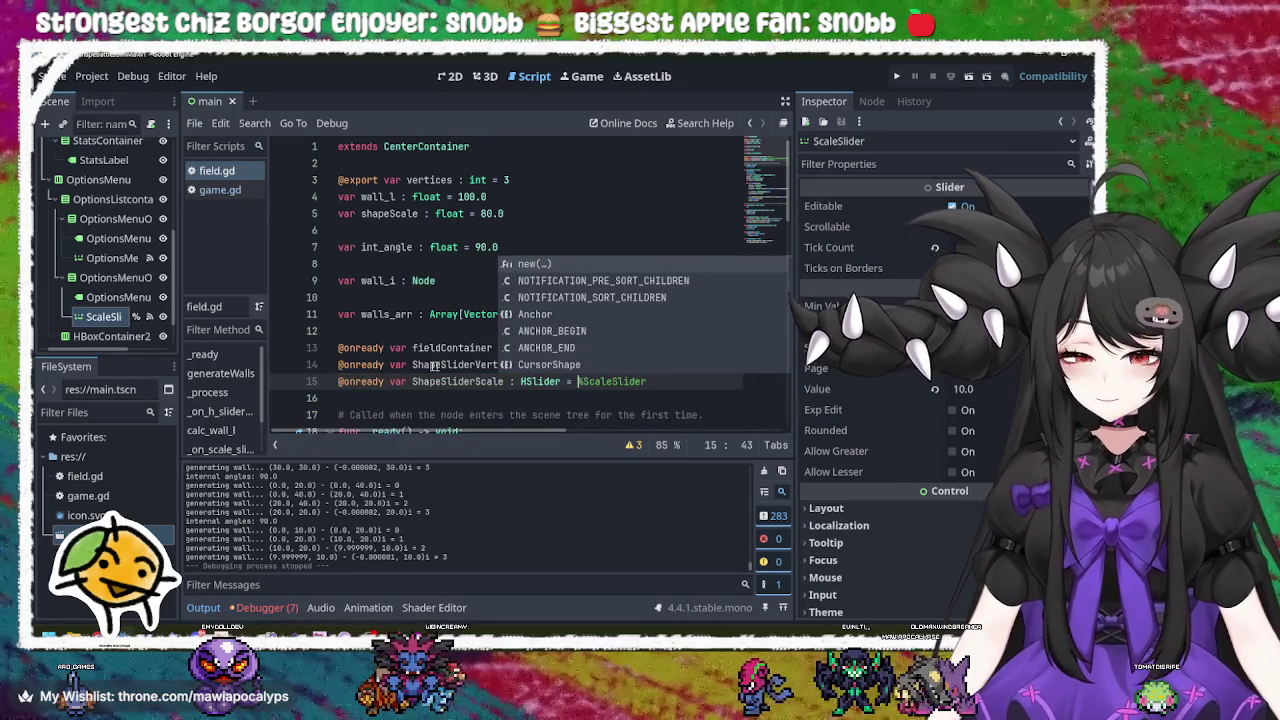
click(377, 366)
double_click(470, 380)
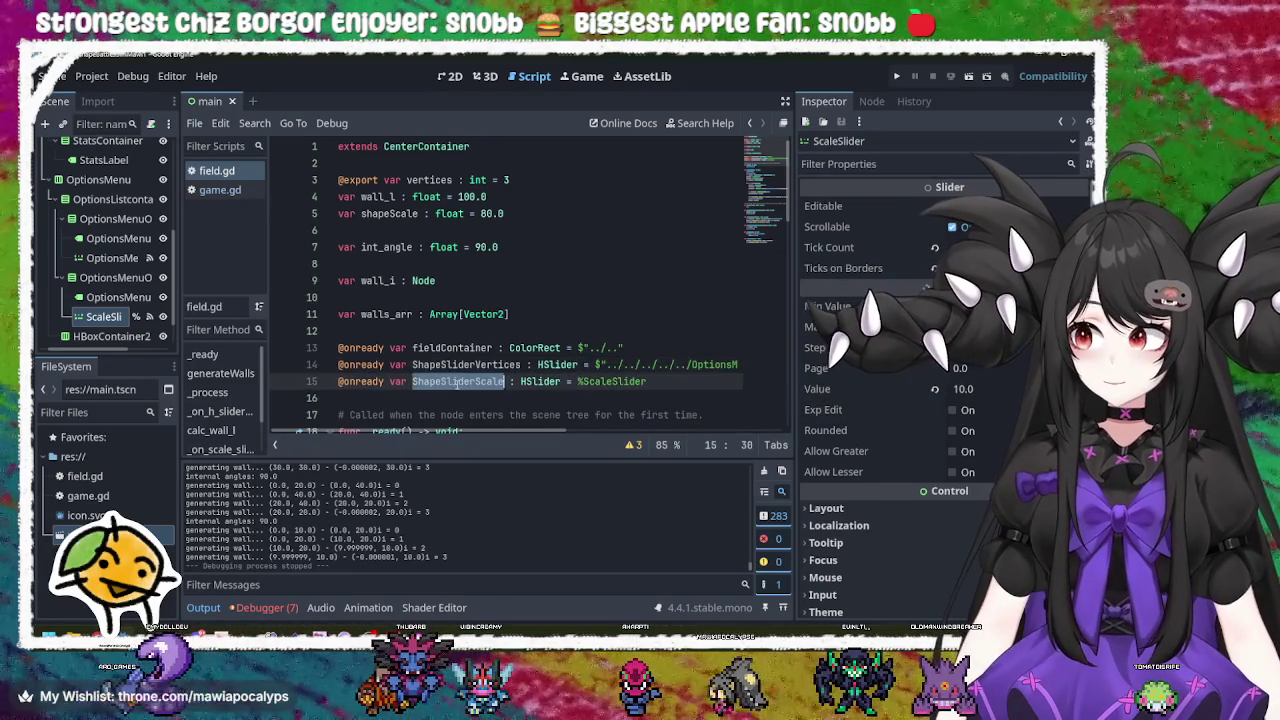
scroll(468, 313, down, 3)
Step: Below _ready, start a new function named settigs_default
click(471, 214)
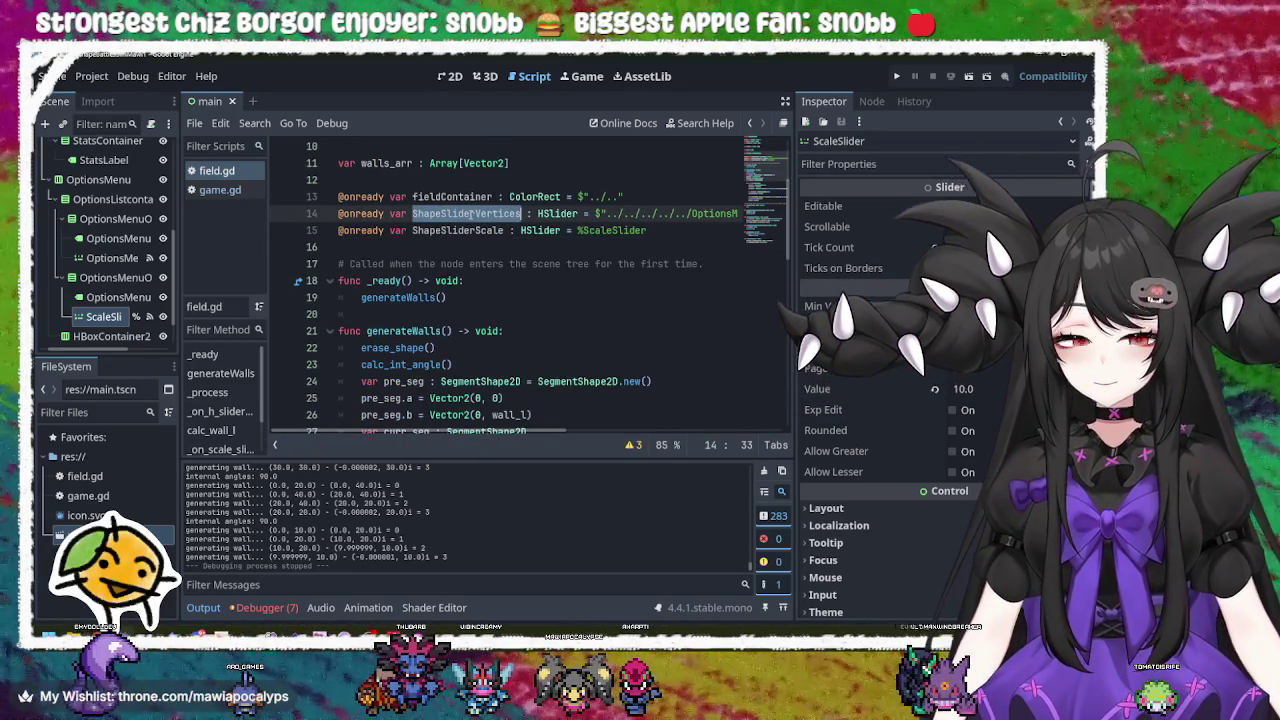
click(474, 296)
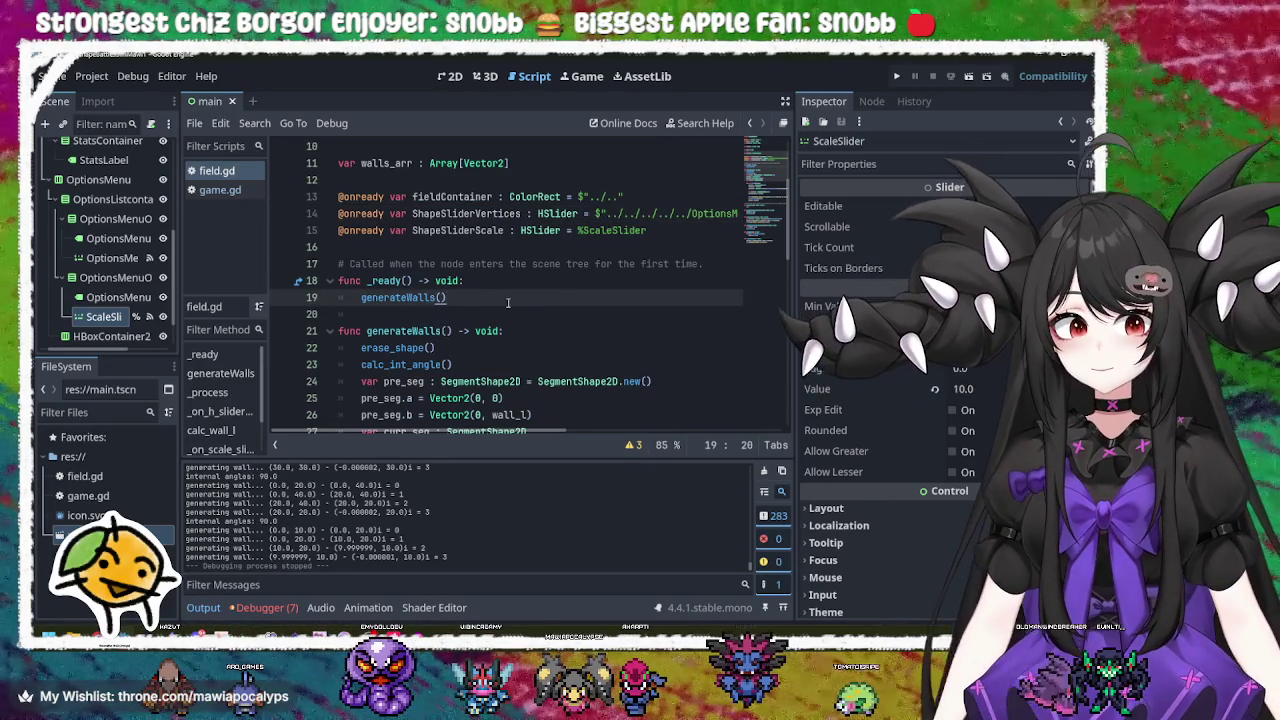
key(Return)
key(Return)
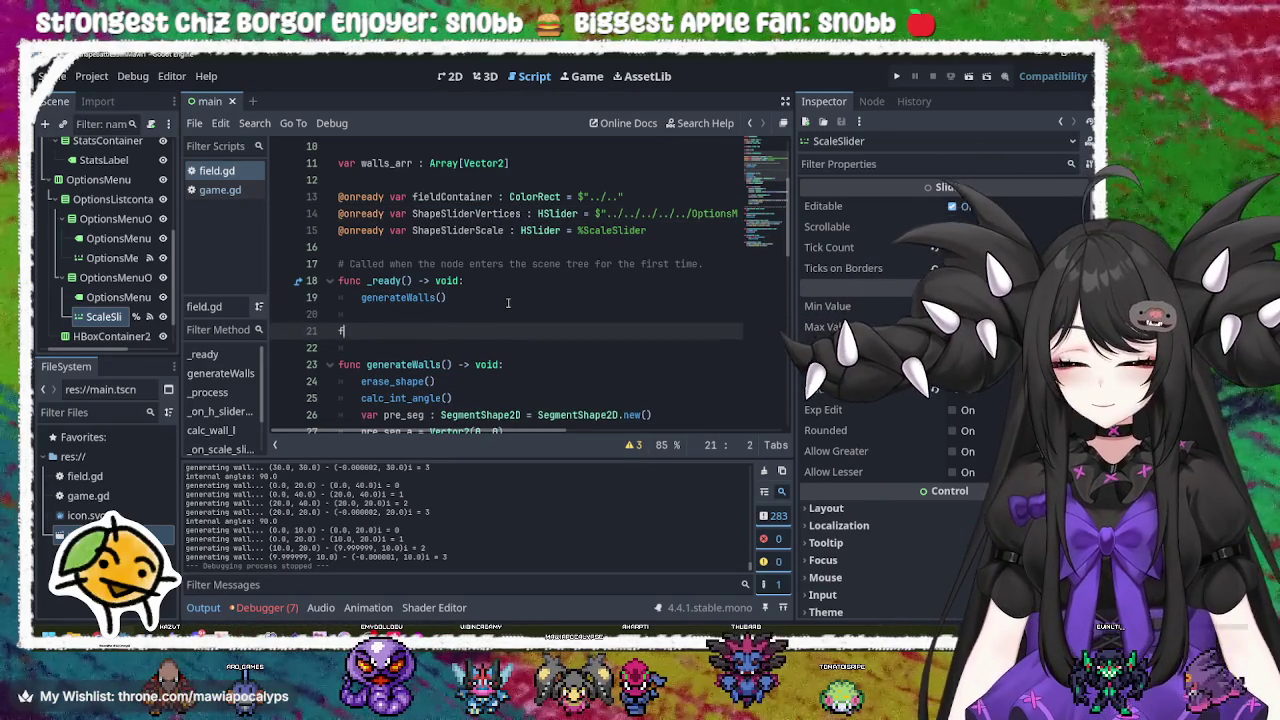
text(func)
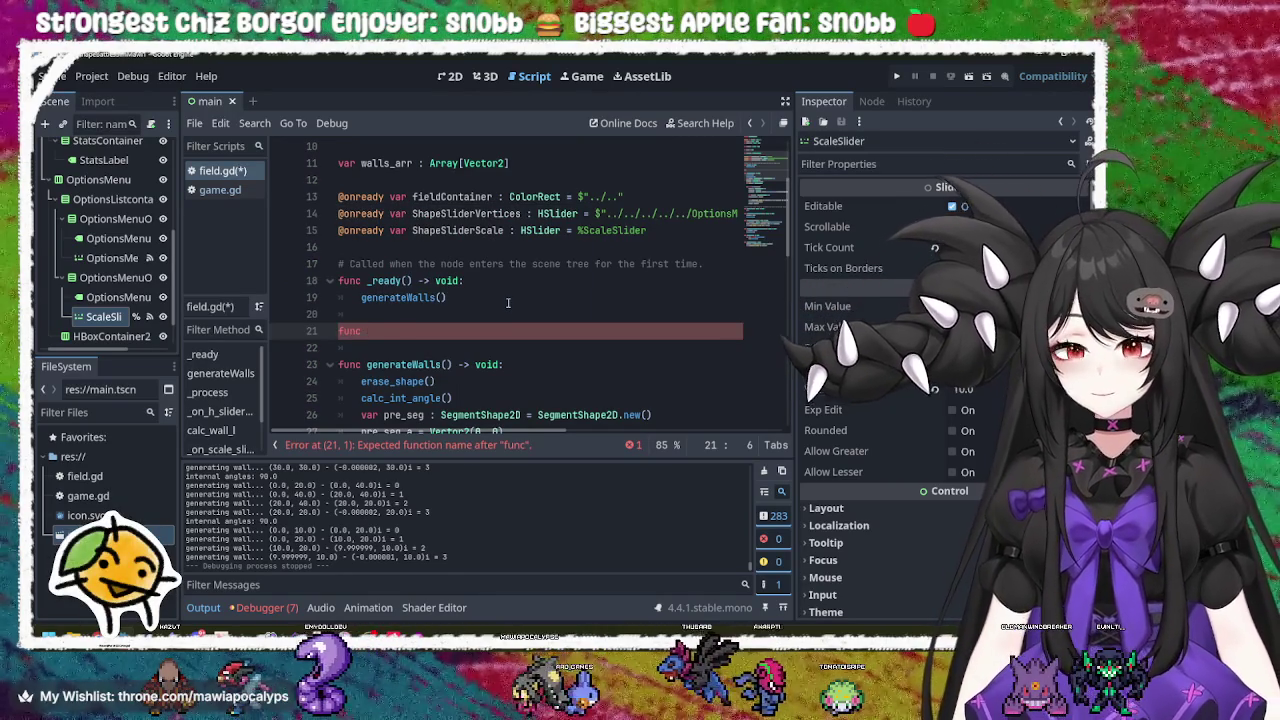
key(BackSpace)
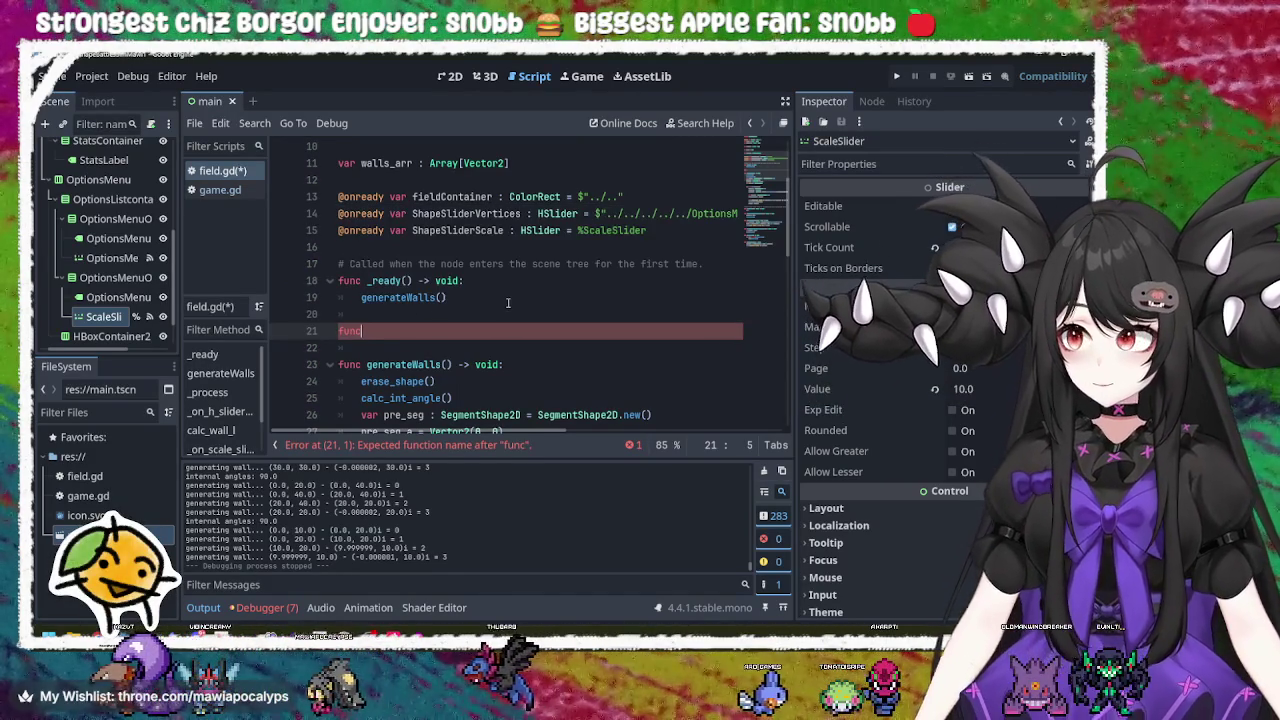
text(set)
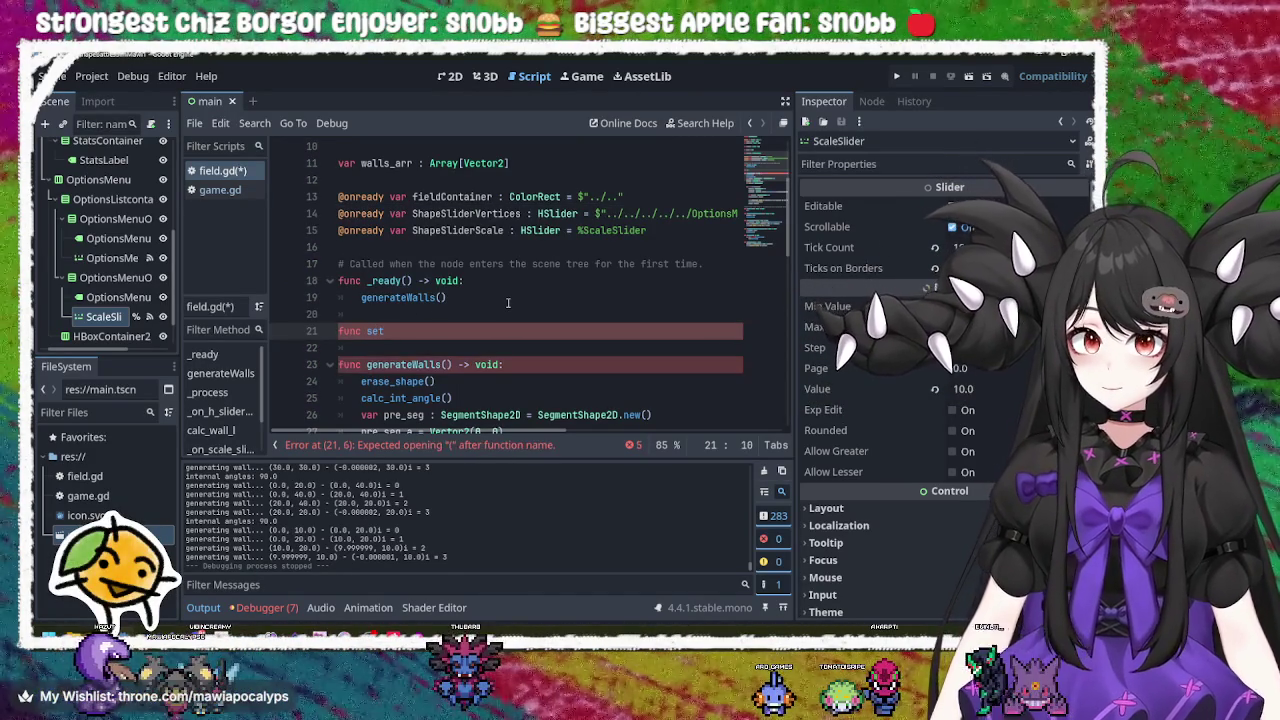
text(_)
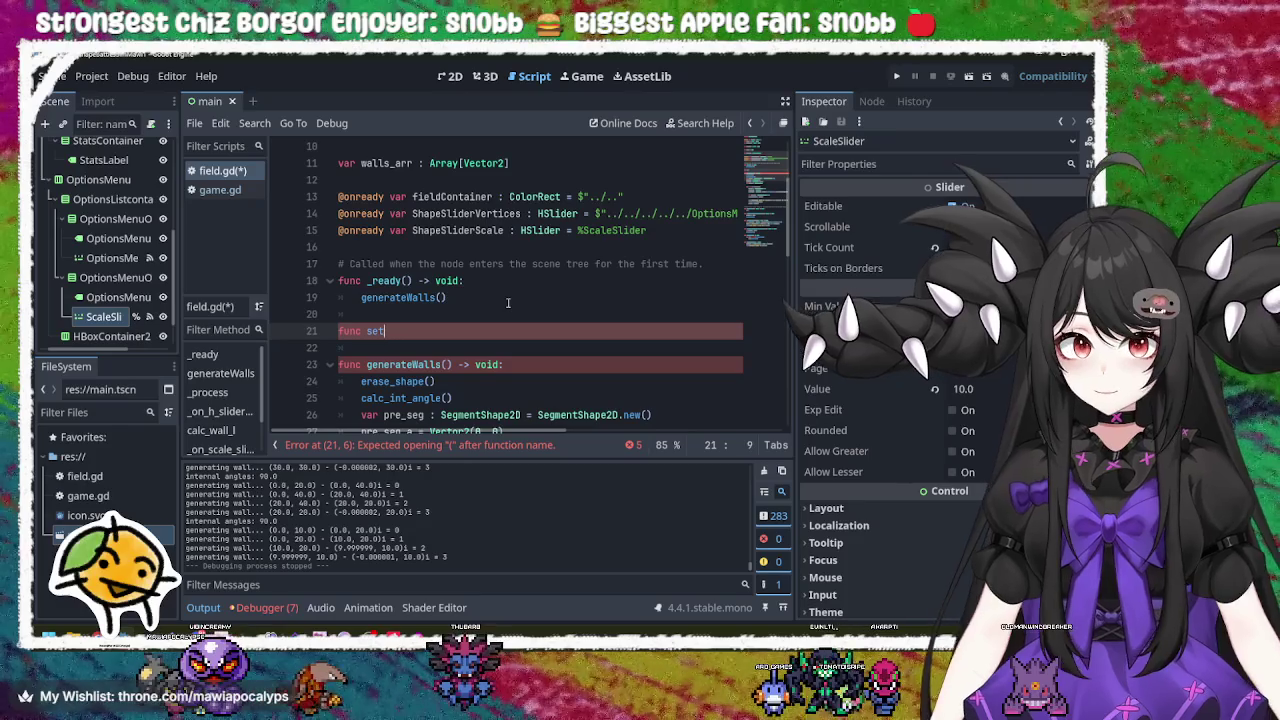
text(menu)
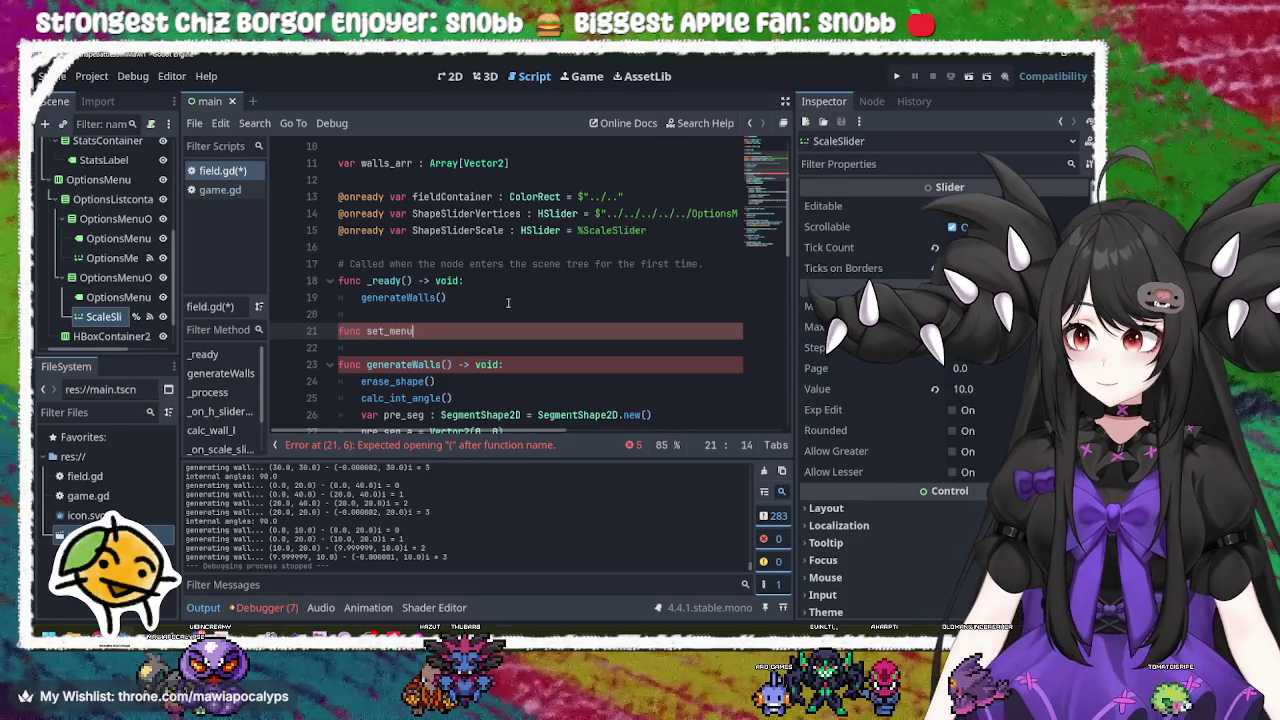
key(BackSpace)
key(BackSpace)
key(BackSpace)
text(s)
key(BackSpace)
key(BackSpace)
text(ttin)
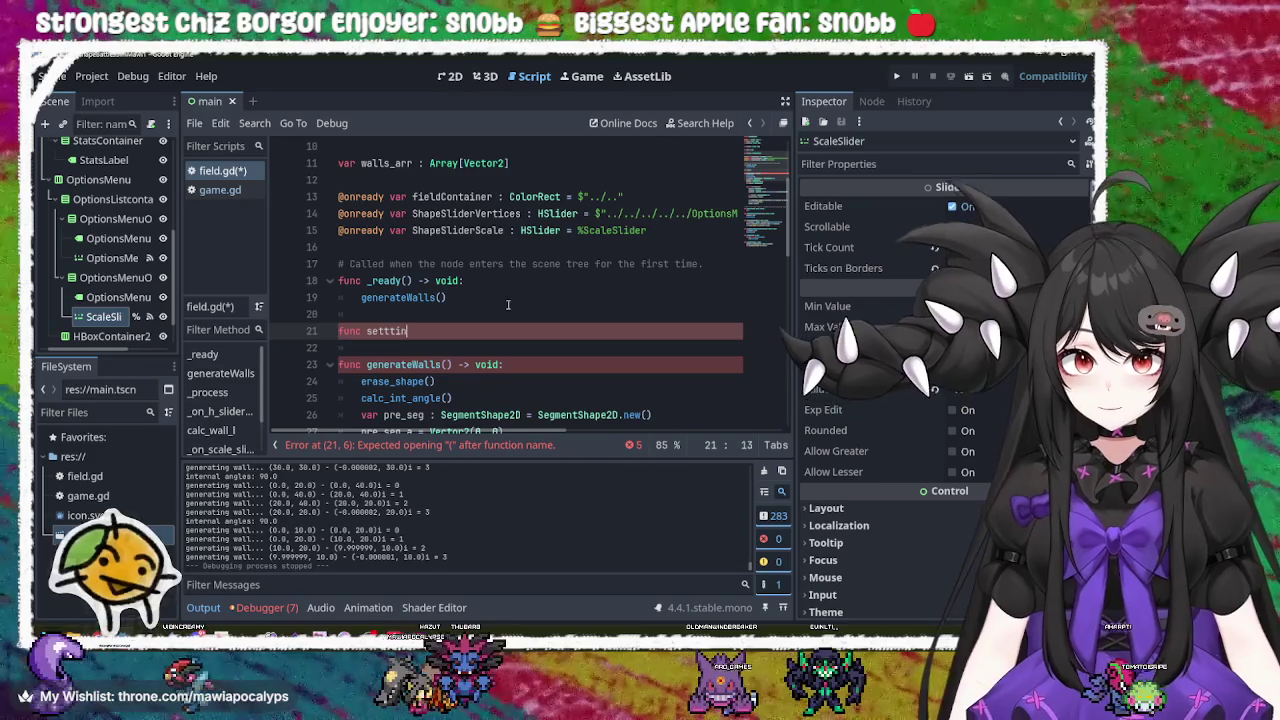
key(BackSpace)
text(gs)
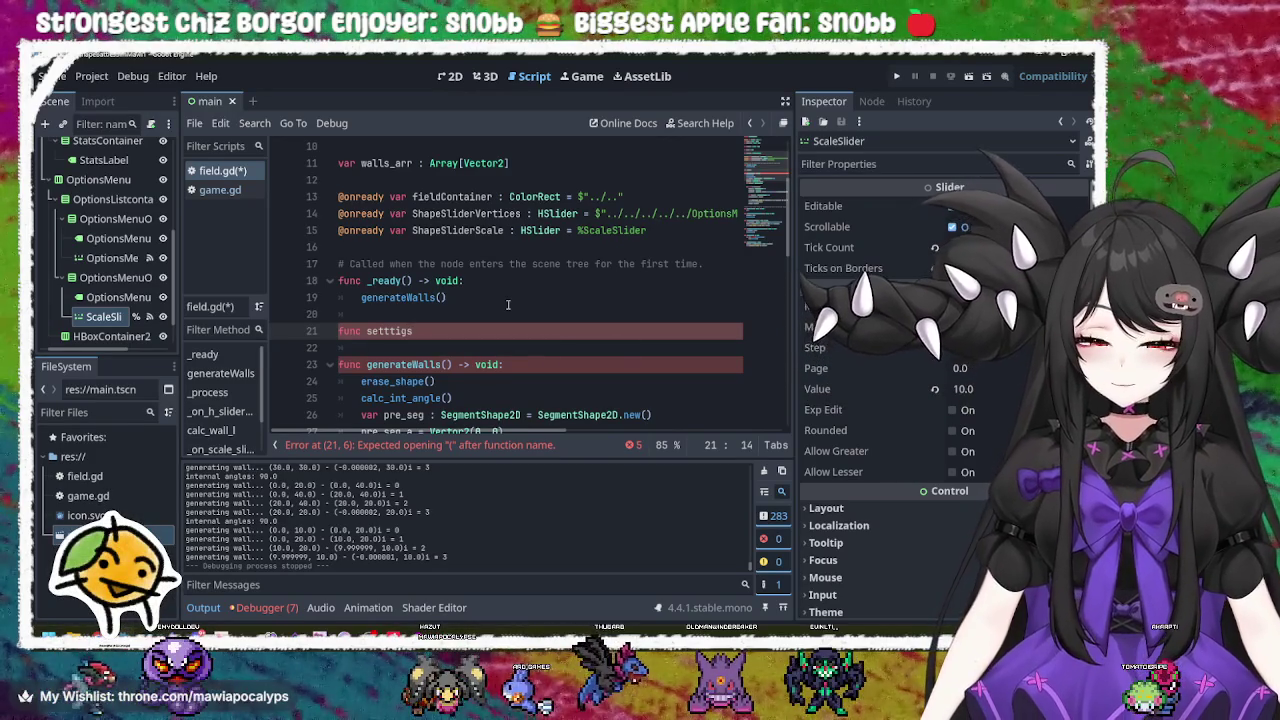
text(_defa)
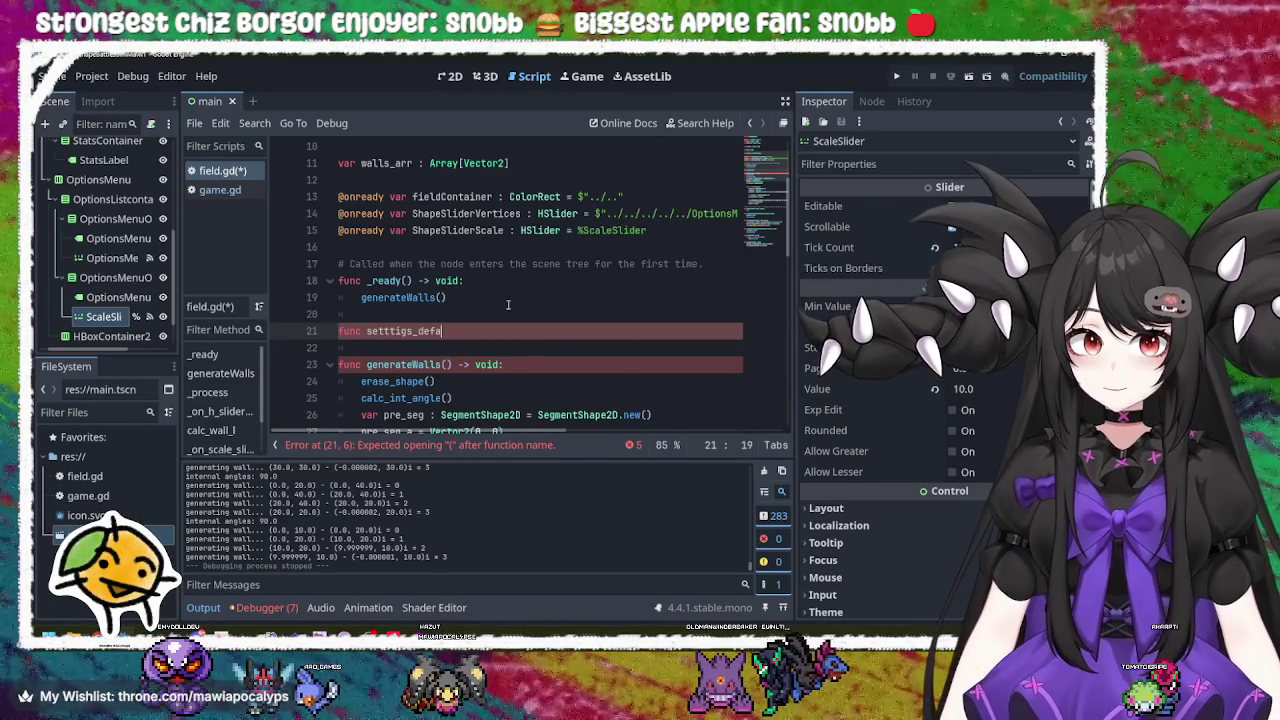
text(ult)
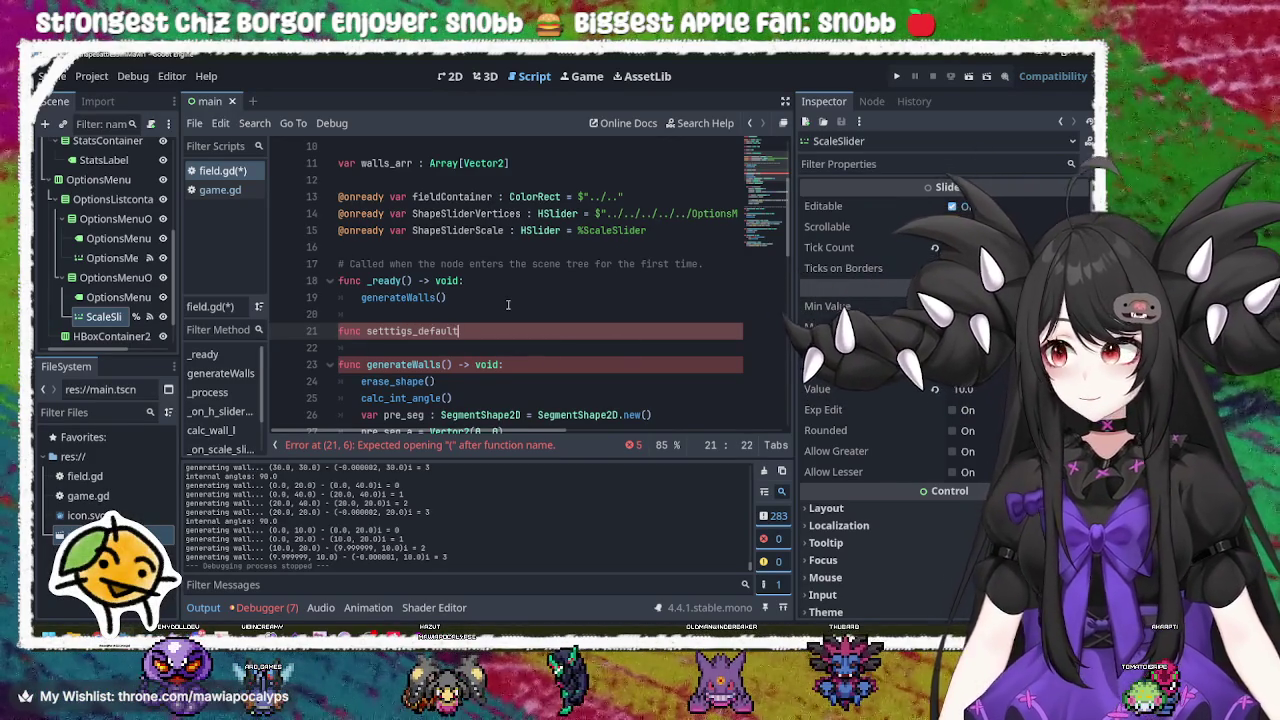
key(Left)
key(Left)
key(Left)
key(BackSpace)
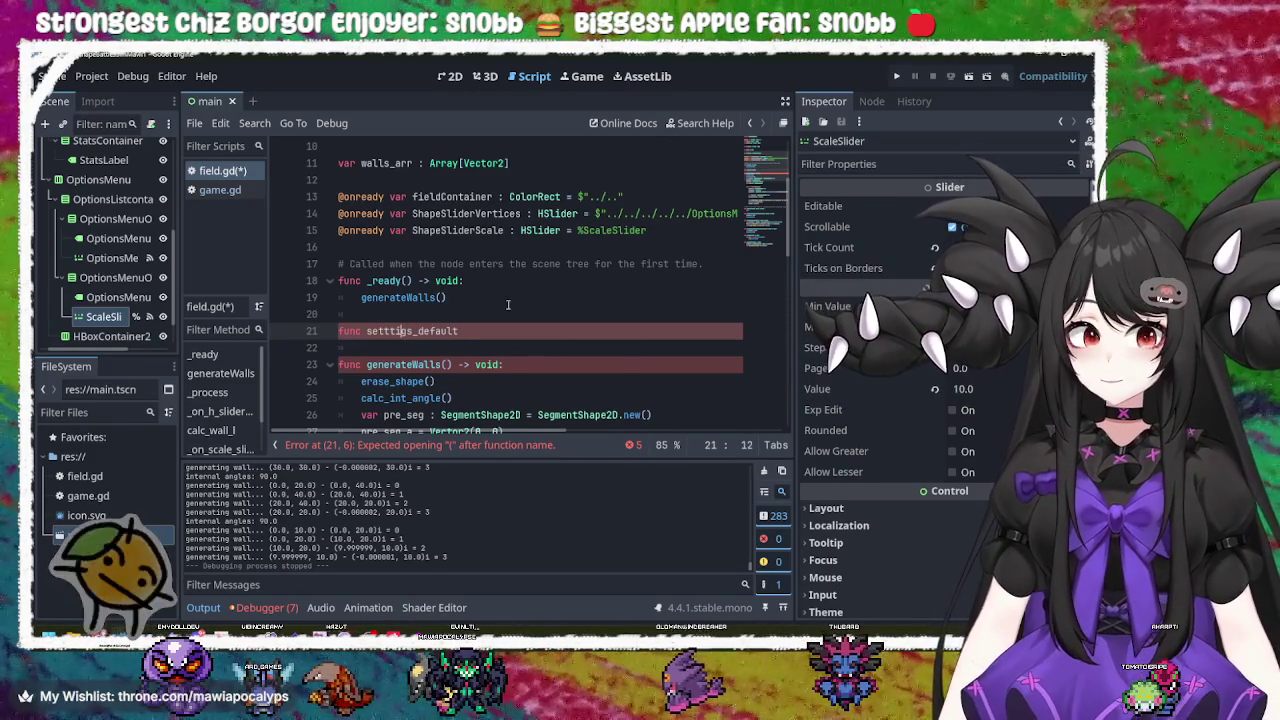
key(Right)
key(Right)
key(Right)
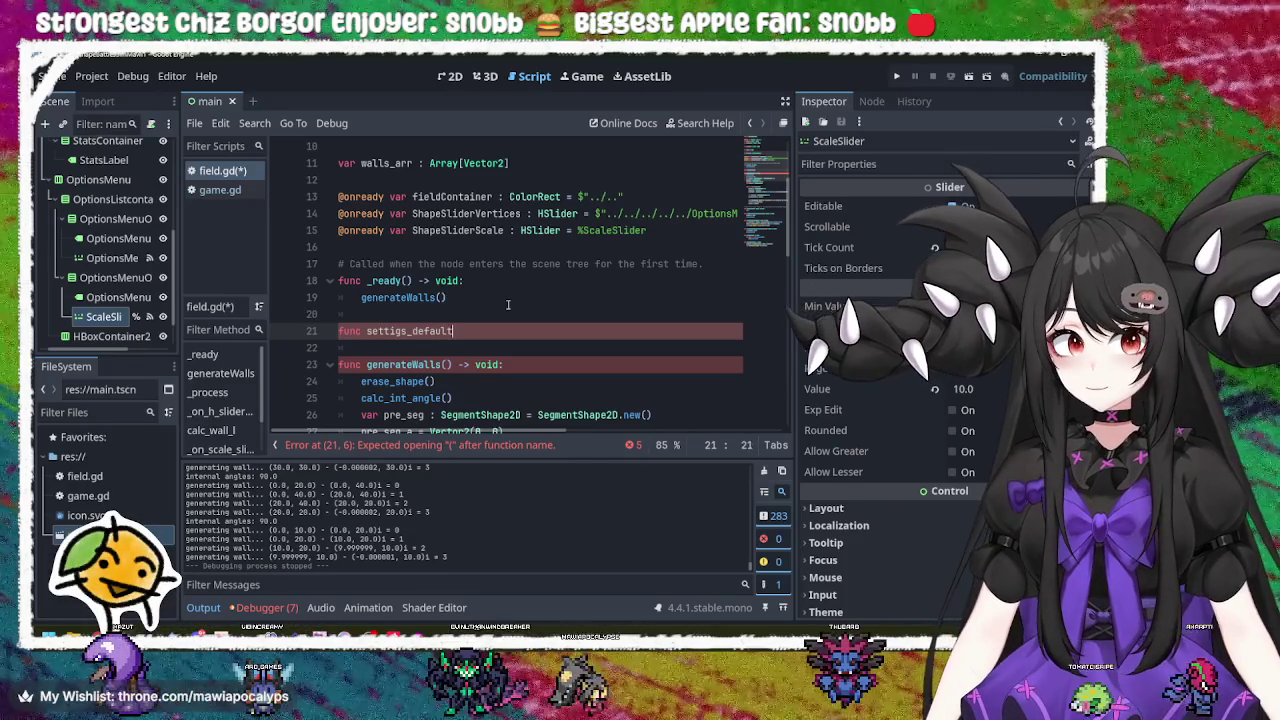
Step: Finish the header as 'settigs_default() -> void:' and begin the body with ShapeSliderVertices
text(()
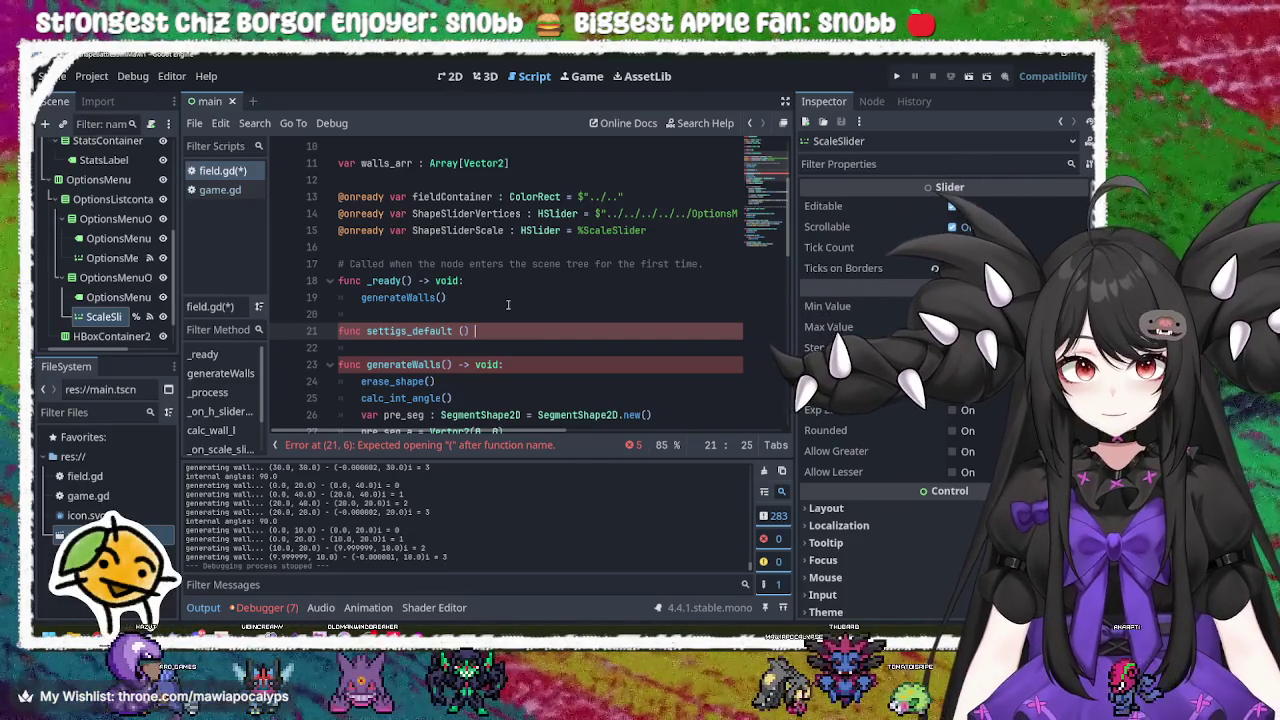
key(Left)
key(BackSpace)
key(Right)
text(void)
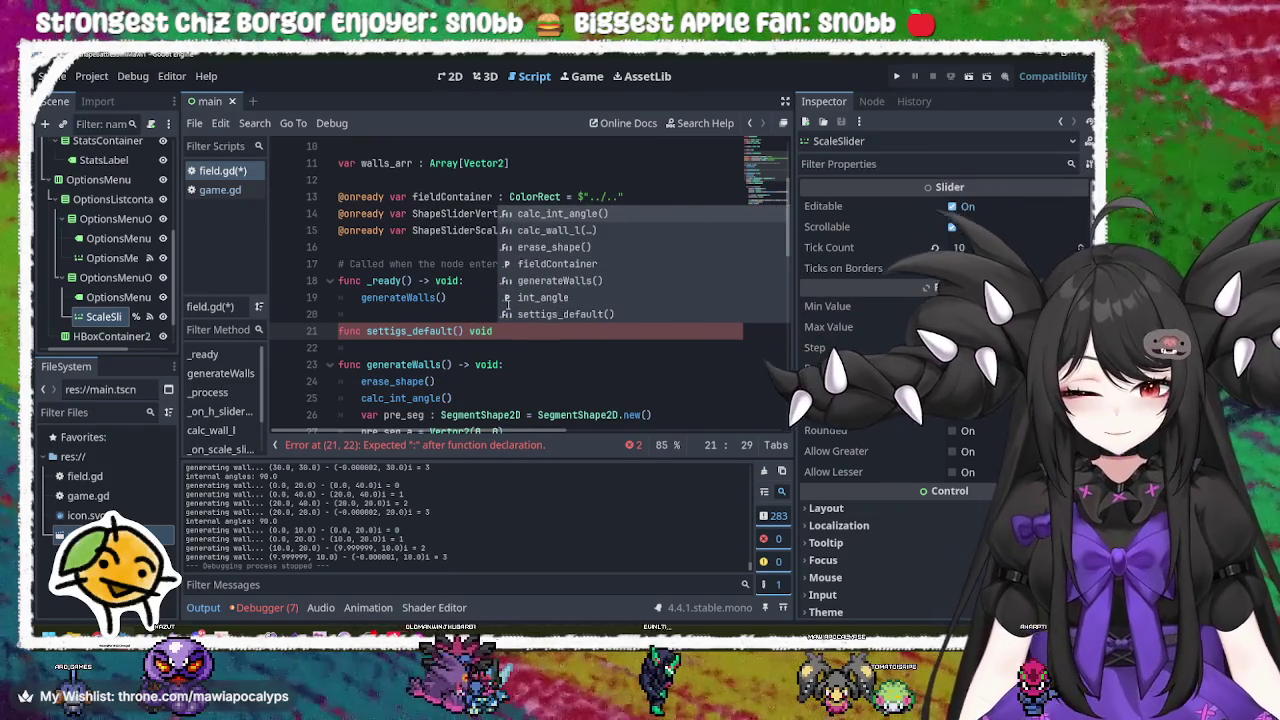
text( ->)
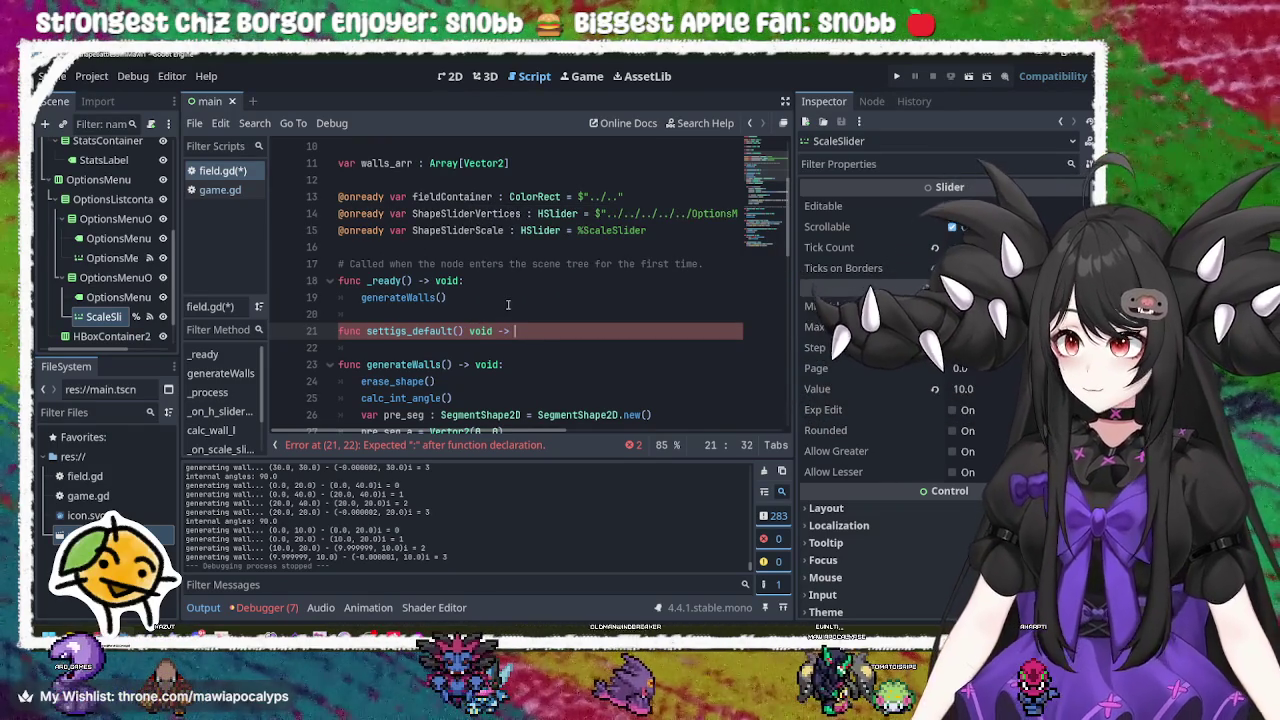
key(BackSpace)
key(BackSpace)
key(BackSpace)
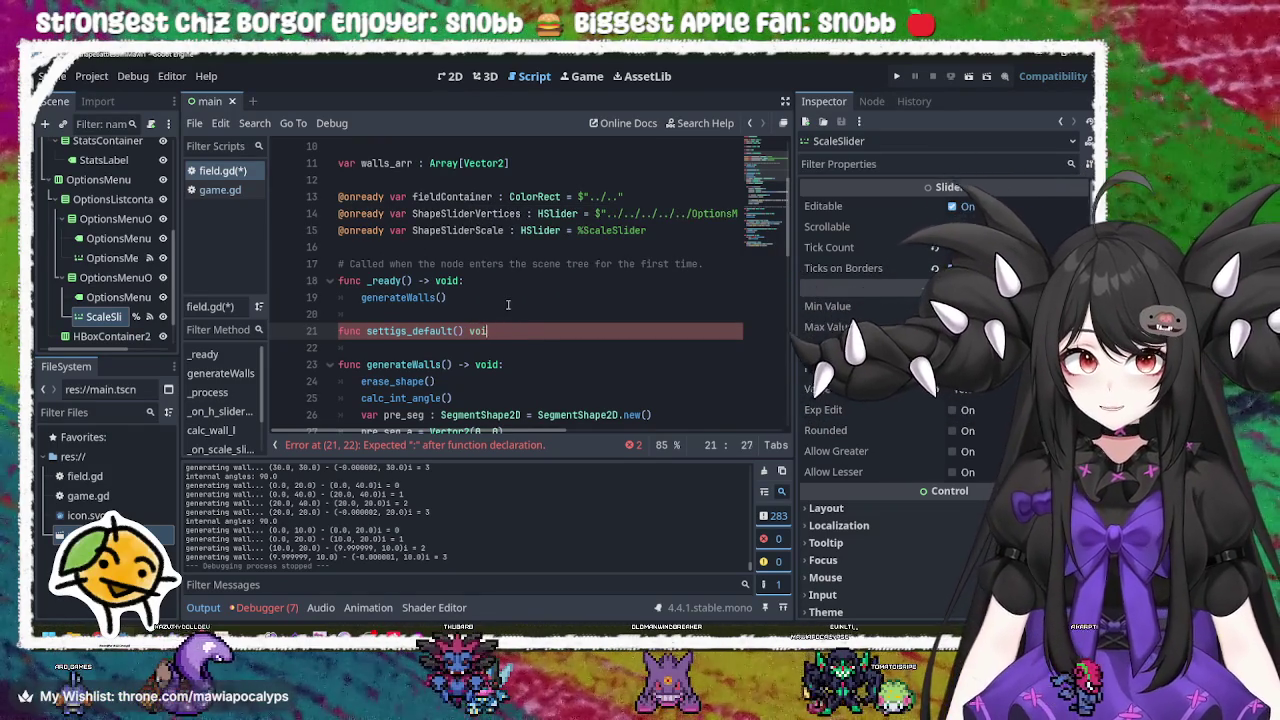
text(-> )
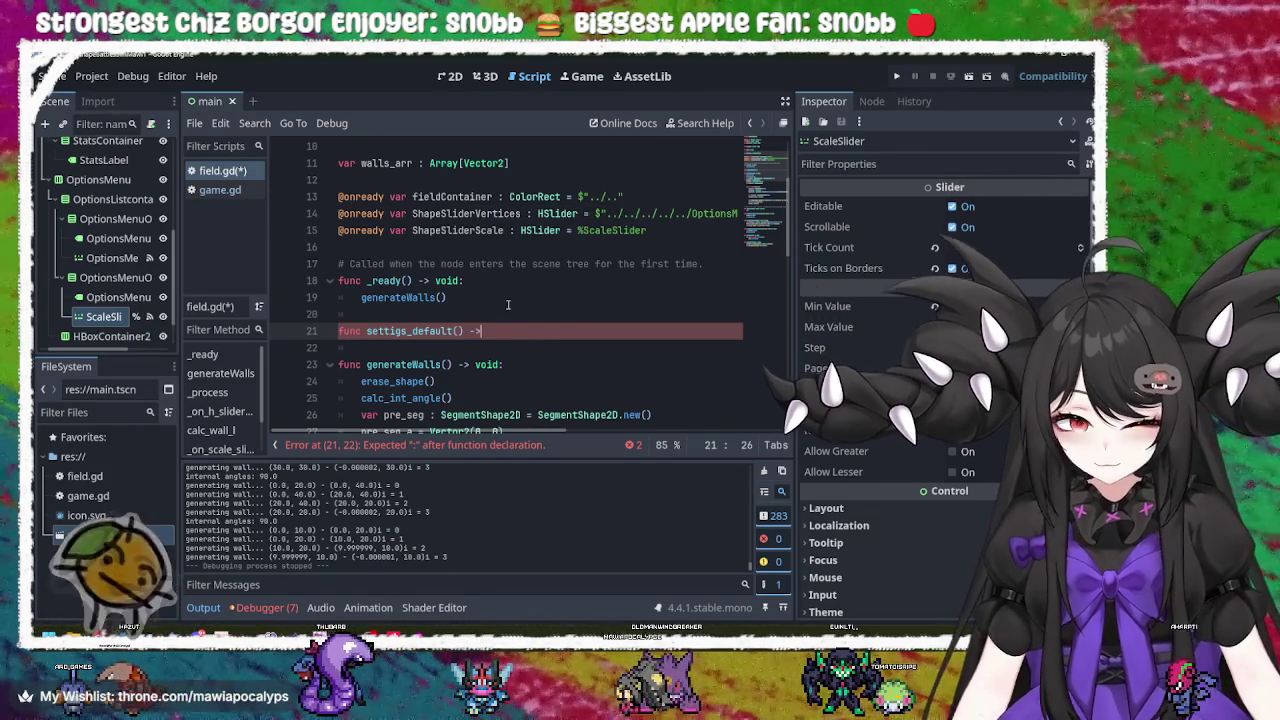
text(void:)
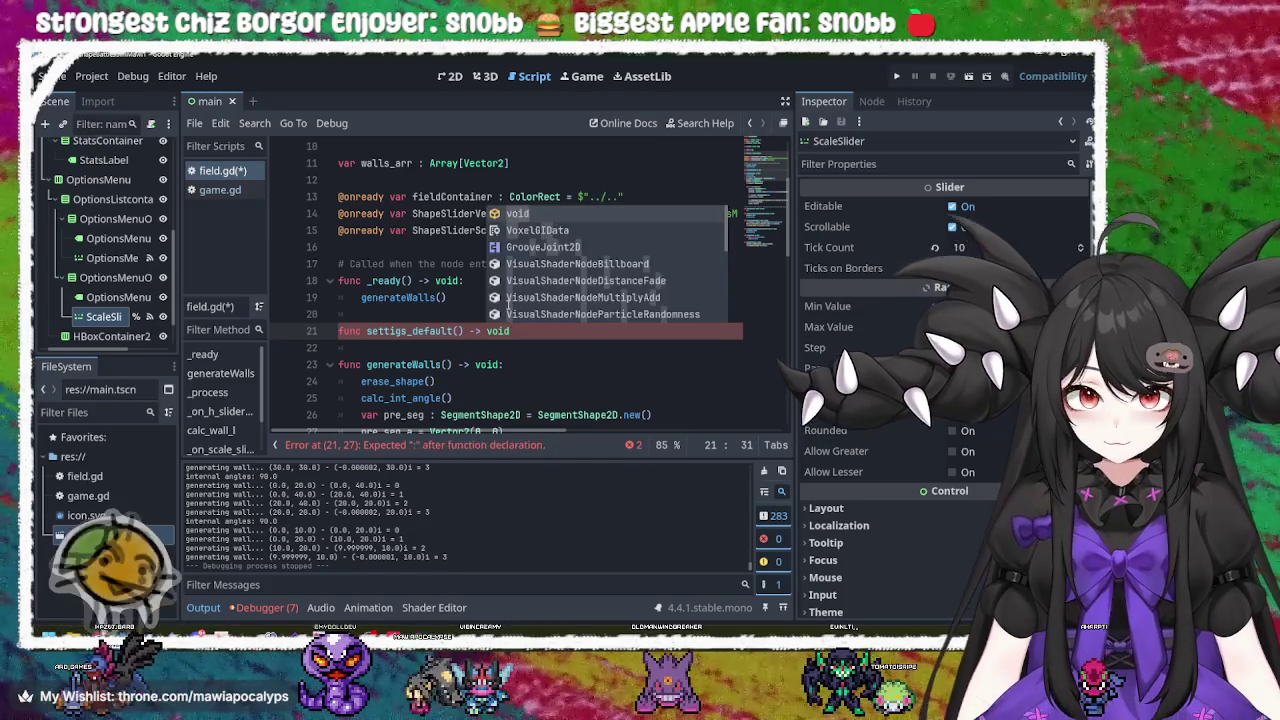
key(Return)
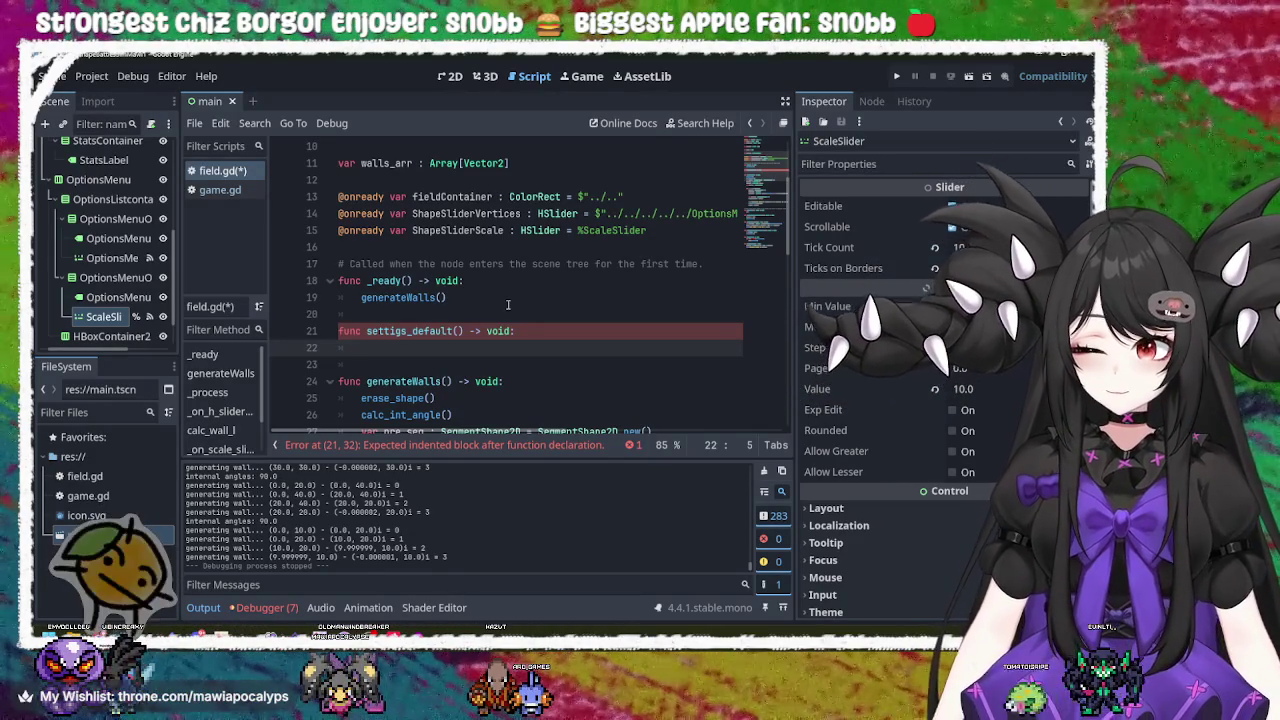
text(ShapeSliderVertices)
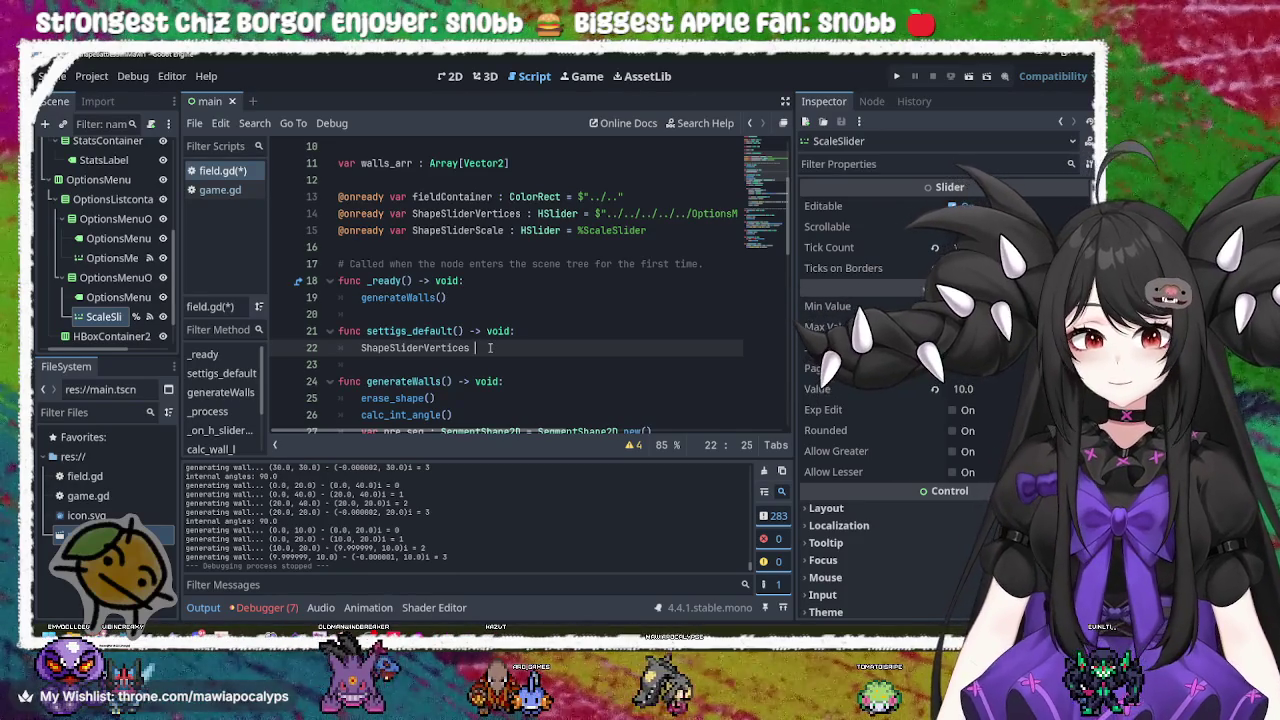
Step: Type 'ShapeSliderVertices.value =' on line 22 and copy the vertices variable name from the top
key(BackSpace)
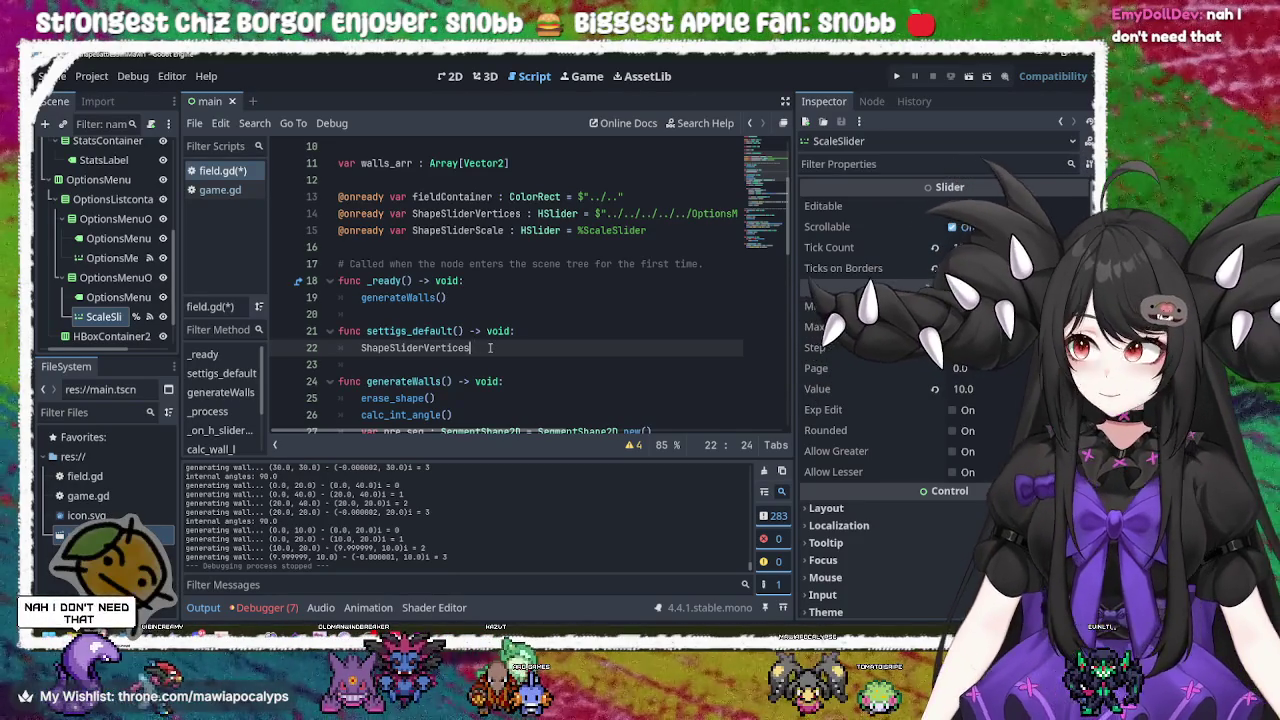
text(va)
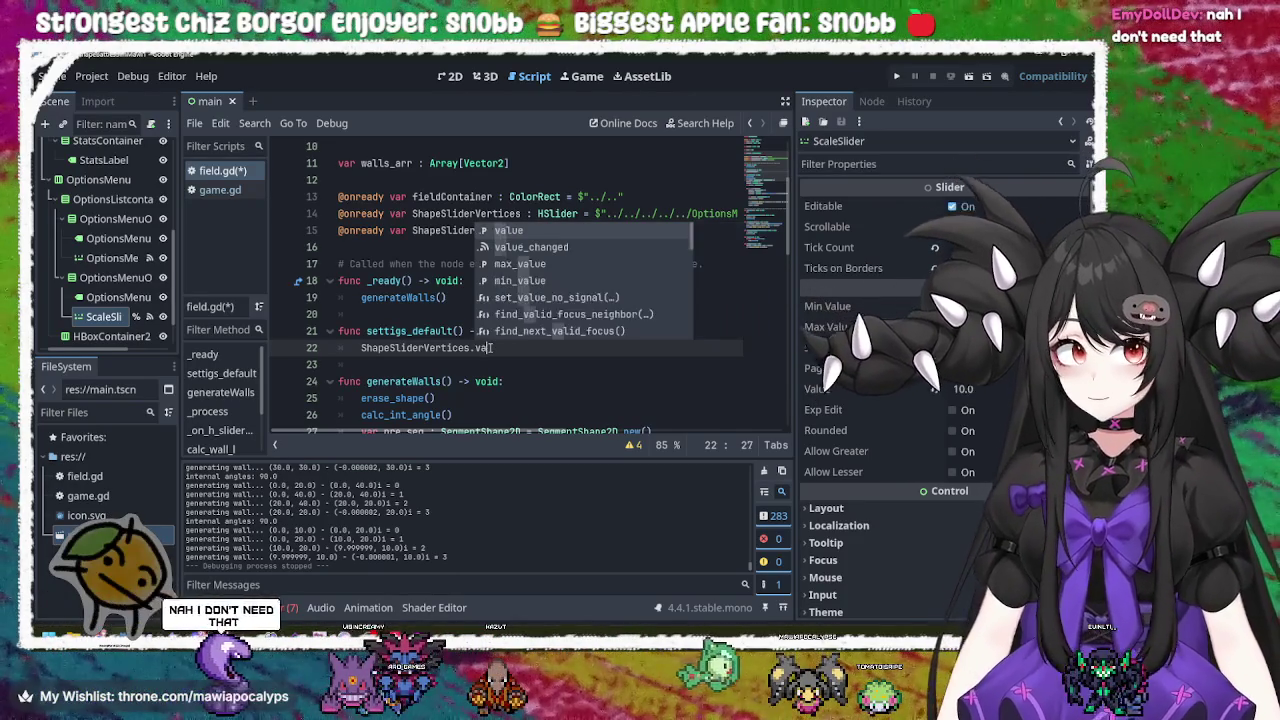
text(lue =)
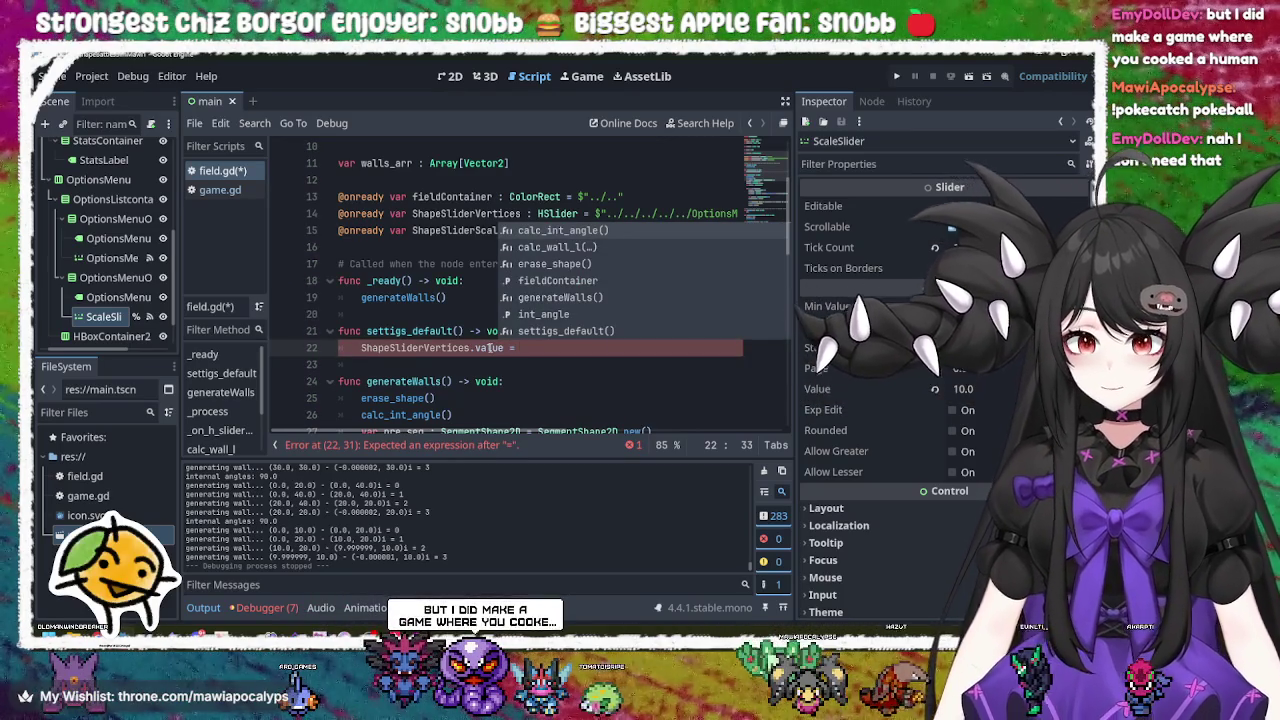
scroll(480, 330, up, 3)
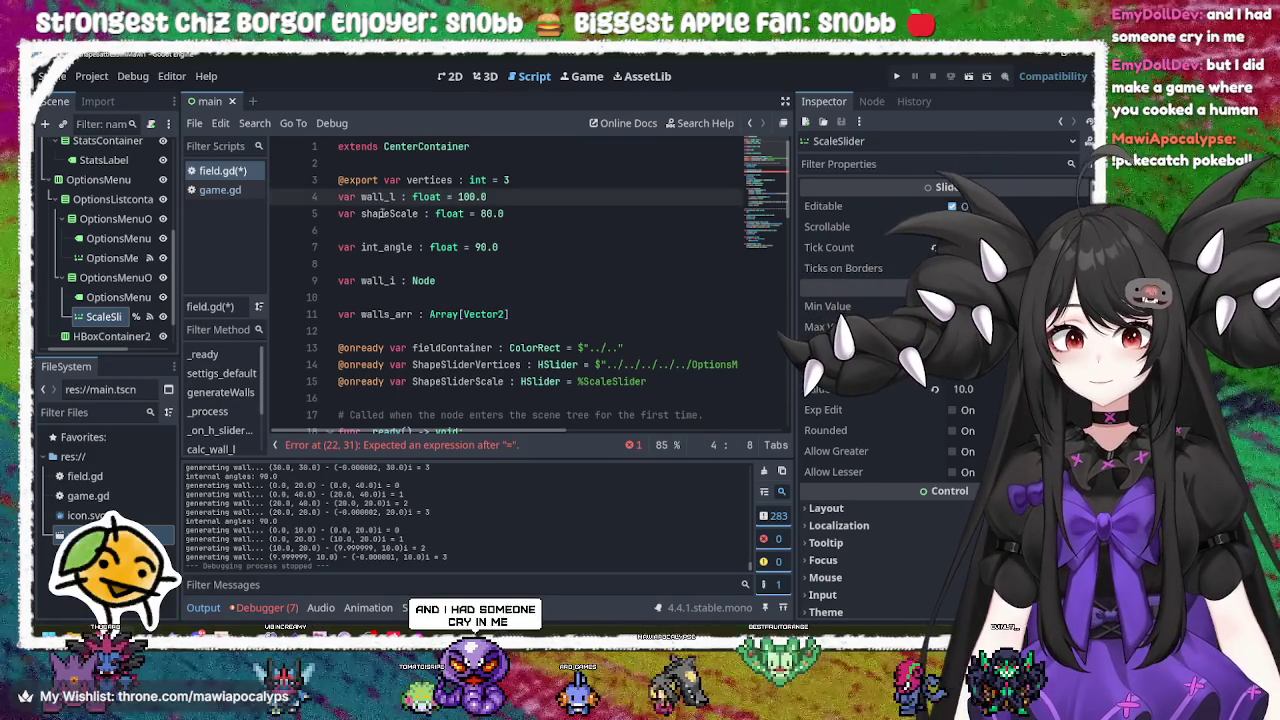
double_click(425, 180)
key(ctrl+c)
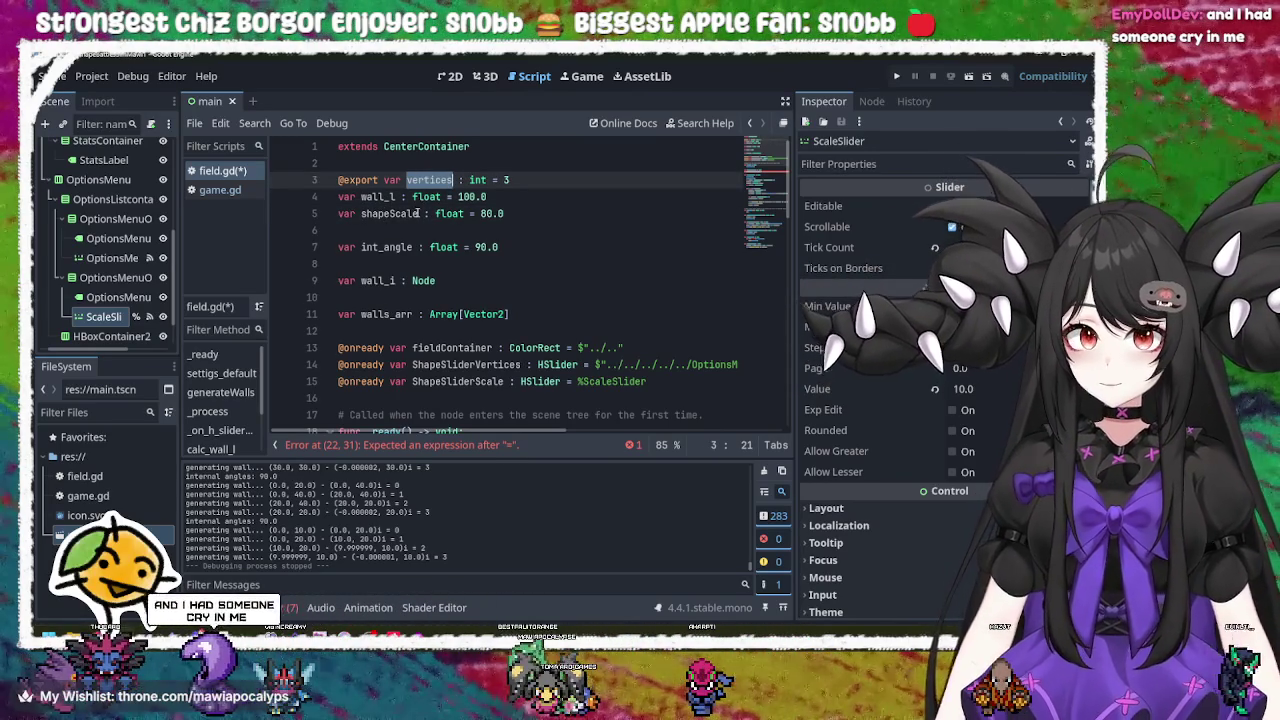
Step: Complete line 22 as 'ShapeSliderVertices.value = vertices'
scroll(430, 210, down, 3)
click(555, 348)
key(ctrl+v)
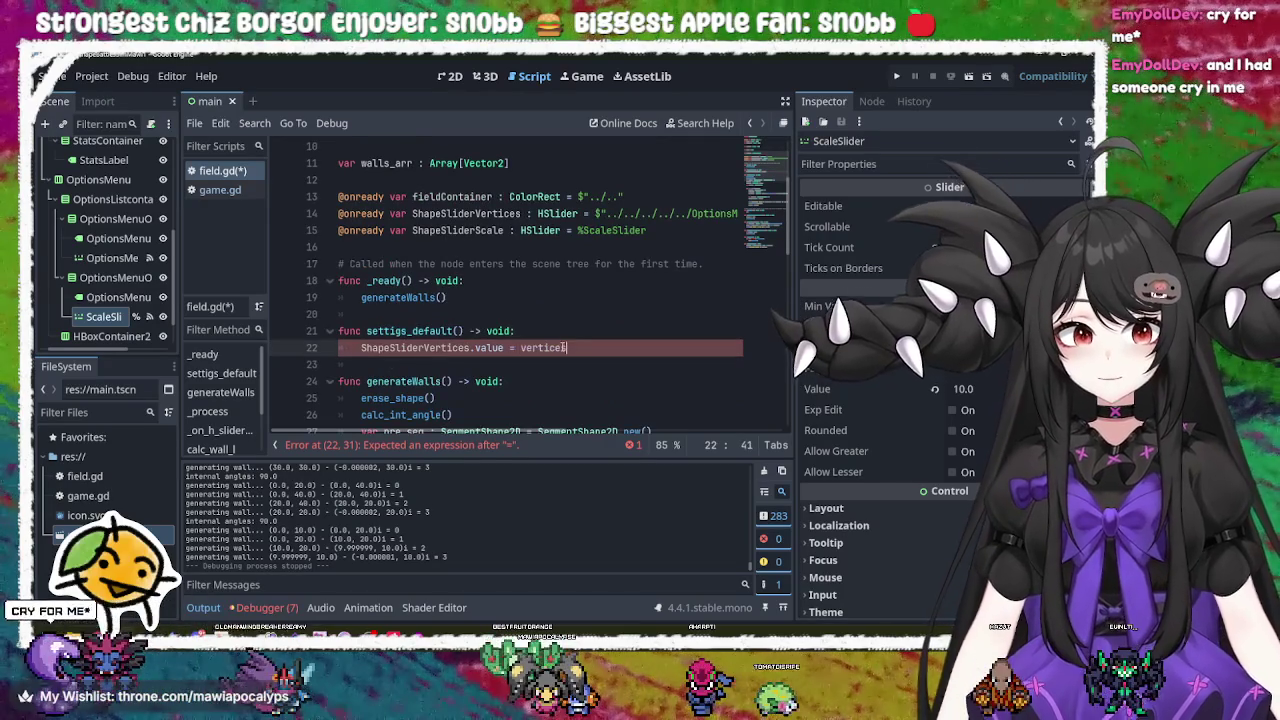
scroll(566, 263, up, 3)
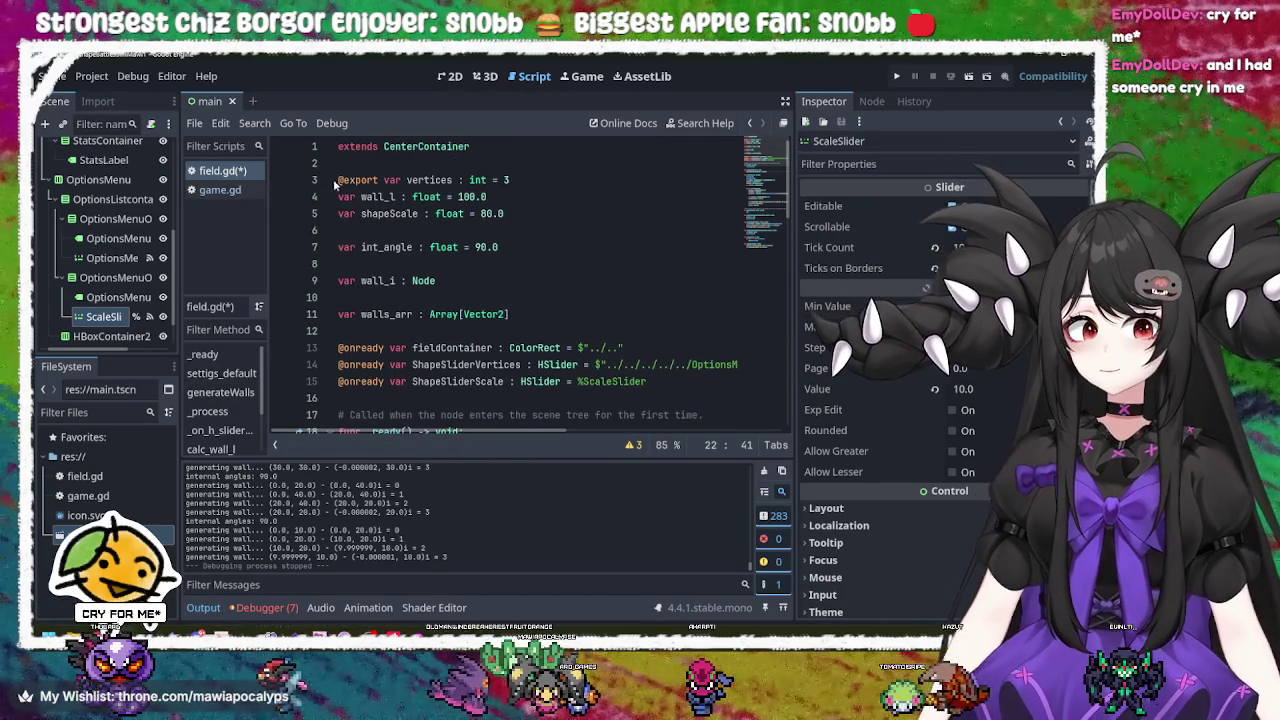
click(339, 197)
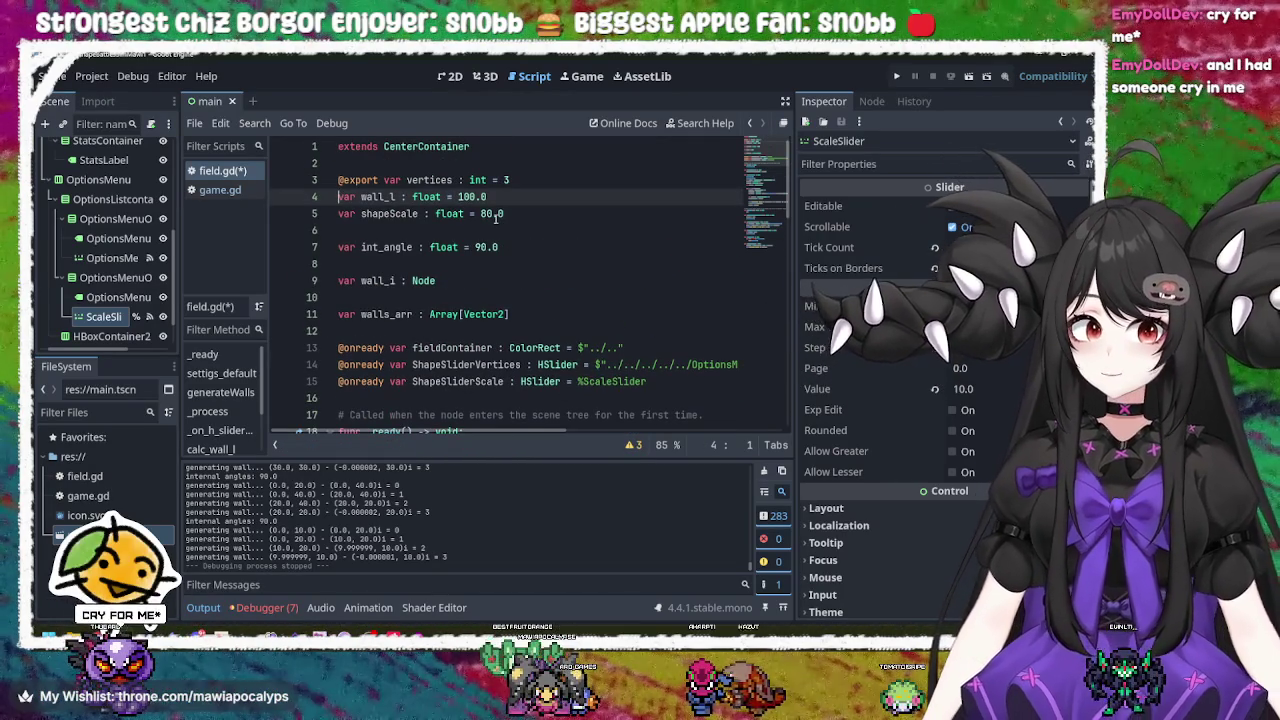
text(@expor)
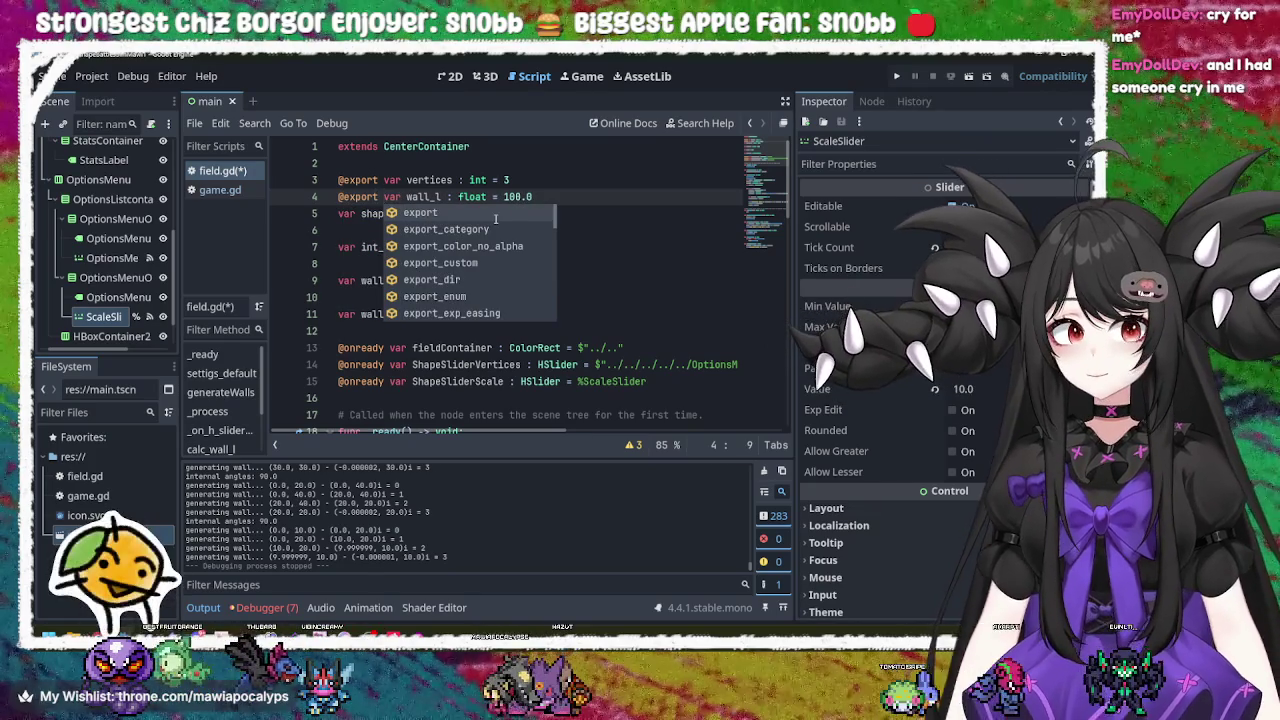
text(t)
click(366, 247)
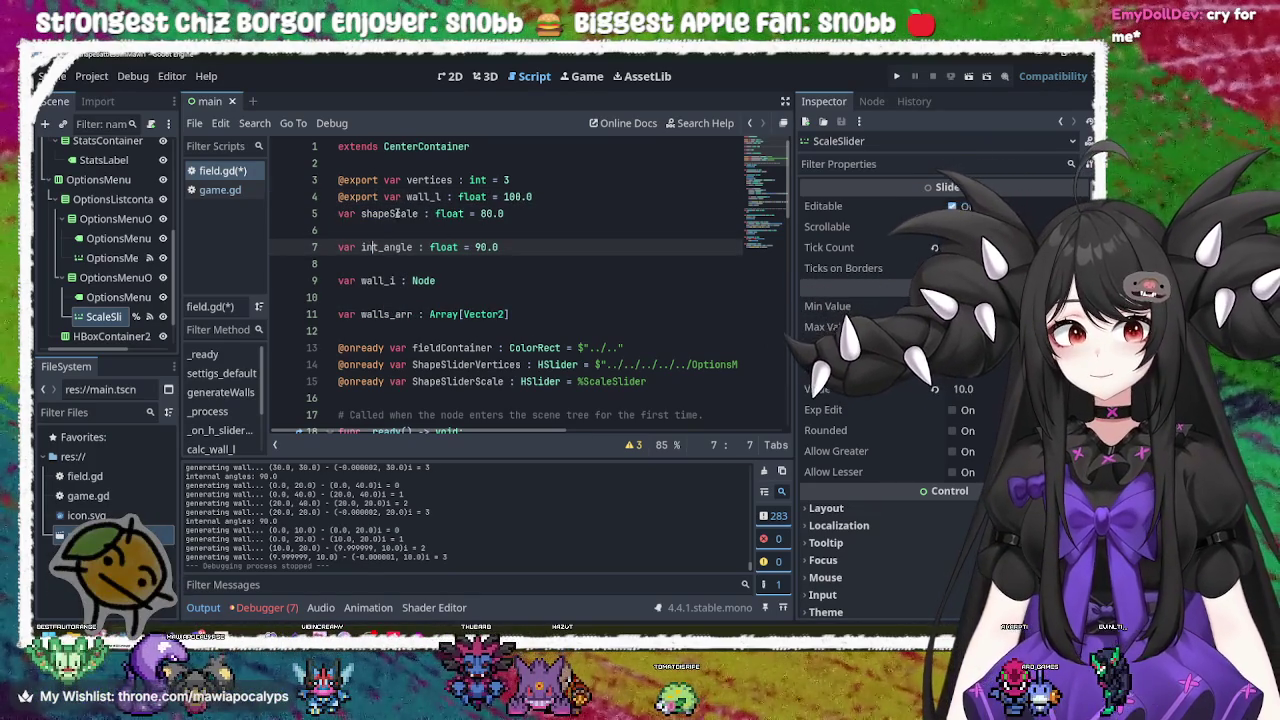
double_click(357, 197)
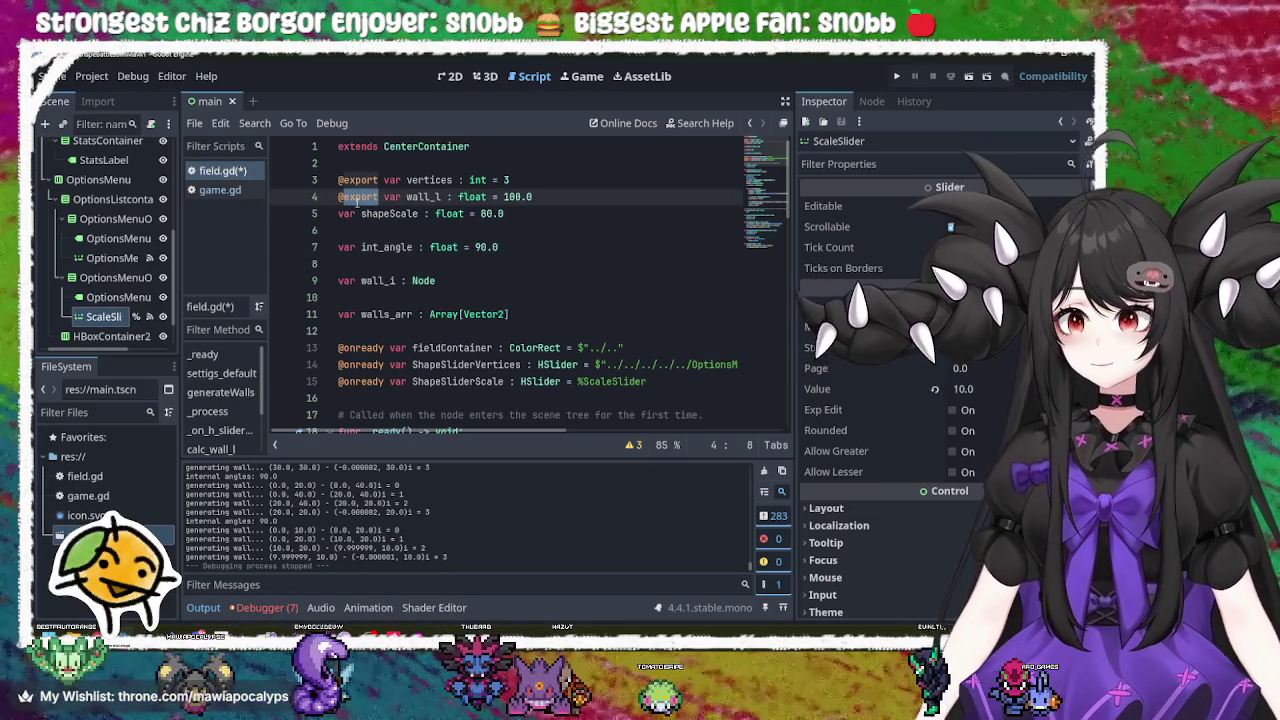
key(BackSpace)
key(BackSpace)
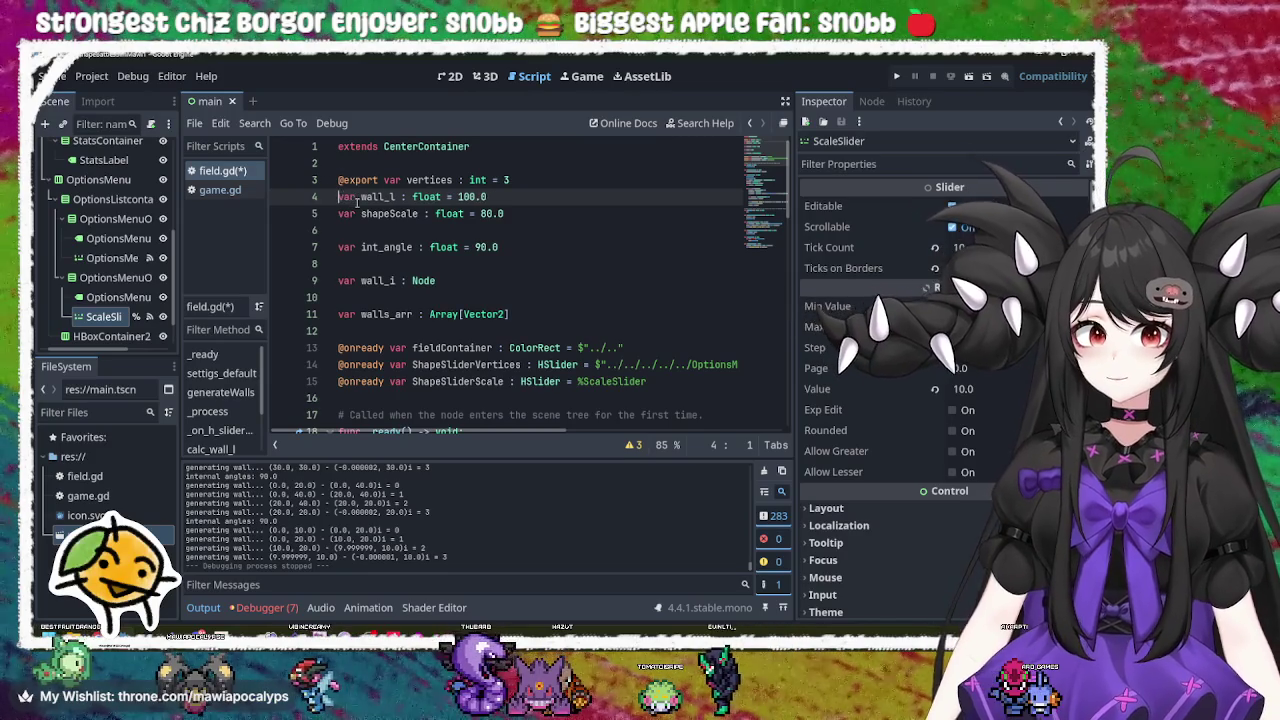
key(Down)
text(@export)
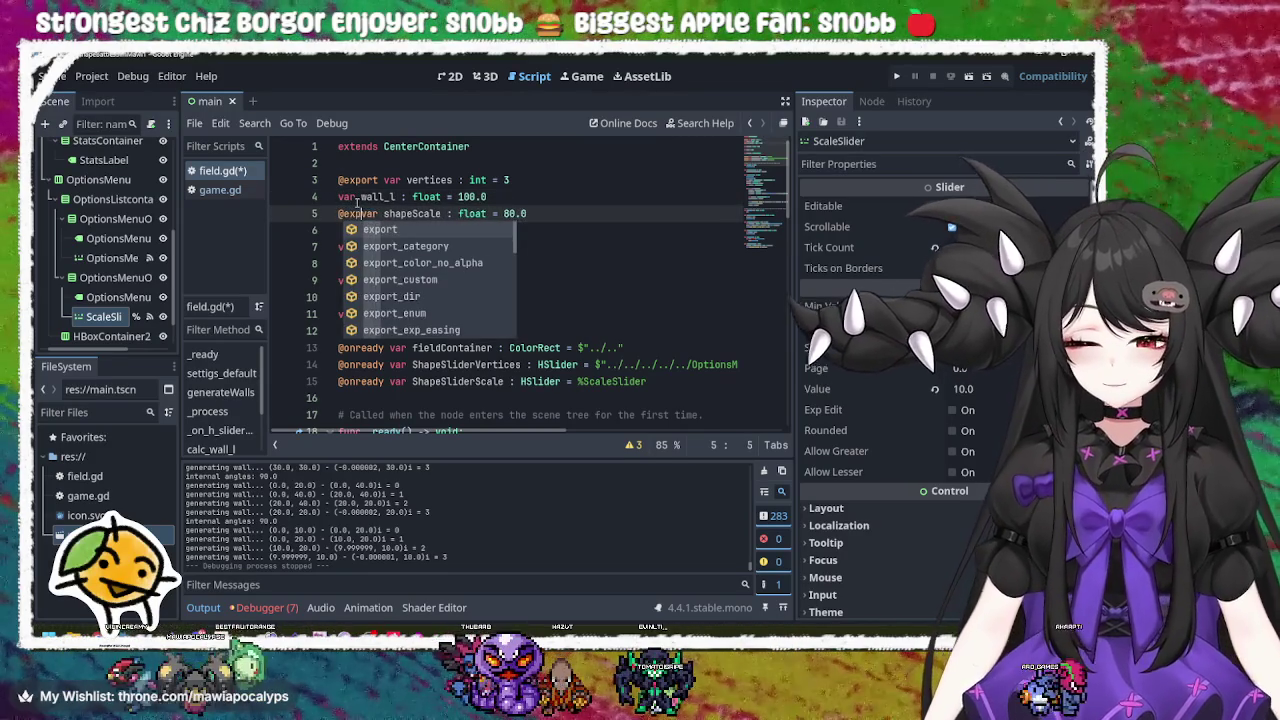
click(506, 214)
double_click(452, 215)
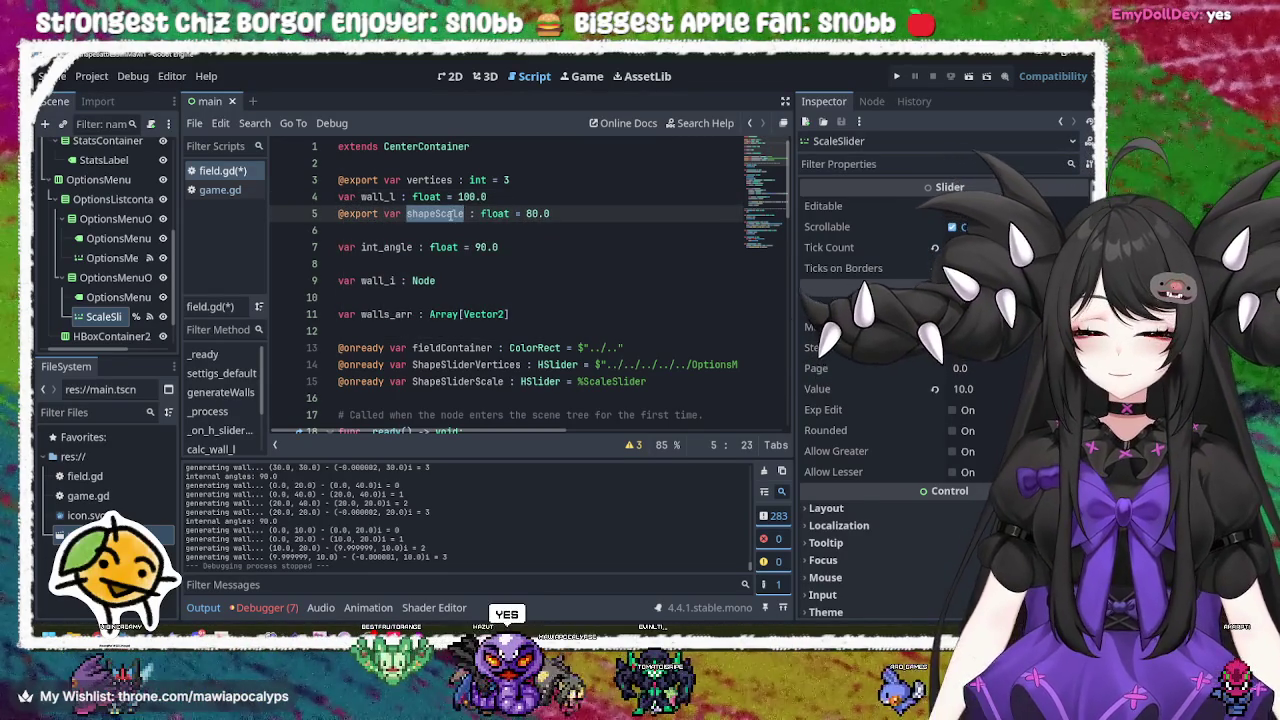
scroll(475, 250, down, 4)
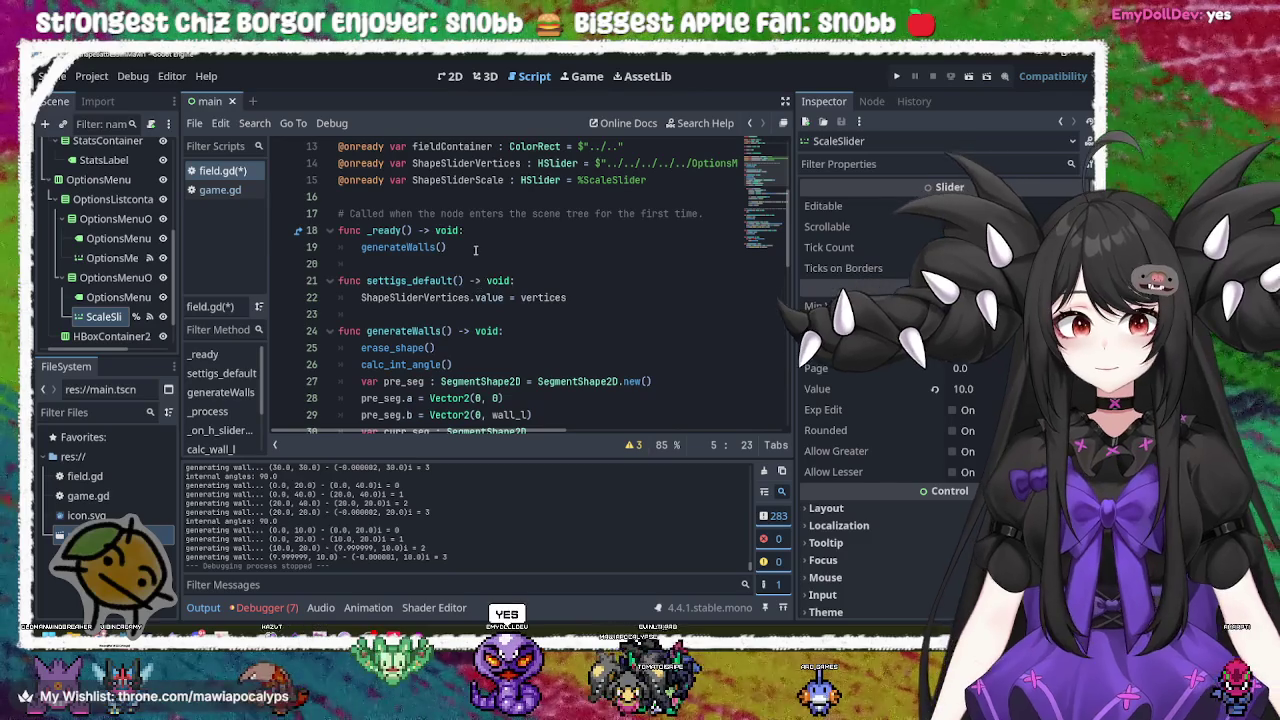
click(606, 296)
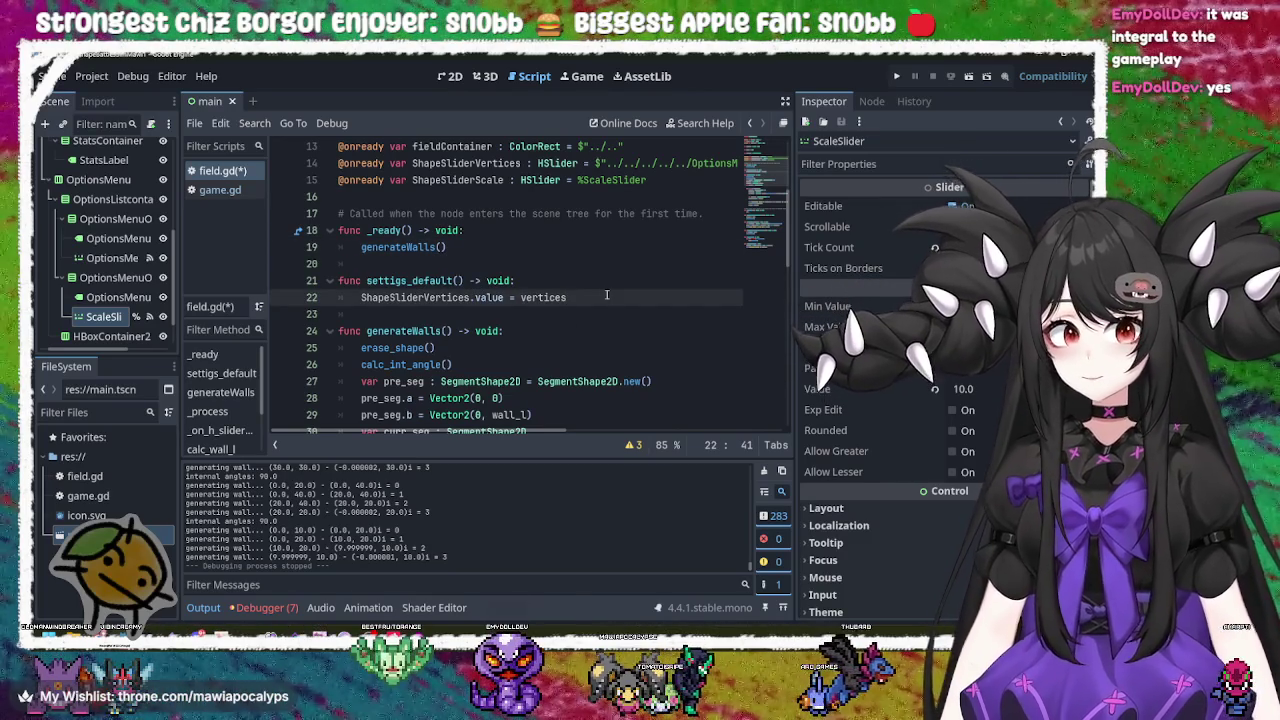
scroll(606, 296, up, 1)
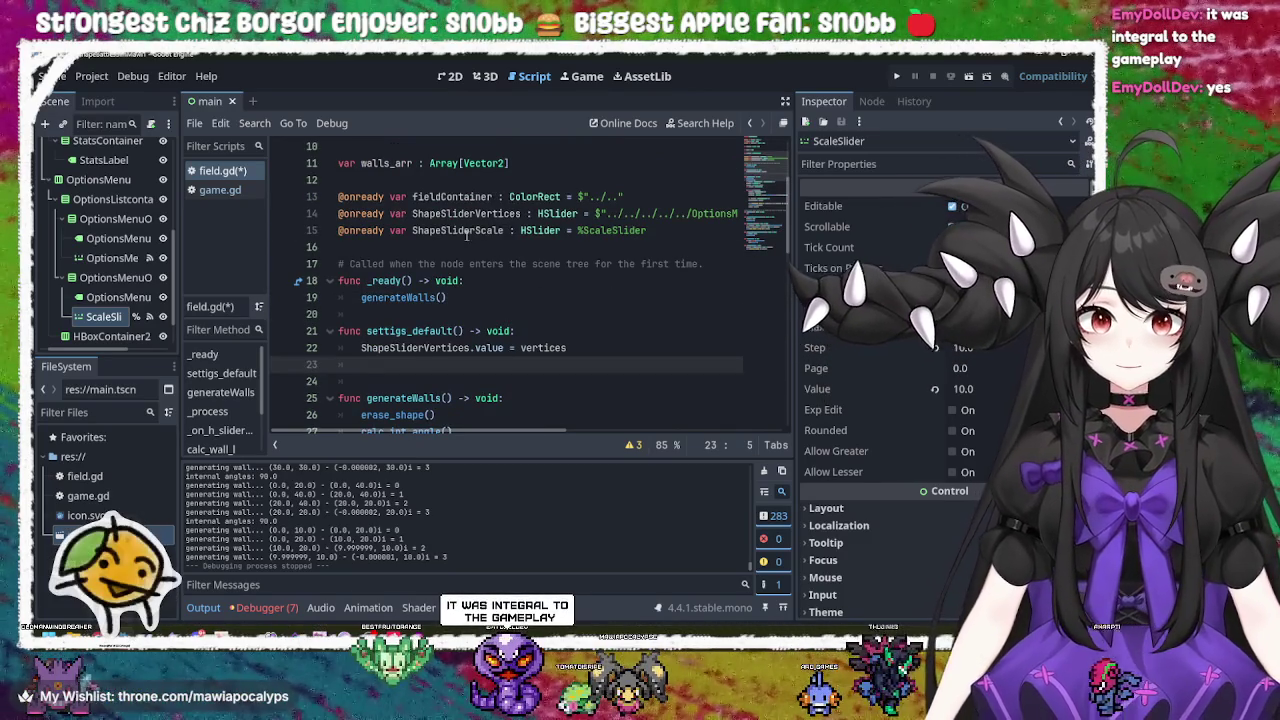
Step: Write line 23 as ShapeSliderScale.value = shapeScale in settigs_default
double_click(466, 231)
click(461, 362)
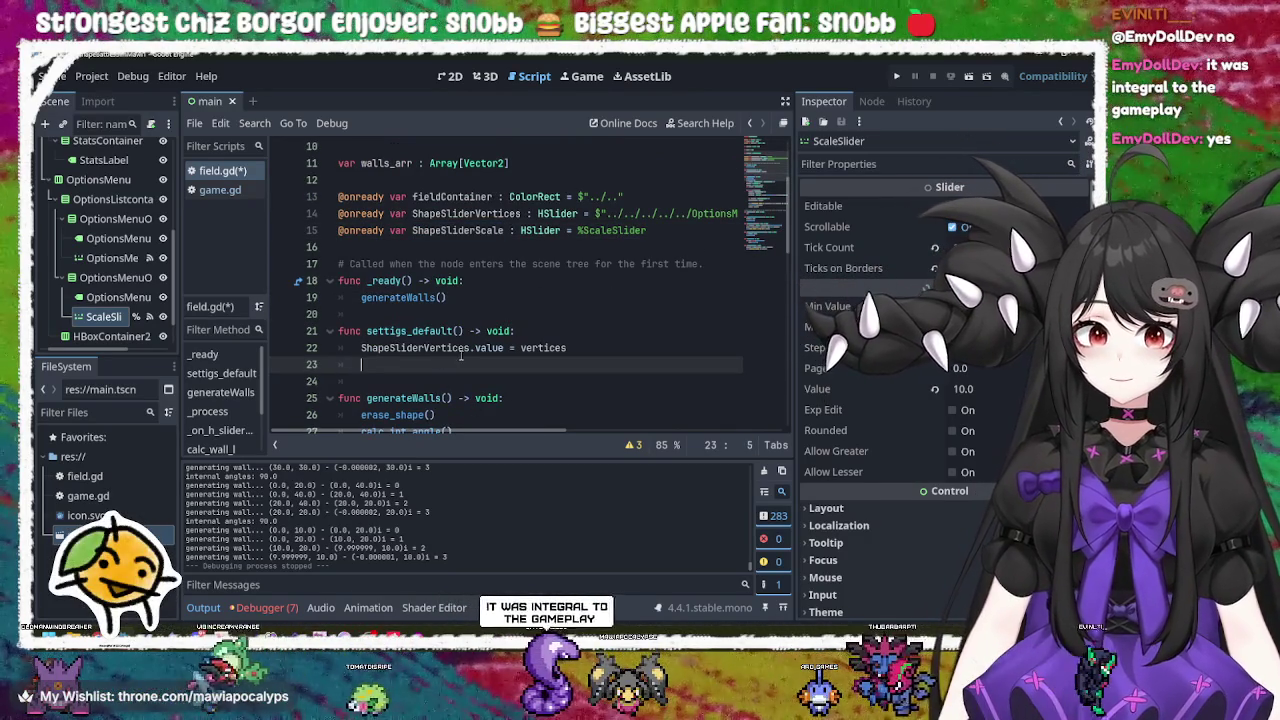
text(Shapes)
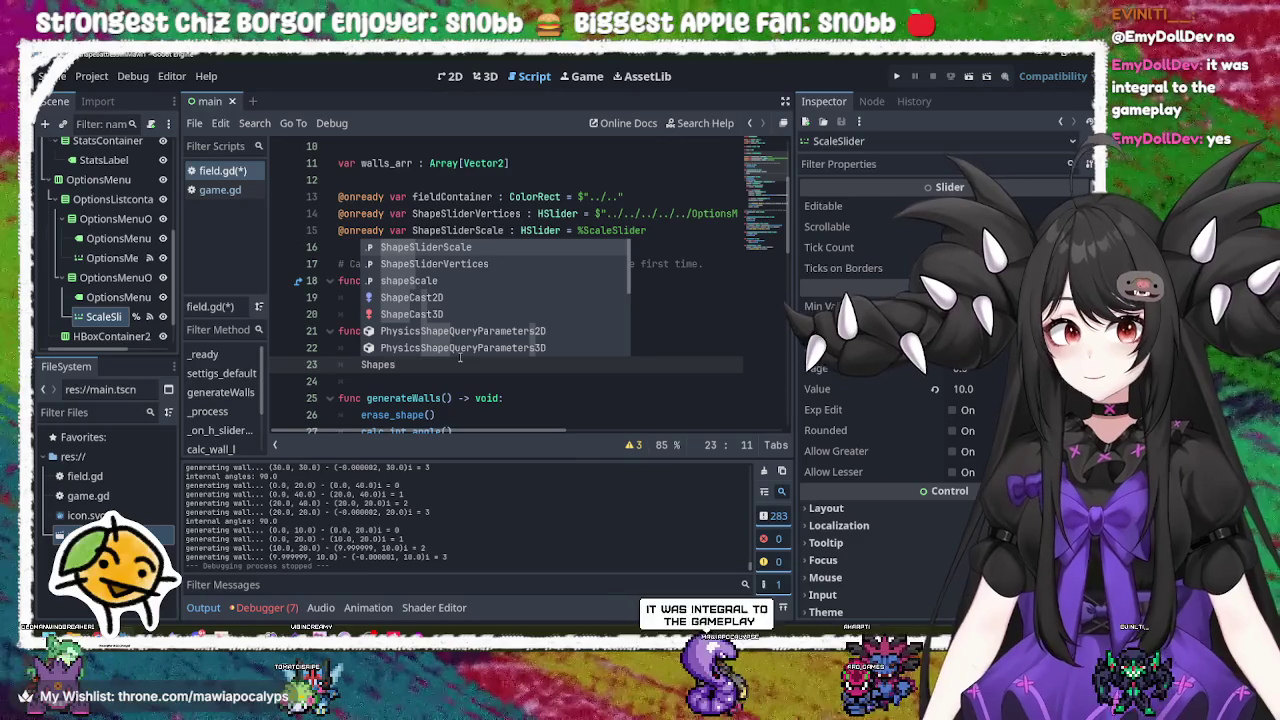
key(Return)
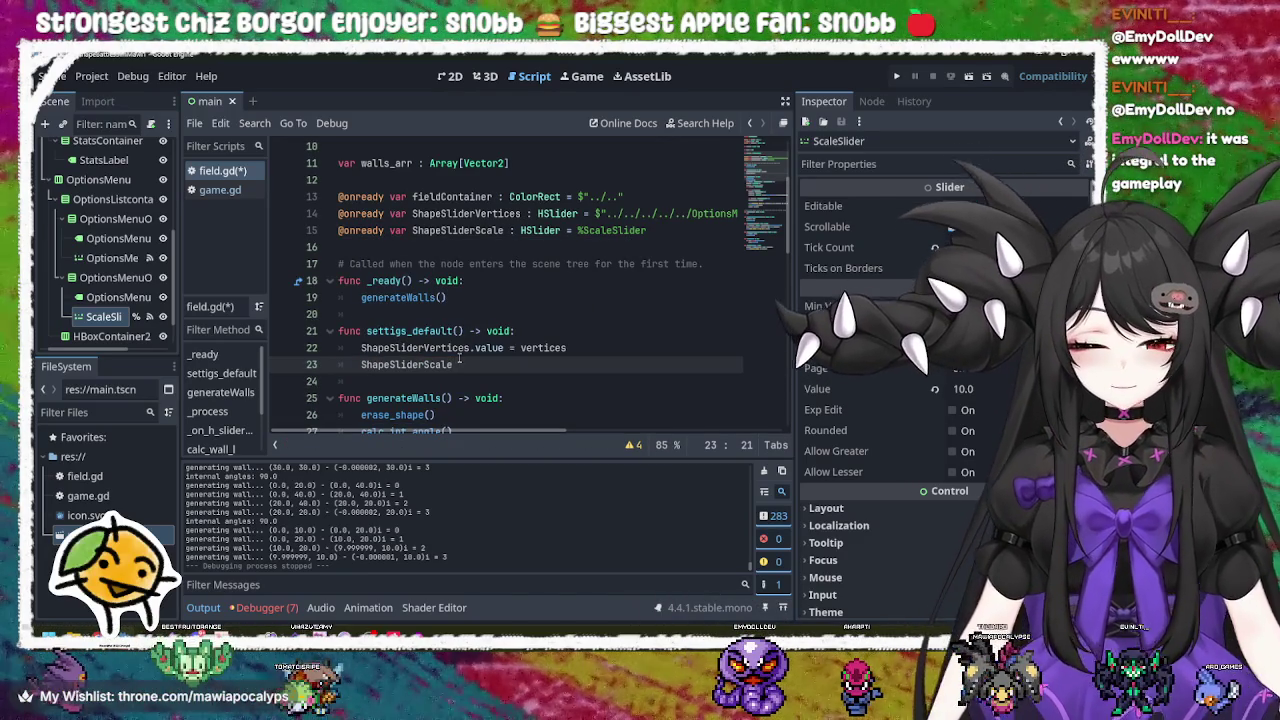
text(s)
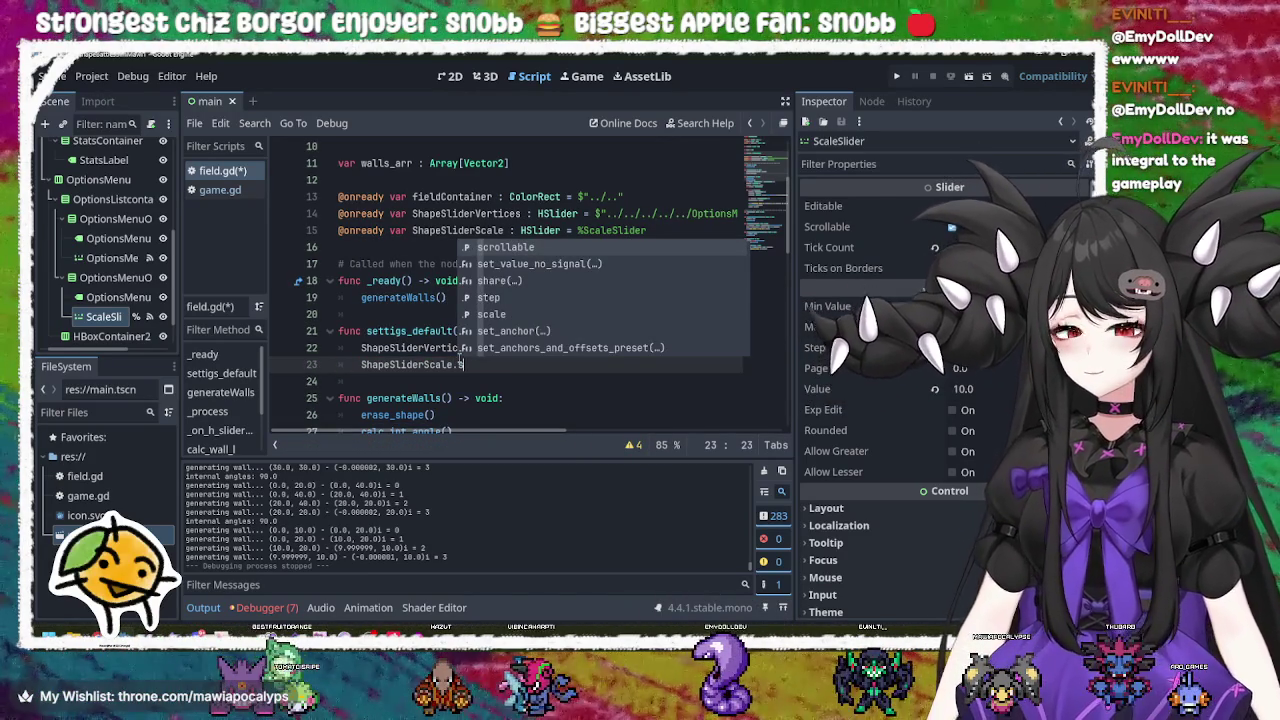
key(BackSpace)
text(valu)
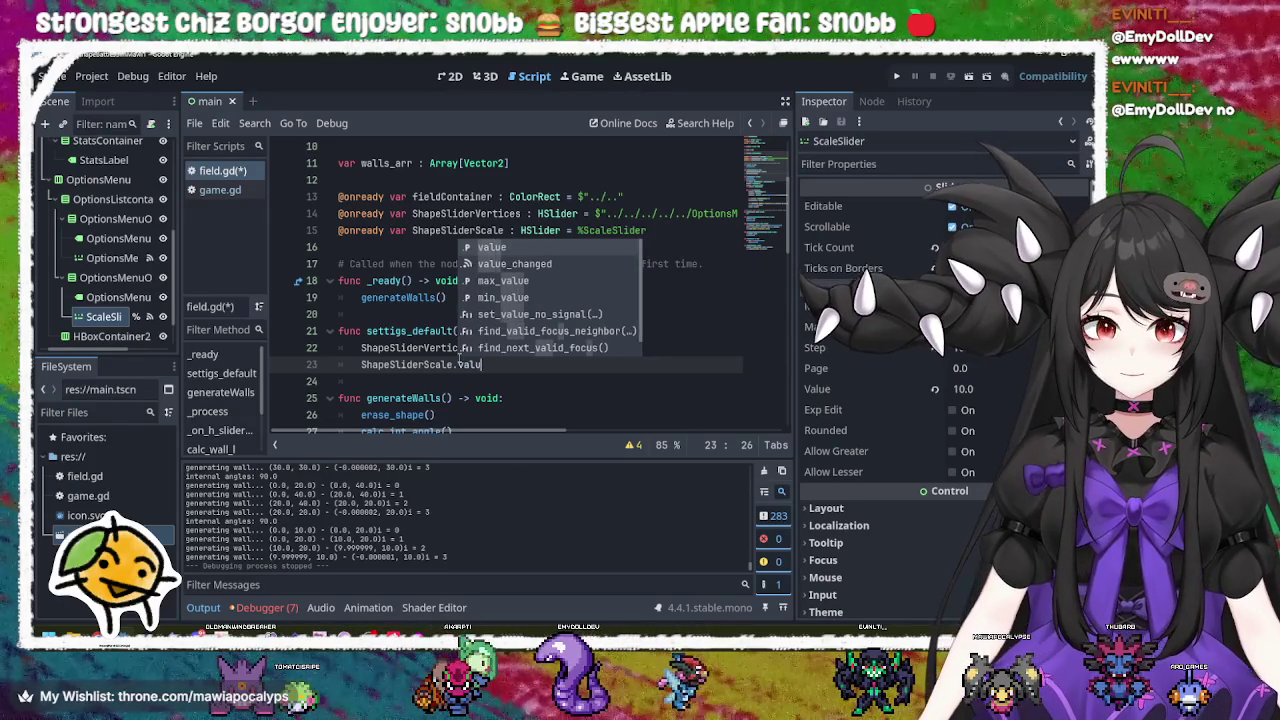
key(Return)
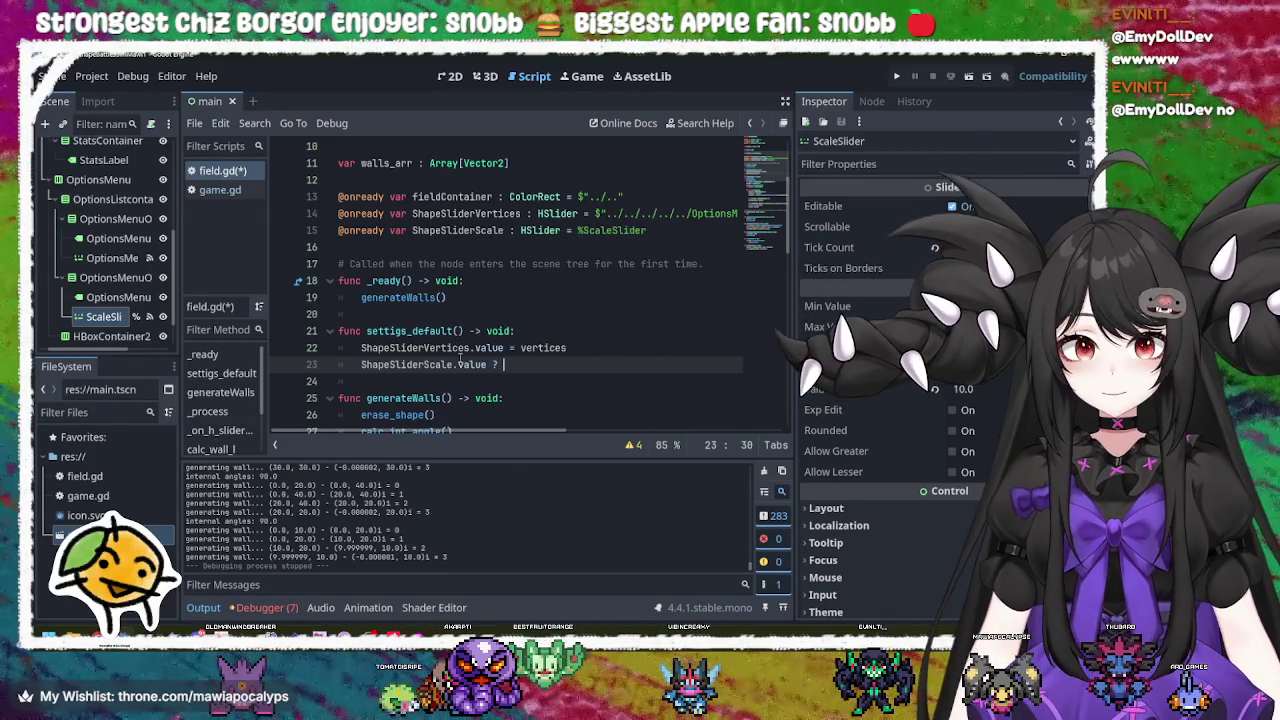
text(=)
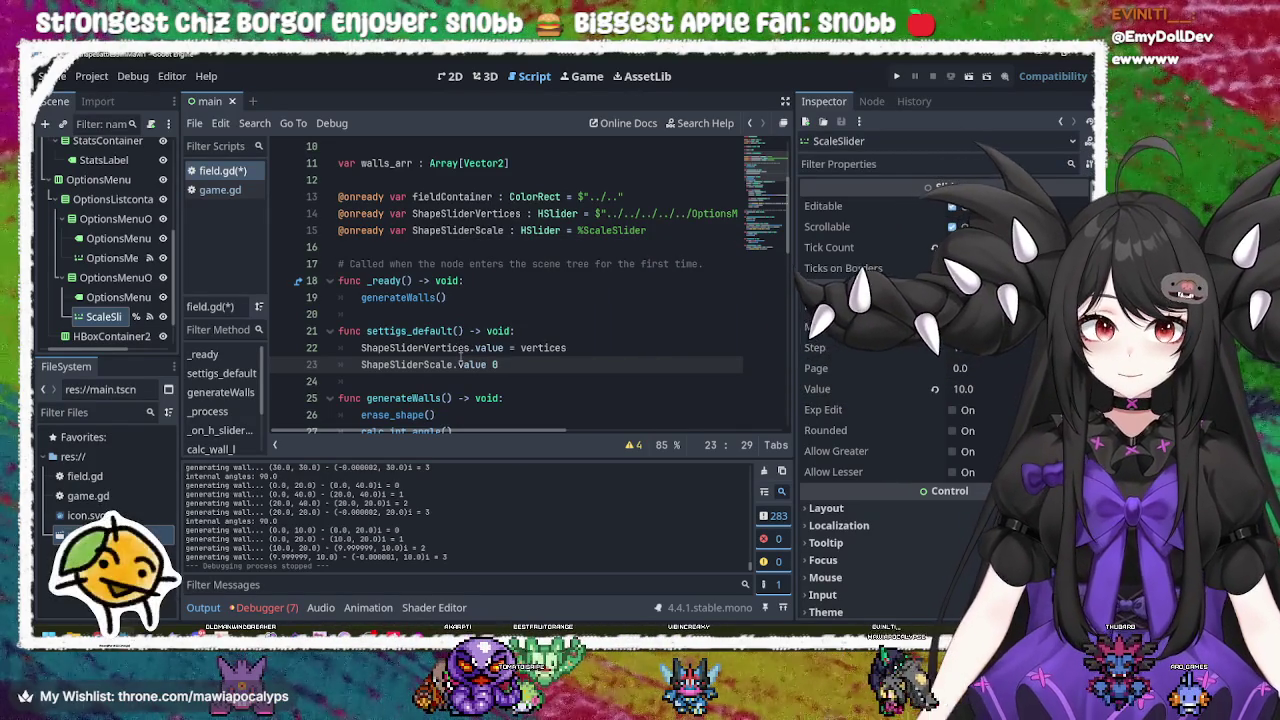
text(= shapeScale)
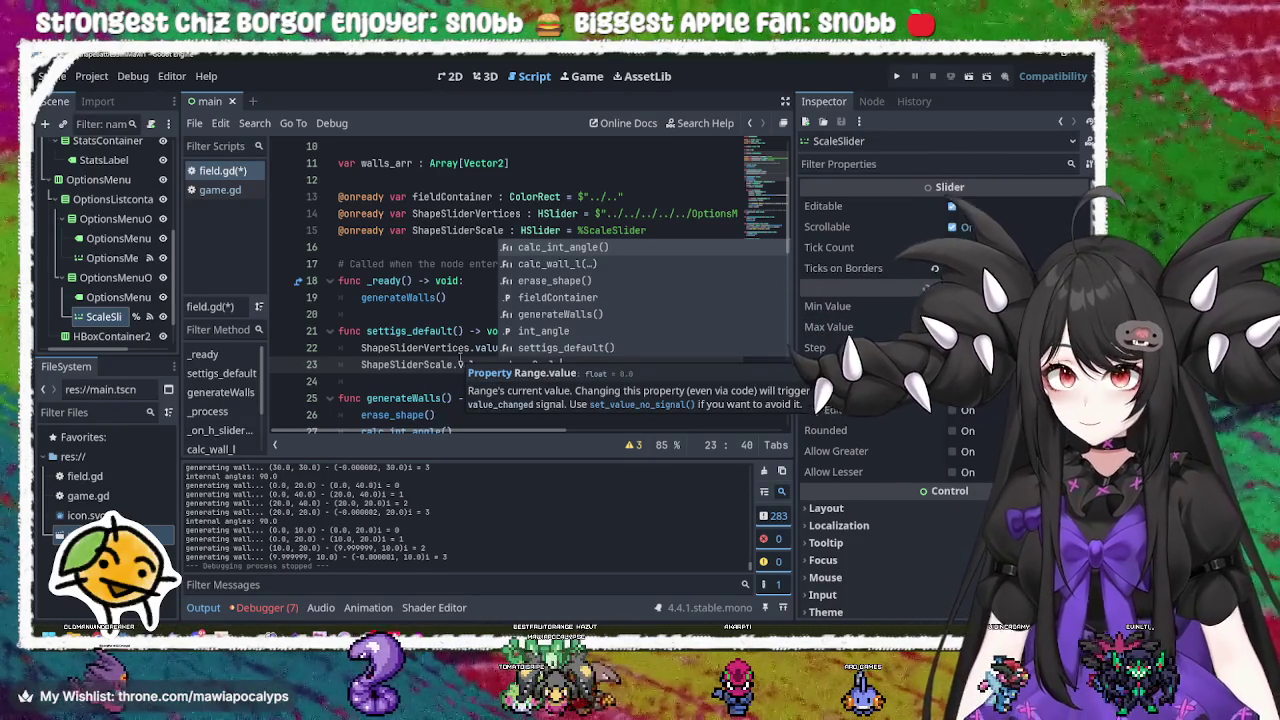
key(Escape)
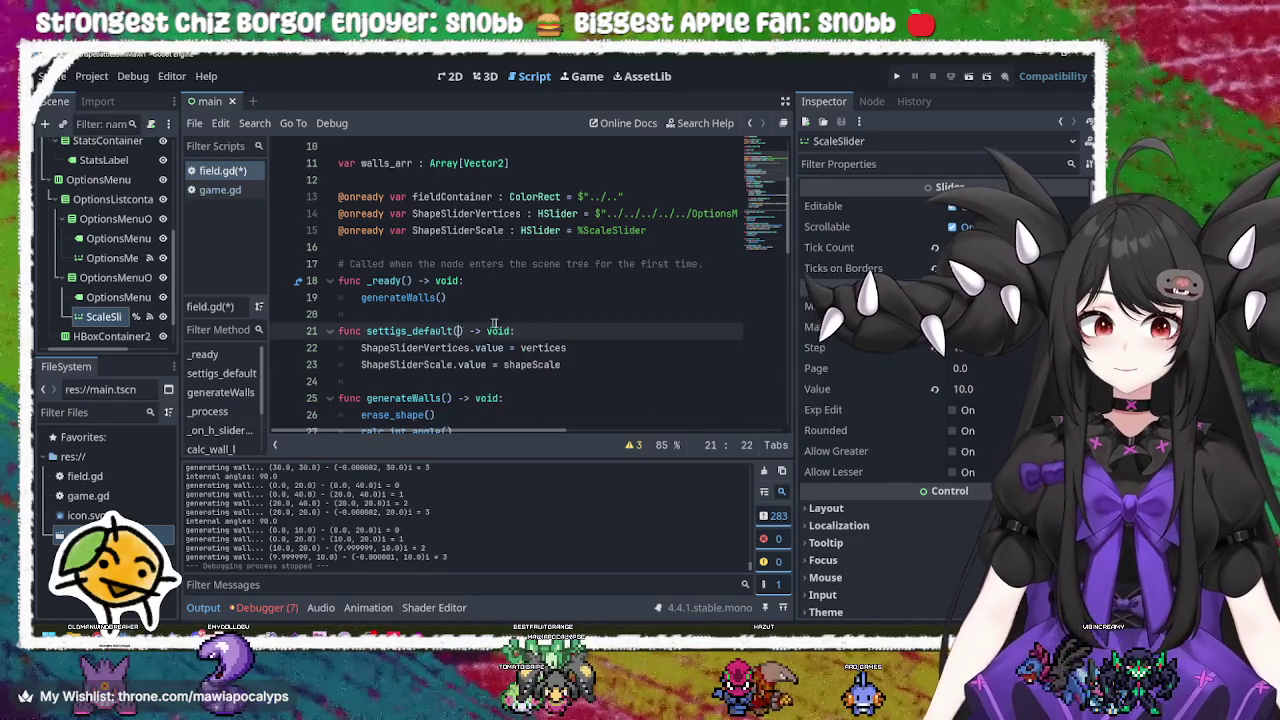
Step: Check the shapeScale declaration and save field.gd
scroll(470, 323, up, 3)
click(440, 214)
double_click(440, 214)
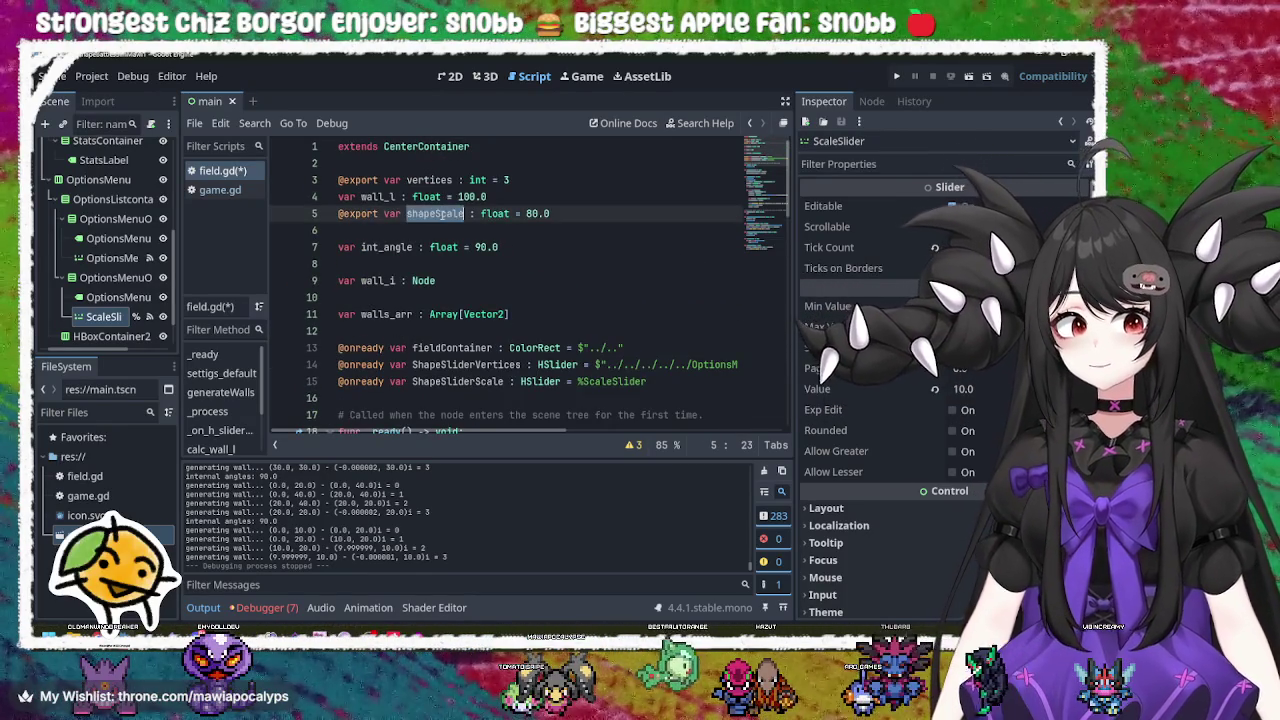
scroll(480, 270, down, 4)
scroll(510, 315, up, 4)
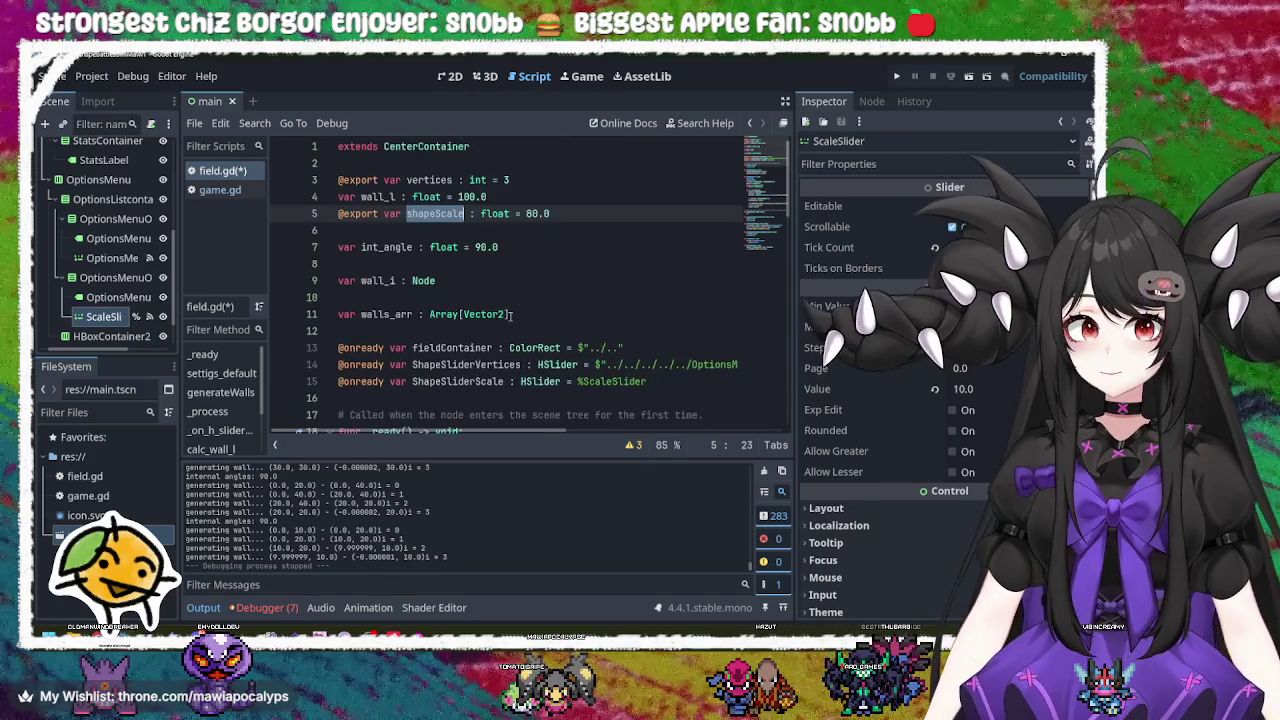
click(512, 315)
scroll(512, 315, down, 5)
click(610, 254)
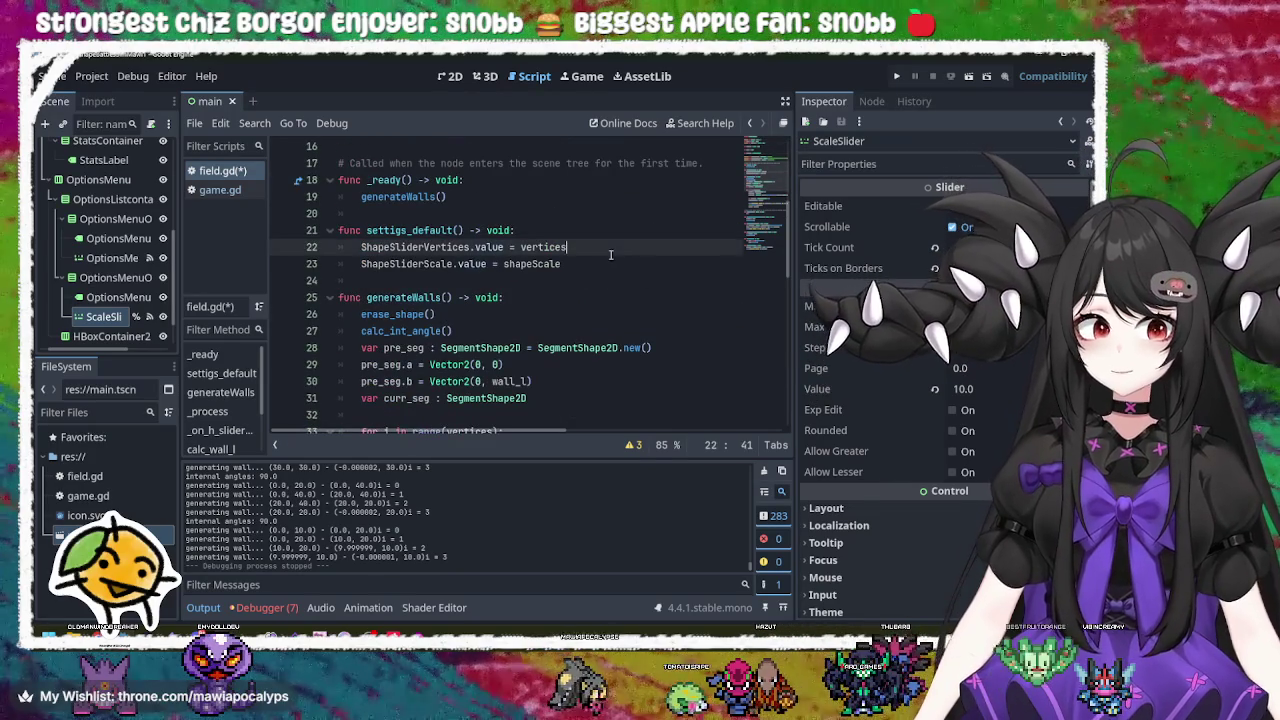
key(ctrl+s)
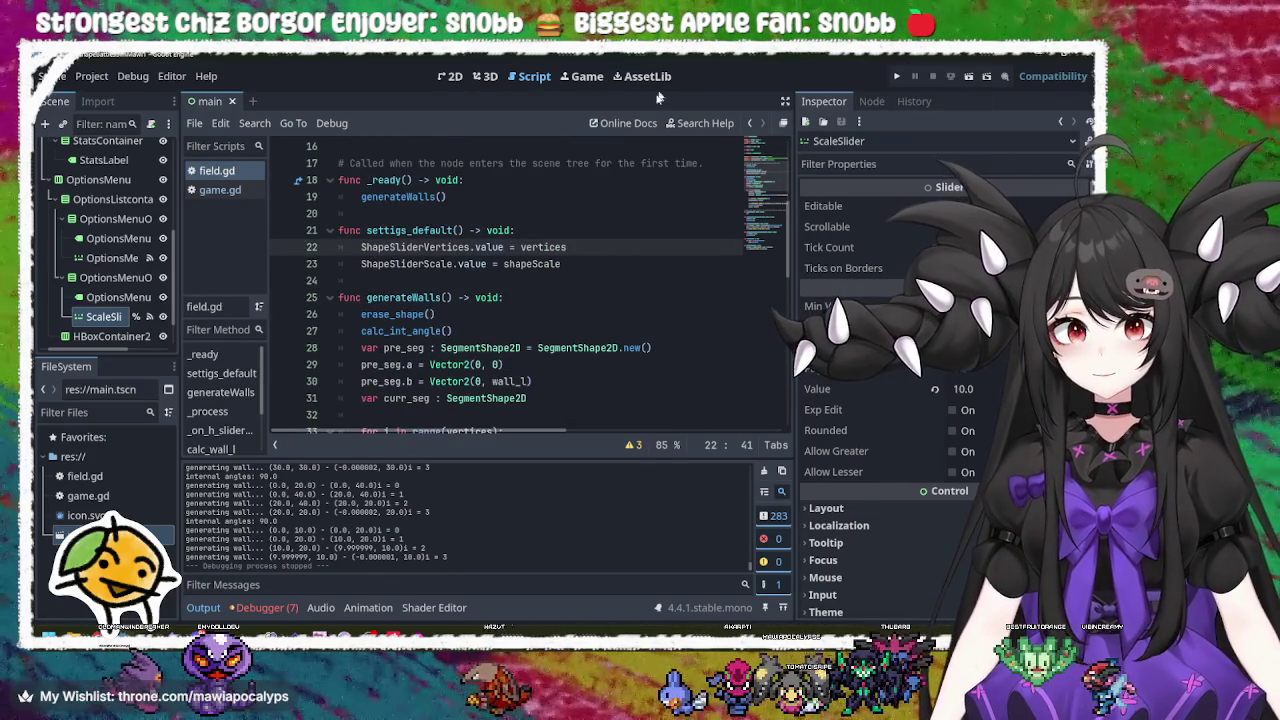
Step: Run the game, slide to an octagon, then a pentagon at full scale, and stop
click(897, 76)
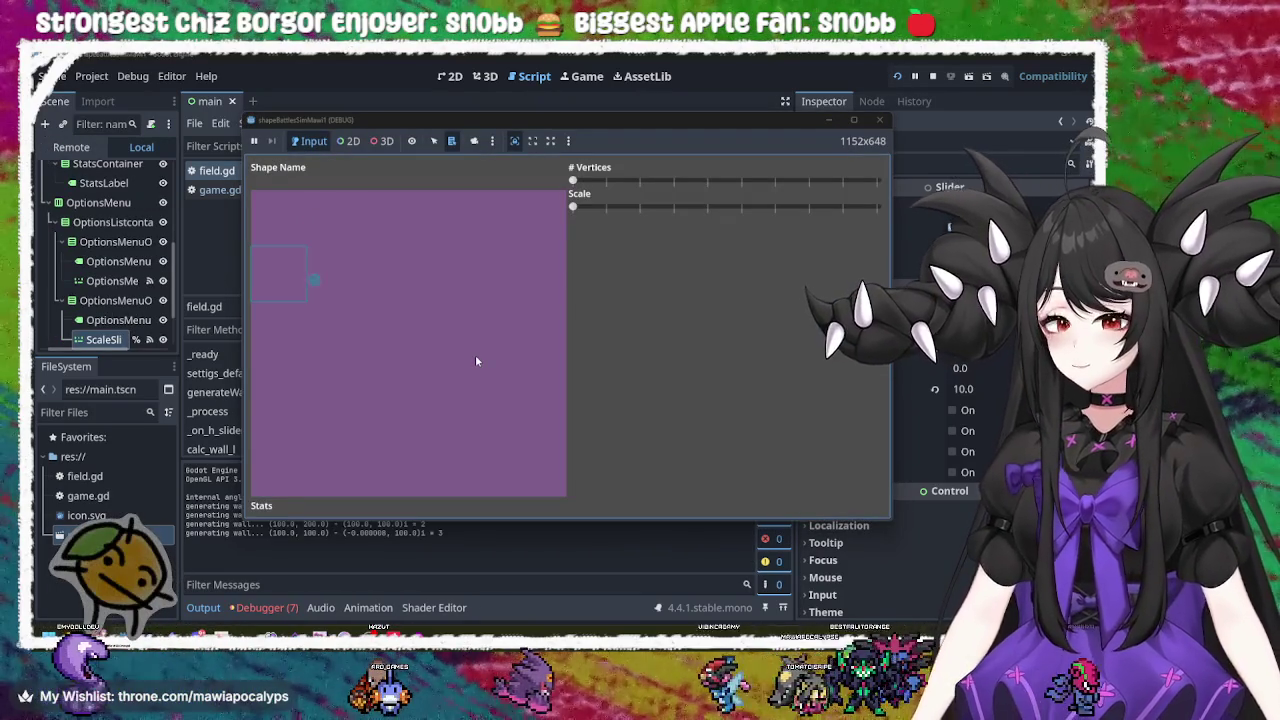
mouse_move(573, 181)
mouse_down()
mouse_move(872, 182)
mouse_move(657, 182)
mouse_up()
mouse_move(573, 207)
mouse_down()
mouse_move(907, 223)
mouse_move(670, 214)
mouse_move(568, 221)
mouse_move(864, 212)
mouse_move(469, 233)
mouse_up()
click(879, 119)
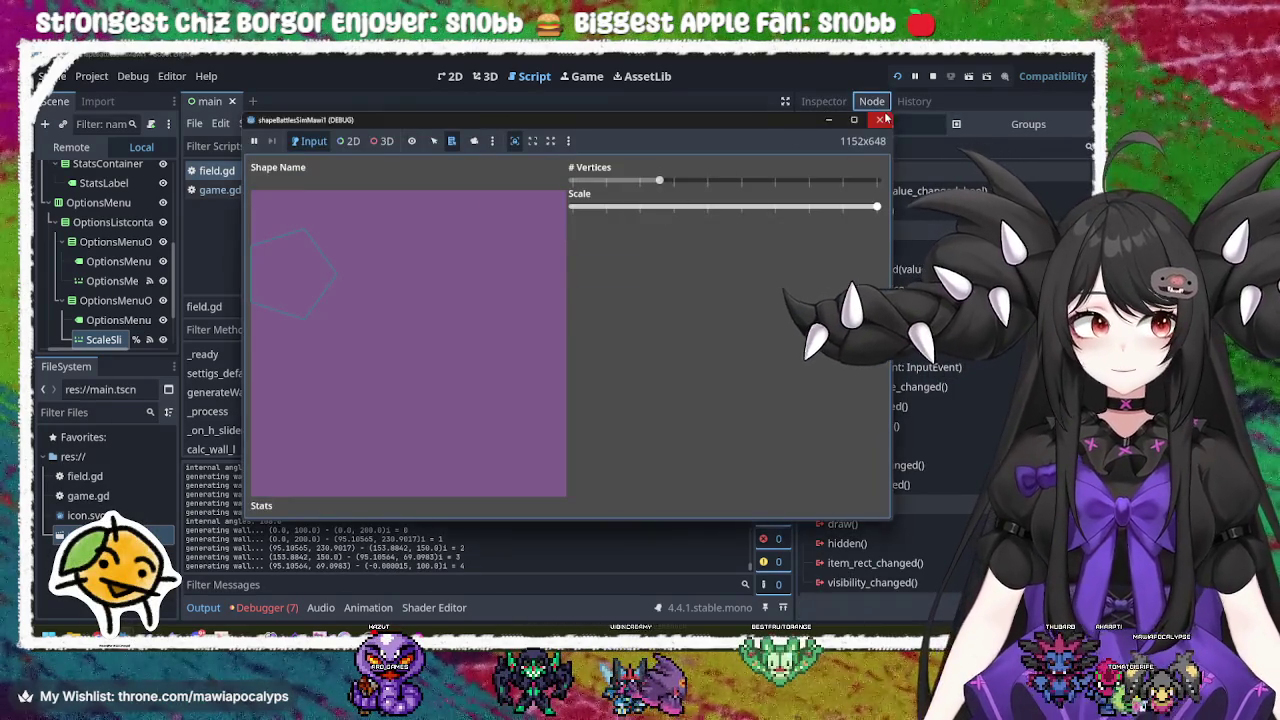
click(880, 119)
click(551, 284)
scroll(530, 366, down, 5)
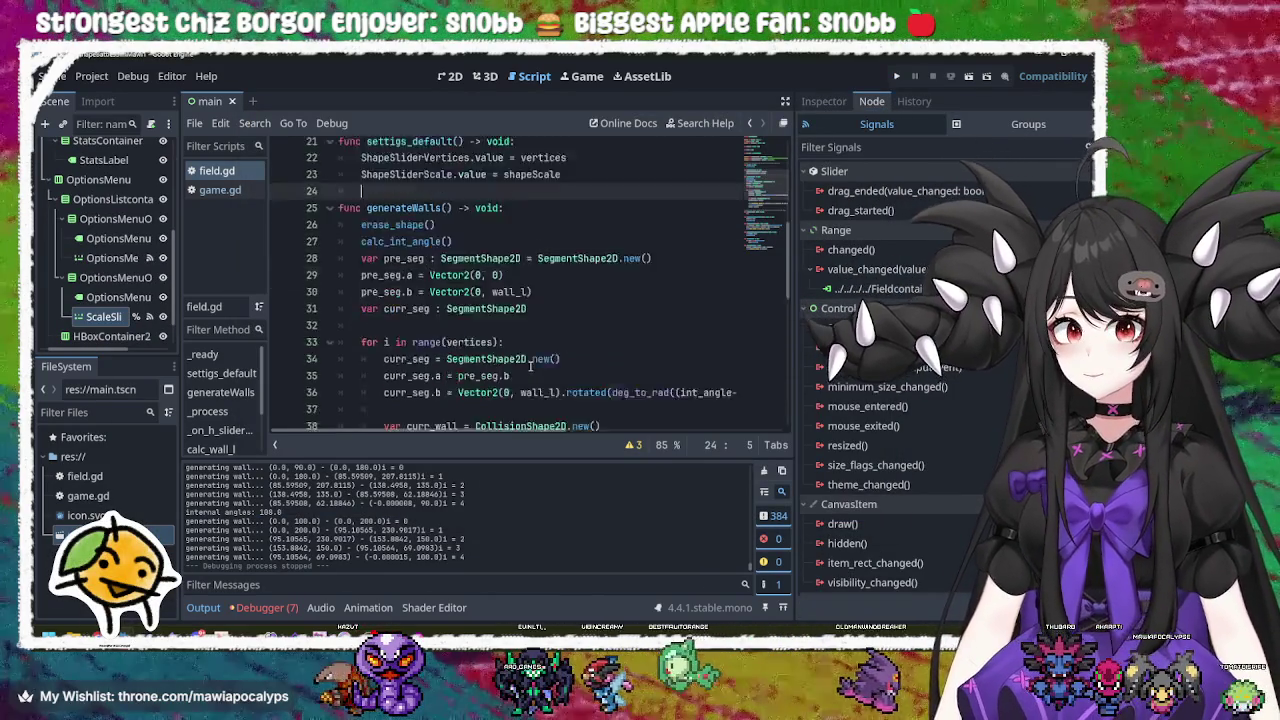
scroll(530, 366, down, 6)
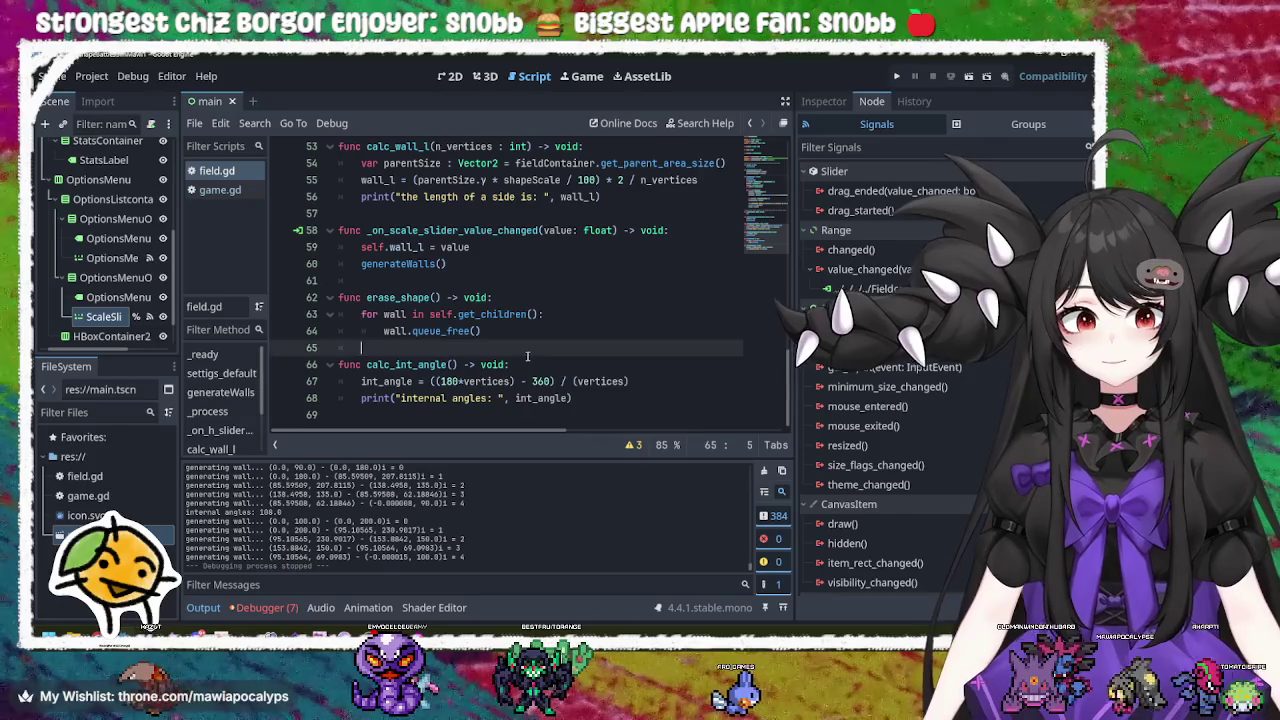
click(530, 350)
click(488, 381)
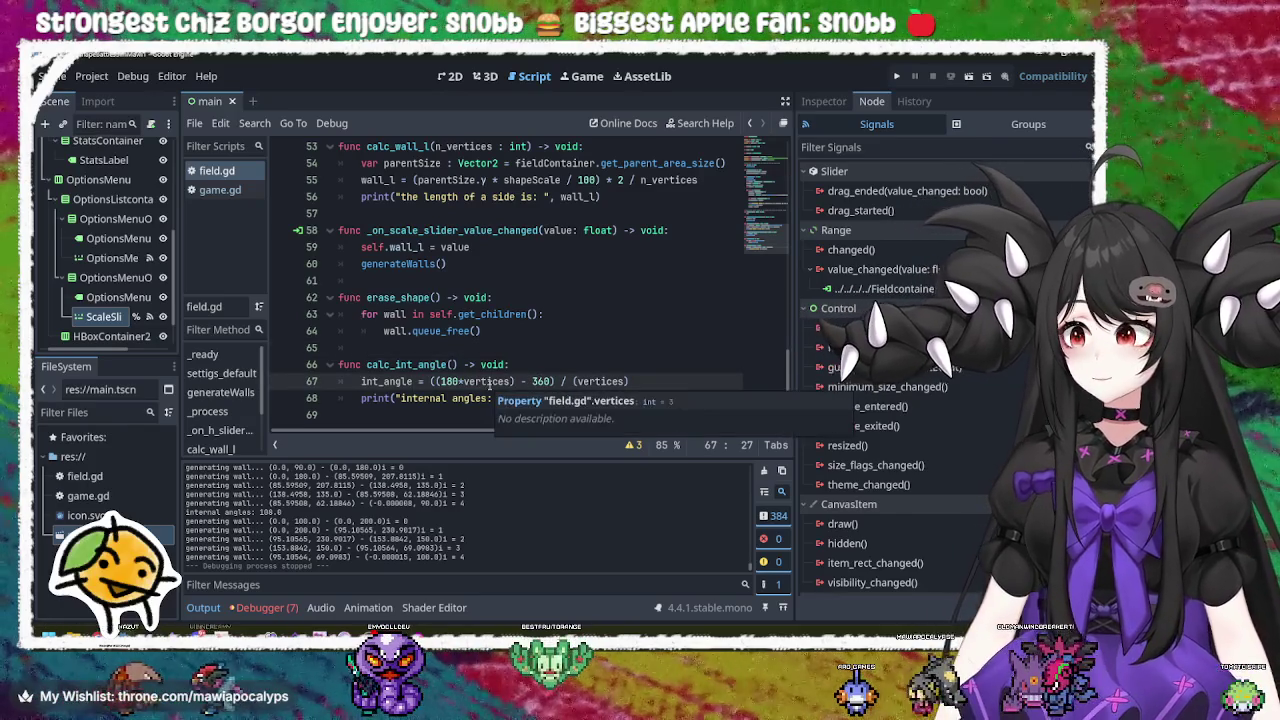
double_click(488, 381)
click(488, 381)
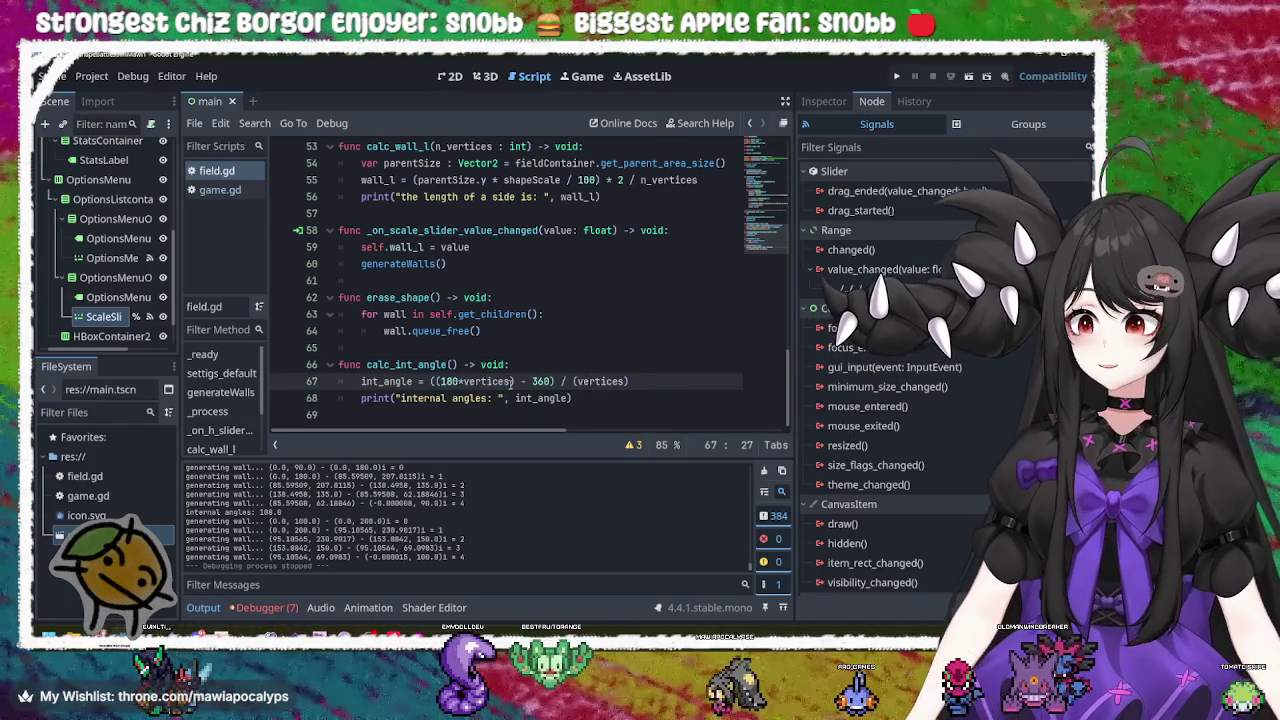
double_click(488, 381)
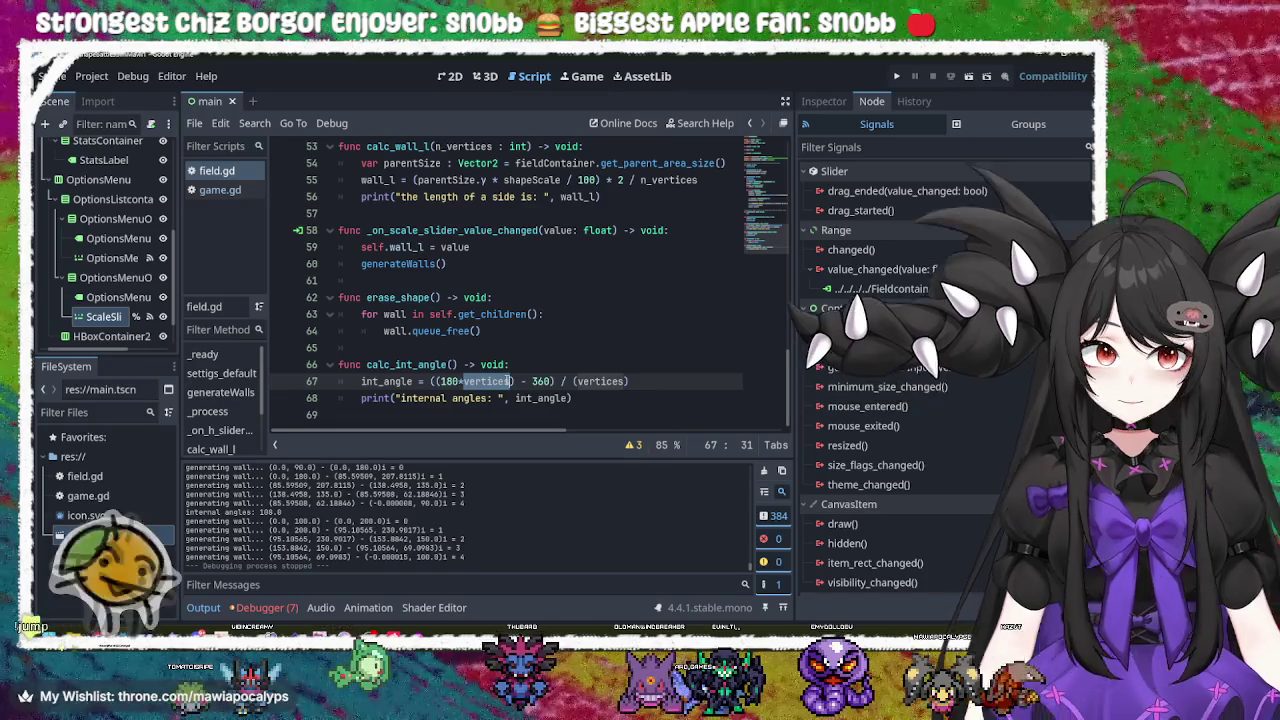
click(556, 382)
double_click(487, 381)
click(490, 381)
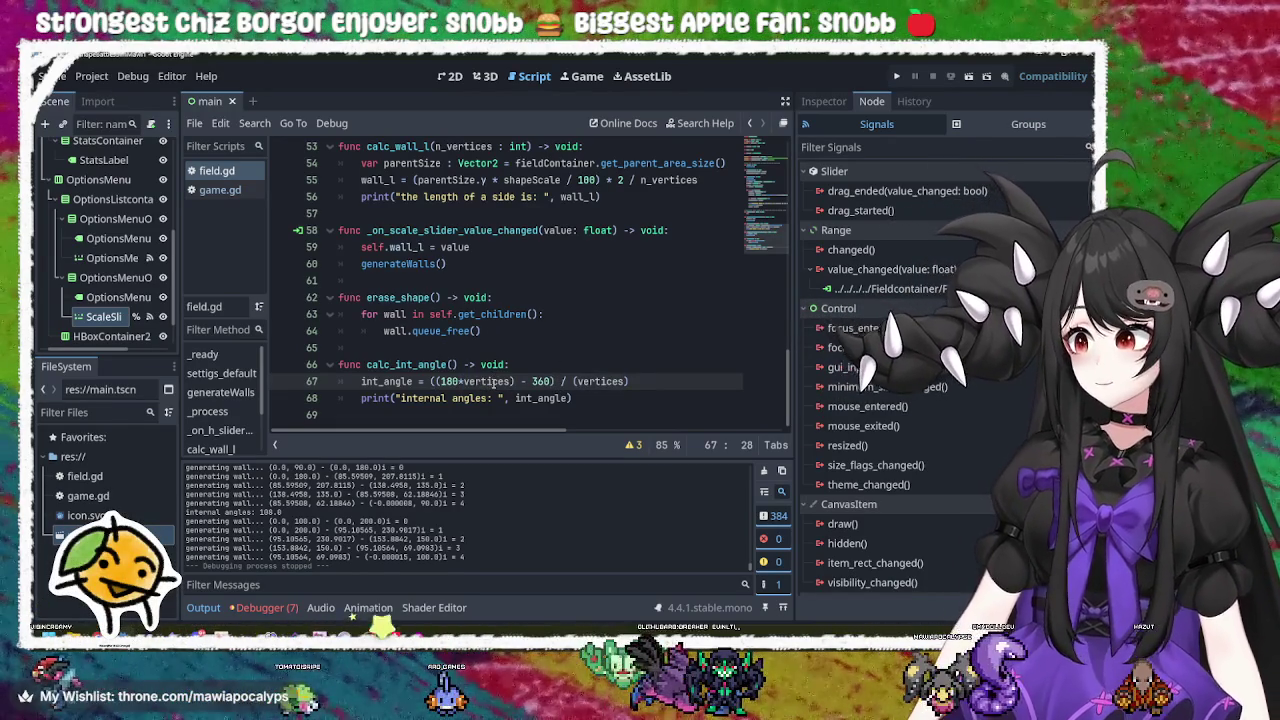
double_click(490, 381)
click(550, 382)
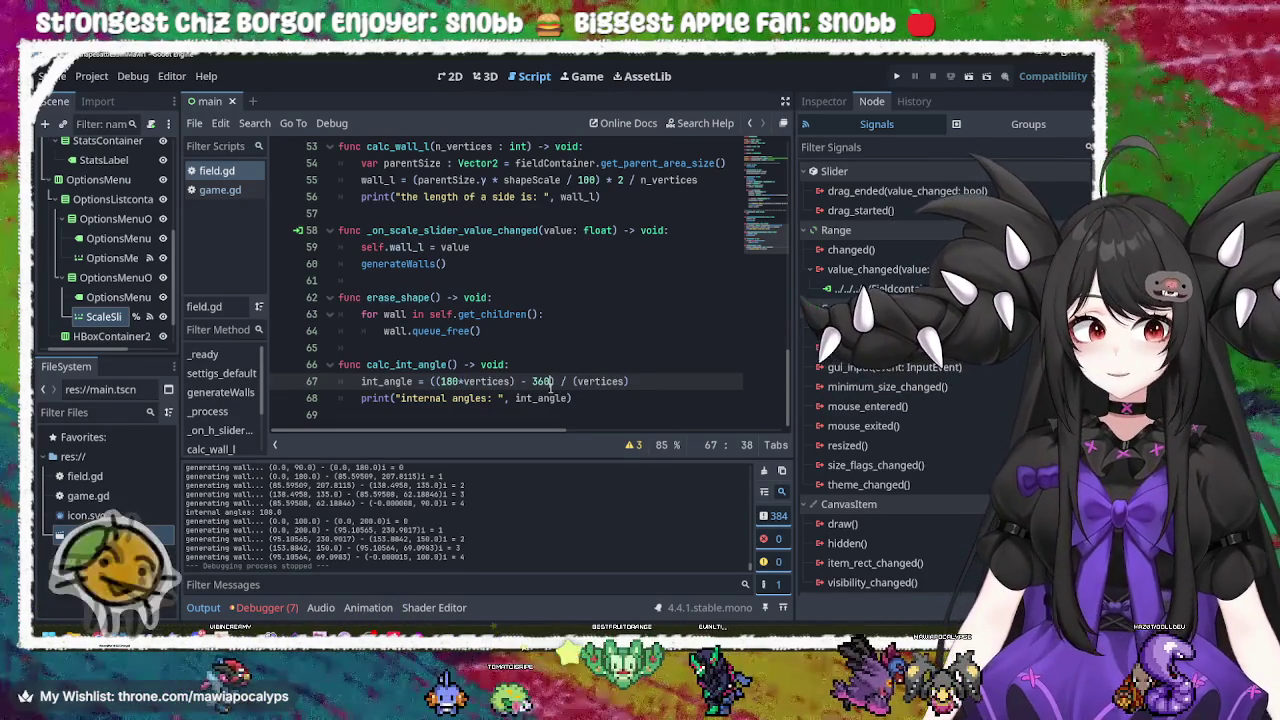
click(526, 382)
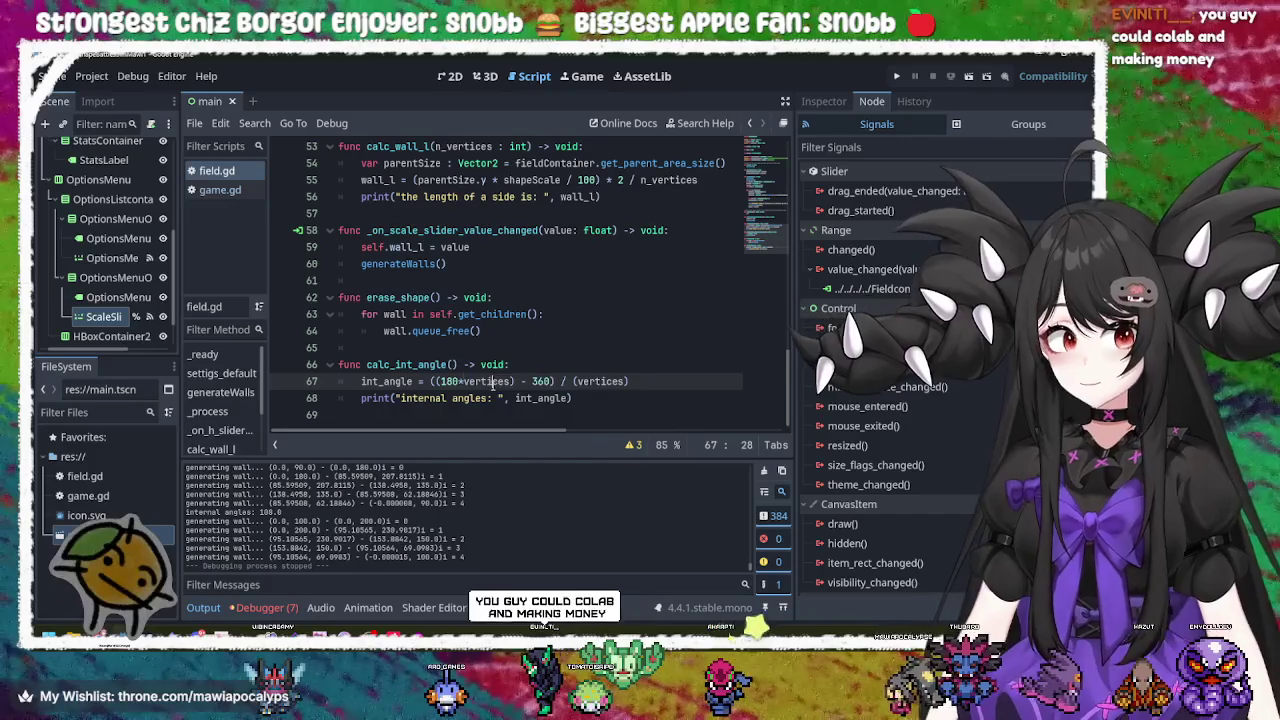
double_click(487, 381)
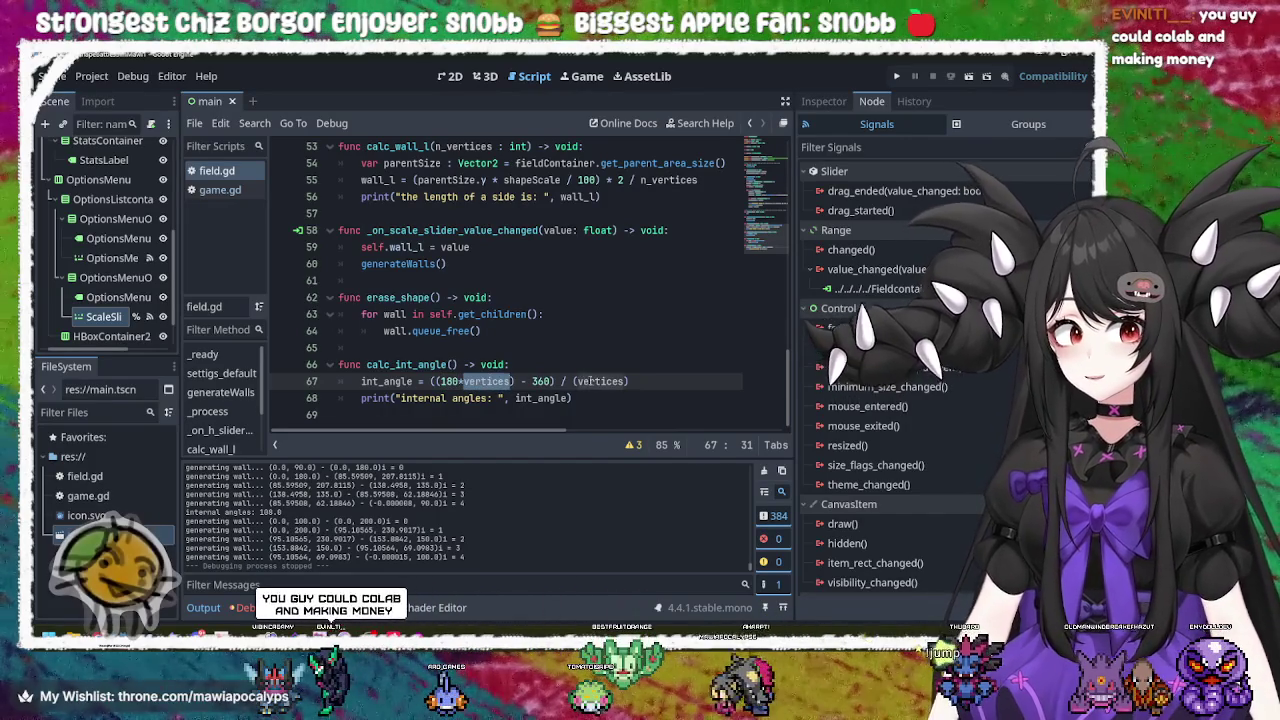
double_click(591, 381)
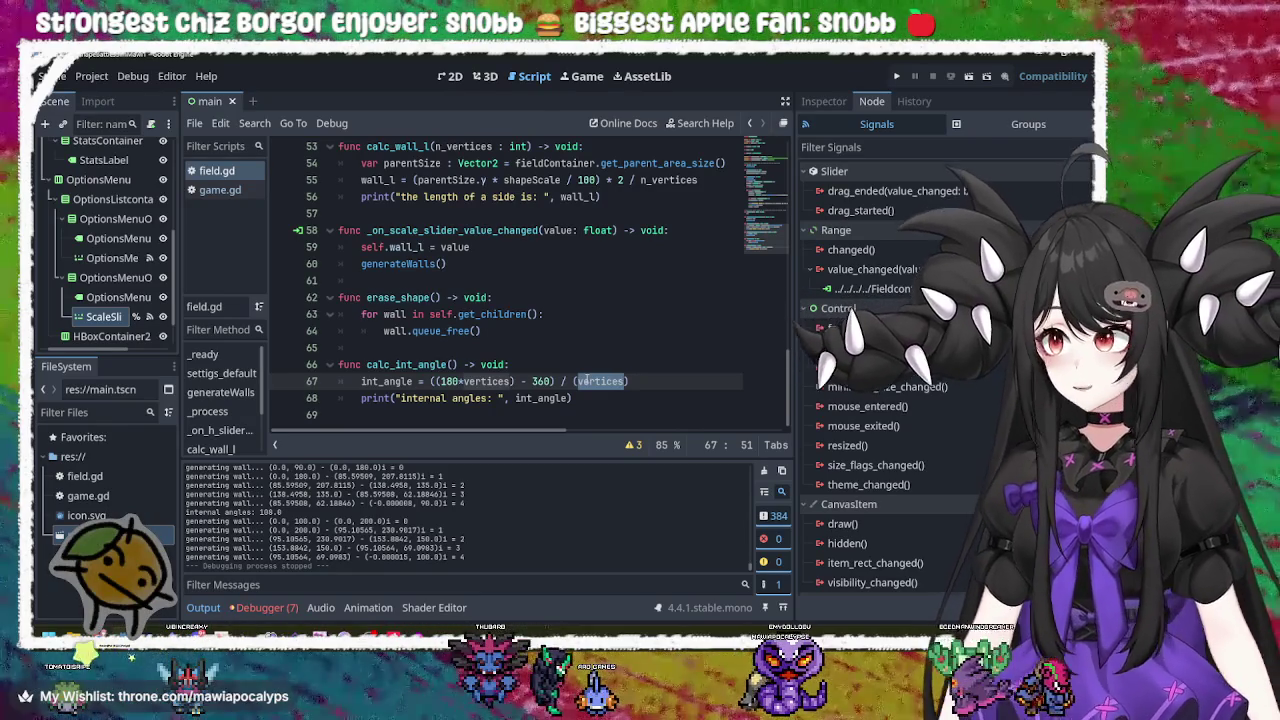
click(655, 381)
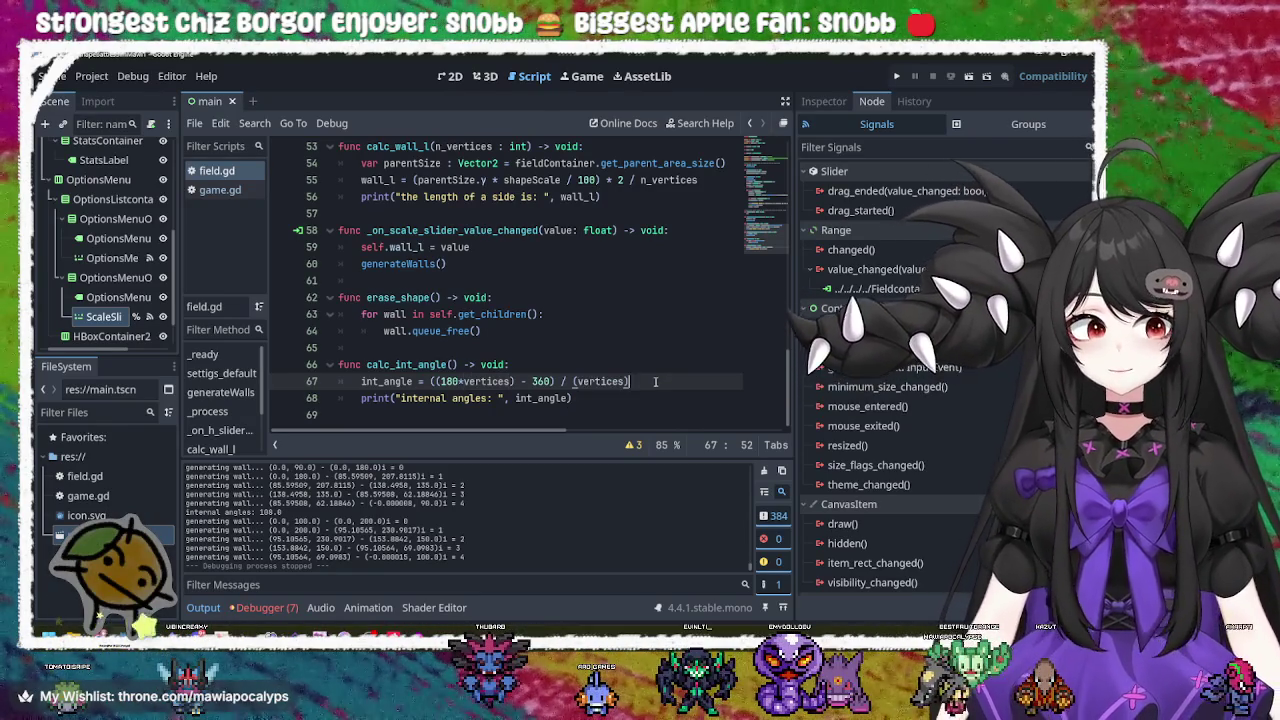
click(563, 365)
click(562, 338)
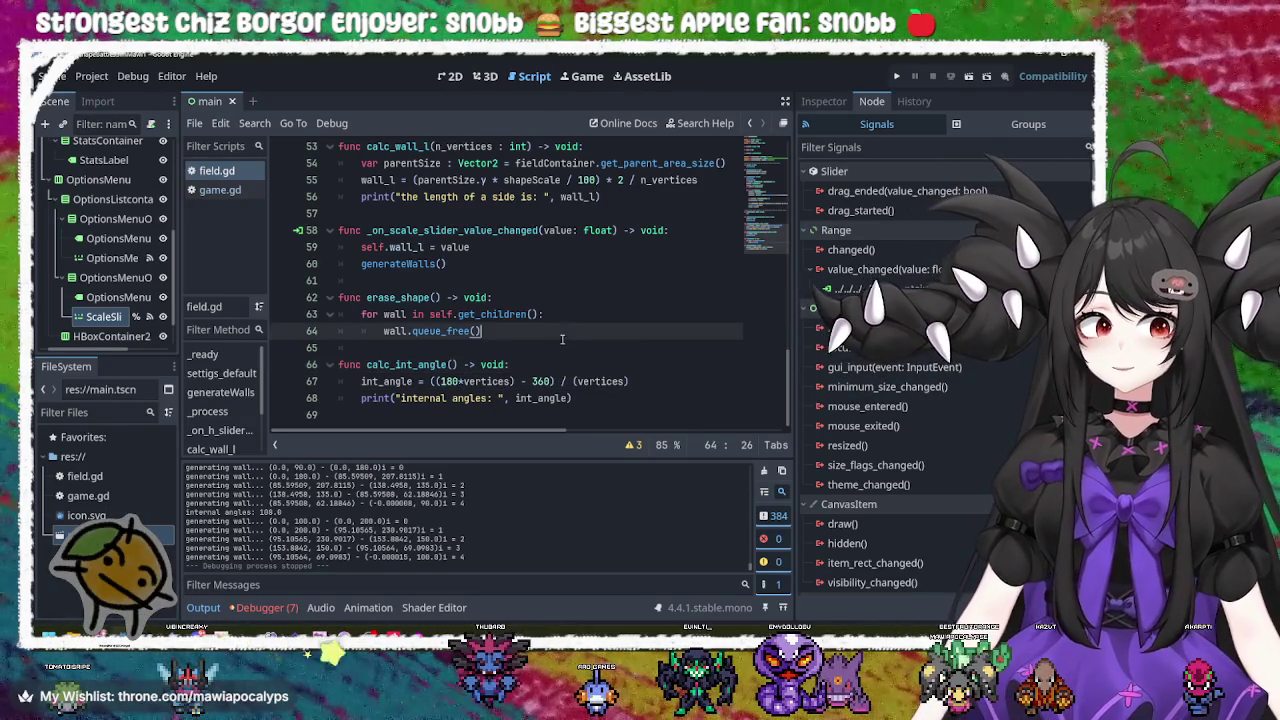
click(597, 314)
click(557, 297)
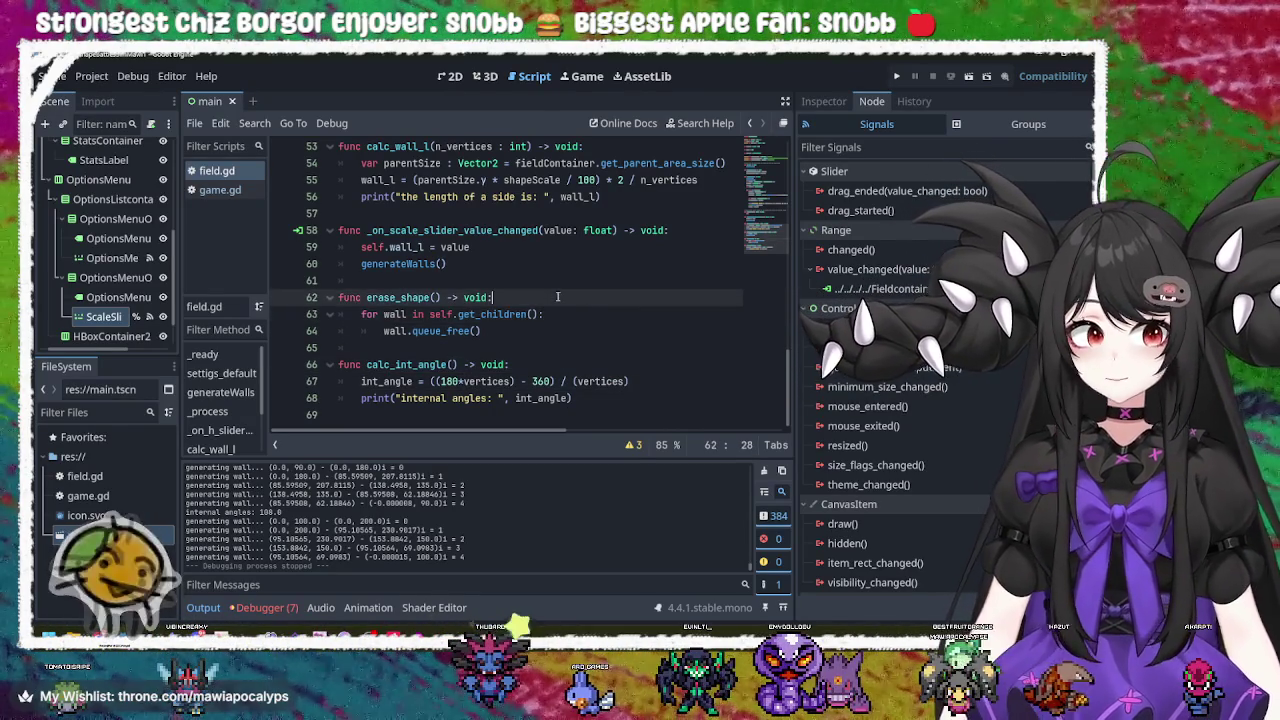
click(584, 314)
click(571, 330)
click(594, 312)
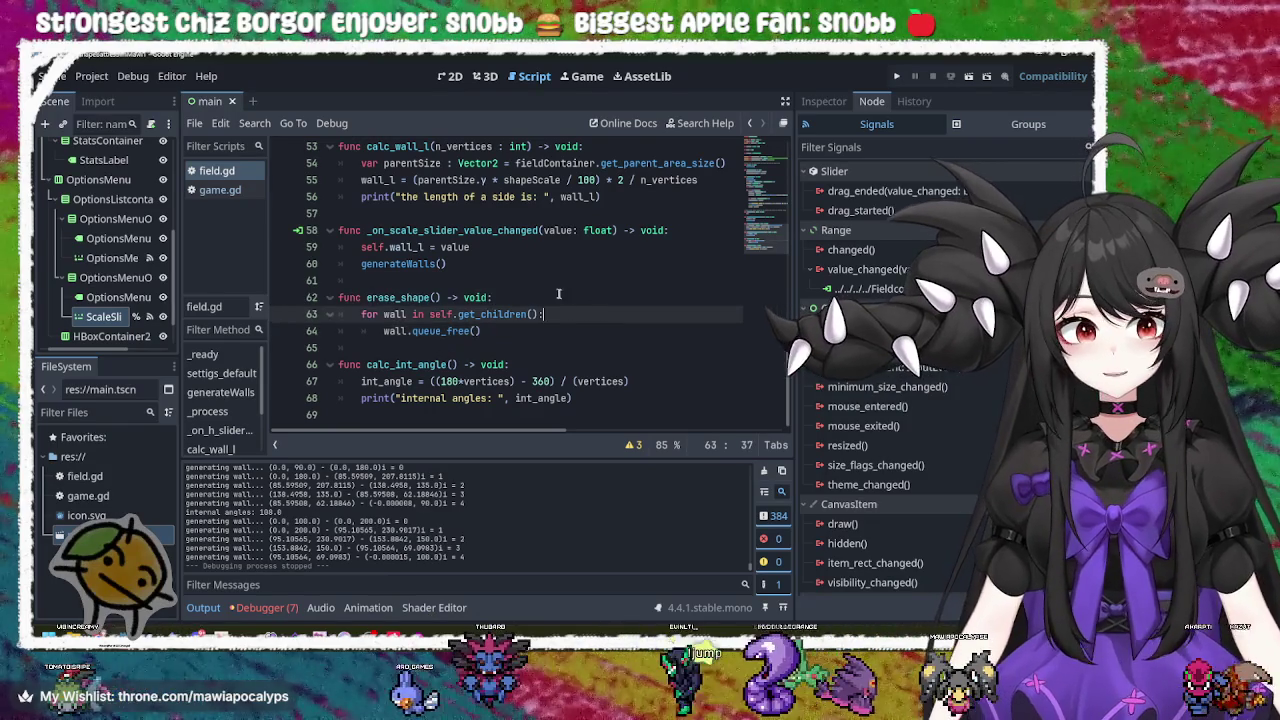
click(563, 297)
click(552, 252)
click(549, 265)
click(596, 247)
click(710, 220)
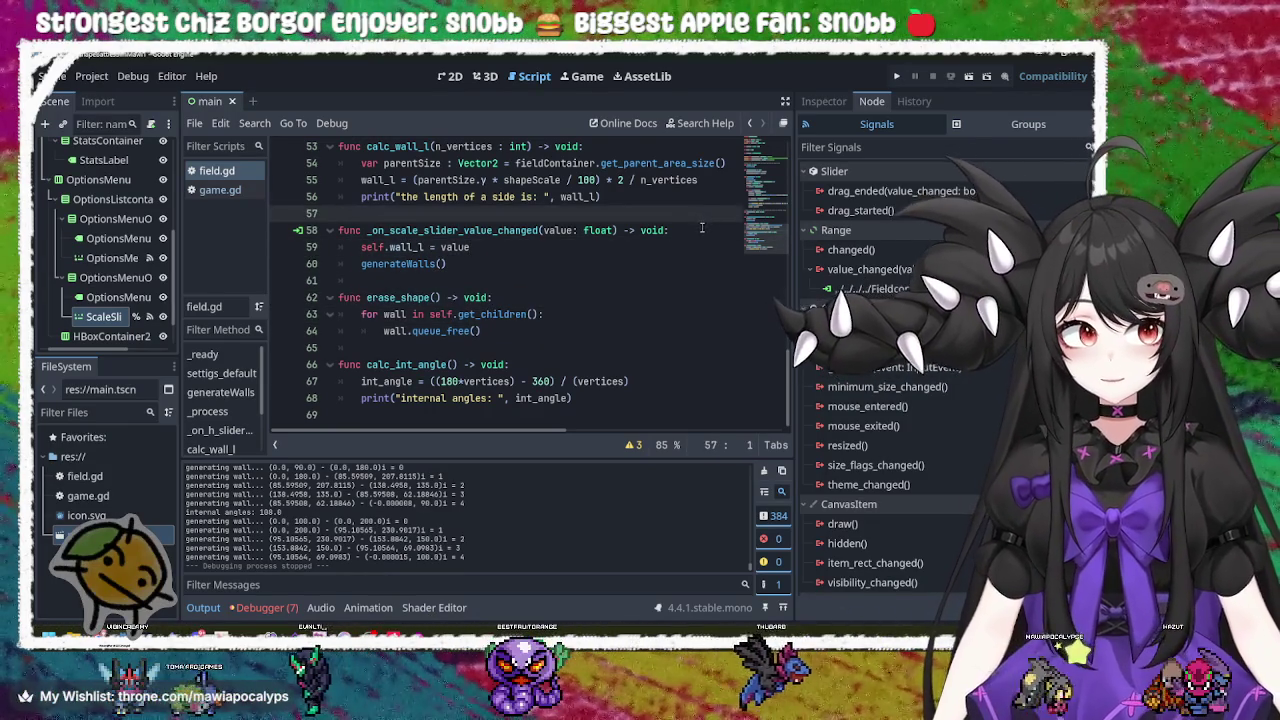
click(702, 228)
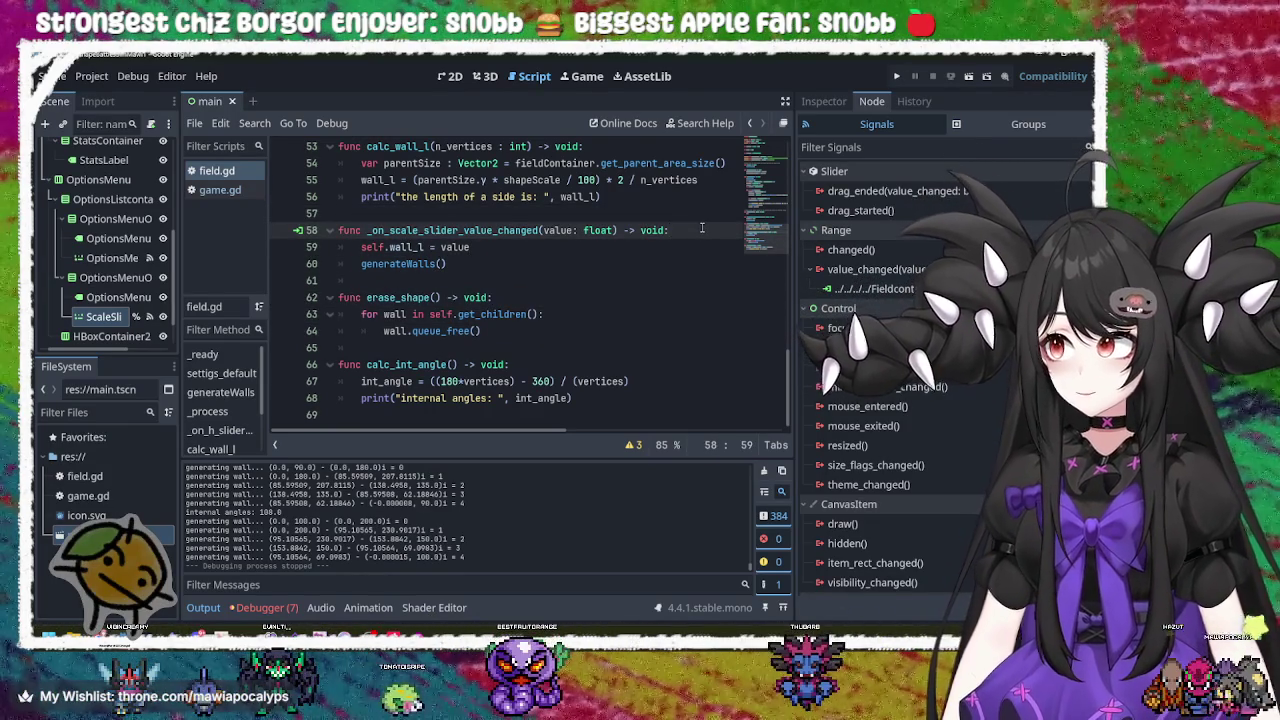
click(662, 245)
click(612, 262)
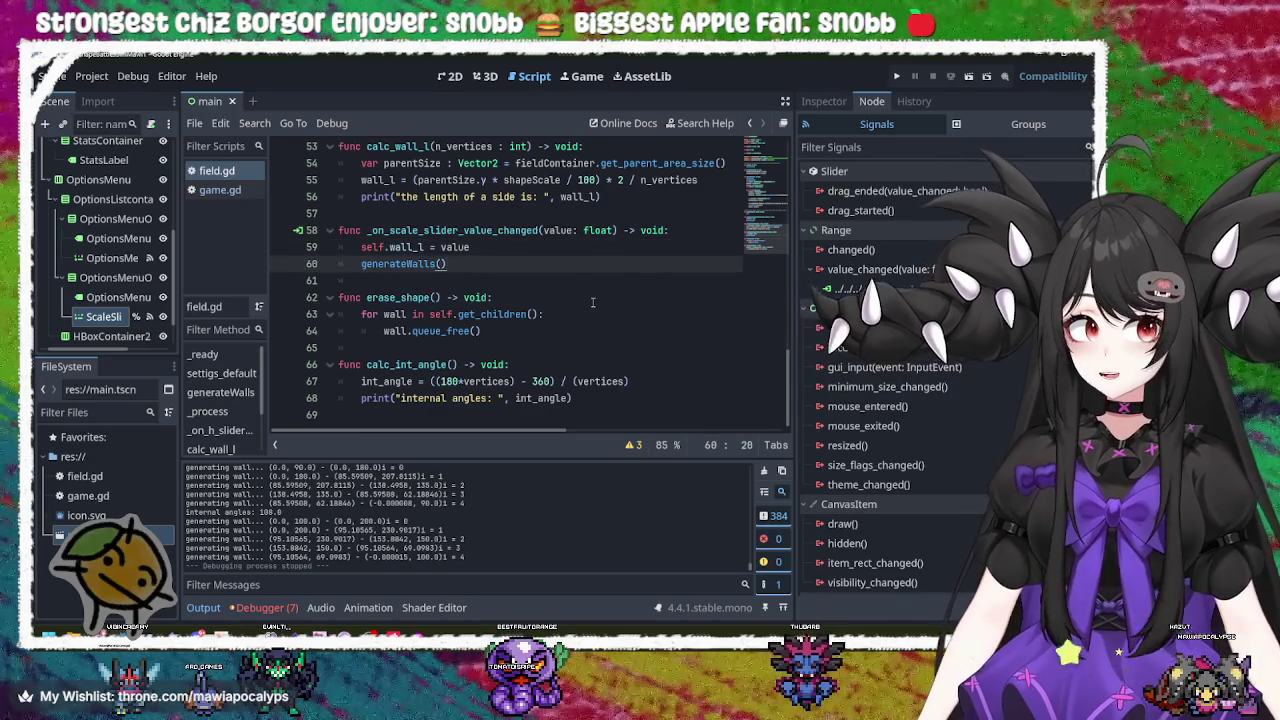
click(593, 300)
click(600, 314)
click(555, 331)
click(600, 364)
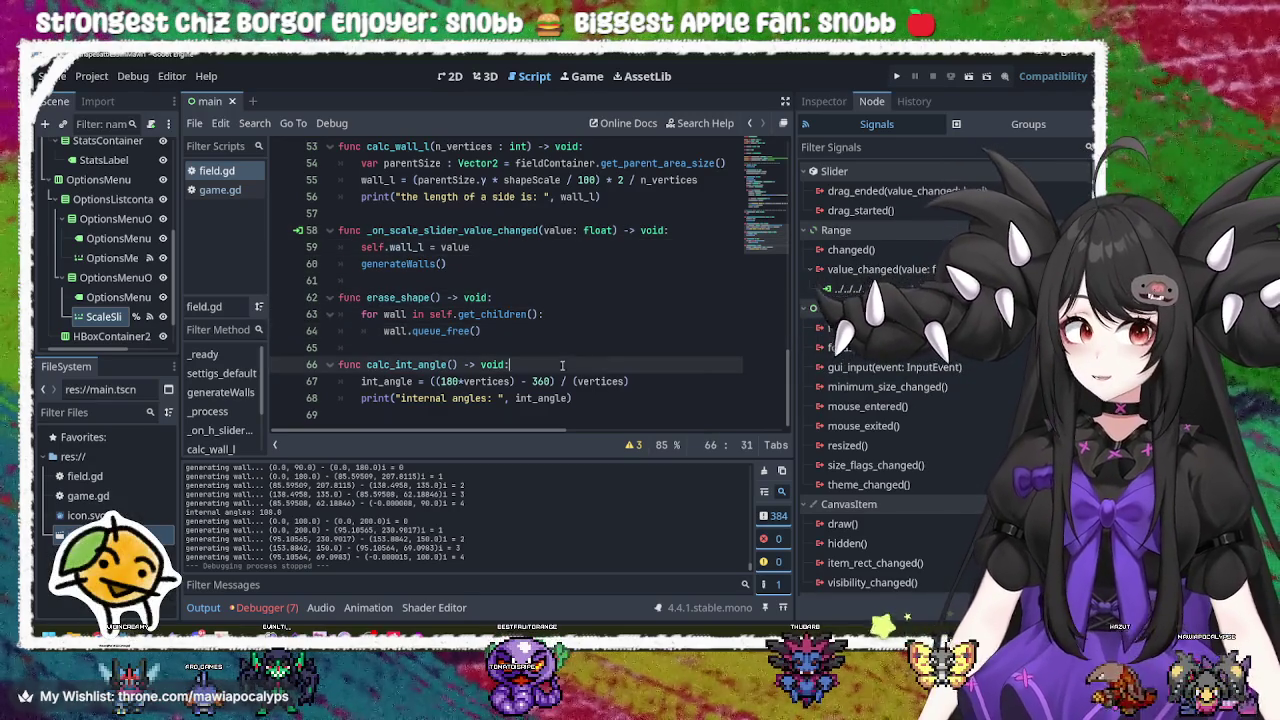
click(683, 382)
click(637, 400)
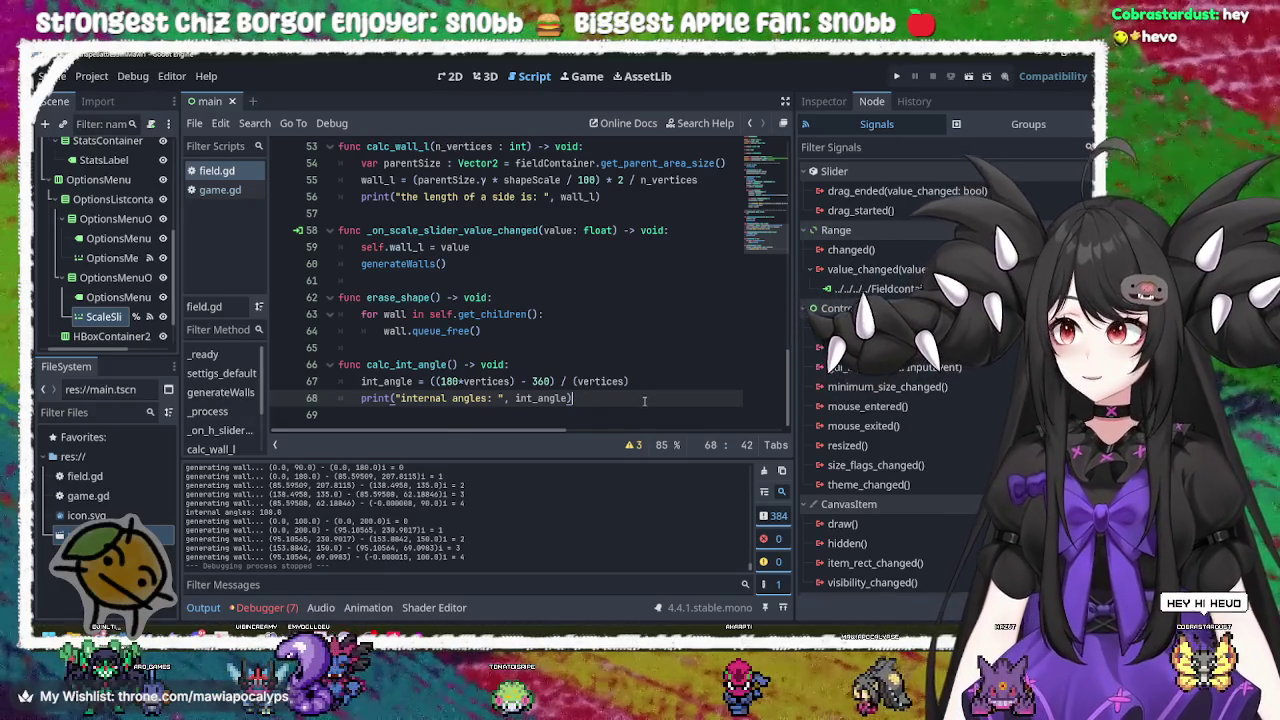
scroll(633, 320, up, 14)
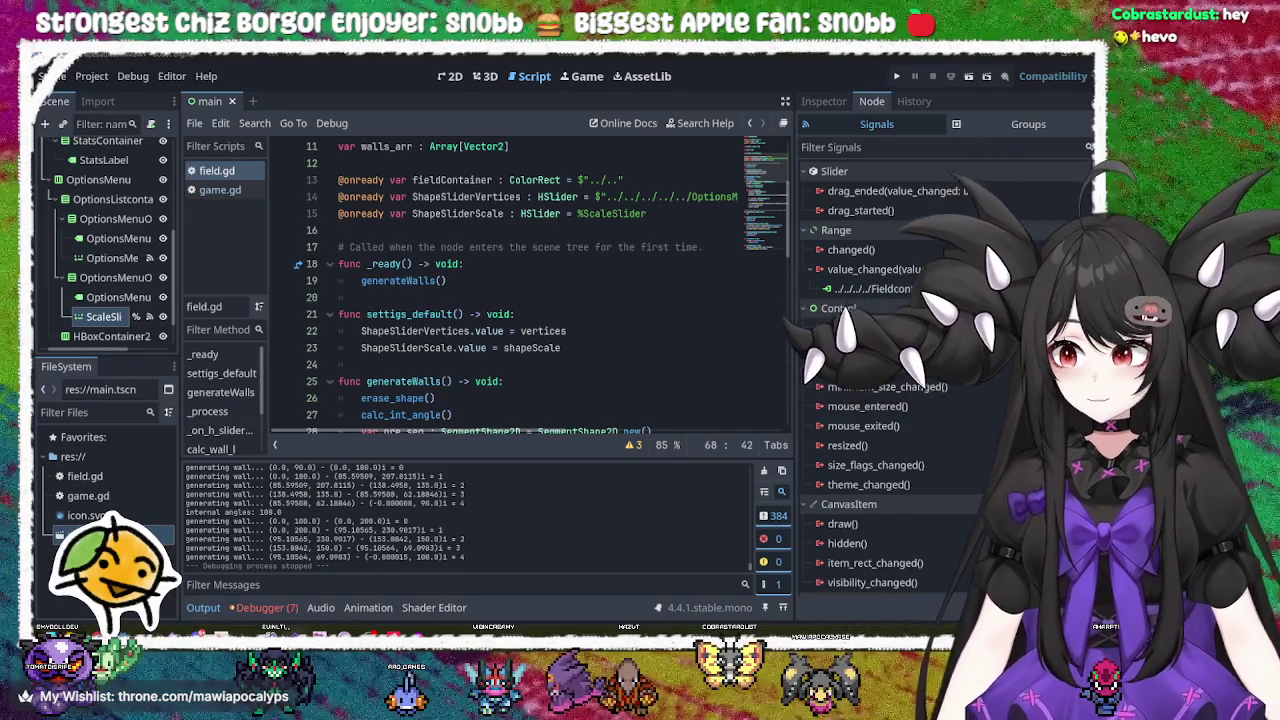
click(666, 398)
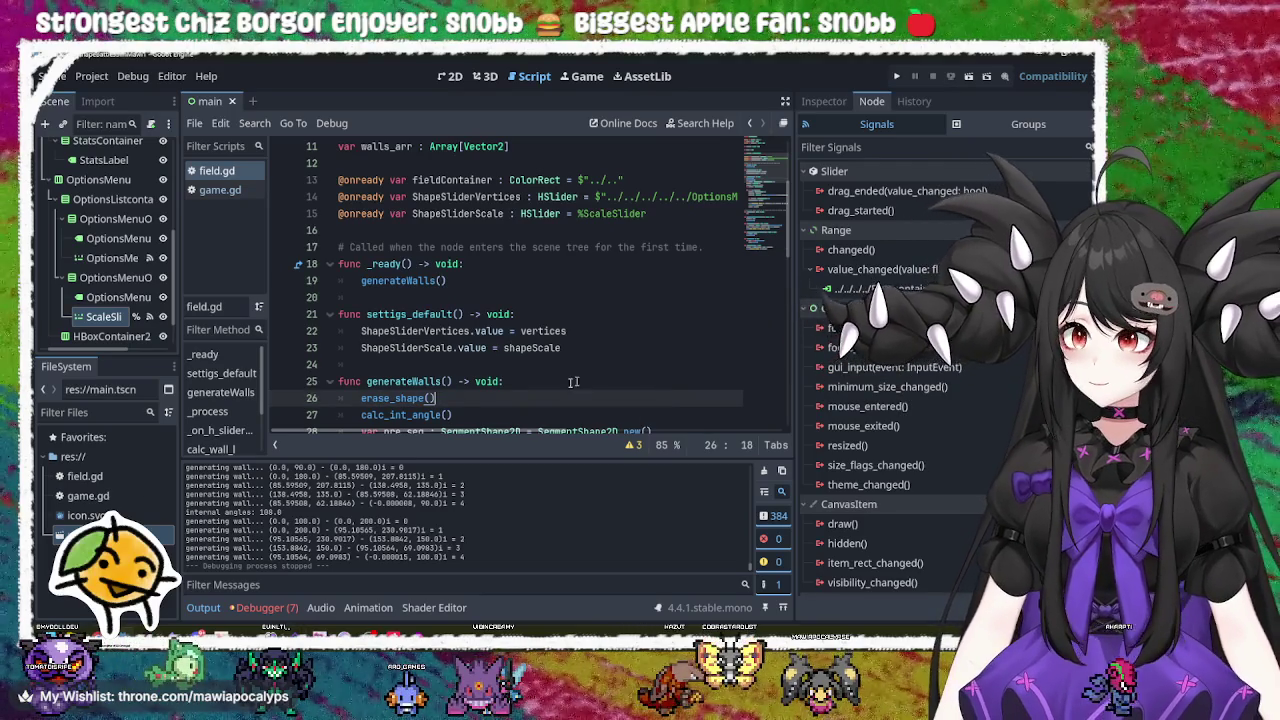
scroll(528, 373, down, 14)
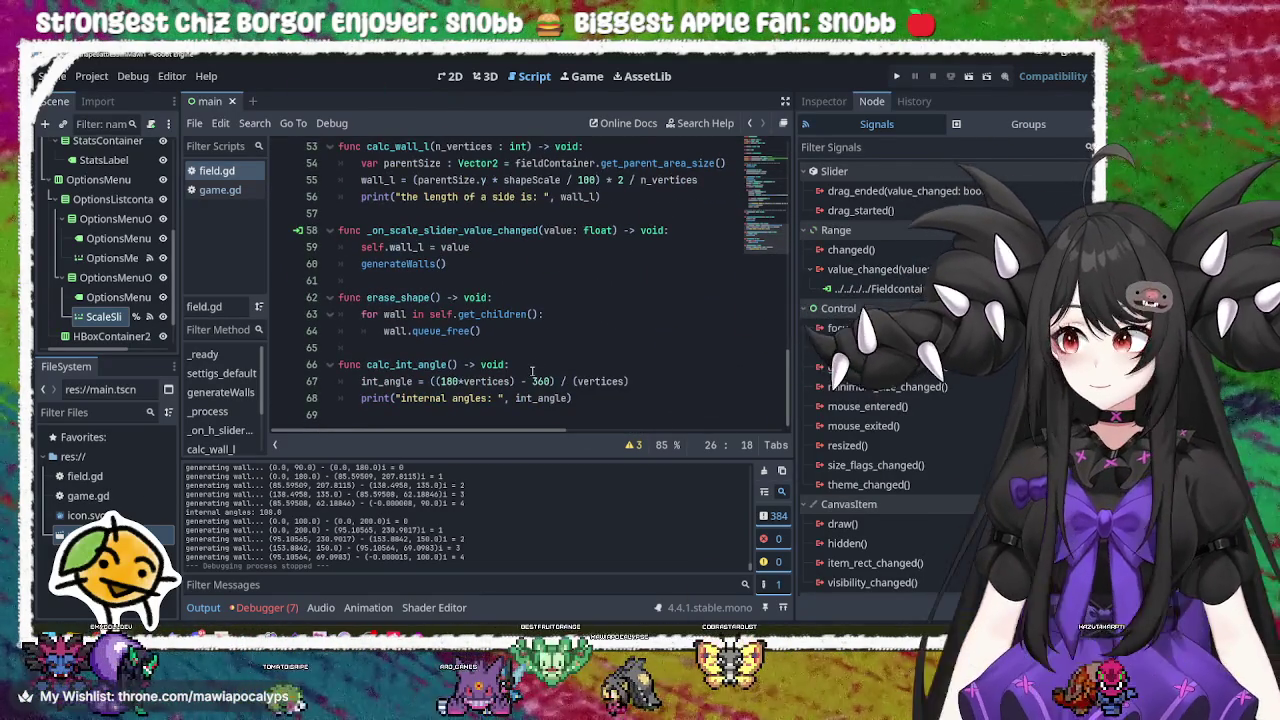
click(615, 393)
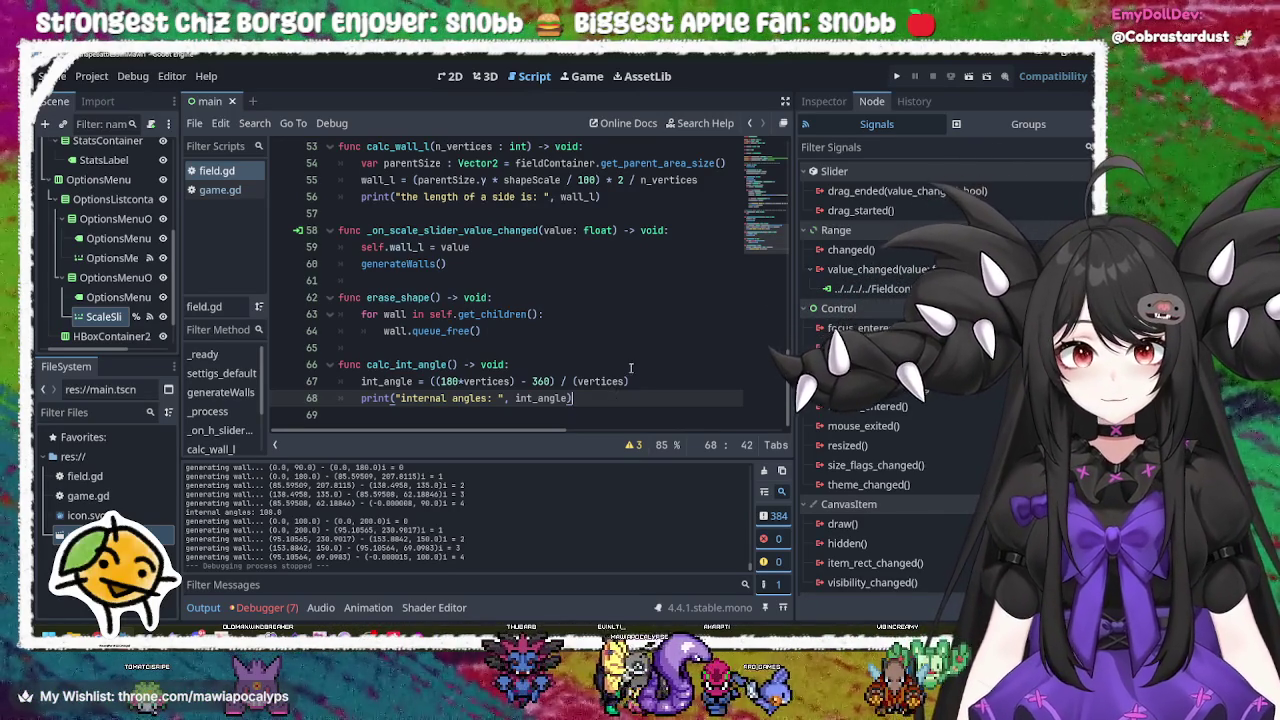
Step: Run with F5, drag Scale and # Vertices to maximum for a decagon, then close
key(F5)
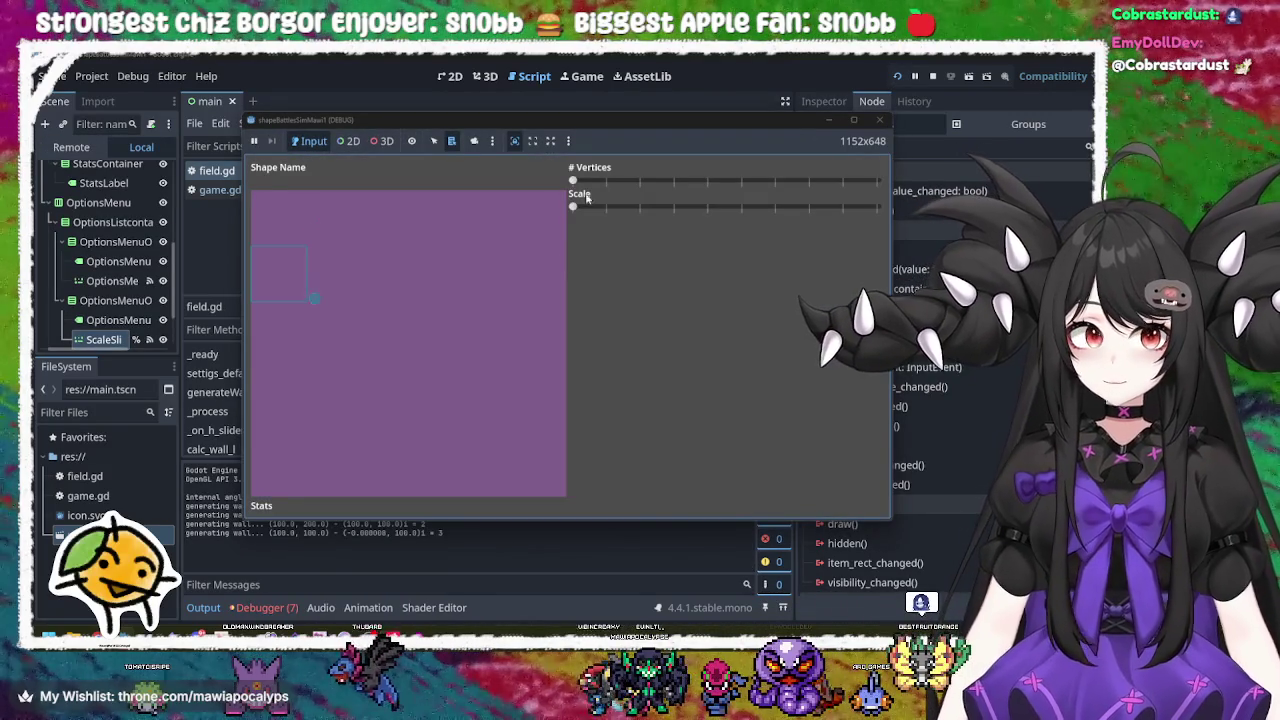
mouse_move(620, 207)
mouse_down()
mouse_move(674, 209)
mouse_move(566, 209)
mouse_move(877, 207)
mouse_up()
mouse_move(572, 180)
mouse_down()
mouse_move(801, 198)
mouse_move(876, 181)
mouse_move(571, 181)
mouse_move(877, 181)
mouse_move(571, 182)
mouse_move(672, 195)
mouse_move(877, 183)
mouse_move(571, 183)
mouse_move(884, 195)
mouse_move(837, 209)
mouse_move(572, 208)
mouse_move(887, 205)
mouse_up()
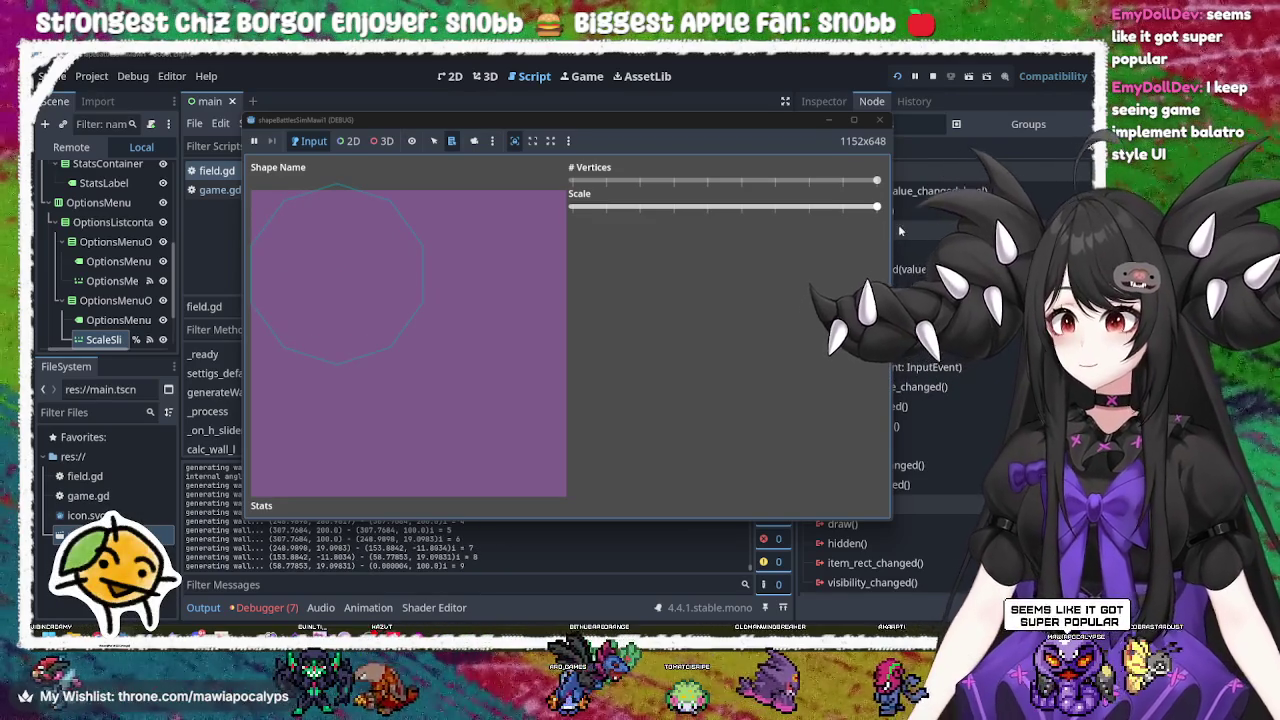
click(879, 120)
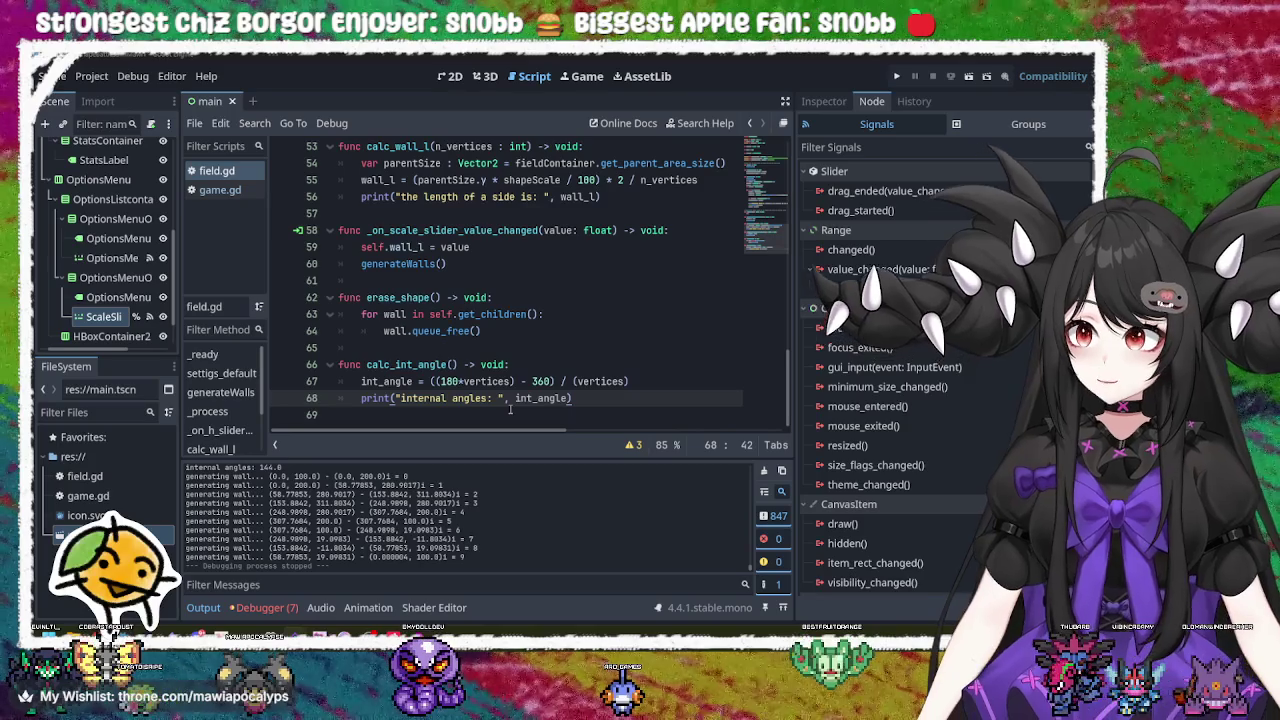
Step: Review the angle formula, erase_shape, and slider handler code in field.gd
click(510, 408)
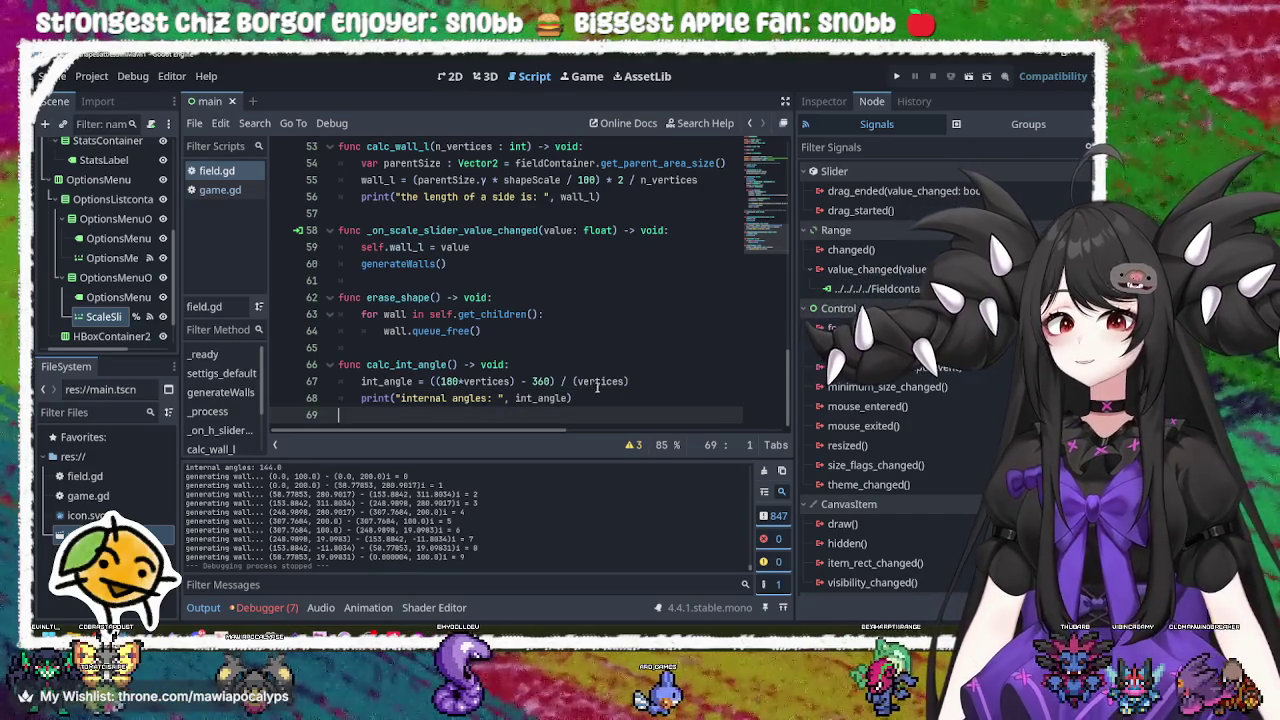
click(597, 383)
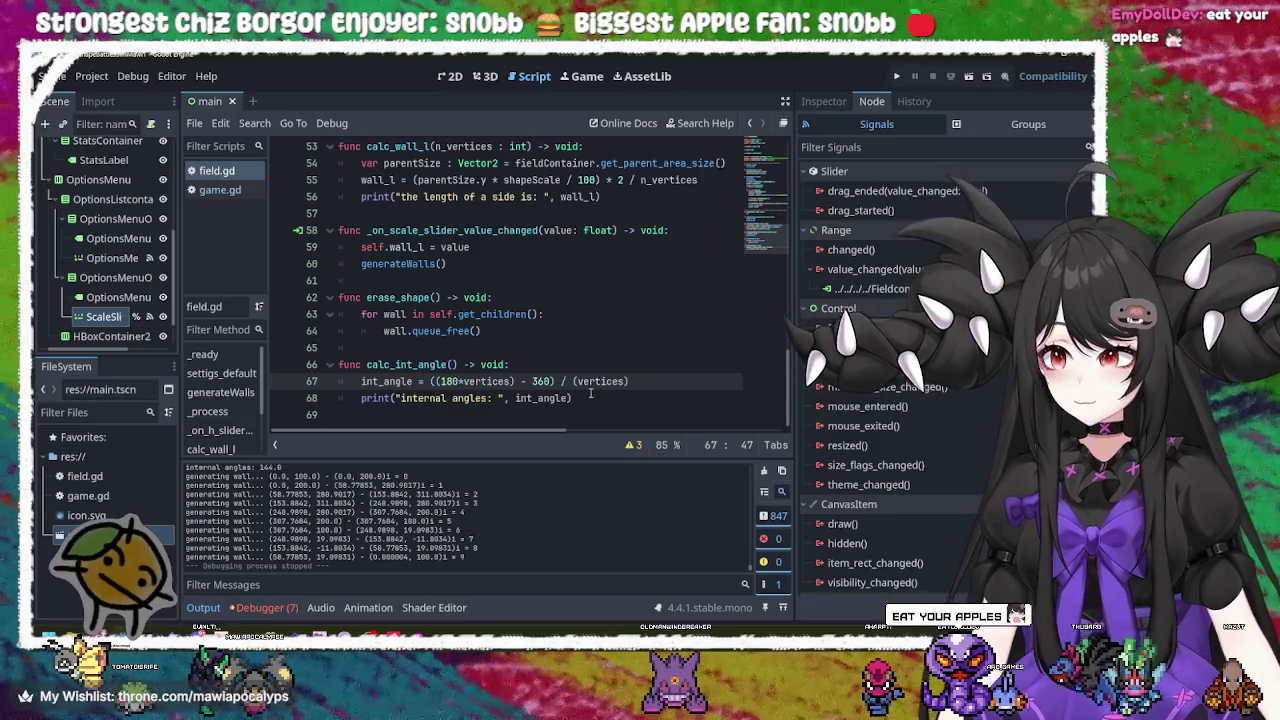
click(590, 395)
click(643, 385)
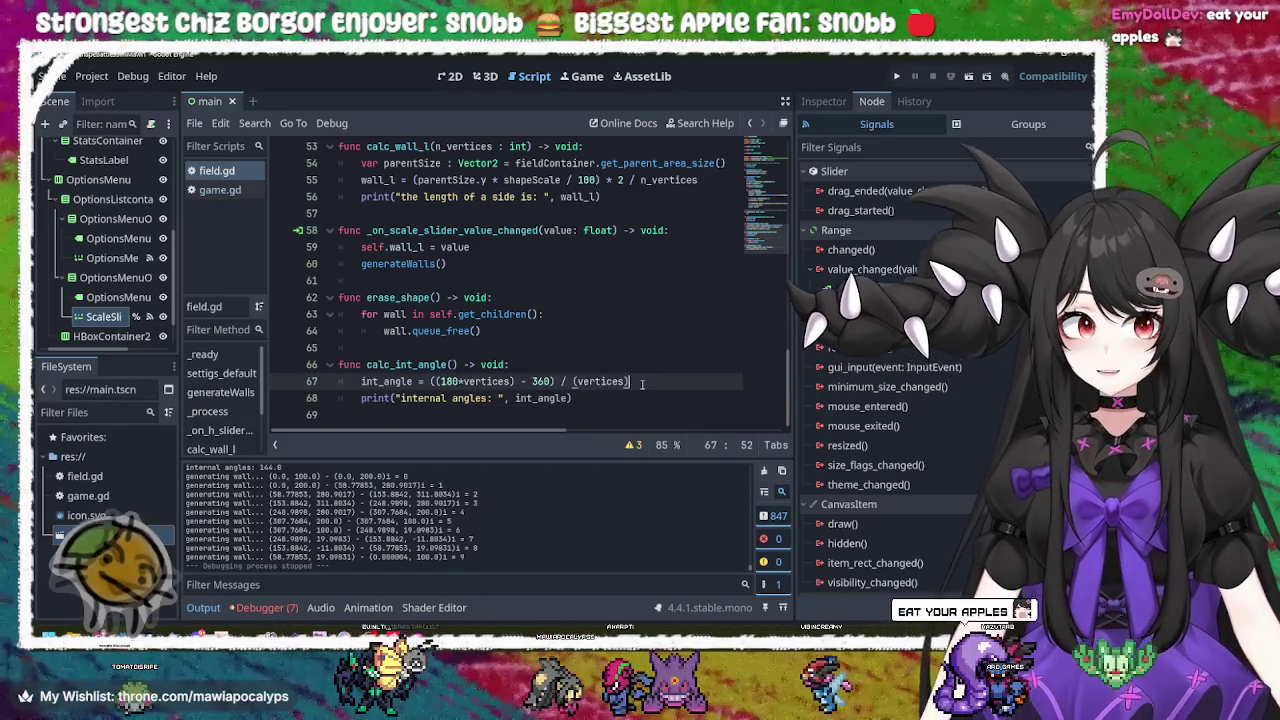
click(646, 363)
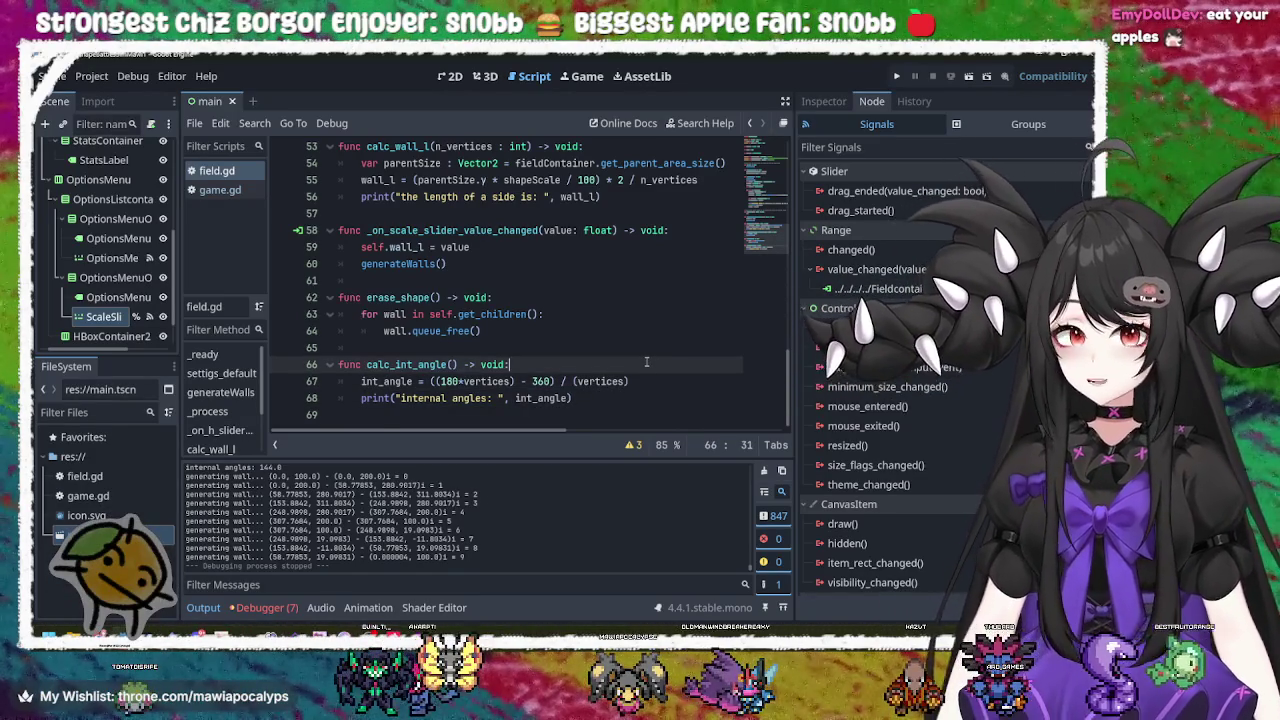
click(645, 297)
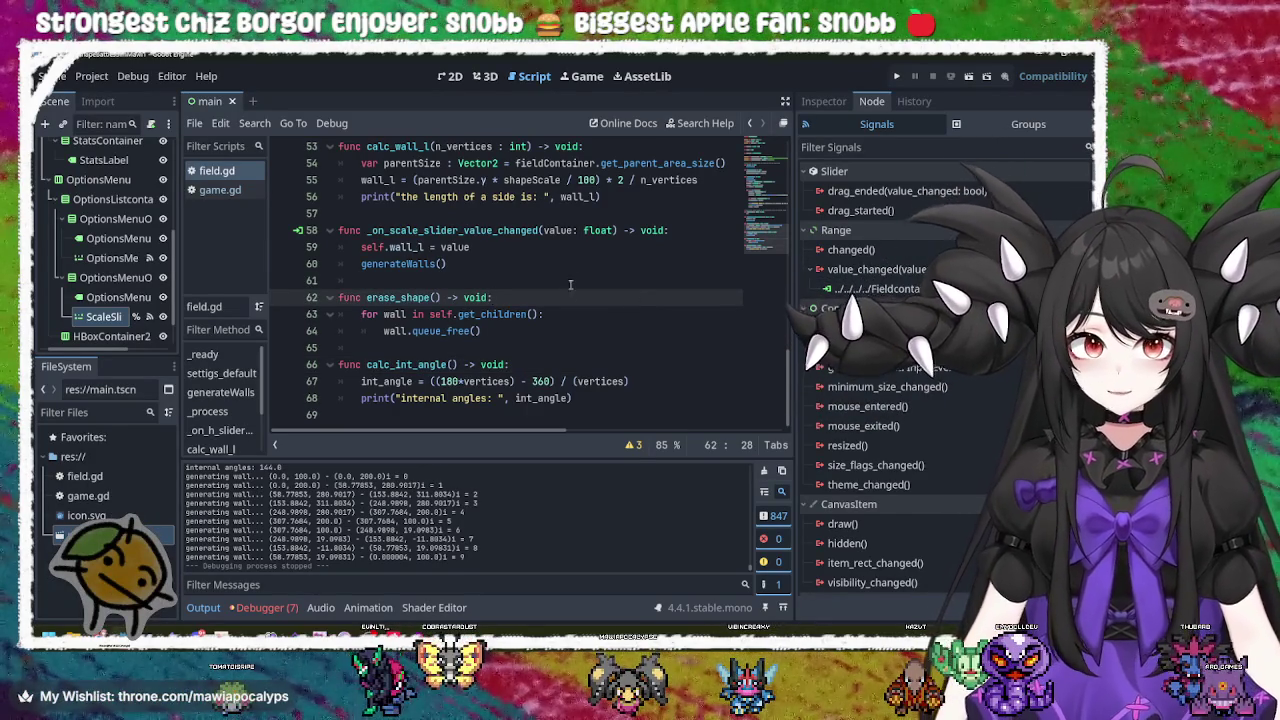
click(511, 250)
click(491, 264)
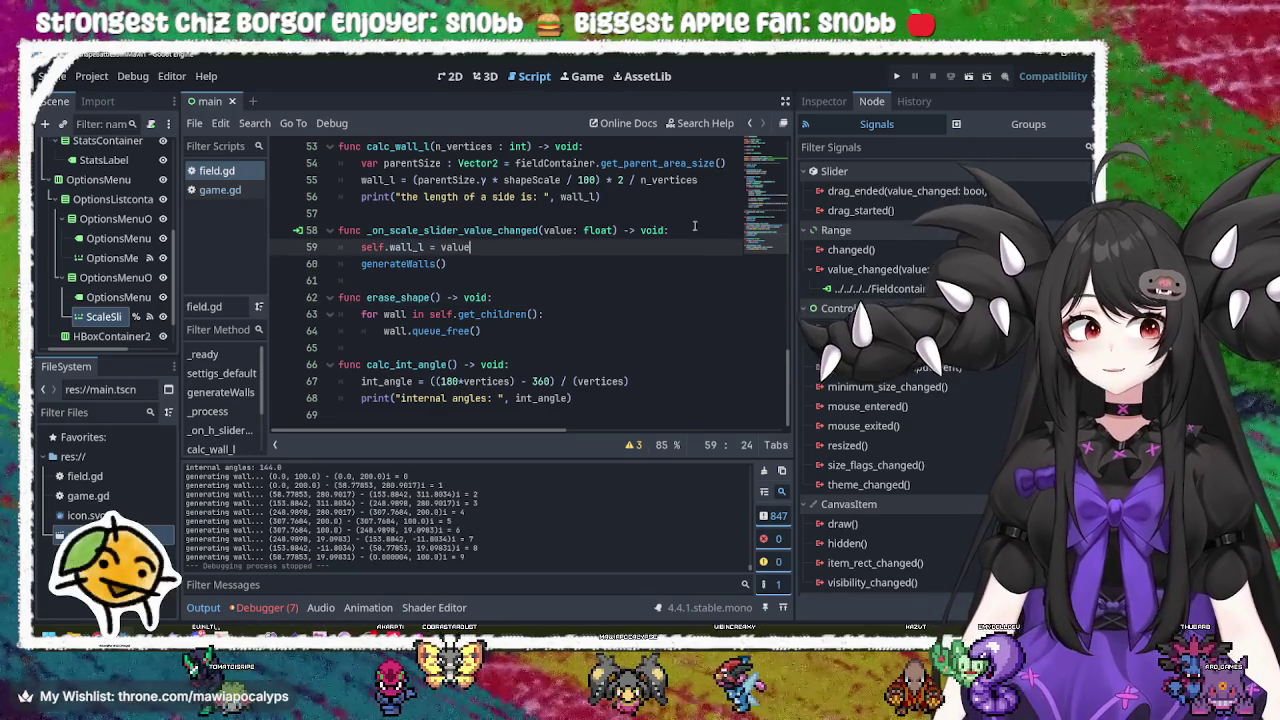
click(700, 230)
scroll(701, 229, up, 3)
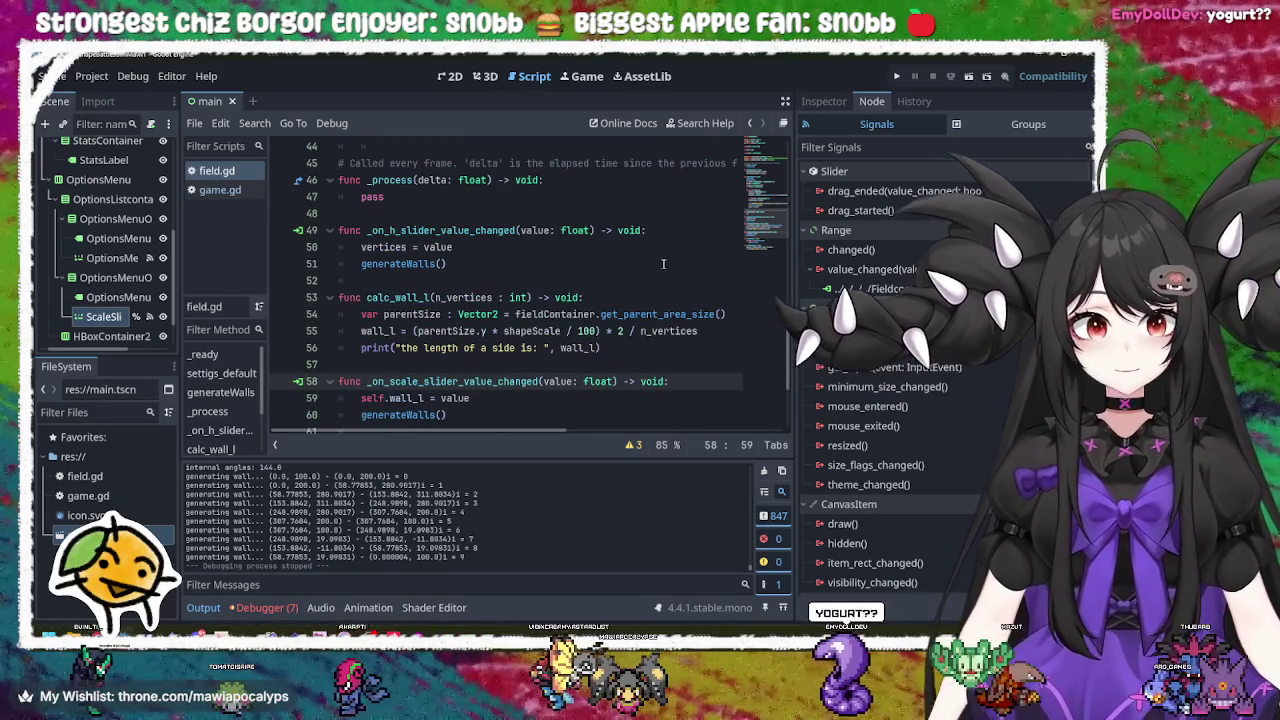
click(668, 250)
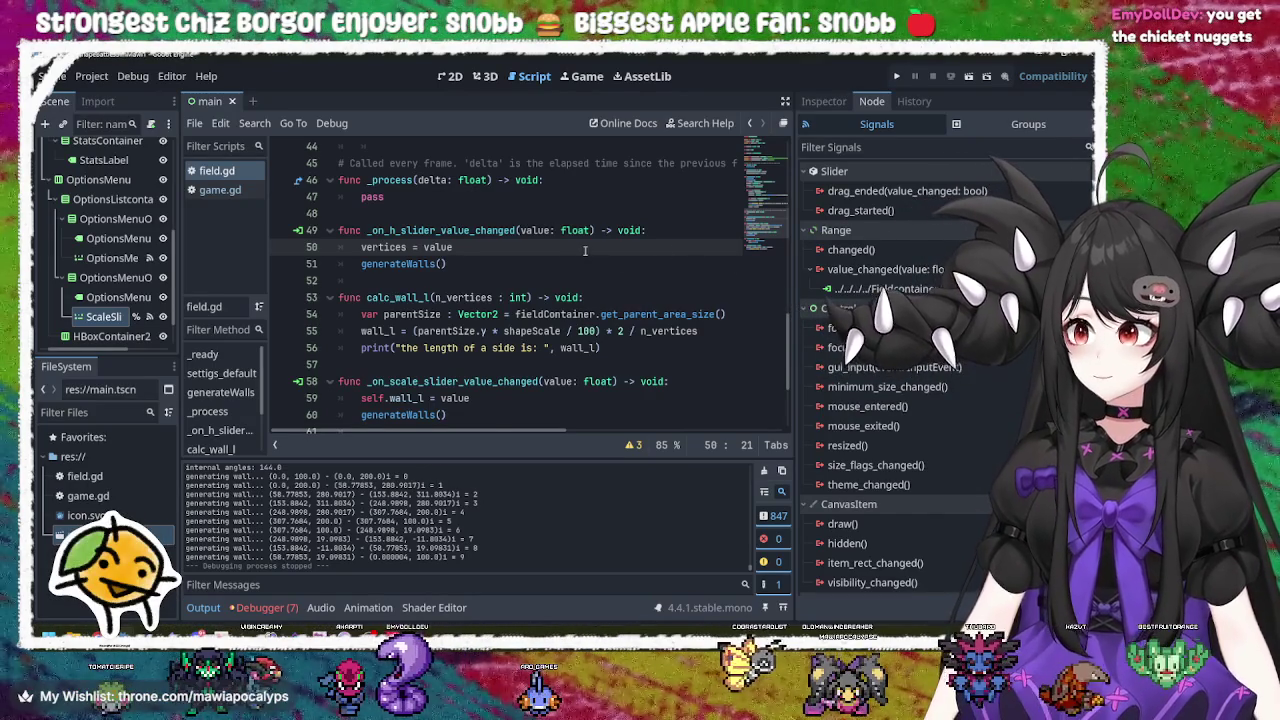
scroll(584, 250, down, 3)
Step: Add an unindented blank line after the calc_int_angle internal-angles print
click(598, 395)
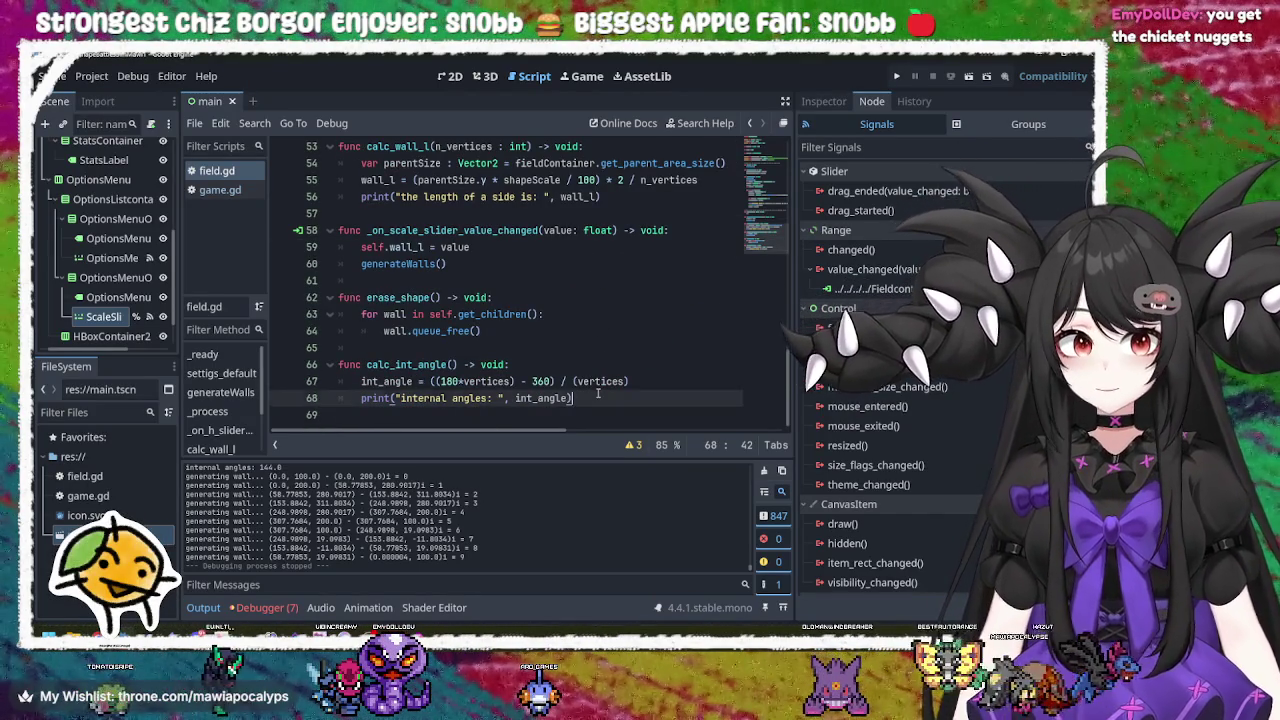
key(Return)
key(Return)
key(BackSpace)
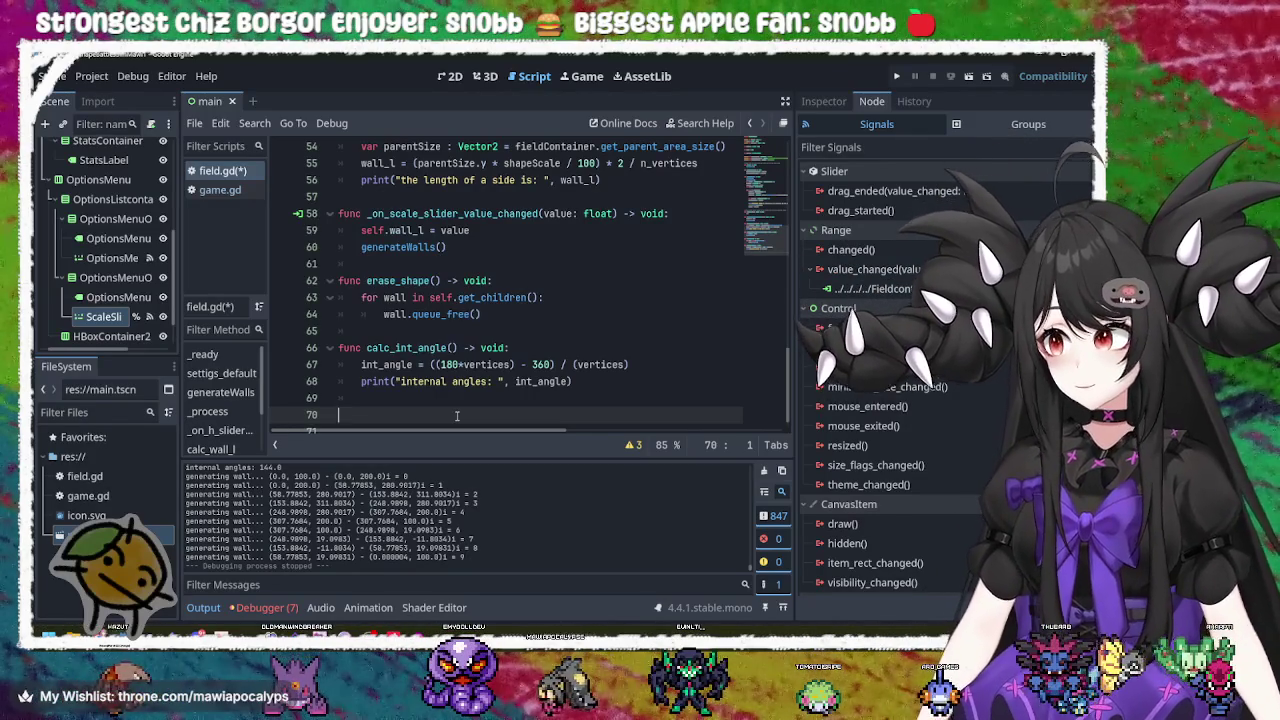
click(425, 397)
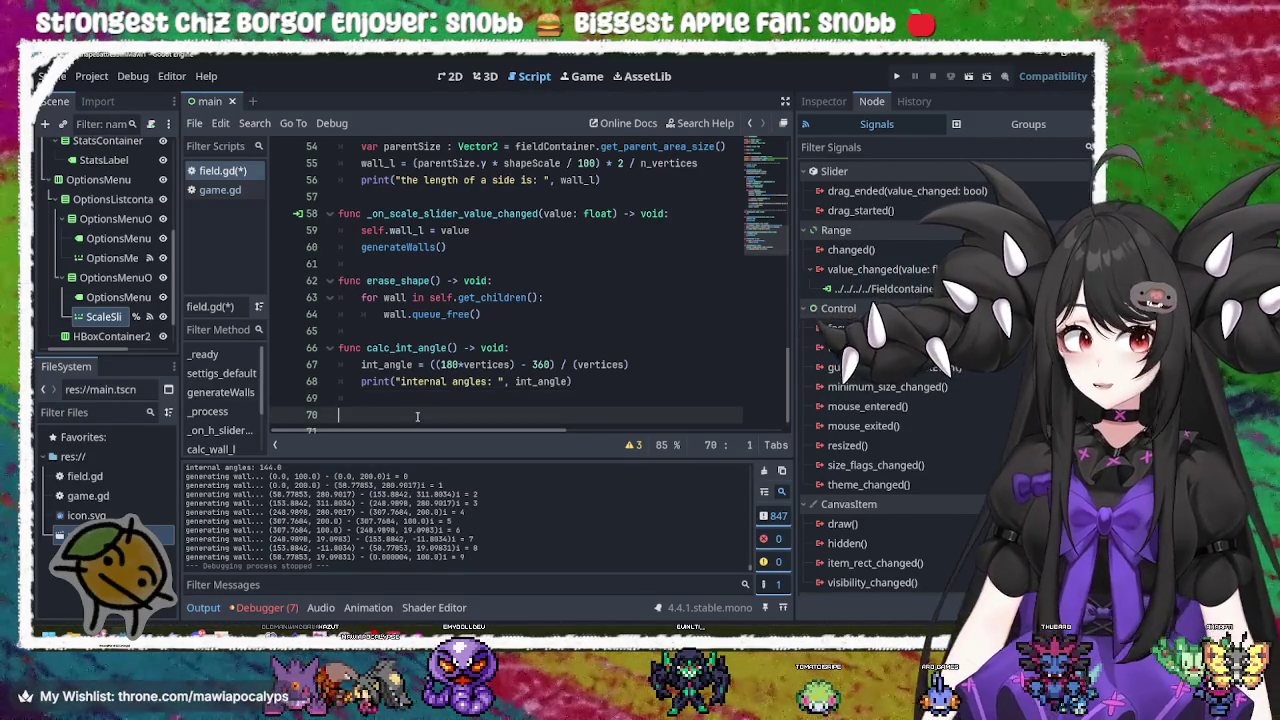
click(417, 416)
click(427, 402)
click(421, 416)
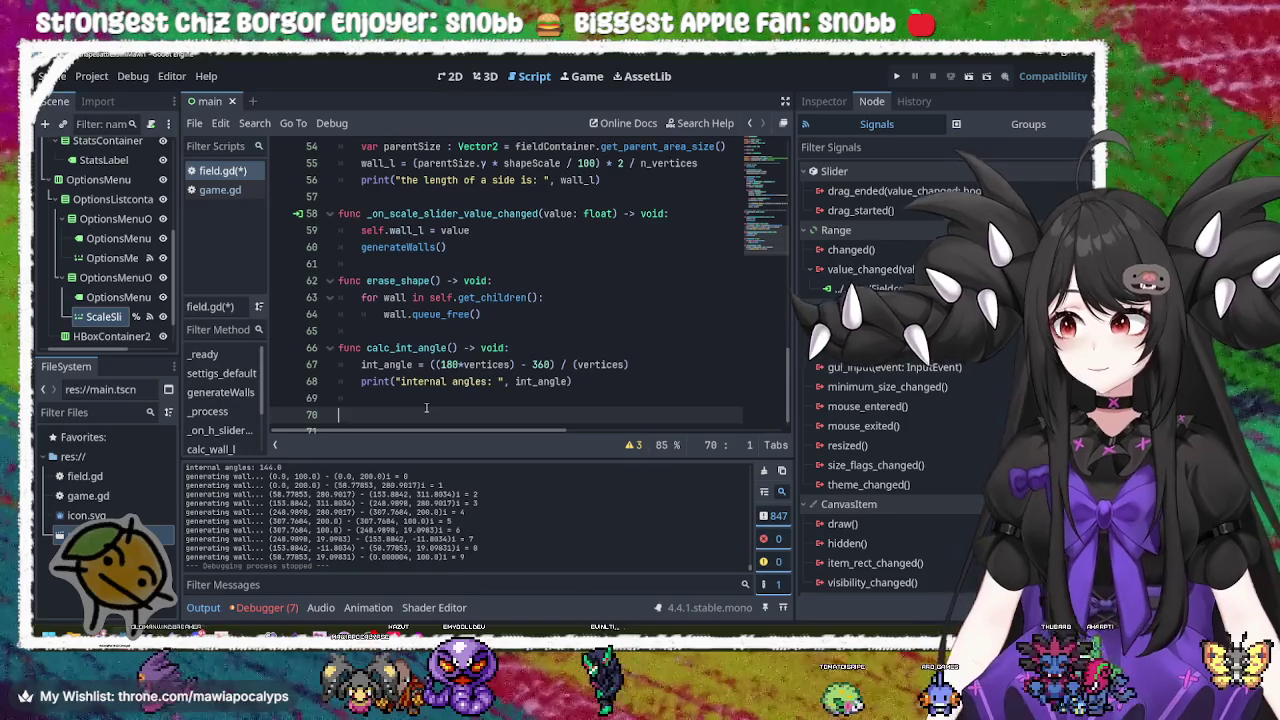
click(428, 402)
click(428, 413)
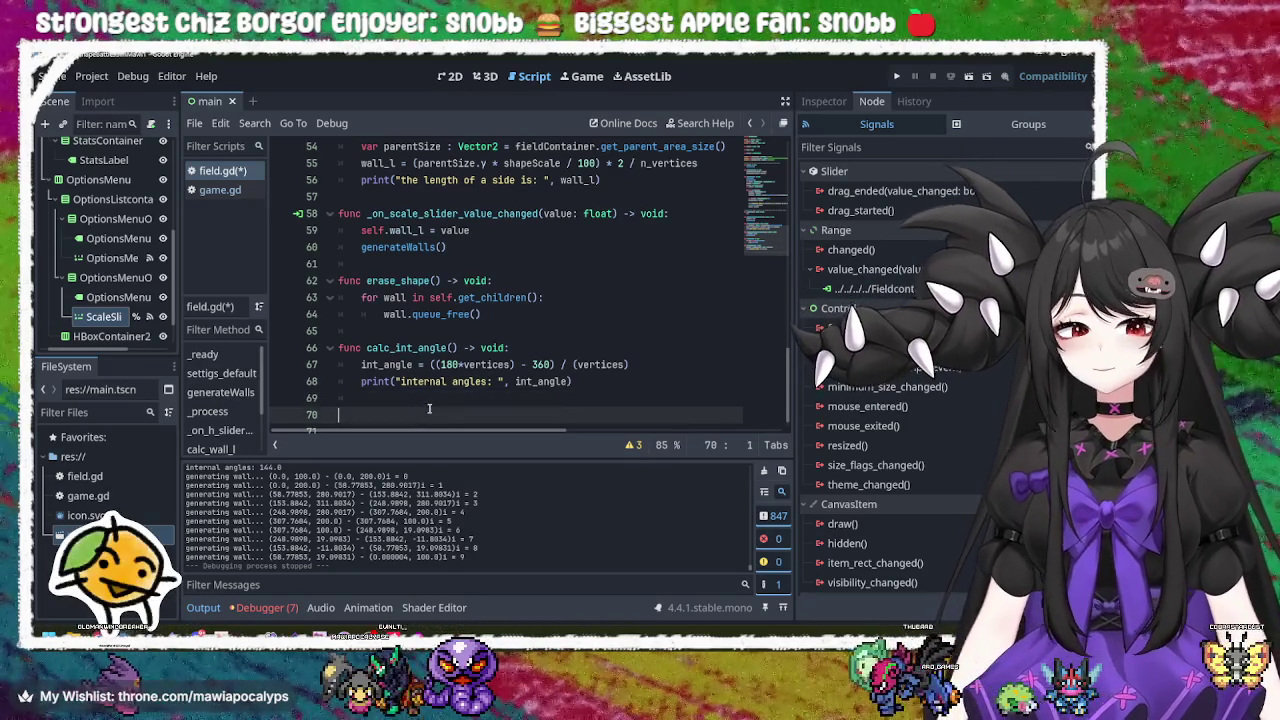
click(435, 397)
click(430, 413)
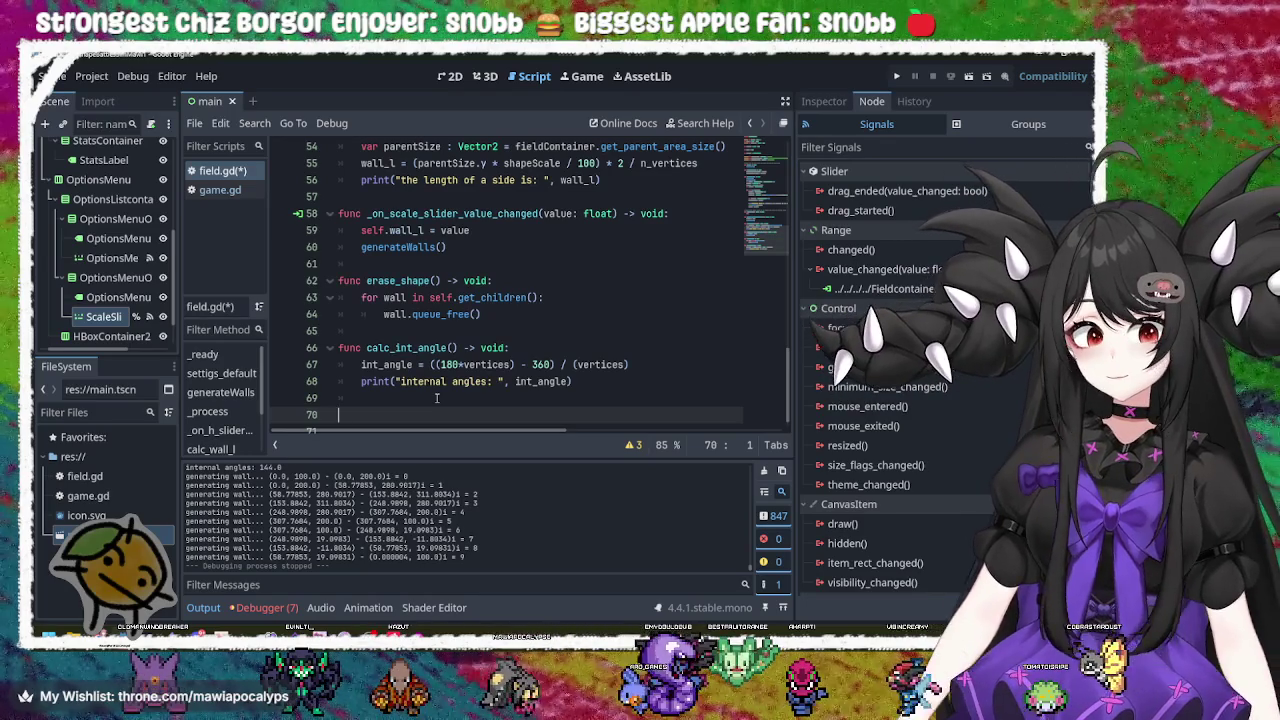
click(436, 398)
click(437, 418)
click(443, 400)
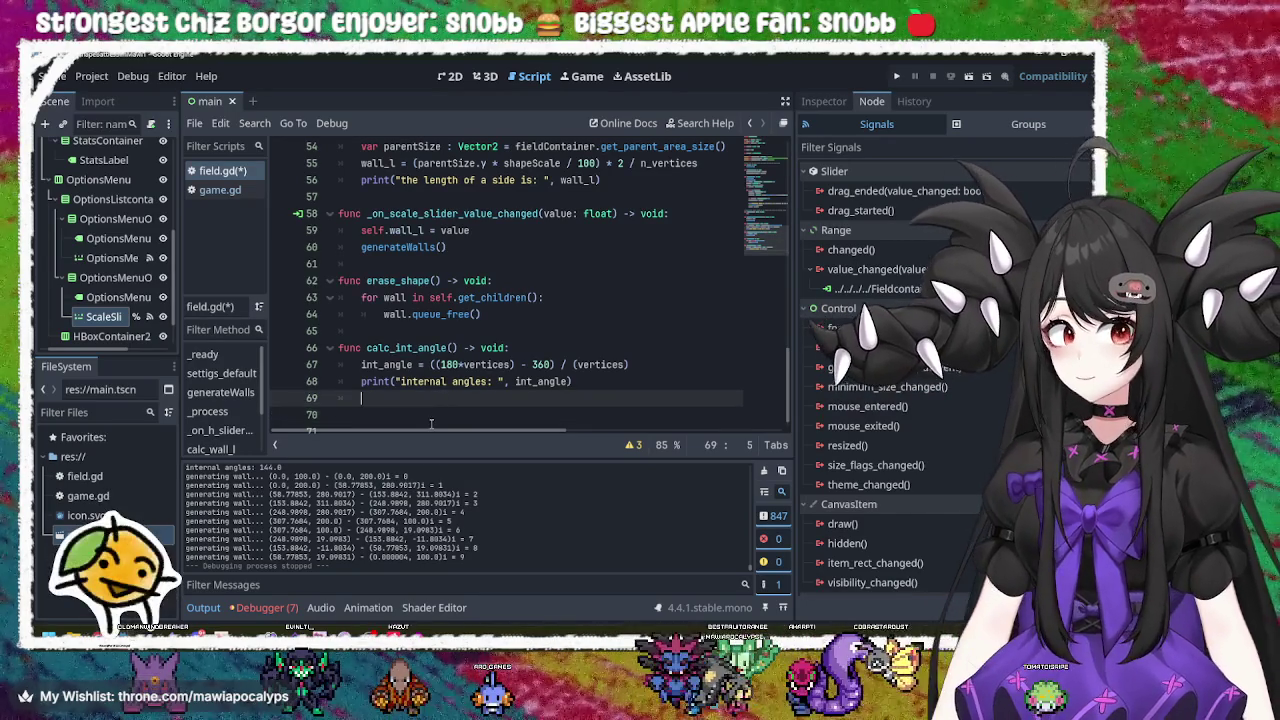
click(431, 422)
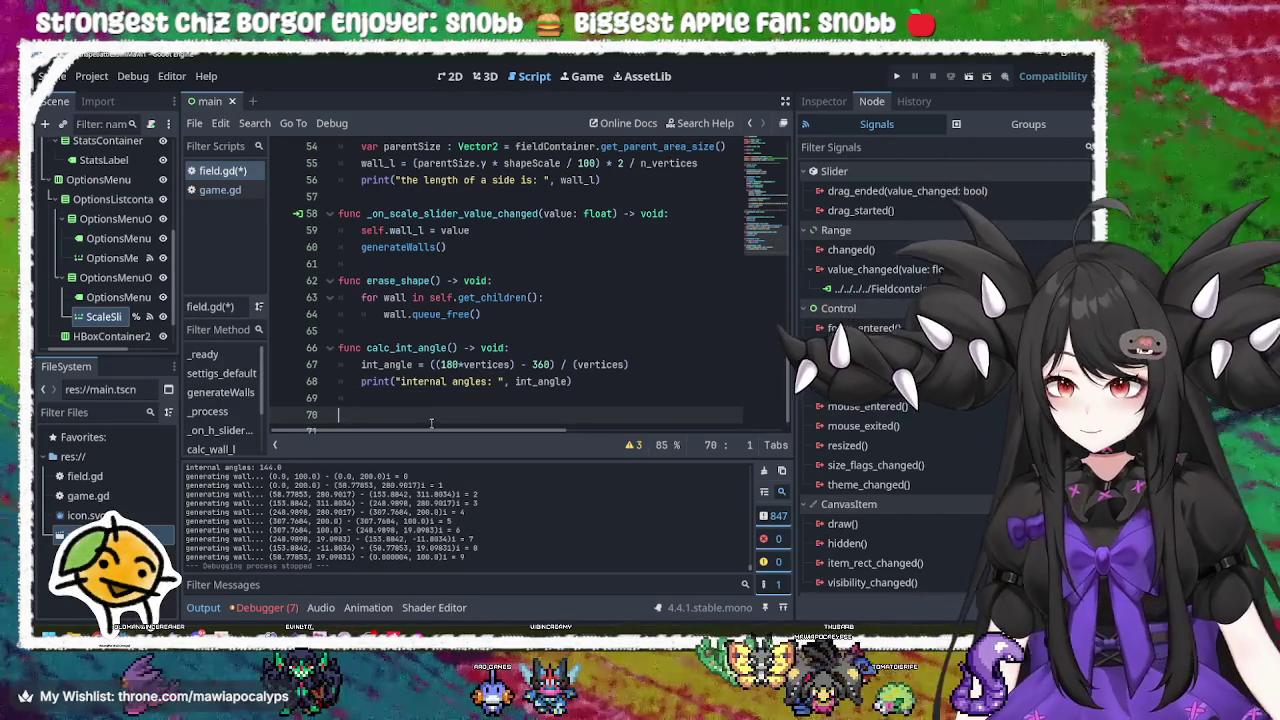
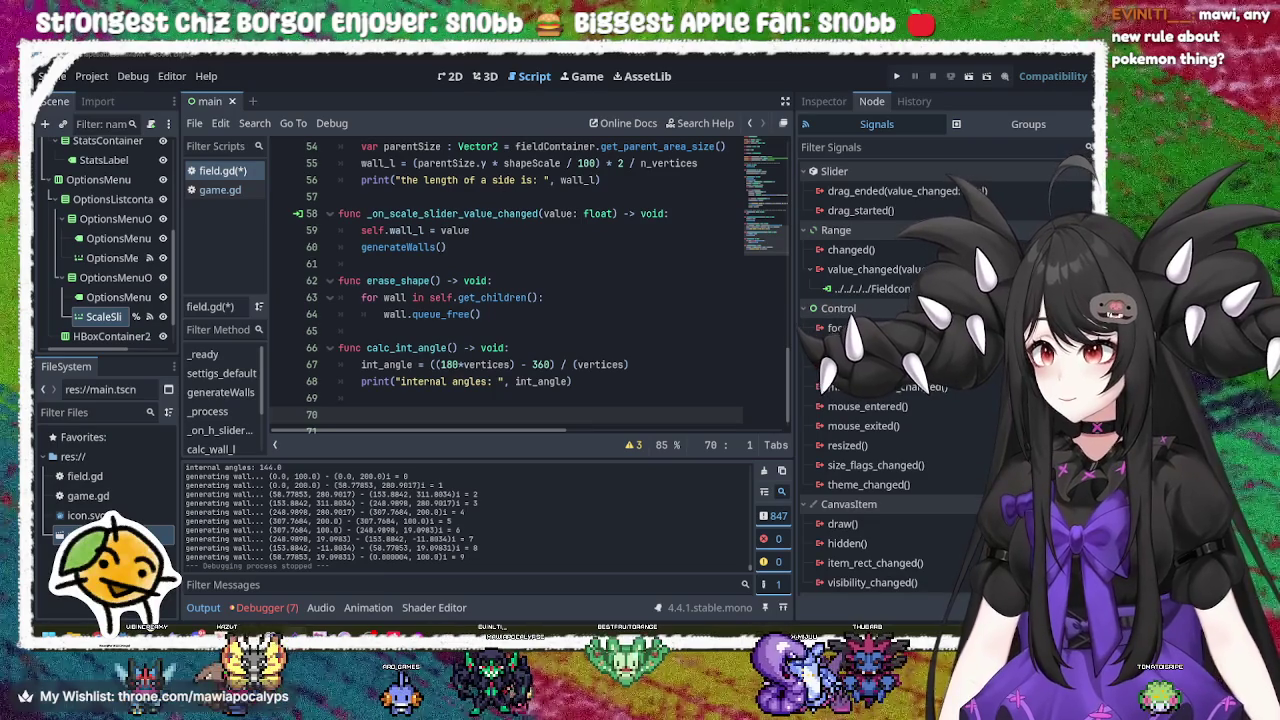
Step: Review the internal angle formula and the queue_free line in erase_shape
click(590, 366)
click(586, 383)
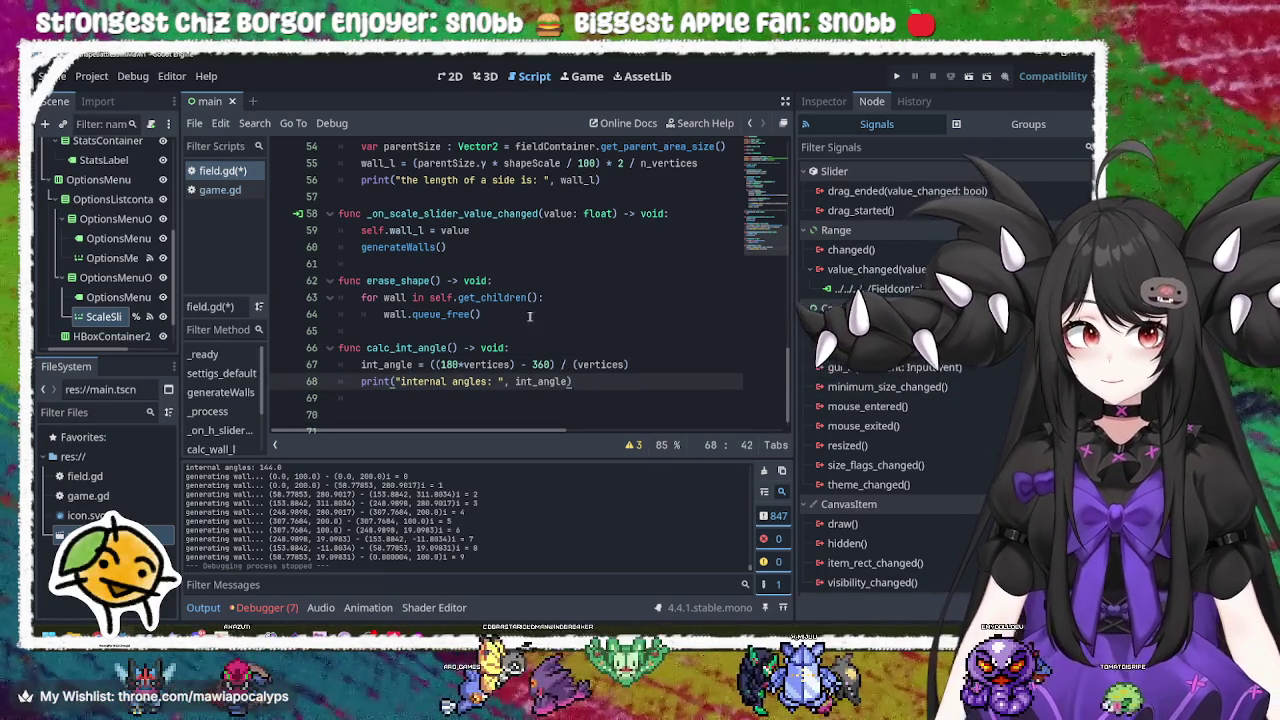
click(530, 315)
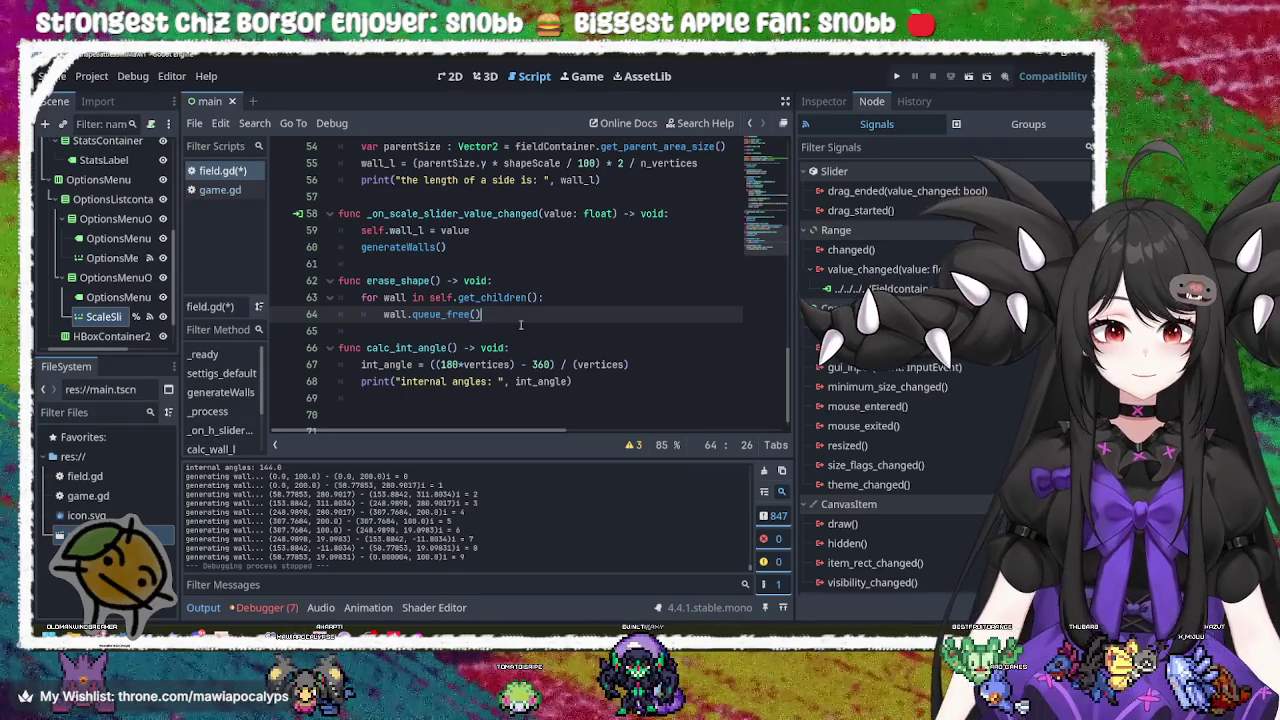
Step: Inspect the erase_shape function and its get_children loop, then run the project to test it
click(537, 298)
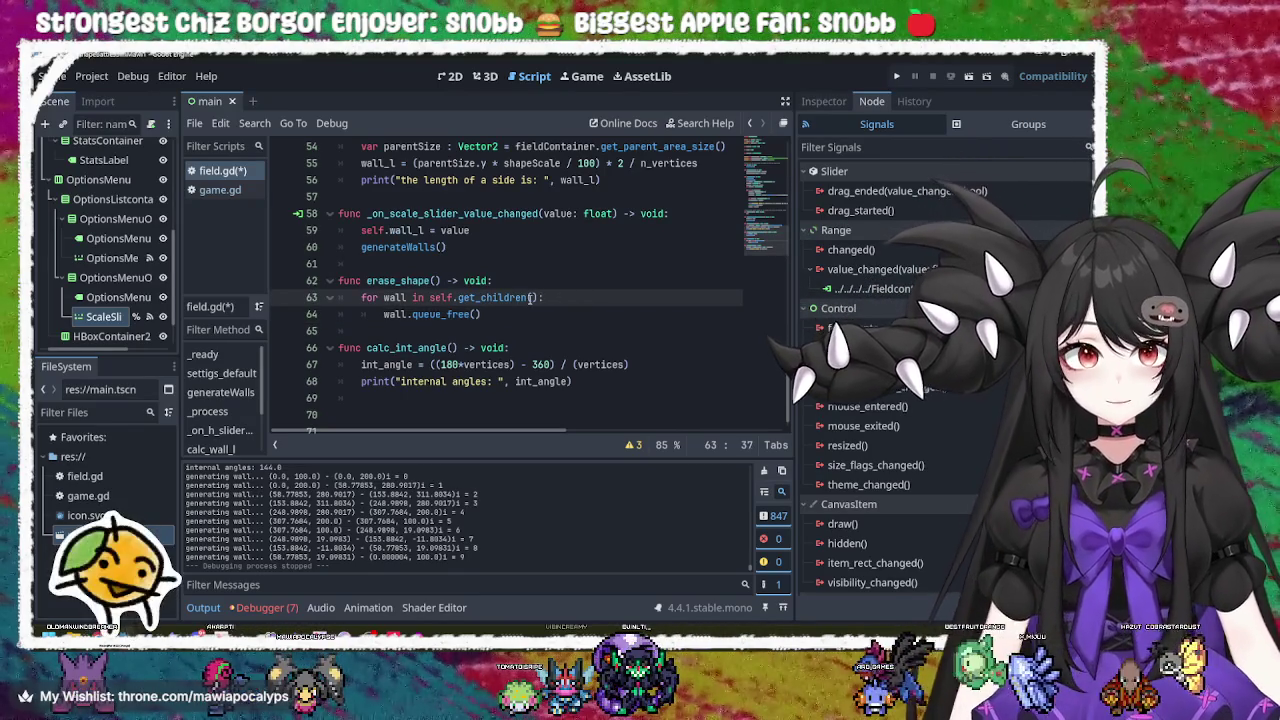
click(441, 281)
key(Down)
key(Down)
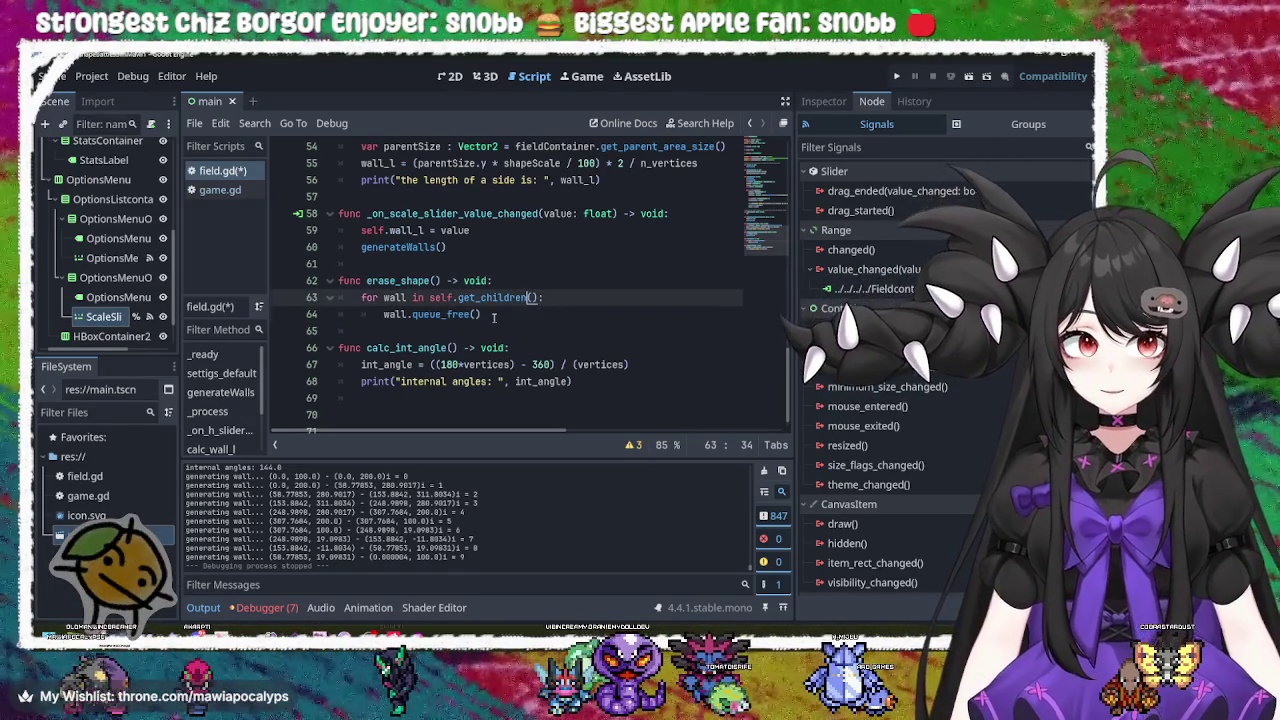
key(End)
double_click(415, 281)
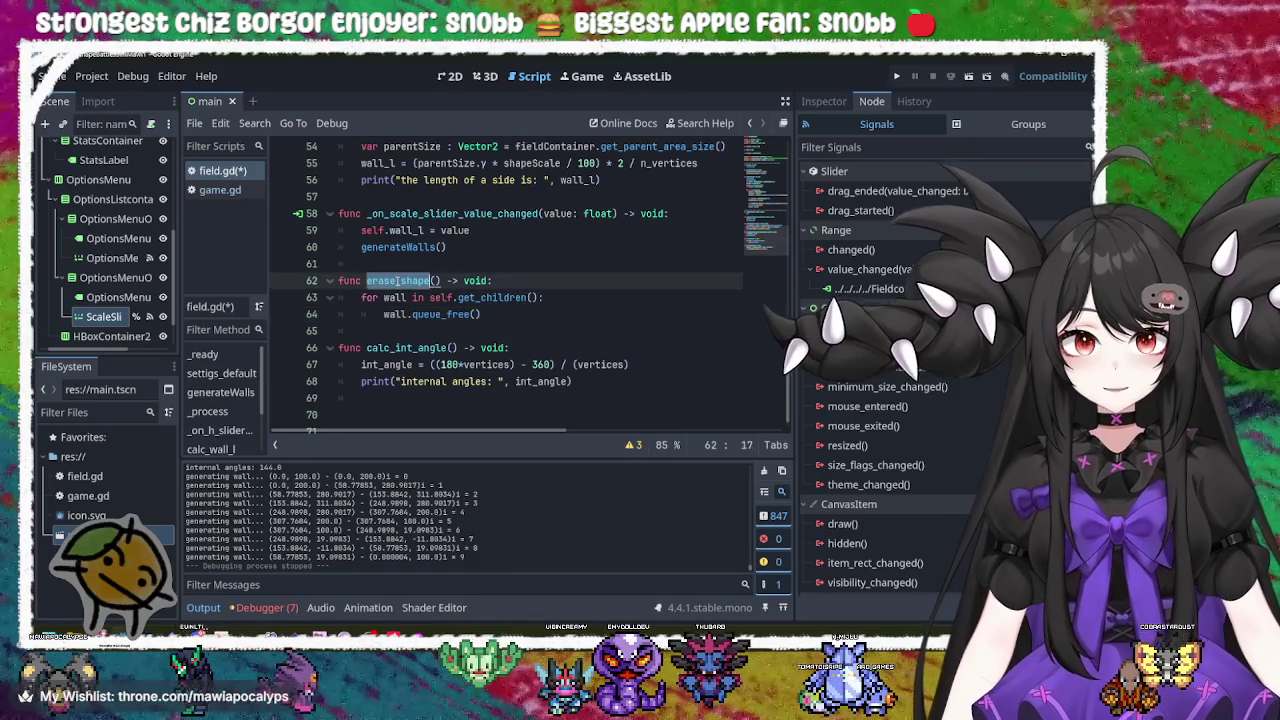
click(896, 76)
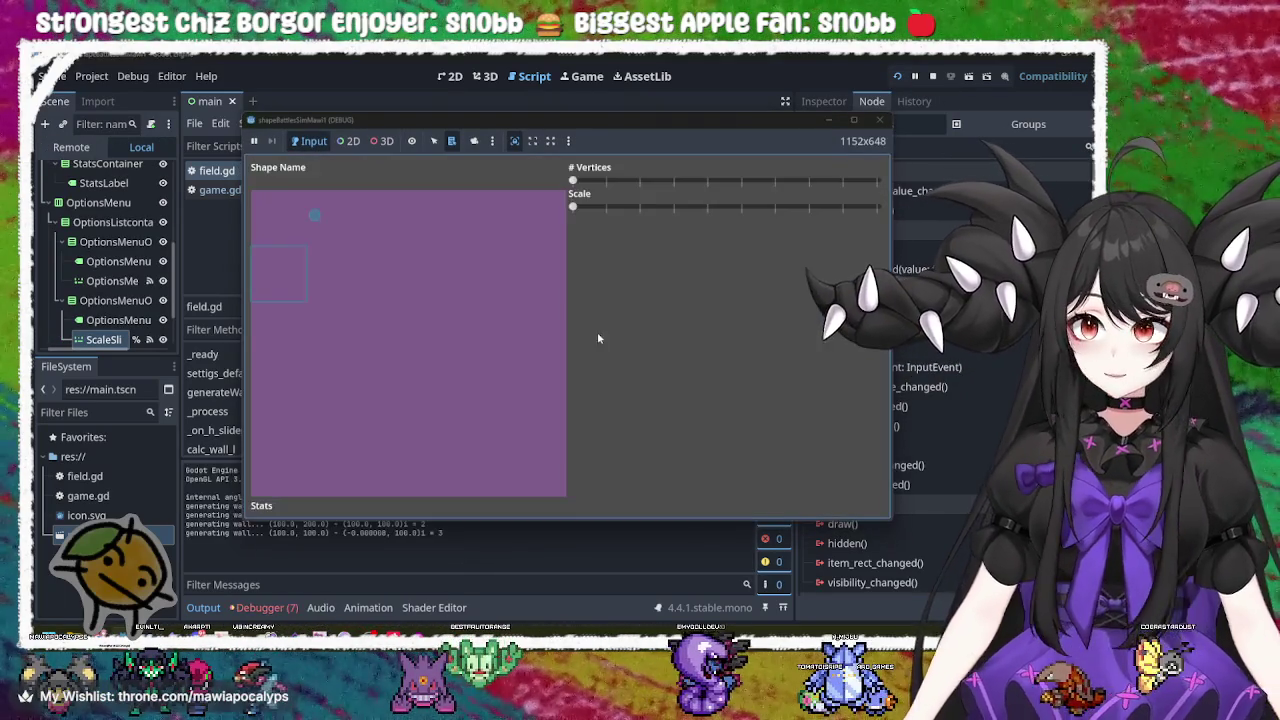
Step: Raise the shape to 4 vertices, increase its scale, then restart the game
mouse_move(585, 183)
mouse_down()
mouse_move(740, 182)
mouse_move(615, 182)
mouse_move(686, 208)
mouse_move(533, 220)
mouse_move(674, 208)
mouse_up()
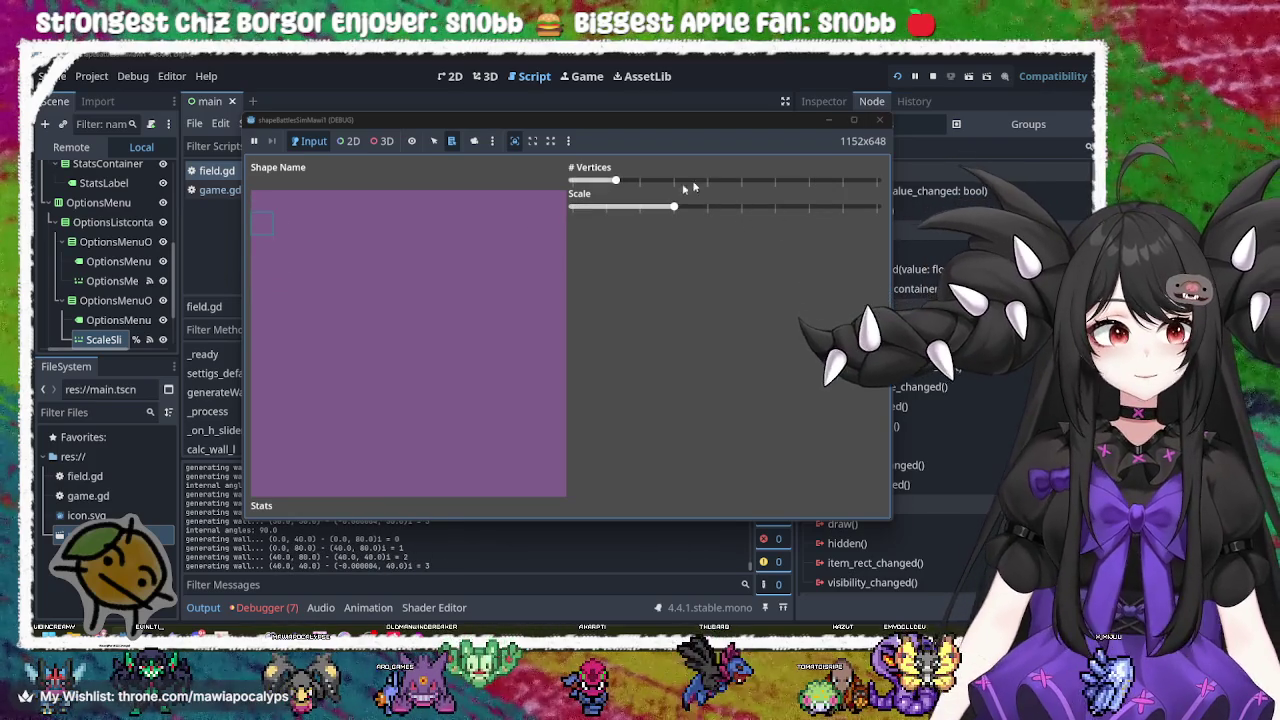
click(879, 119)
click(896, 76)
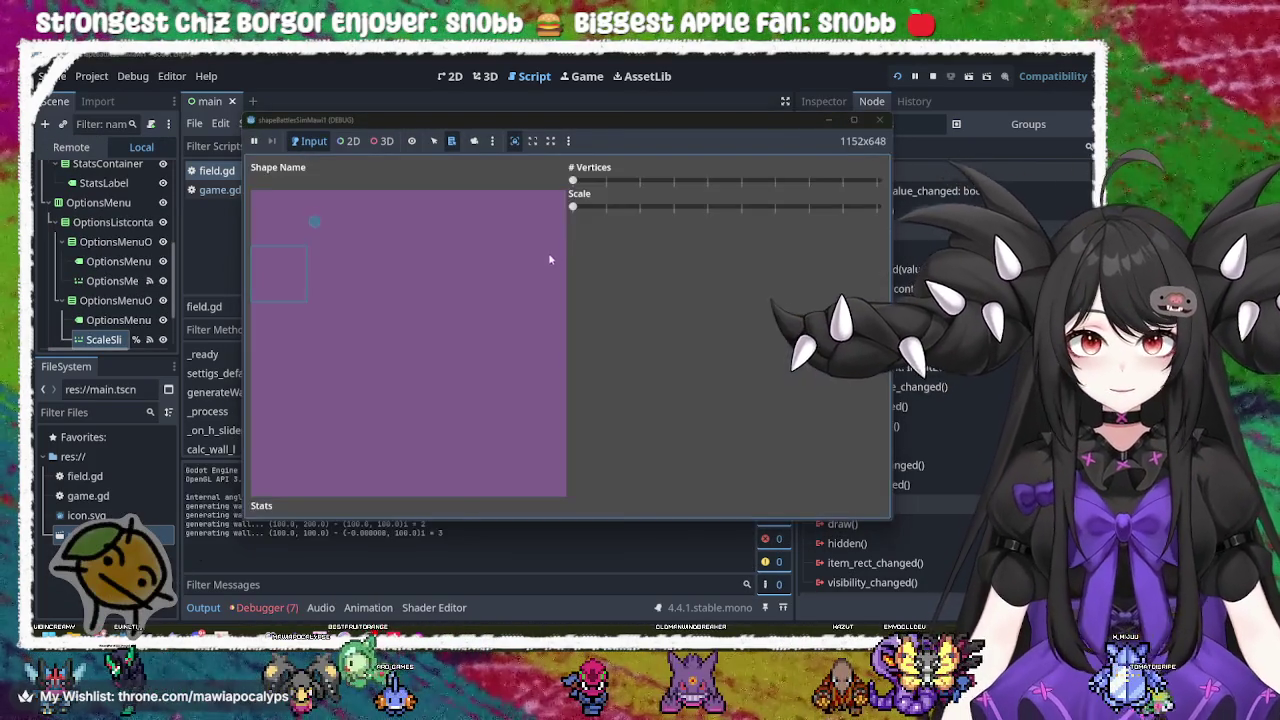
Step: Push the # Vertices and Scale sliders higher, close the game, and scroll back up the script
mouse_move(572, 180)
mouse_down()
mouse_move(760, 180)
mouse_move(703, 180)
mouse_up()
drag(572, 206, 842, 207)
click(892, 120)
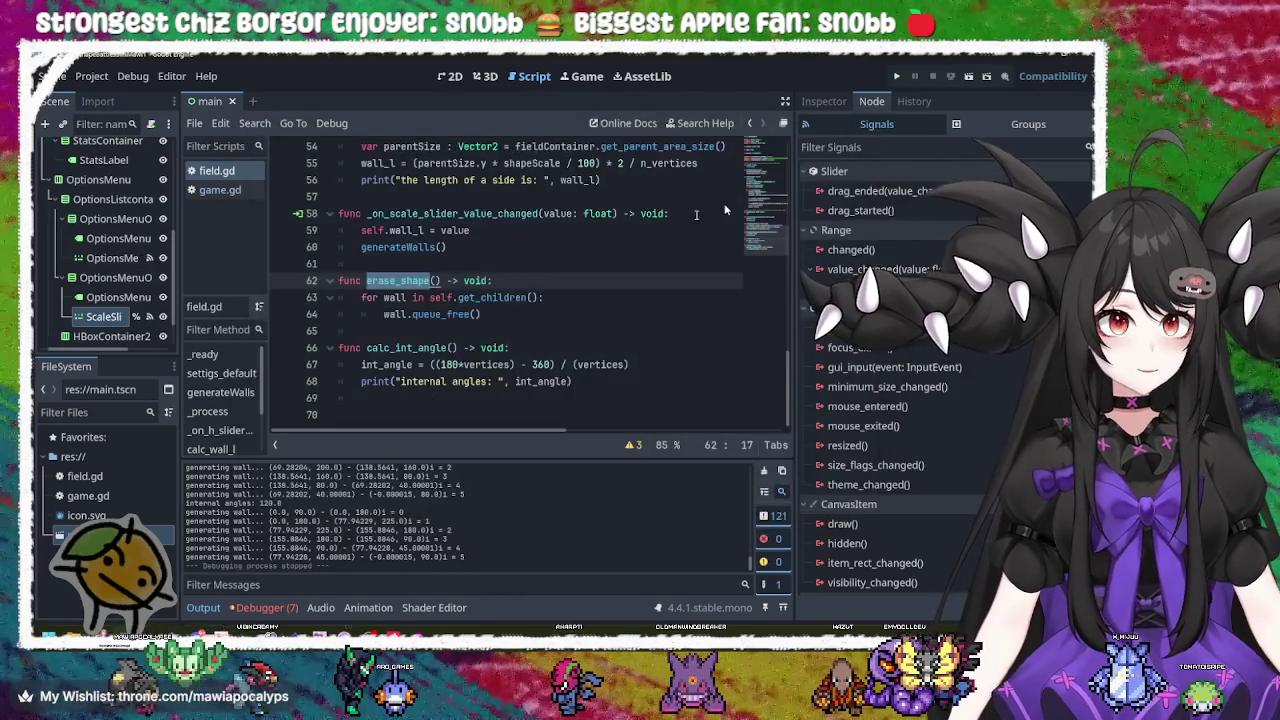
scroll(537, 320, up, 9)
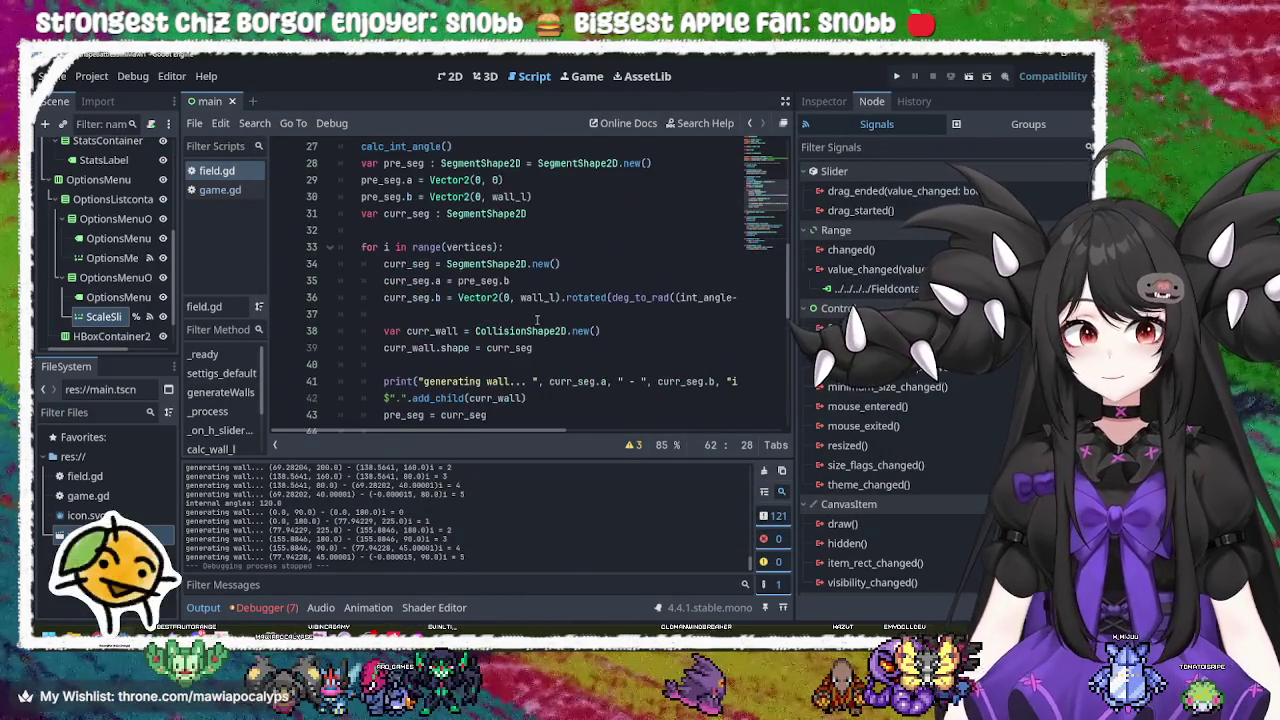